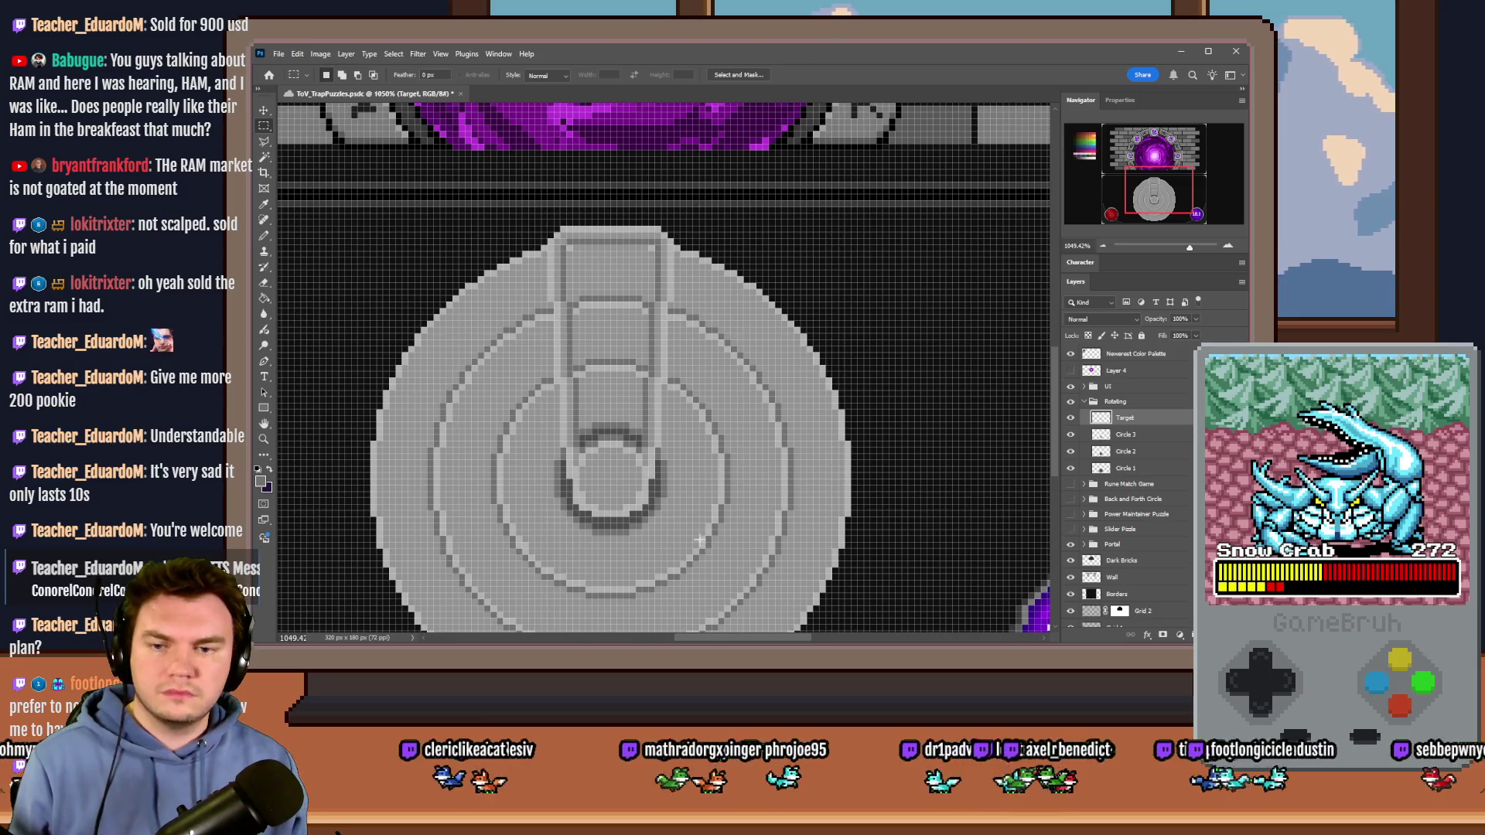
# Step: Rotate the Circle 1 ring layer about 75.6° with Free Transform and commit it
pyautogui.scroll(-5, 699, 540)
pyautogui.scroll(2, 616, 489)
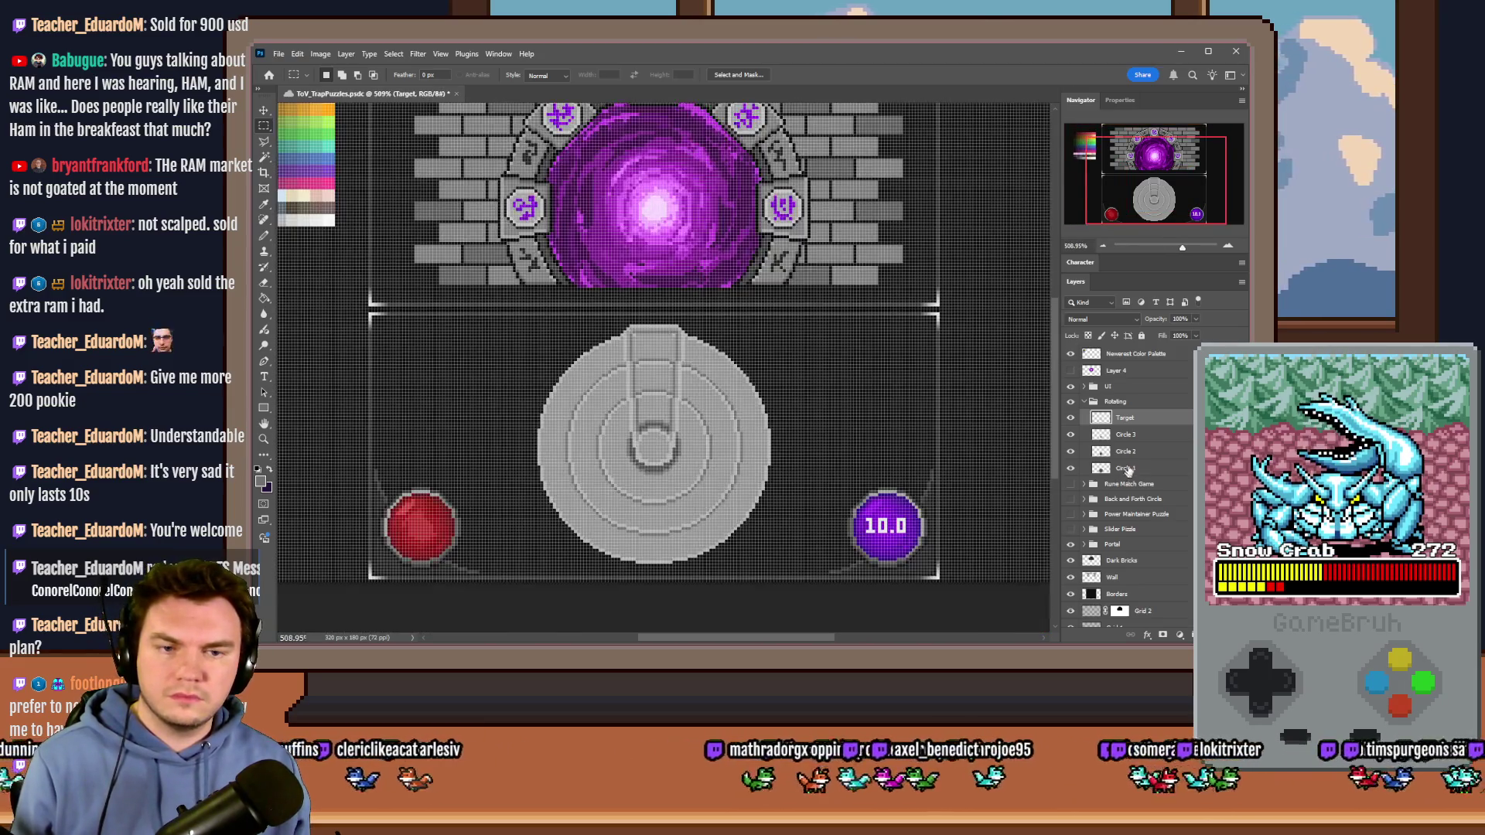
pyautogui.click(1125, 435)
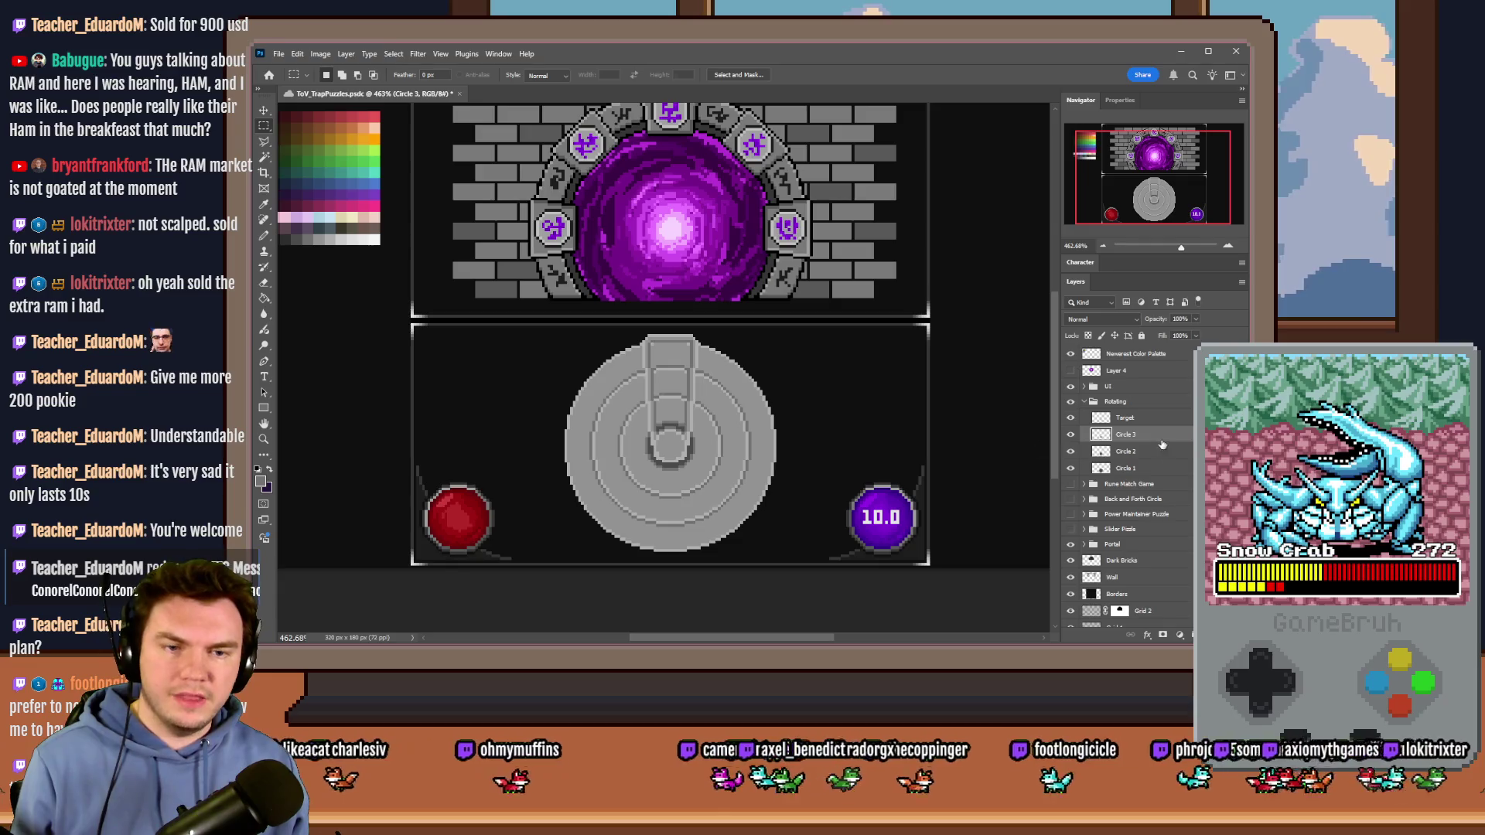
pyautogui.click(1125, 468)
pyautogui.rightClick(749, 422)
pyautogui.click(781, 545)
pyautogui.moveTo(722, 323)
pyautogui.mouseDown()
pyautogui.moveTo(862, 399)
pyautogui.moveTo(802, 464)
pyautogui.mouseUp()
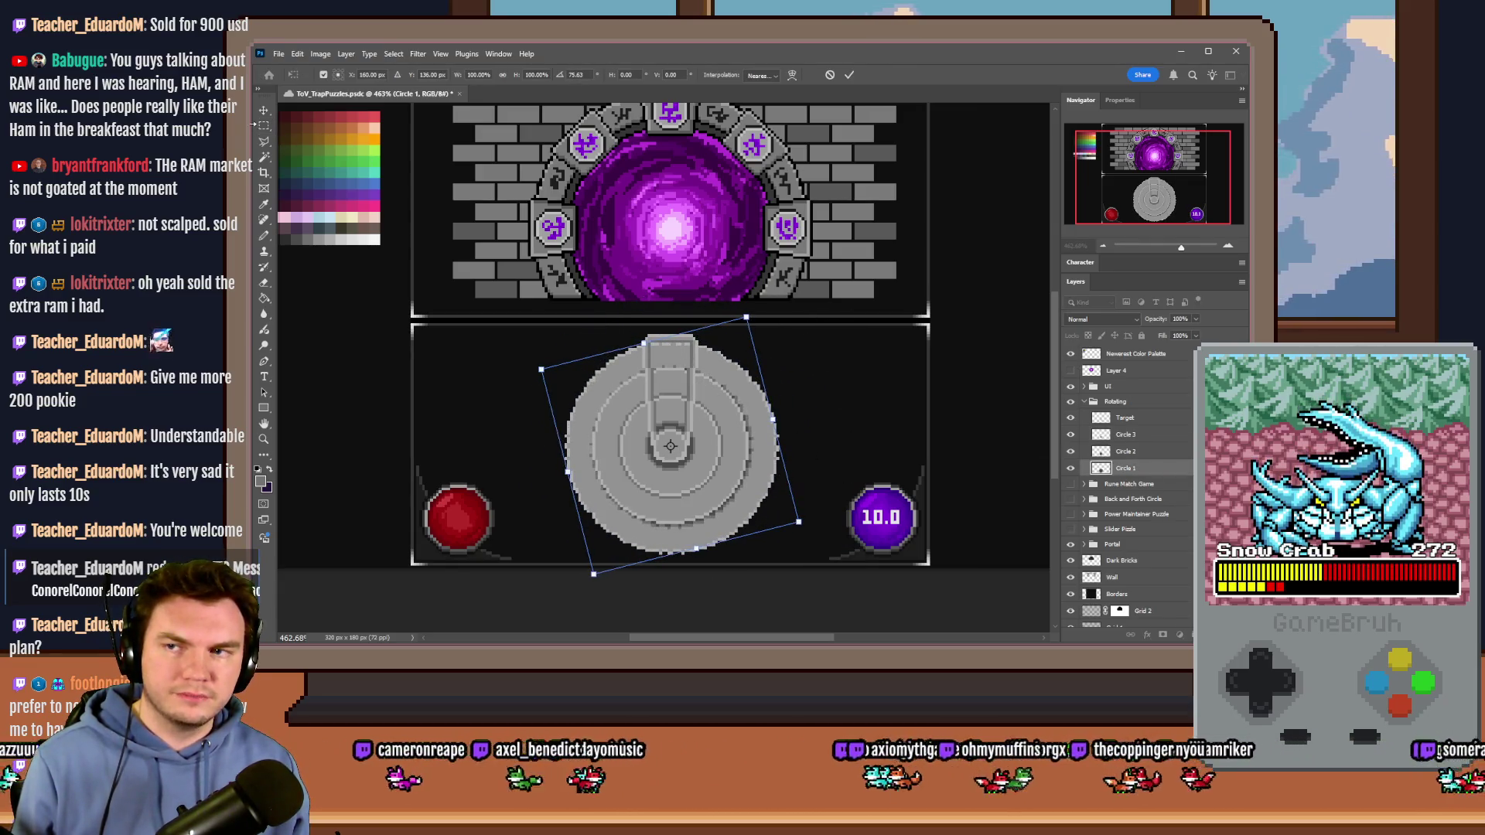
pyautogui.click(264, 126)
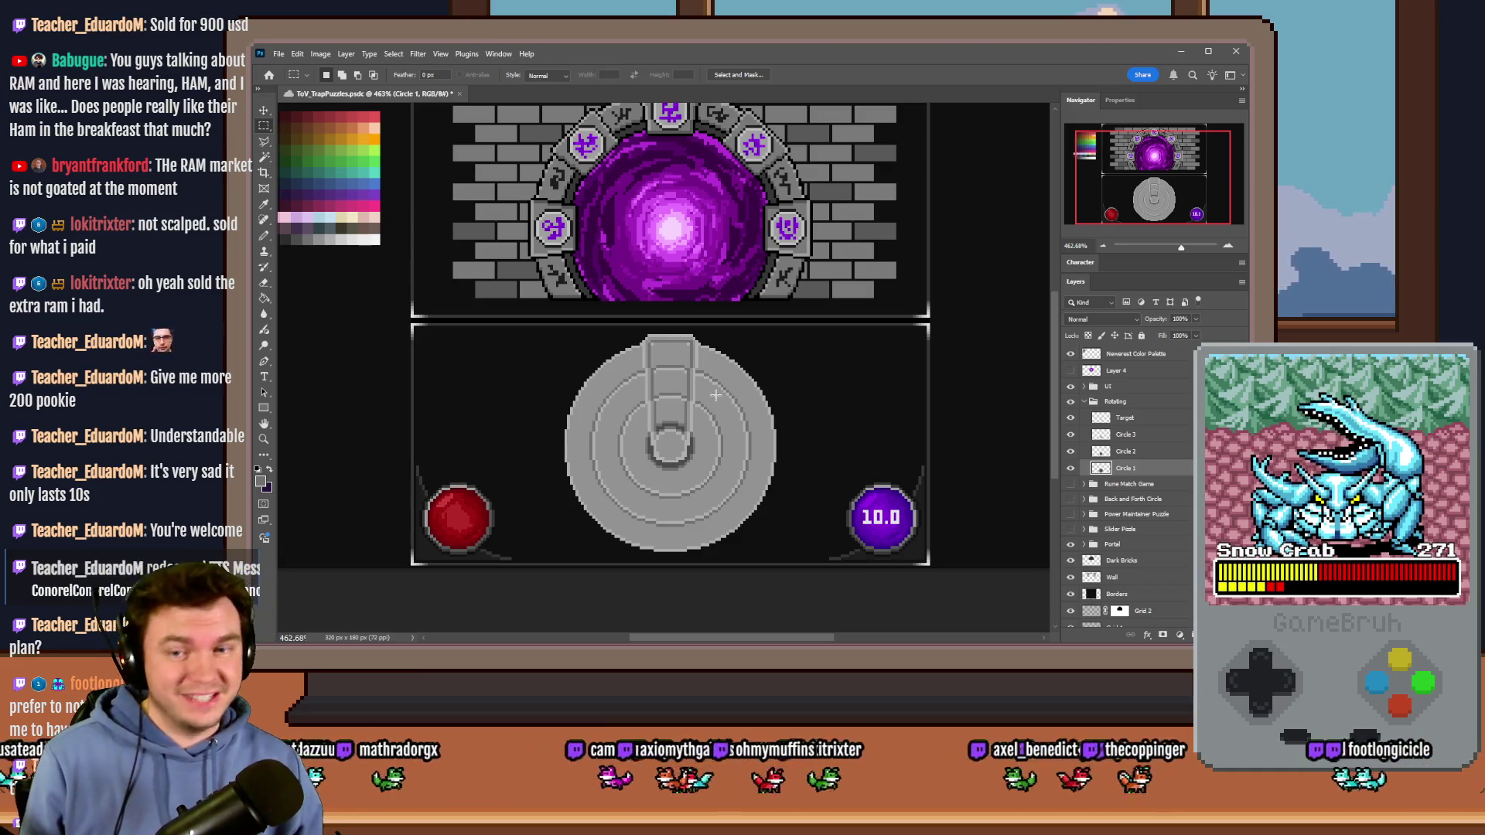
pyautogui.scroll(5, 661, 460)
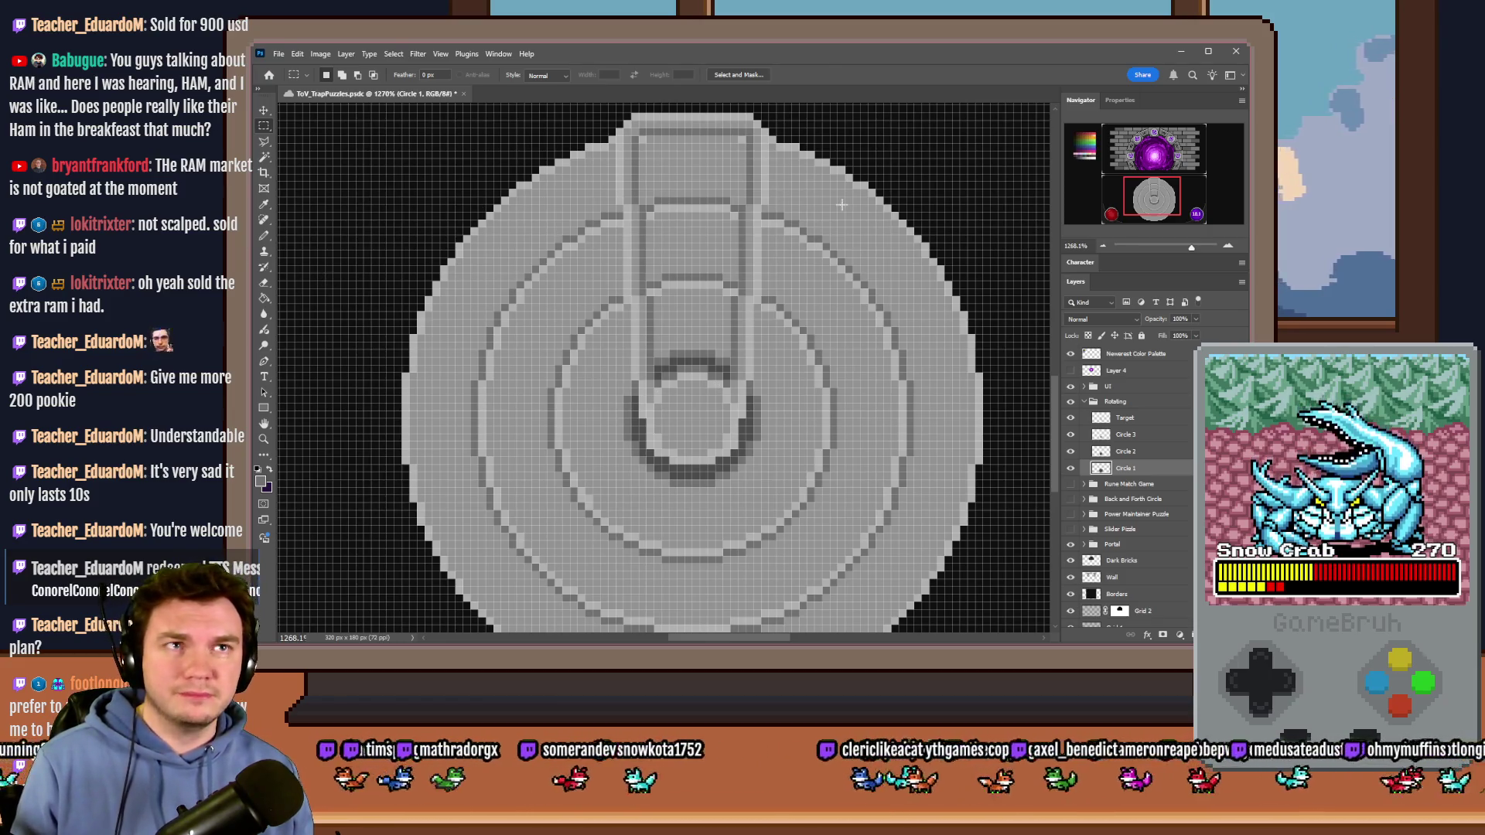
pyautogui.hotkey('ctrl', '0')
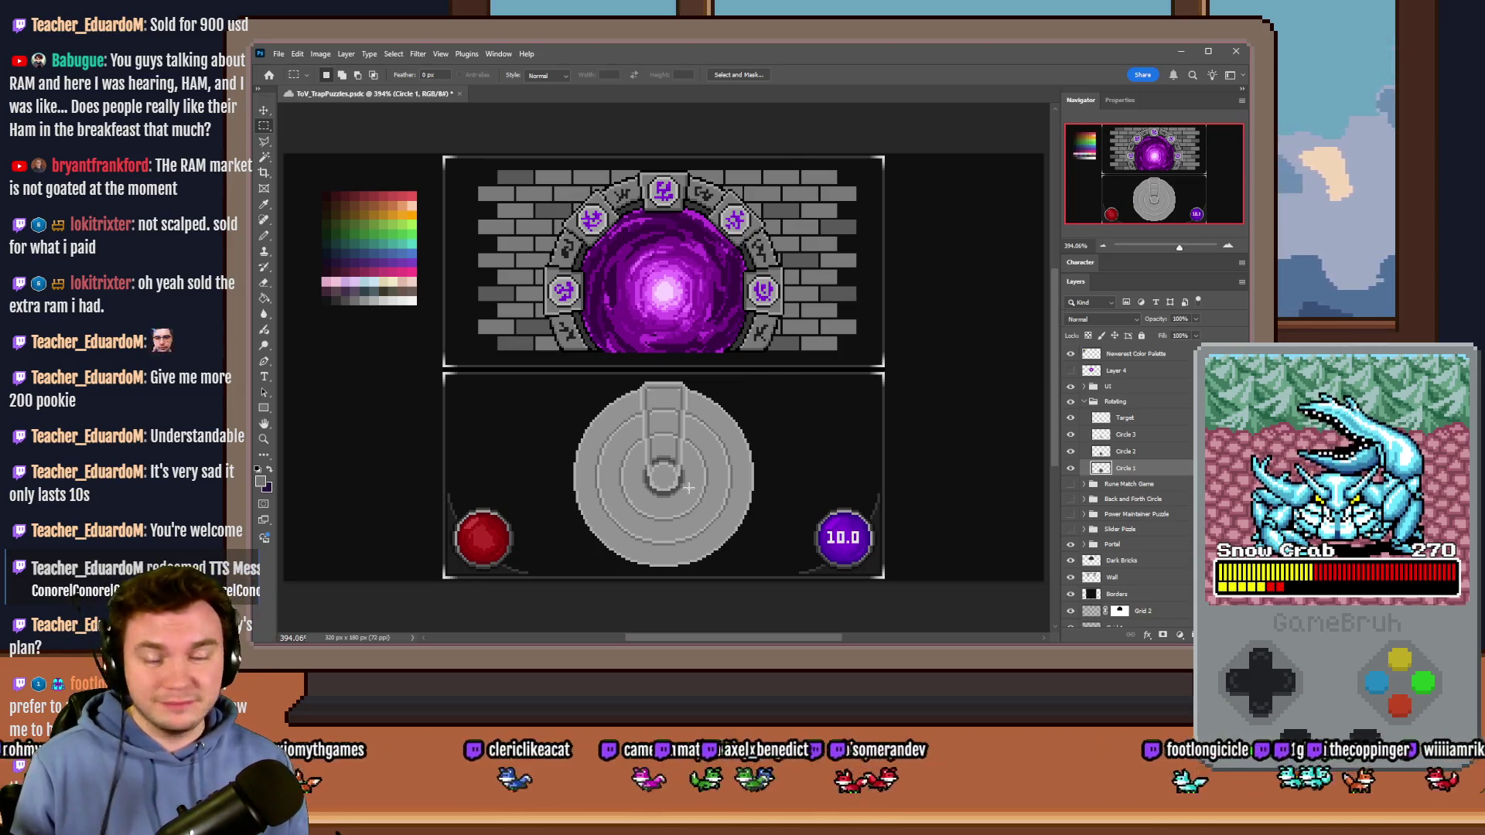
pyautogui.scroll(3, 689, 487)
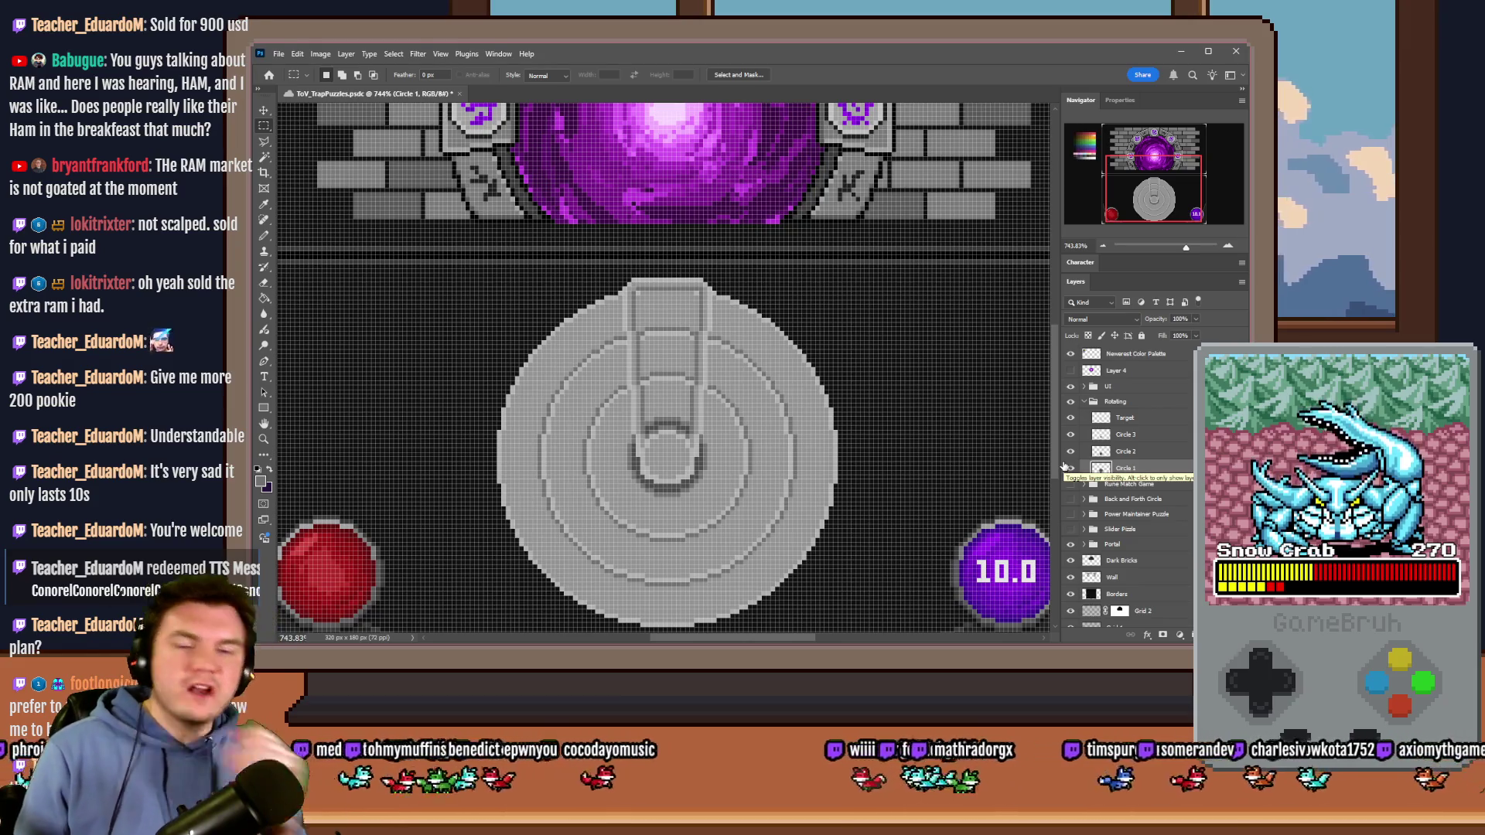
pyautogui.click(1071, 451)
# Step: Hide the Circle 2 and Circle 3 rings and duplicate Circle 1 with Ctrl+J
pyautogui.click(1071, 451)
pyautogui.moveTo(1071, 451); pyautogui.dragTo(1075, 434)
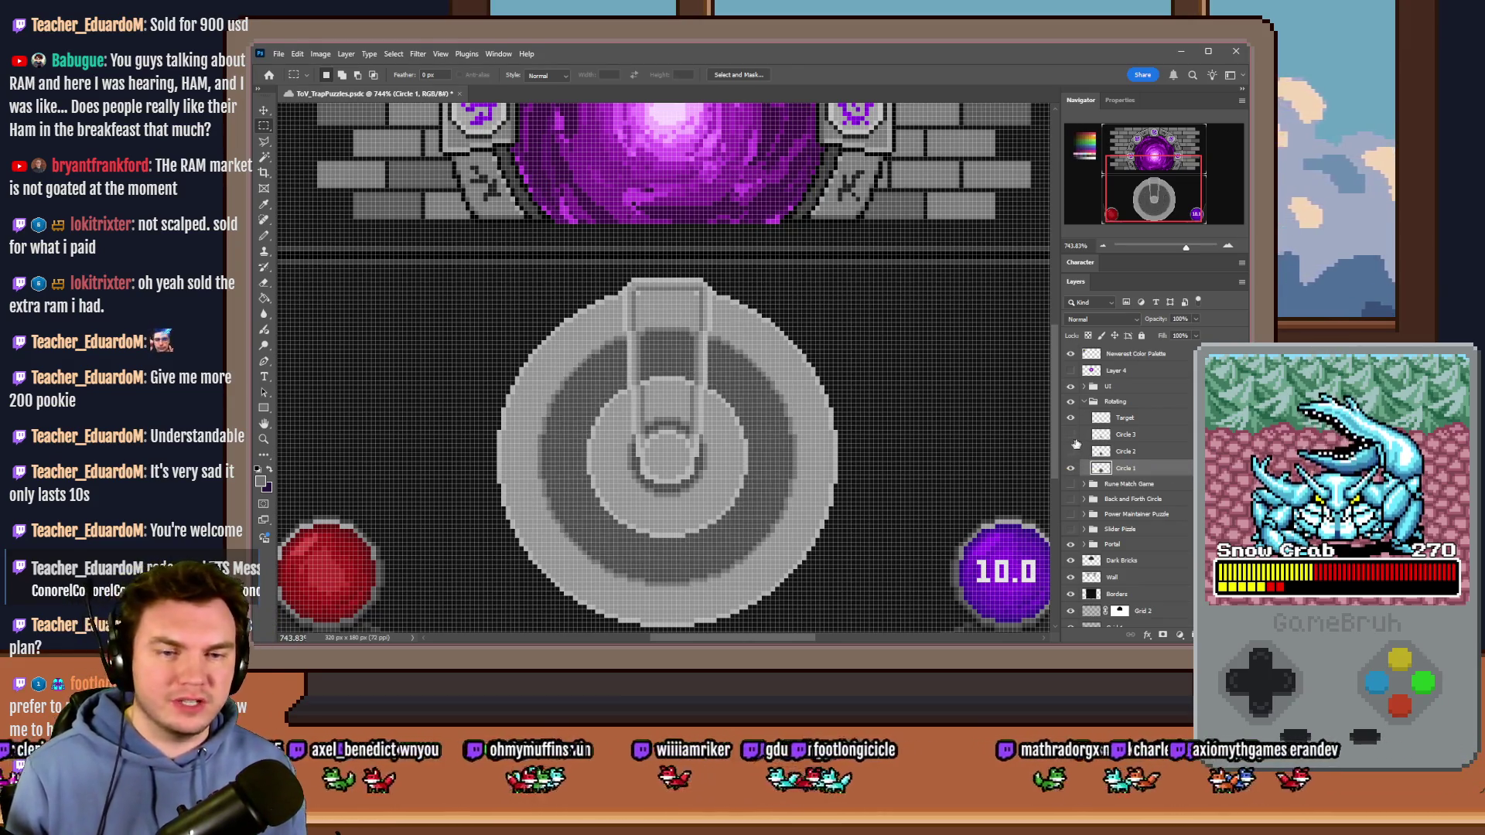
pyautogui.hotkey('ctrl', 'j')
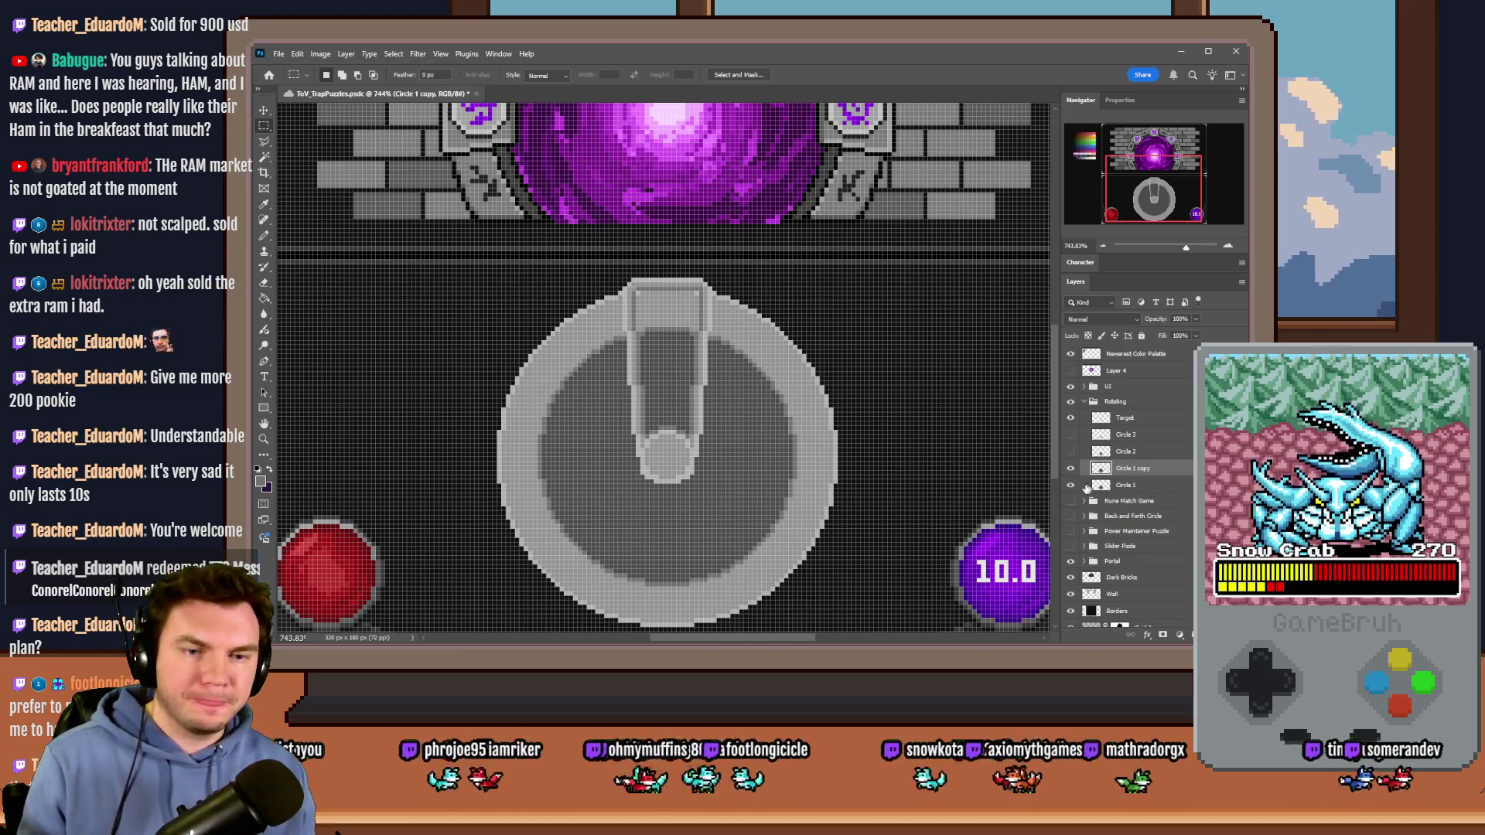
# Step: Pencil a light grey pixel above the ring and a darker grey pixel below it
pyautogui.click(263, 298)
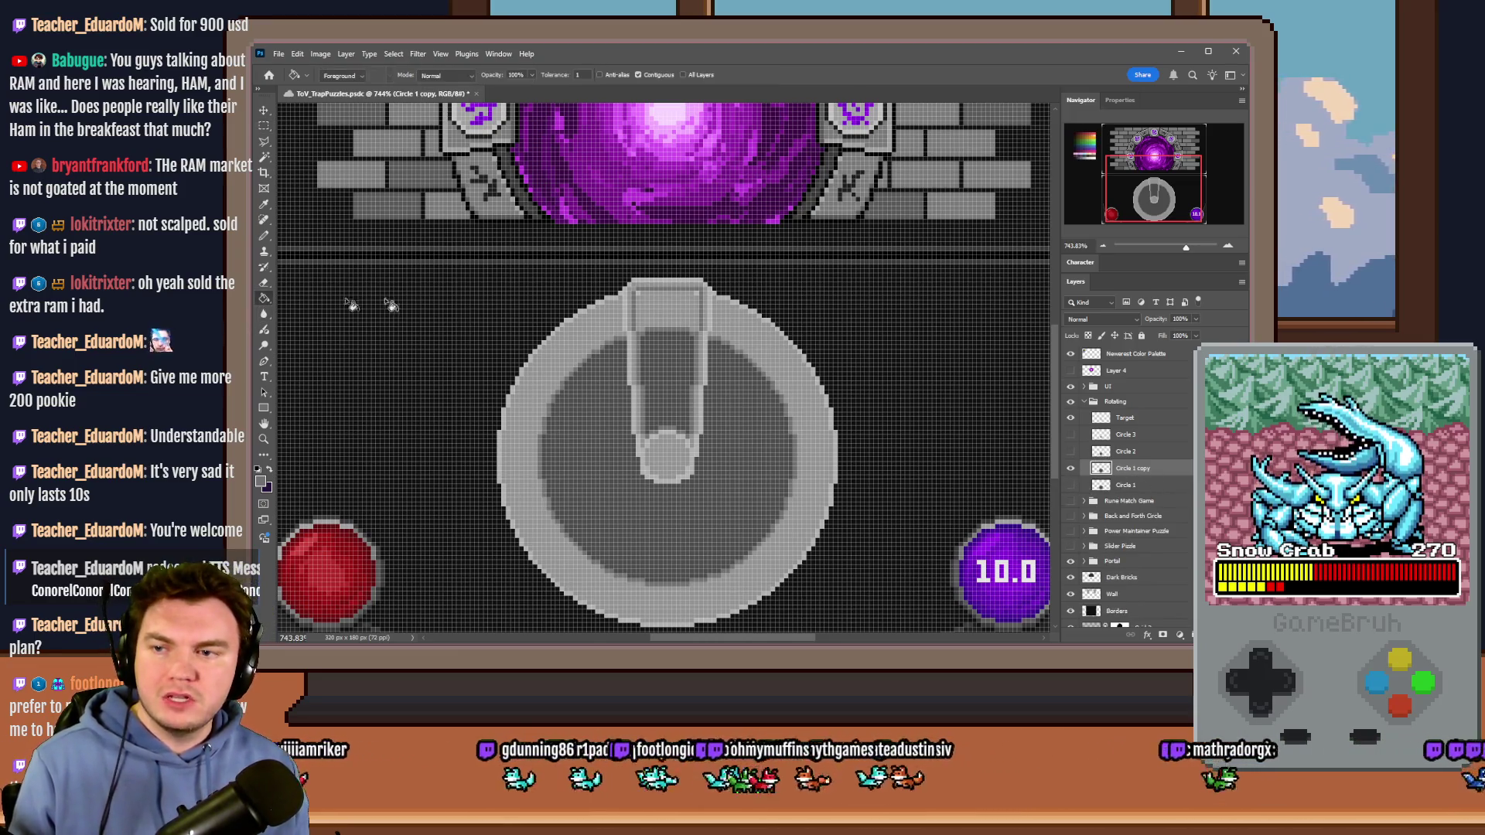
pyautogui.scroll(5, 710, 302)
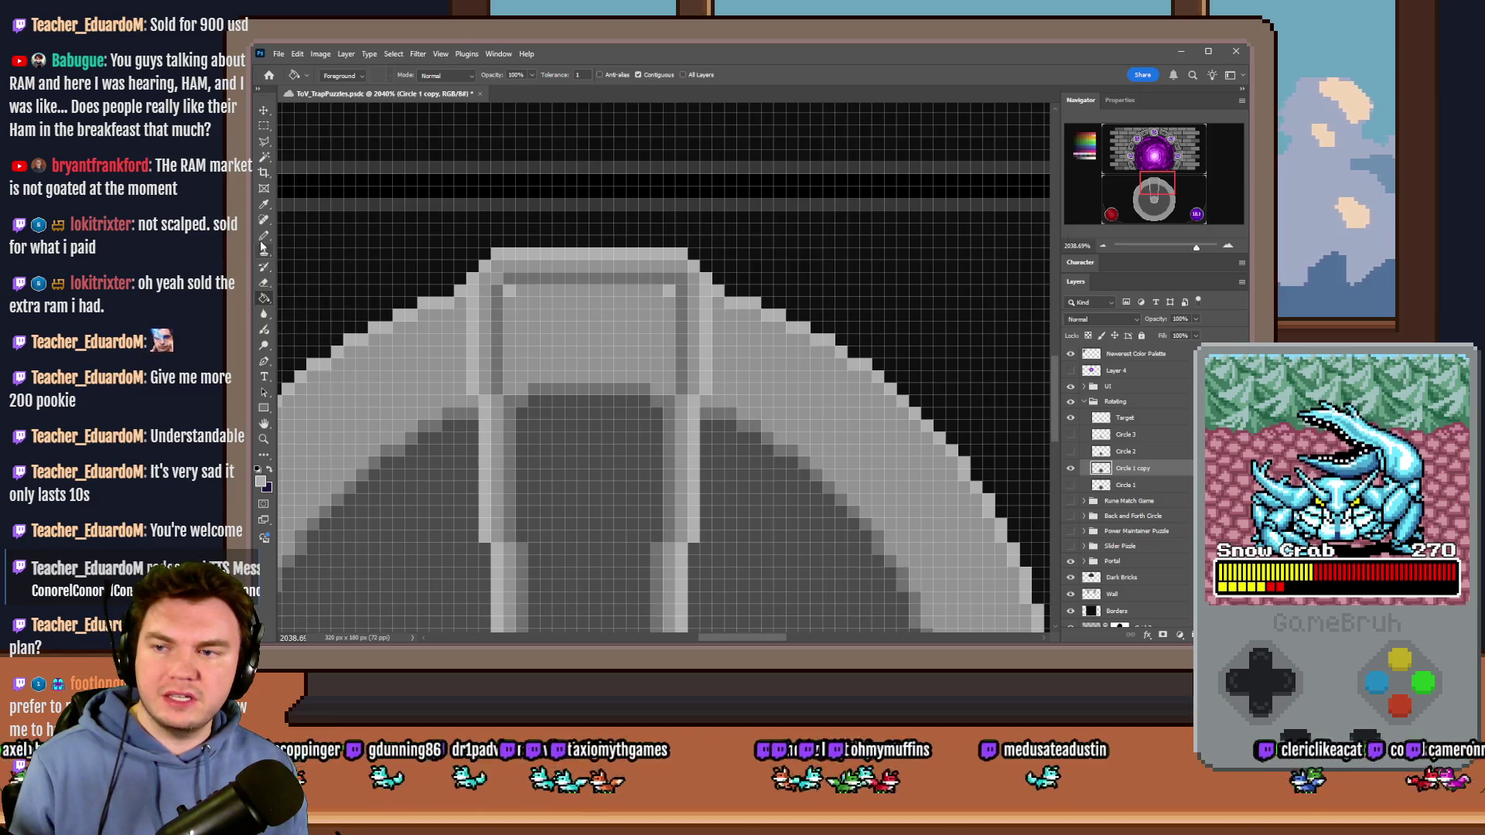
pyautogui.click(264, 237)
pyautogui.click(828, 254)
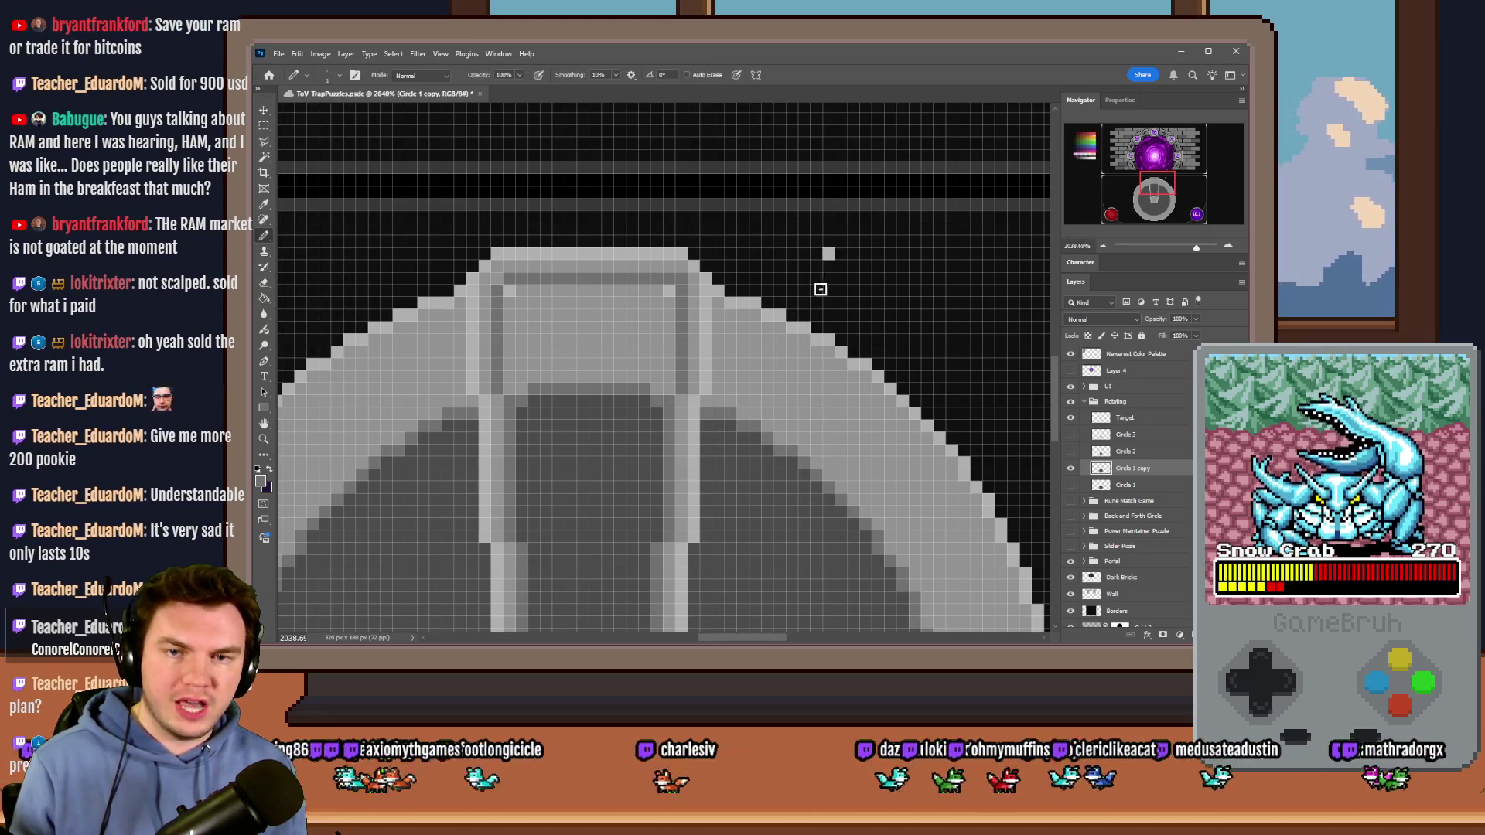
pyautogui.click(828, 266)
# Step: Test and undo a Paint Bucket fill of all matching pixels, then open Circle 1 copy's layer style
pyautogui.click(264, 299)
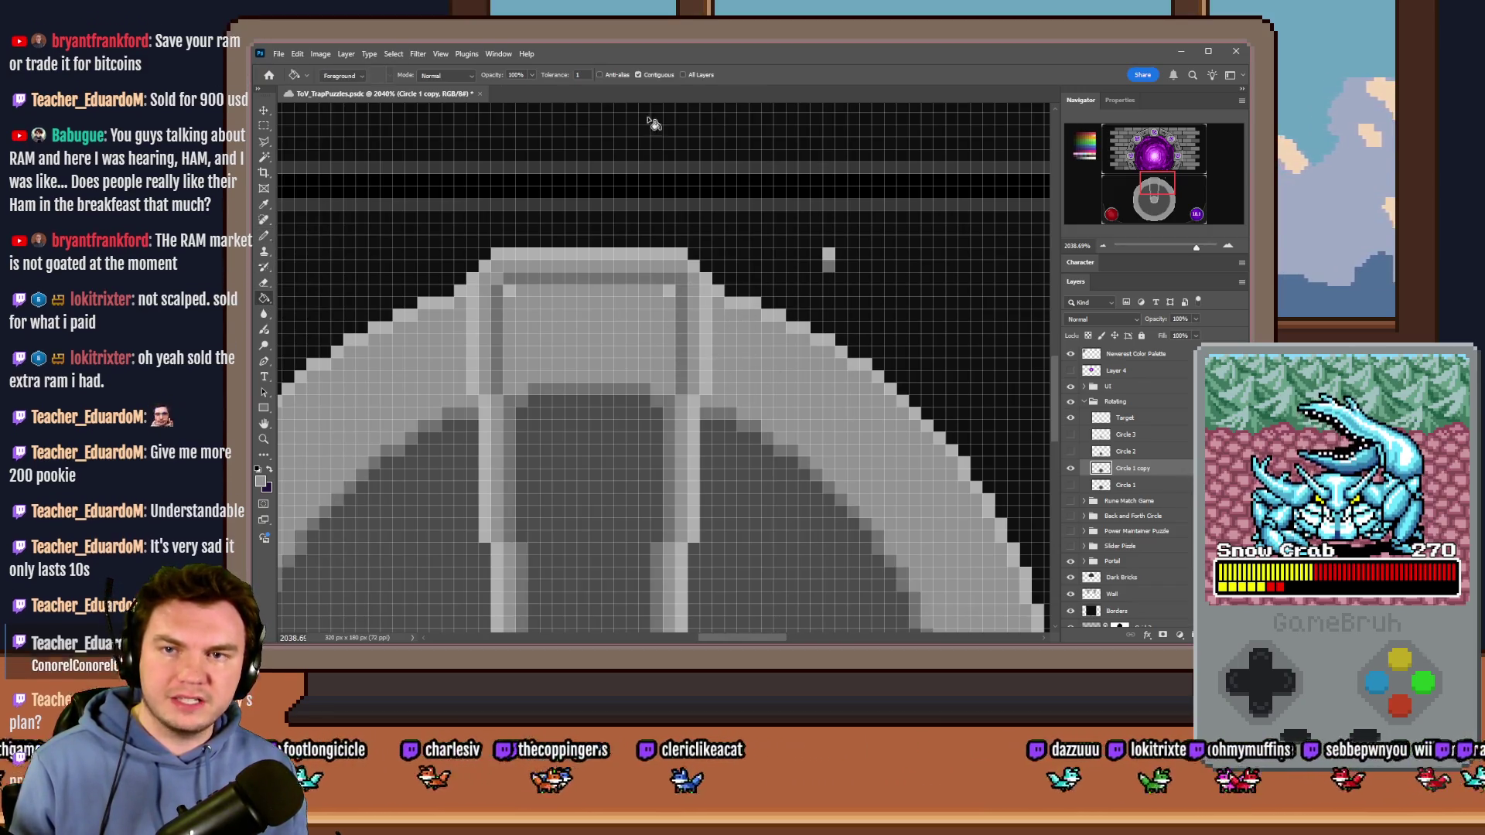
pyautogui.click(652, 75)
pyautogui.click(748, 307)
pyautogui.hotkey('ctrl', 'z')
pyautogui.click(264, 125)
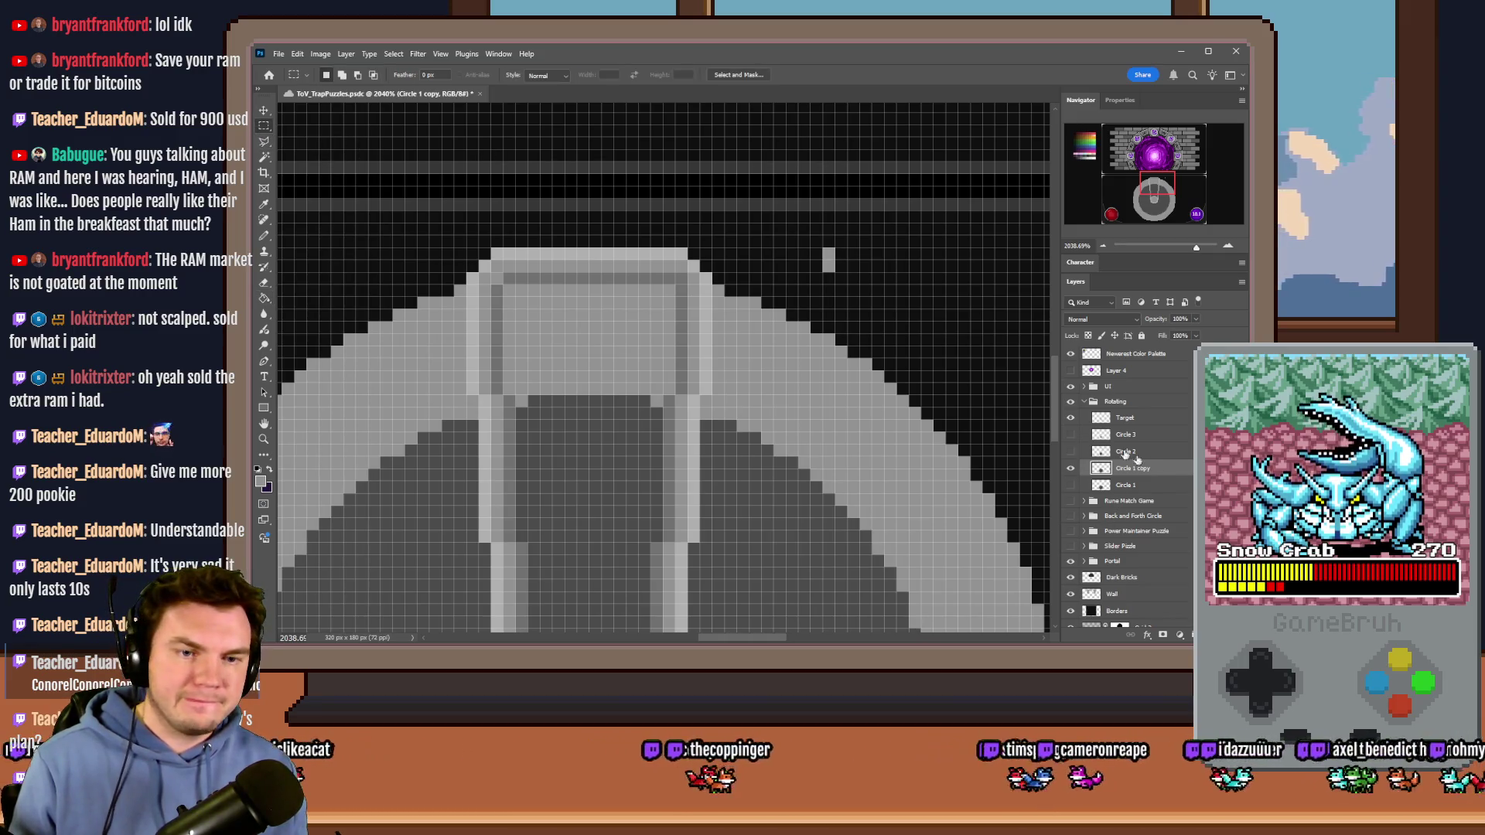
pyautogui.doubleClick(1177, 469)
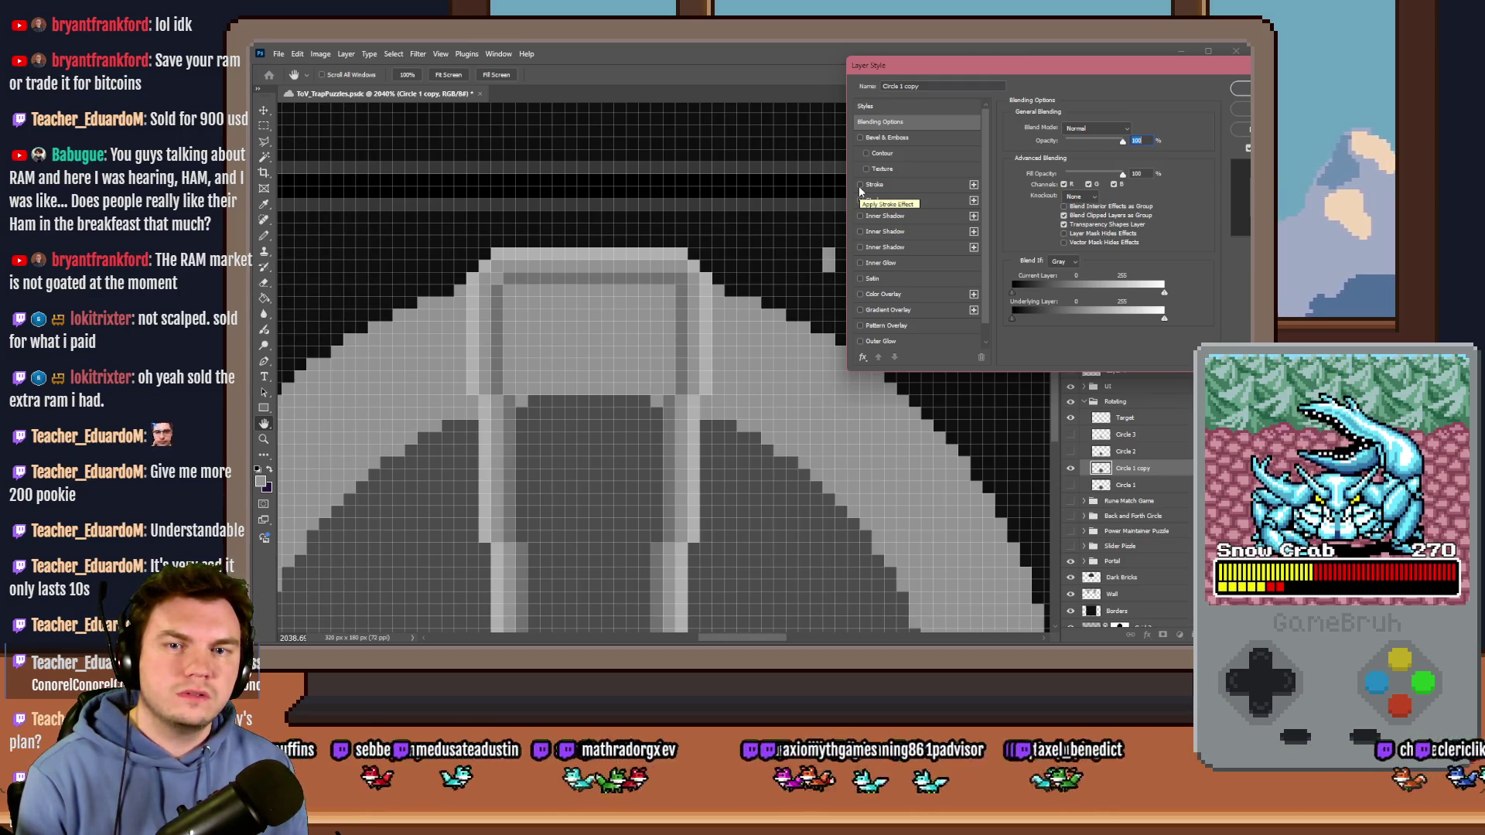
# Step: Swap a trial 1 px stroke for a purple inner shadow on Circle 1 copy
pyautogui.click(860, 185)
pyautogui.click(883, 185)
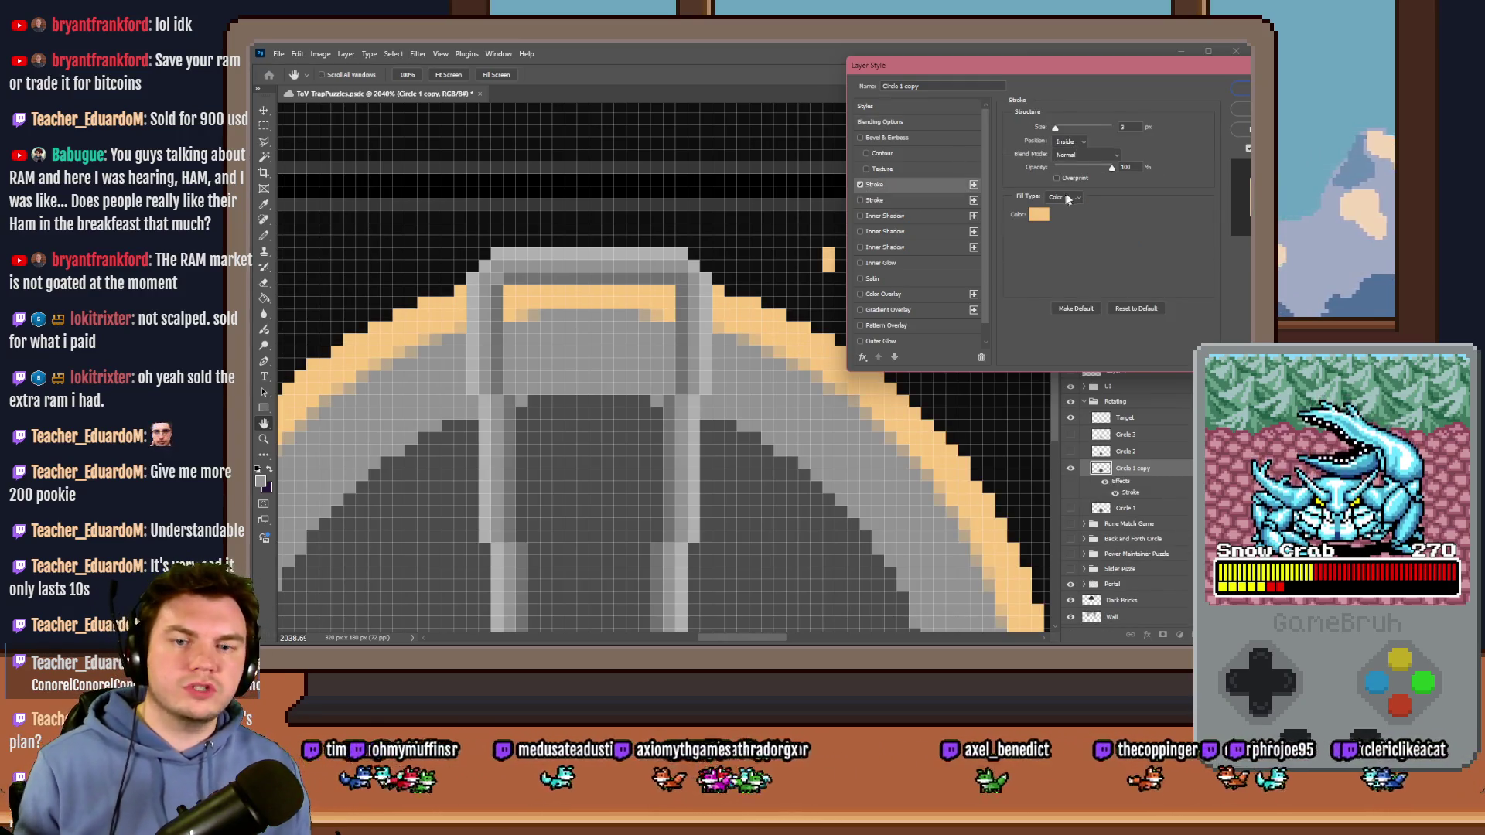
pyautogui.doubleClick(1123, 128)
pyautogui.write('1')
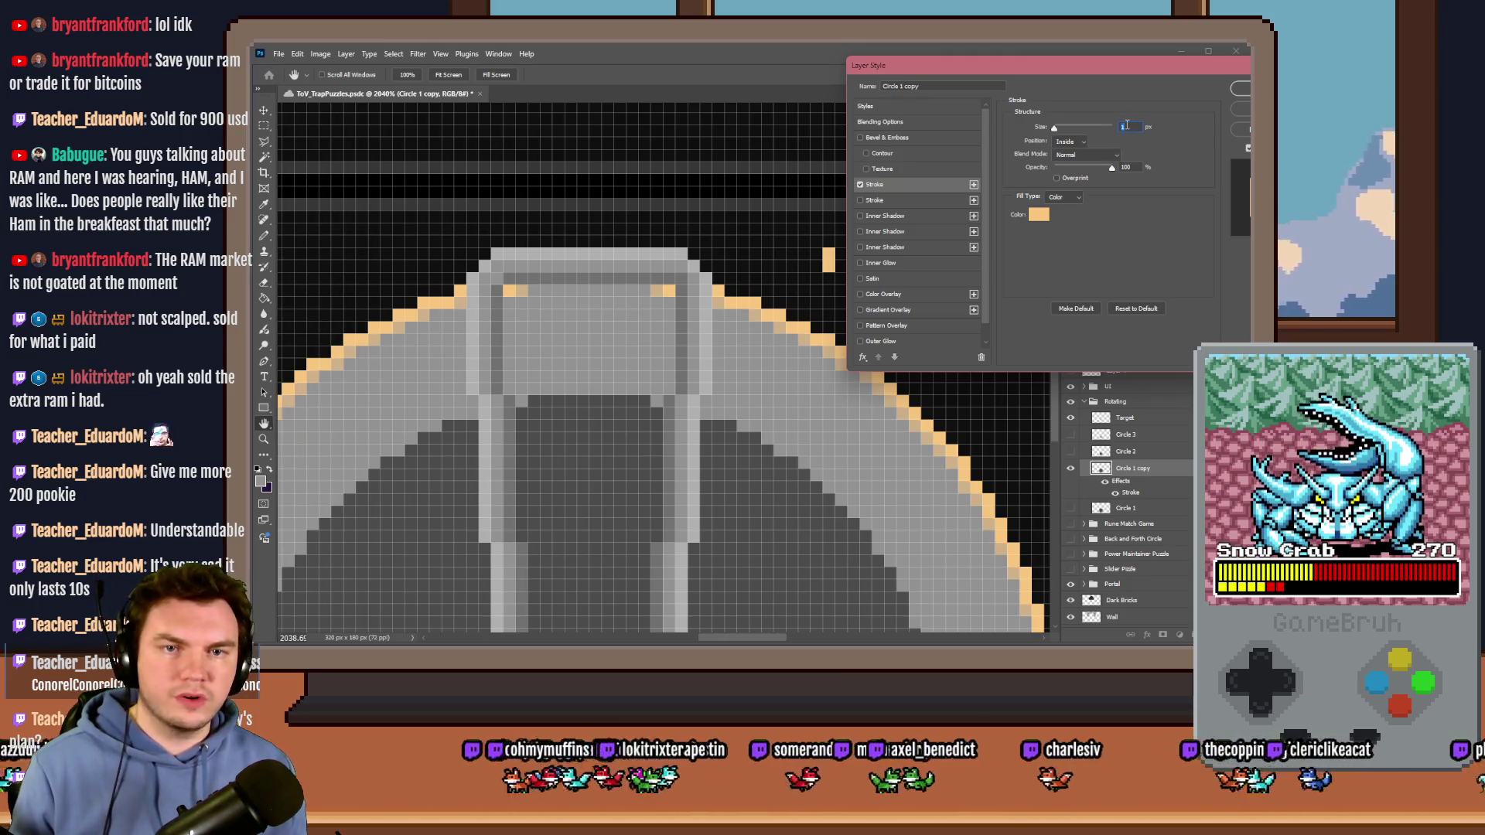
pyautogui.click(860, 185)
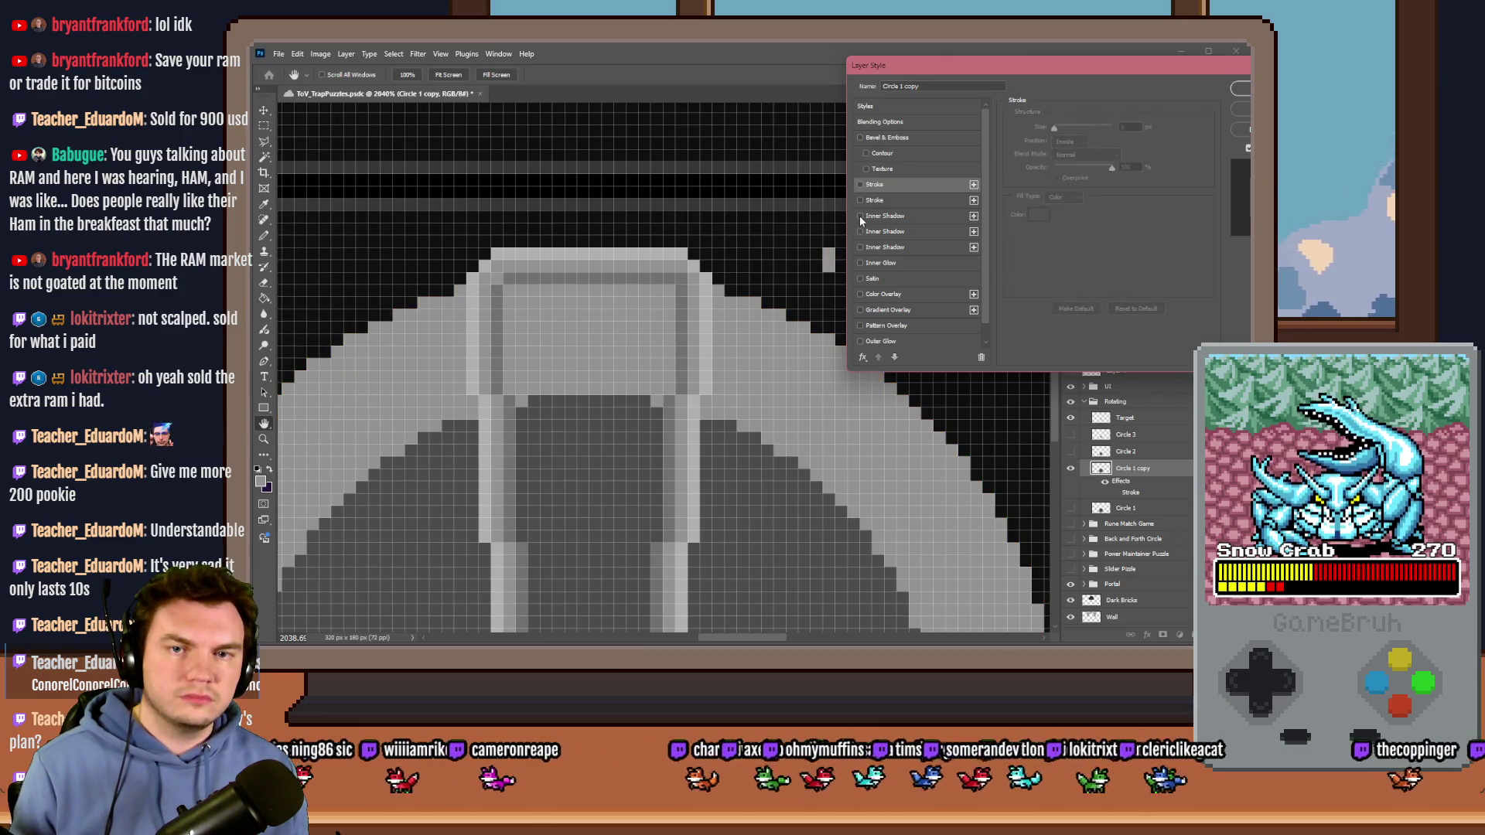
pyautogui.click(859, 216)
pyautogui.click(1133, 128)
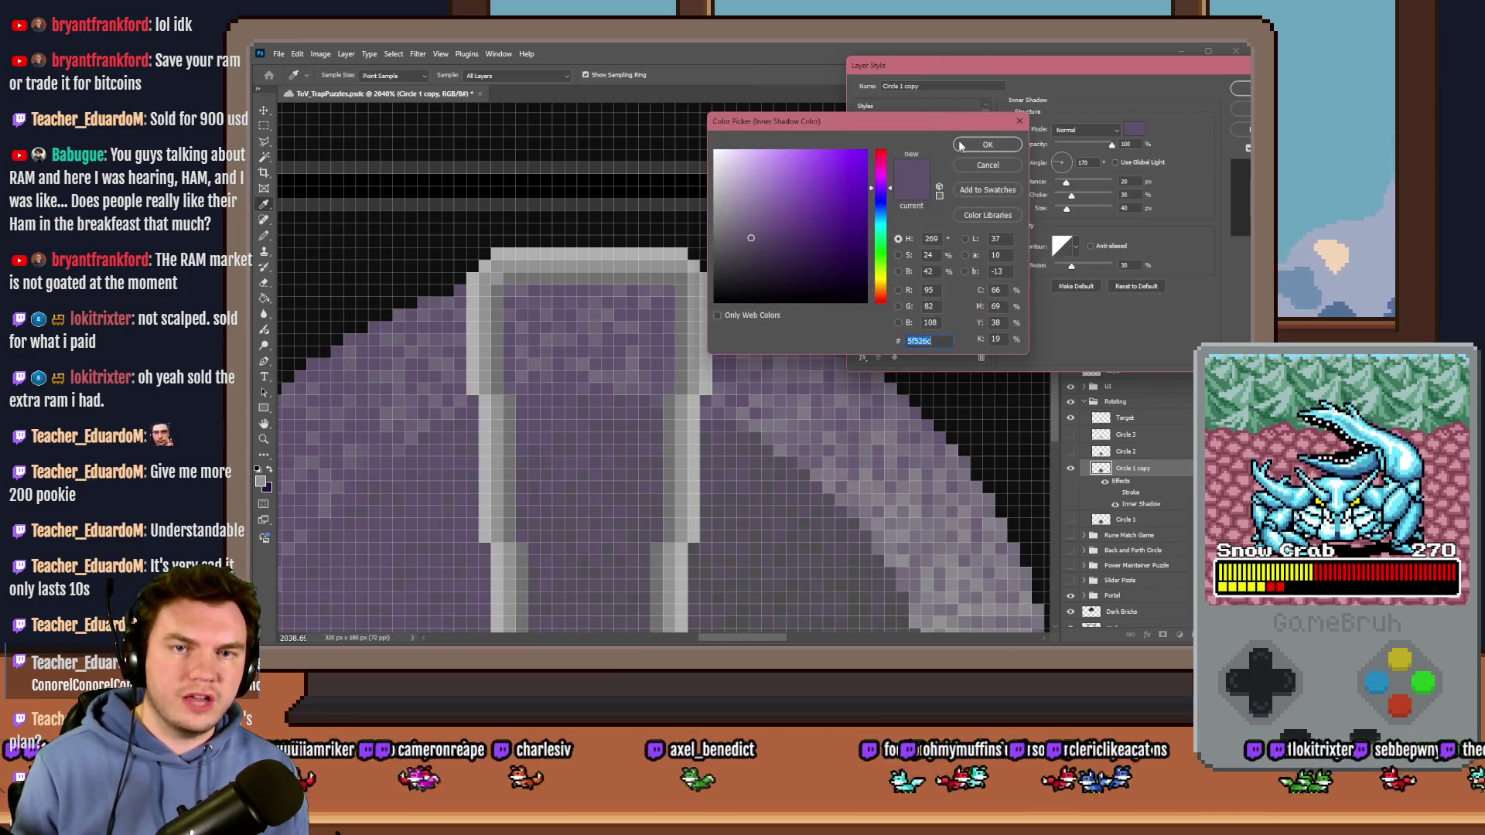
pyautogui.click(1017, 214)
pyautogui.click(1240, 88)
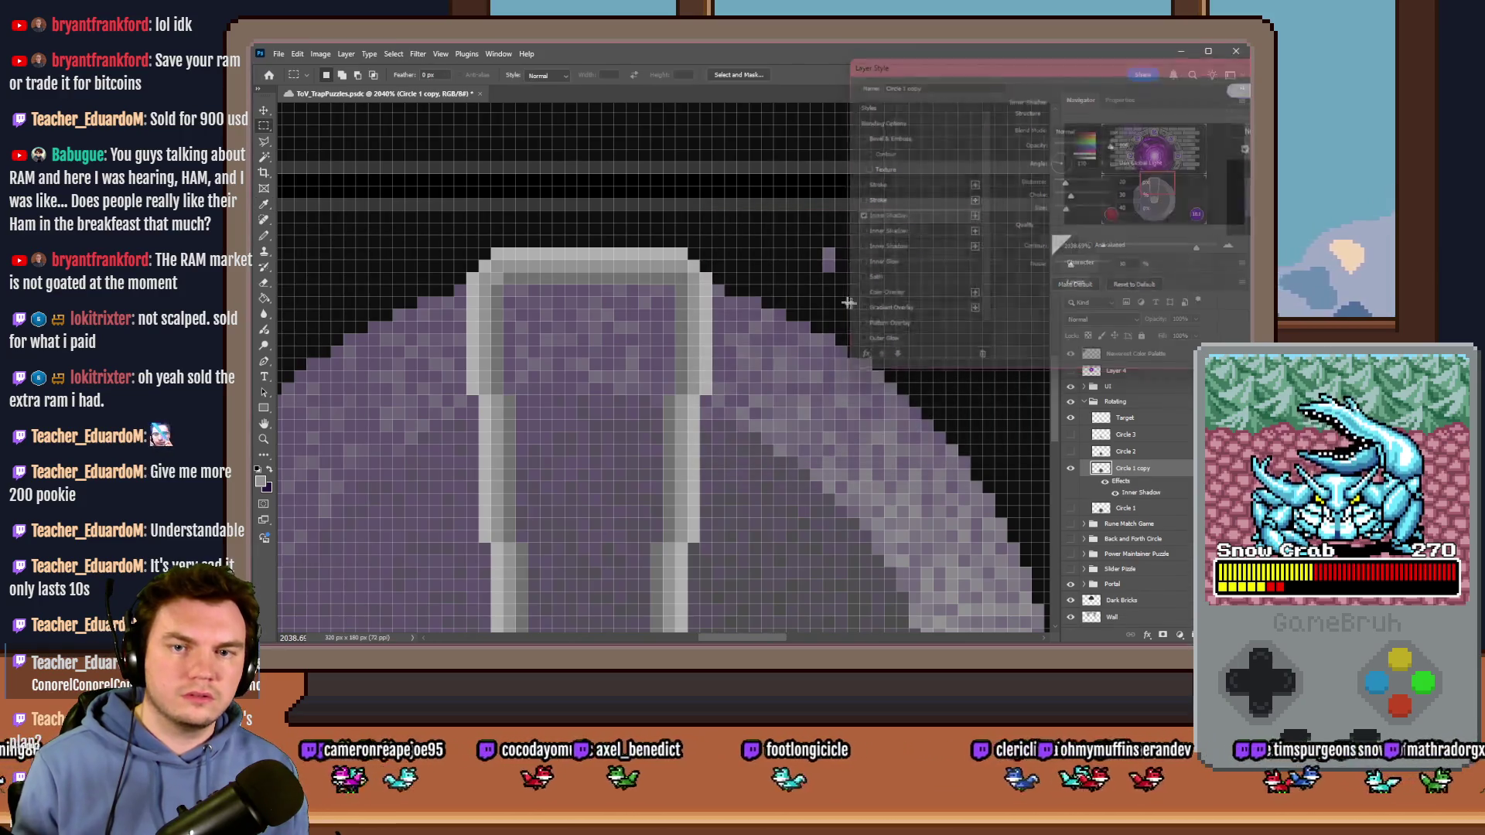
# Step: Compare the rings, leaving Circle 1 copy visible and the original Circle 1 hidden
pyautogui.click(1071, 467)
pyautogui.click(1070, 508)
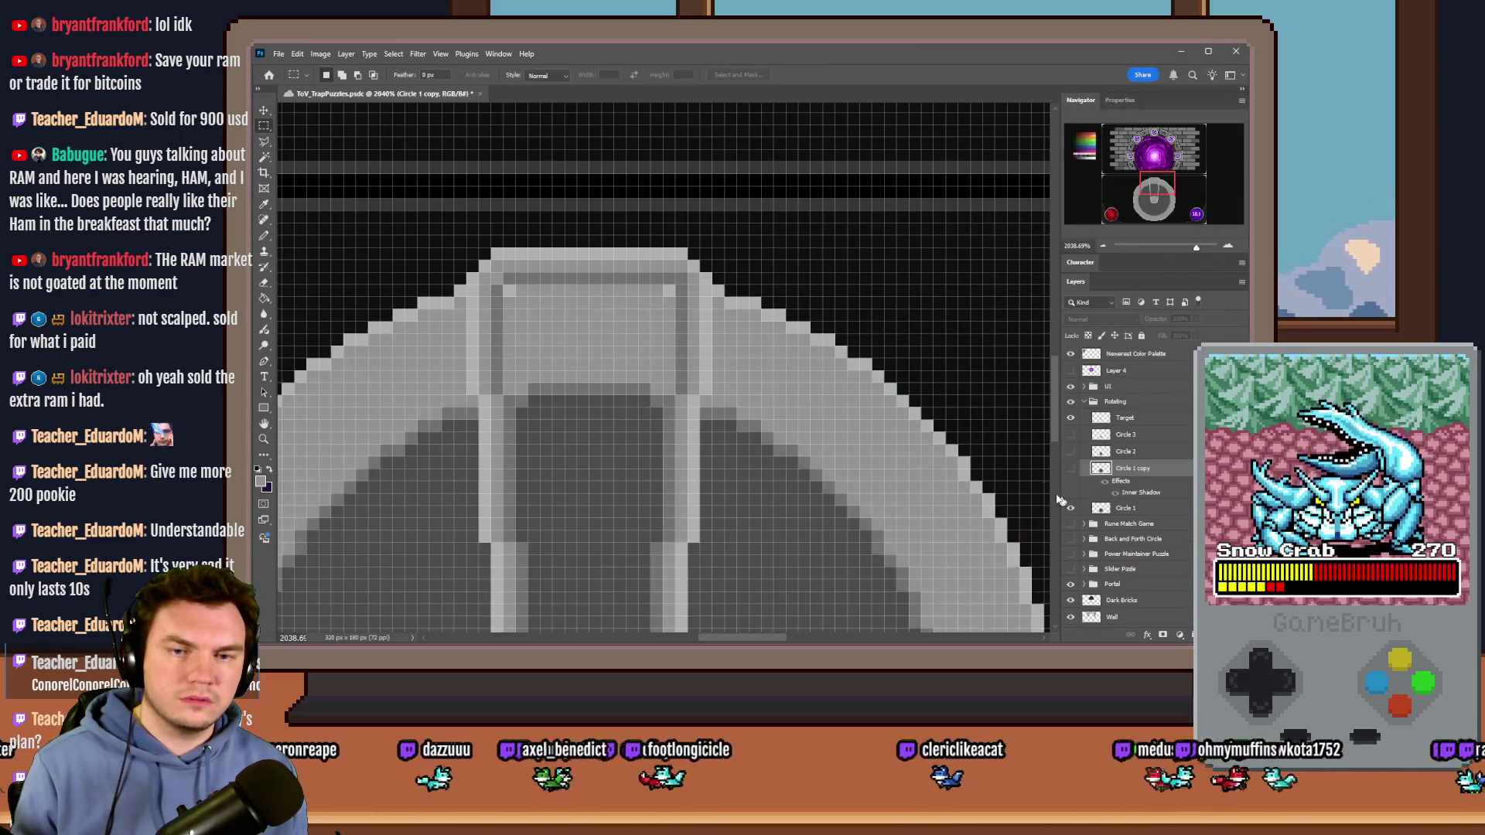
pyautogui.click(264, 235)
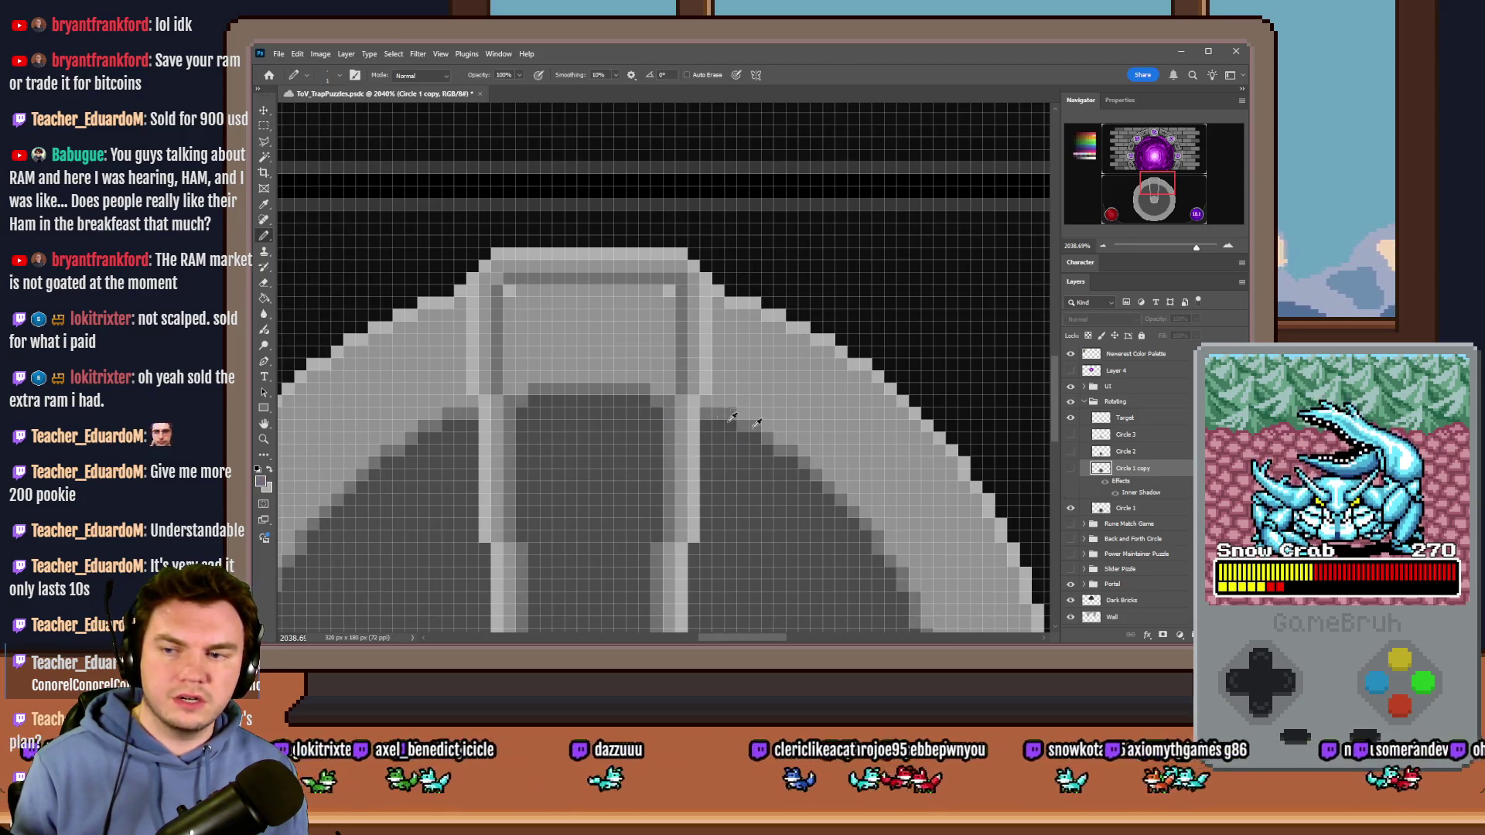
pyautogui.click(1070, 468)
pyautogui.click(1070, 508)
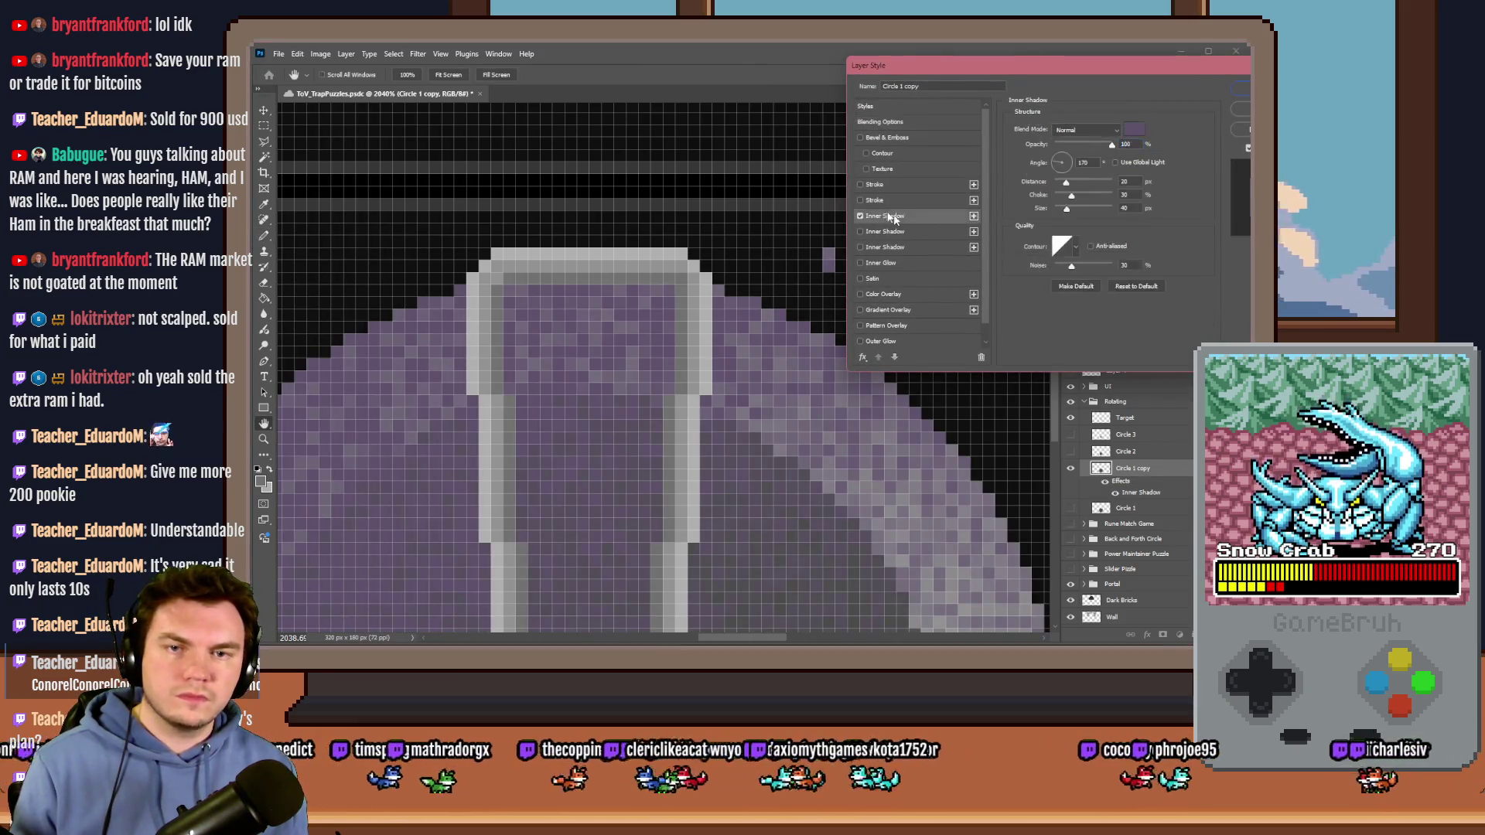
# Step: Change the inner shadow to size 0 and grey b0b0b0, then apply it
pyautogui.click(881, 219)
pyautogui.moveTo(1066, 209); pyautogui.dragTo(1053, 182)
pyautogui.click(1096, 162)
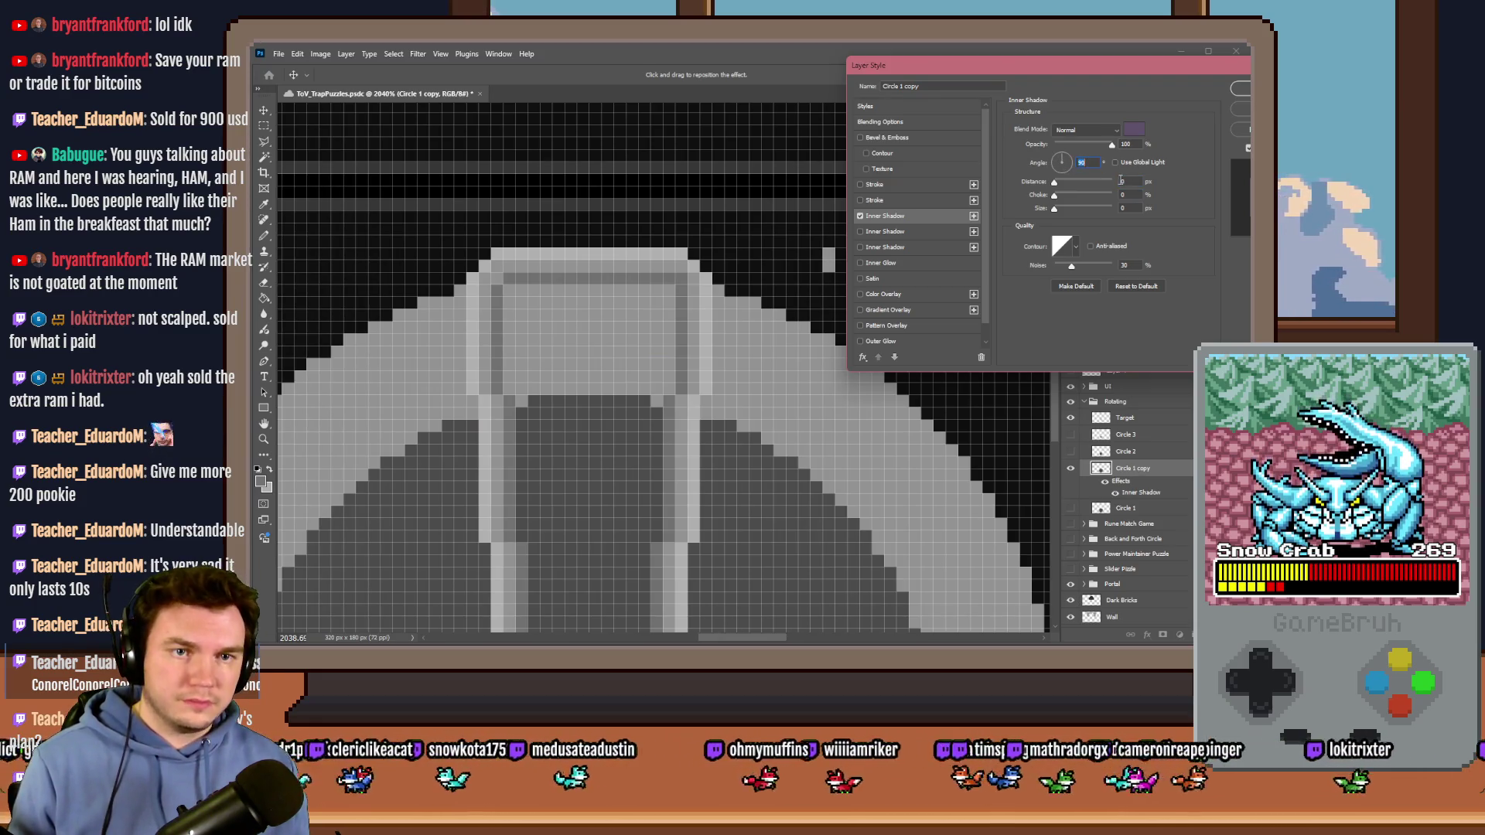
pyautogui.write('1')
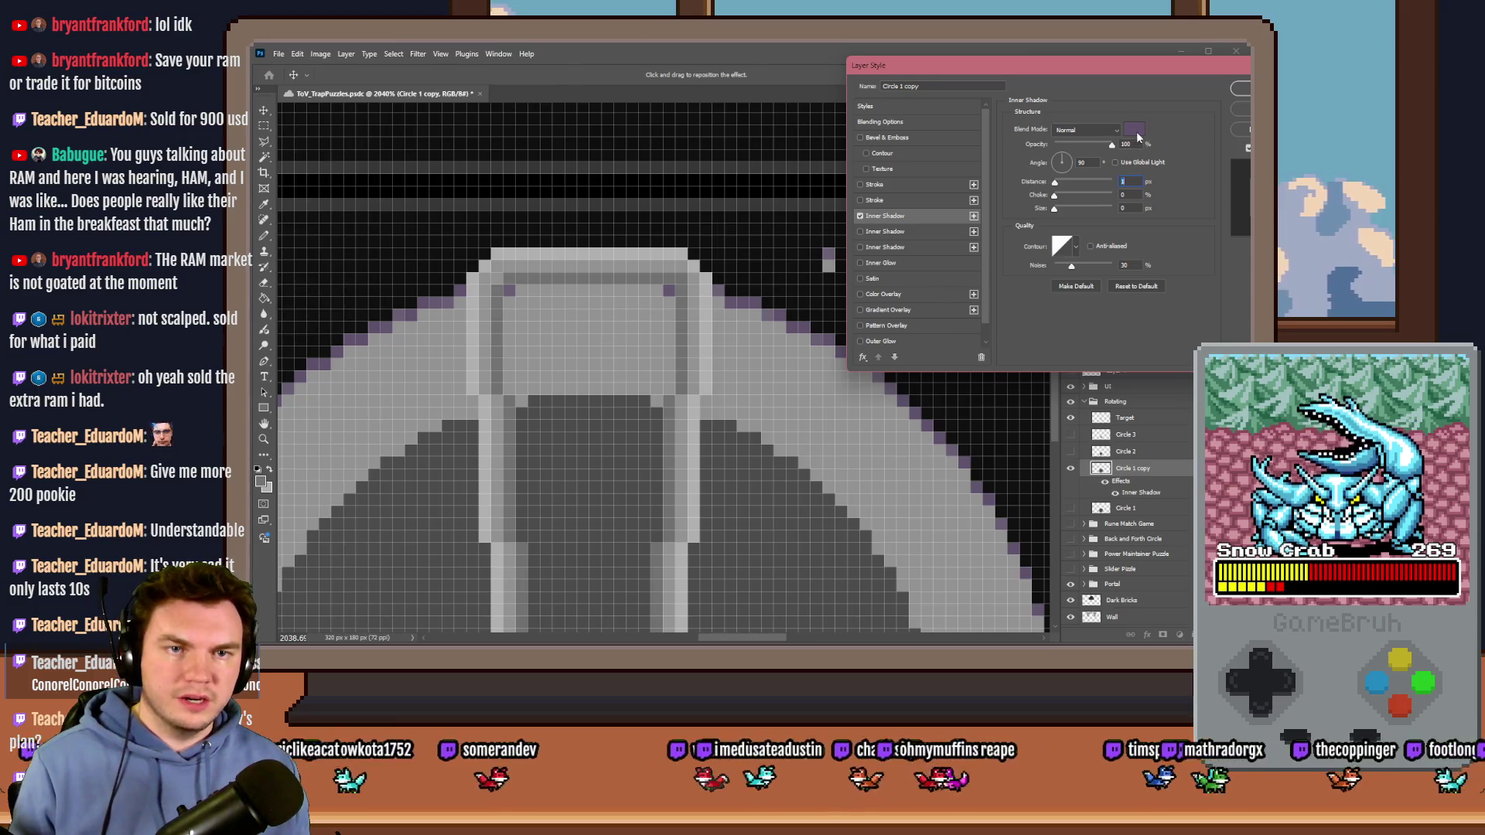
pyautogui.click(1133, 129)
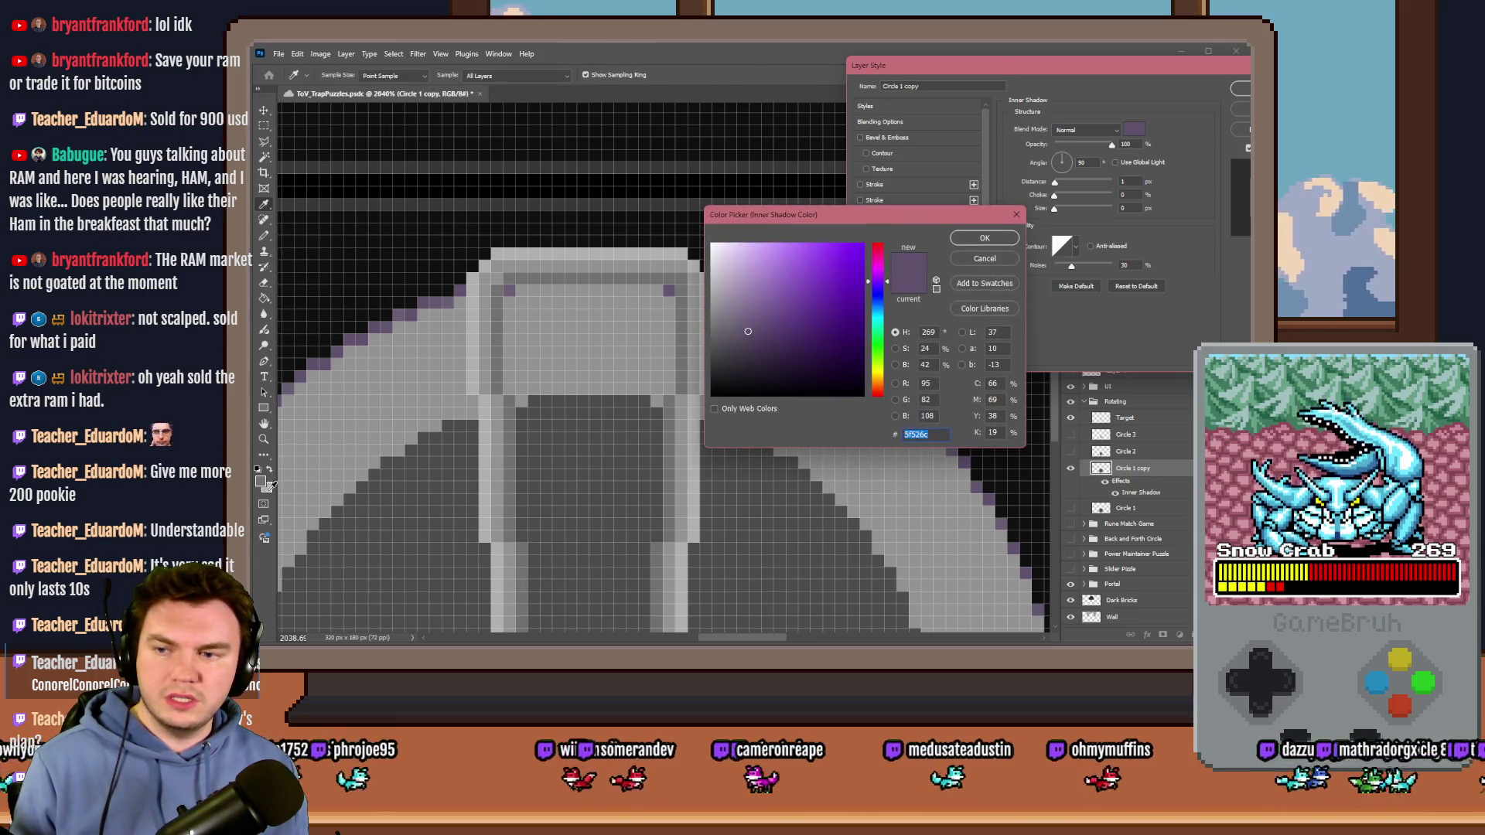
pyautogui.click(268, 485)
pyautogui.click(986, 239)
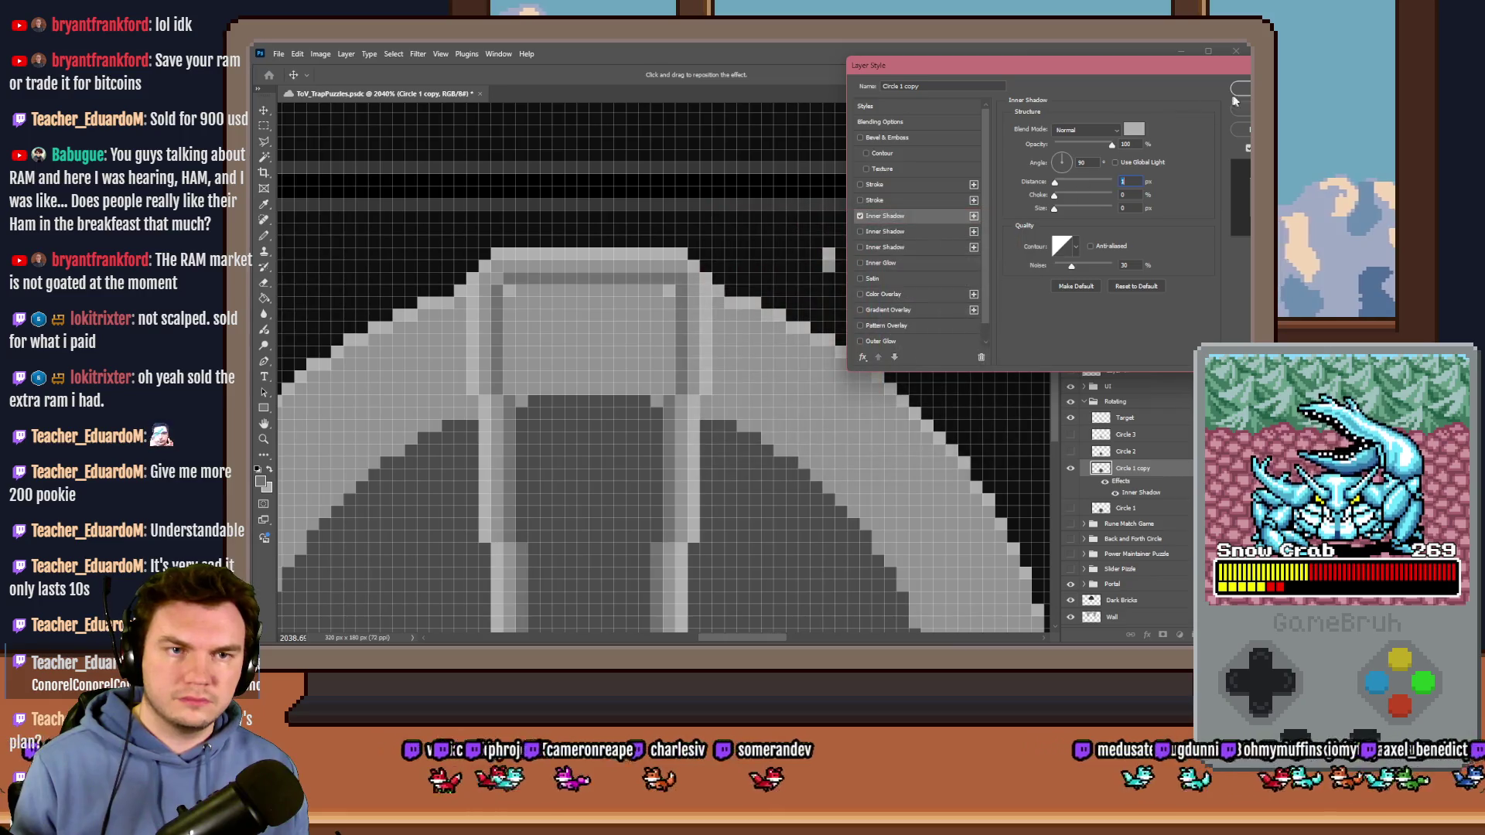
pyautogui.click(1239, 89)
# Step: Collapse Circle 1 copy's effects list and reopen its Layer Style dialog
pyautogui.scroll(-5, 676, 503)
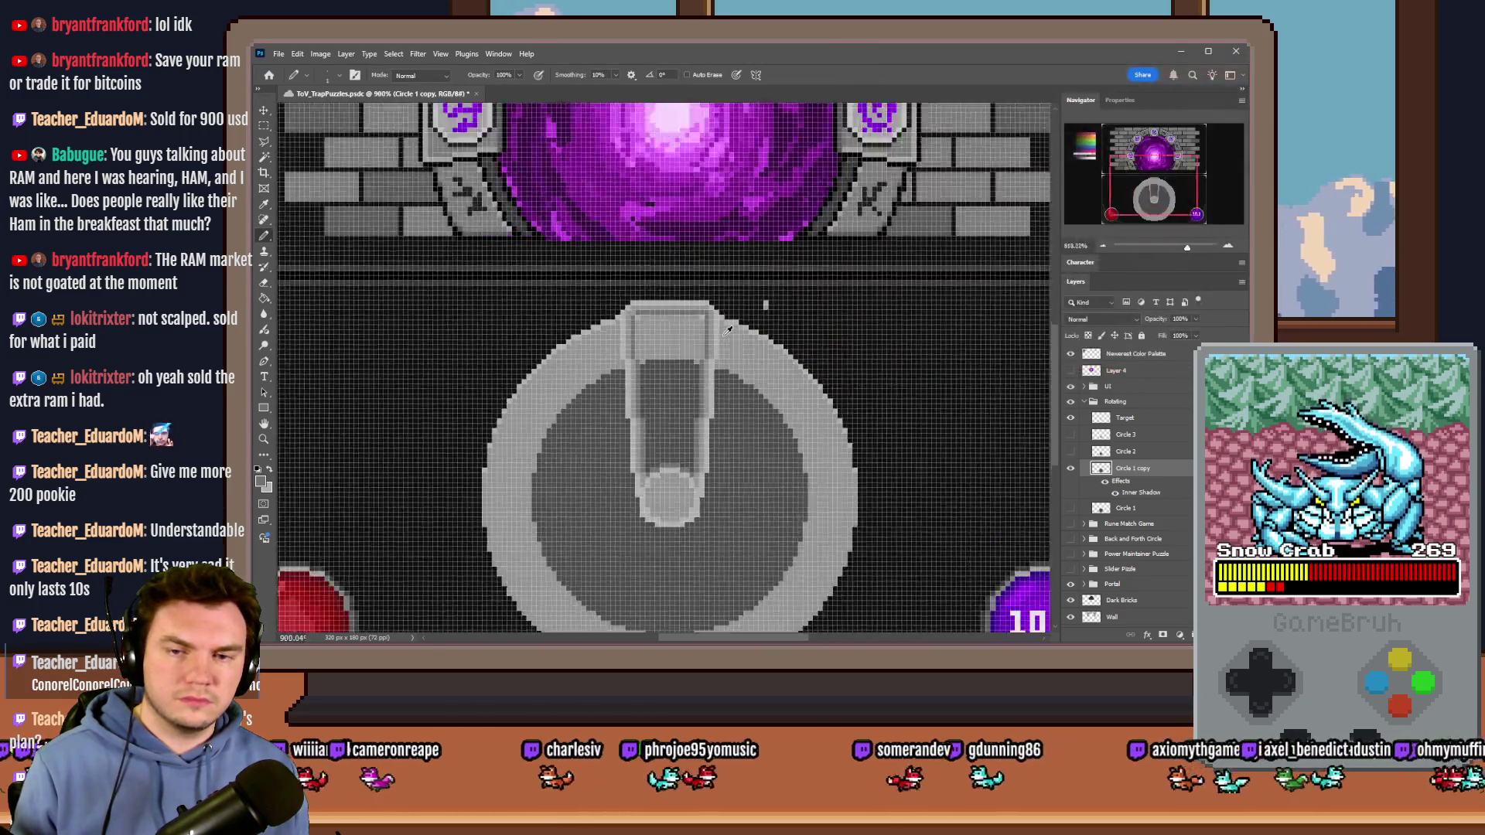
pyautogui.scroll(4, 677, 503)
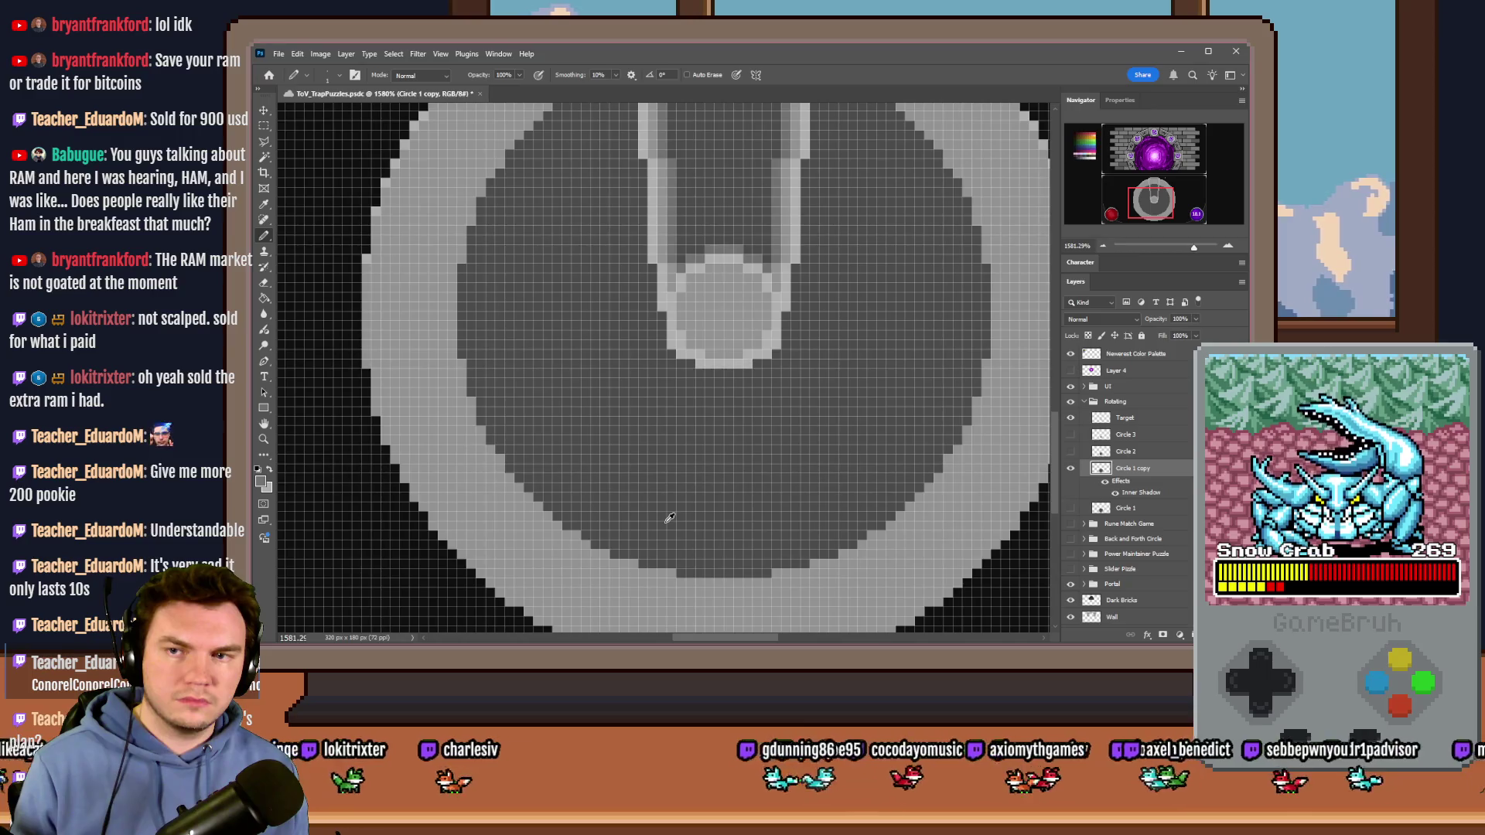
pyautogui.scroll(-1, 669, 518)
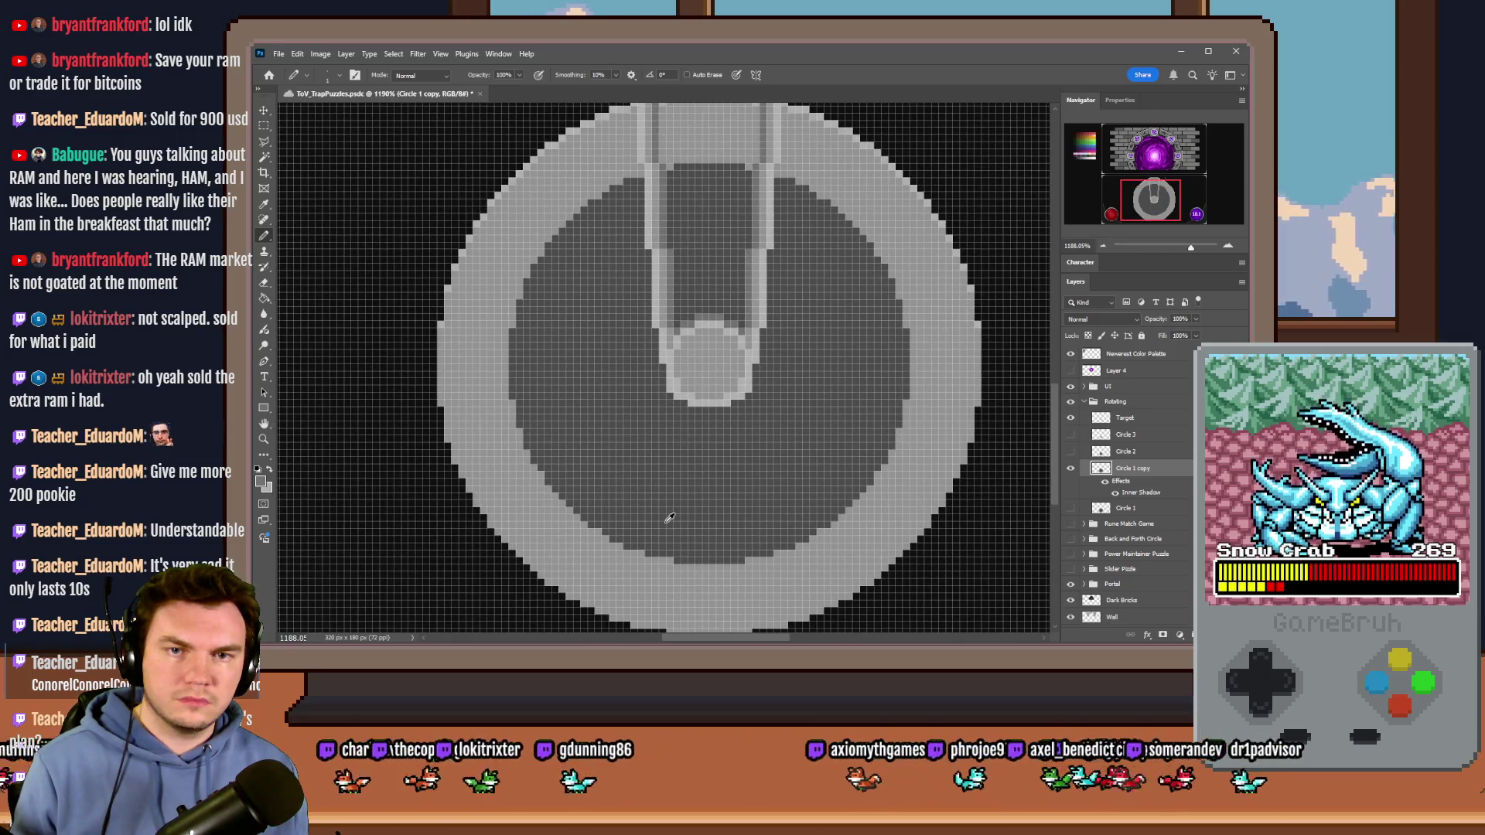
pyautogui.scroll(-1, 670, 518)
pyautogui.scroll(1, 768, 255)
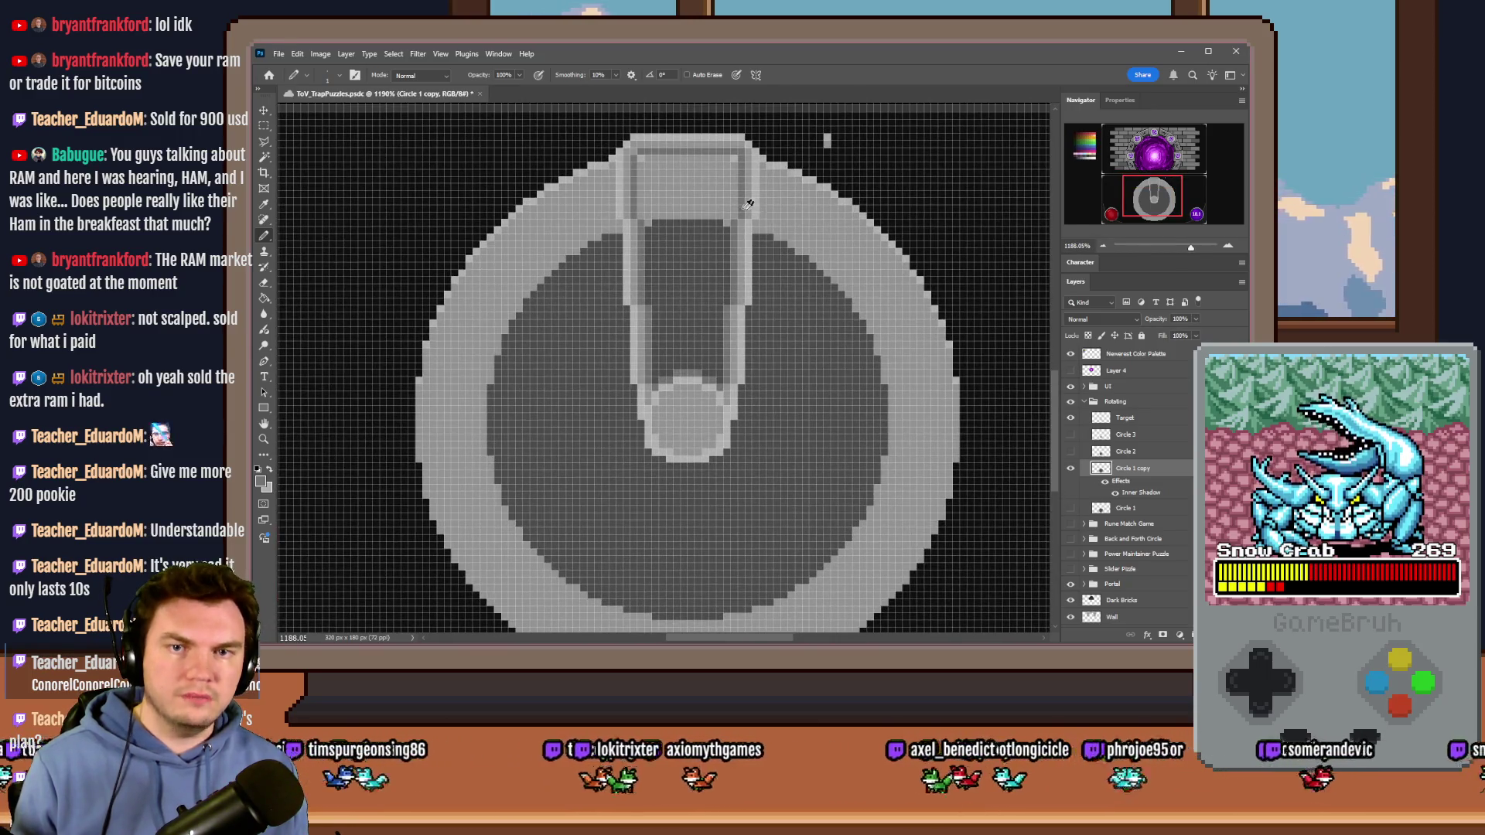
pyautogui.scroll(1, 747, 204)
pyautogui.click(1187, 468)
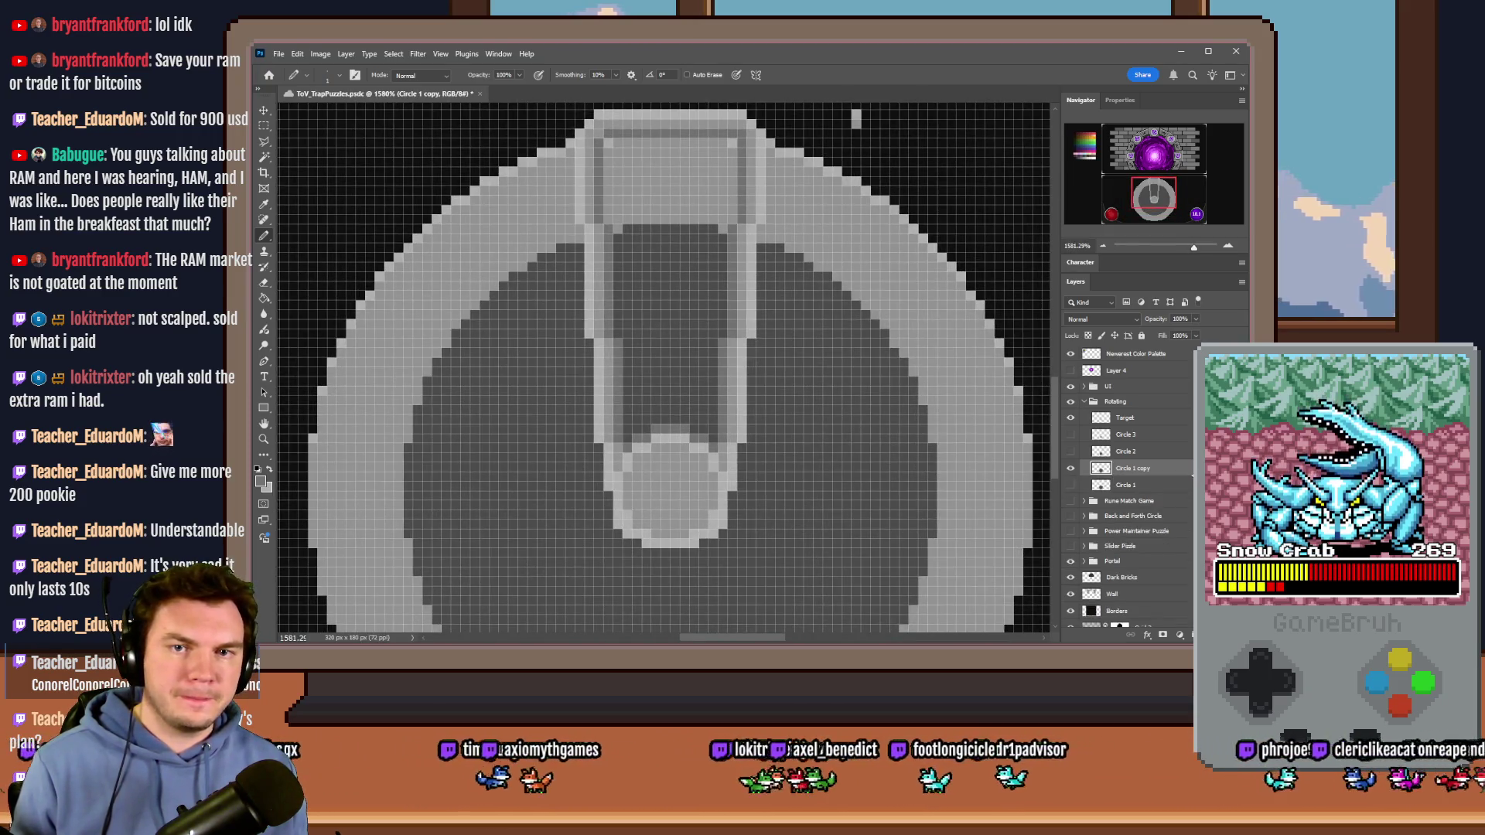
pyautogui.doubleClick(1160, 468)
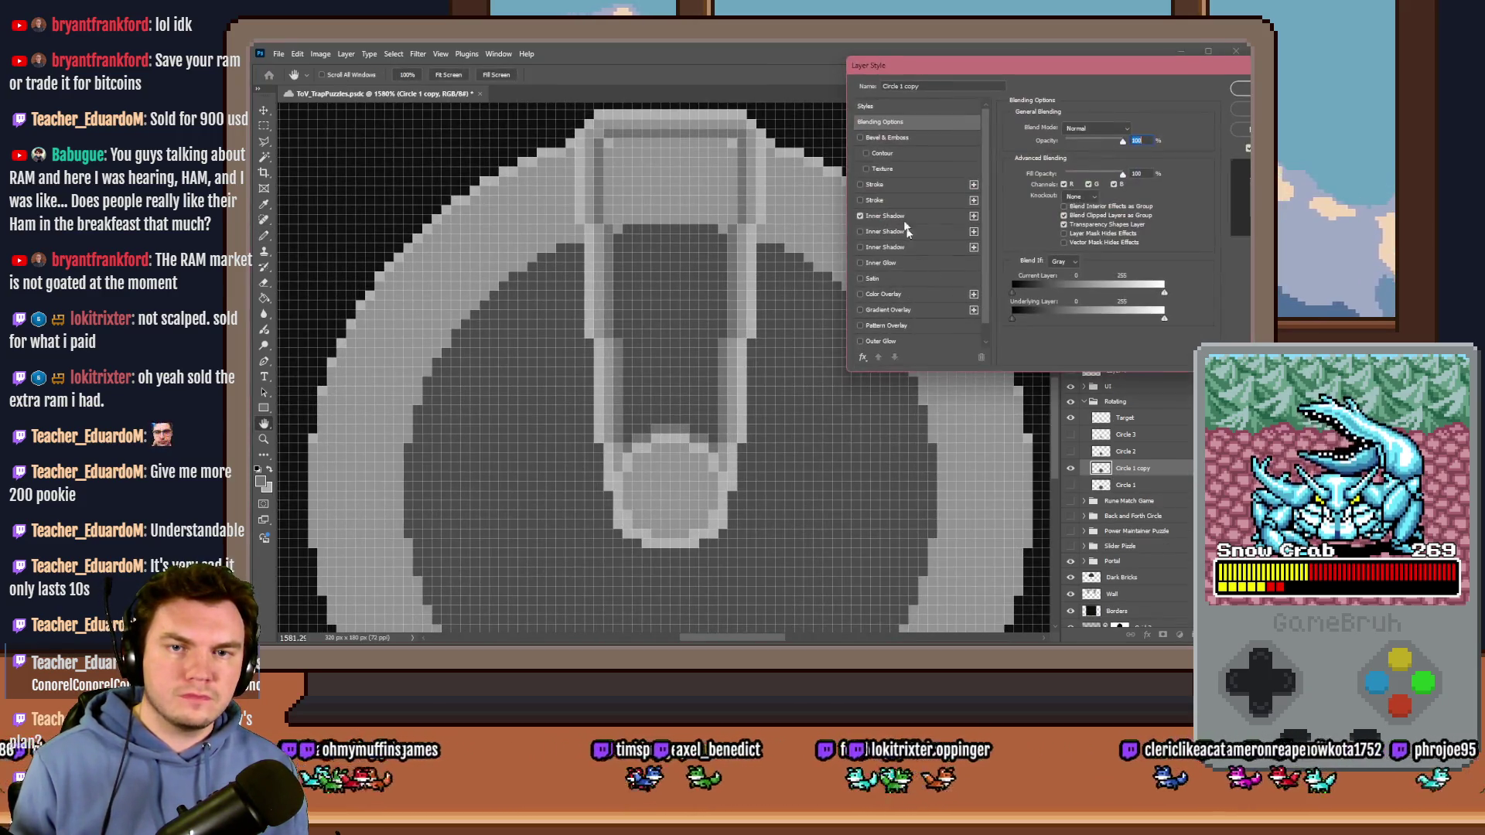
# Step: Delete the old inner shadows, including the purple one, and set the remaining shadow's angle to 180°
pyautogui.click(954, 246)
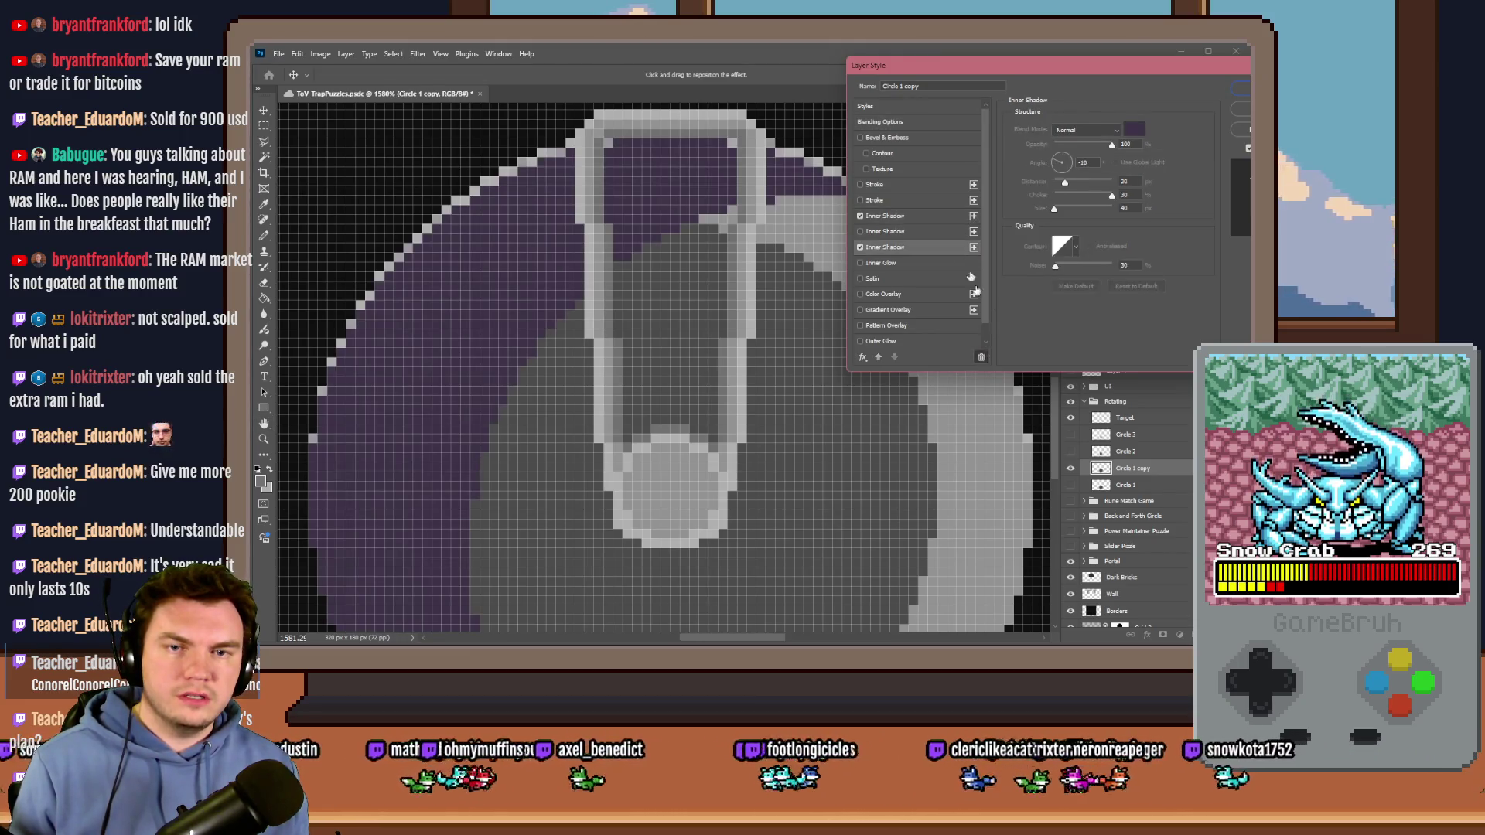
pyautogui.click(982, 357)
pyautogui.click(958, 232)
pyautogui.click(981, 357)
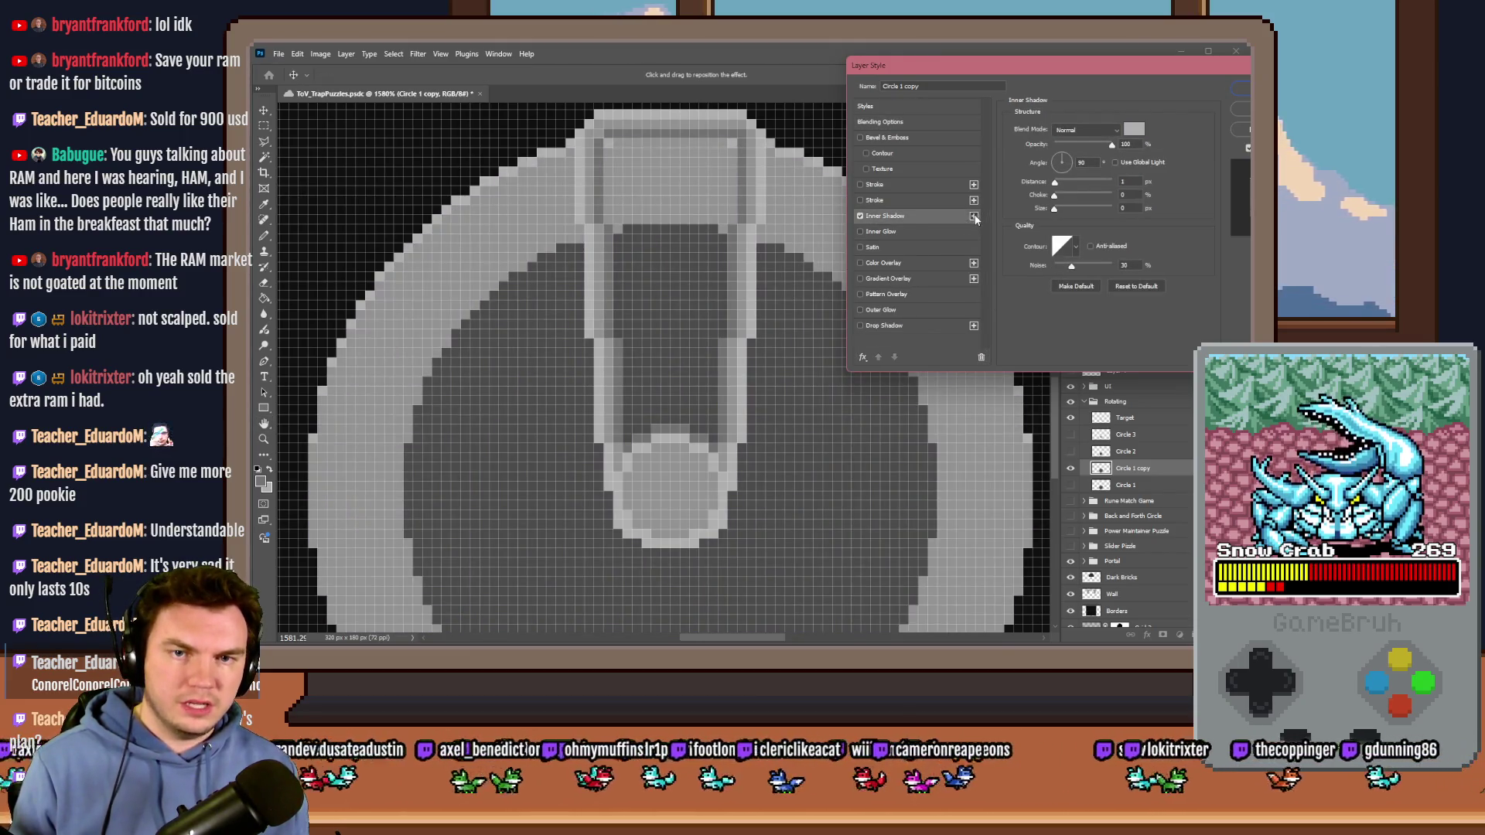
pyautogui.click(944, 233)
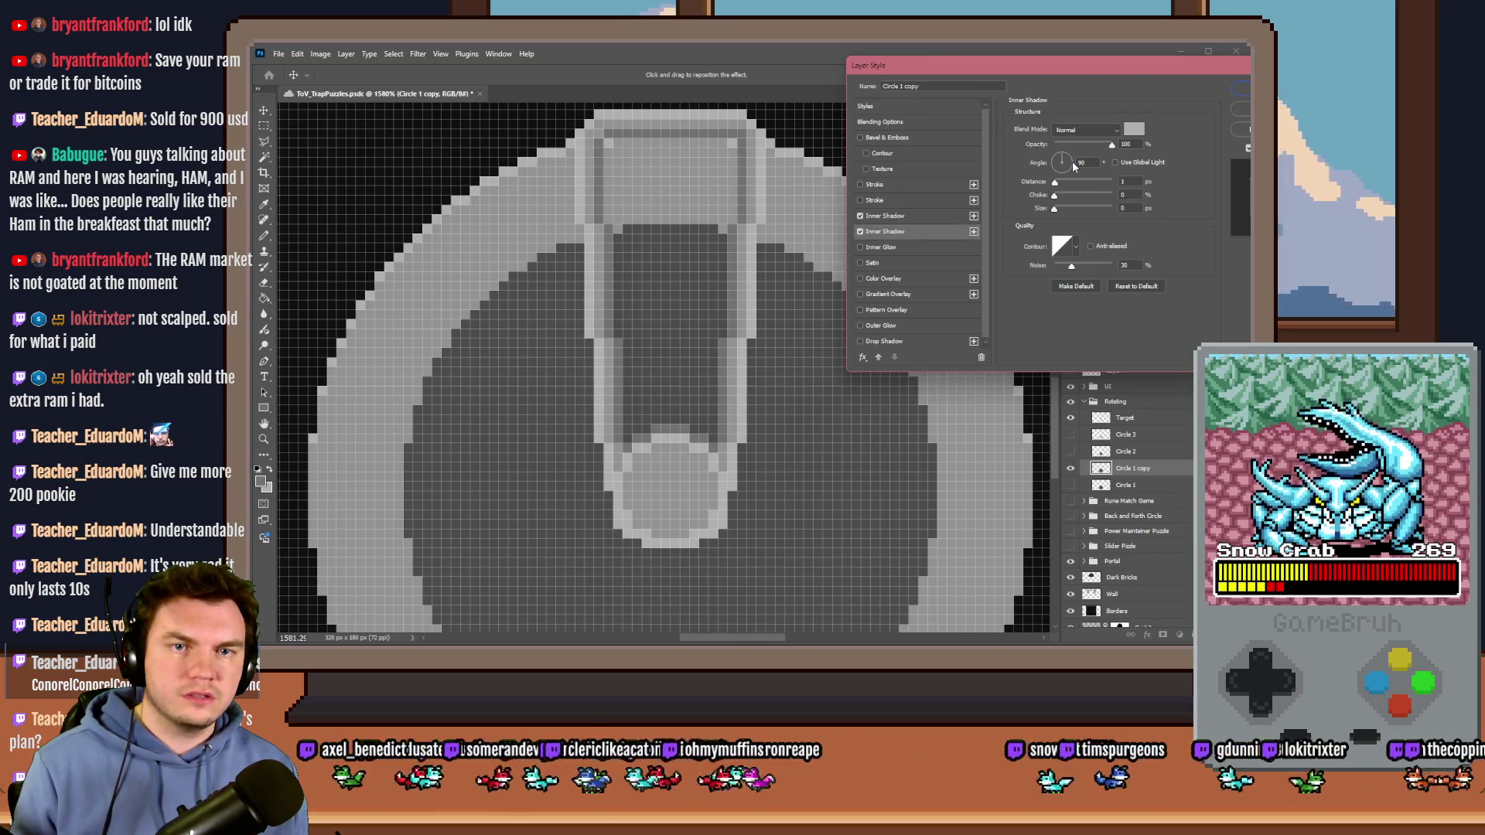
pyautogui.doubleClick(1080, 161)
pyautogui.write('180')
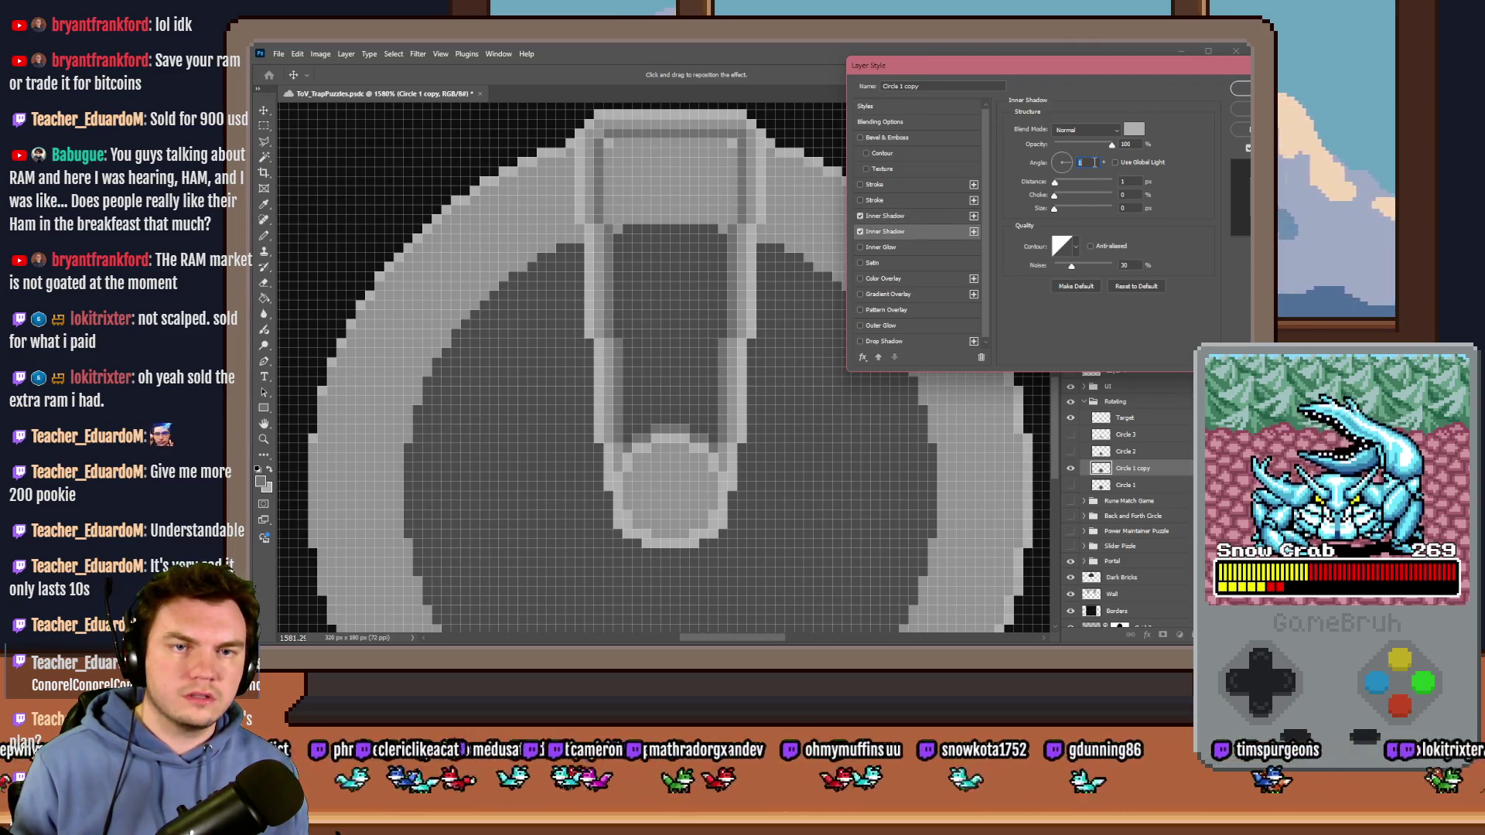
# Step: Add two more inner shadows, one angled downward and one at 180°, and apply
pyautogui.click(973, 231)
pyautogui.moveTo(1056, 180); pyautogui.dragTo(1061, 176)
pyautogui.click(973, 247)
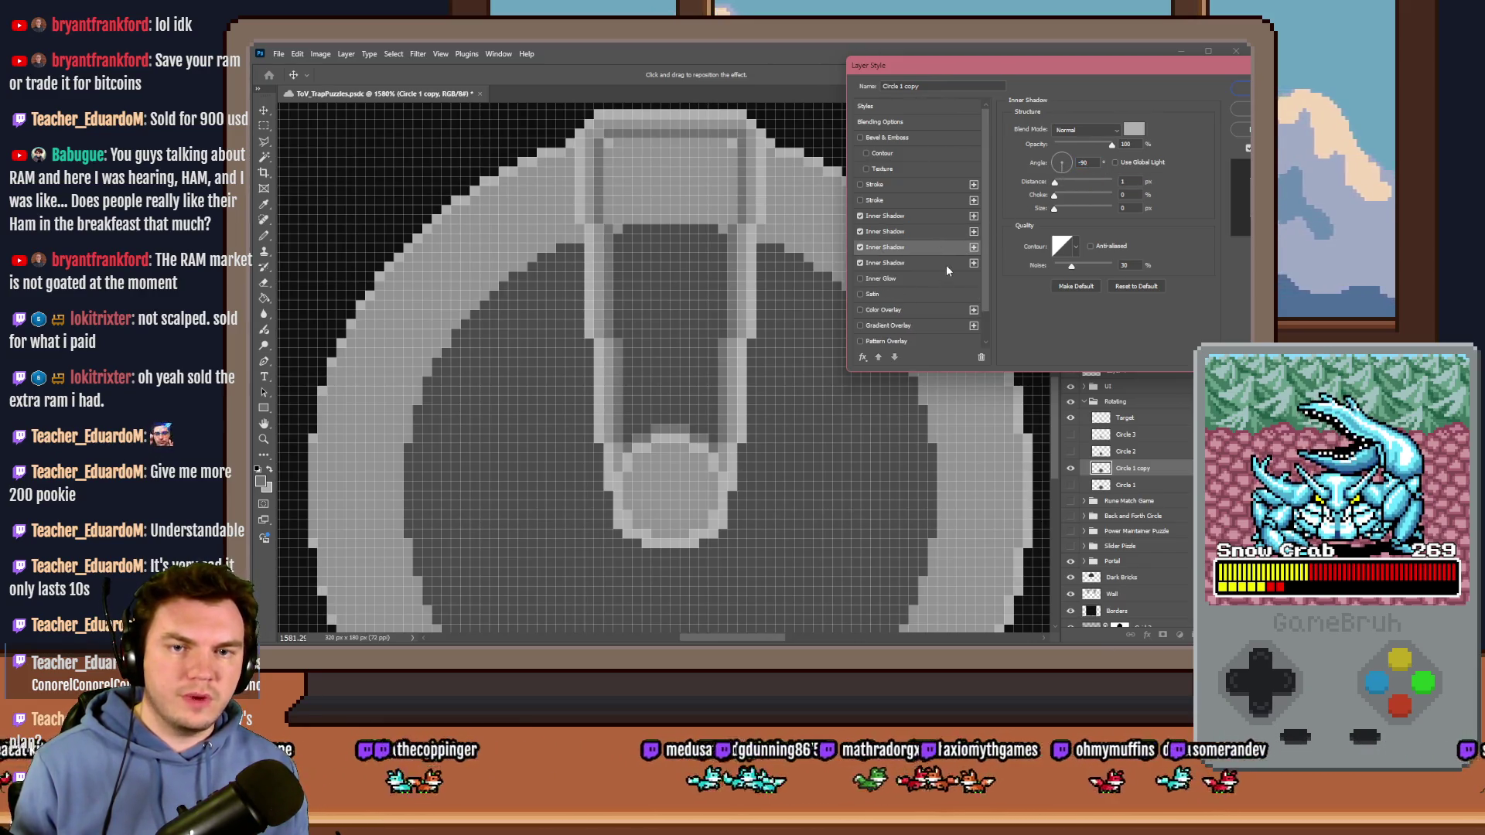
pyautogui.click(1046, 160)
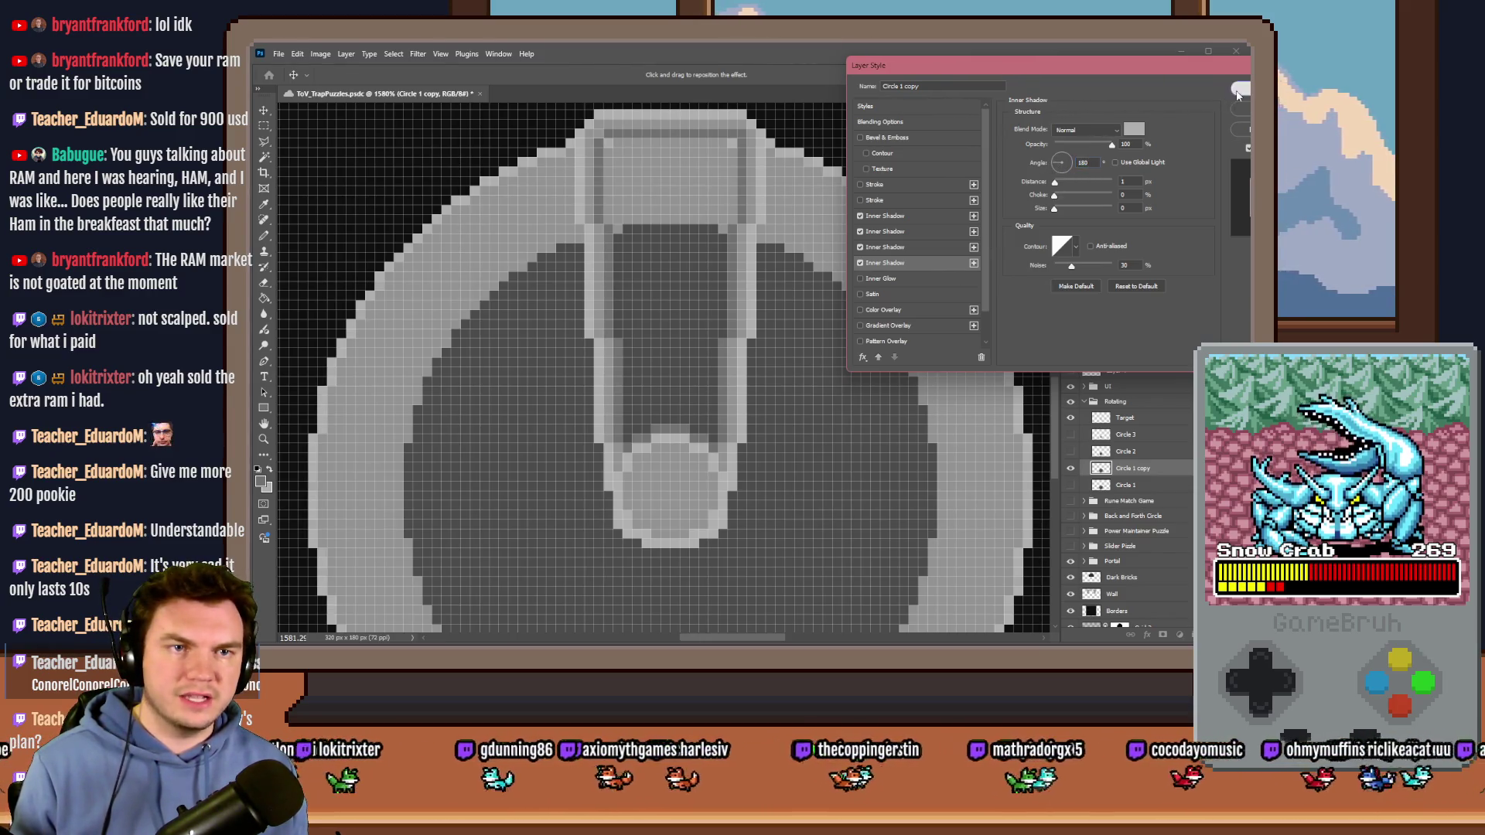
pyautogui.press('Return')
pyautogui.scroll(-3, 882, 321)
pyautogui.scroll(2, 881, 321)
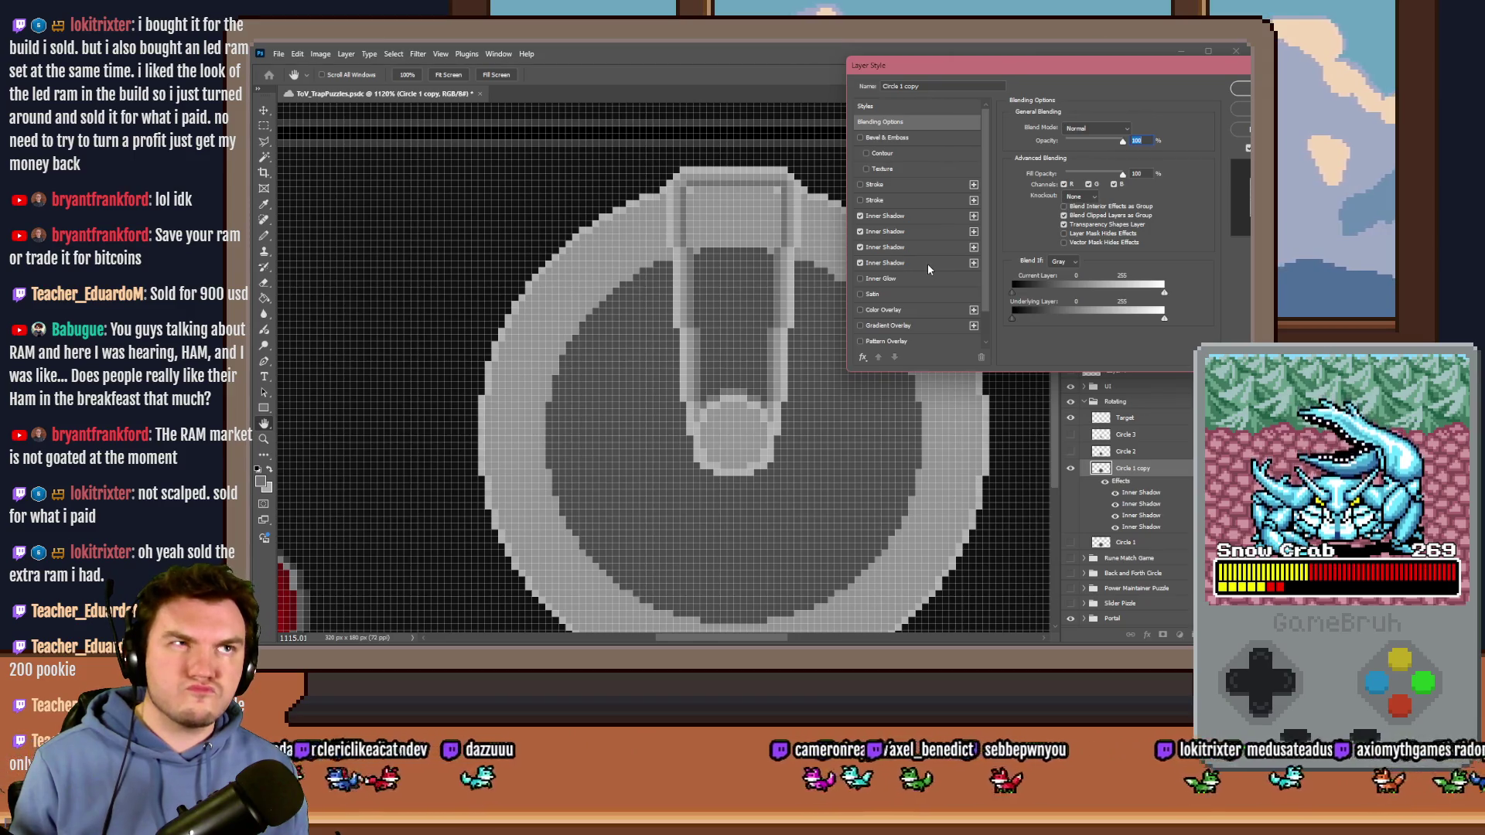
pyautogui.scroll(-2, 926, 263)
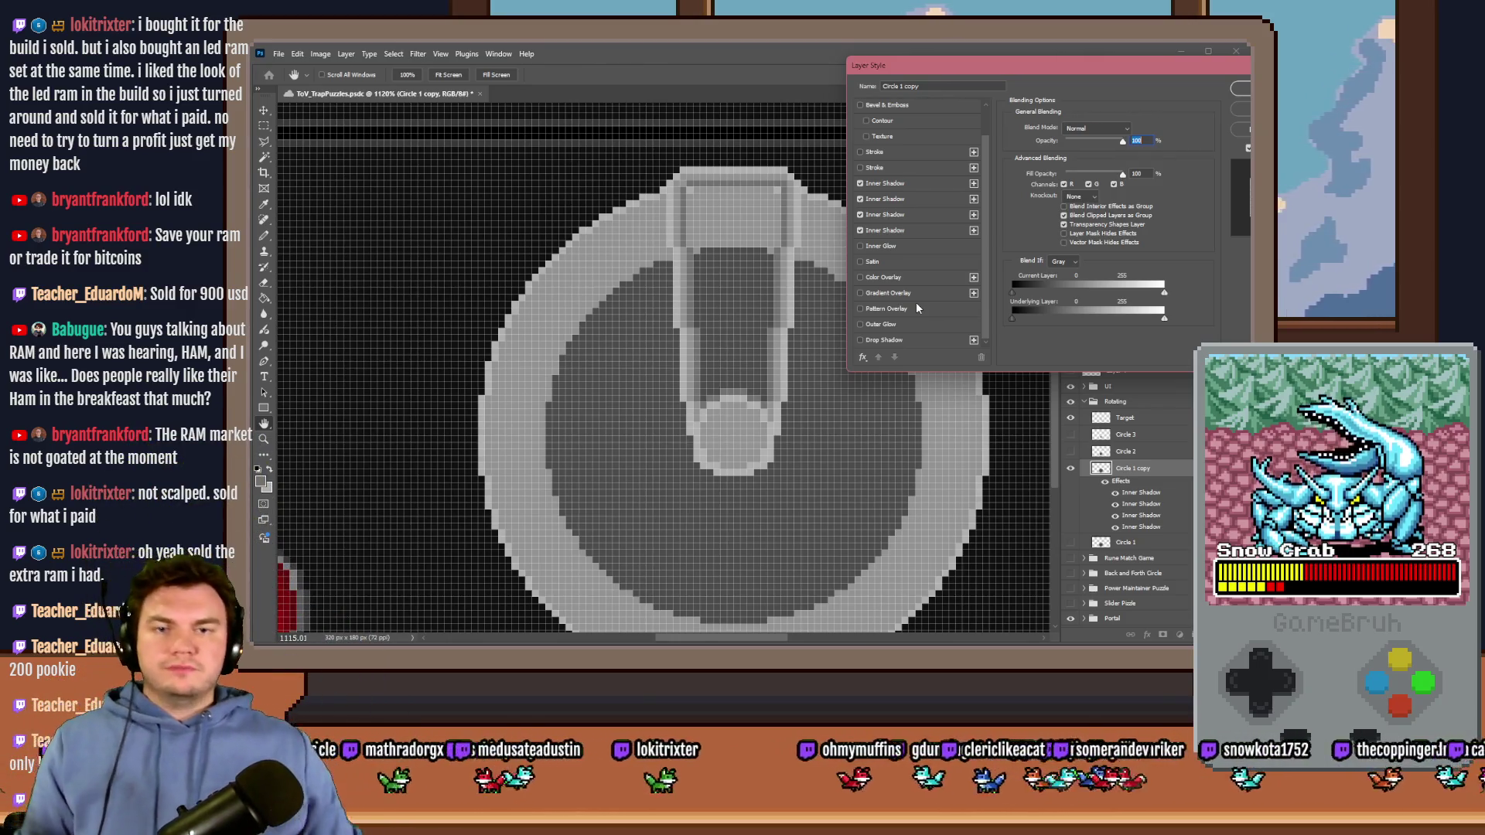
# Step: Add a grey inner shadow with zero noise and distance 1
pyautogui.click(925, 230)
pyautogui.click(974, 230)
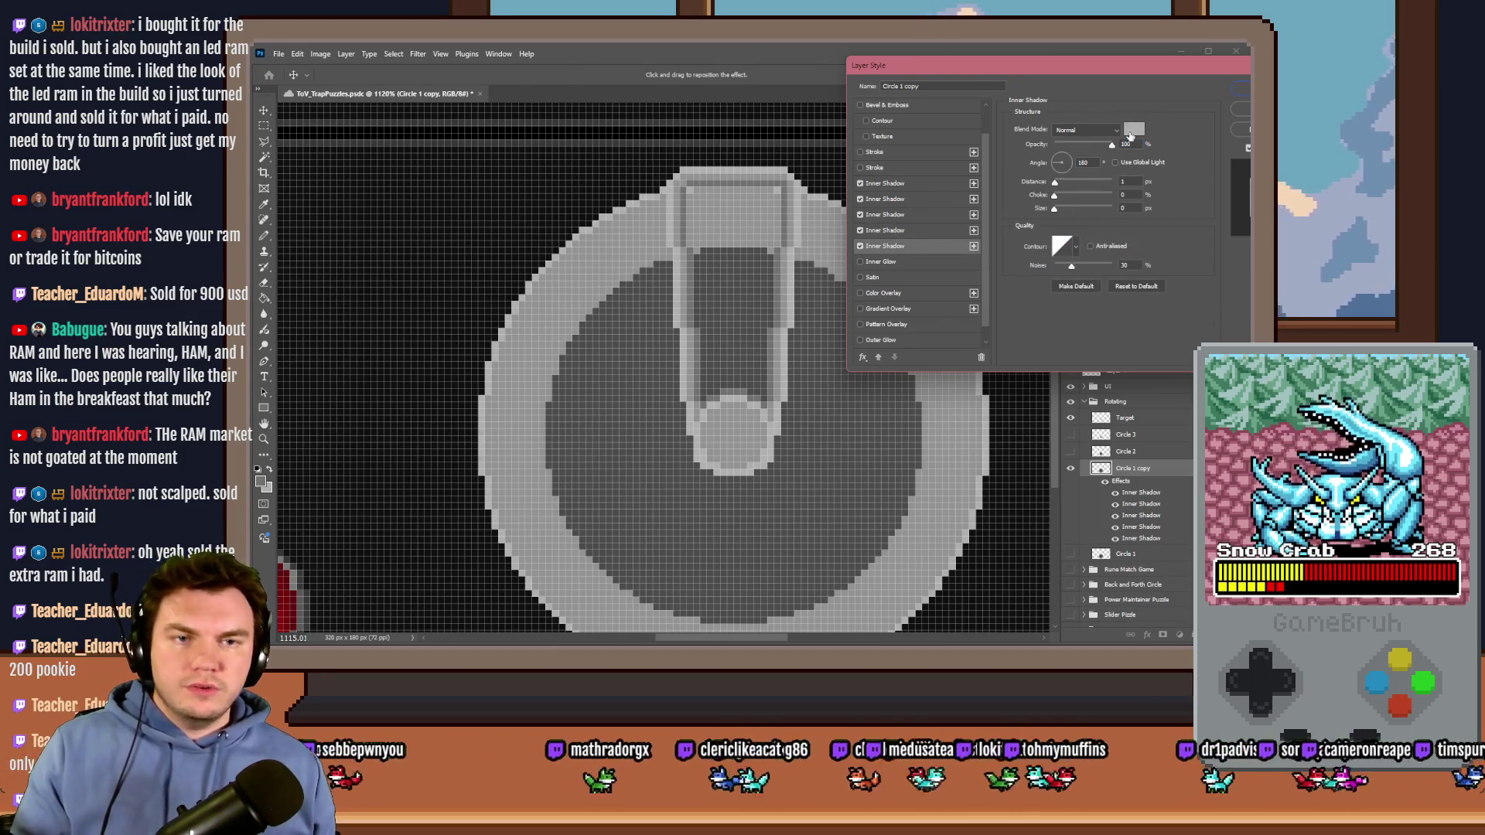
pyautogui.click(1134, 129)
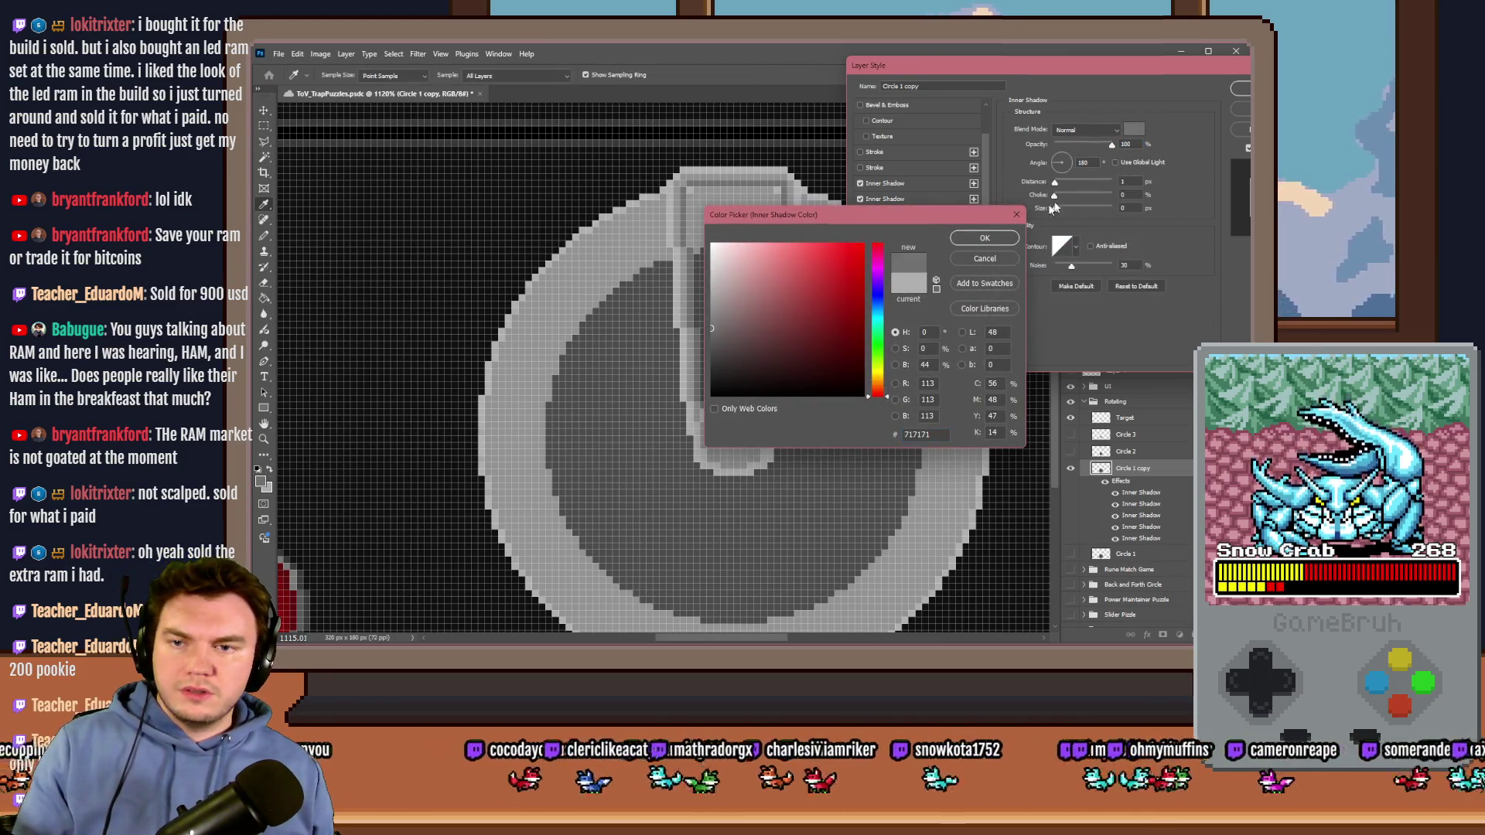
pyautogui.click(1002, 237)
pyautogui.click(1138, 183)
pyautogui.press('Up')
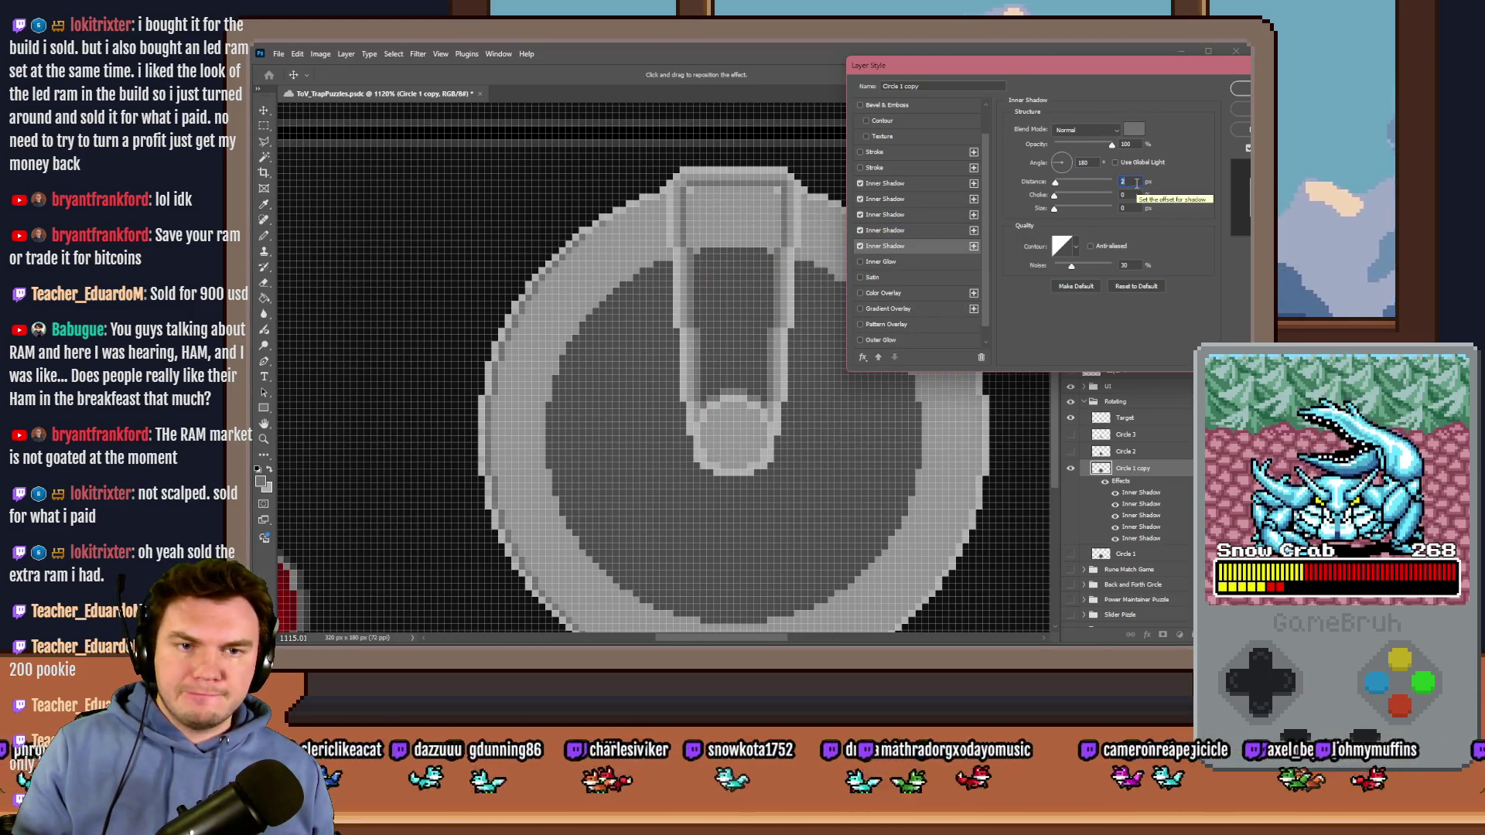
pyautogui.moveTo(1073, 270); pyautogui.dragTo(1053, 268)
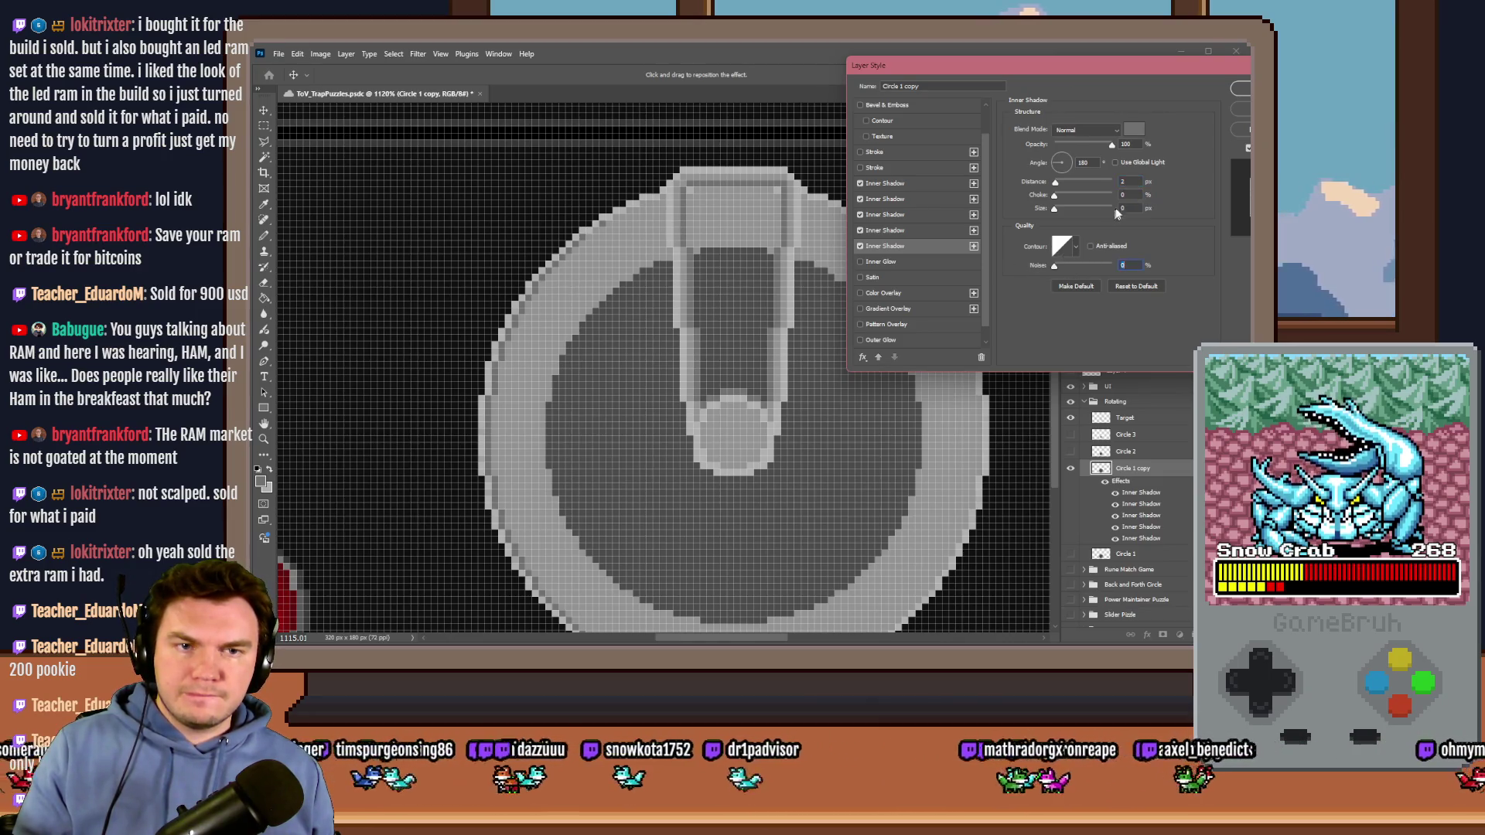
pyautogui.press('Down')
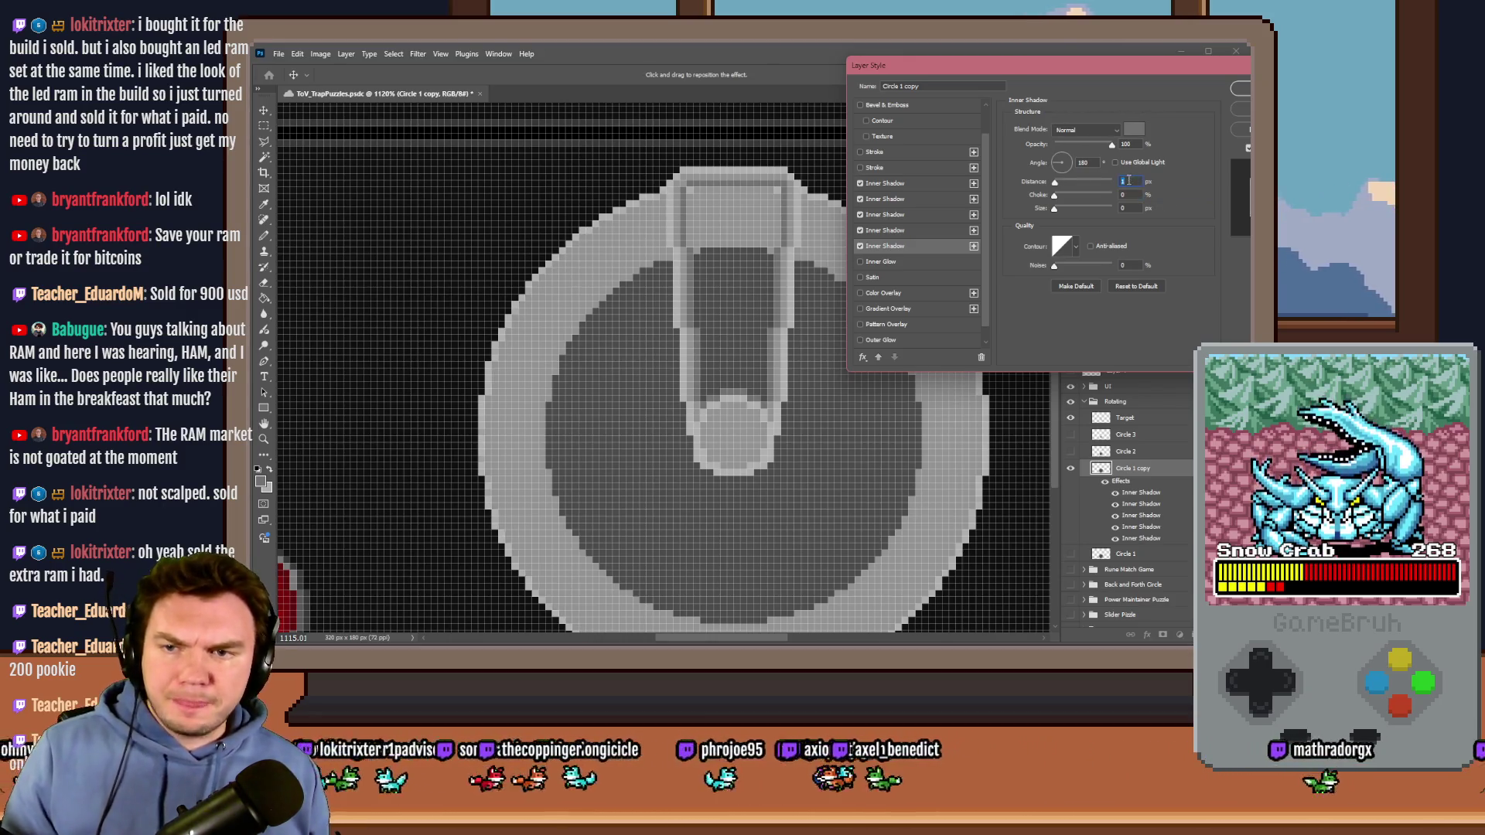
# Step: Disable the fifth inner shadow, test then turn off inner glow, outer glow and drop shadow, and apply
pyautogui.click(860, 246)
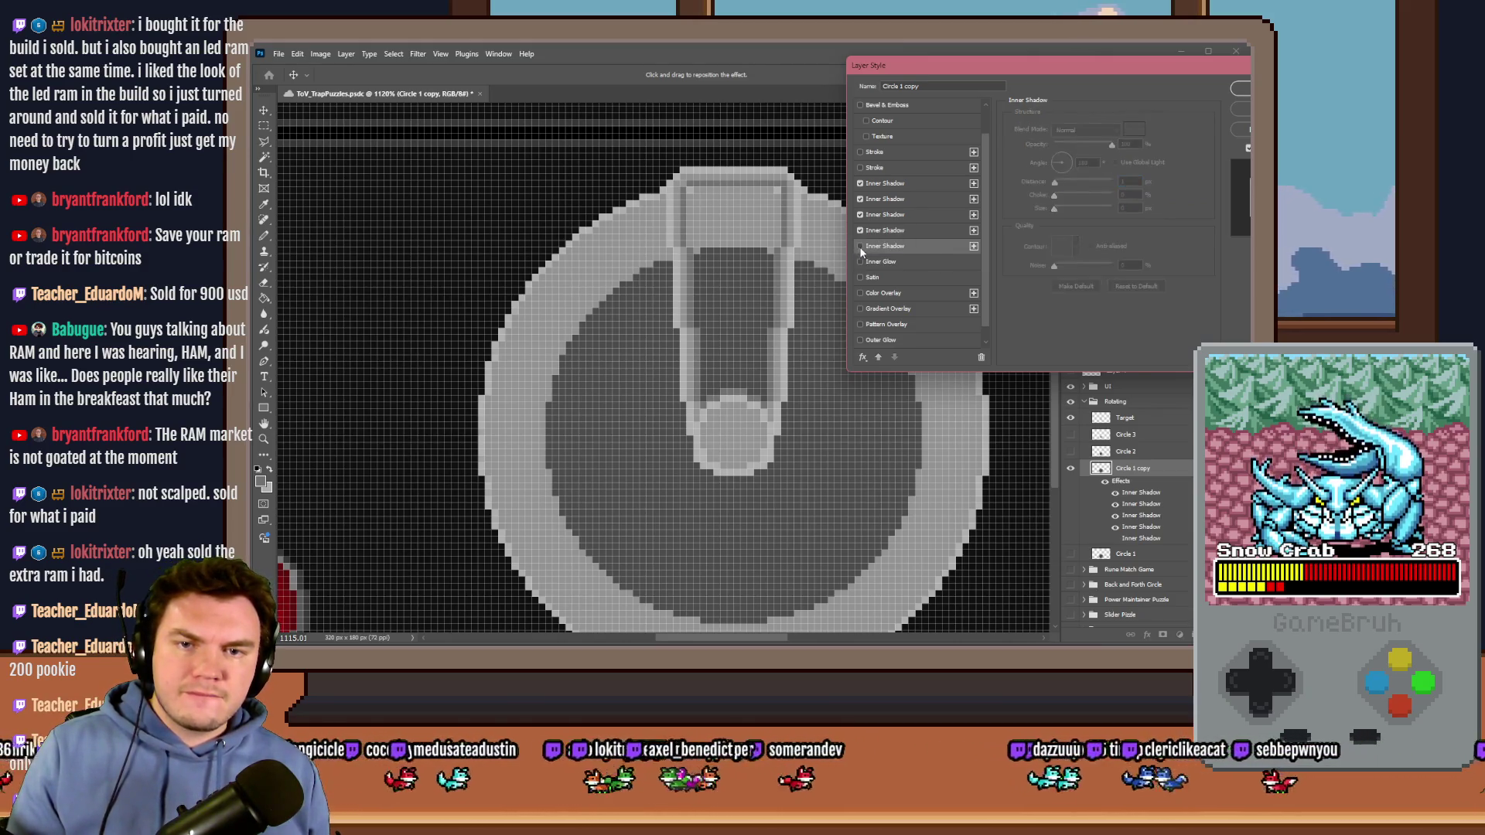
pyautogui.click(860, 262)
pyautogui.click(861, 263)
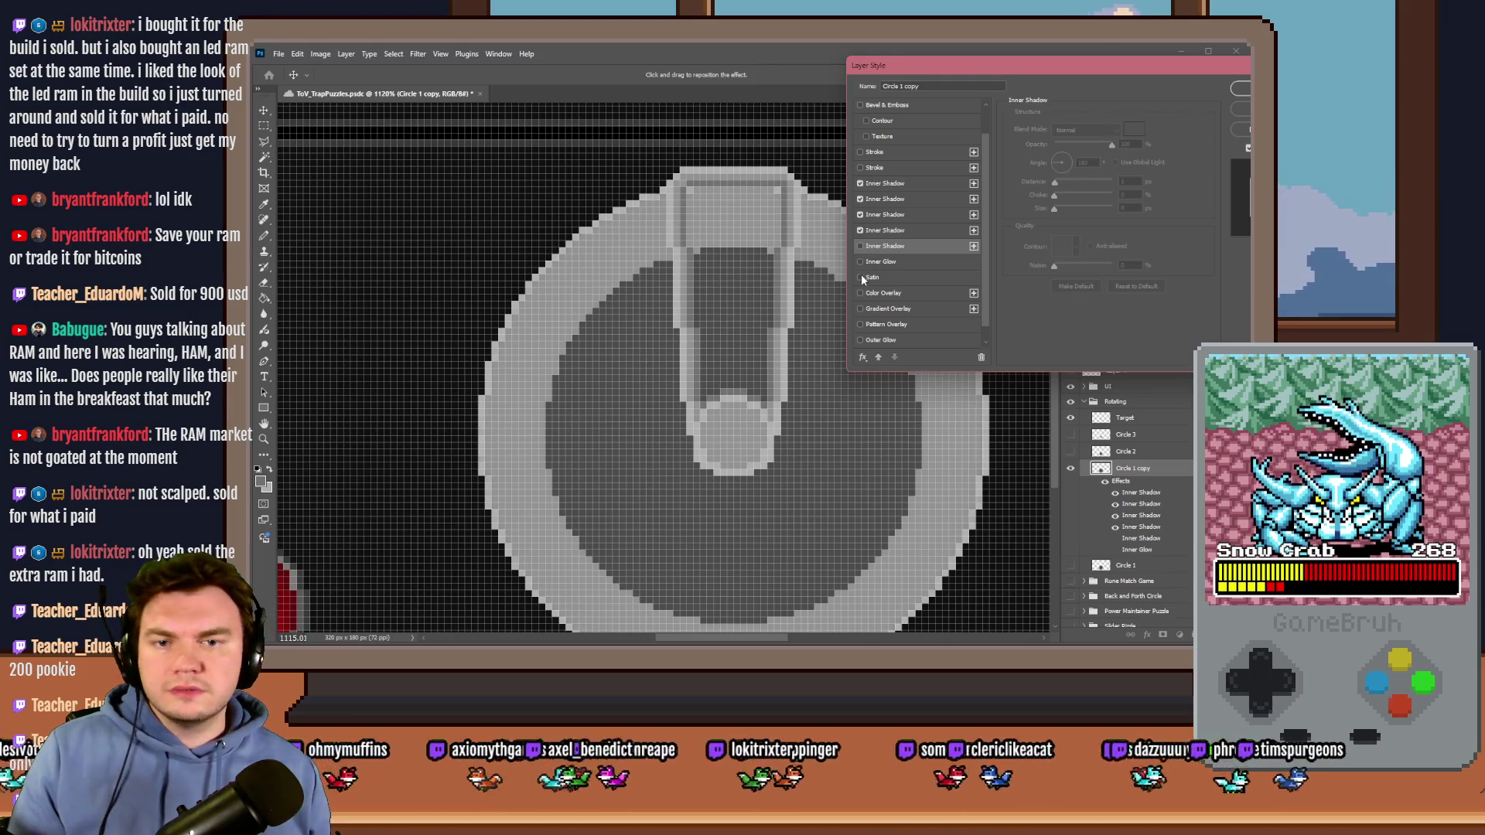
pyautogui.scroll(-1, 860, 321)
pyautogui.click(861, 323)
pyautogui.click(861, 323)
pyautogui.click(860, 340)
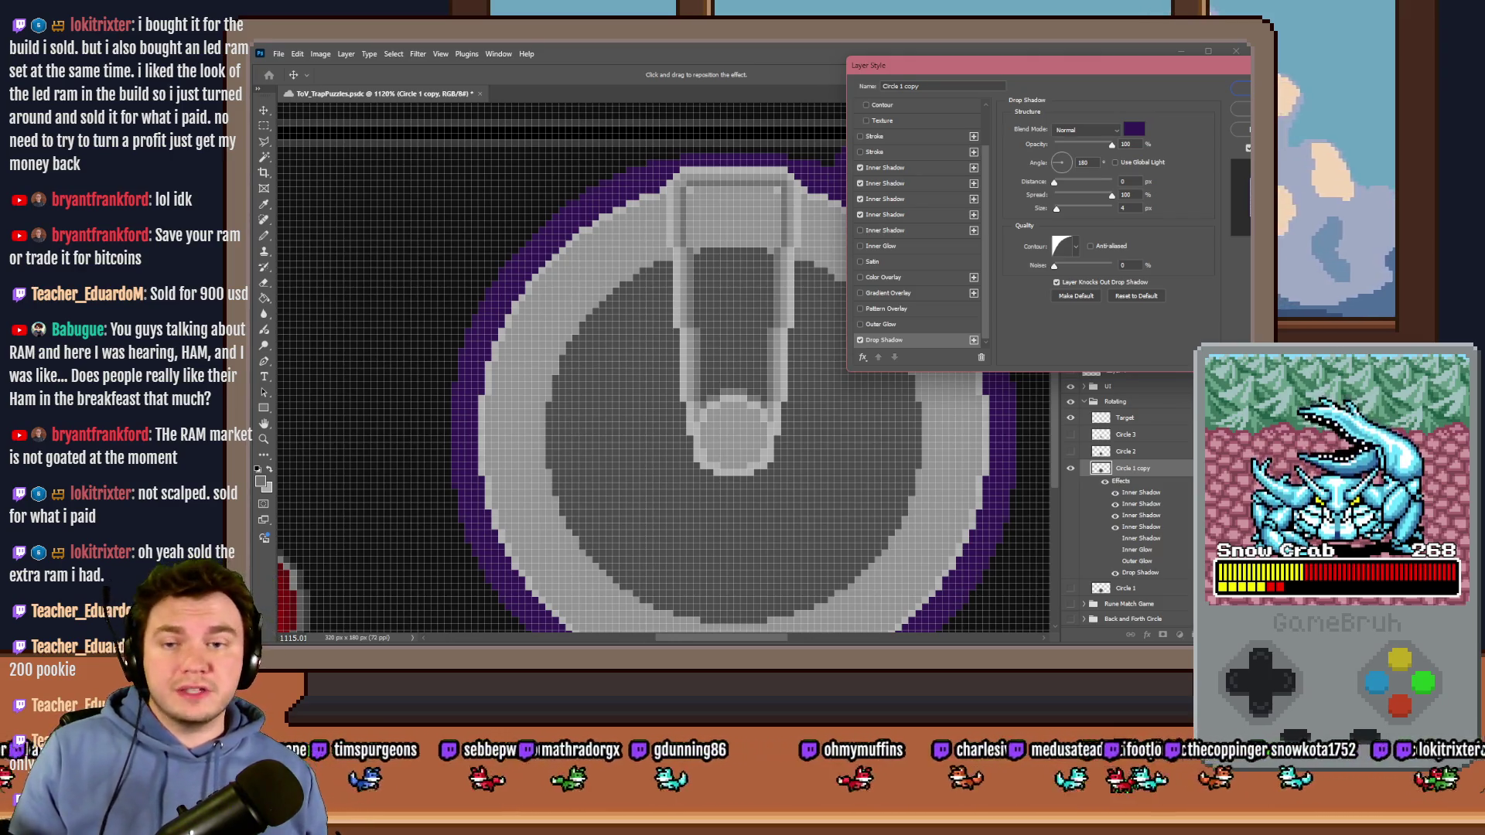
pyautogui.click(860, 340)
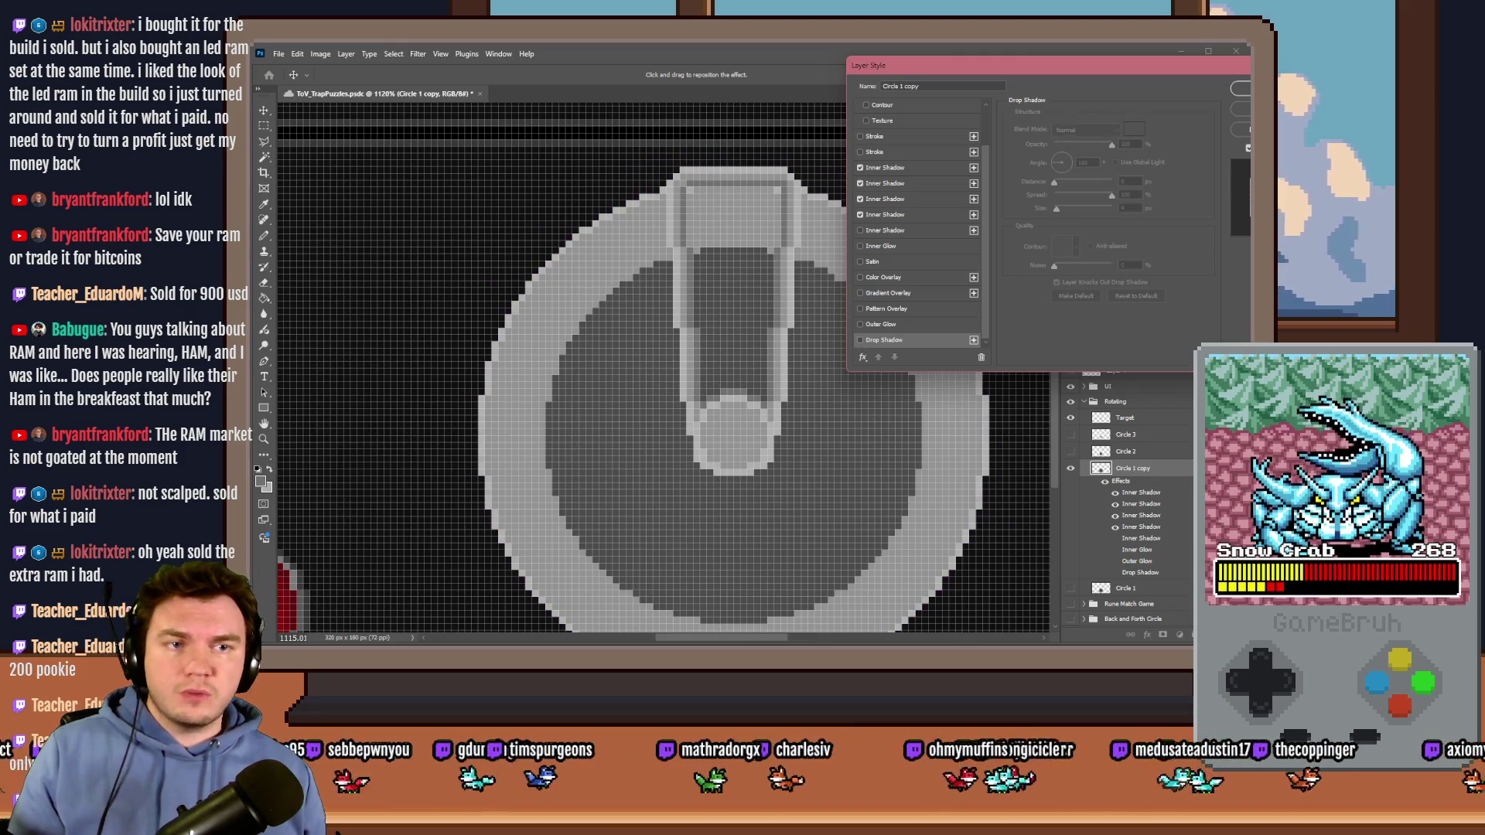
pyautogui.press('Return')
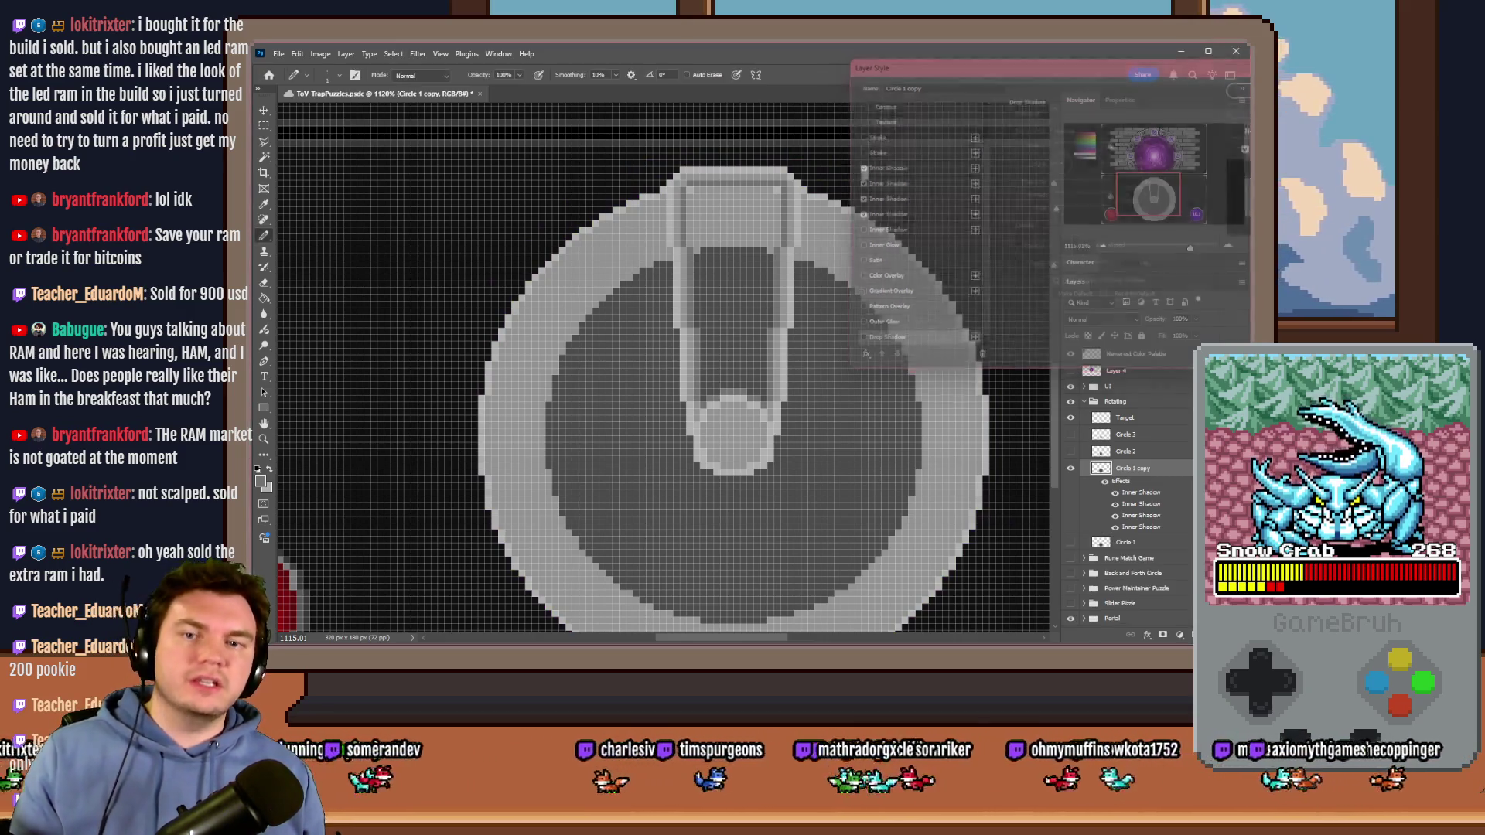
# Step: Magic-wand the inner disc, fill it with the darker colour, and deselect
pyautogui.click(262, 160)
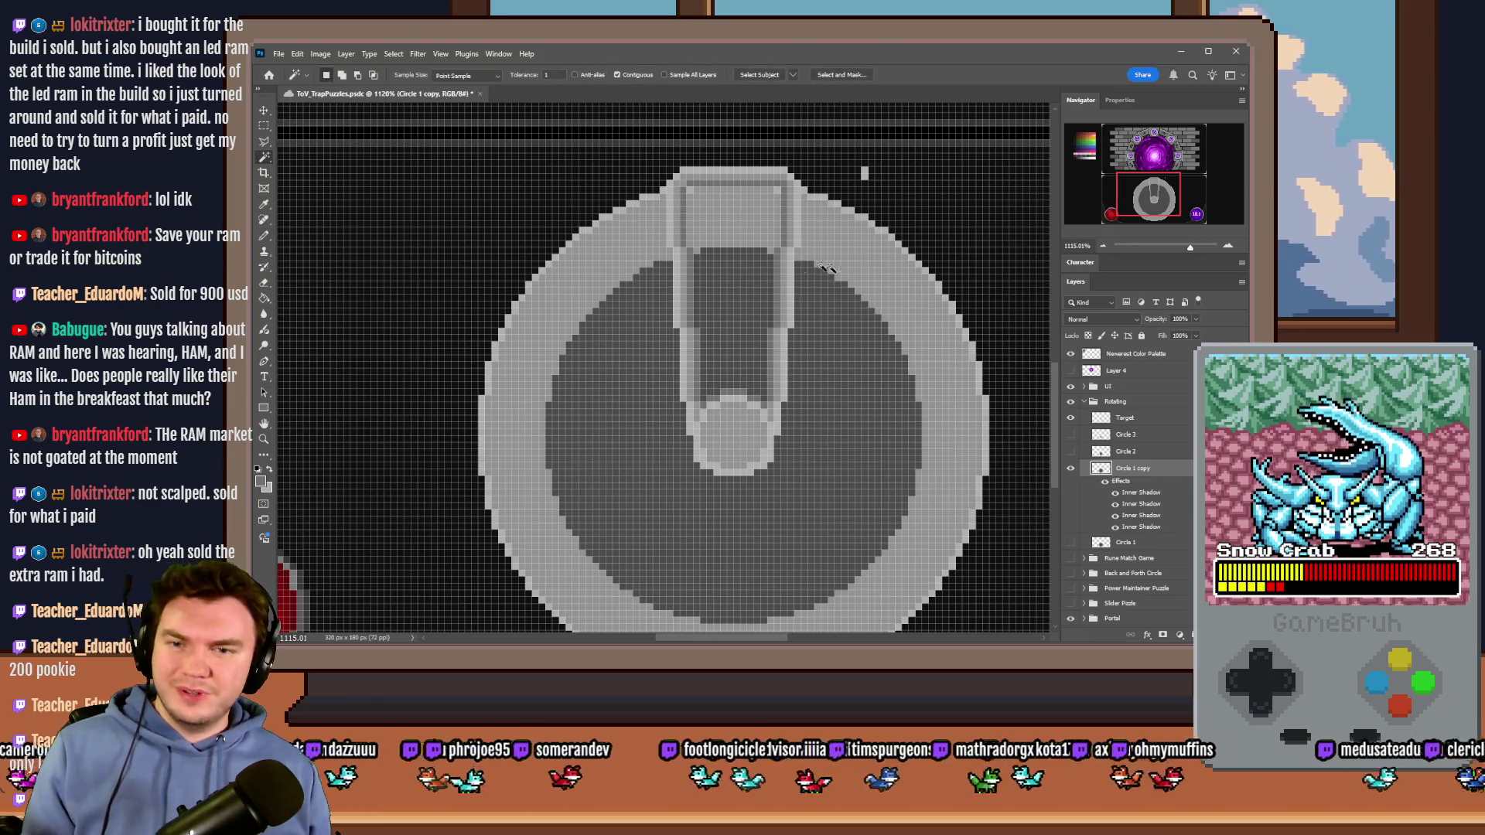
pyautogui.click(847, 338)
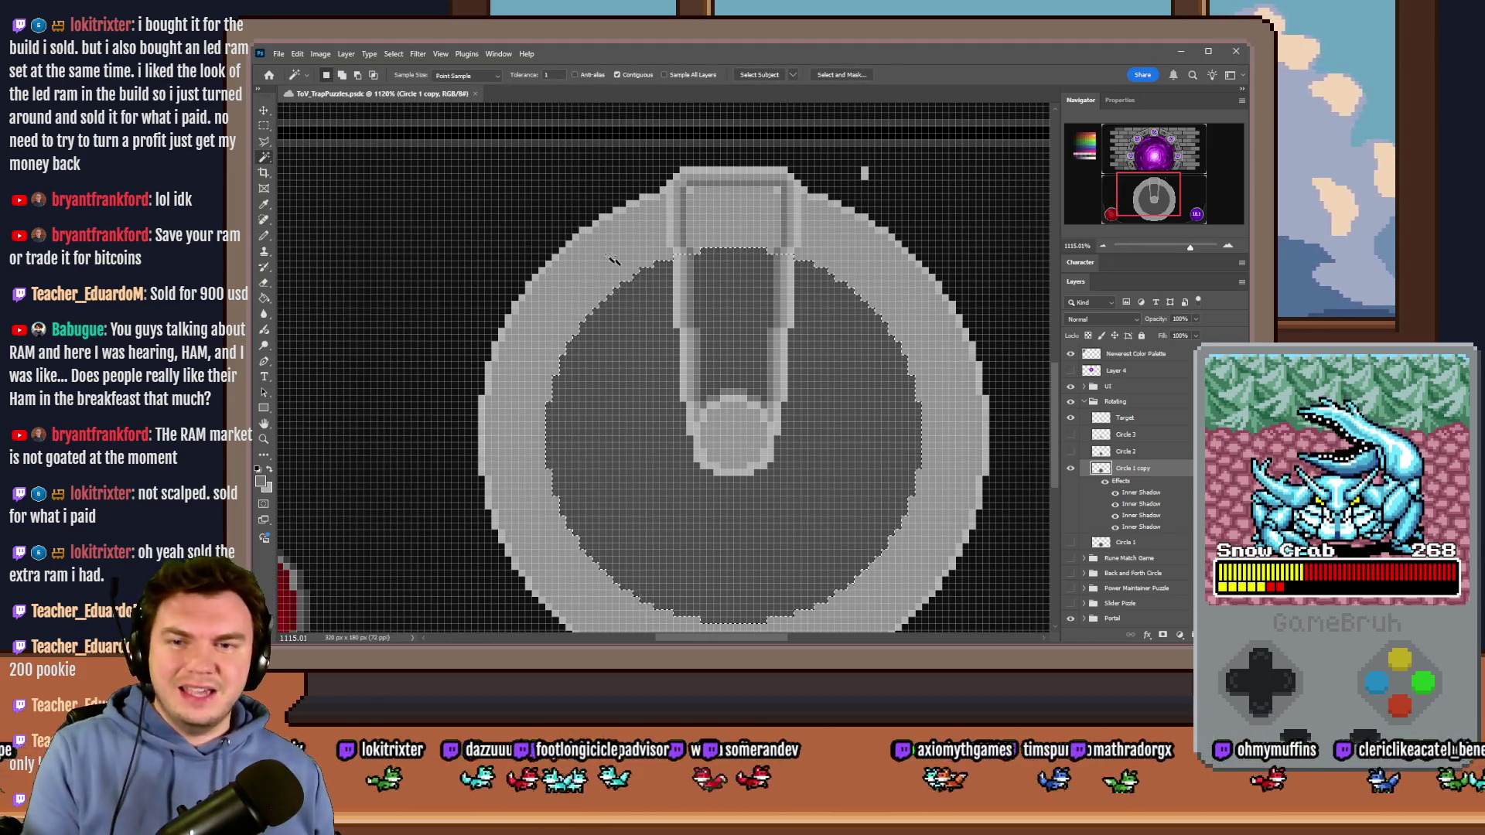
pyautogui.hotkey('alt', 'BackSpace')
pyautogui.click(264, 127)
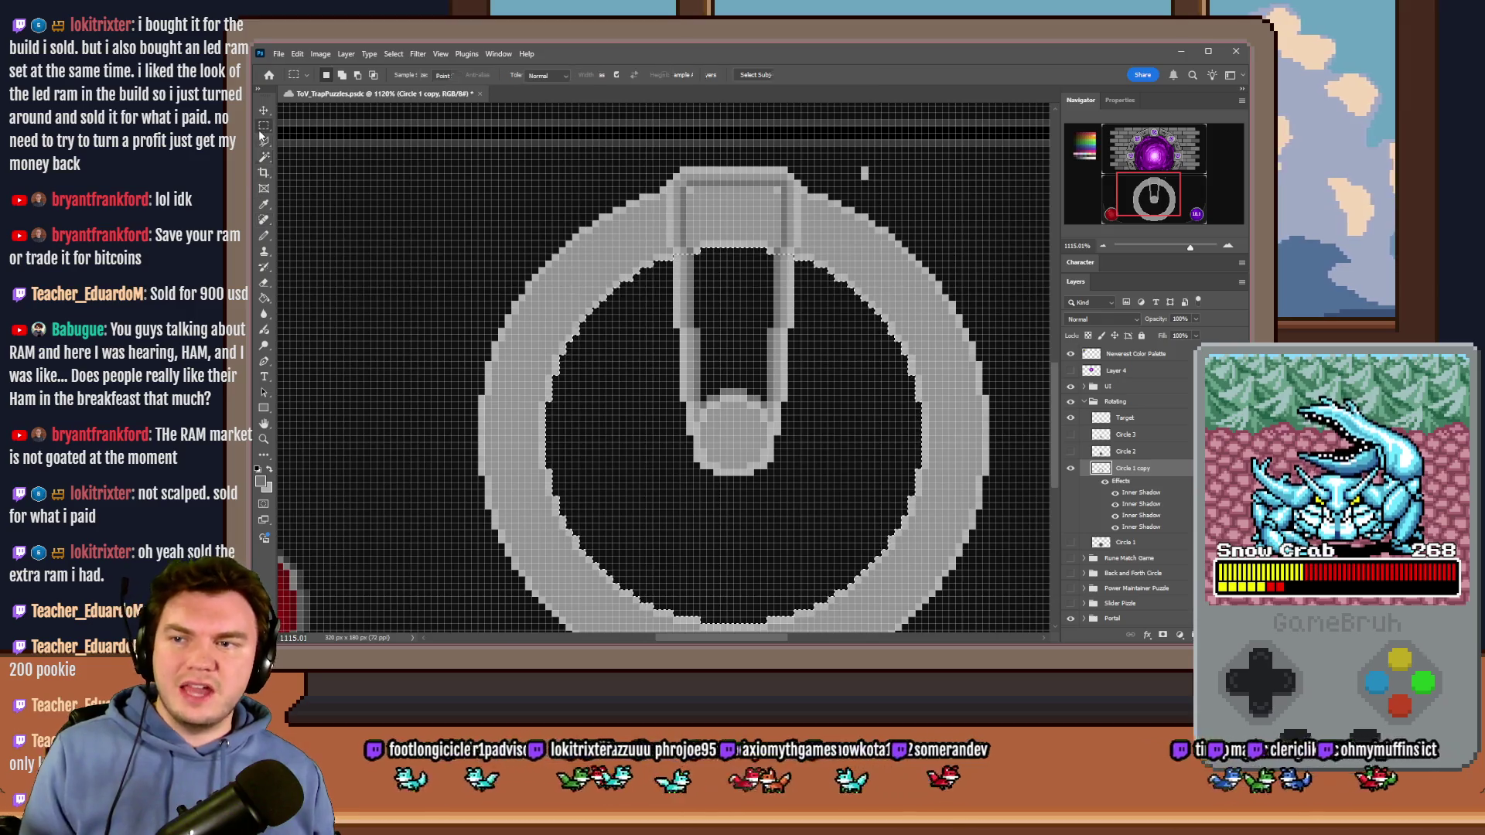
pyautogui.hotkey('ctrl', 'd')
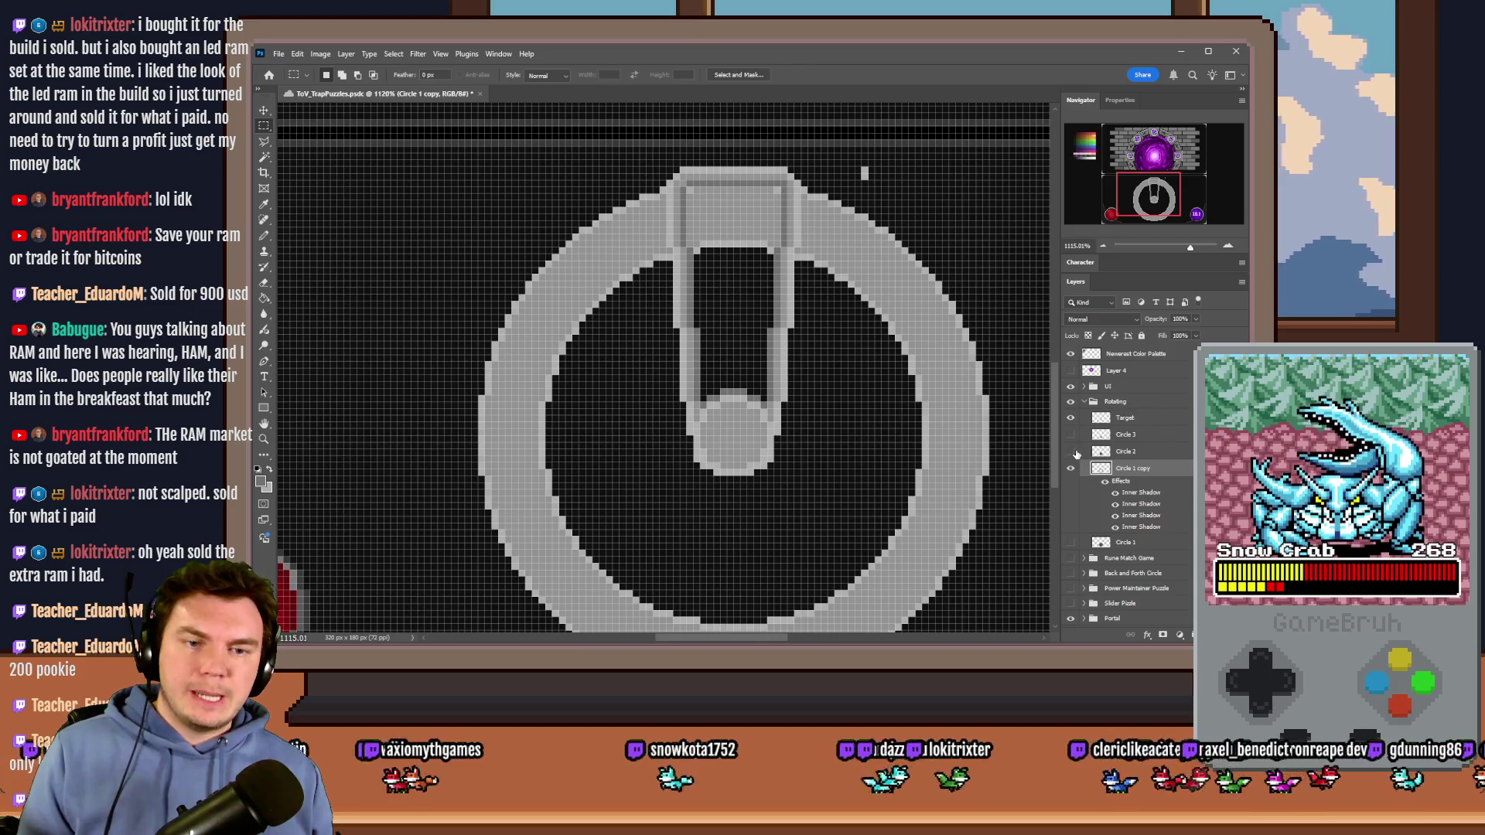
# Step: Hide the Target layer's handle shape
pyautogui.click(1070, 418)
pyautogui.scroll(3, 724, 177)
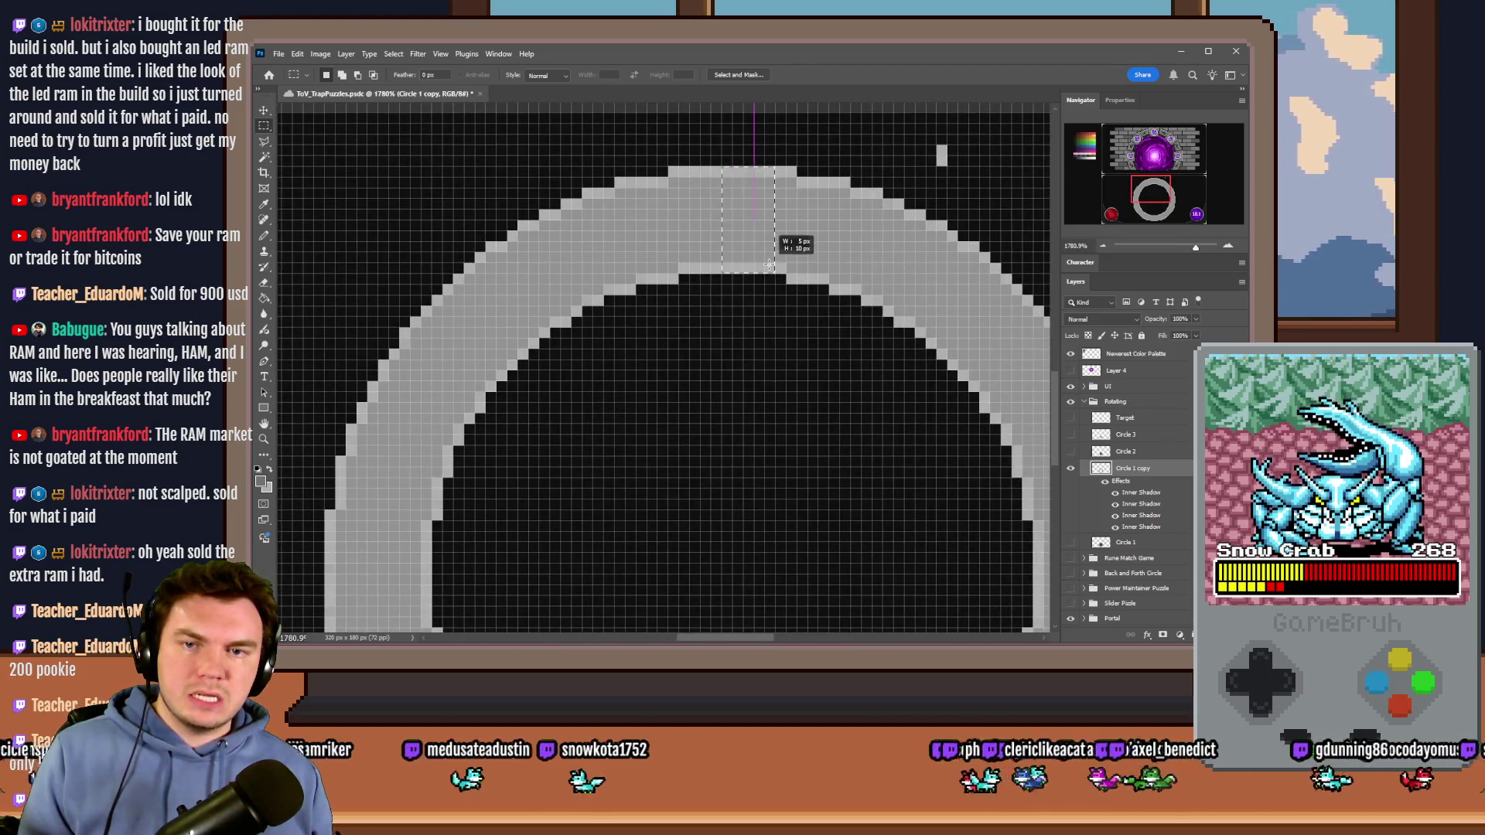
pyautogui.scroll(-3, 756, 263)
pyautogui.scroll(-1, 756, 263)
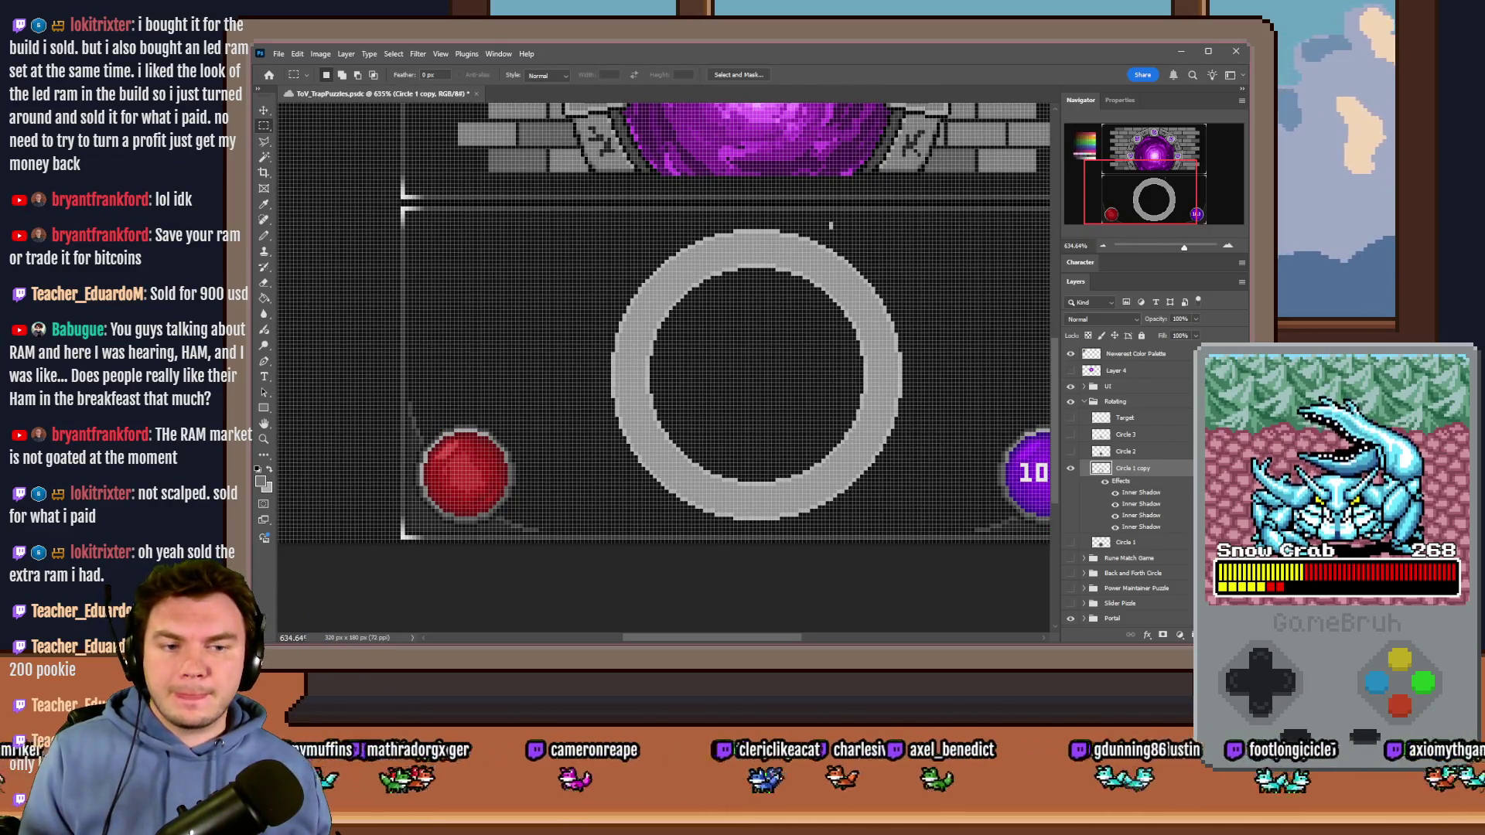
# Step: Show the Target layer again, then test and undo a few pencil pixels beside the dial
pyautogui.click(1187, 467)
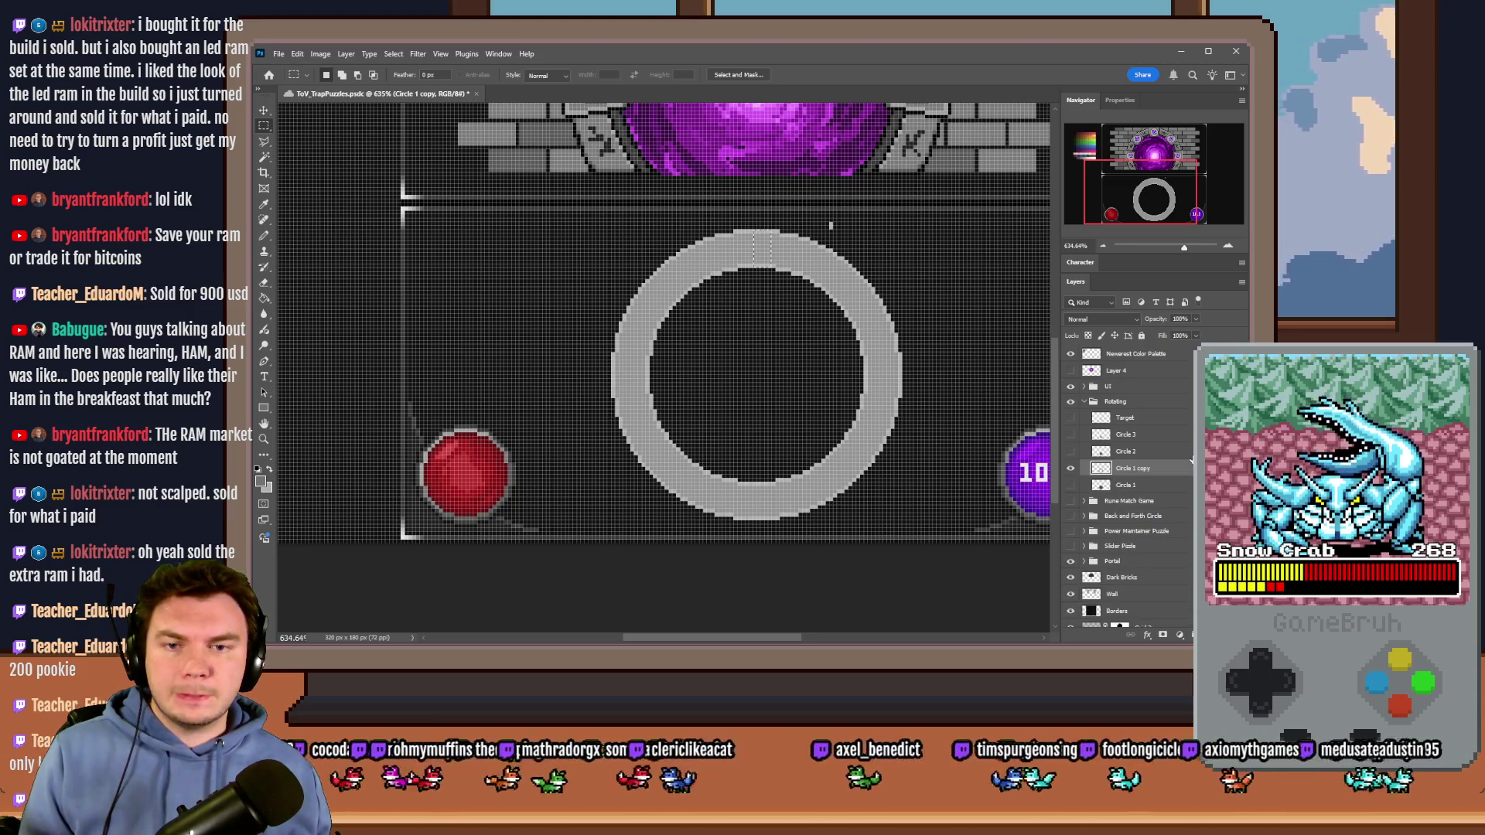
pyautogui.click(1070, 417)
pyautogui.hotkey('alt', 'BackSpace')
pyautogui.hotkey('ctrl', 'd')
pyautogui.press('b')
pyautogui.scroll(3, 728, 334)
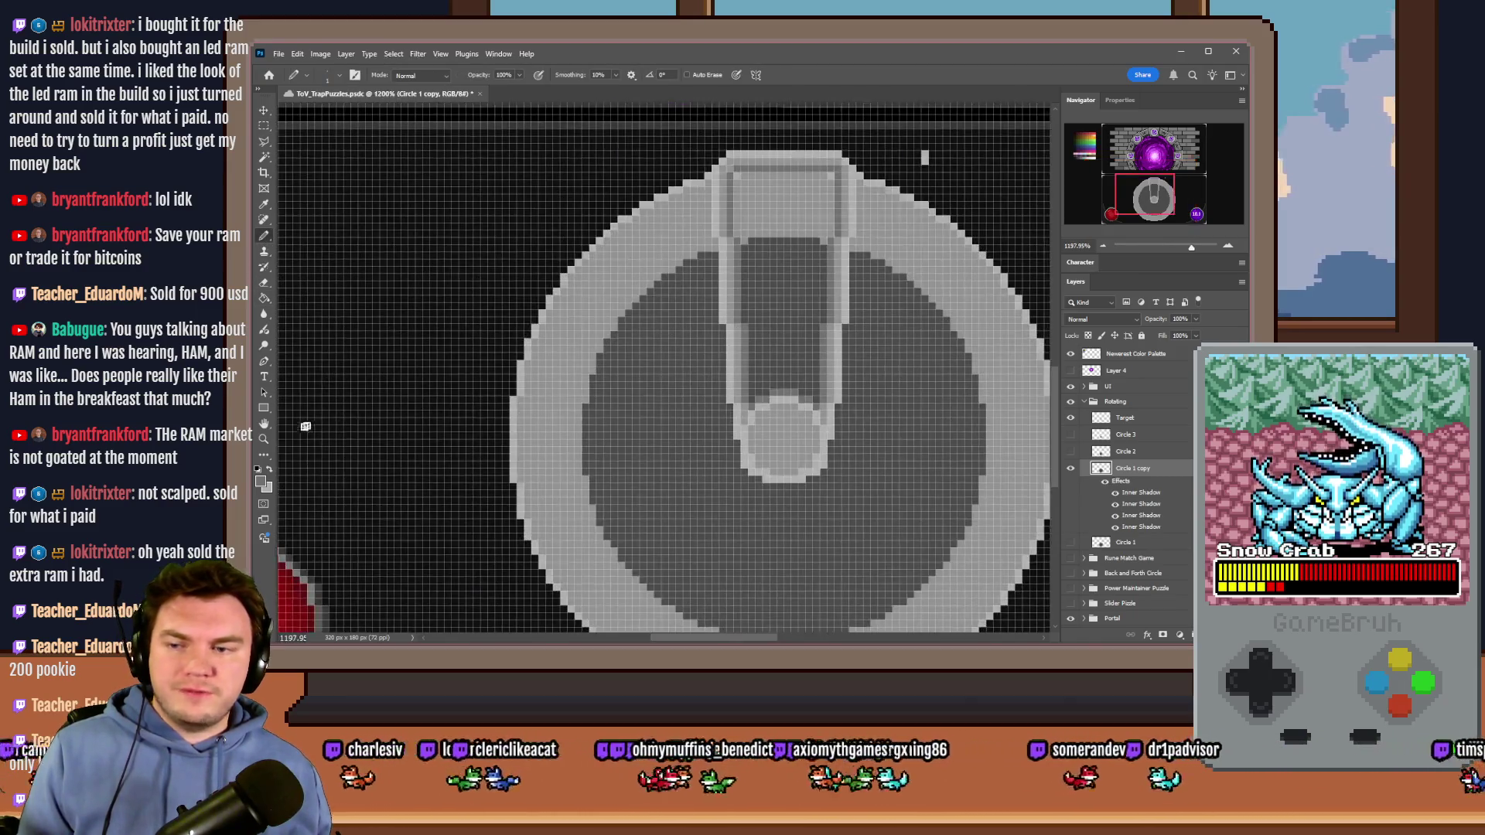
pyautogui.moveTo(686, 354); pyautogui.dragTo(677, 380)
pyautogui.hotkey('ctrl', 'z')
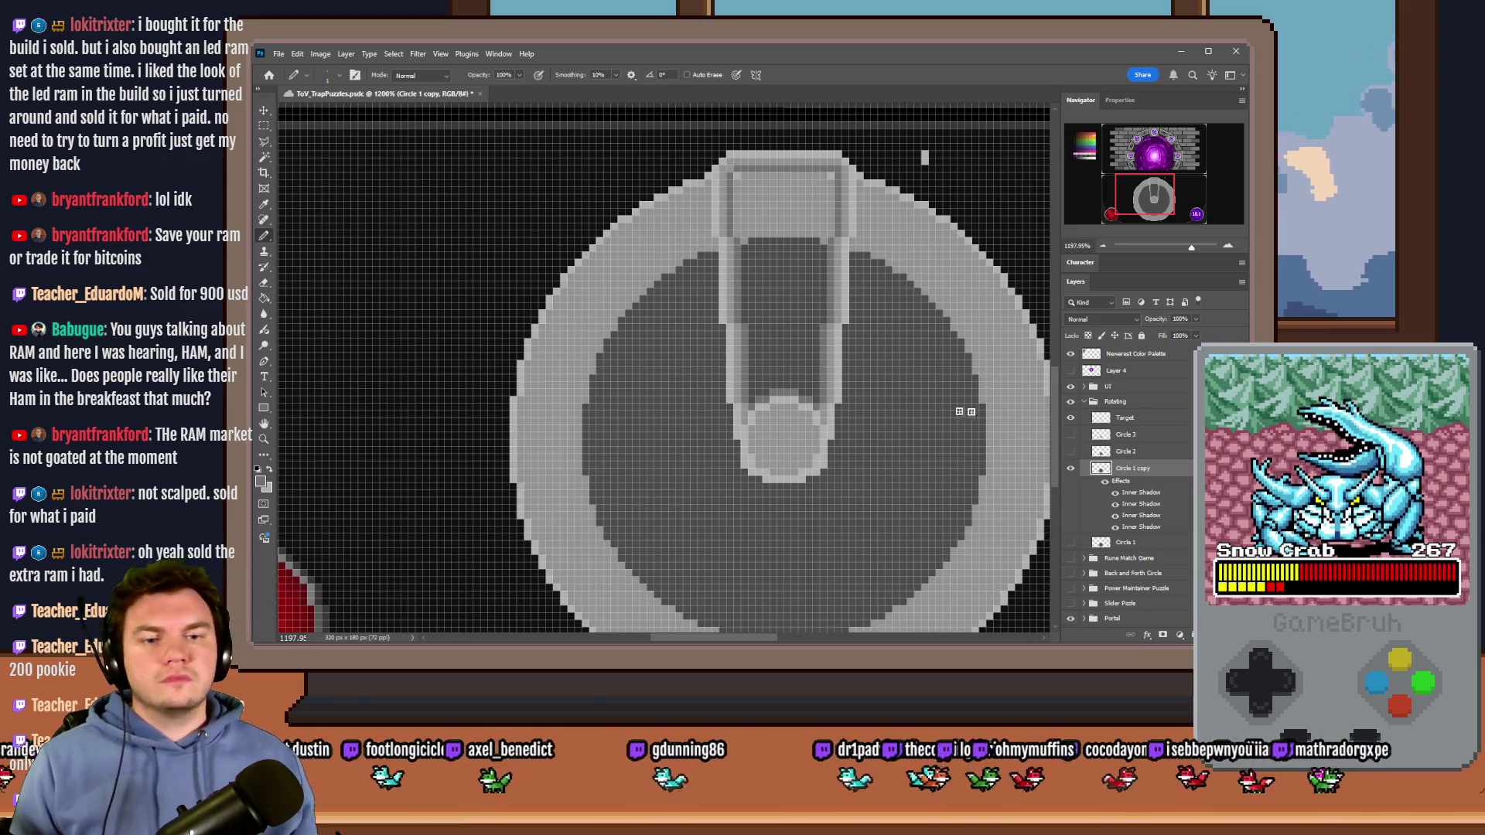
# Step: Try a lighter disc fill and an eraser stroke inside the dial, undoing both
pyautogui.click(1185, 468)
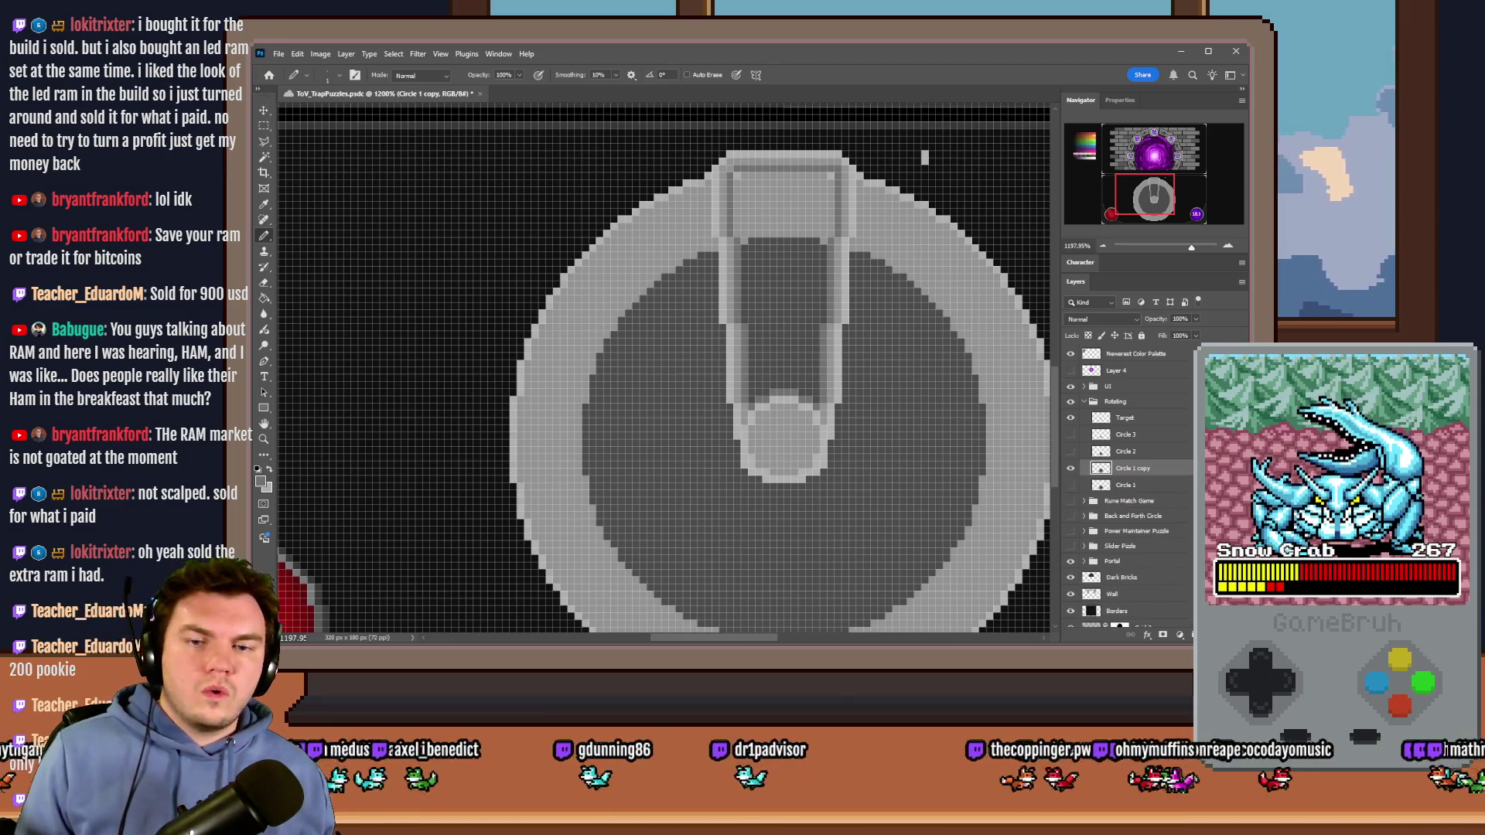
pyautogui.click(263, 298)
pyautogui.click(657, 360)
pyautogui.hotkey('ctrl', 'z')
pyautogui.click(264, 283)
pyautogui.moveTo(650, 379)
pyautogui.mouseDown()
pyautogui.moveTo(654, 394)
pyautogui.moveTo(680, 363)
pyautogui.moveTo(664, 369)
pyautogui.moveTo(675, 394)
pyautogui.mouseUp()
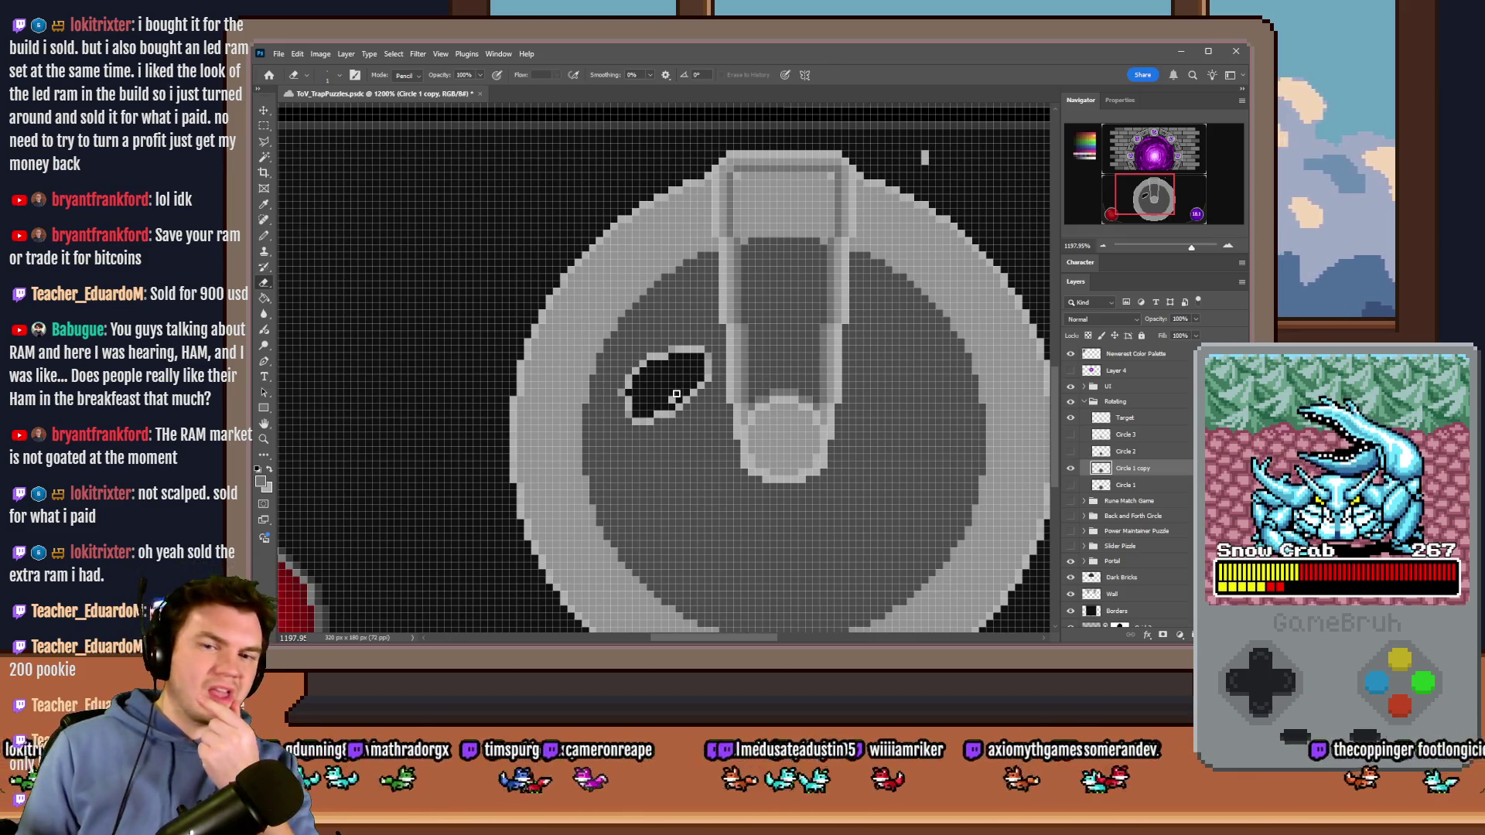
pyautogui.hotkey('ctrl', 'z')
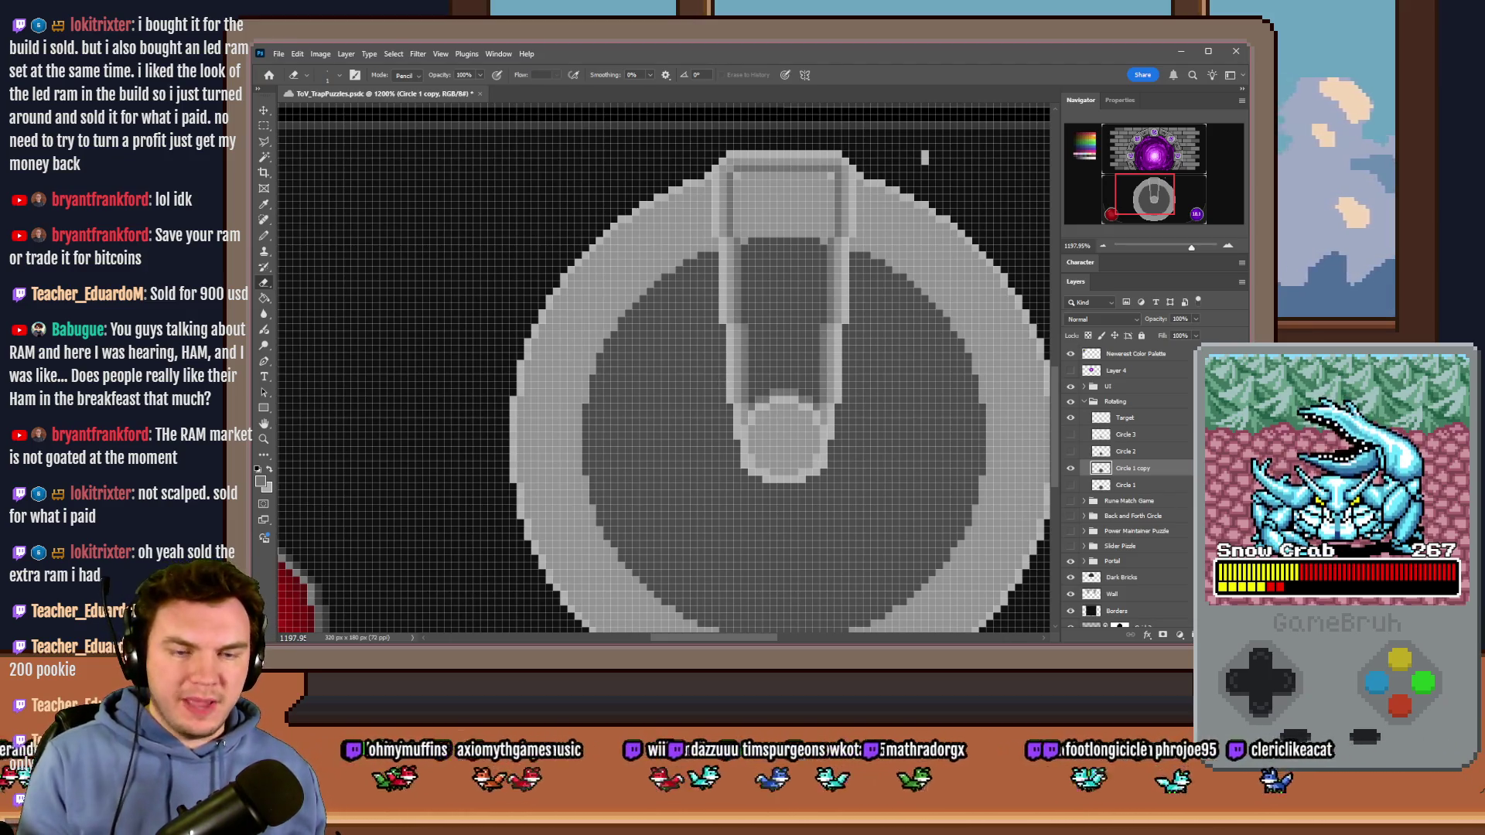
# Step: Delete the Circle 1 copy layer
pyautogui.click(1070, 467)
pyautogui.click(1070, 468)
pyautogui.press('Delete')
pyautogui.scroll(-3, 564, 337)
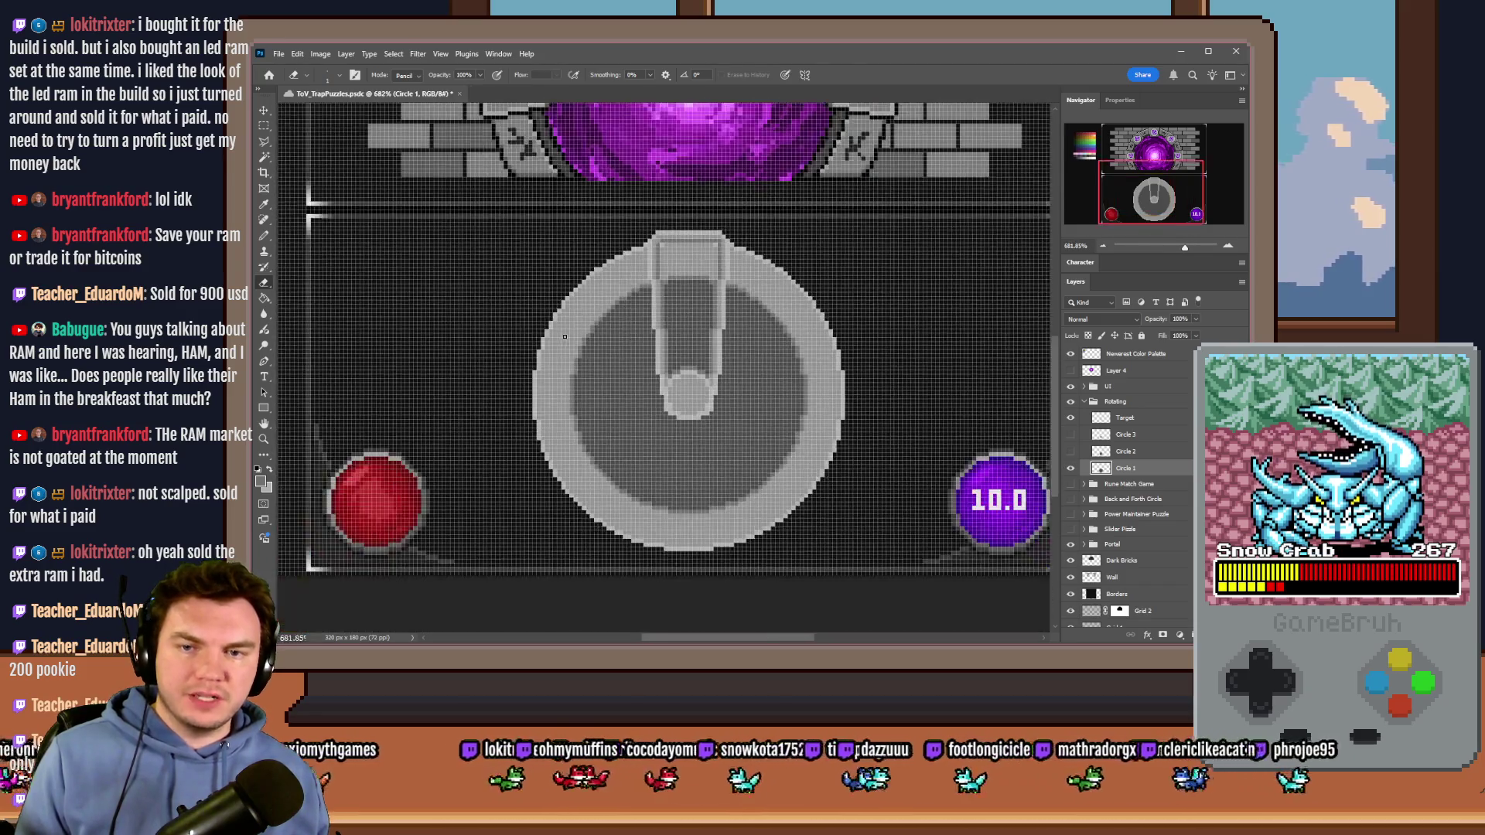
# Step: Zoom in and erase stray light pixels on the rim's upper-left and top-right edges
pyautogui.scroll(2, 564, 336)
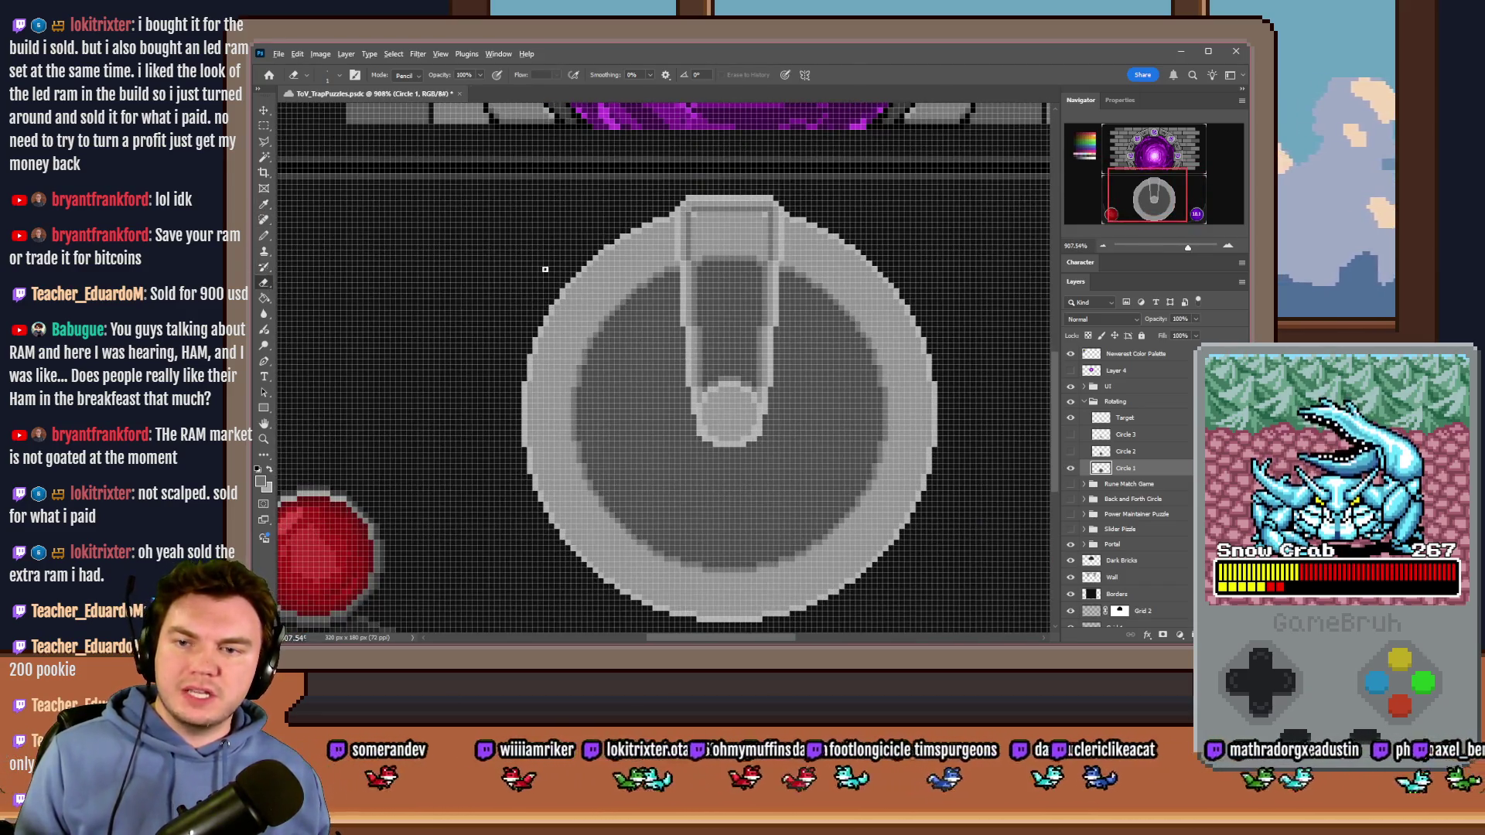
pyautogui.scroll(4, 546, 270)
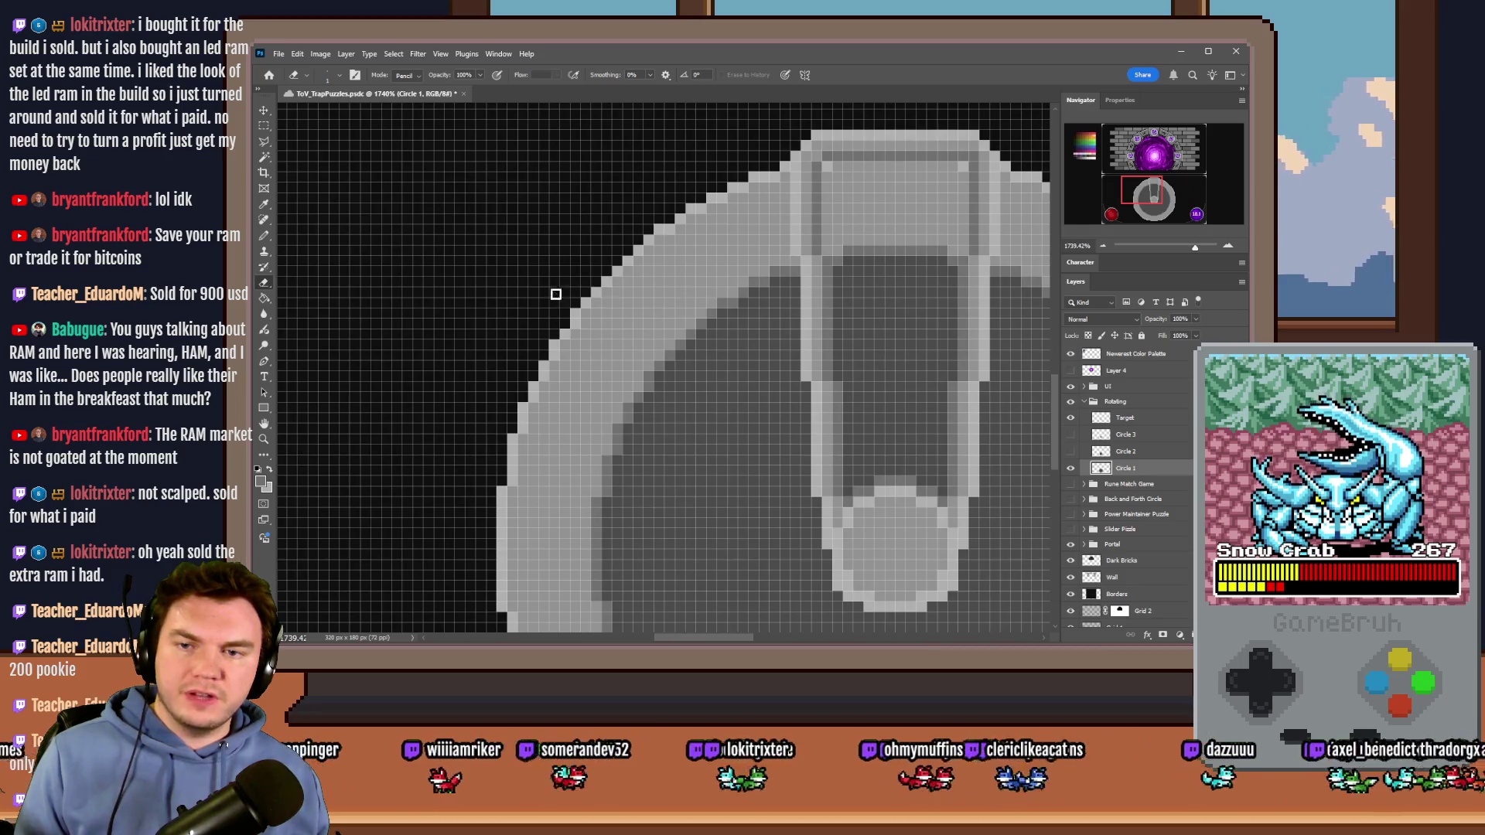
pyautogui.moveTo(611, 288); pyautogui.dragTo(629, 258)
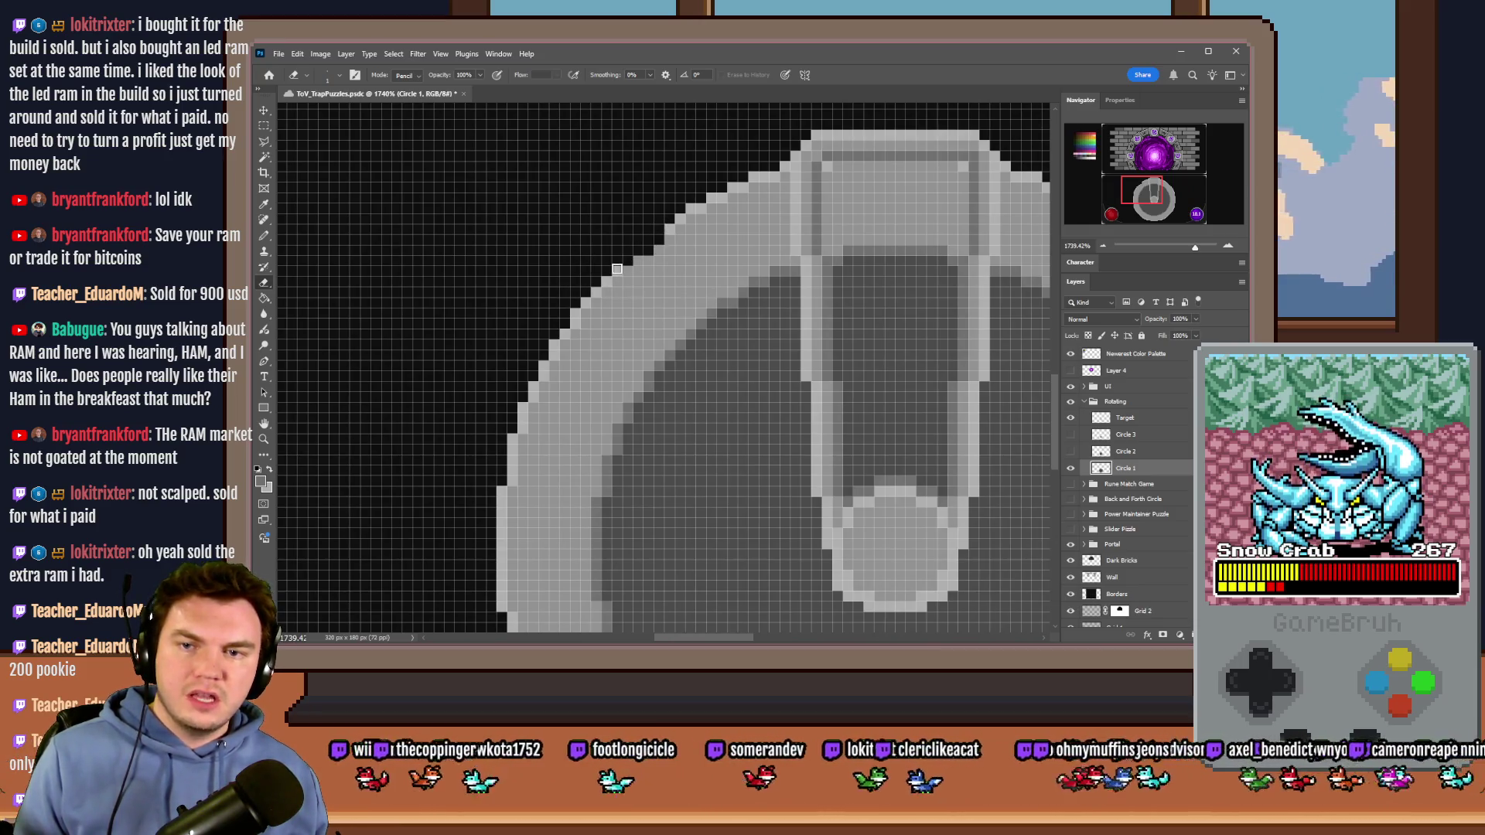
pyautogui.scroll(-4, 611, 267)
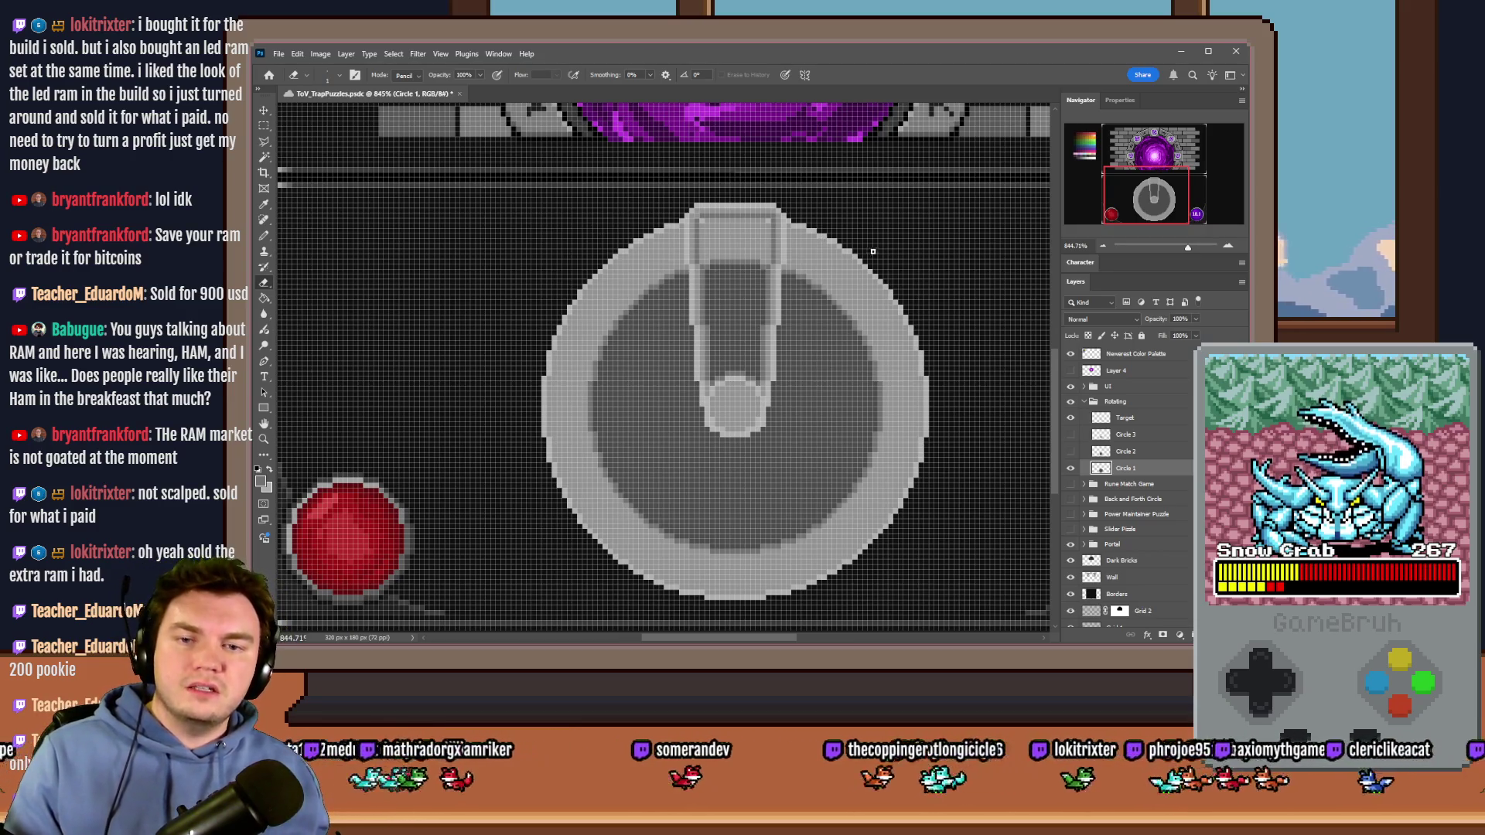
pyautogui.click(825, 242)
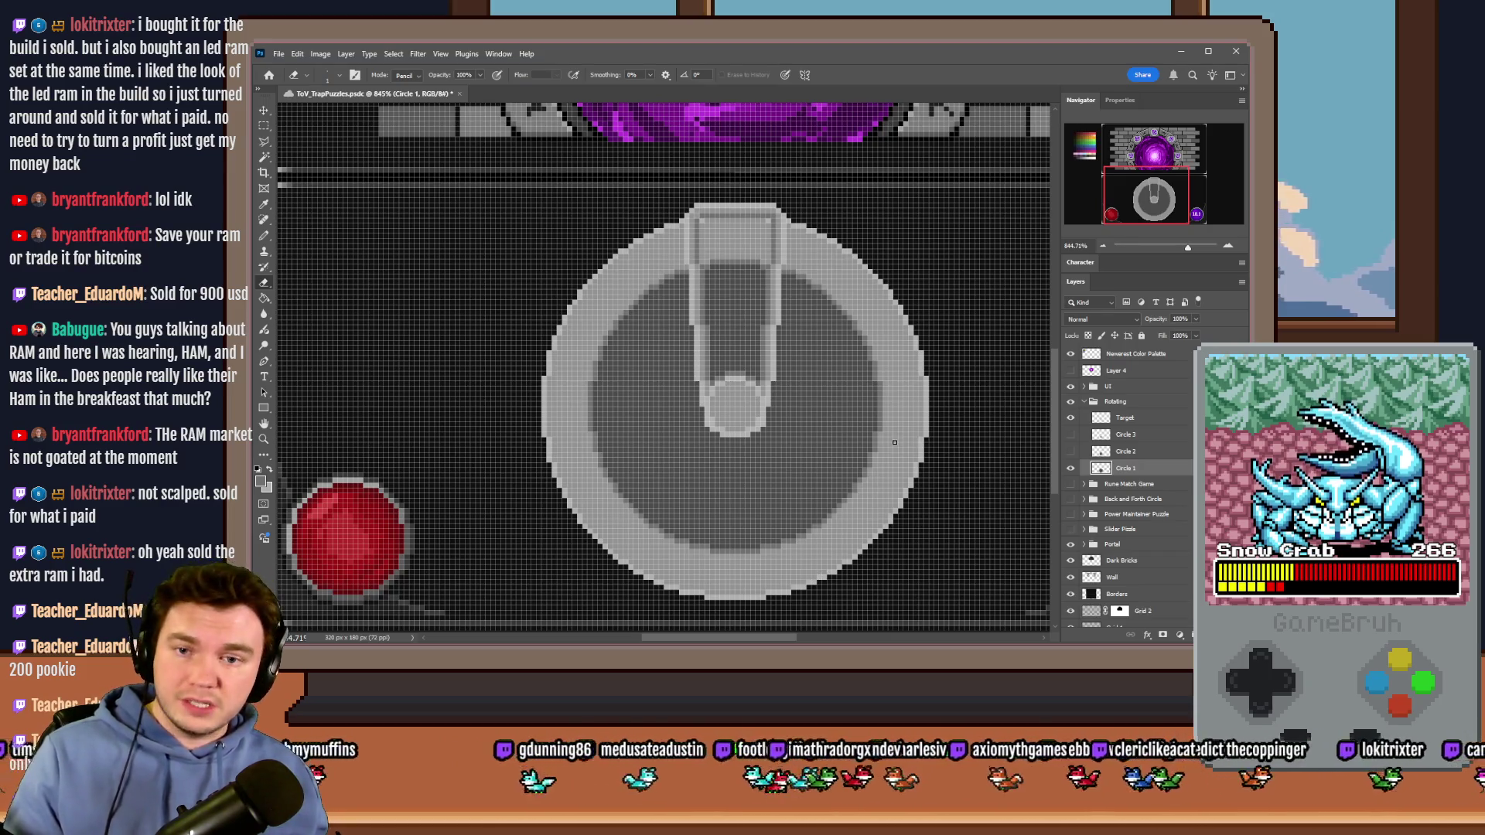
# Step: Switch to the Rectangular Marquee tool
pyautogui.click(271, 127)
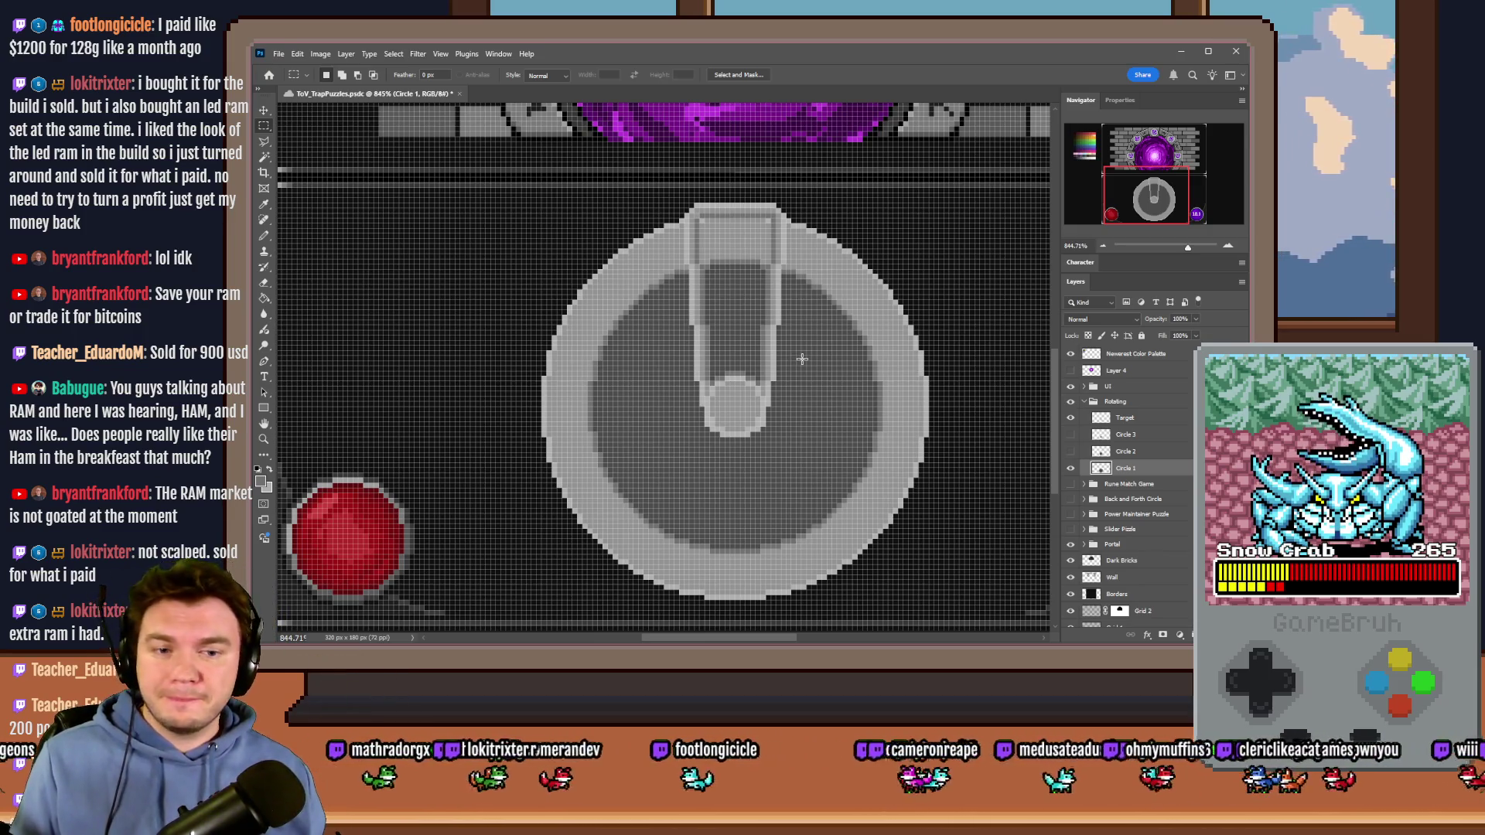
# Step: Show the Circle 2 and Circle 3 rings, then switch to the pictures folder in File Explorer
pyautogui.scroll(-1, 802, 358)
pyautogui.moveTo(1072, 434); pyautogui.dragTo(1071, 452)
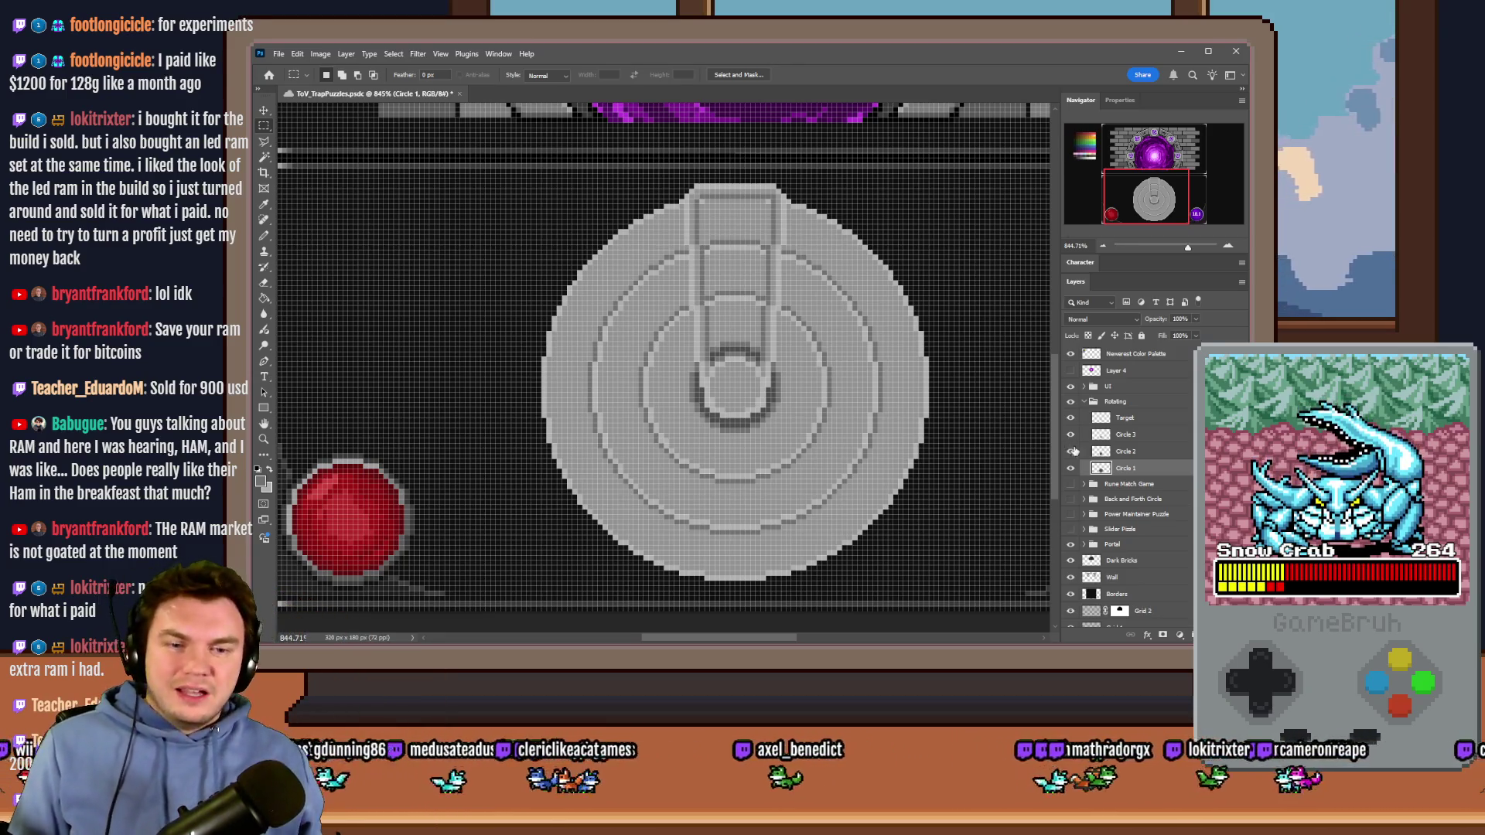
pyautogui.hotkey('alt', 'Tab')
pyautogui.hotkey('alt', 'Tab')
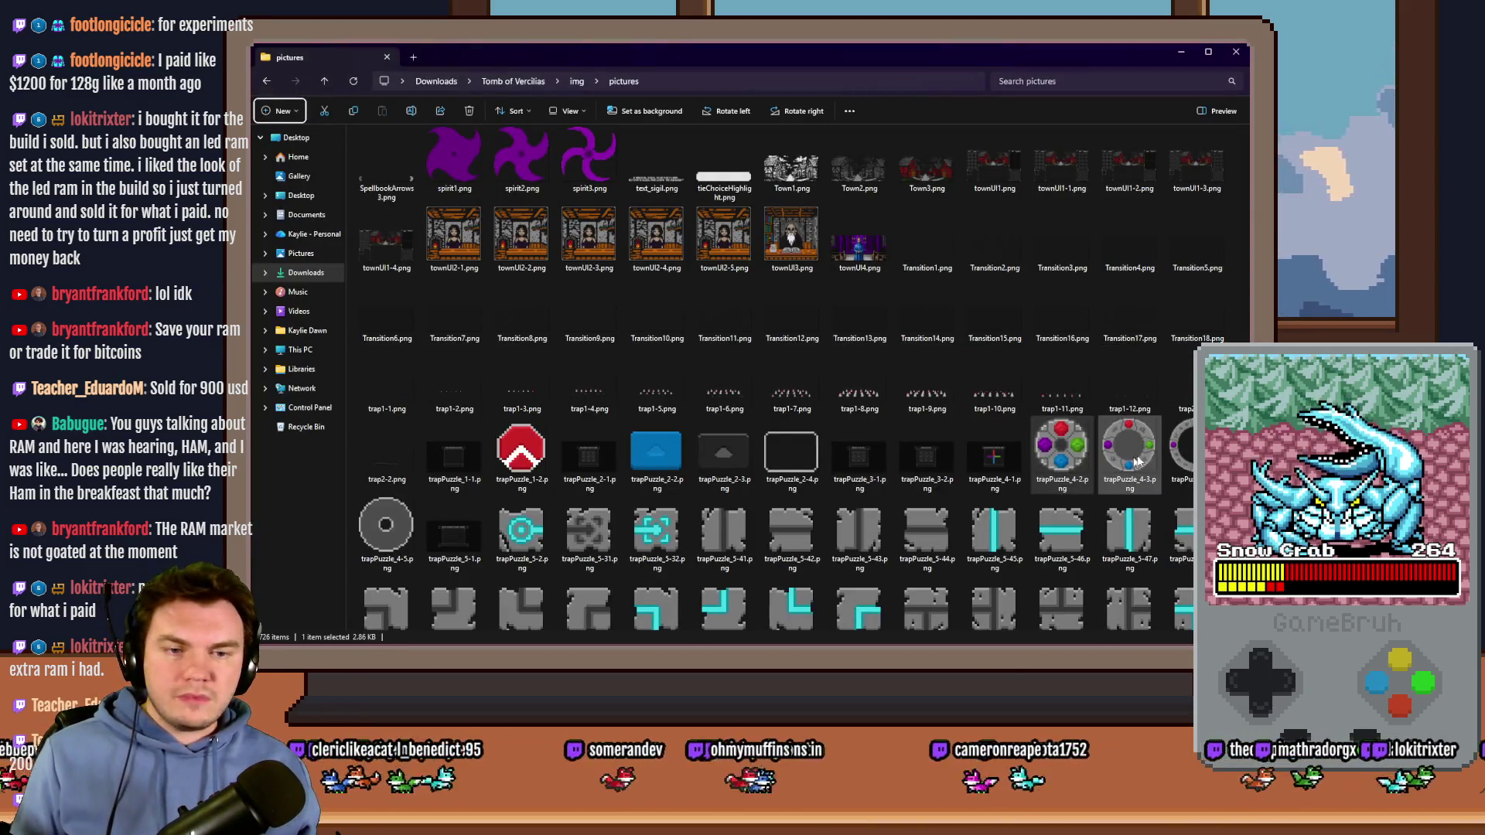
# Step: Browse the trapPuzzle_4-3.png and 4-4.png ring sprites in Photos, then return to Photoshop
pyautogui.doubleClick(1135, 461)
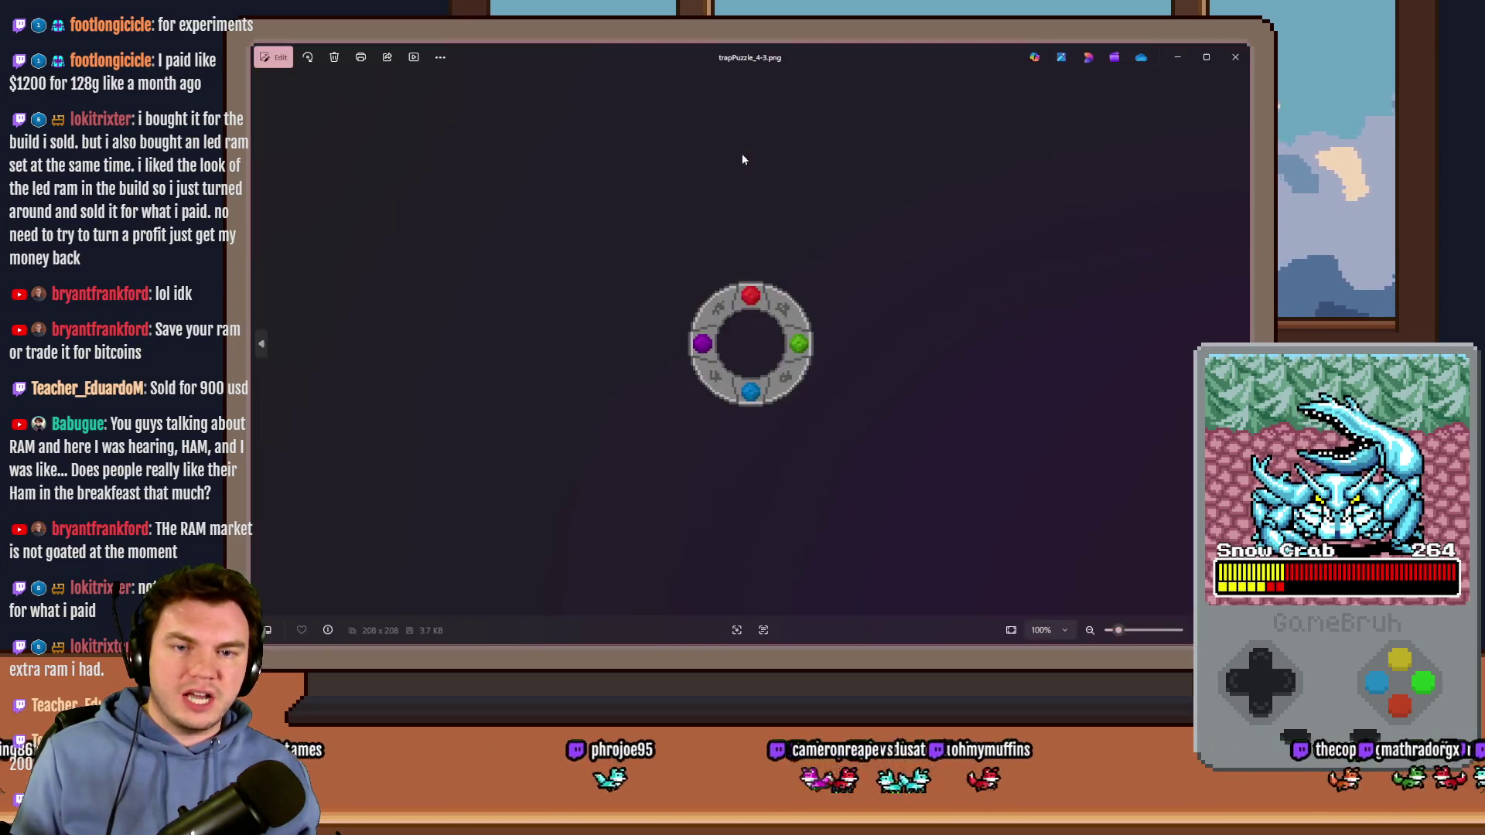
pyautogui.press('Right')
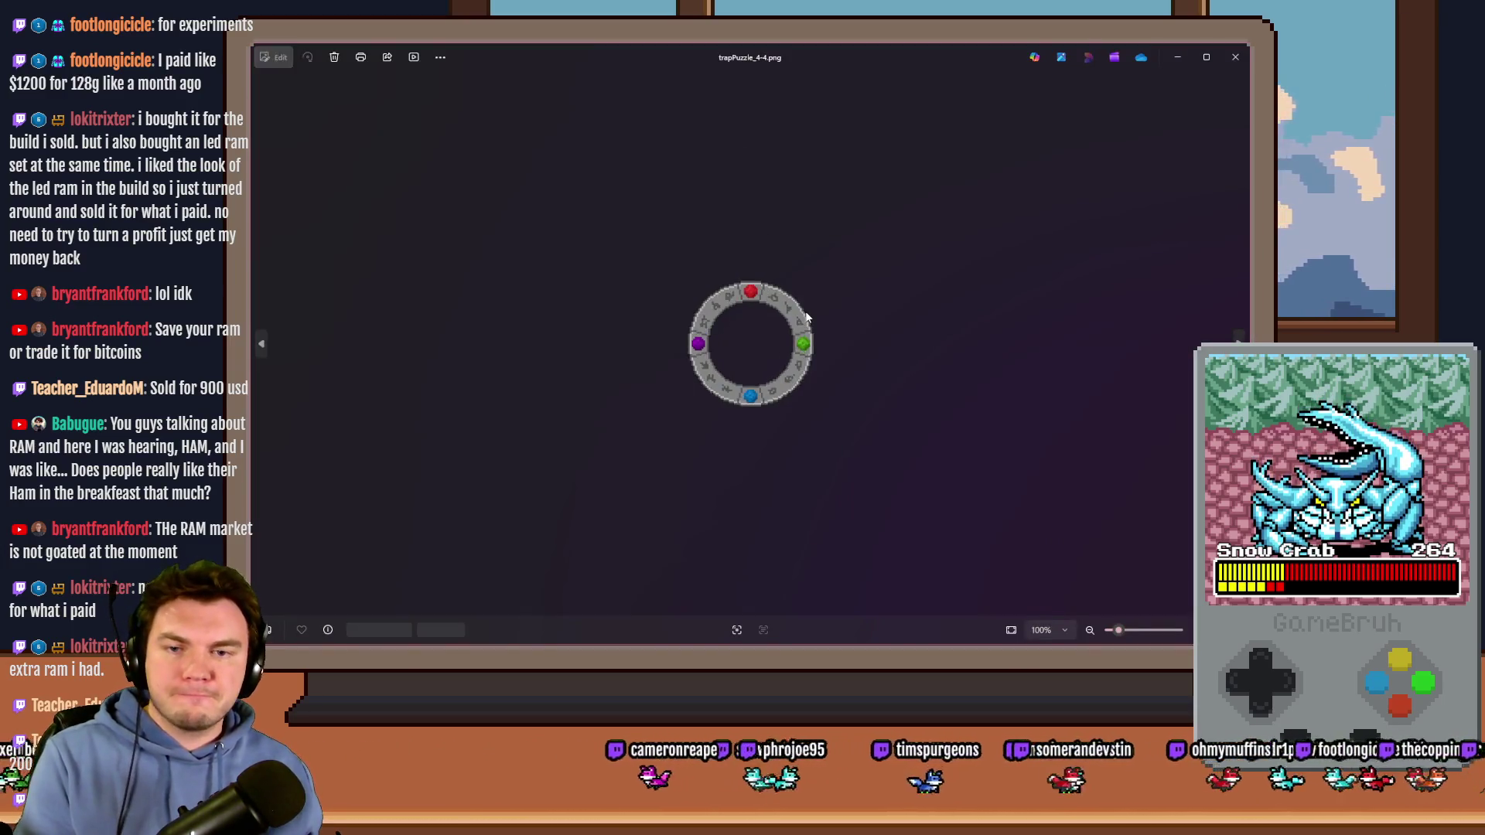
pyautogui.press('Right')
pyautogui.press('Right')
pyautogui.press('Right')
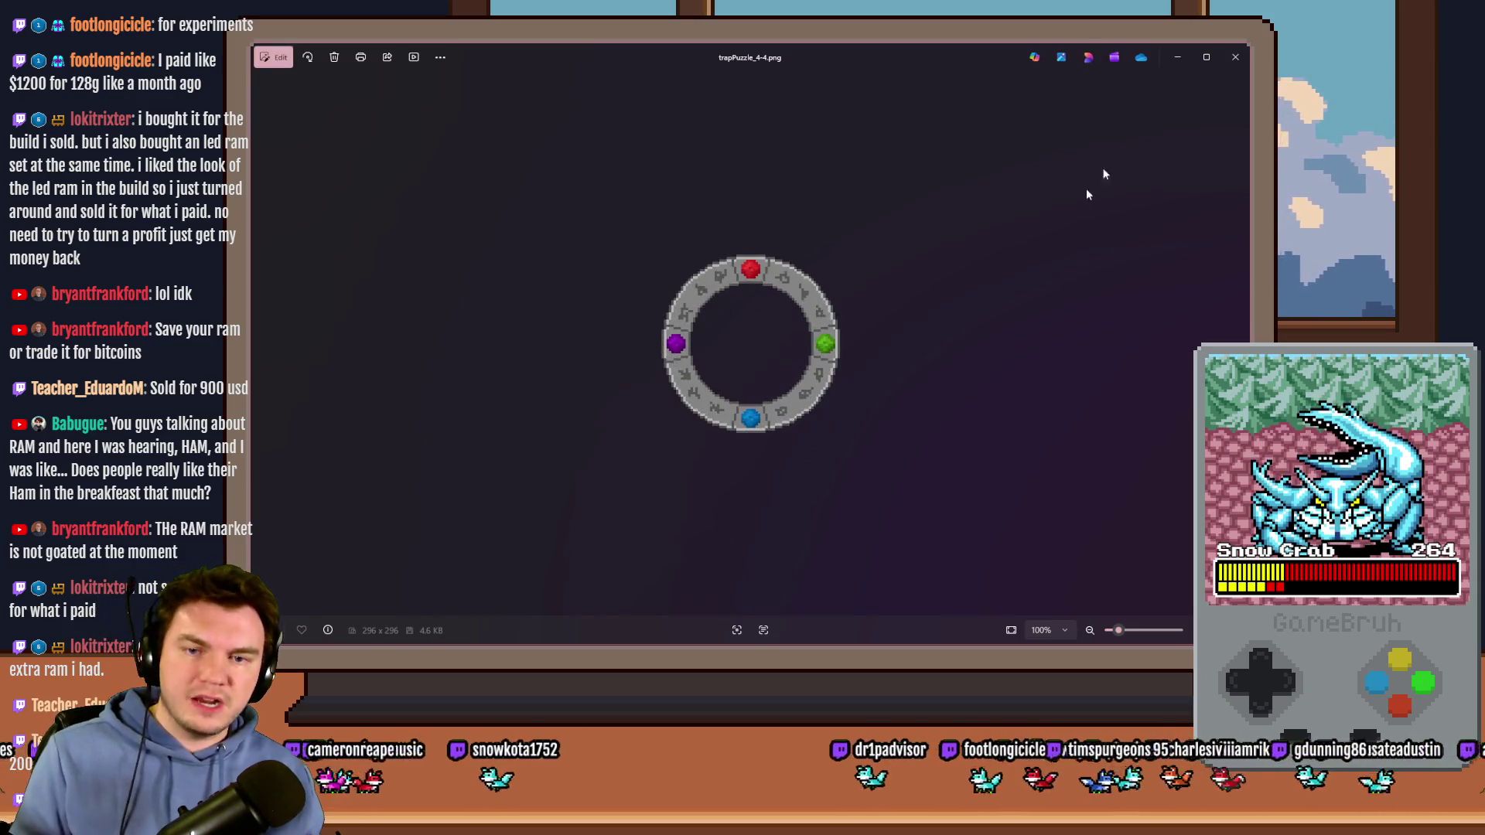
pyautogui.click(1235, 57)
pyautogui.hotkey('alt', 'Tab')
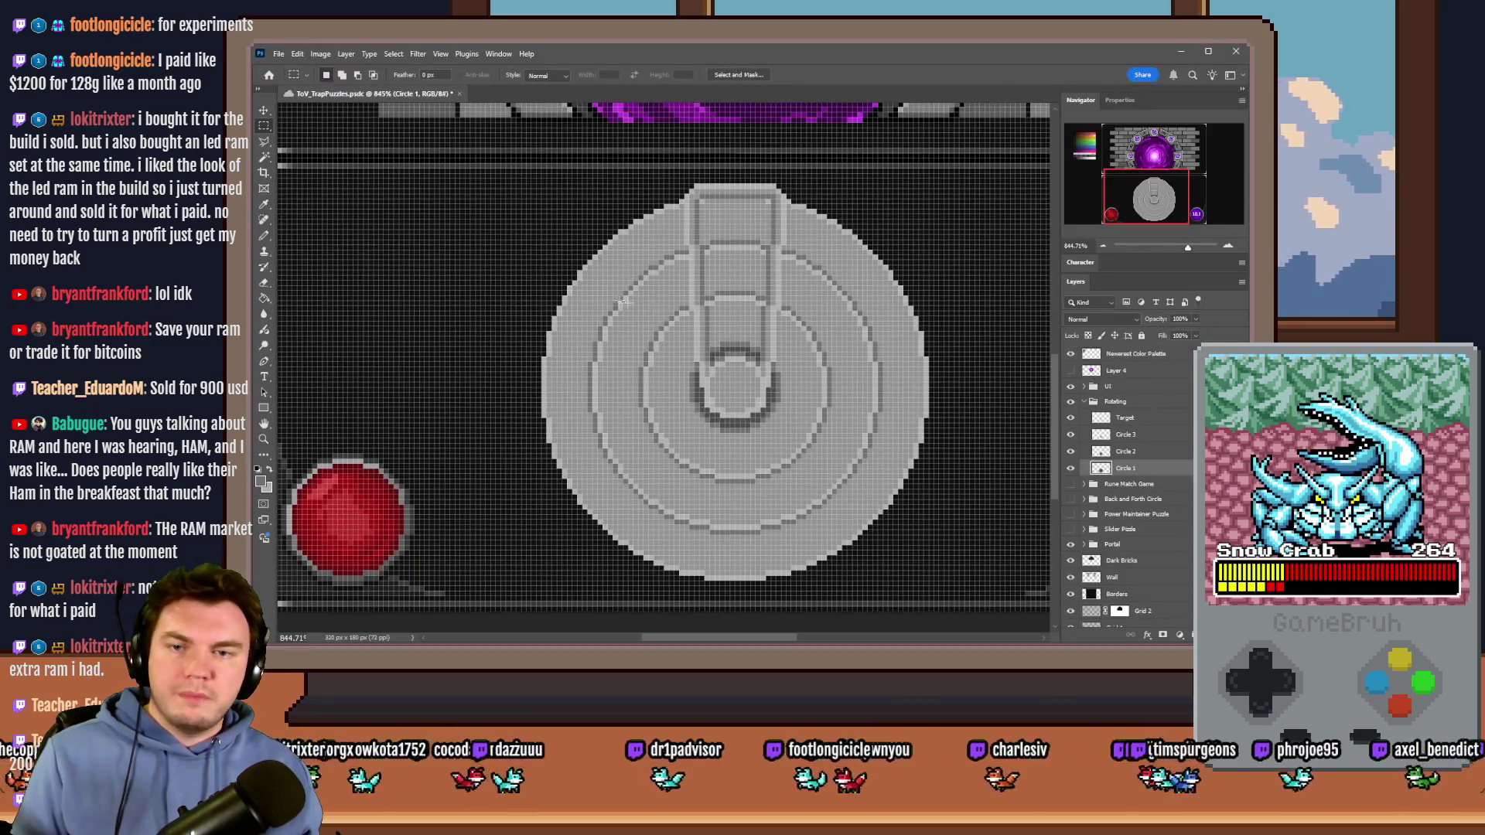
# Step: On the Circle 3 layer, try rectangular selections around the dial and its centre, then deselect
pyautogui.click(1124, 437)
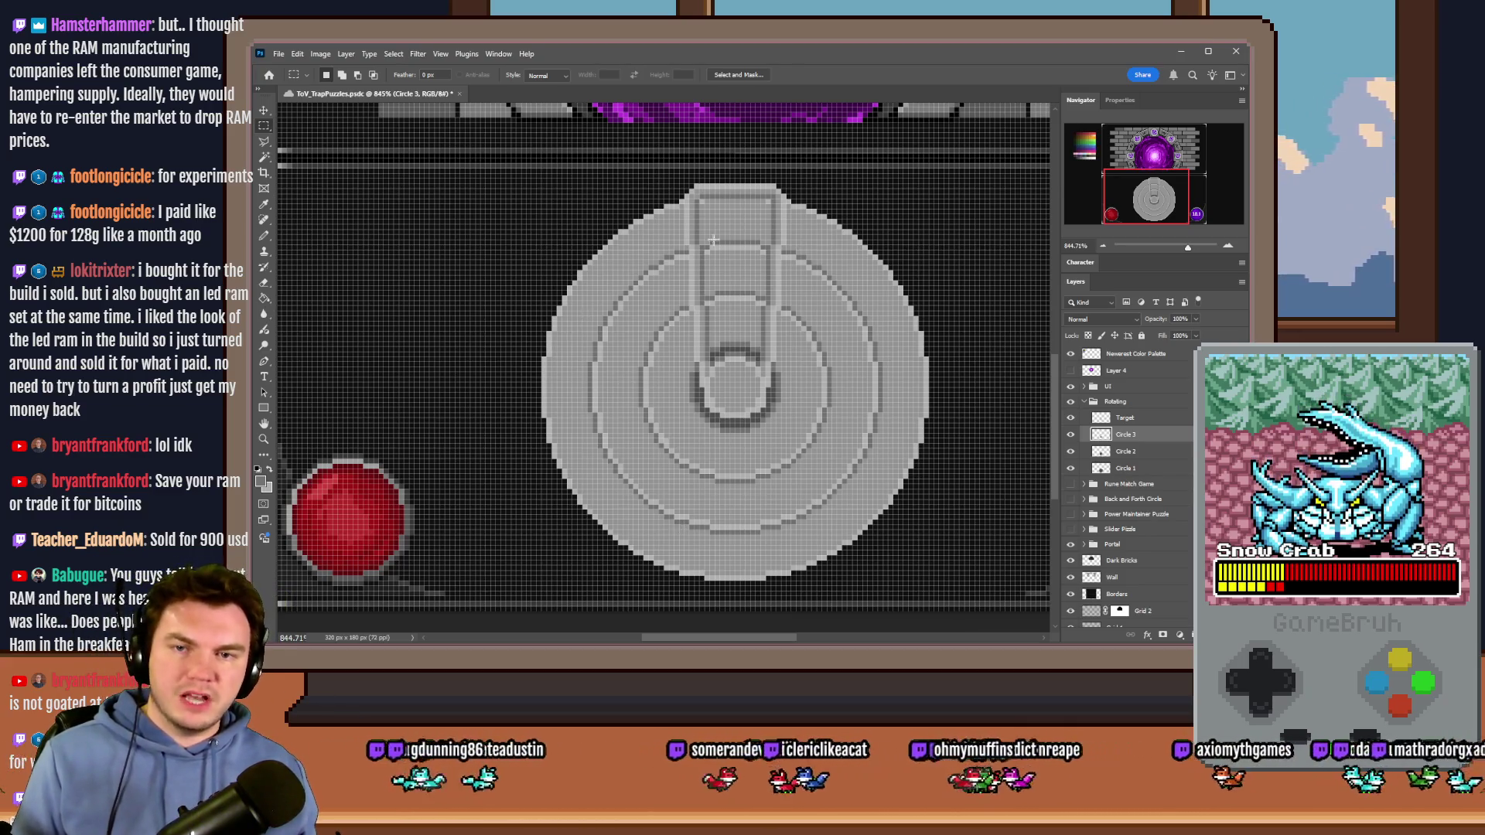
pyautogui.moveTo(943, 199)
pyautogui.mouseDown()
pyautogui.moveTo(503, 499)
pyautogui.moveTo(528, 571)
pyautogui.mouseUp()
pyautogui.moveTo(856, 260)
pyautogui.mouseDown()
pyautogui.moveTo(637, 441)
pyautogui.moveTo(624, 504)
pyautogui.mouseUp()
pyautogui.moveTo(807, 333); pyautogui.dragTo(695, 432)
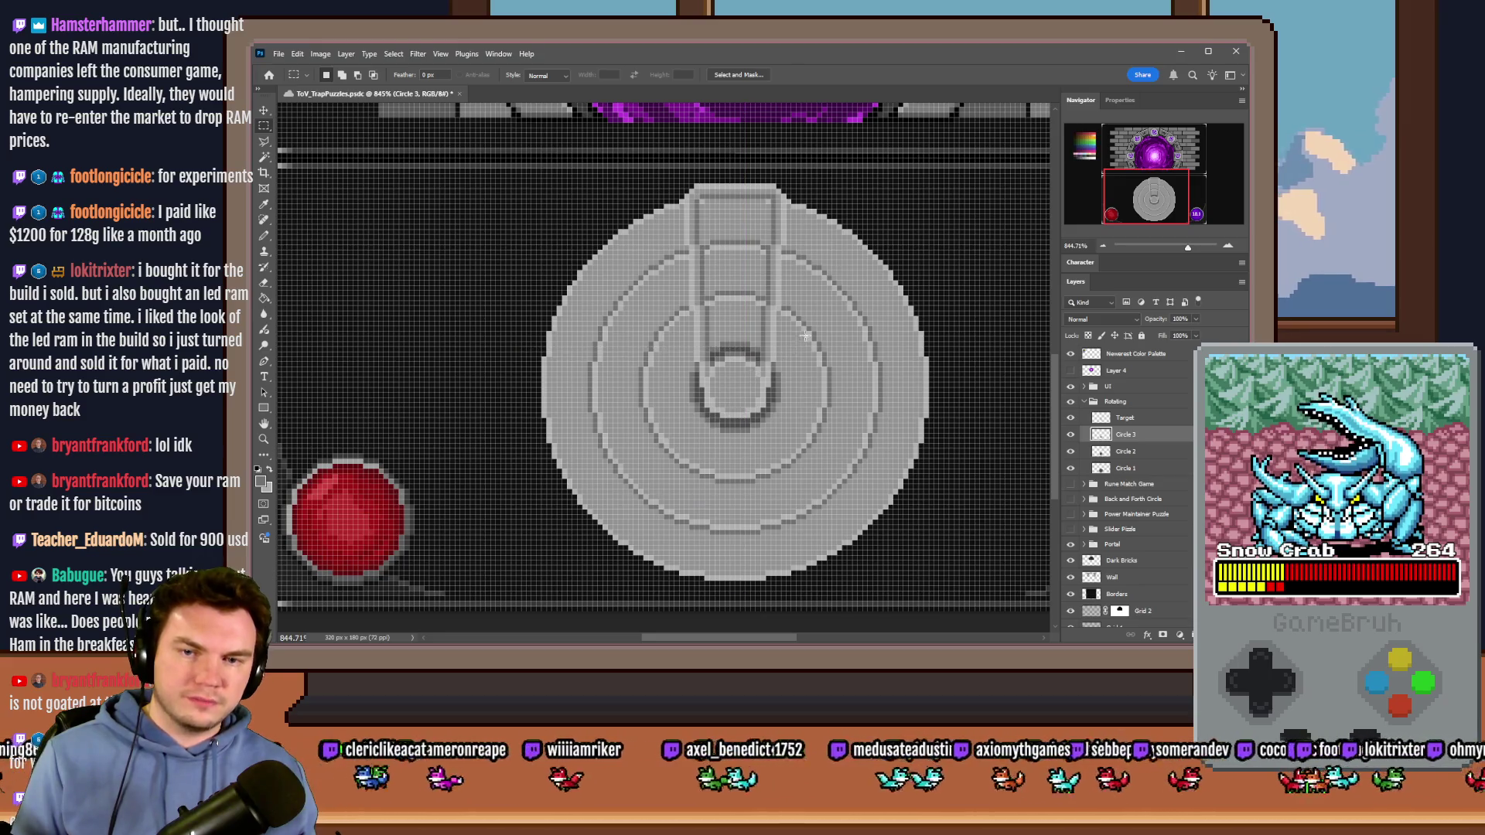
pyautogui.hotkey('ctrl', 'd')
# Step: On Circle 1, draw a small elliptical selection on the dial's right rim and open trapPuzzle_4-3.png to compare
pyautogui.rightClick(264, 126)
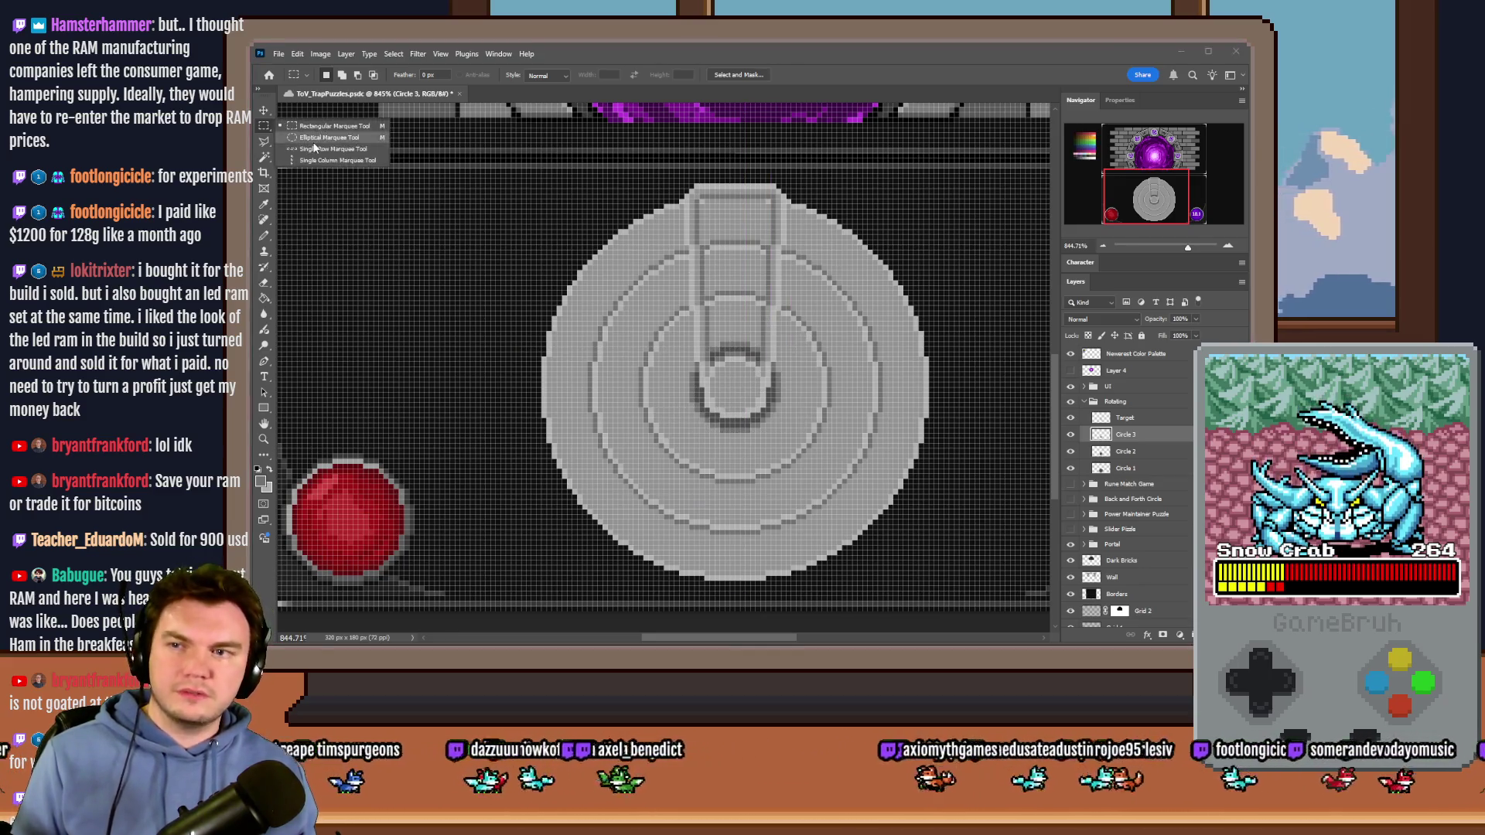
pyautogui.click(310, 137)
pyautogui.click(1125, 468)
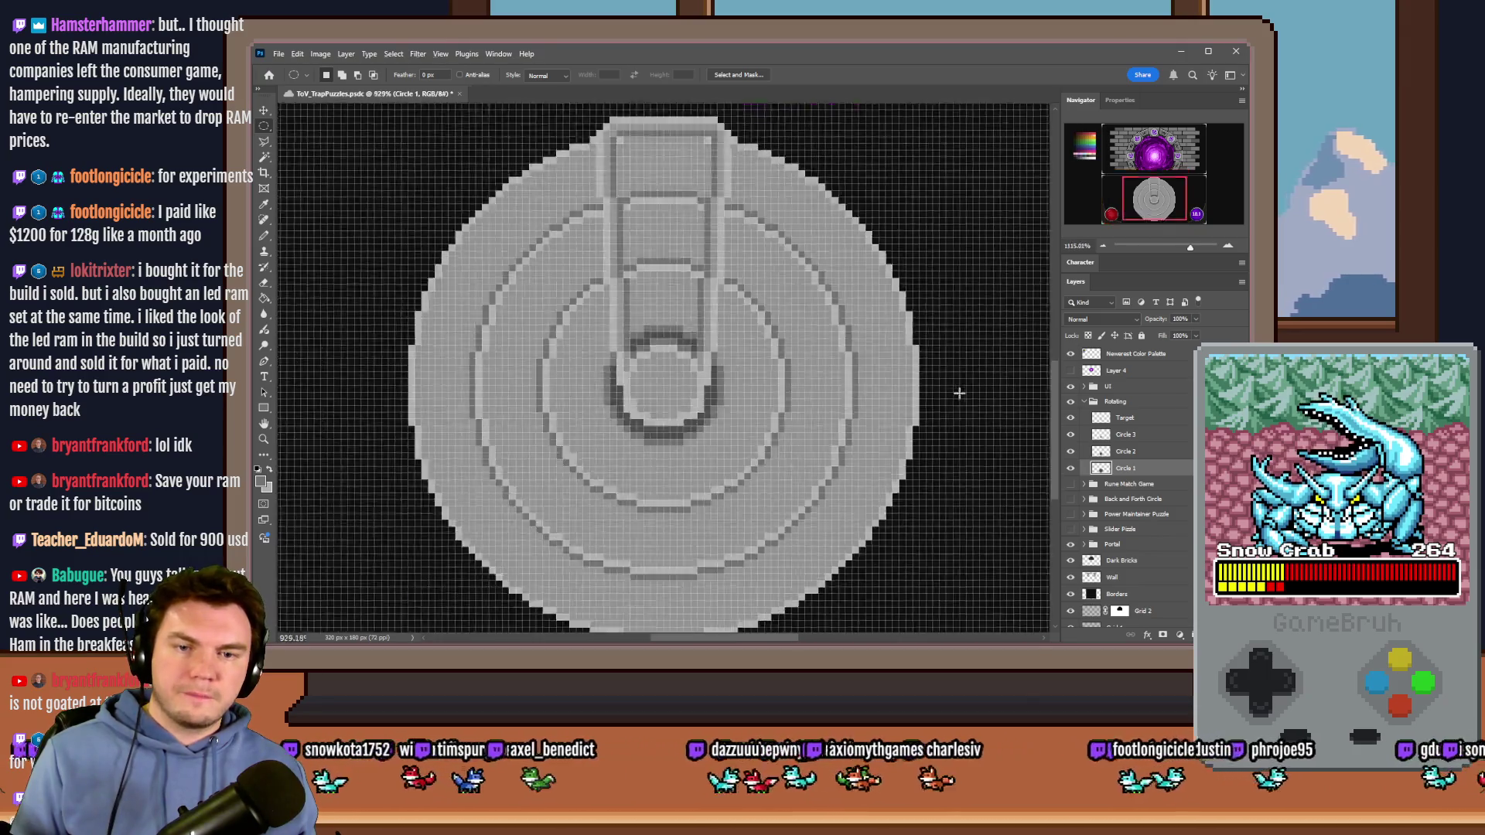
pyautogui.scroll(6, 957, 395)
pyautogui.scroll(2, 820, 300)
pyautogui.moveTo(842, 236); pyautogui.dragTo(662, 428)
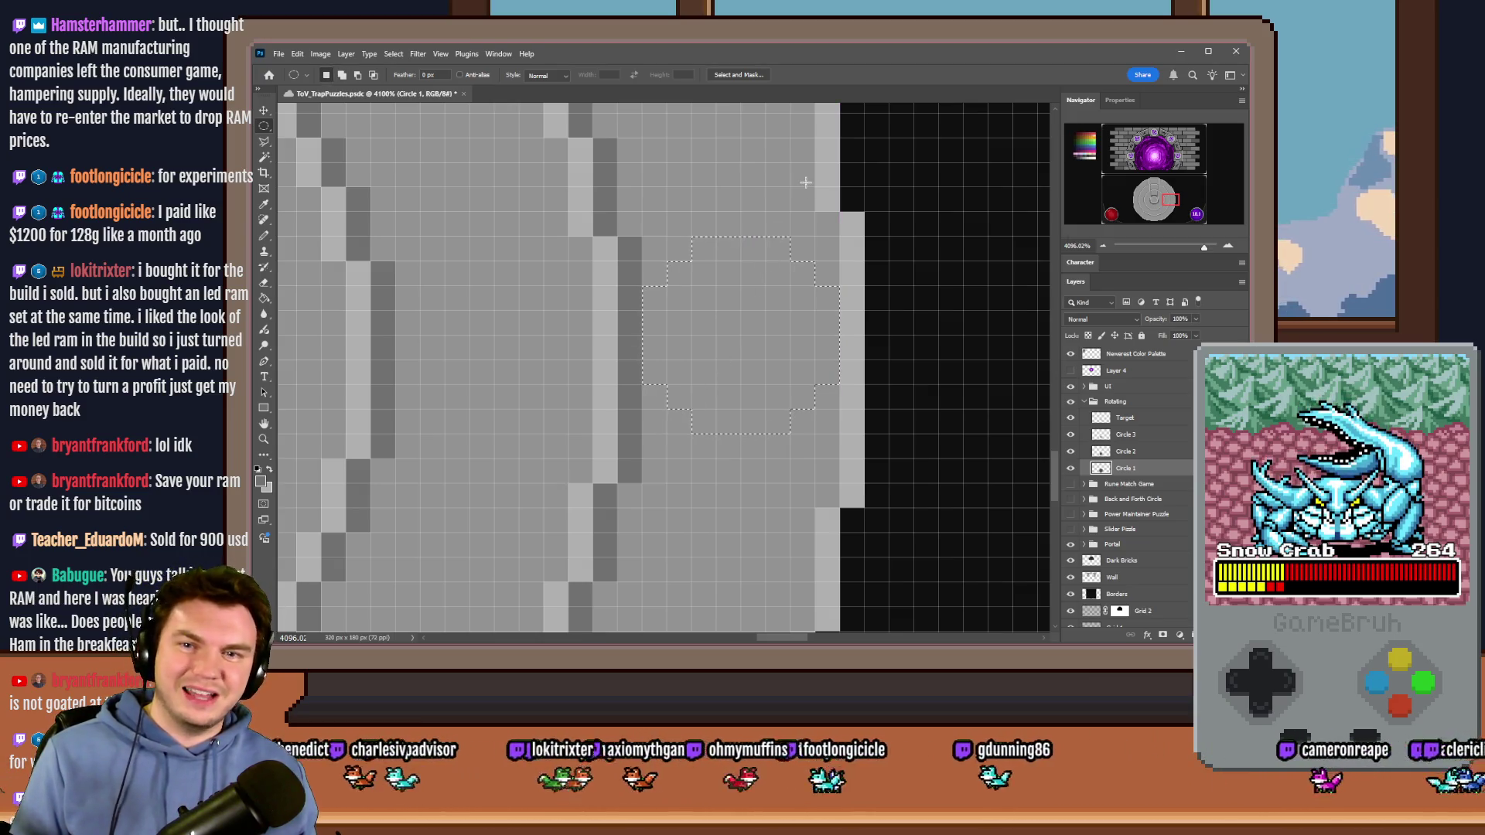
pyautogui.hotkey('alt', 'Tab')
pyautogui.doubleClick(1135, 446)
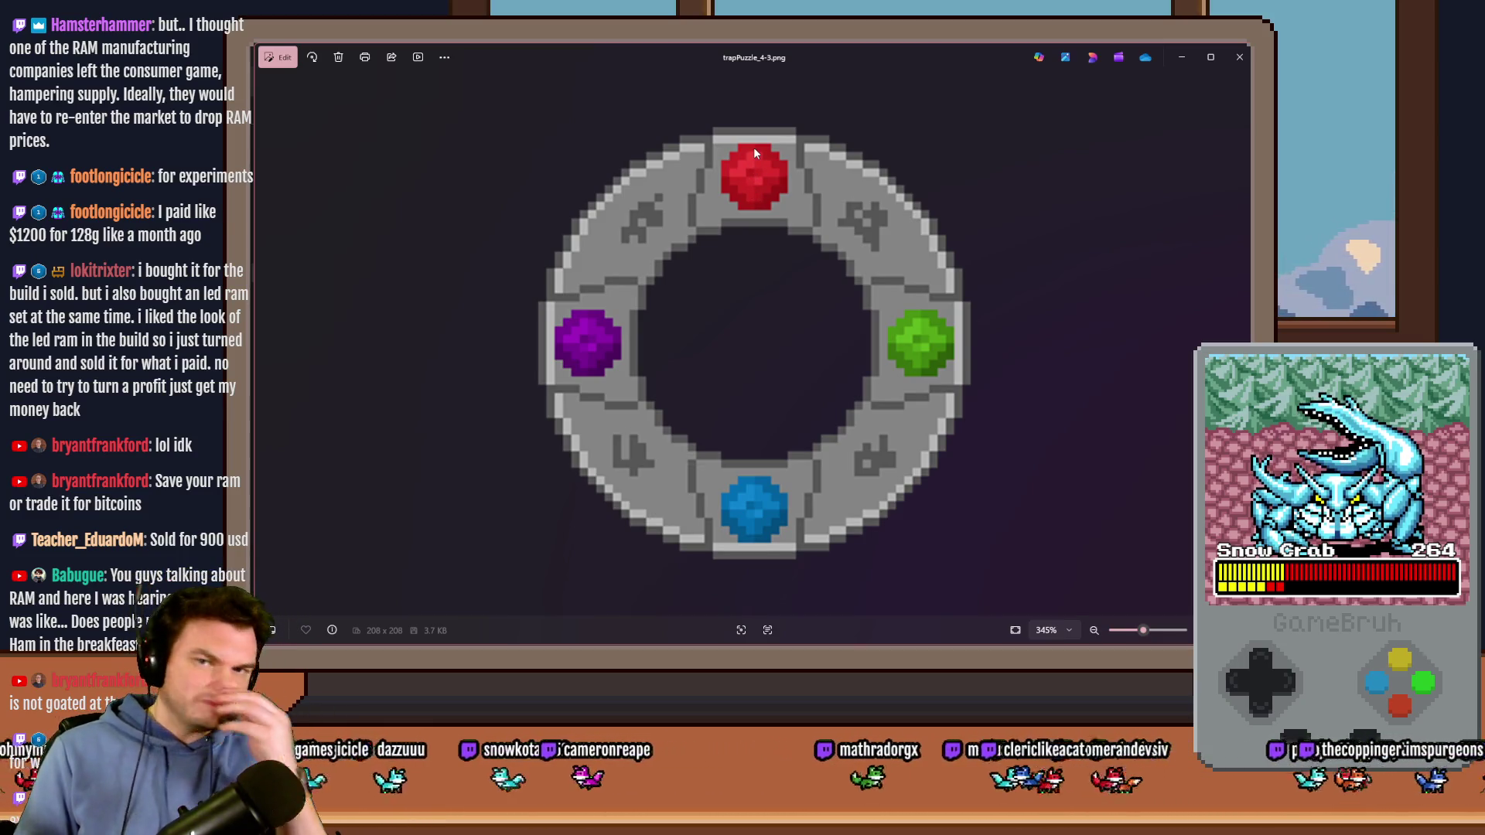
# Step: Close the reference image and nudge the small circular selection down one pixel in Photoshop
pyautogui.hotkey('alt', 'F4')
pyautogui.hotkey('alt', 'Tab')
pyautogui.moveTo(787, 254); pyautogui.dragTo(787, 341)
pyautogui.press('g')
pyautogui.click(1143, 194)
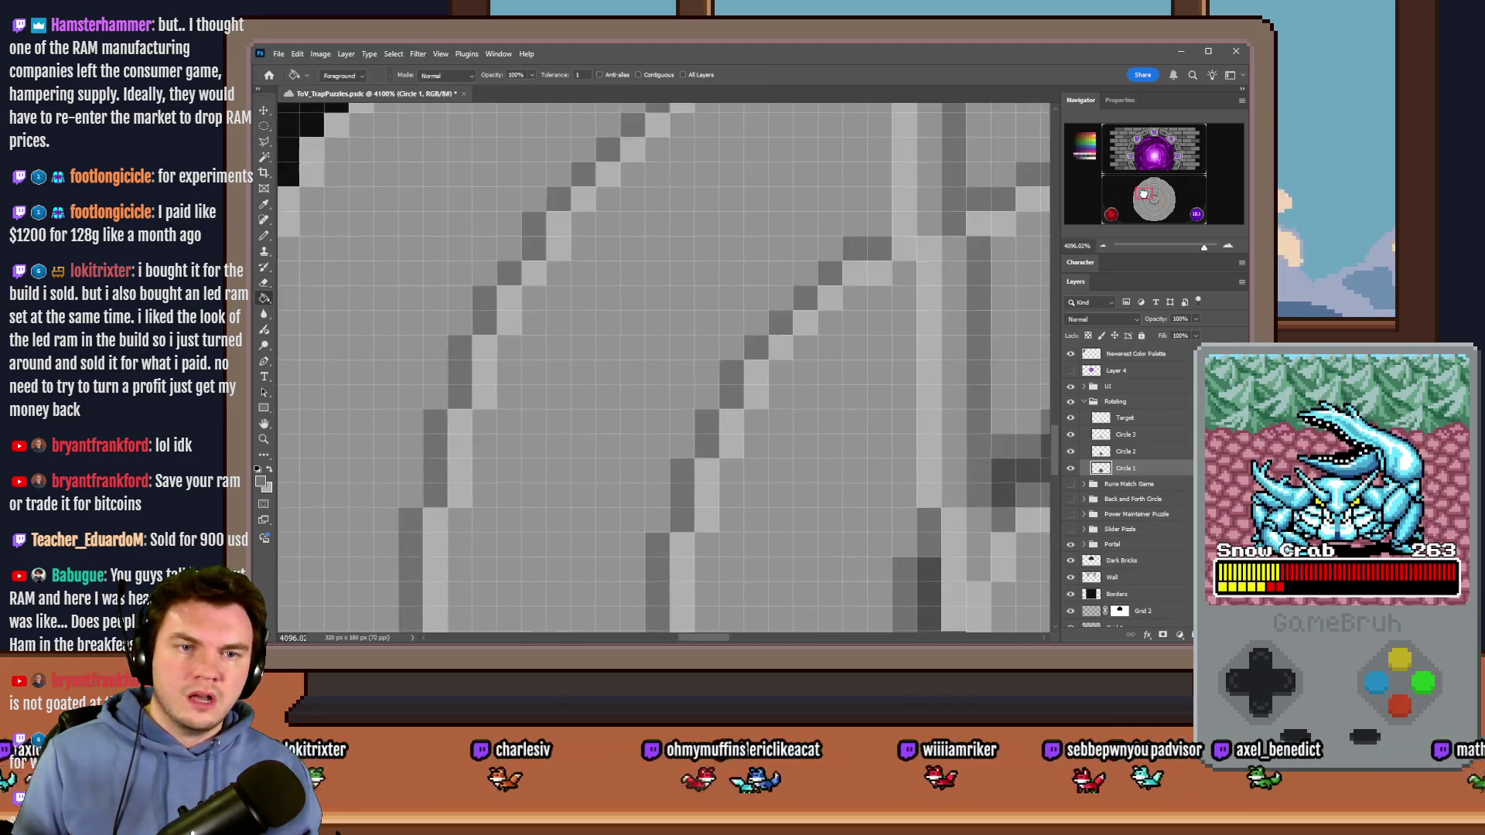
# Step: Fill the small rim selection with dark grey and deselect it
pyautogui.moveTo(1143, 194); pyautogui.dragTo(1079, 156)
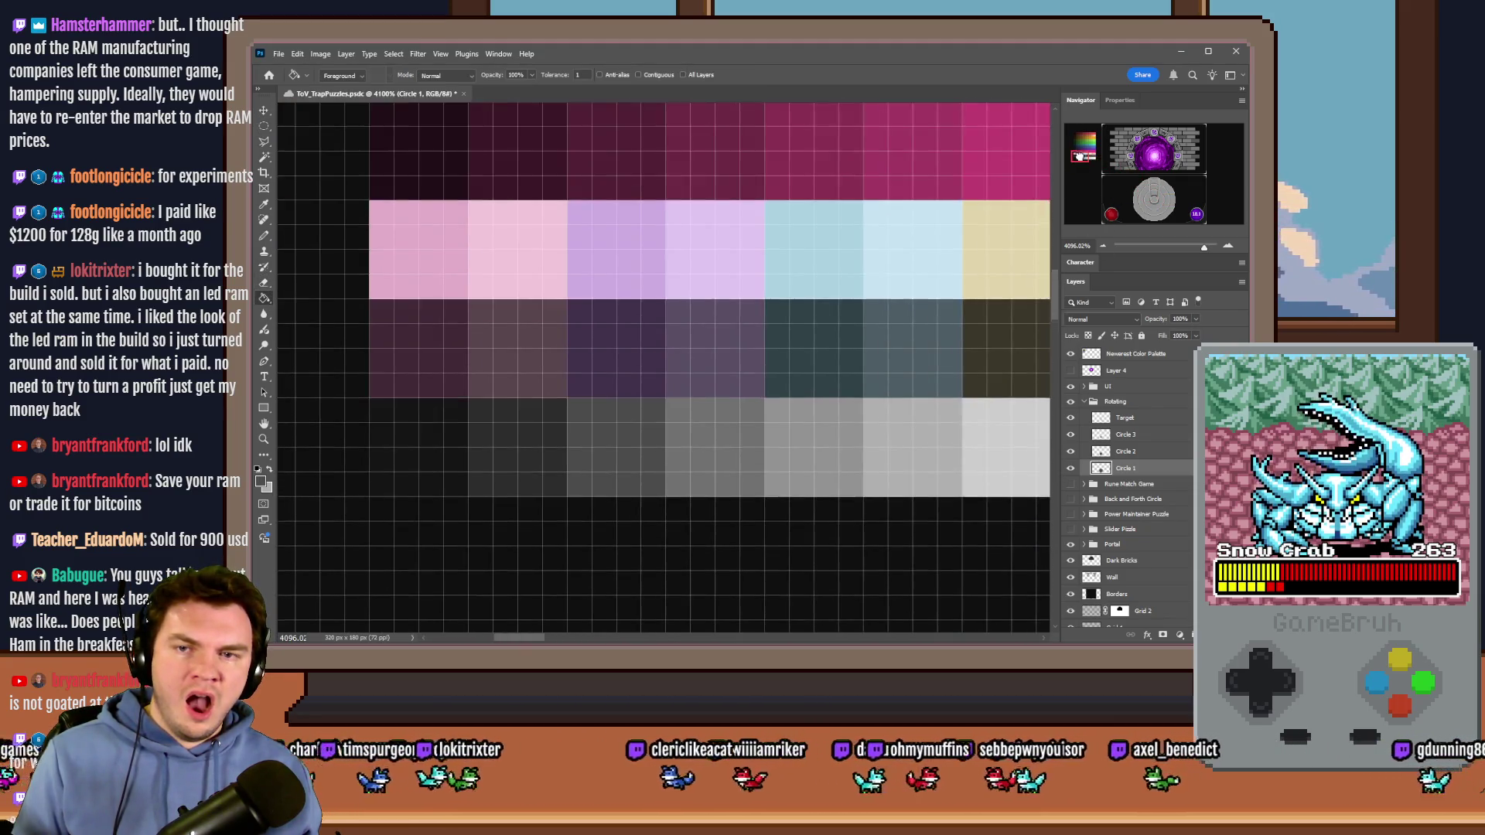
pyautogui.moveTo(1211, 209); pyautogui.dragTo(1171, 203)
pyautogui.click(778, 266)
pyautogui.hotkey('ctrl', 'd')
pyautogui.press('m')
# Step: Outline the dark circle's top and bottom in light grey with the Pencil, then set a 1 px brush
pyautogui.scroll(-1, 746, 367)
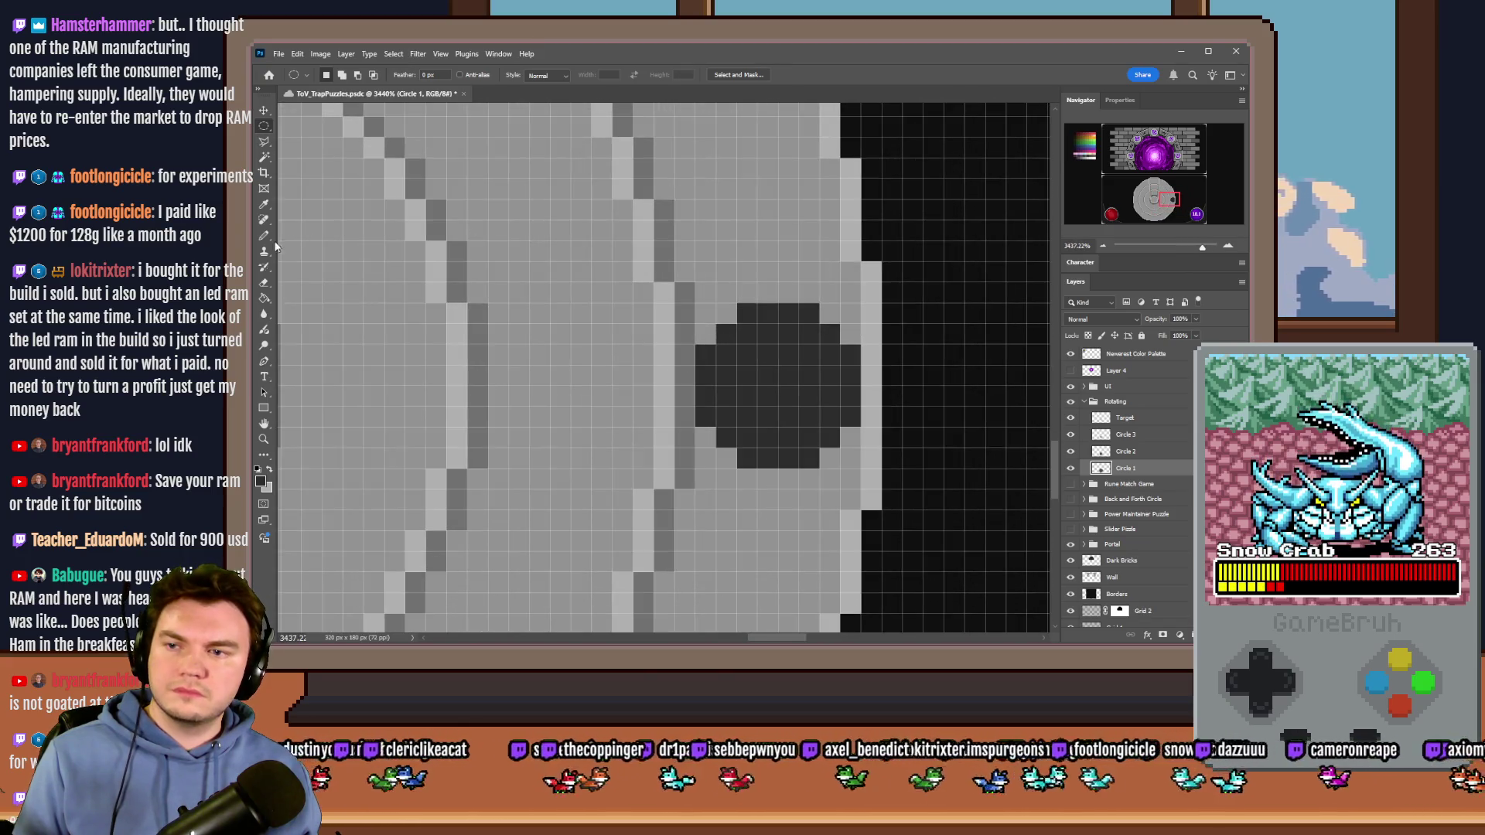
pyautogui.click(263, 236)
pyautogui.scroll(2, 762, 298)
pyautogui.moveTo(823, 289)
pyautogui.mouseDown()
pyautogui.moveTo(735, 286)
pyautogui.moveTo(689, 345)
pyautogui.mouseUp()
pyautogui.moveTo(700, 484)
pyautogui.mouseDown()
pyautogui.moveTo(759, 530)
pyautogui.moveTo(819, 530)
pyautogui.moveTo(861, 493)
pyautogui.mouseUp()
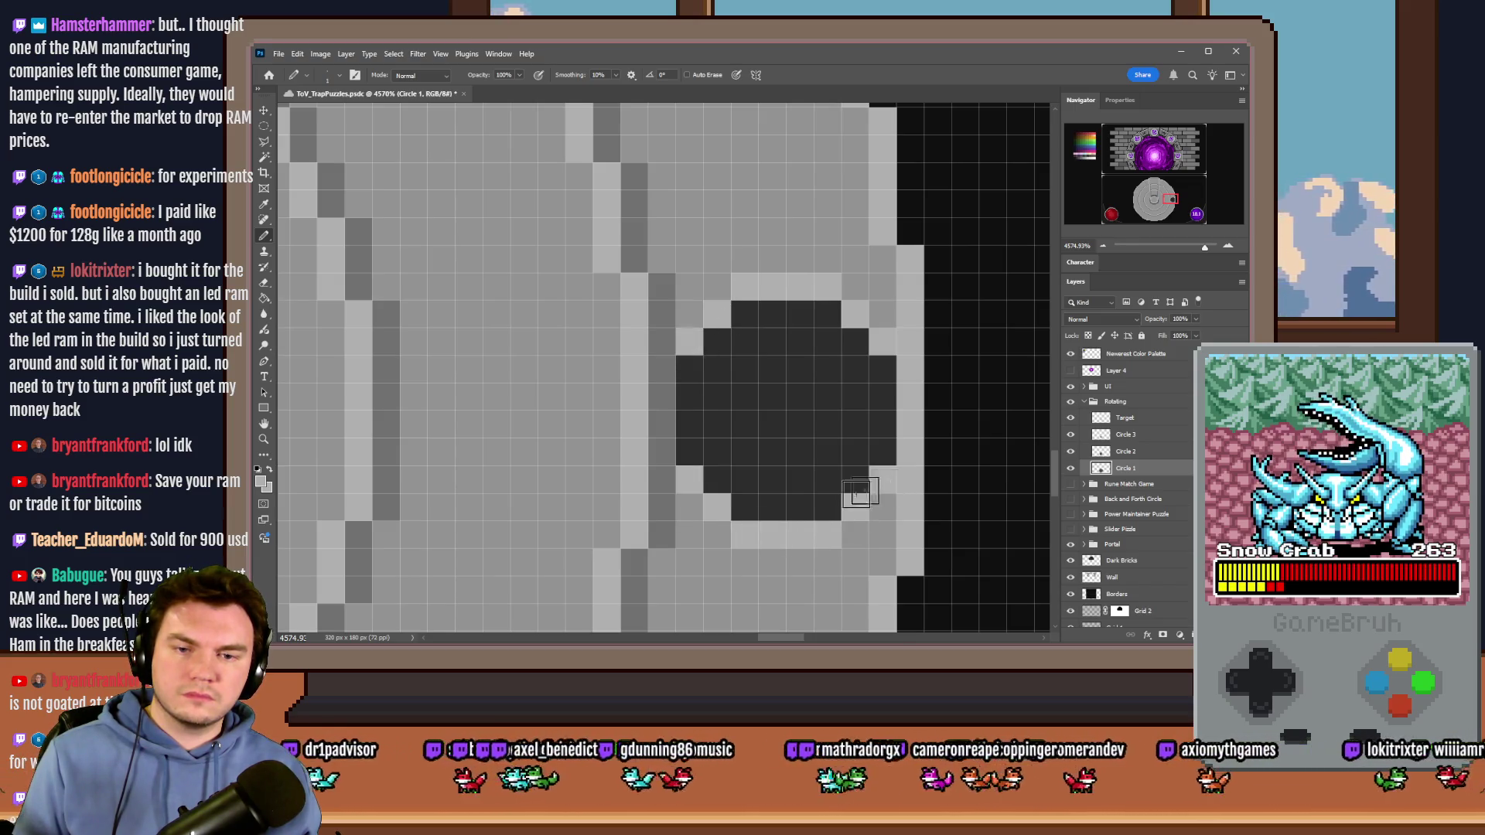
pyautogui.scroll(-10, 860, 493)
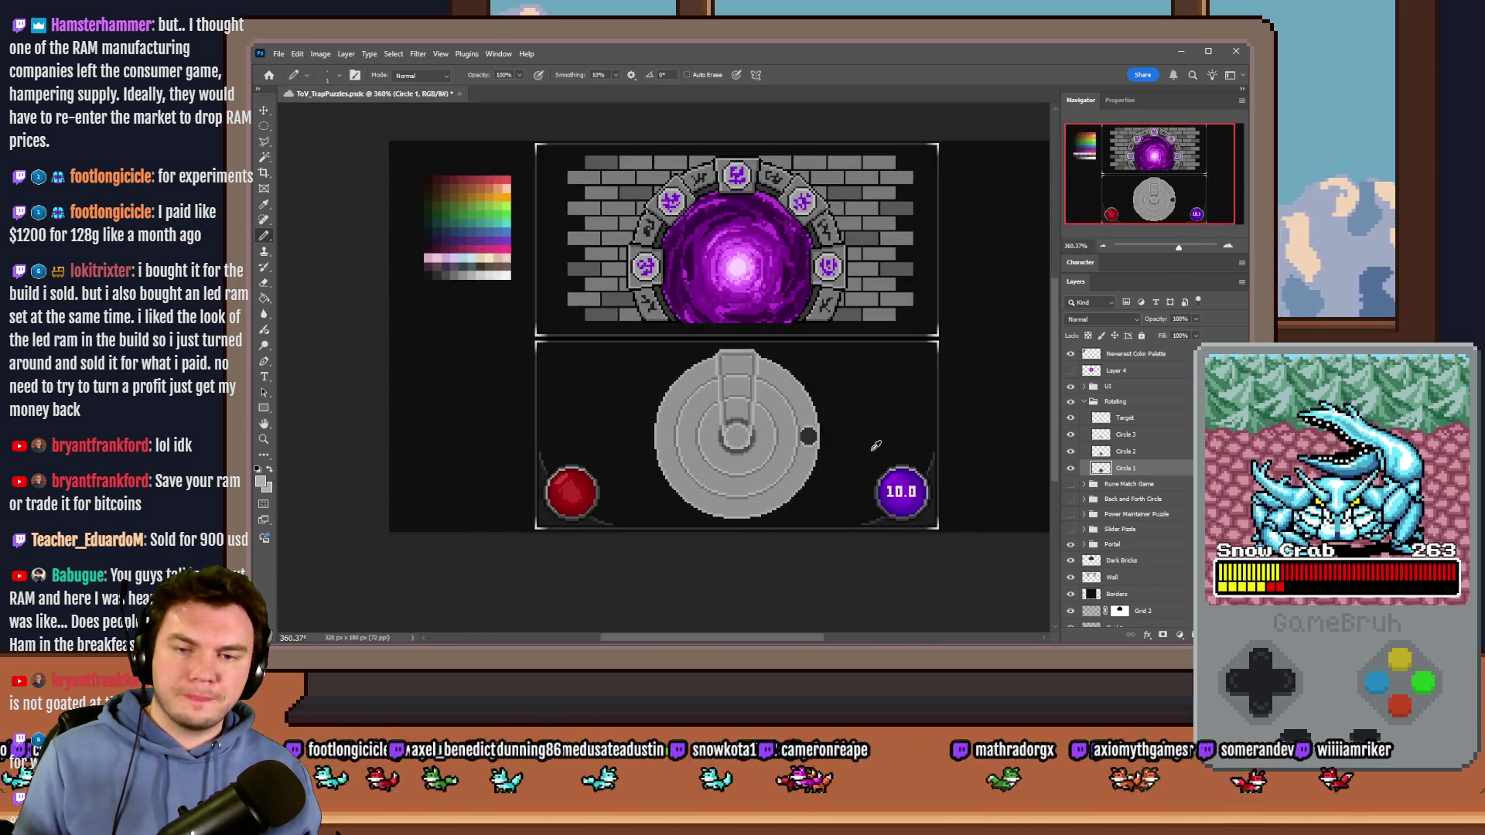
pyautogui.scroll(8, 824, 439)
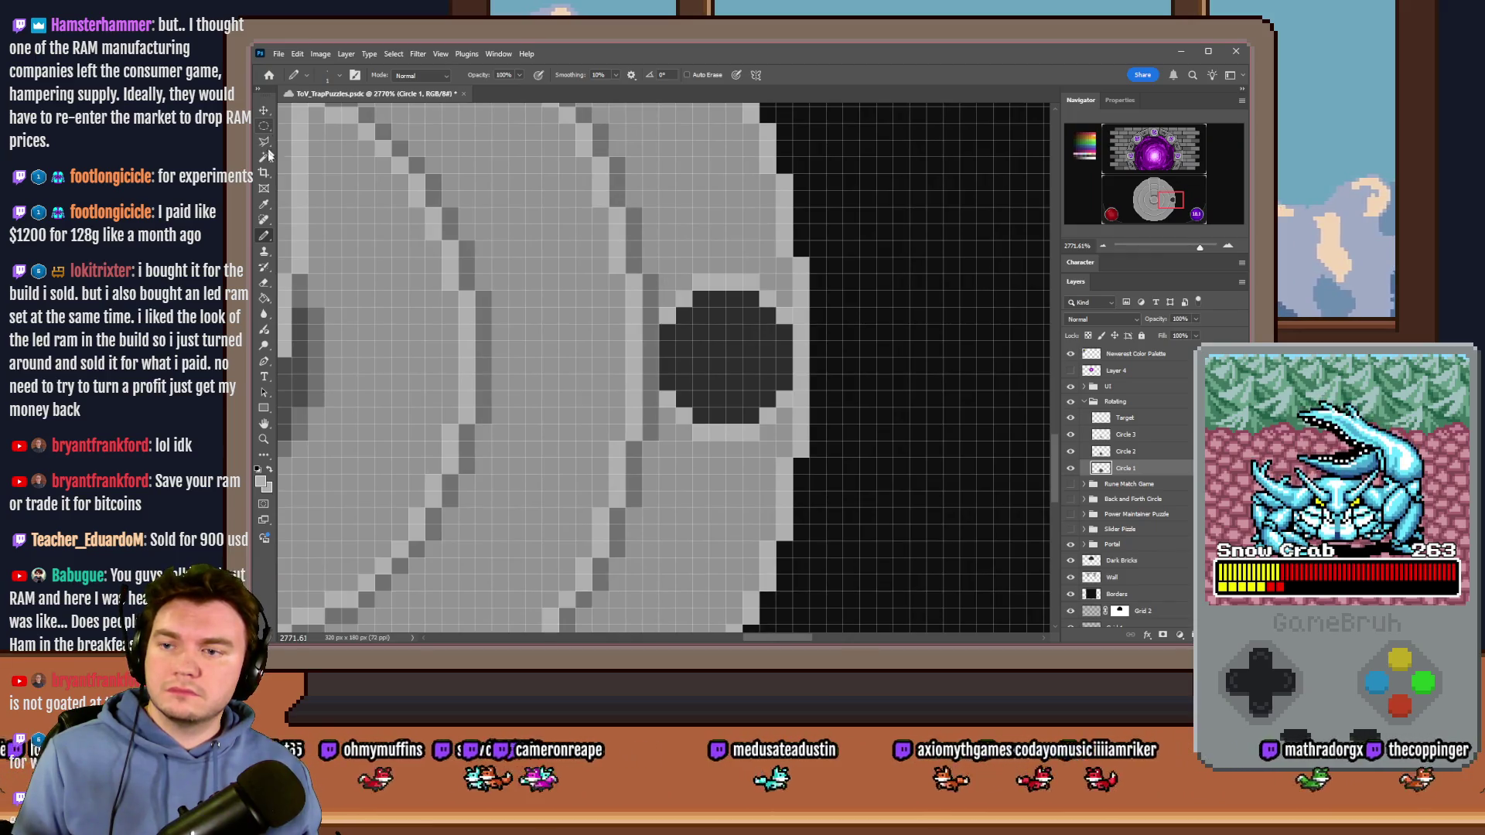
pyautogui.rightClick(661, 326)
pyautogui.write('1')
pyautogui.press('Return')
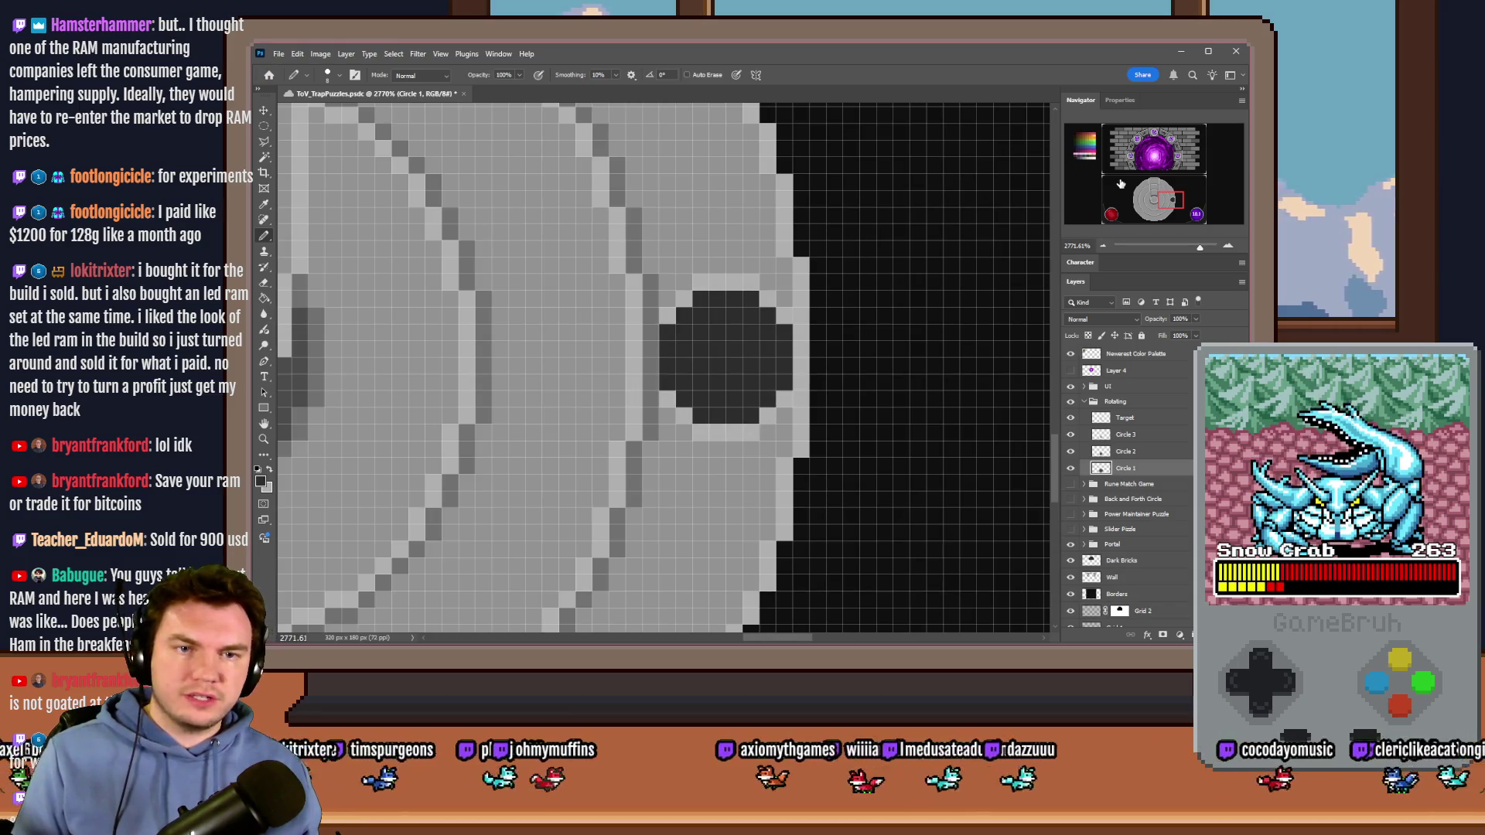
# Step: Stamp dark grey notch circles on the dial's bottom, top and left rims
pyautogui.moveTo(1156, 204); pyautogui.dragTo(1154, 216)
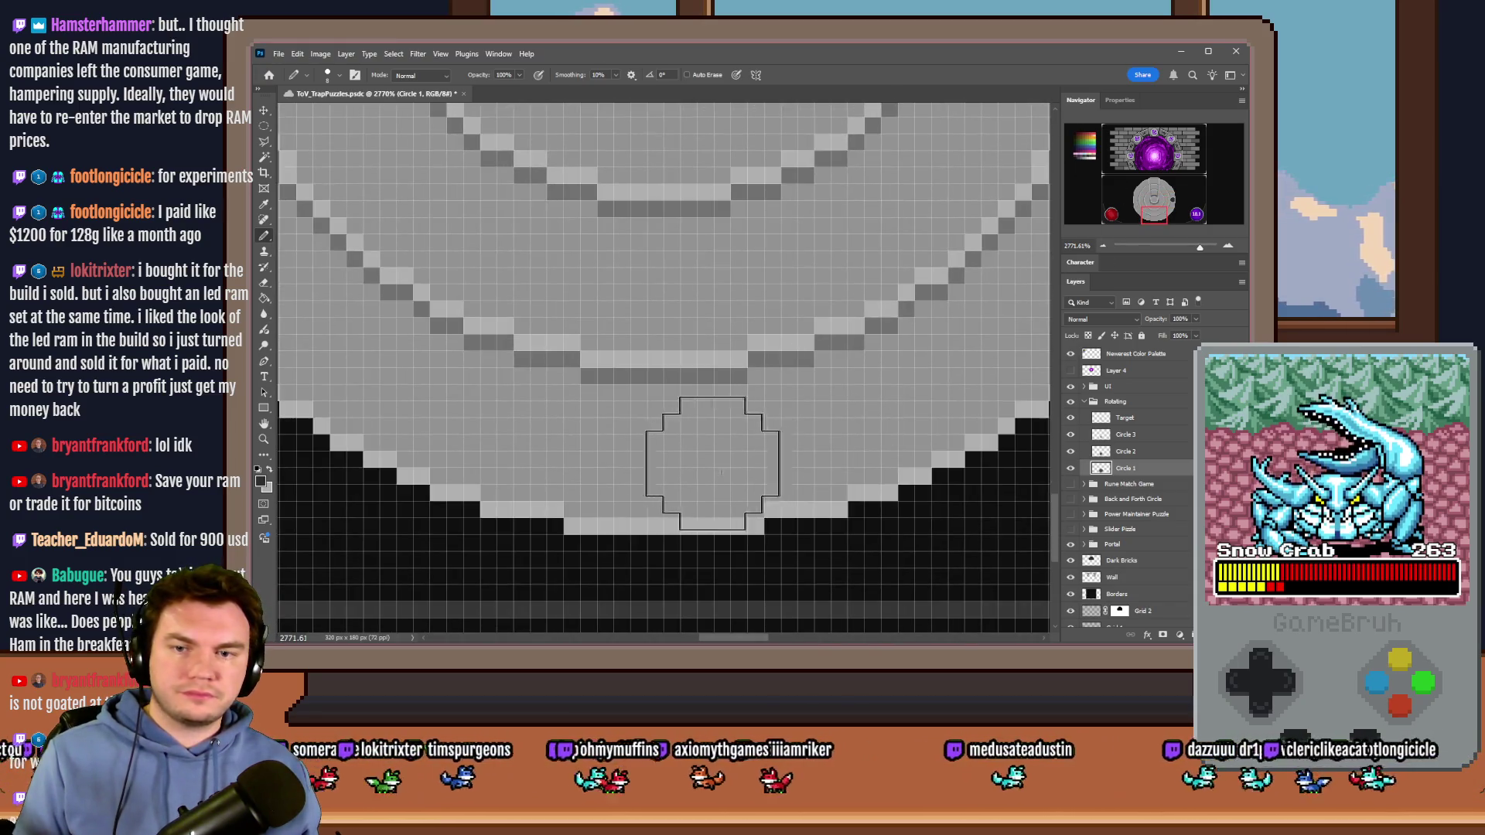
pyautogui.click(670, 459)
pyautogui.moveTo(1153, 216); pyautogui.dragTo(1152, 184)
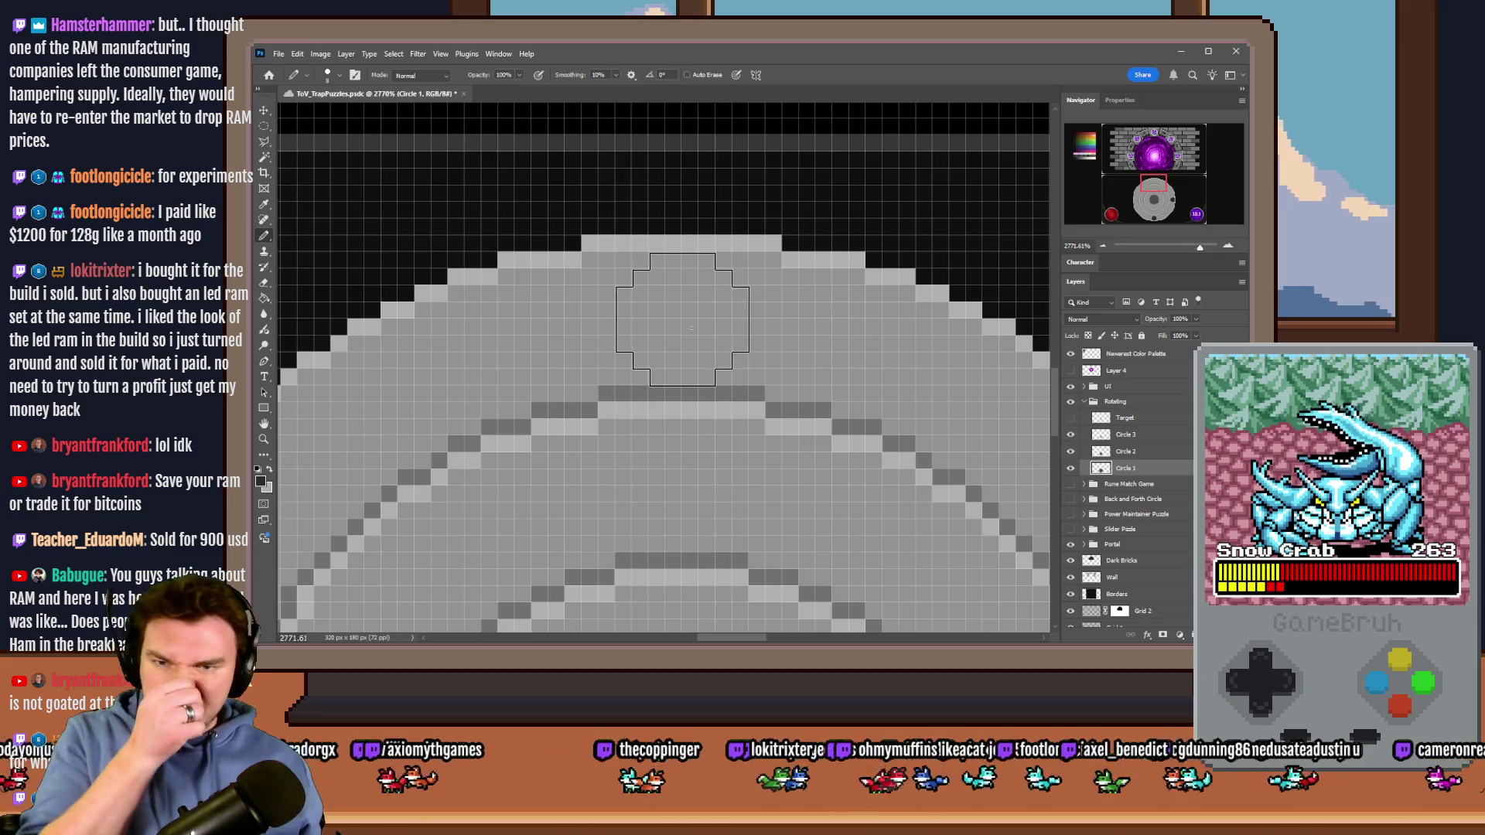
pyautogui.click(682, 318)
pyautogui.moveTo(1153, 187); pyautogui.dragTo(1132, 205)
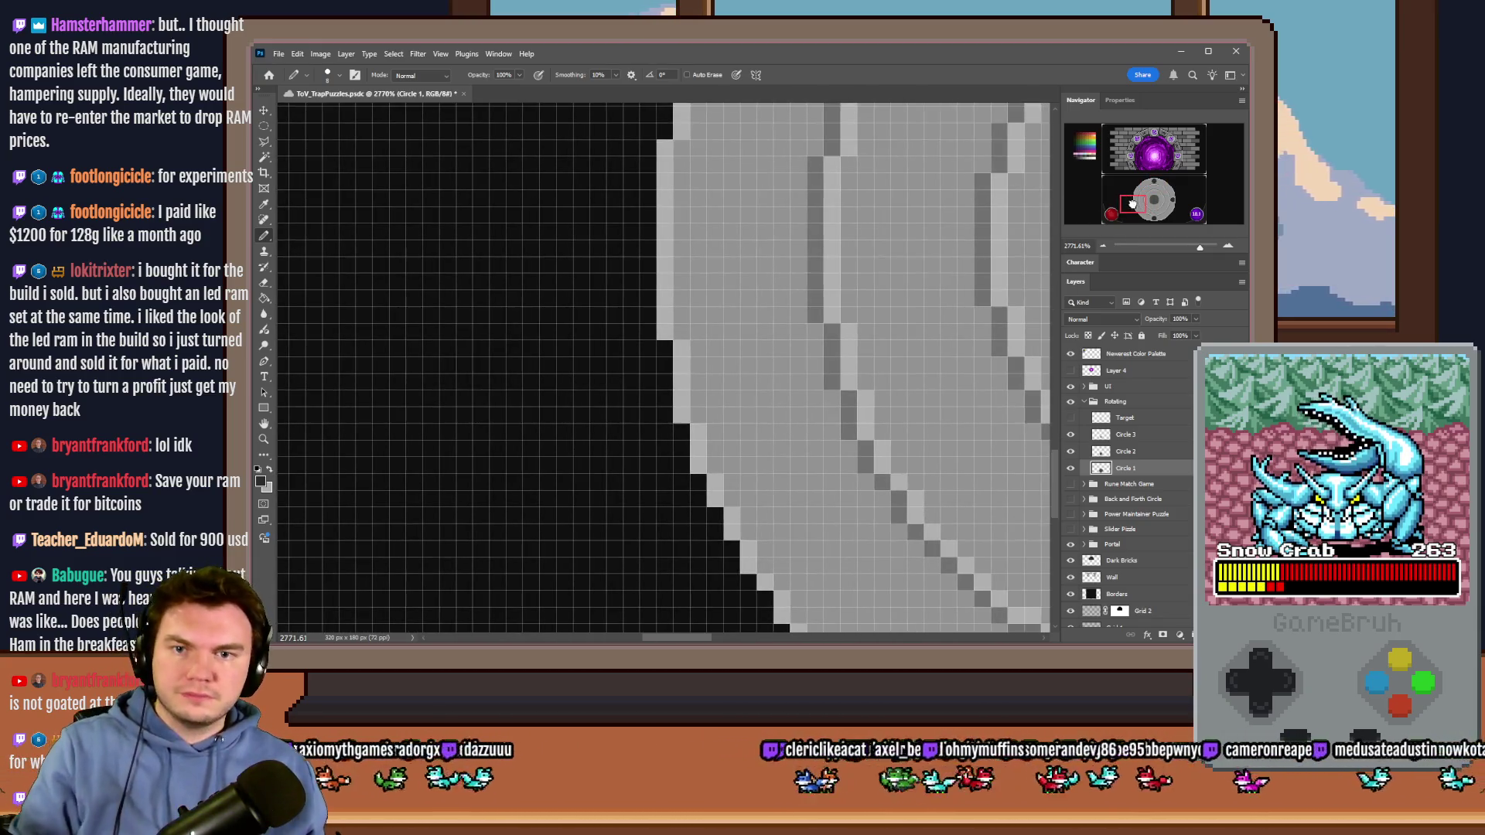
pyautogui.click(747, 249)
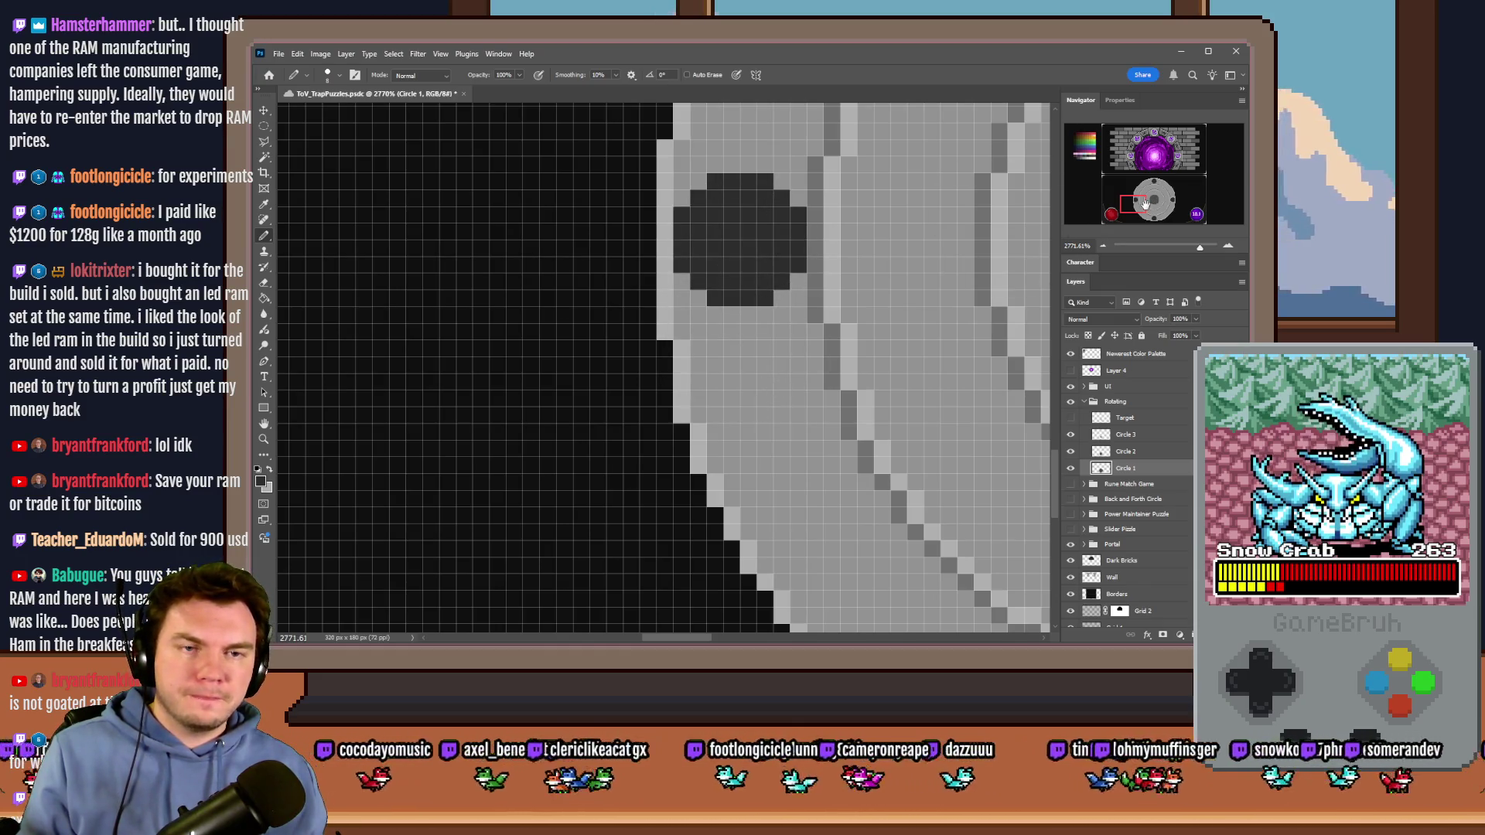
pyautogui.scroll(-5, 526, 379)
pyautogui.scroll(2, 526, 379)
pyautogui.click(264, 126)
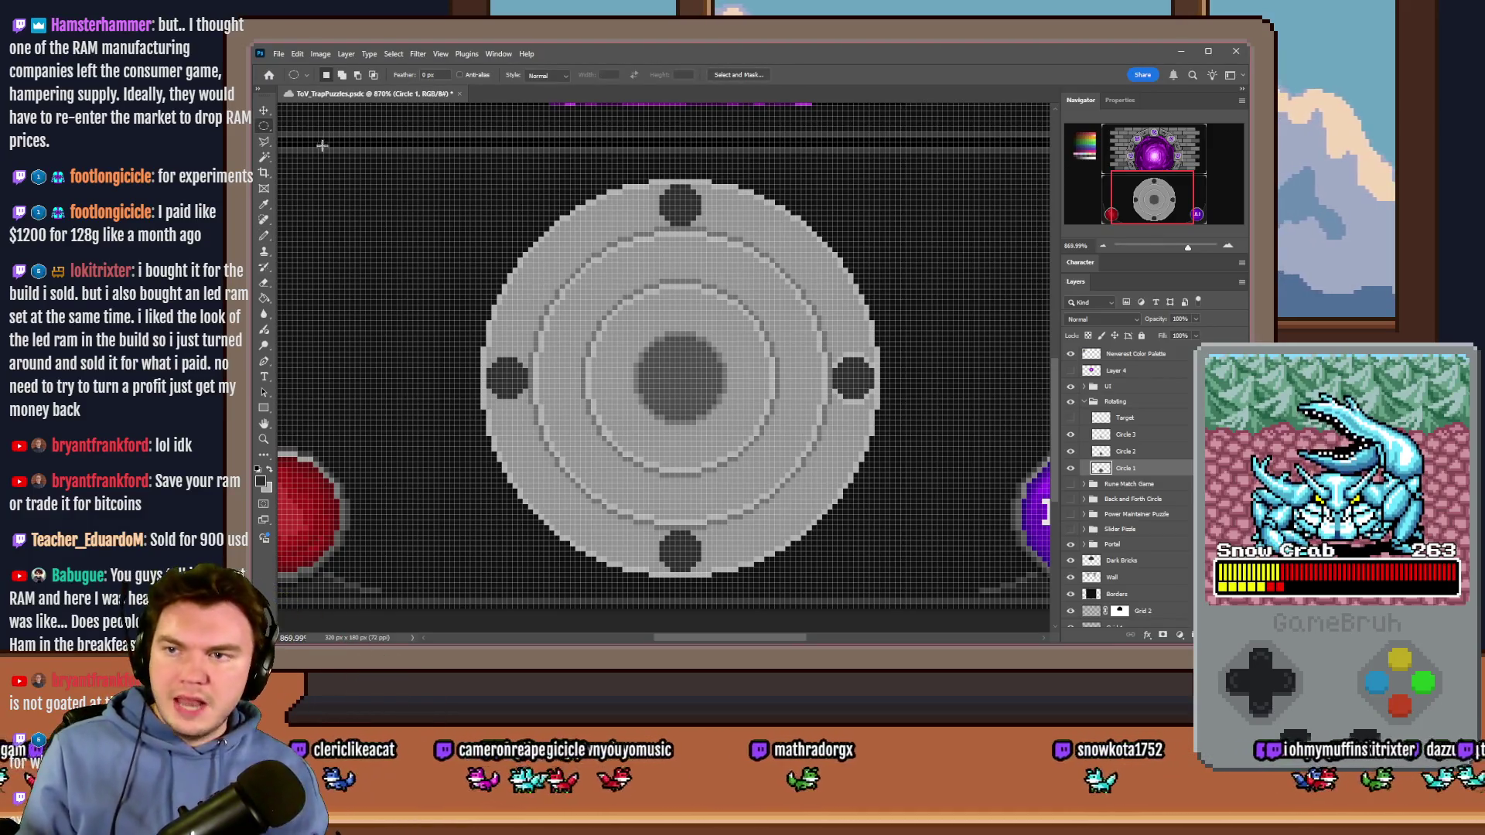
# Step: Move a circular selection from the top notch to the upper-left rim and fill it dark grey
pyautogui.scroll(4, 511, 333)
pyautogui.moveTo(434, 410)
pyautogui.mouseDown()
pyautogui.moveTo(533, 464)
pyautogui.moveTo(546, 524)
pyautogui.mouseUp()
pyautogui.scroll(-2, 456, 511)
pyautogui.moveTo(738, 164); pyautogui.dragTo(784, 200)
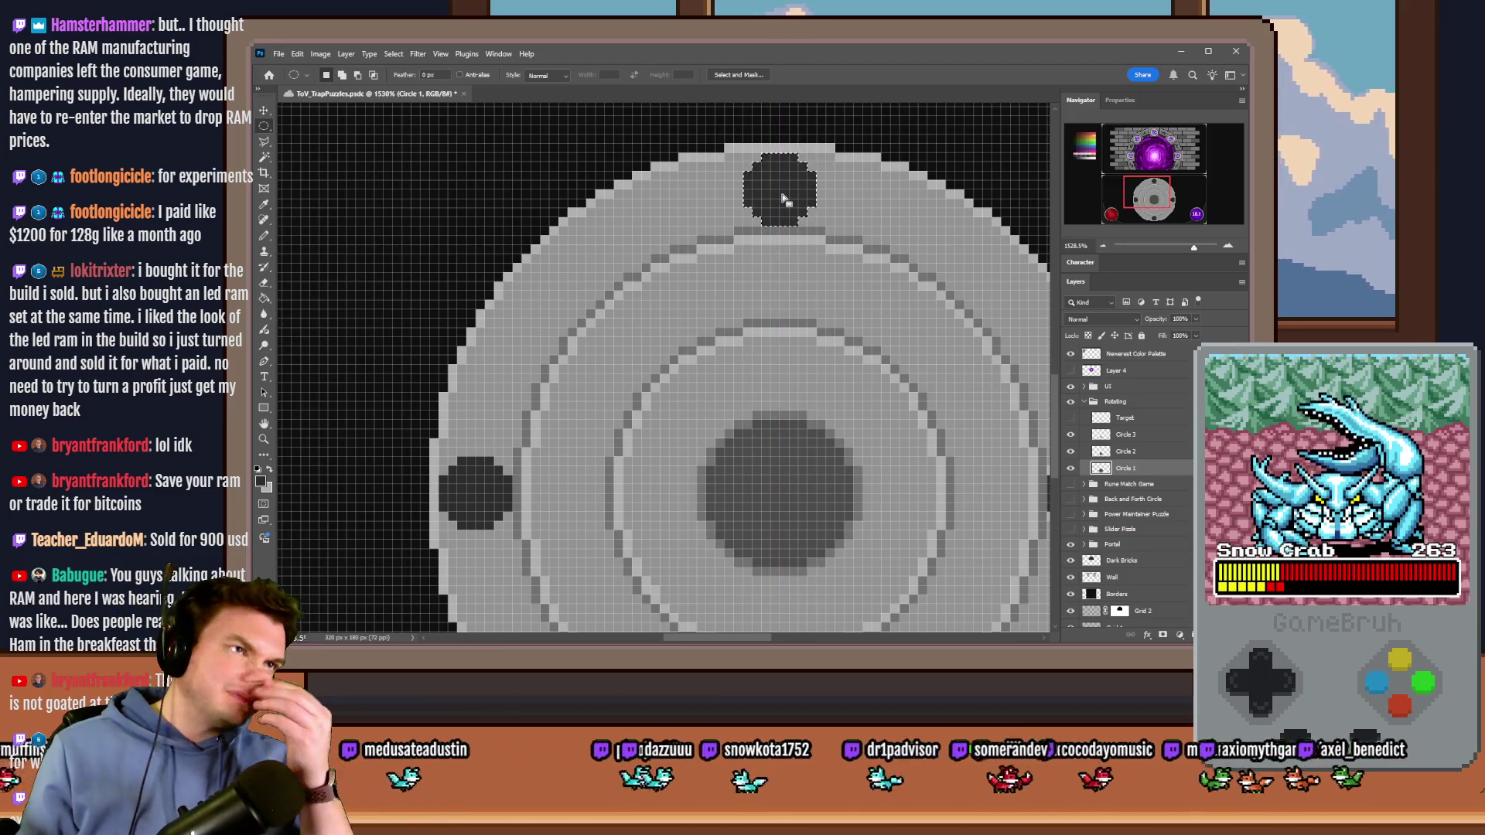
pyautogui.moveTo(783, 200)
pyautogui.mouseDown()
pyautogui.moveTo(579, 327)
pyautogui.moveTo(585, 344)
pyautogui.moveTo(580, 291)
pyautogui.moveTo(553, 262)
pyautogui.mouseUp()
pyautogui.scroll(3, 543, 292)
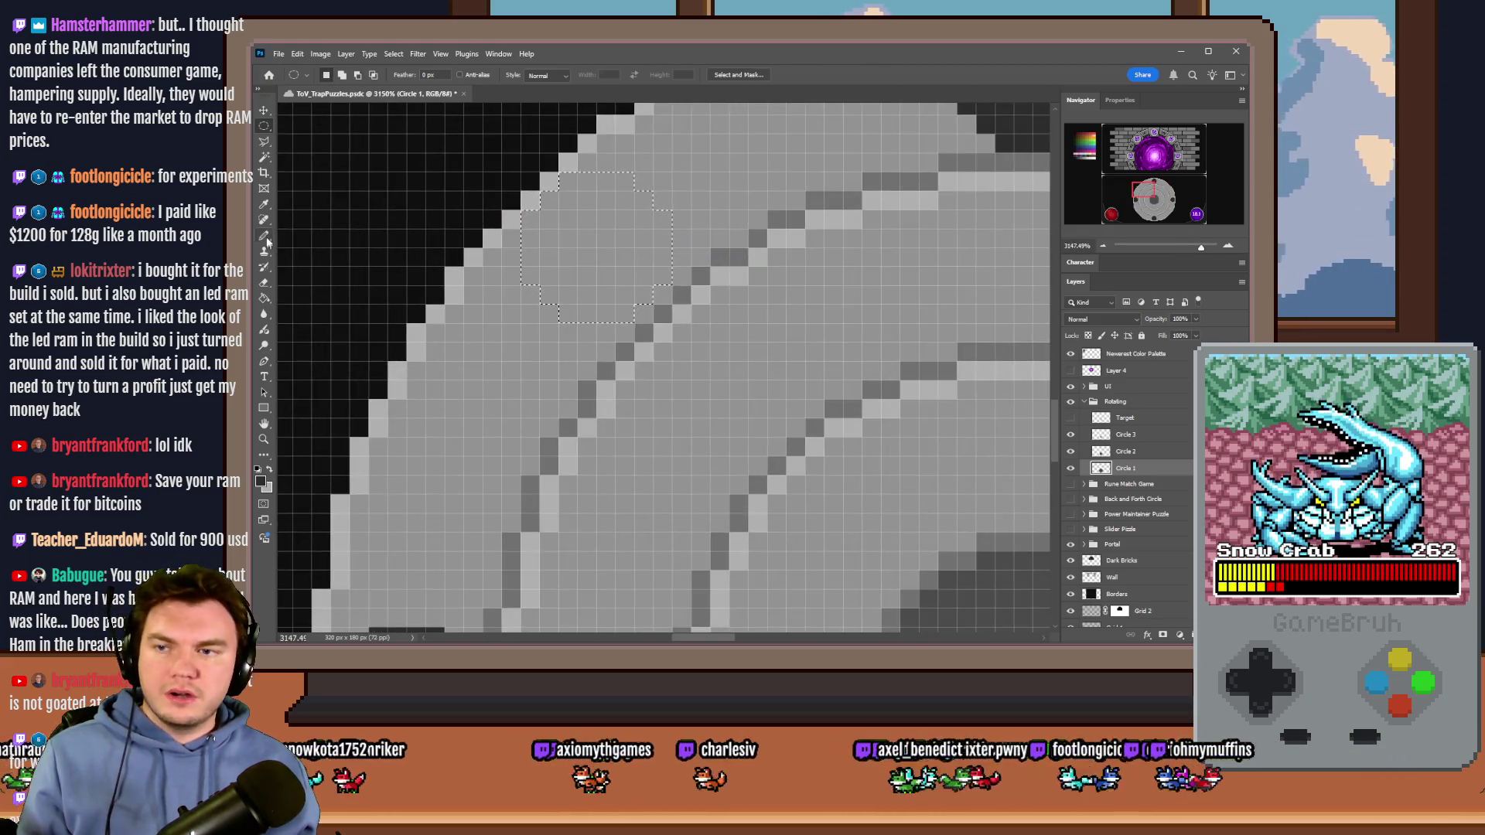
pyautogui.click(265, 237)
pyautogui.scroll(2, 542, 255)
pyautogui.hotkey('alt', 'BackSpace')
pyautogui.hotkey('ctrl', 'd')
pyautogui.press('m')
# Step: Try 20 px and 21 px circular selections near the rim, discarding each
pyautogui.scroll(-3, 549, 326)
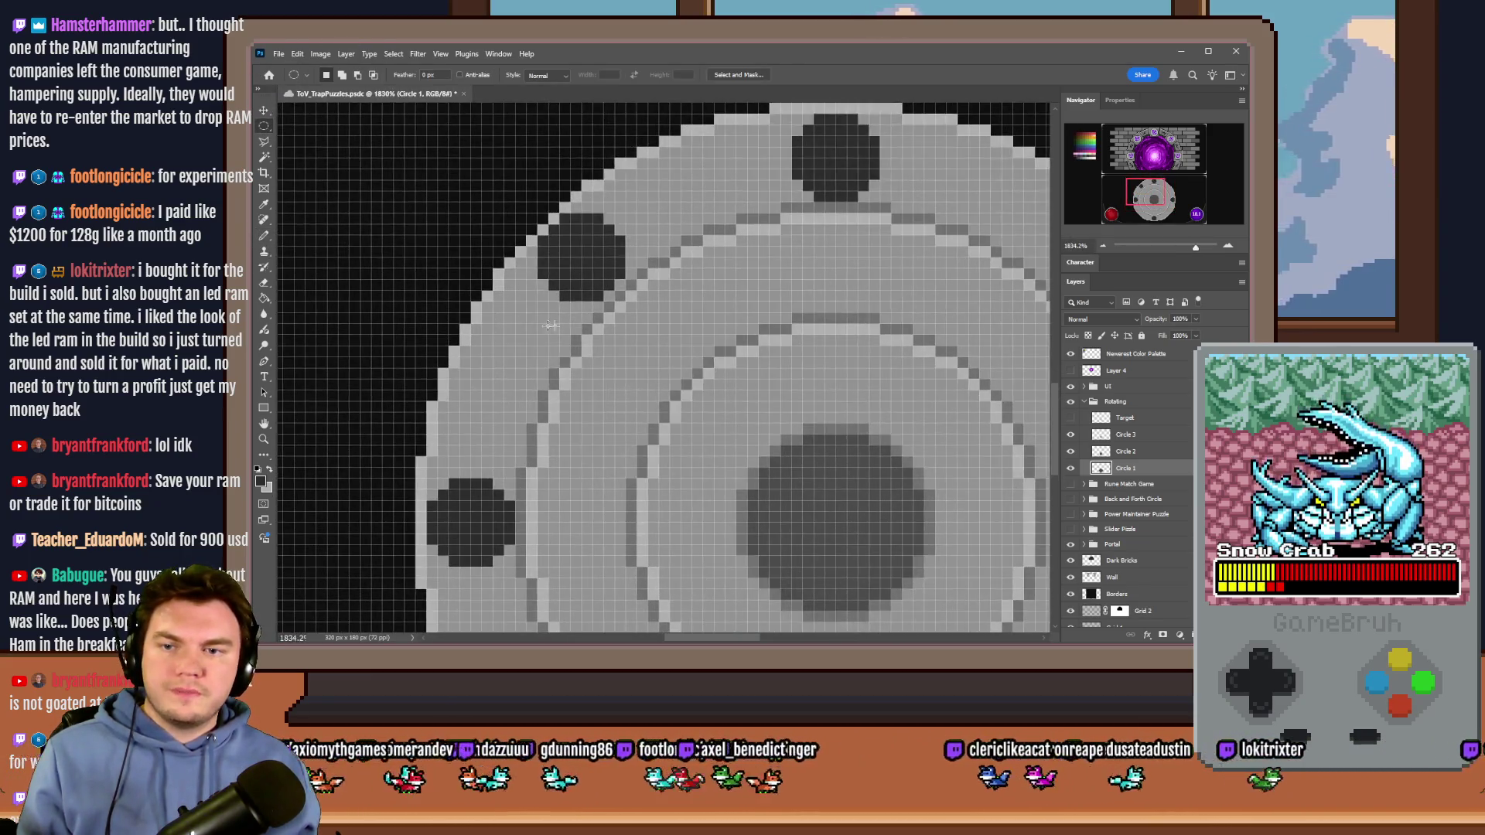
pyautogui.scroll(1, 550, 325)
pyautogui.rightClick(263, 126)
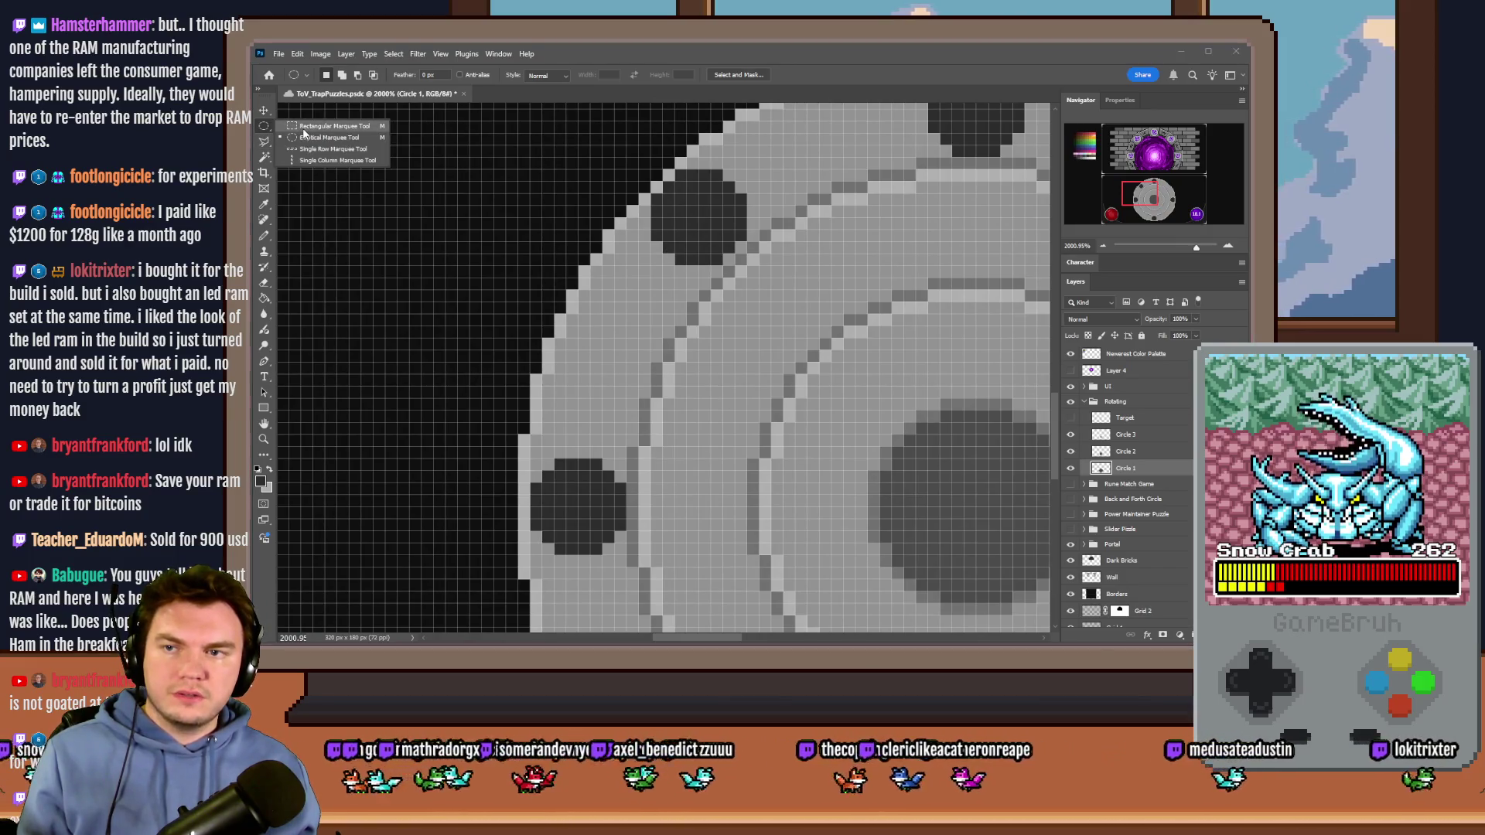
pyautogui.click(304, 127)
pyautogui.rightClick(264, 126)
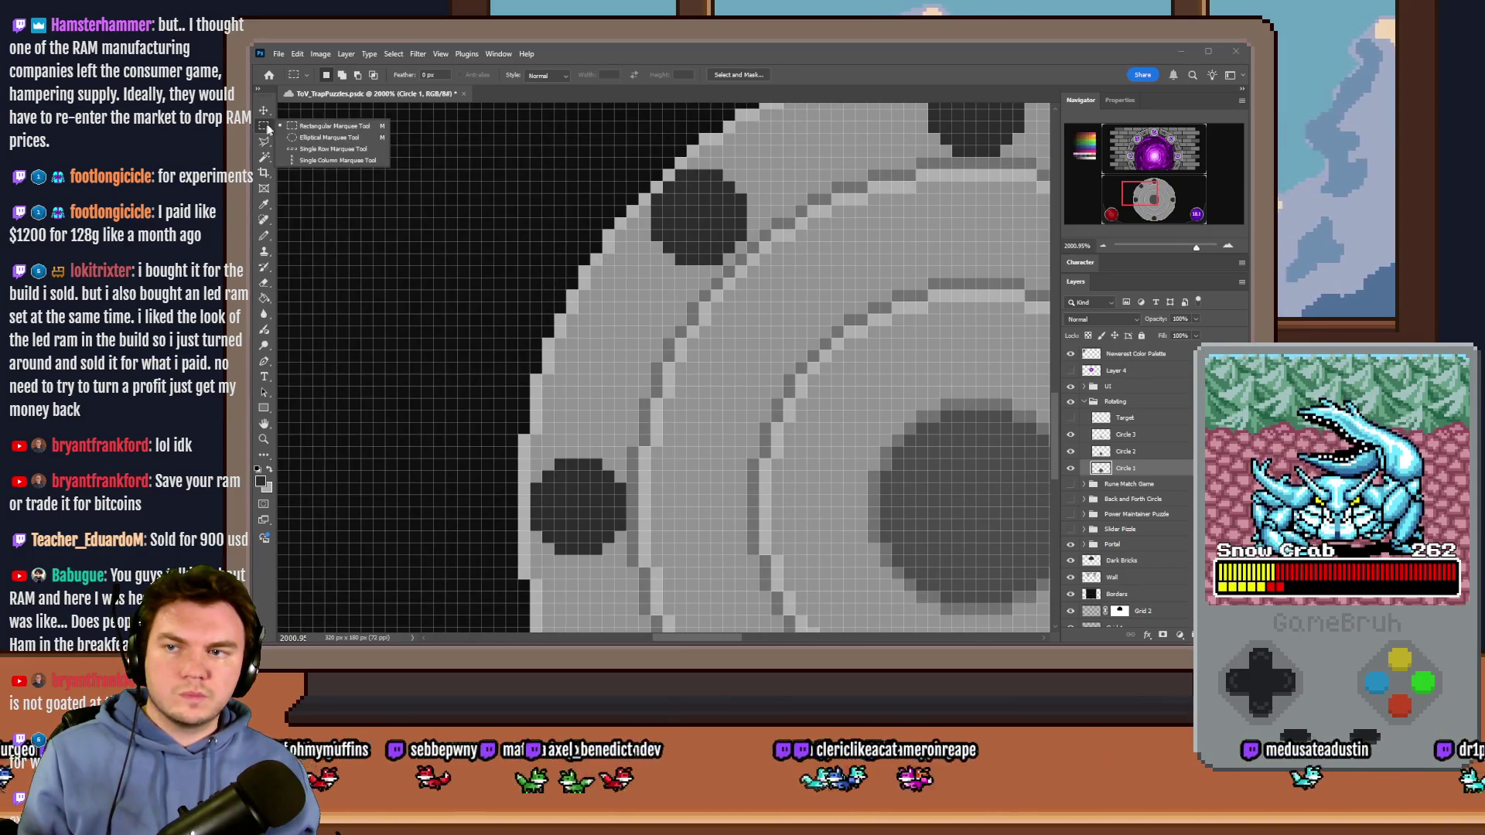
pyautogui.click(309, 138)
pyautogui.moveTo(699, 219)
pyautogui.mouseDown()
pyautogui.moveTo(431, 425)
pyautogui.moveTo(454, 451)
pyautogui.mouseUp()
pyautogui.scroll(2, 700, 266)
pyautogui.hotkey('ctrl', 'd')
pyautogui.moveTo(700, 262)
pyautogui.mouseDown()
pyautogui.moveTo(932, 116)
pyautogui.moveTo(944, 143)
pyautogui.mouseUp()
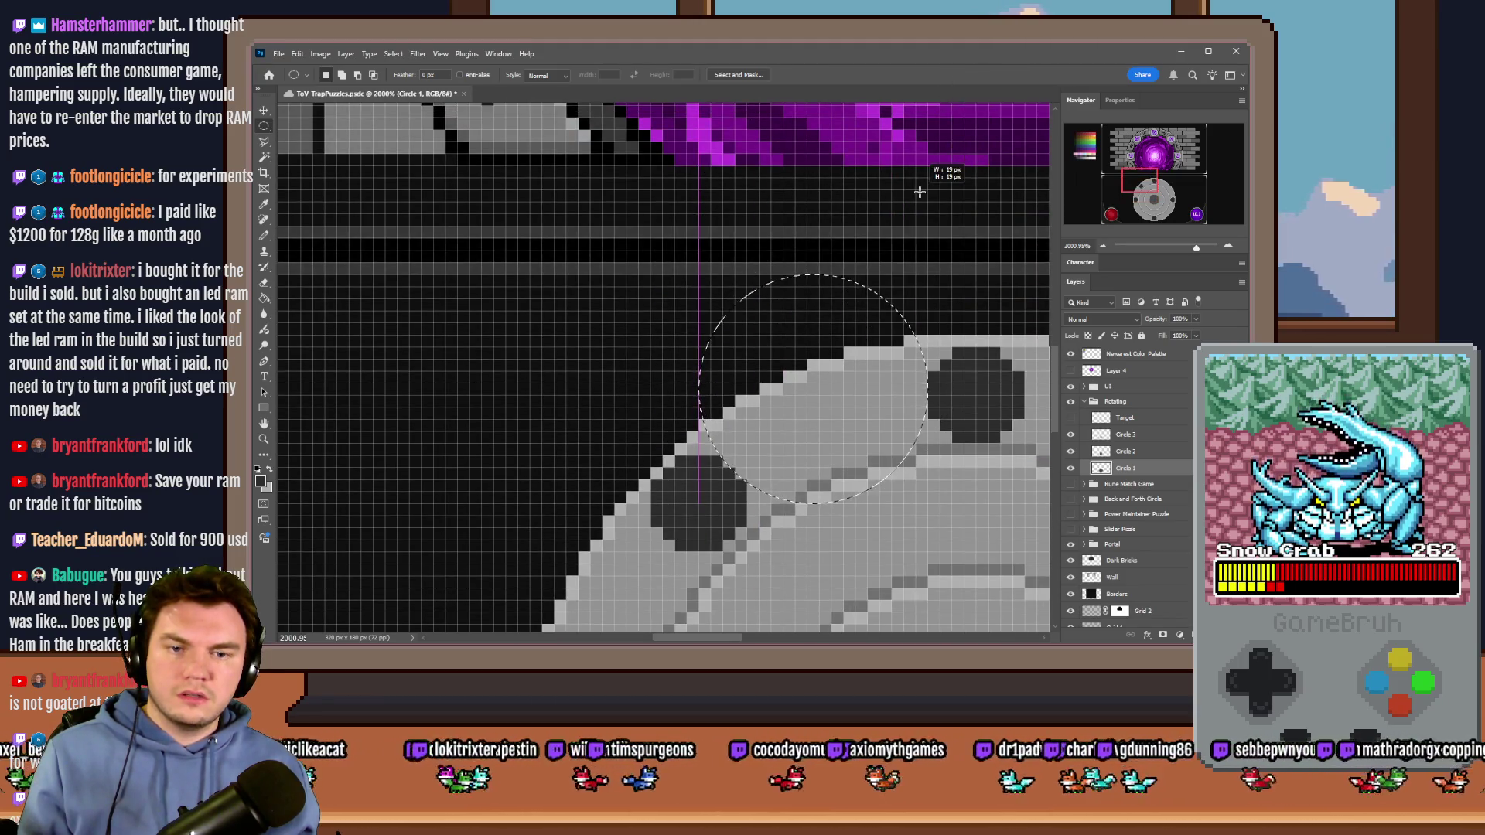
pyautogui.hotkey('ctrl', 'd')
pyautogui.scroll(-5, 803, 290)
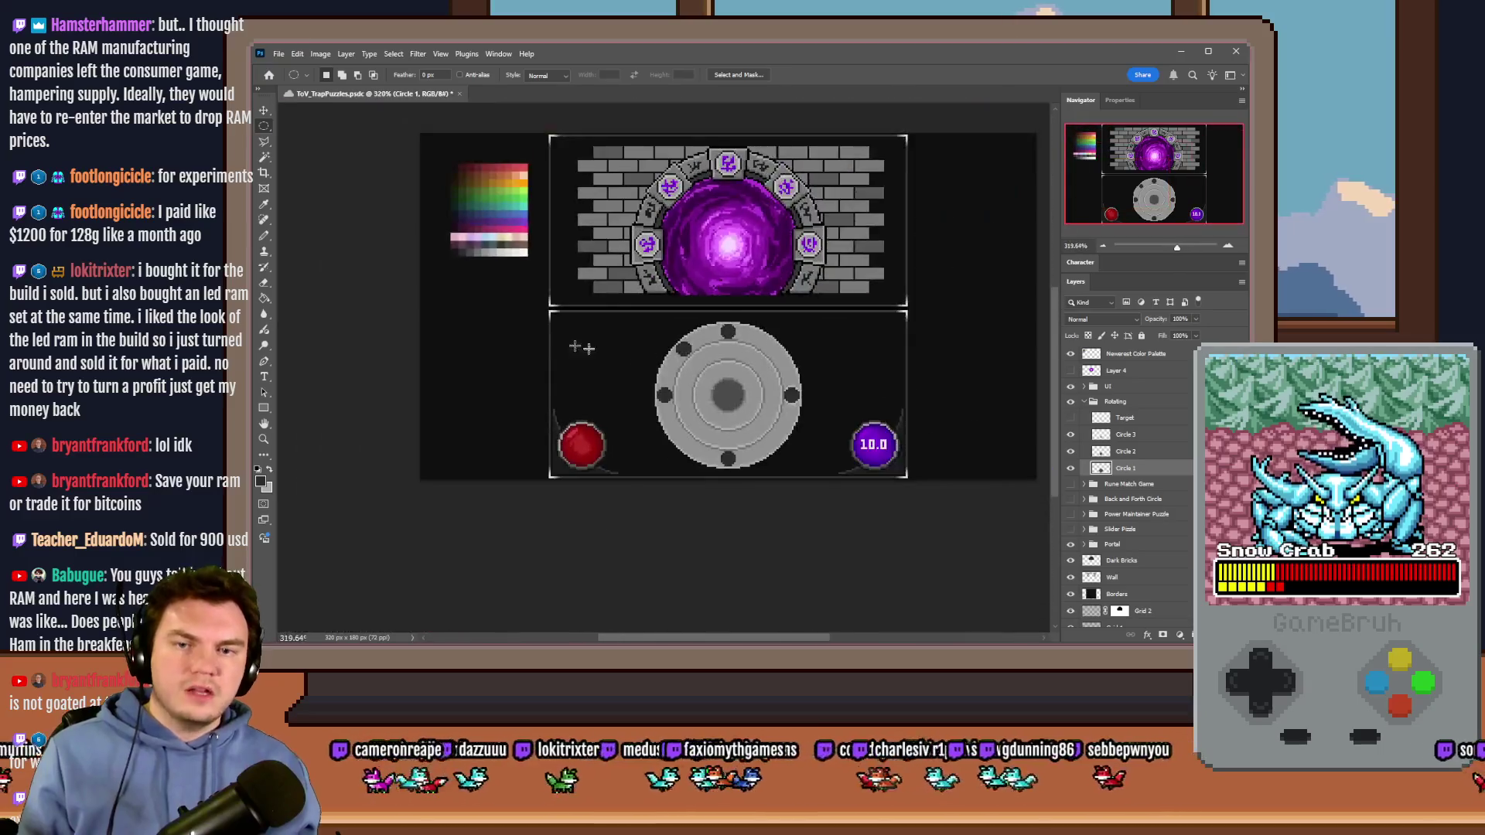
pyautogui.scroll(4, 816, 367)
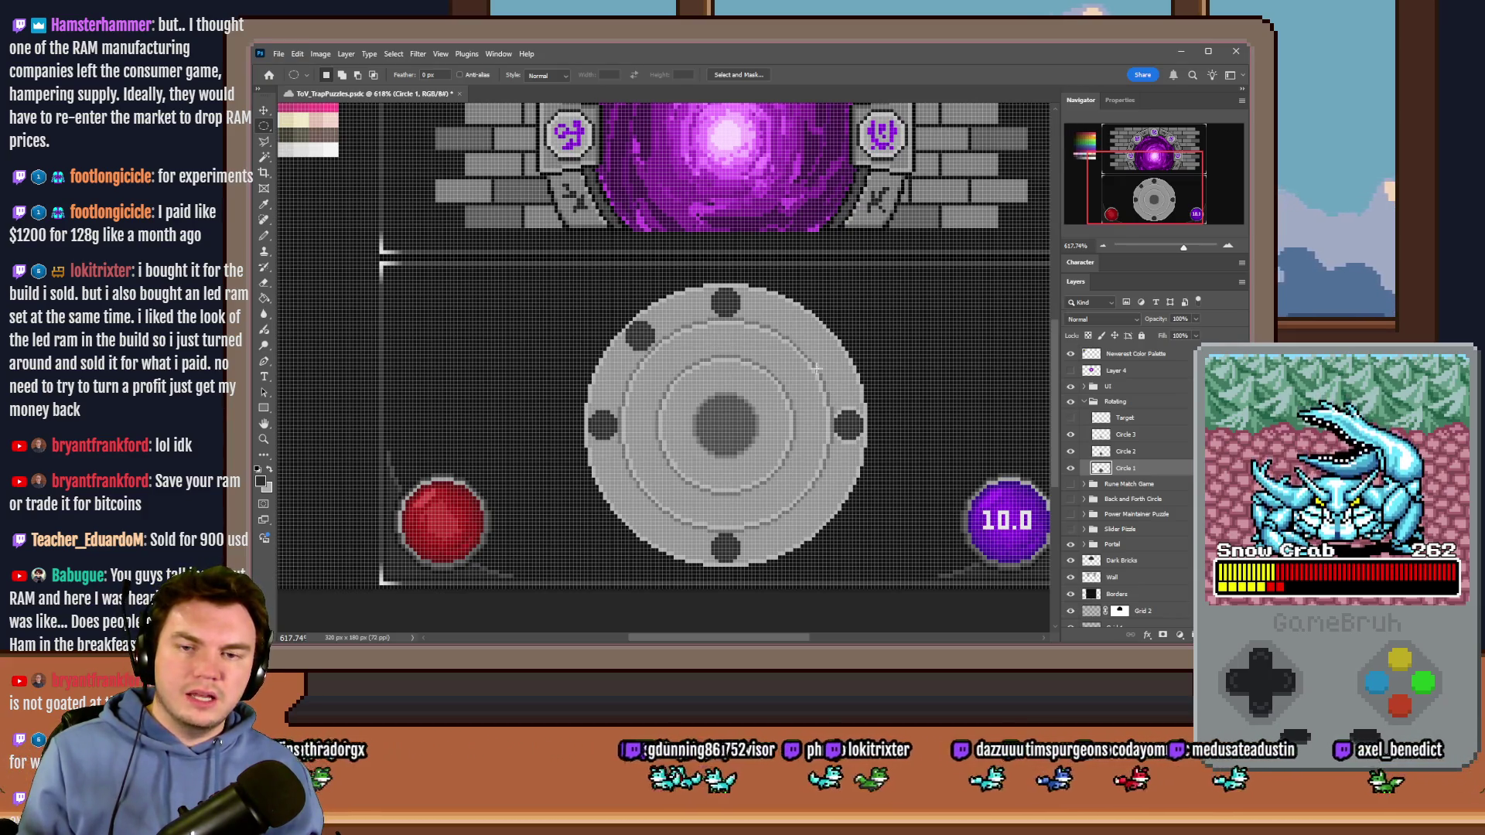
pyautogui.scroll(6, 650, 428)
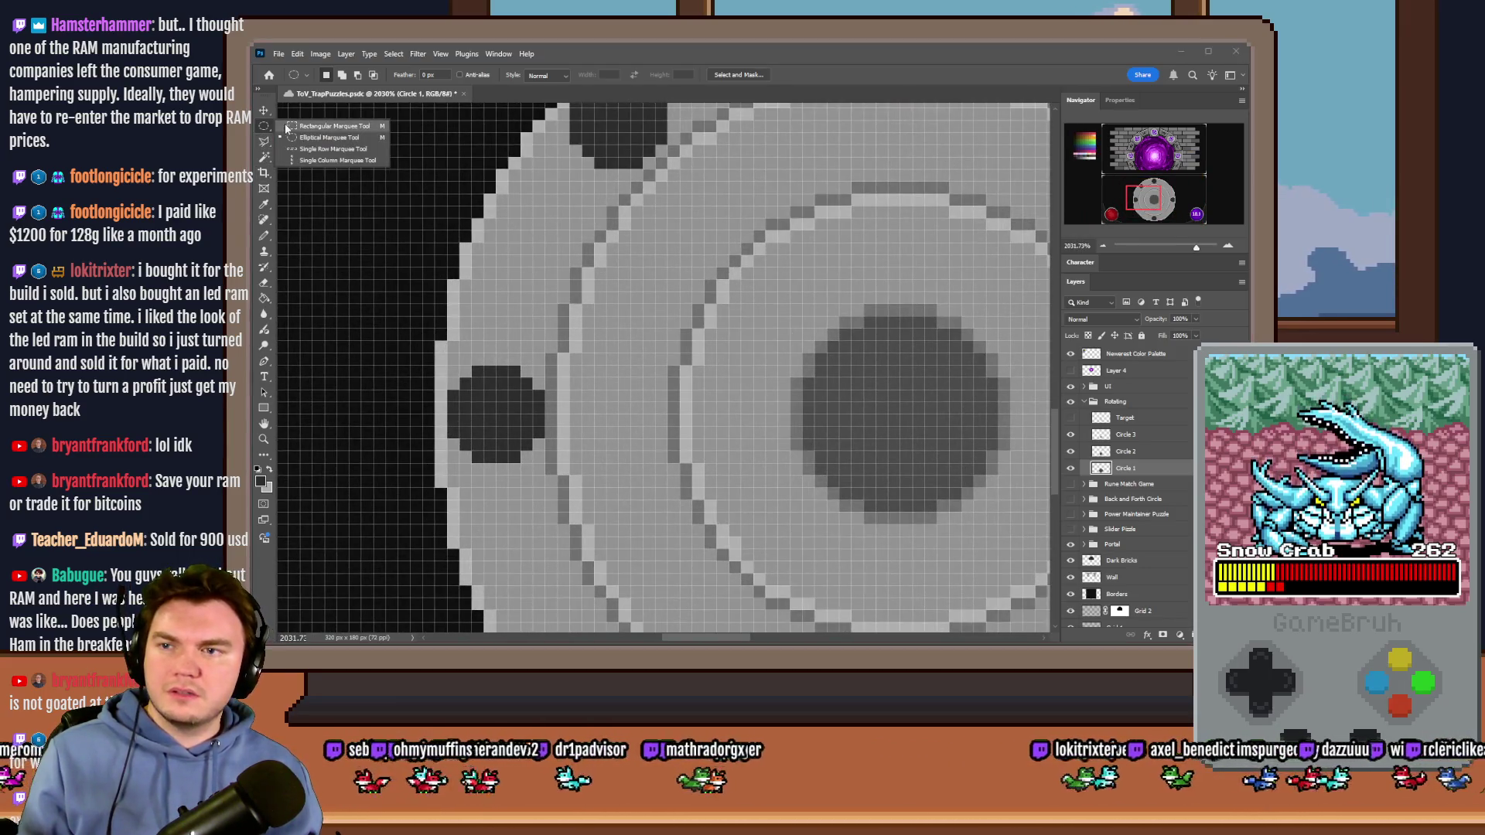
pyautogui.scroll(-6, 400, 267)
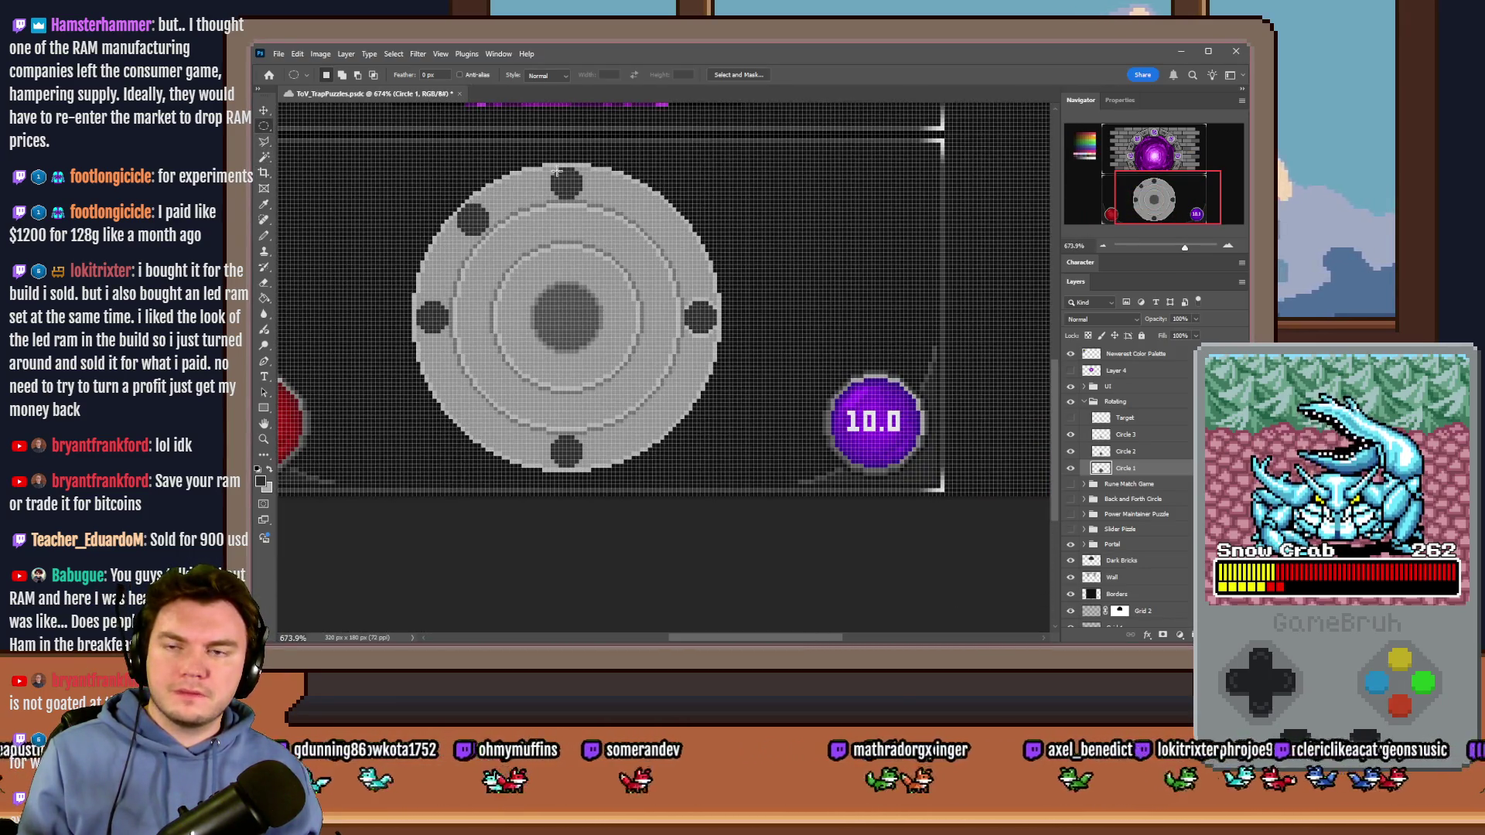
pyautogui.scroll(3, 539, 169)
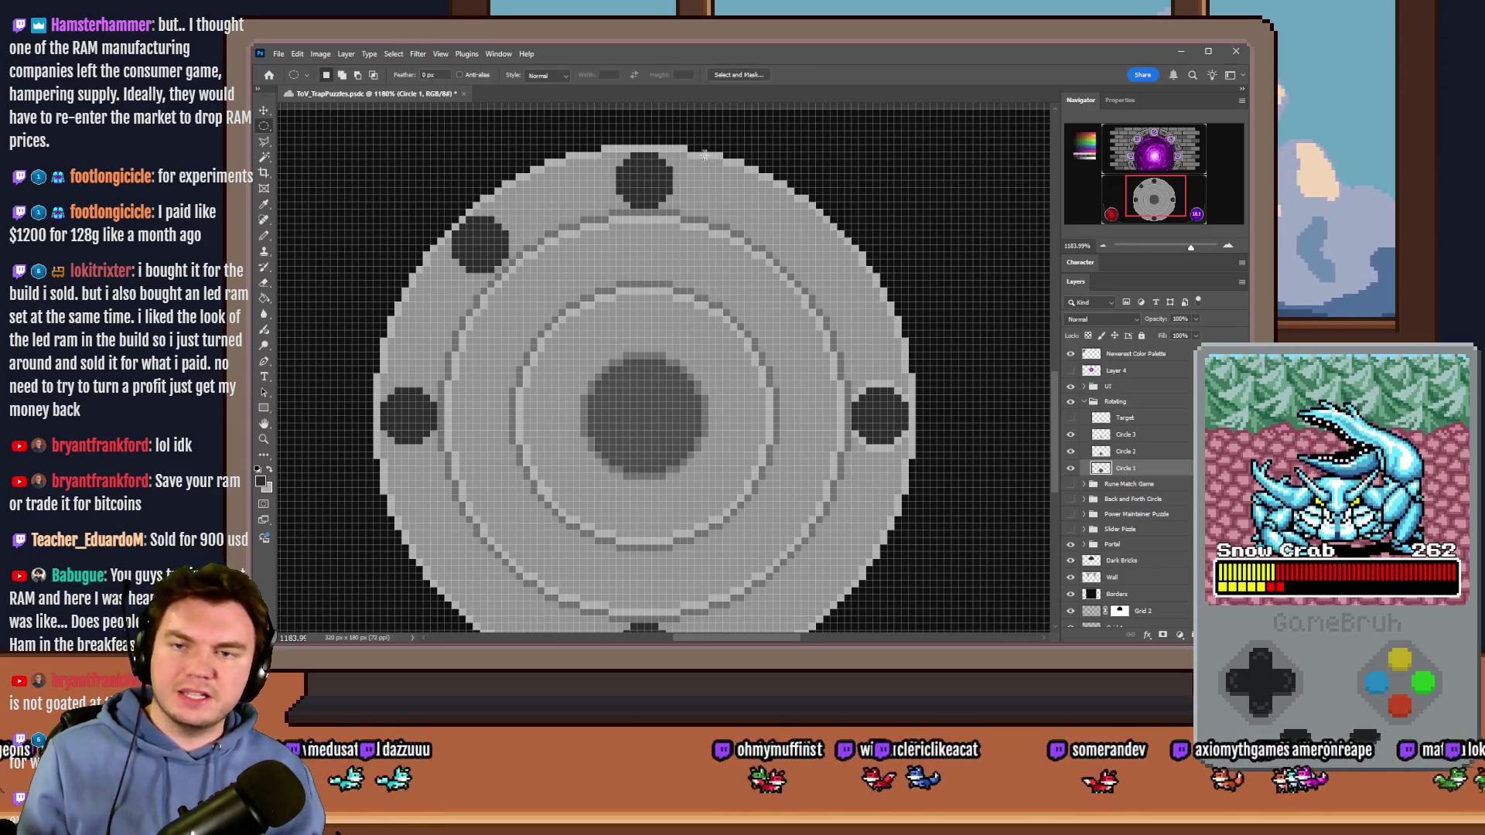
pyautogui.rightClick(264, 126)
pyautogui.click(317, 127)
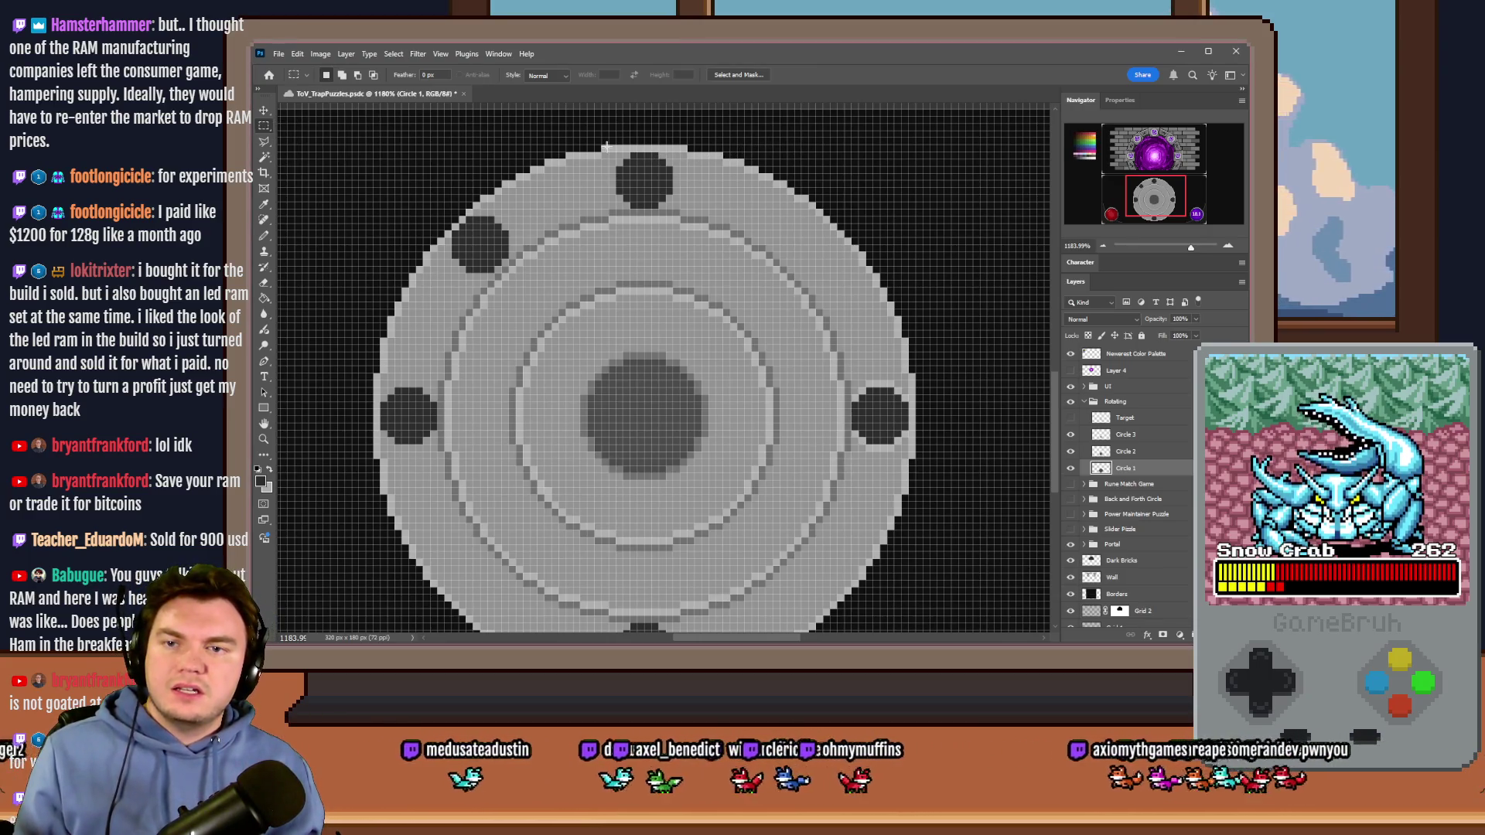
pyautogui.moveTo(678, 154)
pyautogui.mouseDown()
pyautogui.moveTo(632, 284)
pyautogui.moveTo(631, 618)
pyautogui.moveTo(631, 543)
pyautogui.mouseUp()
pyautogui.scroll(3, 631, 534)
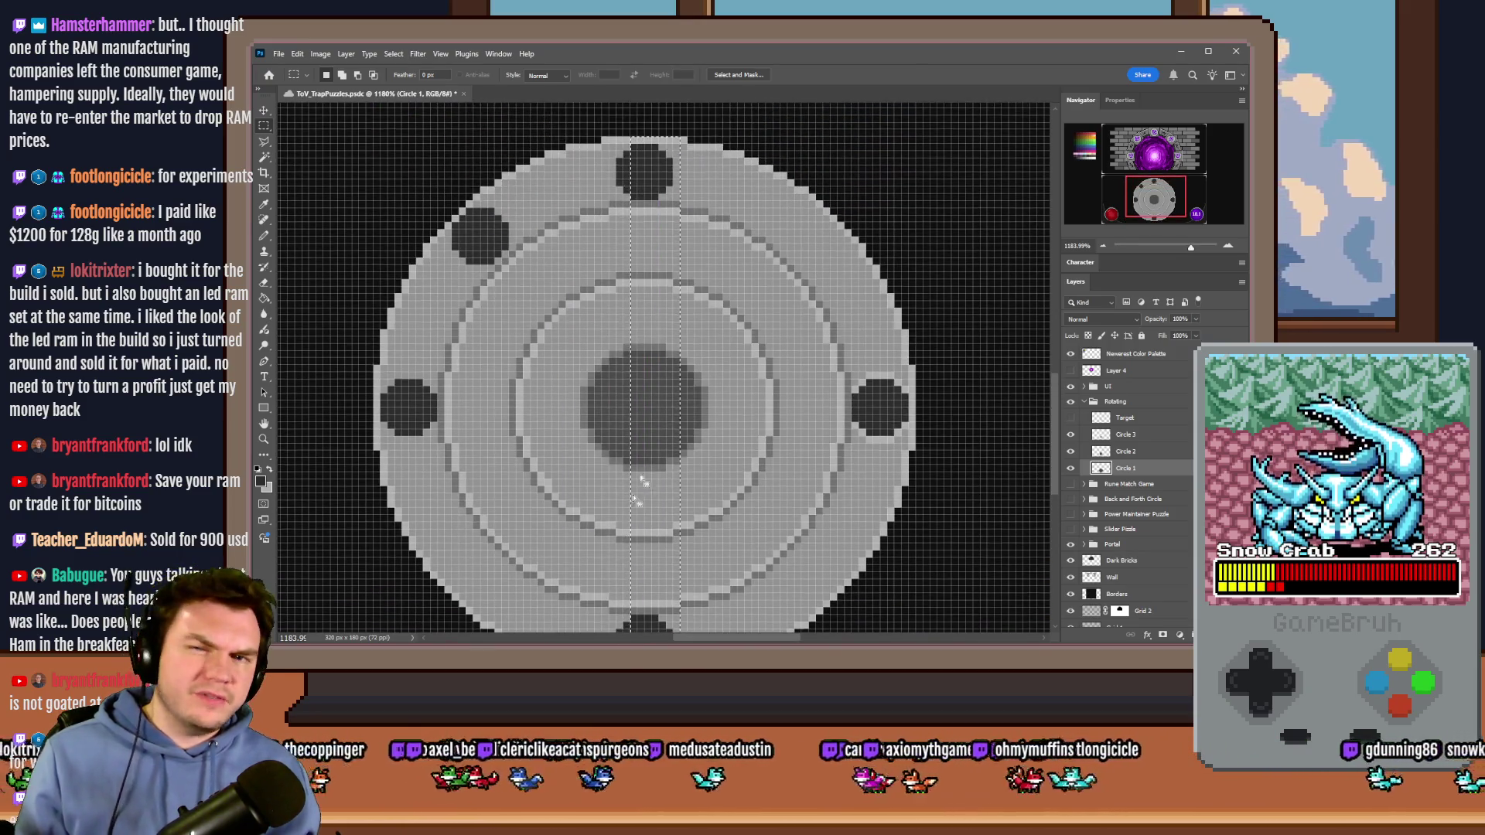
pyautogui.moveTo(653, 149)
pyautogui.mouseDown()
pyautogui.moveTo(630, 570)
pyautogui.moveTo(623, 532)
pyautogui.mouseUp()
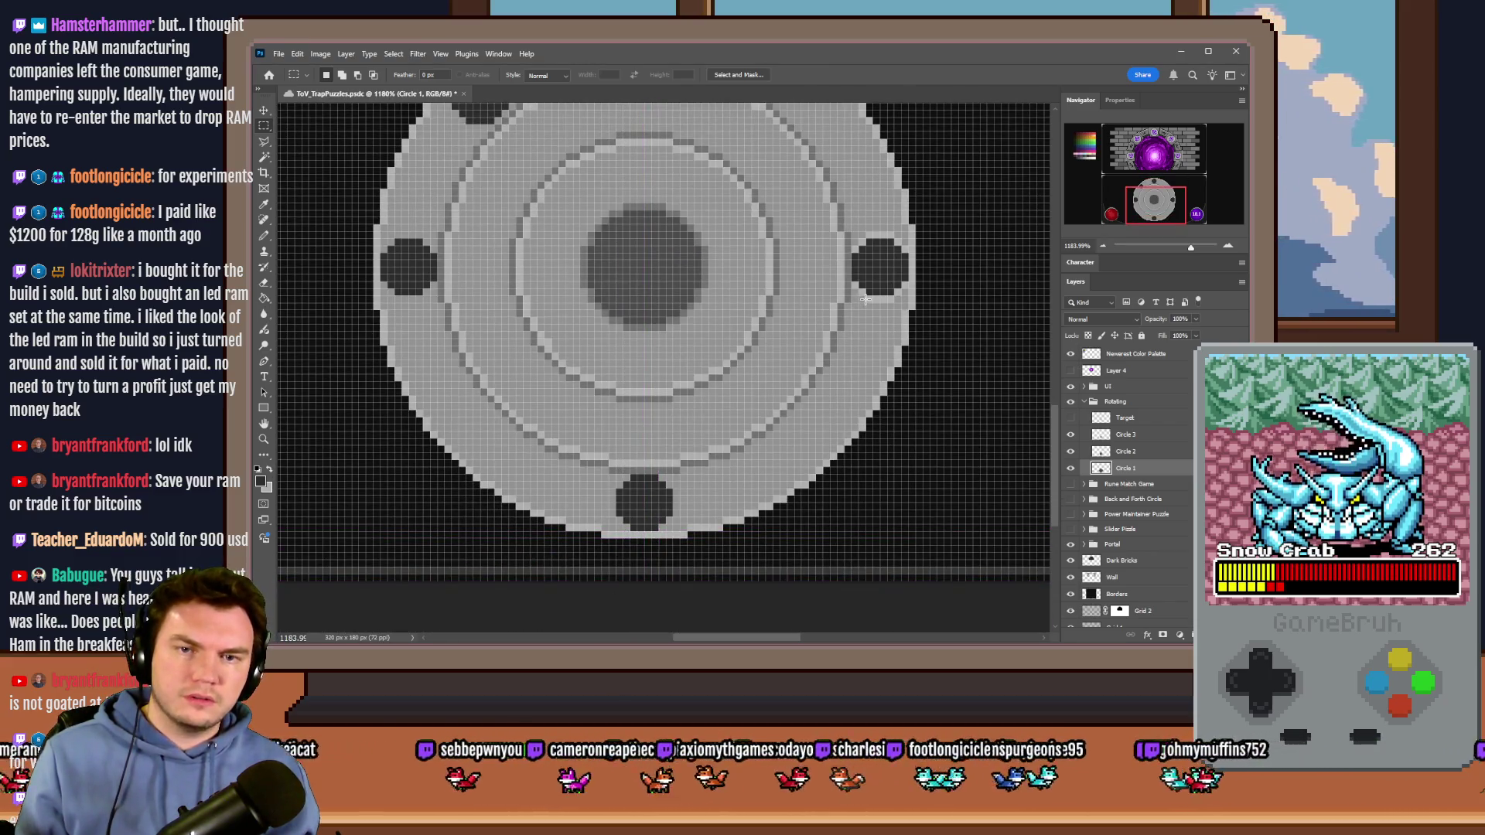
pyautogui.scroll(3, 869, 296)
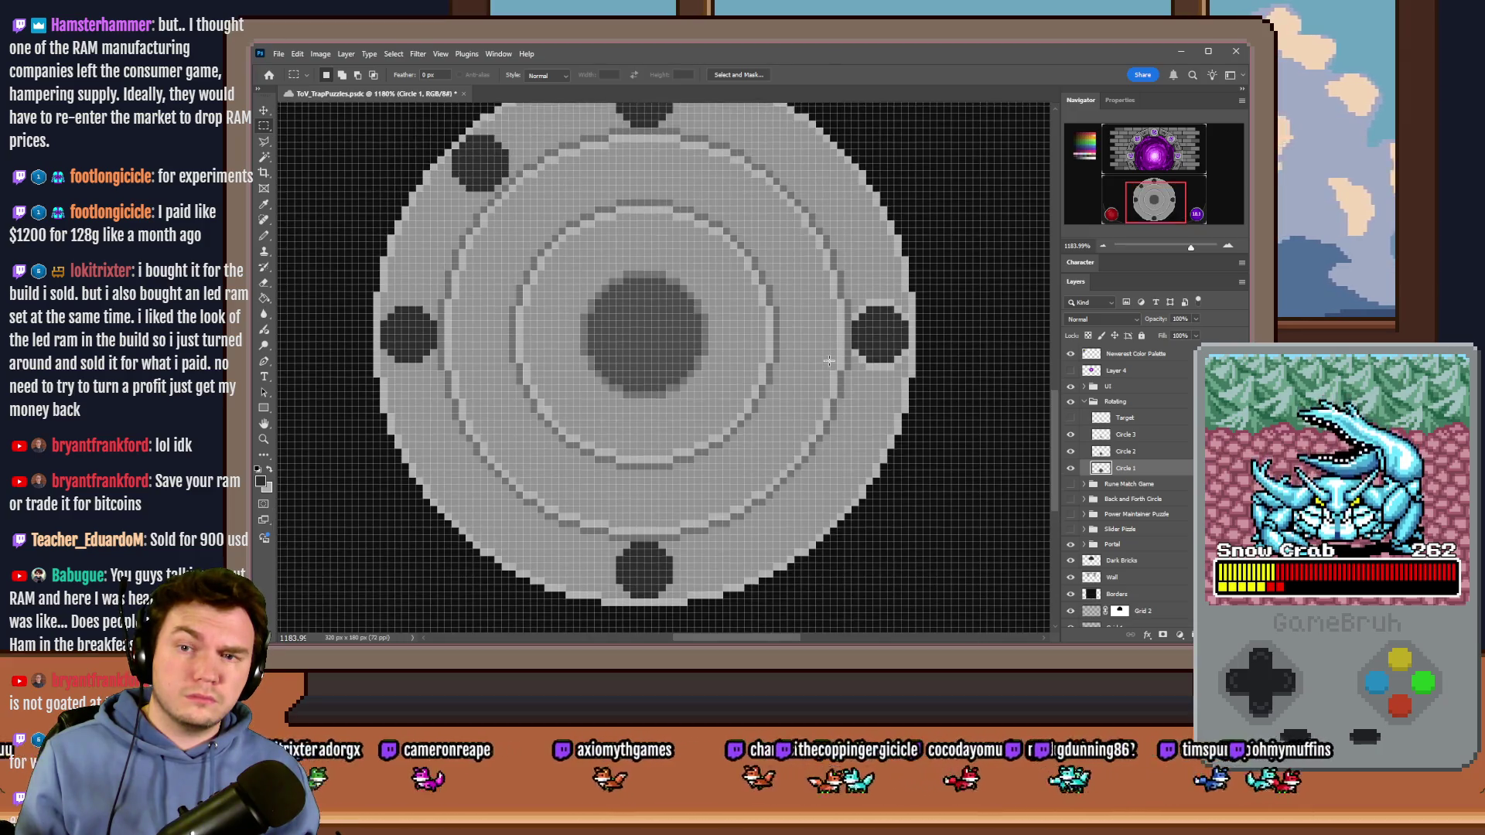
pyautogui.moveTo(425, 355)
pyautogui.mouseDown()
pyautogui.moveTo(593, 166)
pyautogui.moveTo(629, 151)
pyautogui.moveTo(640, 165)
pyautogui.mouseUp()
pyautogui.scroll(-1, 701, 232)
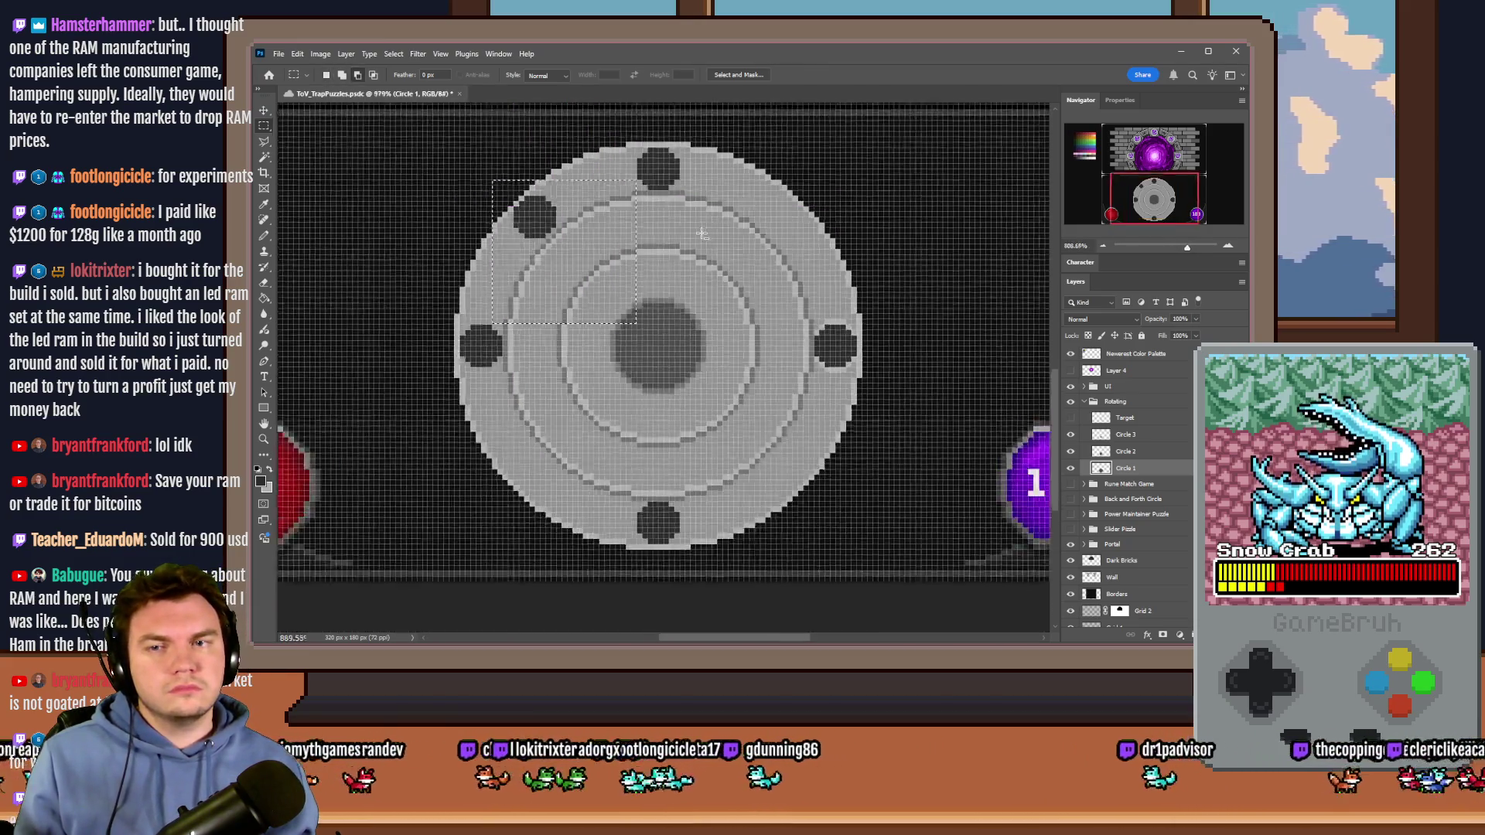
pyautogui.scroll(2, 702, 232)
pyautogui.scroll(3, 634, 217)
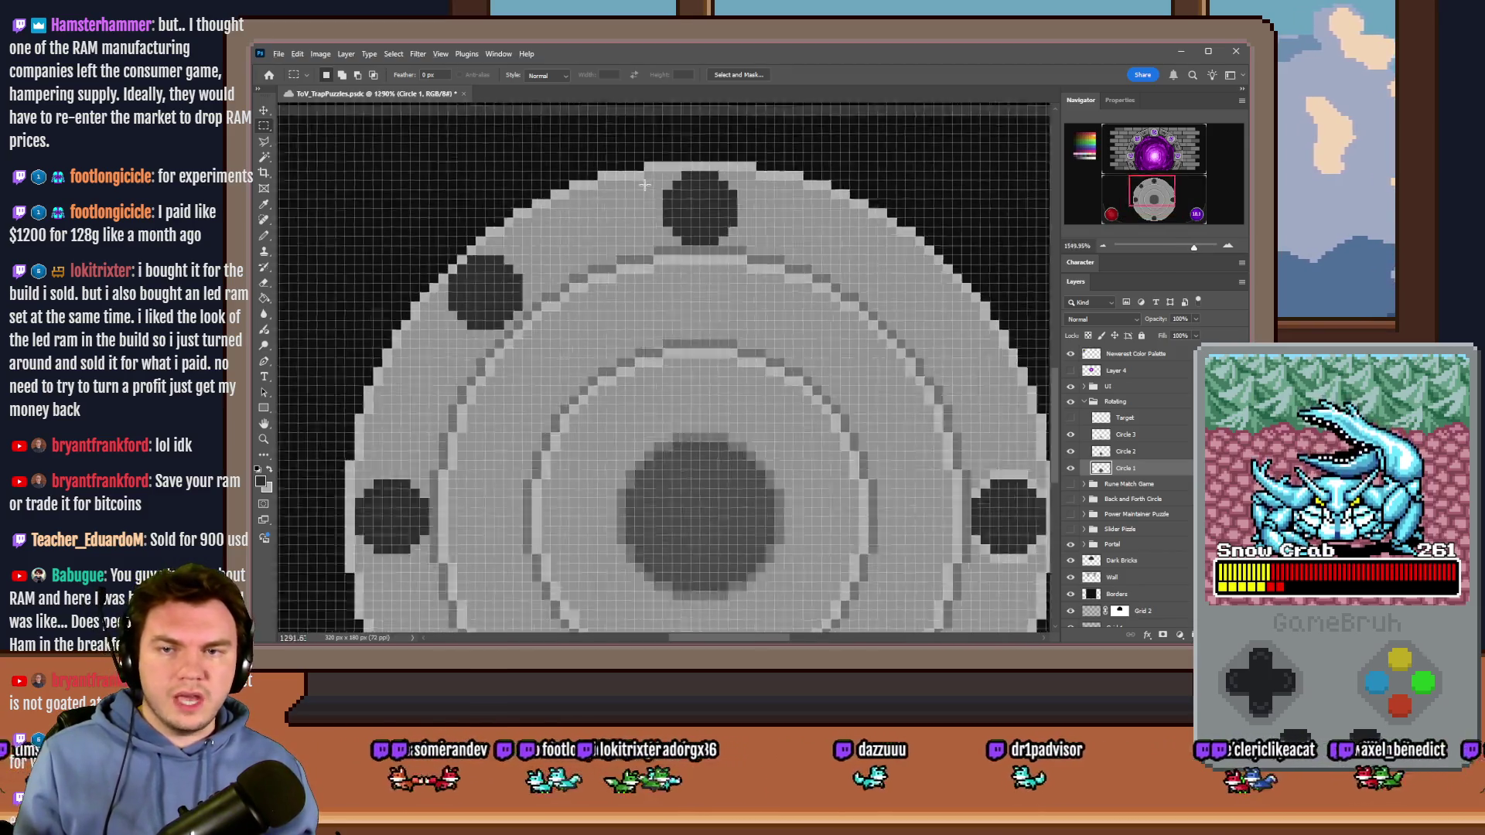
pyautogui.scroll(2, 644, 184)
pyautogui.scroll(-5, 762, 242)
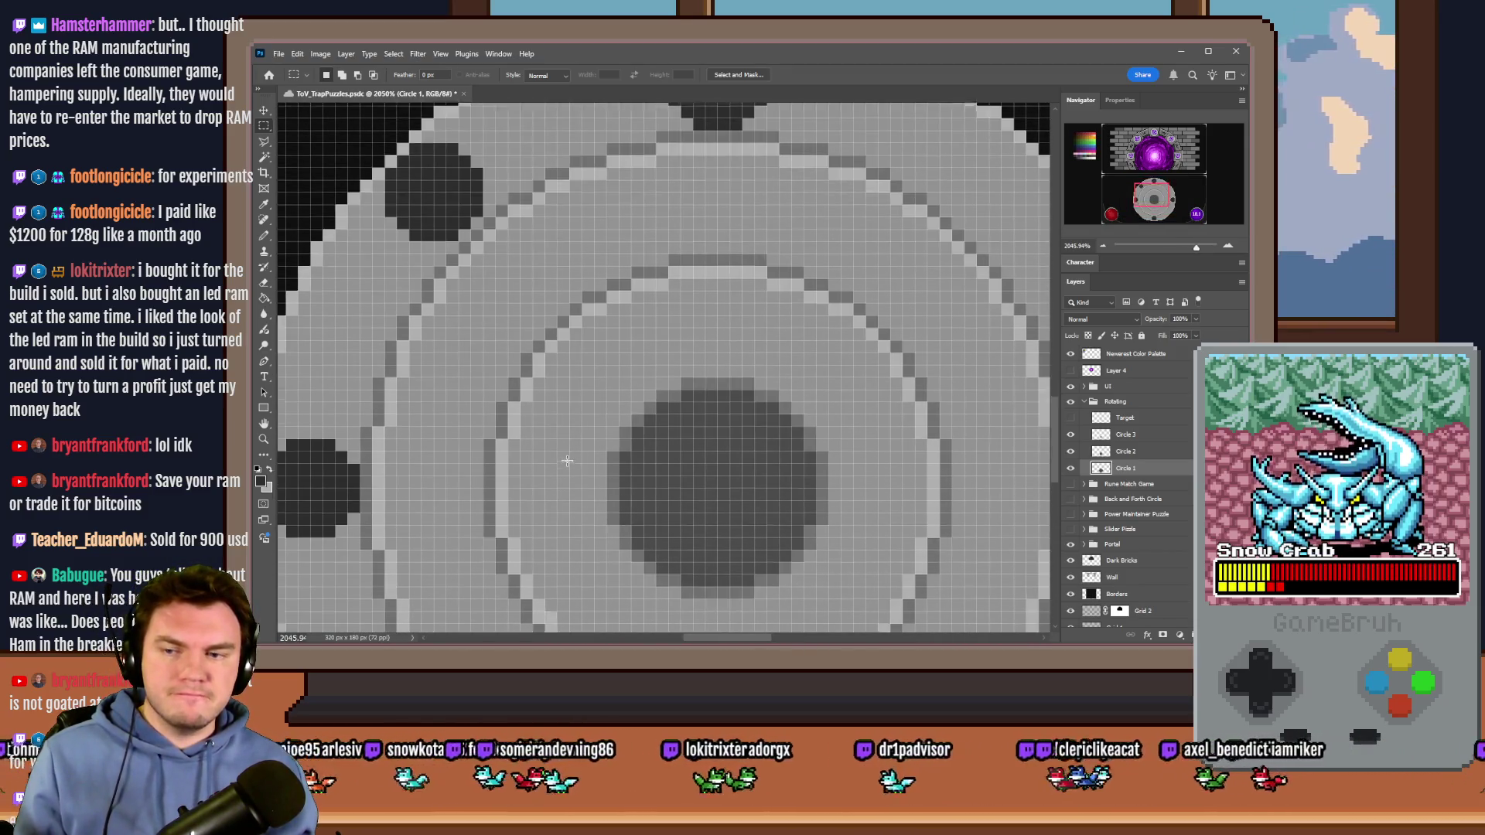
pyautogui.hscroll(-5, 534, 495)
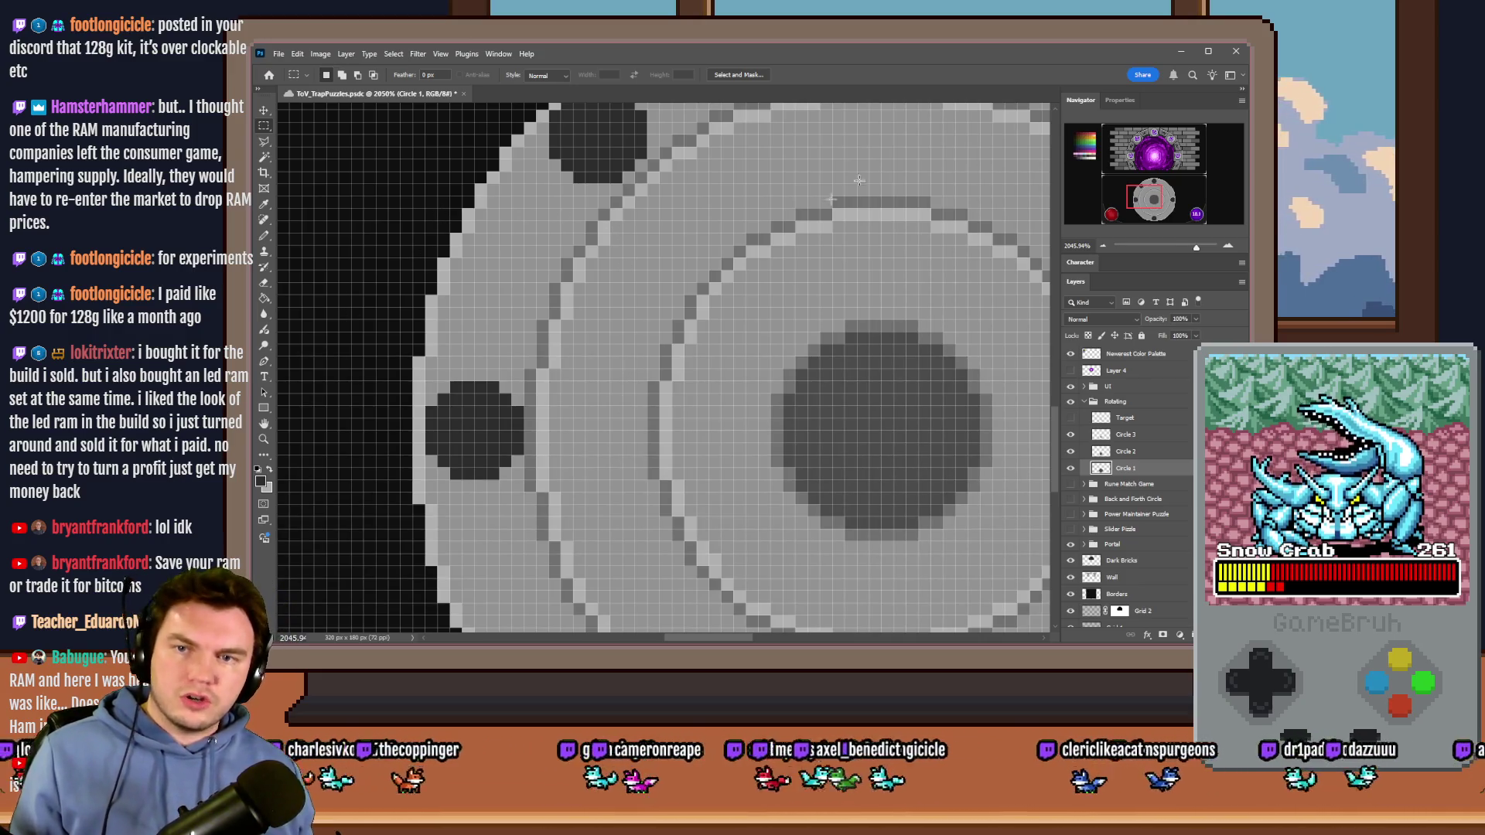
pyautogui.scroll(-5, 589, 328)
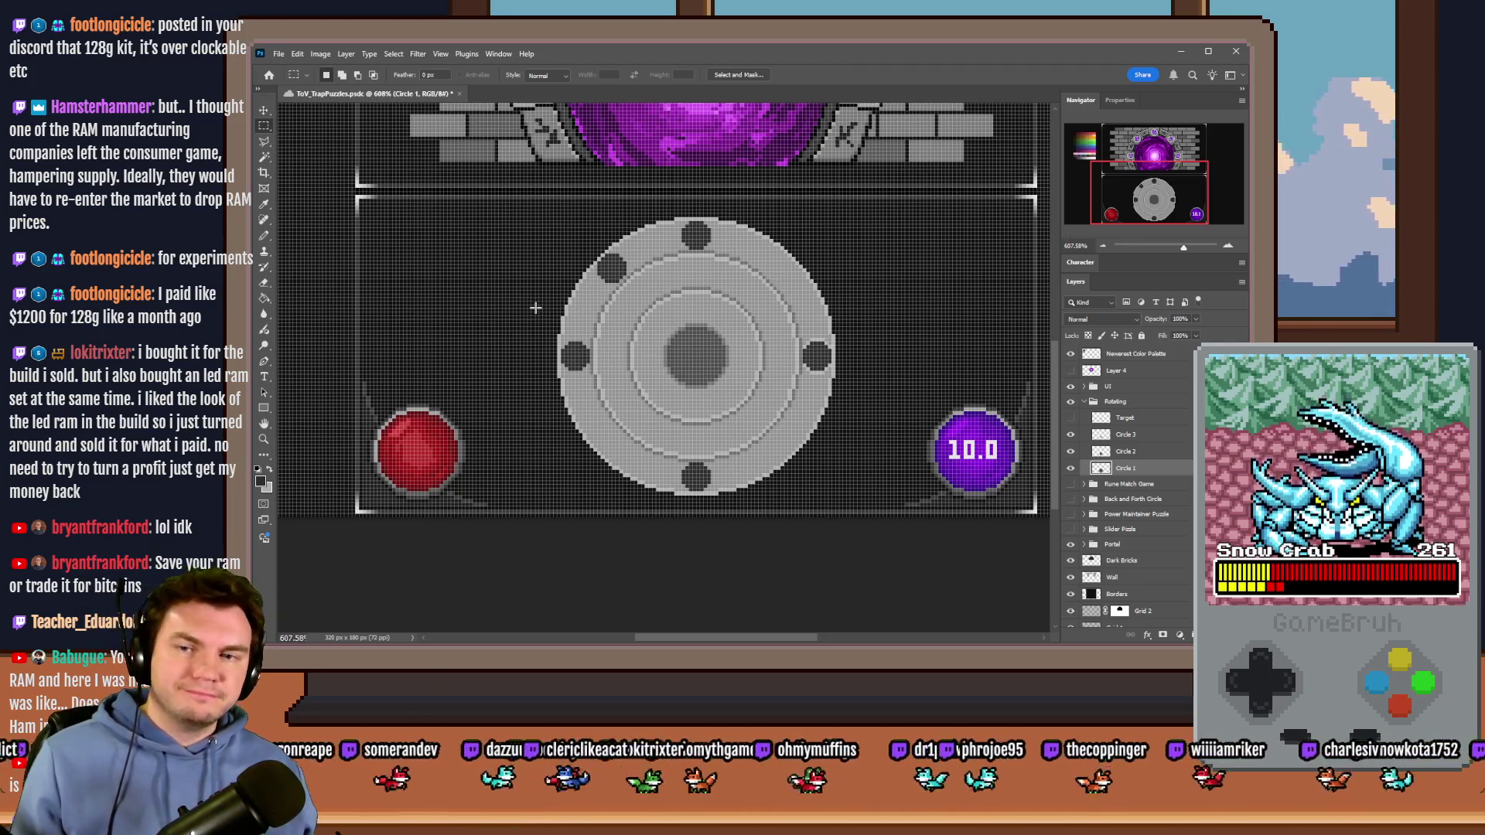
# Step: Erase the upper-left notch through a circular selection, then deselect
pyautogui.scroll(5, 551, 256)
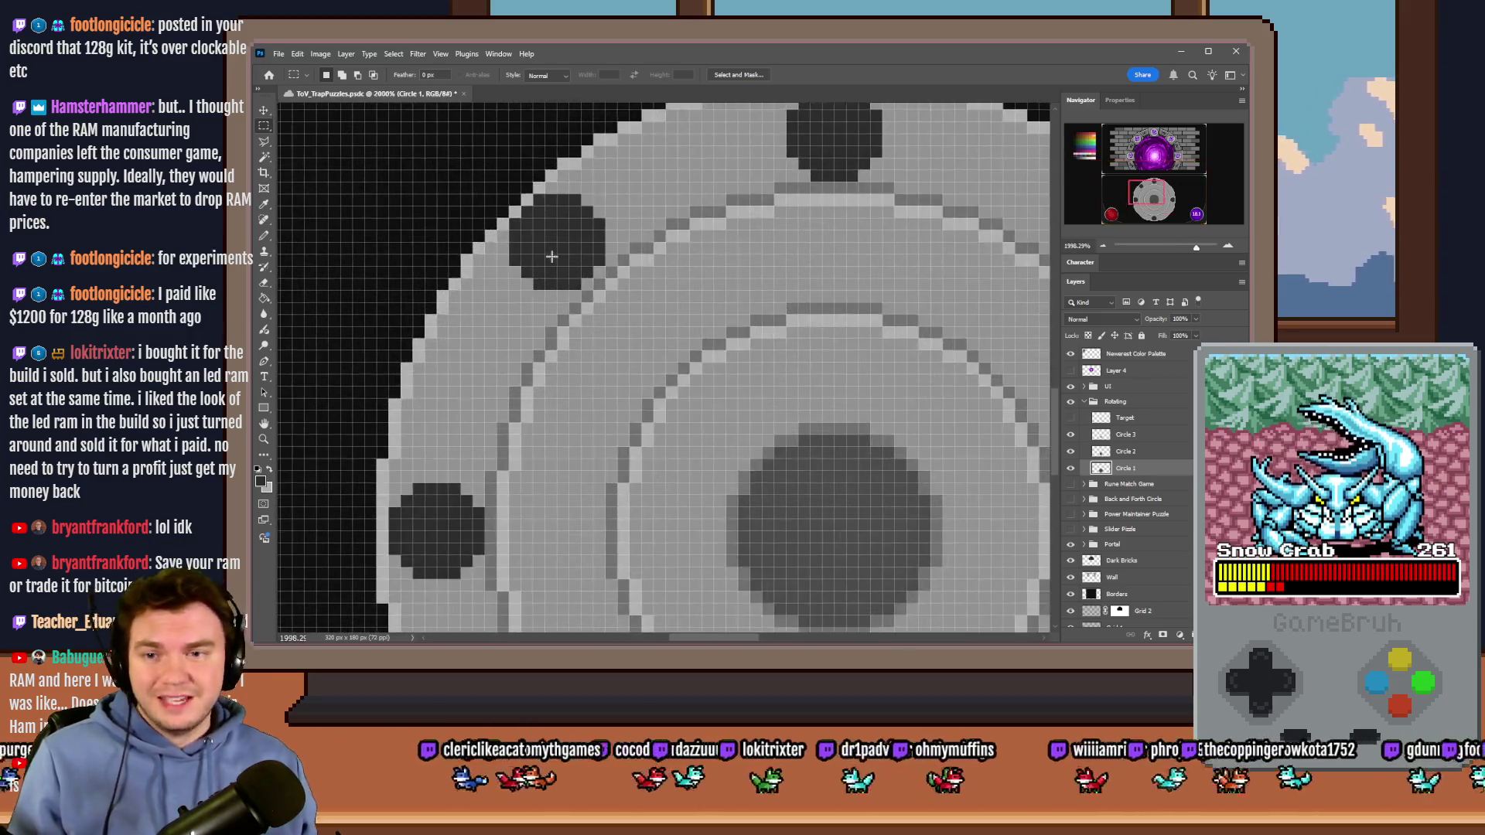
pyautogui.click(264, 236)
pyautogui.scroll(3, 457, 232)
pyautogui.rightClick(265, 130)
pyautogui.click(325, 139)
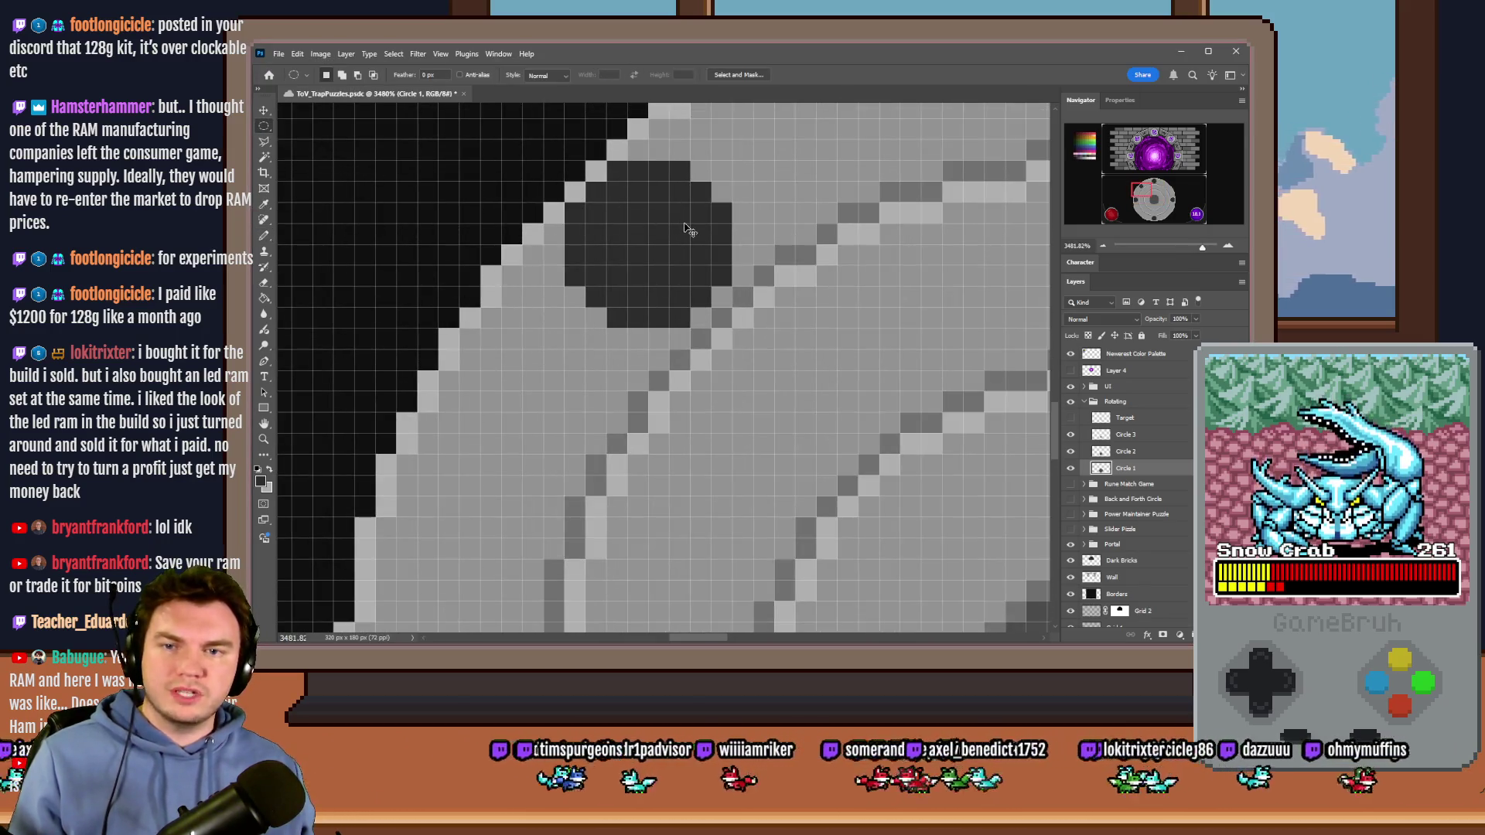
pyautogui.moveTo(684, 228)
pyautogui.mouseDown()
pyautogui.moveTo(647, 260)
pyautogui.moveTo(629, 215)
pyautogui.mouseUp()
pyautogui.press('Delete')
pyautogui.press('b')
pyautogui.hotkey('ctrl', 'd')
pyautogui.press('m')
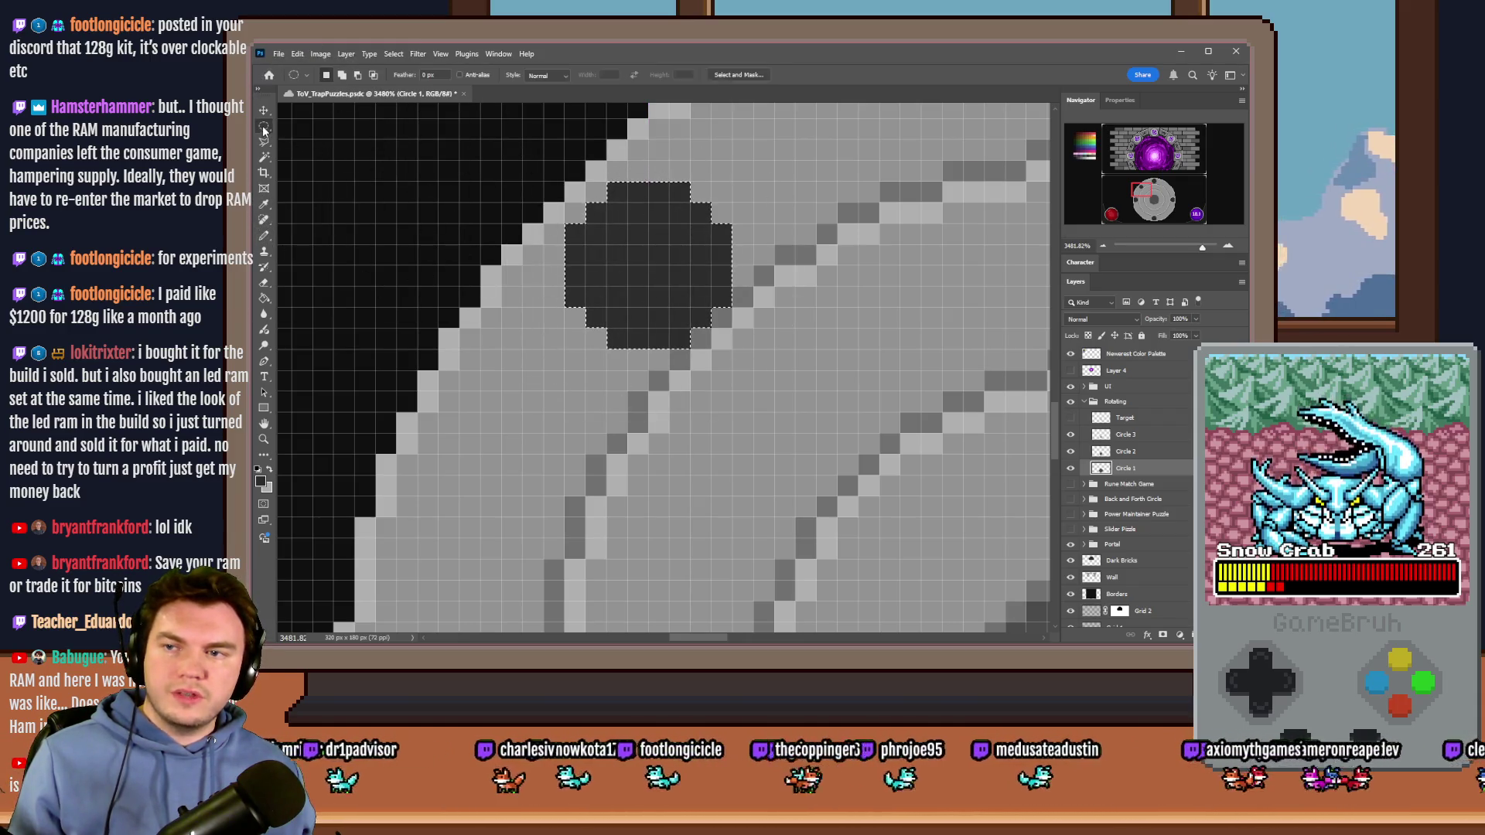
pyautogui.scroll(-5, 596, 398)
pyautogui.scroll(4, 597, 398)
# Step: Measure a 10 by 15 px ring area, then draw an 18 px circle selection centred on the notch
pyautogui.moveTo(544, 506)
pyautogui.mouseDown()
pyautogui.moveTo(680, 290)
pyautogui.moveTo(755, 241)
pyautogui.mouseUp()
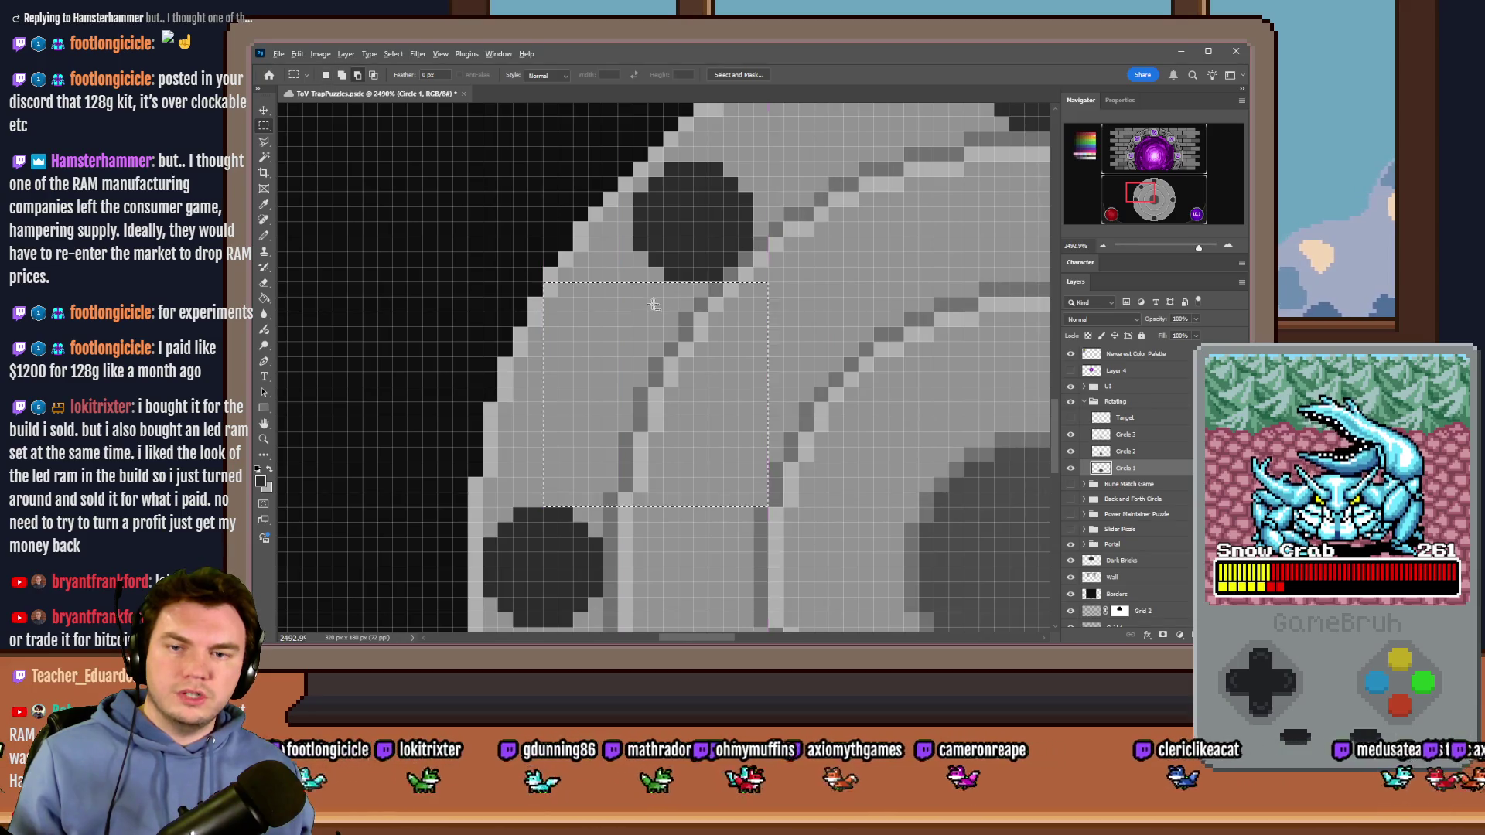
pyautogui.scroll(-1, 439, 442)
pyautogui.moveTo(852, 133)
pyautogui.mouseDown()
pyautogui.moveTo(719, 283)
pyautogui.moveTo(681, 303)
pyautogui.mouseUp()
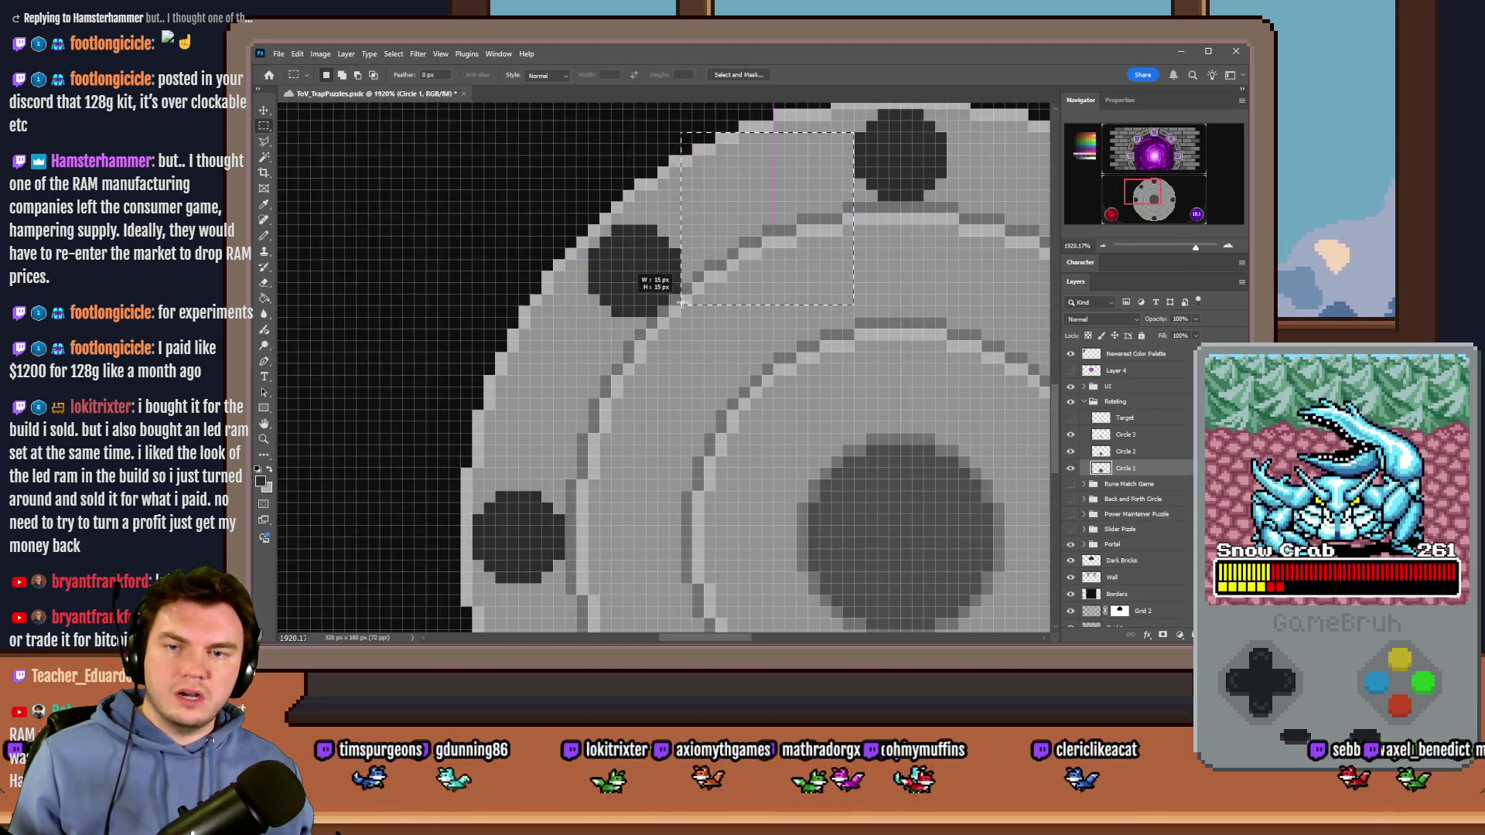
pyautogui.click(628, 263)
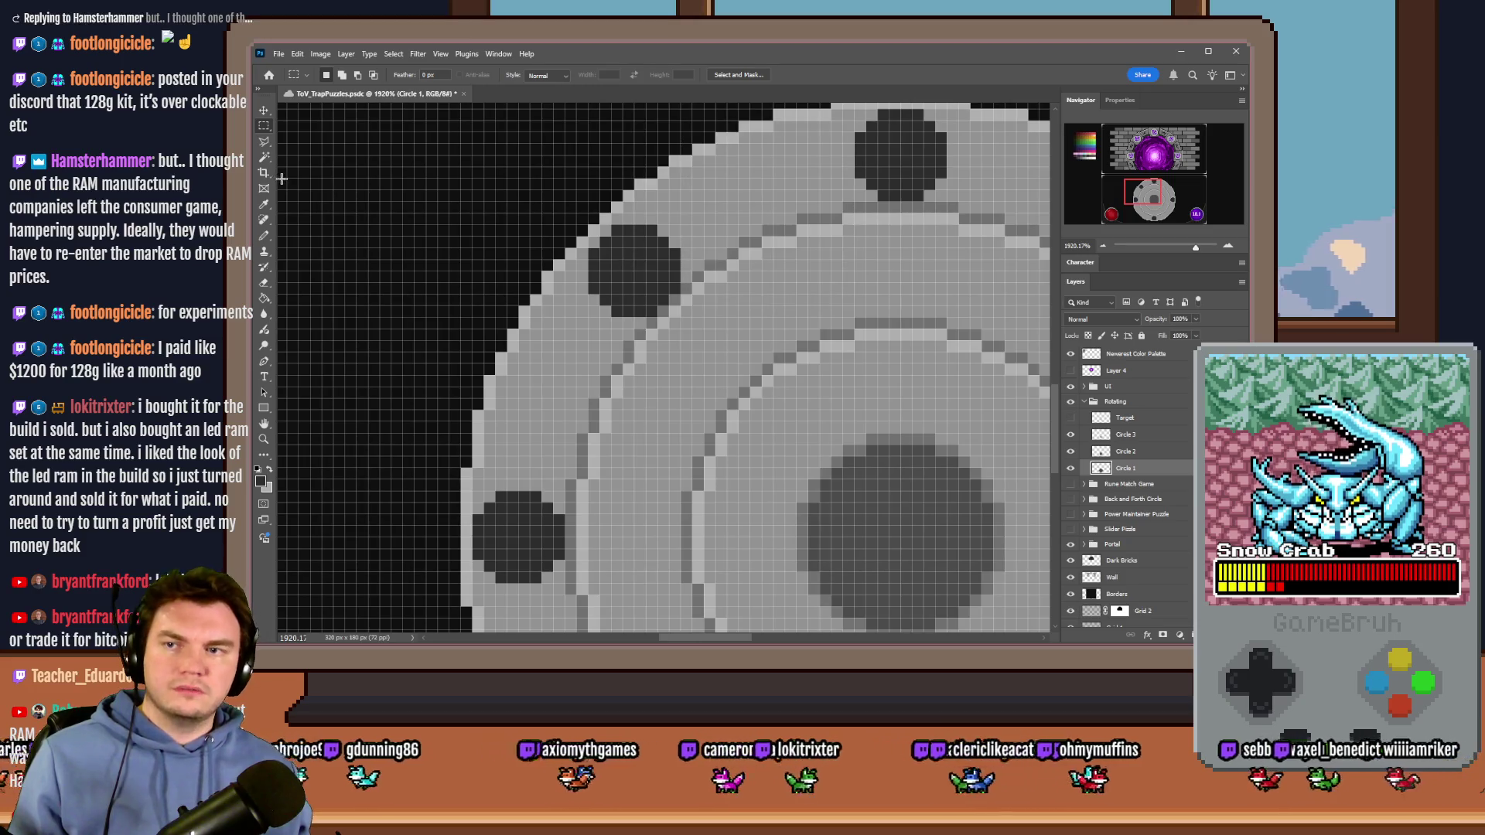
pyautogui.rightClick(264, 131)
pyautogui.click(325, 139)
pyautogui.scroll(-2, 464, 288)
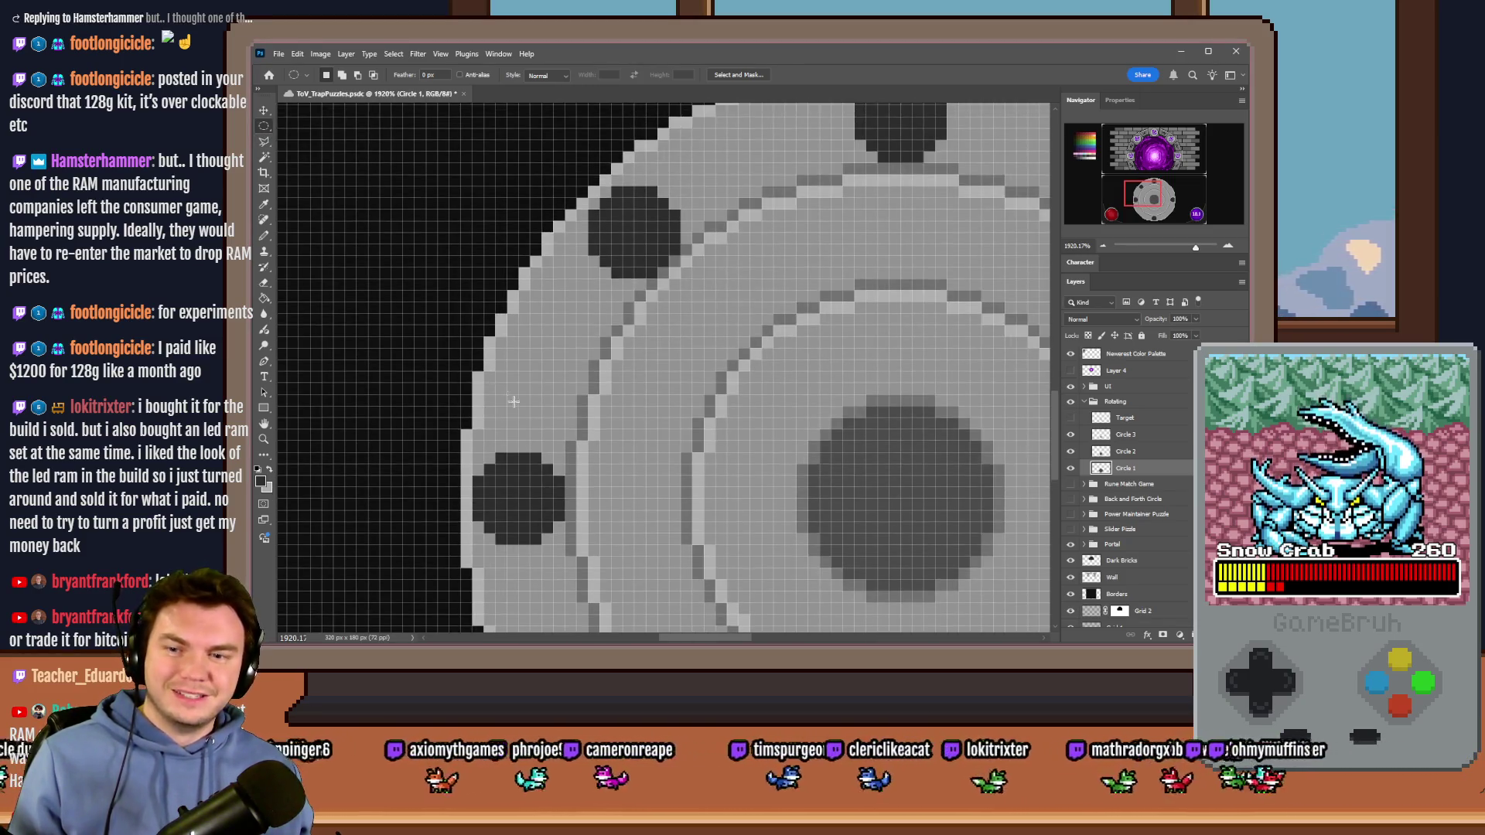
pyautogui.scroll(3, 504, 474)
pyautogui.moveTo(521, 499)
pyautogui.mouseDown()
pyautogui.moveTo(792, 189)
pyautogui.moveTo(746, 226)
pyautogui.mouseUp()
pyautogui.scroll(3, 913, 218)
pyautogui.moveTo(937, 218)
pyautogui.mouseDown()
pyautogui.moveTo(889, 279)
pyautogui.moveTo(662, 424)
pyautogui.moveTo(687, 447)
pyautogui.mouseUp()
pyautogui.scroll(-3, 654, 330)
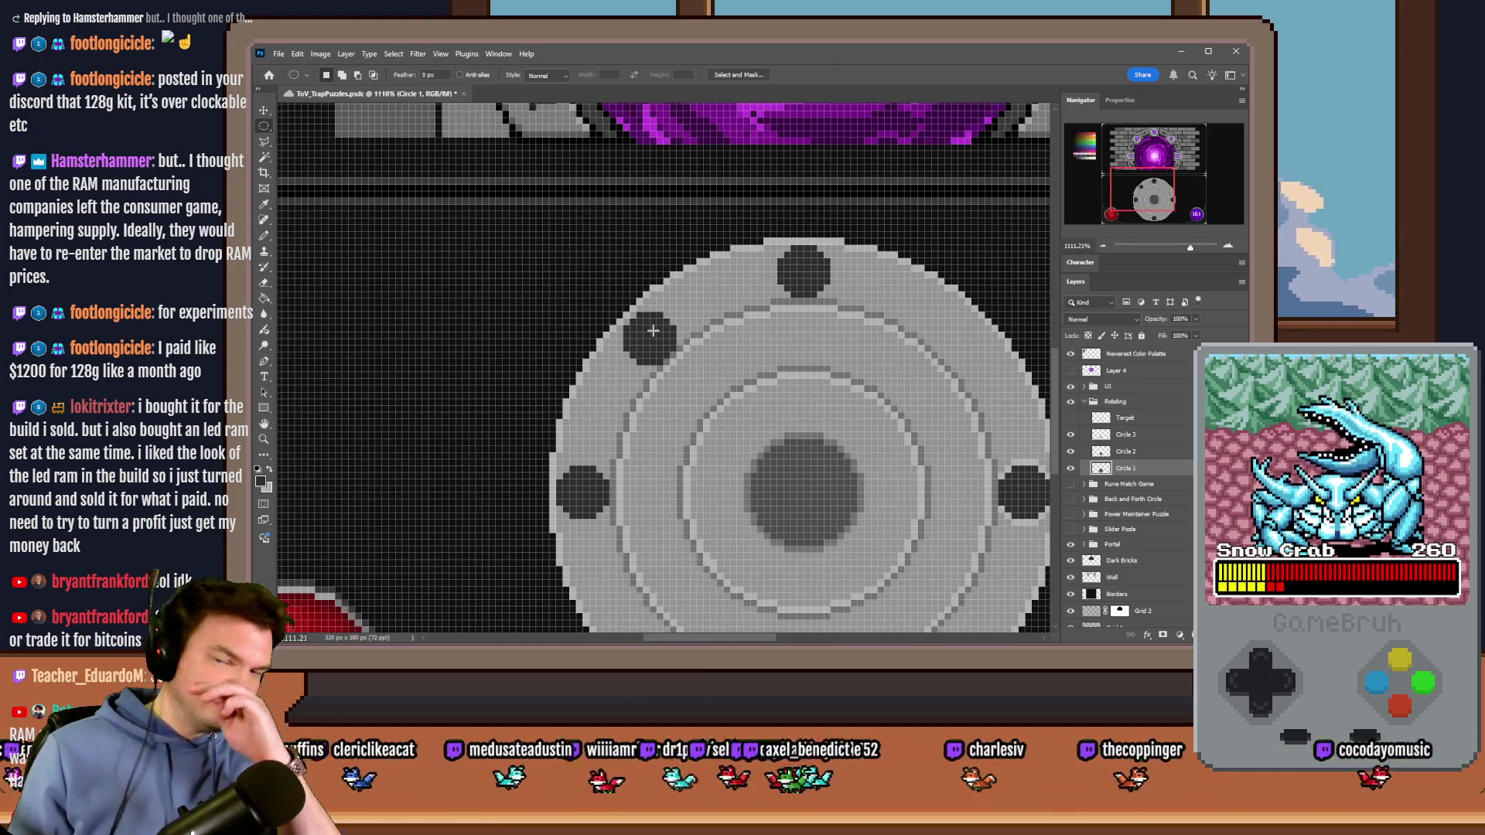
# Step: Lighten pixels along the dial's outer edge with the Pencil
pyautogui.click(264, 236)
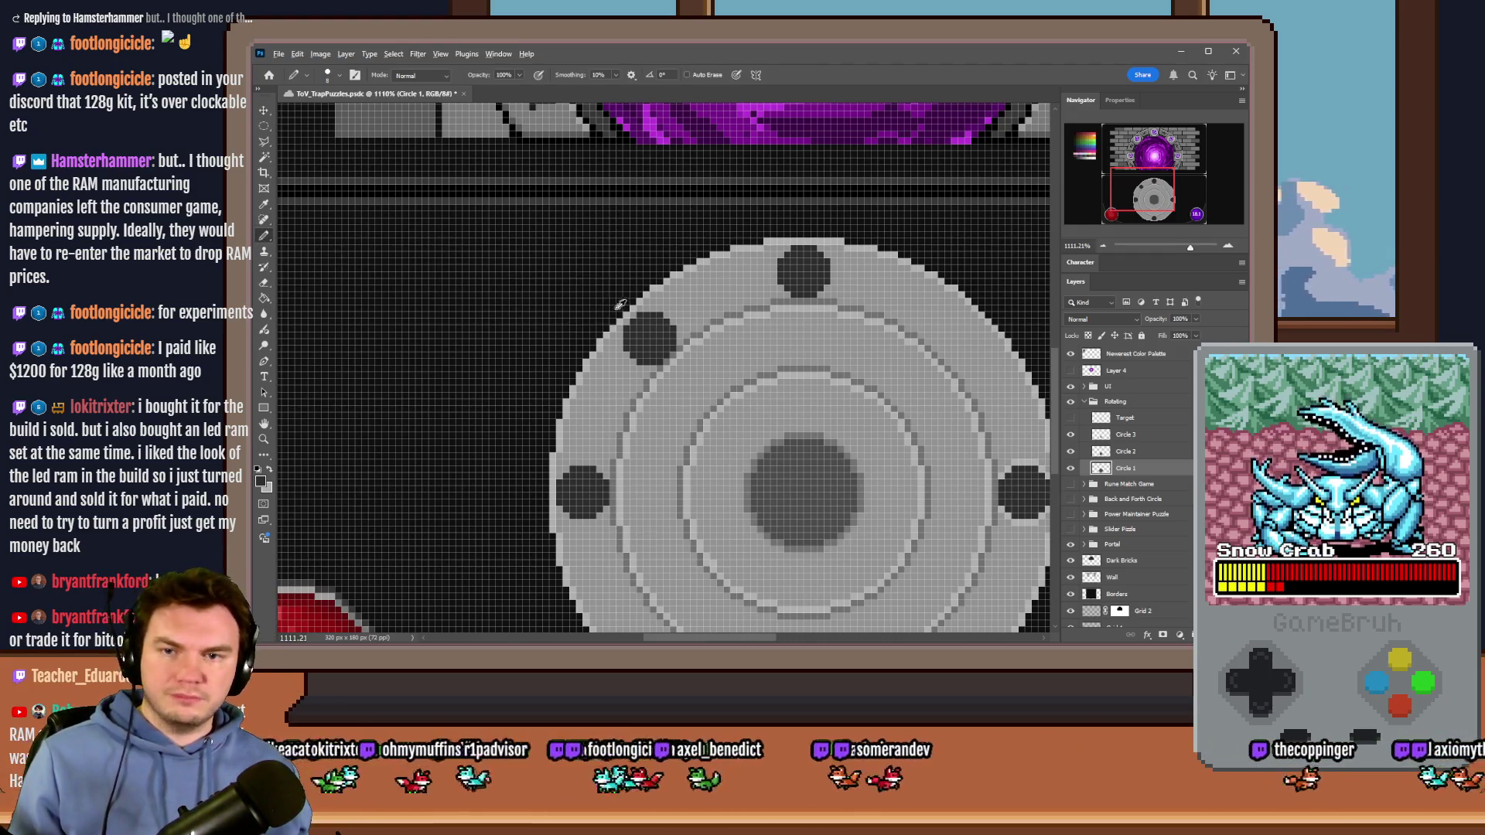
pyautogui.scroll(-2, 395, 265)
pyautogui.rightClick(396, 266)
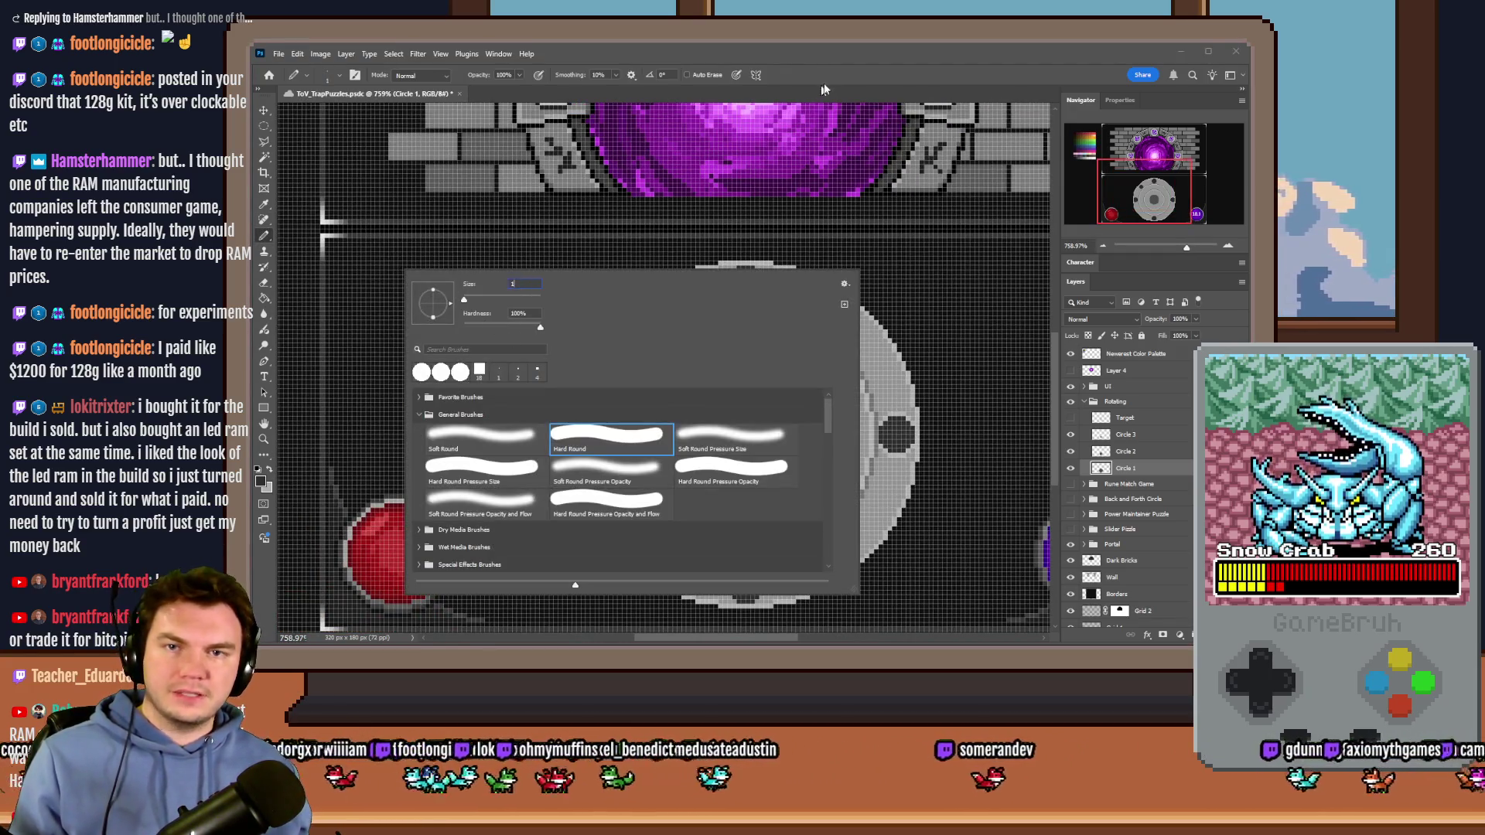
pyautogui.press('Escape')
pyautogui.scroll(10, 688, 317)
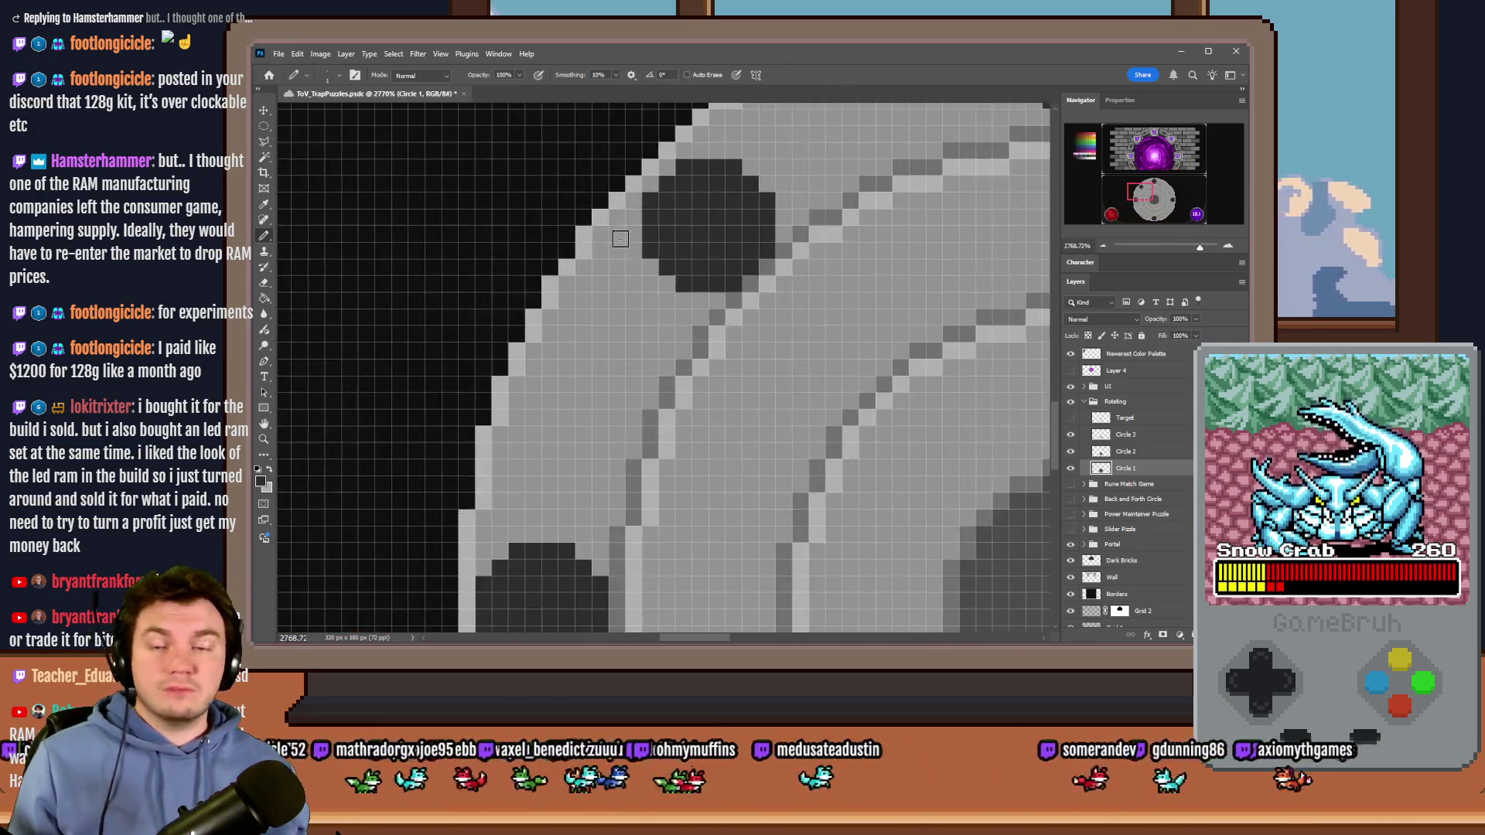
pyautogui.moveTo(649, 324)
pyautogui.mouseDown()
pyautogui.moveTo(635, 406)
pyautogui.moveTo(662, 453)
pyautogui.moveTo(726, 497)
pyautogui.moveTo(771, 504)
pyautogui.moveTo(889, 398)
pyautogui.moveTo(895, 329)
pyautogui.moveTo(840, 276)
pyautogui.moveTo(741, 254)
pyautogui.moveTo(661, 306)
pyautogui.mouseUp()
pyautogui.scroll(-10, 583, 267)
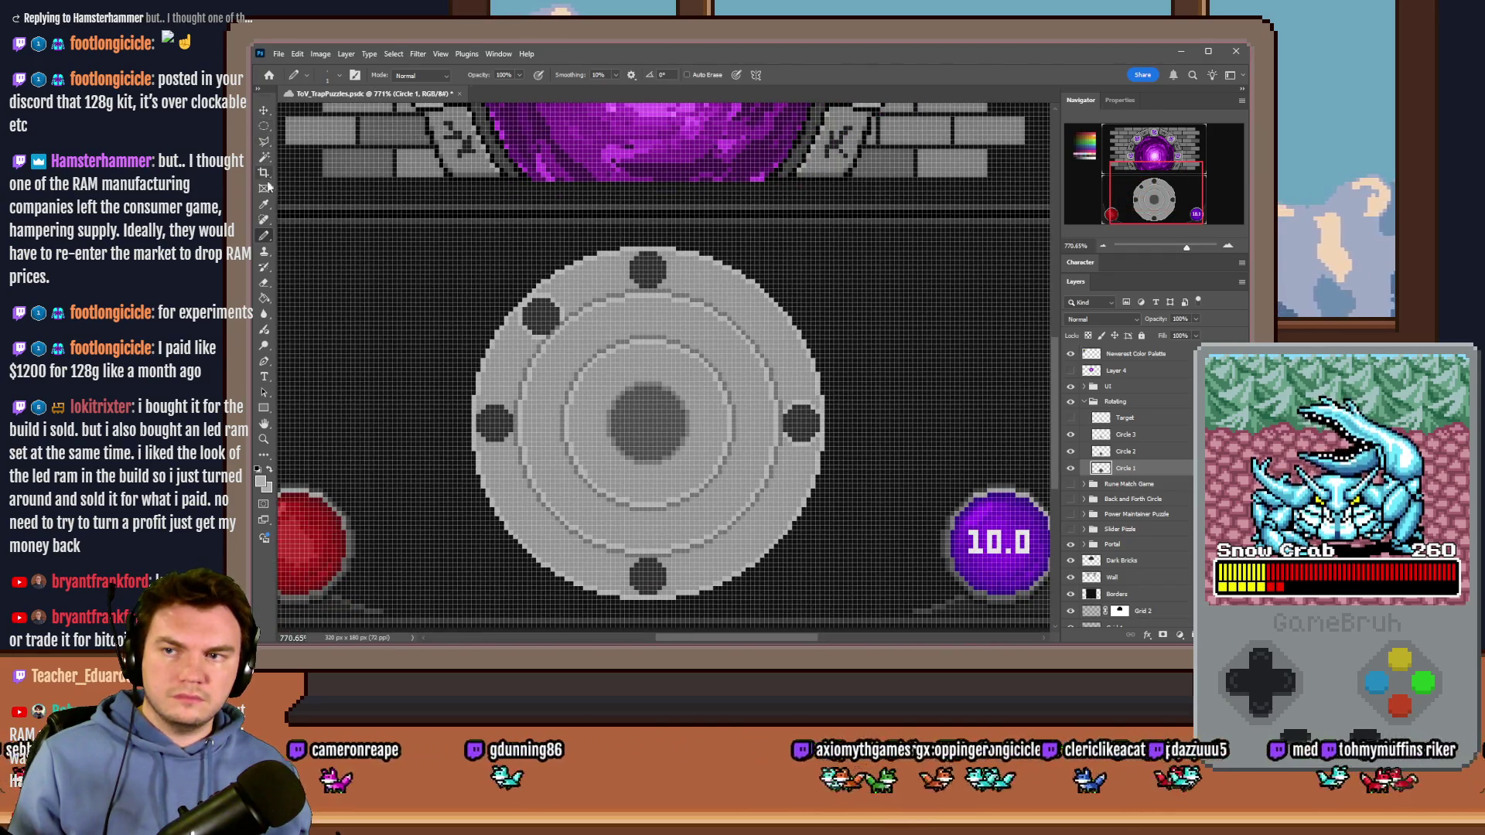
# Step: Select a circle around the upper-left notch and move it to the empty upper-right spot
pyautogui.click(264, 126)
pyautogui.scroll(5, 542, 314)
pyautogui.moveTo(481, 245)
pyautogui.mouseDown()
pyautogui.moveTo(517, 287)
pyautogui.moveTo(546, 248)
pyautogui.moveTo(596, 321)
pyautogui.moveTo(581, 346)
pyautogui.mouseUp()
pyautogui.scroll(-3, 481, 317)
pyautogui.moveTo(481, 317)
pyautogui.mouseDown()
pyautogui.moveTo(764, 298)
pyautogui.moveTo(814, 317)
pyautogui.mouseUp()
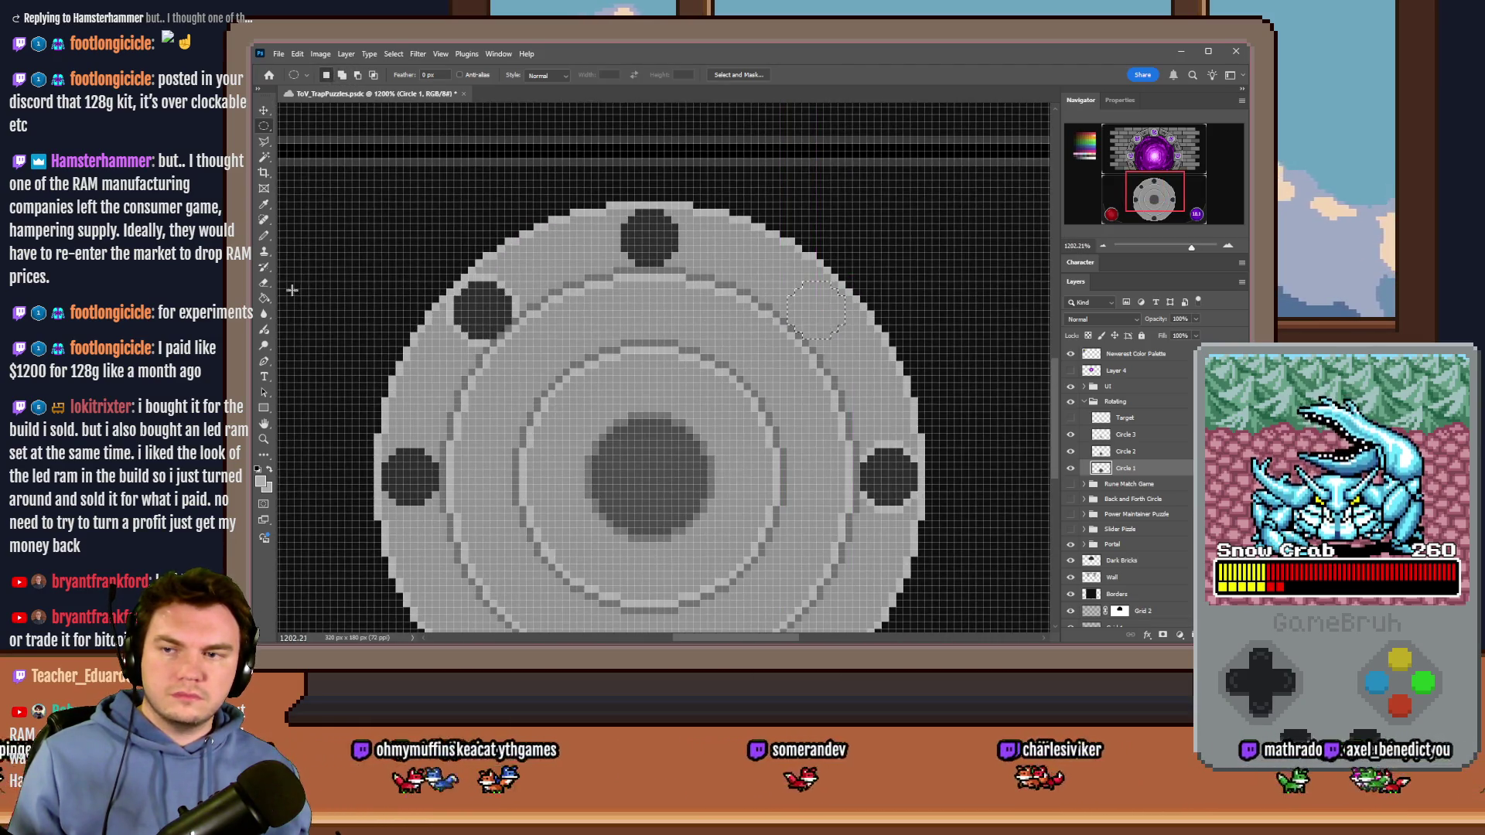
# Step: Fill the upper-right notch dark grey and move the circle selection to the lower-right spot
pyautogui.click(263, 297)
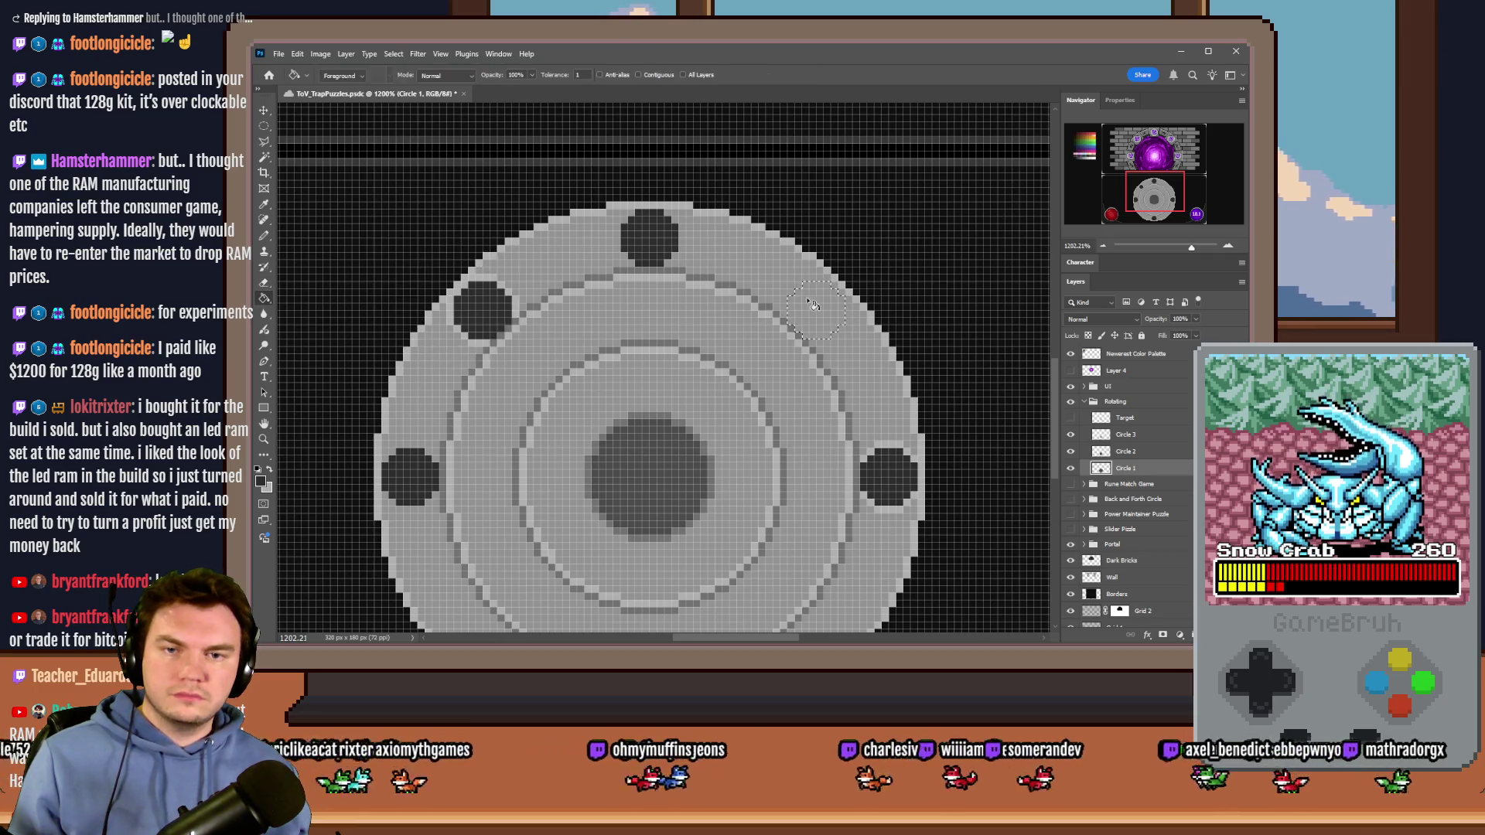
pyautogui.click(808, 309)
pyautogui.click(264, 126)
pyautogui.scroll(-3, 580, 348)
pyautogui.moveTo(821, 185); pyautogui.dragTo(830, 534)
# Step: Fill the lower-right and lower-left notches dark grey, then check the Pencil's brush size
pyautogui.click(264, 298)
pyautogui.click(816, 508)
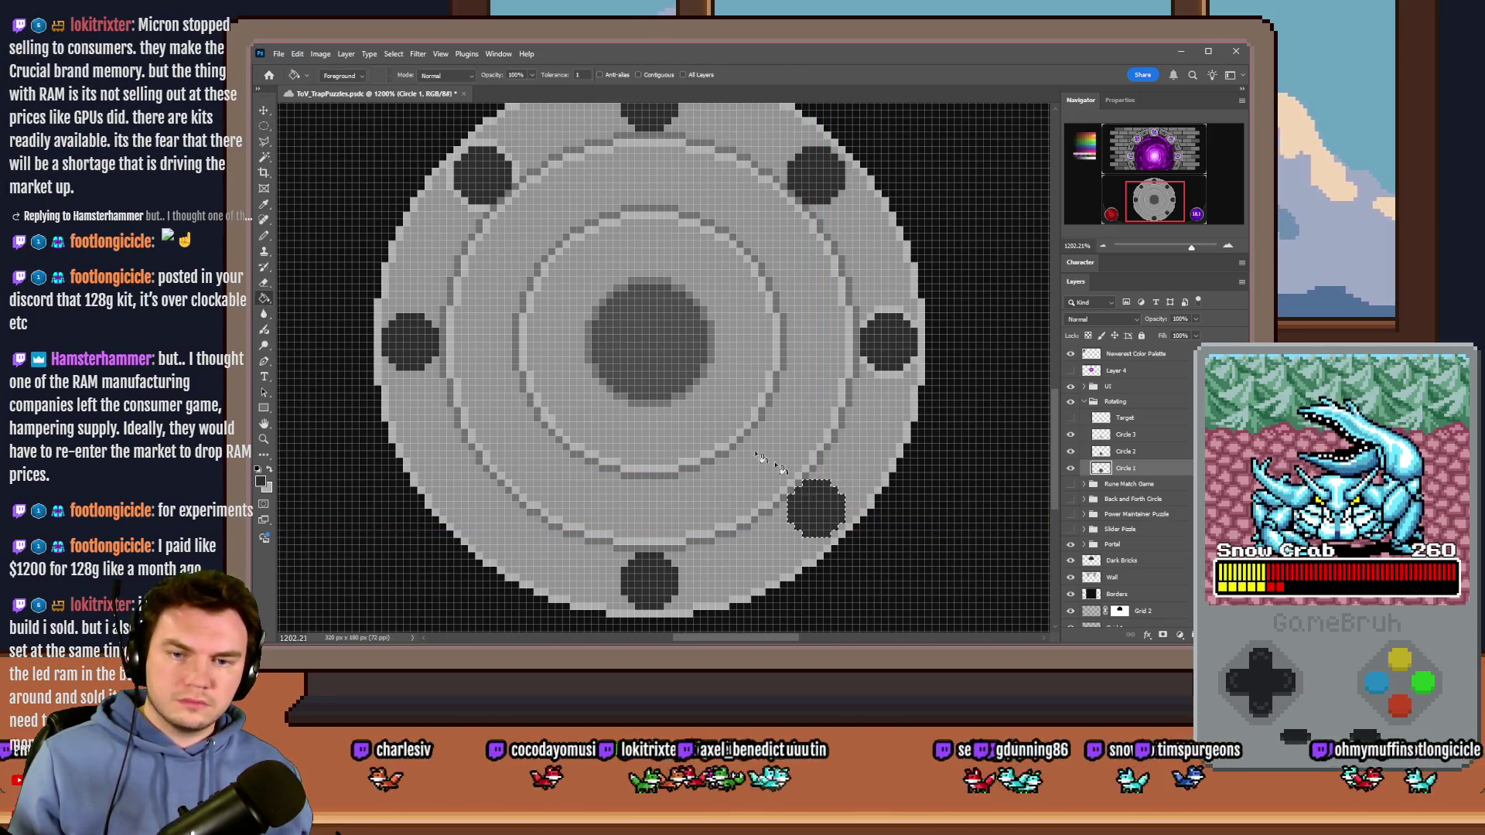
pyautogui.click(264, 128)
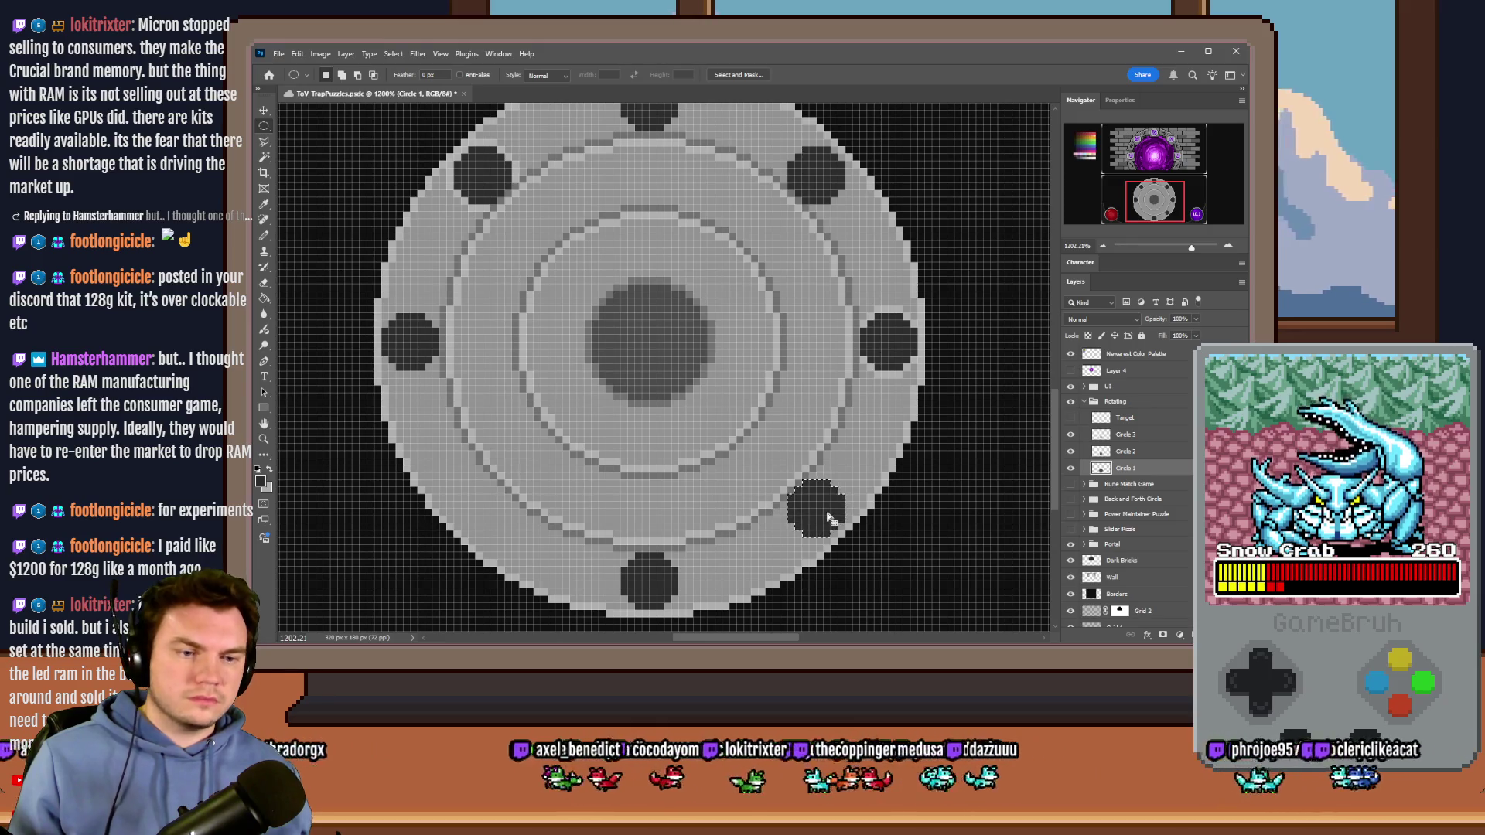
pyautogui.moveTo(828, 517)
pyautogui.mouseDown()
pyautogui.moveTo(534, 503)
pyautogui.moveTo(493, 516)
pyautogui.mouseUp()
pyautogui.click(265, 299)
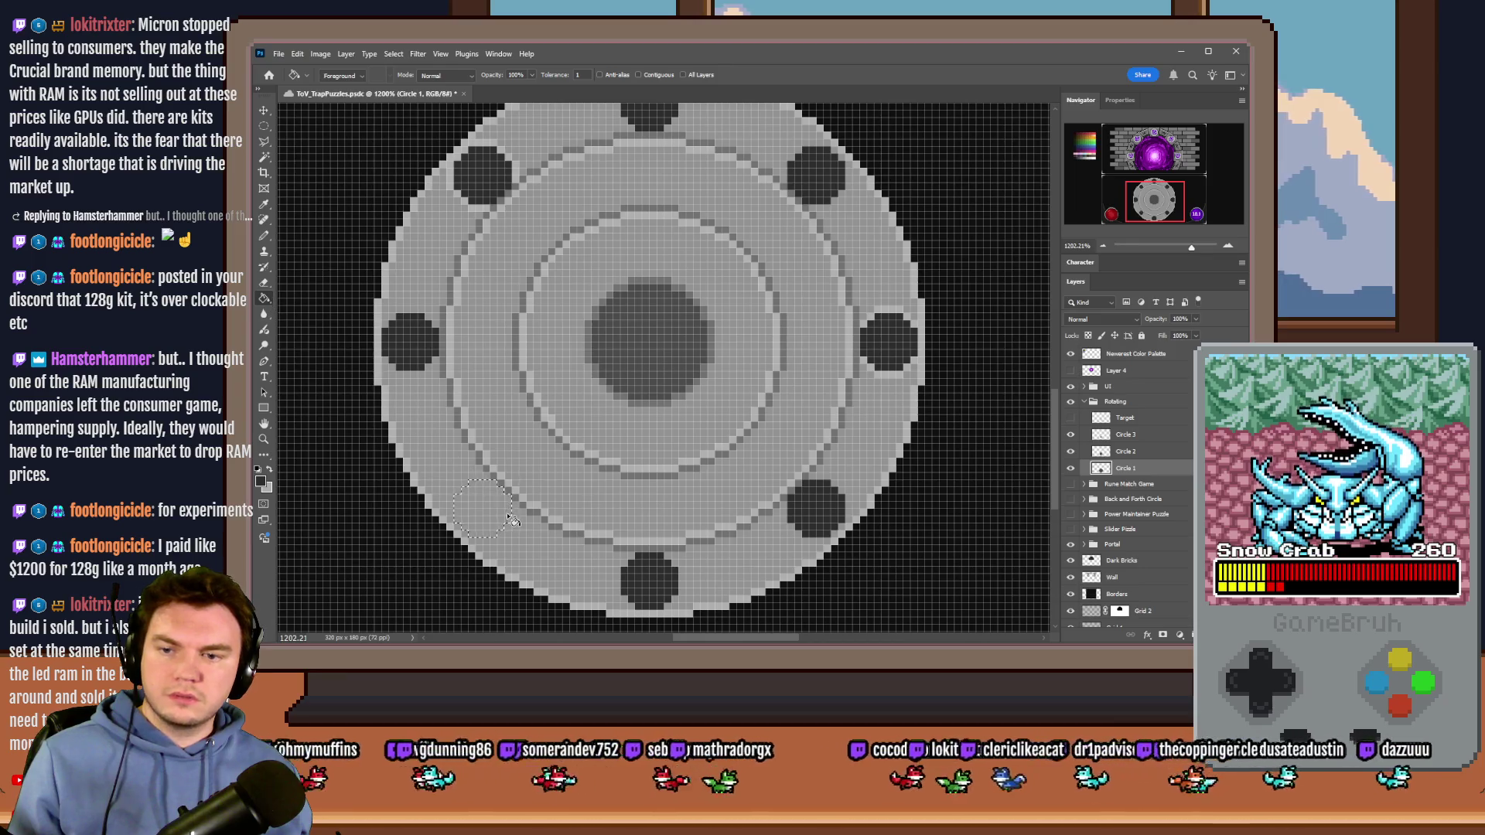
pyautogui.click(509, 517)
pyautogui.click(264, 128)
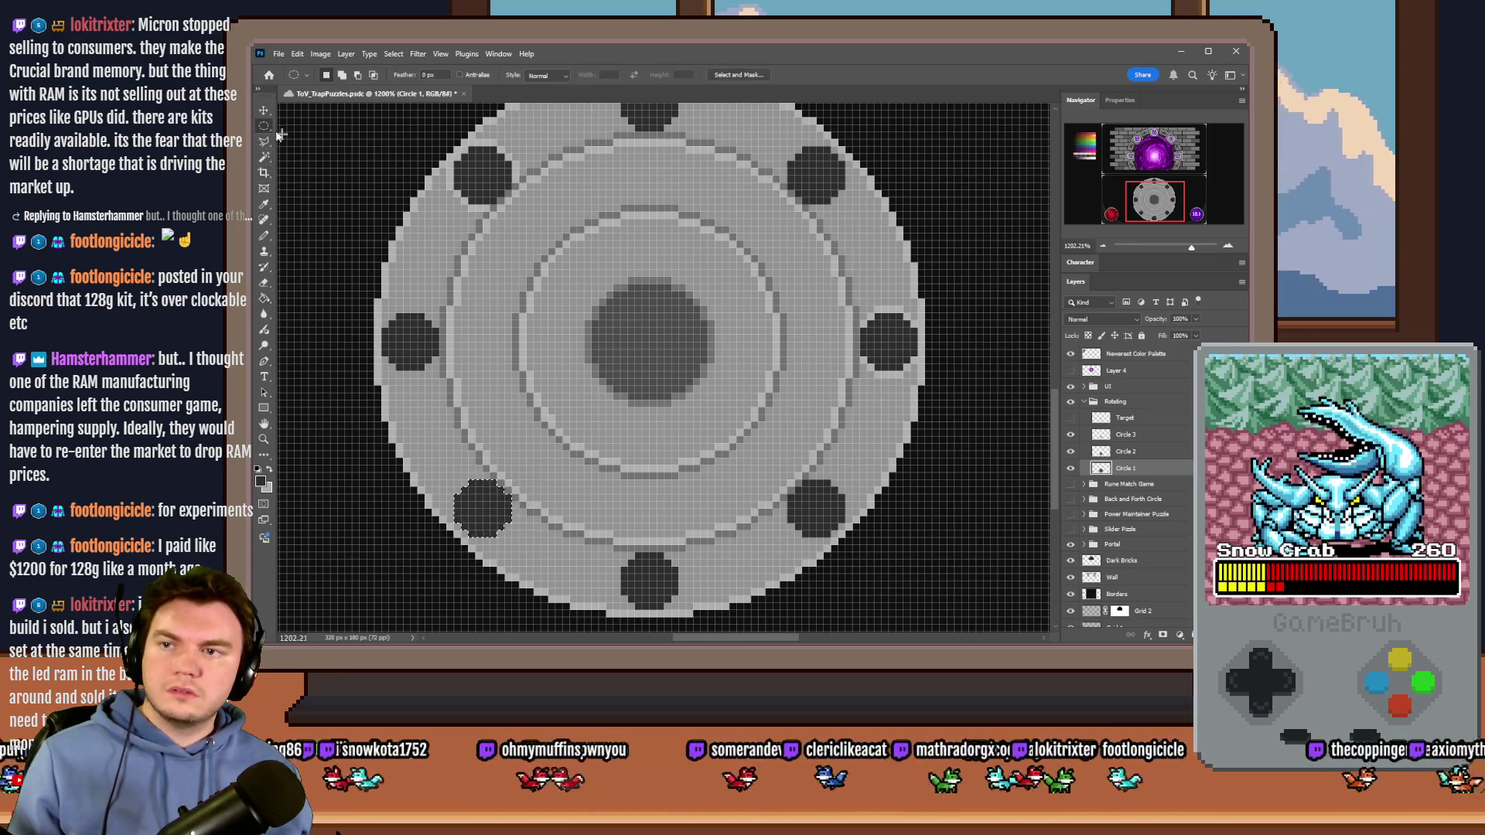
pyautogui.click(264, 237)
pyautogui.rightClick(585, 339)
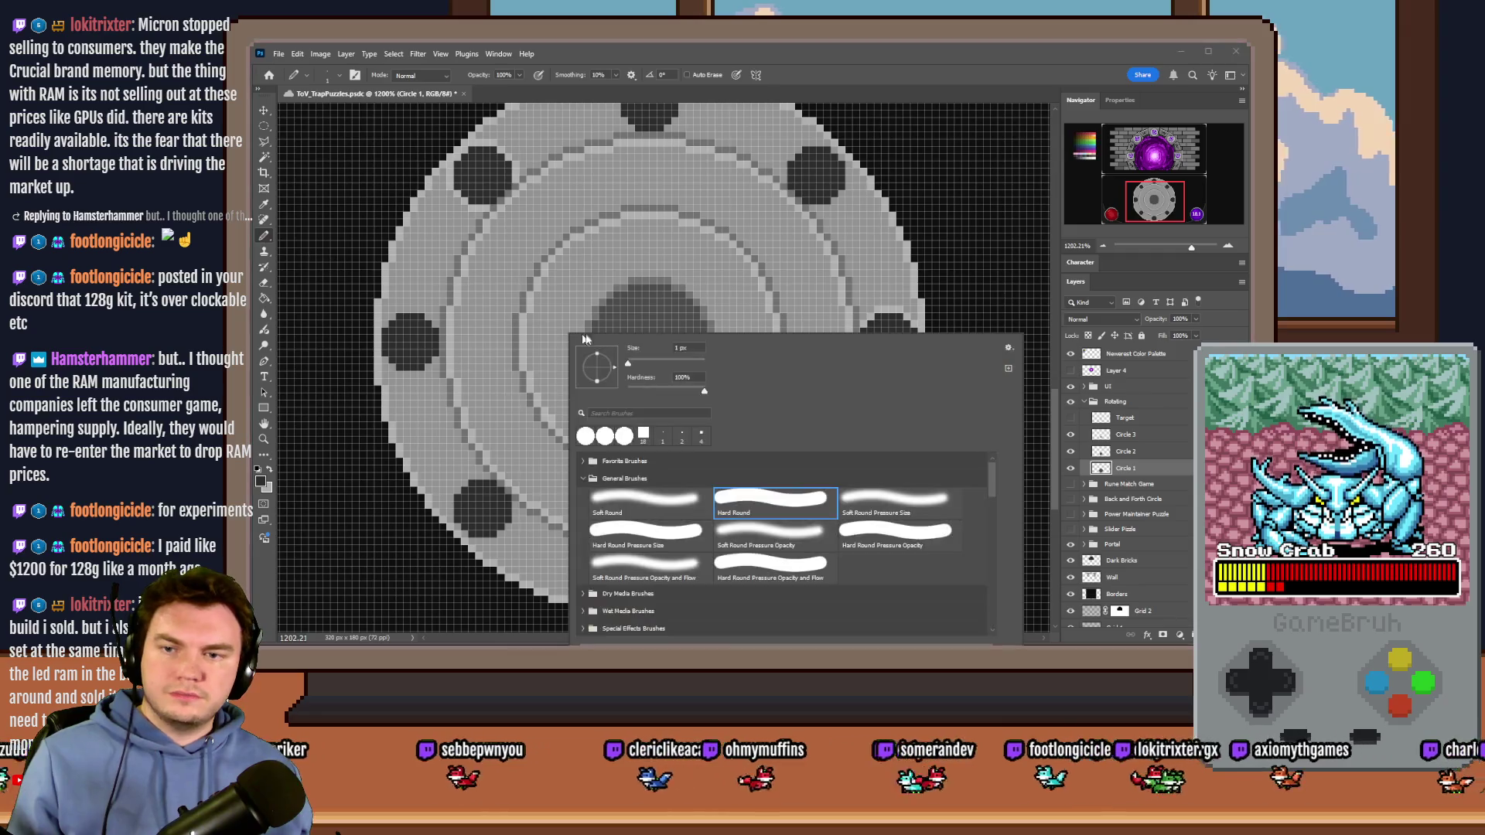
# Step: Lighten the edge pixels around the top notch and the next notch with the 1 px Pencil
pyautogui.click(856, 78)
pyautogui.scroll(3, 695, 255)
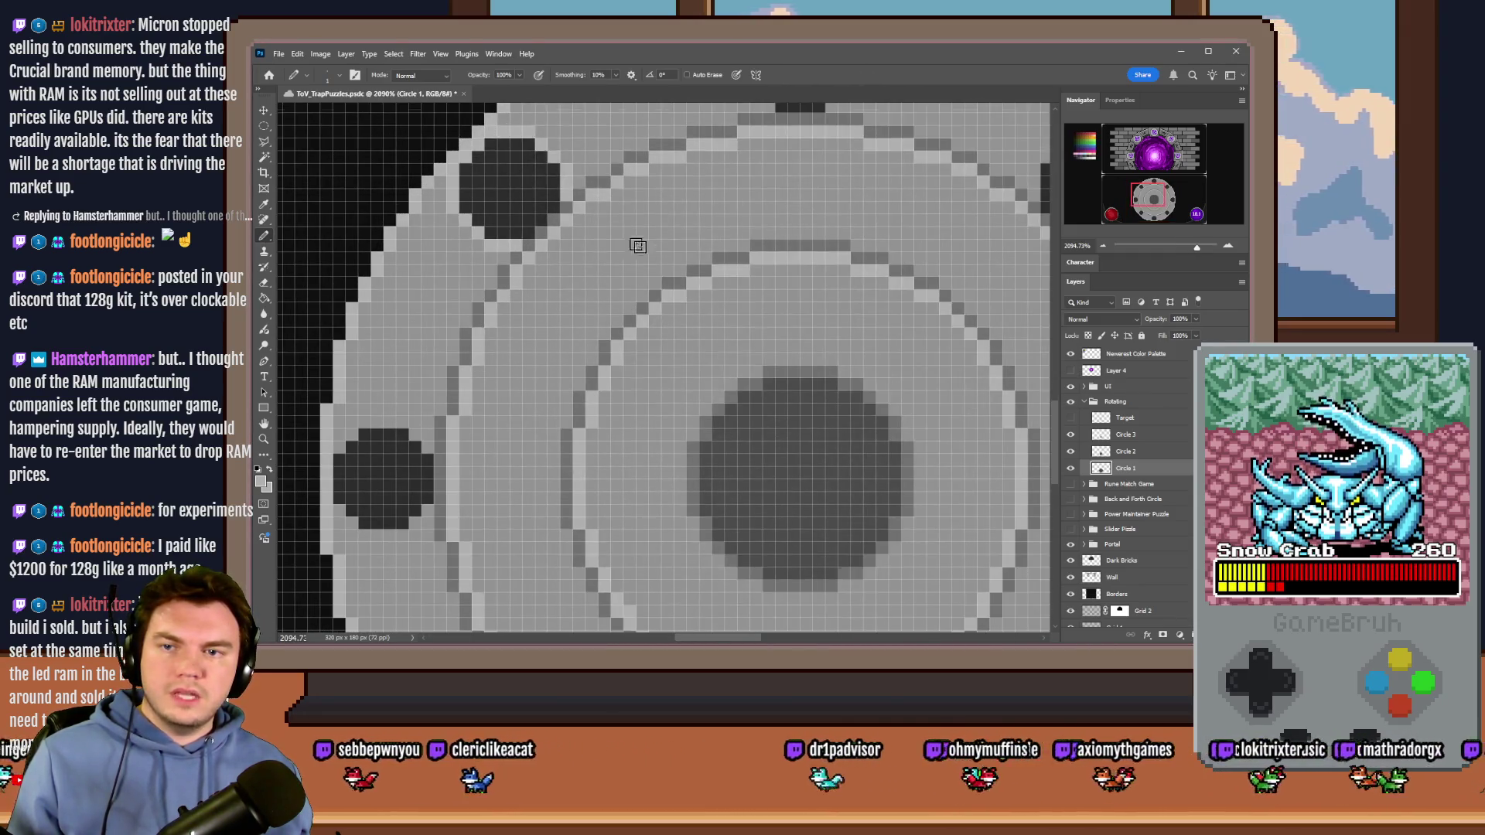
pyautogui.scroll(2, 737, 285)
pyautogui.scroll(3, 737, 285)
pyautogui.moveTo(710, 232)
pyautogui.mouseDown()
pyautogui.moveTo(689, 255)
pyautogui.moveTo(699, 336)
pyautogui.moveTo(773, 369)
pyautogui.moveTo(843, 362)
pyautogui.moveTo(882, 317)
pyautogui.moveTo(864, 234)
pyautogui.mouseUp()
pyautogui.hscroll(10, 1013, 228)
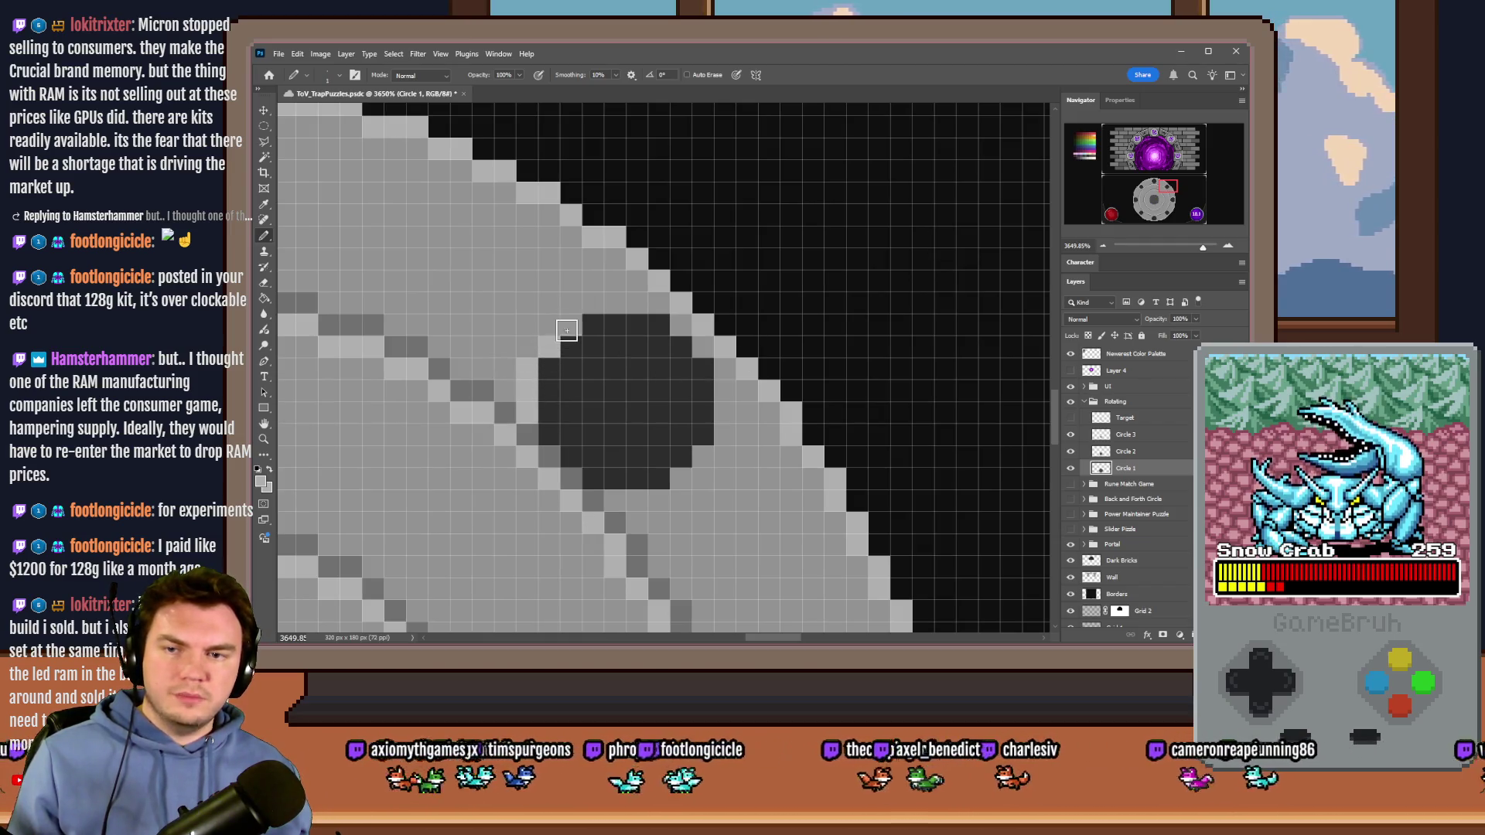
pyautogui.moveTo(631, 305)
pyautogui.mouseDown()
pyautogui.moveTo(671, 318)
pyautogui.moveTo(723, 369)
pyautogui.moveTo(728, 436)
pyautogui.moveTo(678, 487)
pyautogui.moveTo(619, 496)
pyautogui.mouseUp()
pyautogui.moveTo(1167, 188); pyautogui.dragTo(1167, 215)
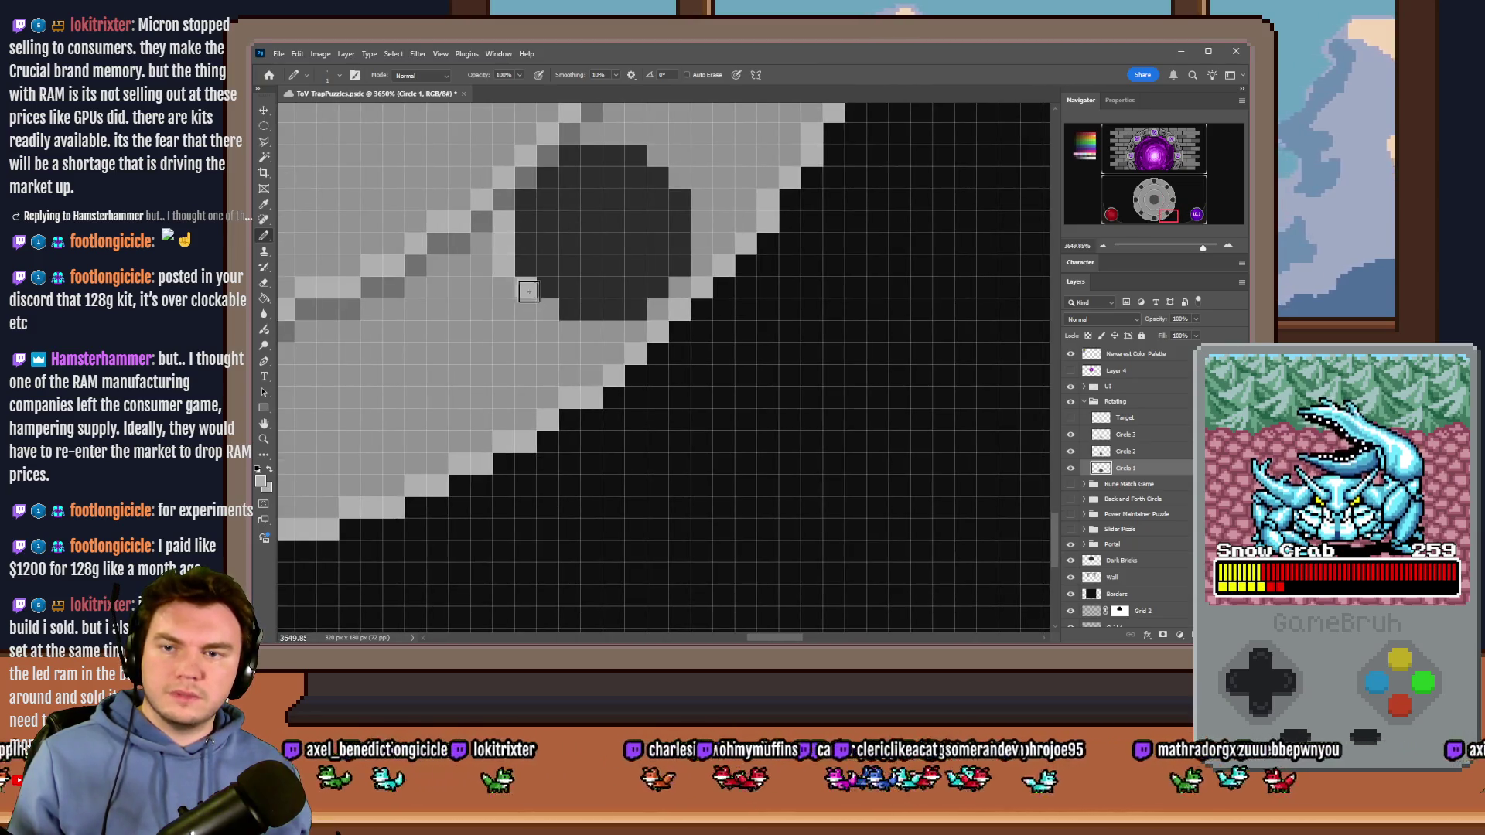
pyautogui.moveTo(587, 330)
pyautogui.mouseDown()
pyautogui.moveTo(654, 321)
pyautogui.moveTo(701, 255)
pyautogui.moveTo(679, 182)
pyautogui.moveTo(592, 132)
pyautogui.mouseUp()
# Step: Add light edge pixels and arcs around the remaining notches, undoing one stray stroke
pyautogui.moveTo(1169, 216); pyautogui.dragTo(1153, 219)
pyautogui.moveTo(632, 313)
pyautogui.mouseDown()
pyautogui.moveTo(596, 355)
pyautogui.moveTo(594, 424)
pyautogui.moveTo(627, 467)
pyautogui.moveTo(738, 468)
pyautogui.moveTo(769, 441)
pyautogui.moveTo(796, 351)
pyautogui.mouseUp()
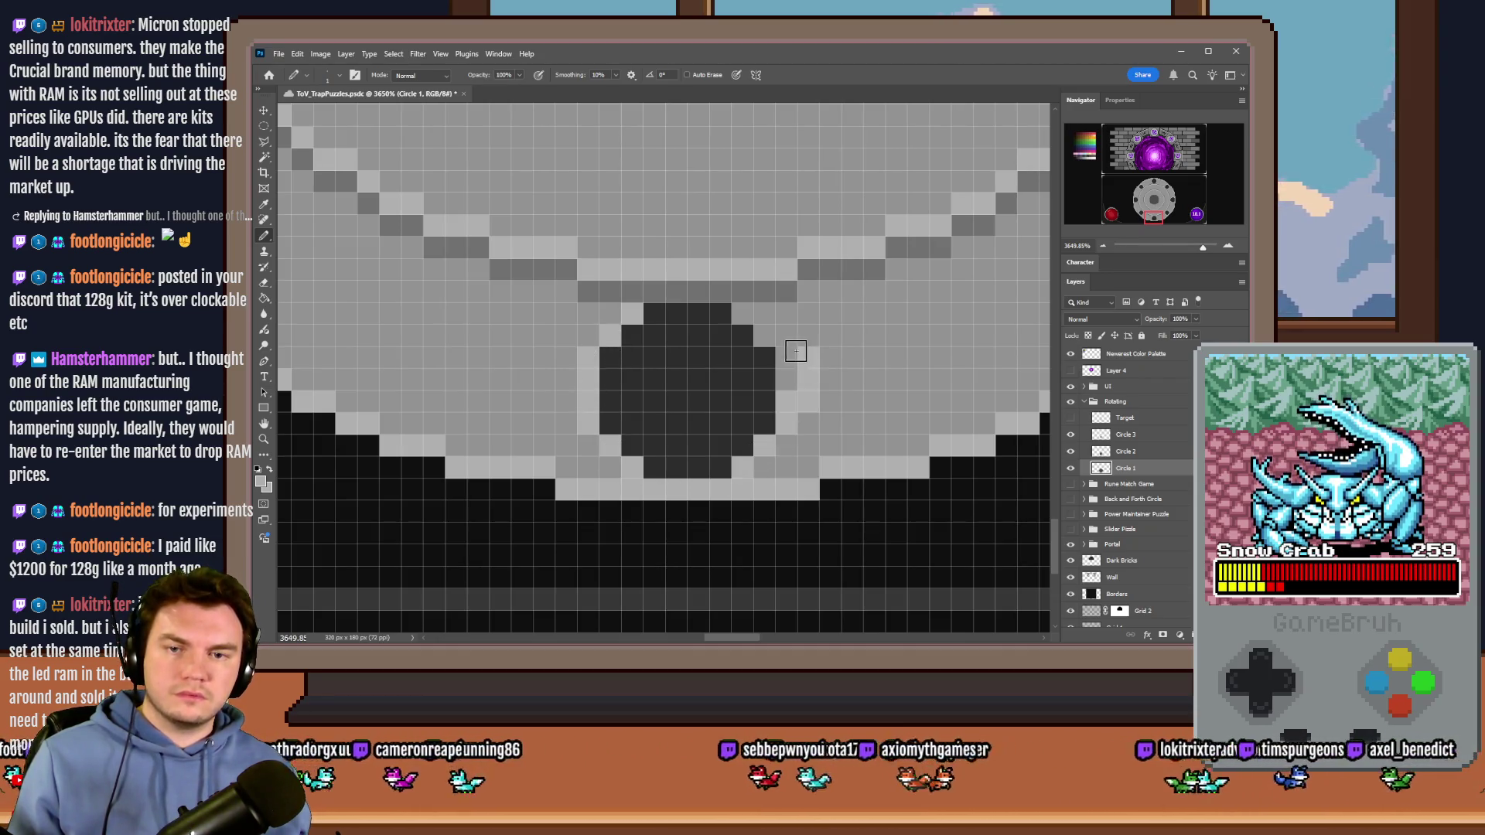
pyautogui.hotkey('ctrl', 'z')
pyautogui.click(742, 314)
pyautogui.moveTo(1155, 215); pyautogui.dragTo(1142, 210)
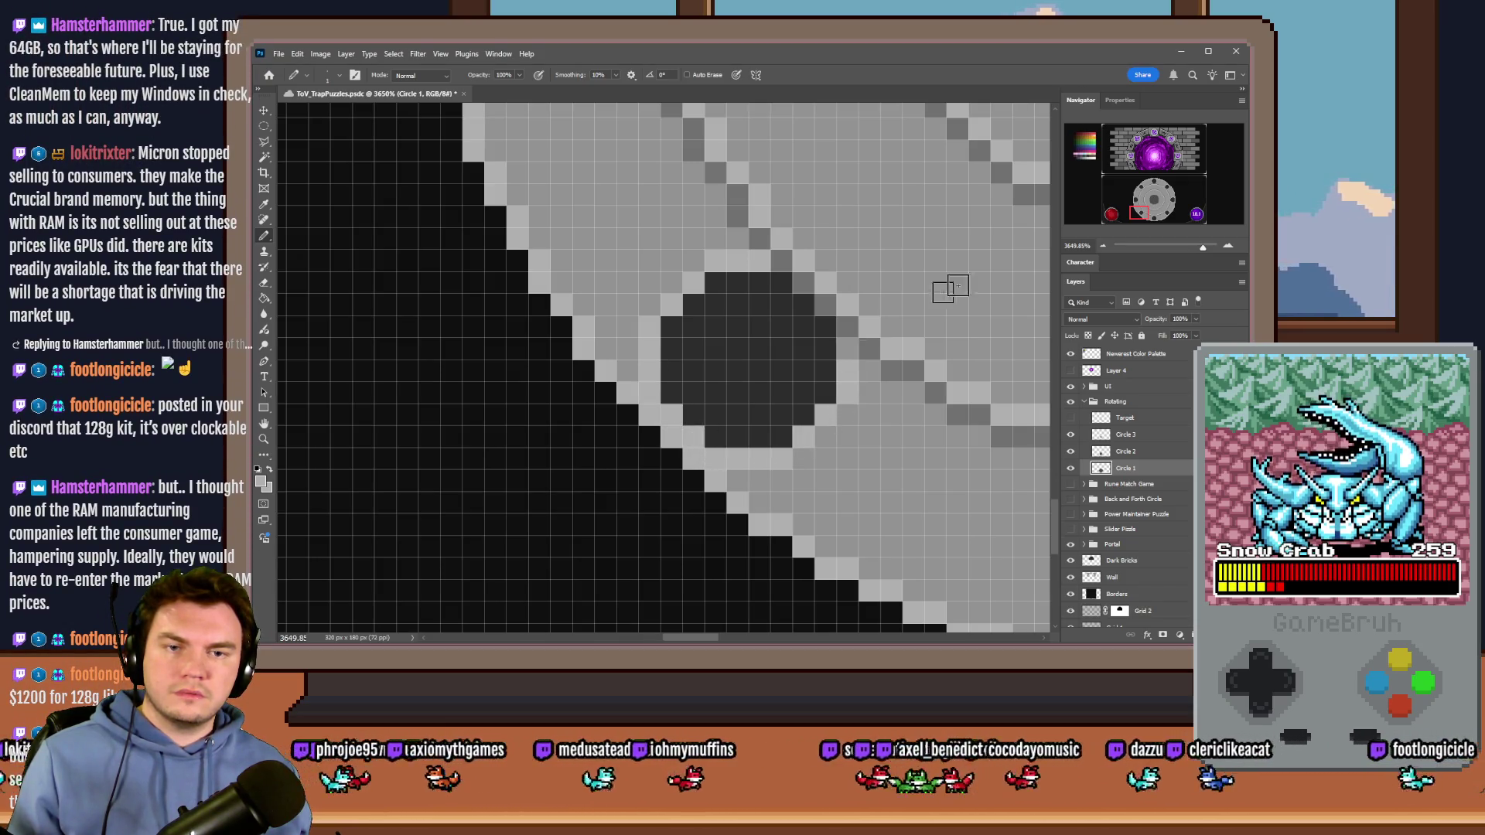
pyautogui.click(1133, 199)
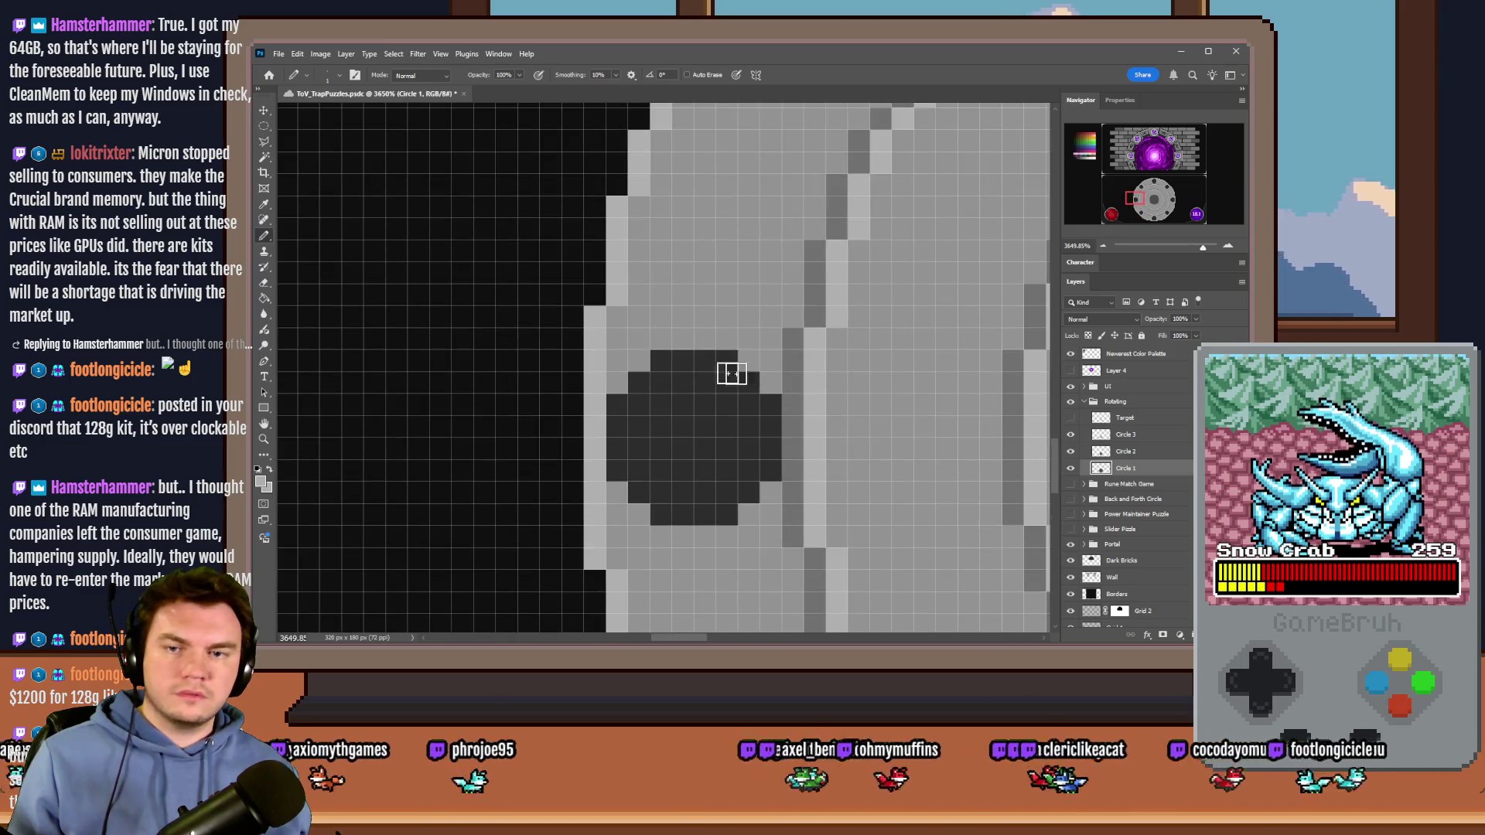
pyautogui.moveTo(617, 381)
pyautogui.mouseDown()
pyautogui.moveTo(642, 344)
pyautogui.moveTo(735, 341)
pyautogui.moveTo(771, 380)
pyautogui.mouseUp()
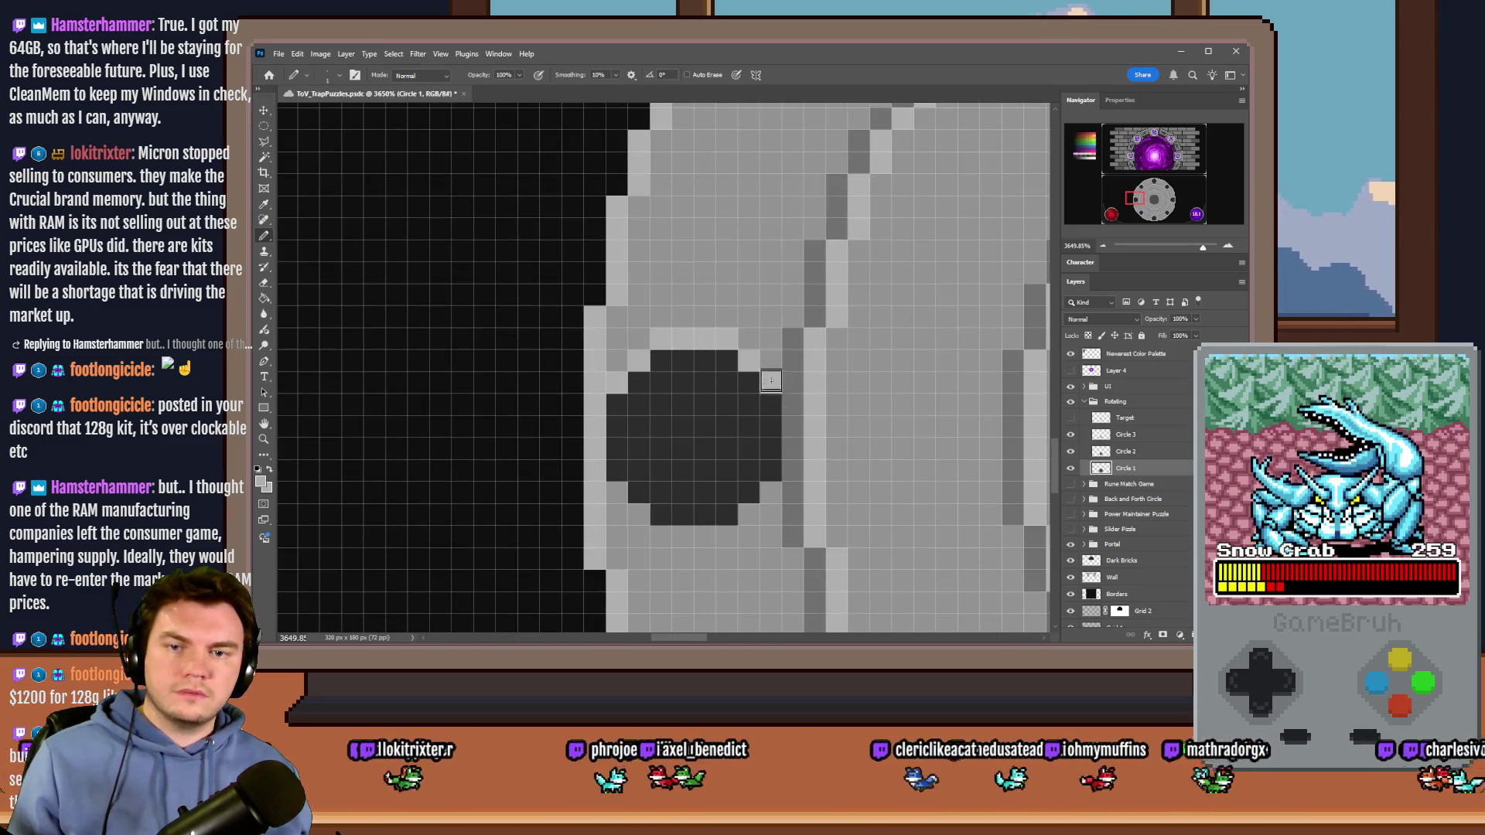
pyautogui.moveTo(617, 493)
pyautogui.mouseDown()
pyautogui.moveTo(661, 533)
pyautogui.moveTo(707, 534)
pyautogui.moveTo(770, 503)
pyautogui.mouseUp()
pyautogui.moveTo(1151, 189); pyautogui.dragTo(1139, 188)
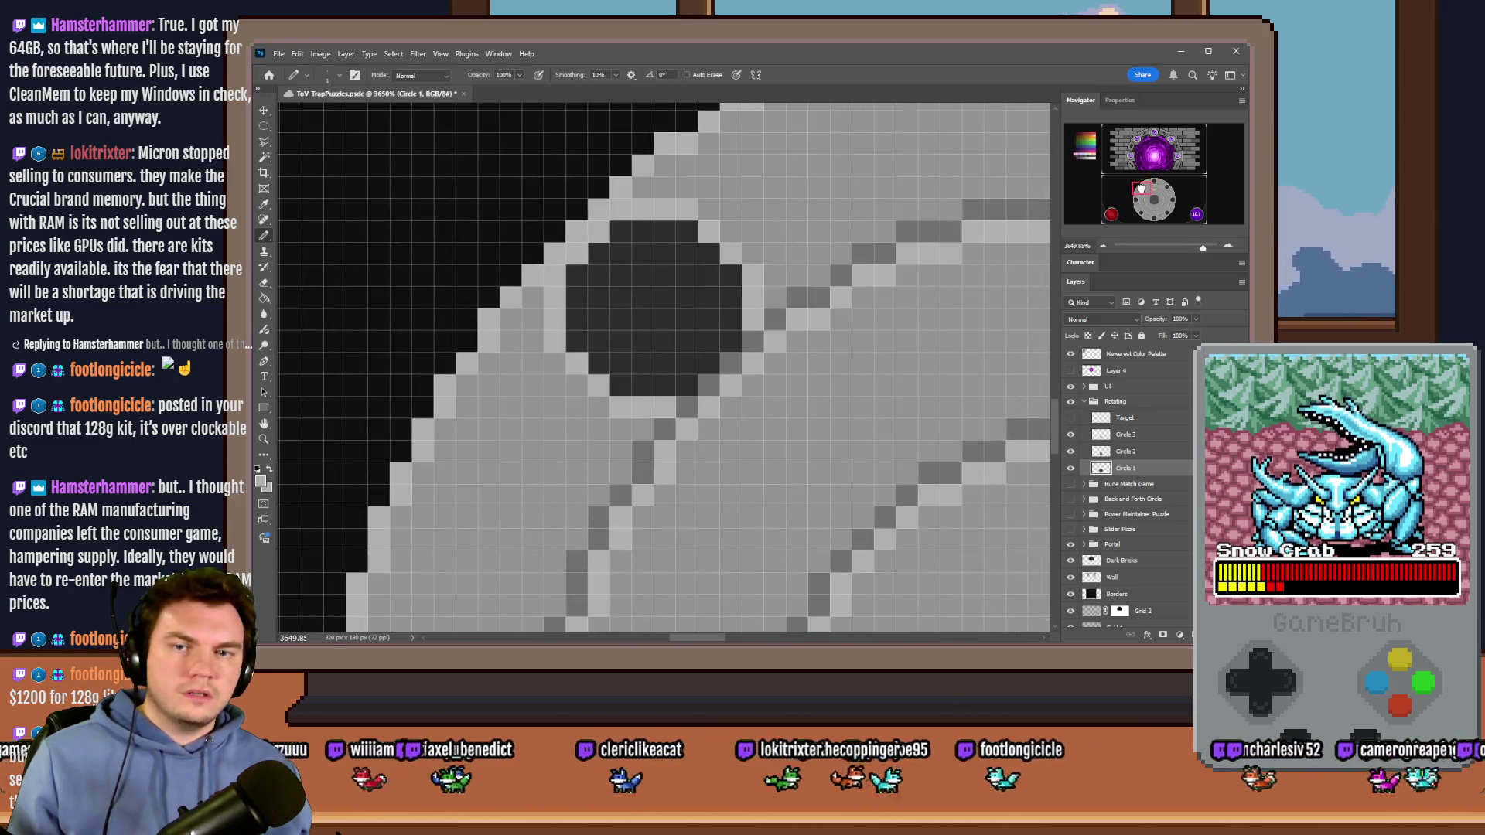
pyautogui.scroll(-8, 624, 335)
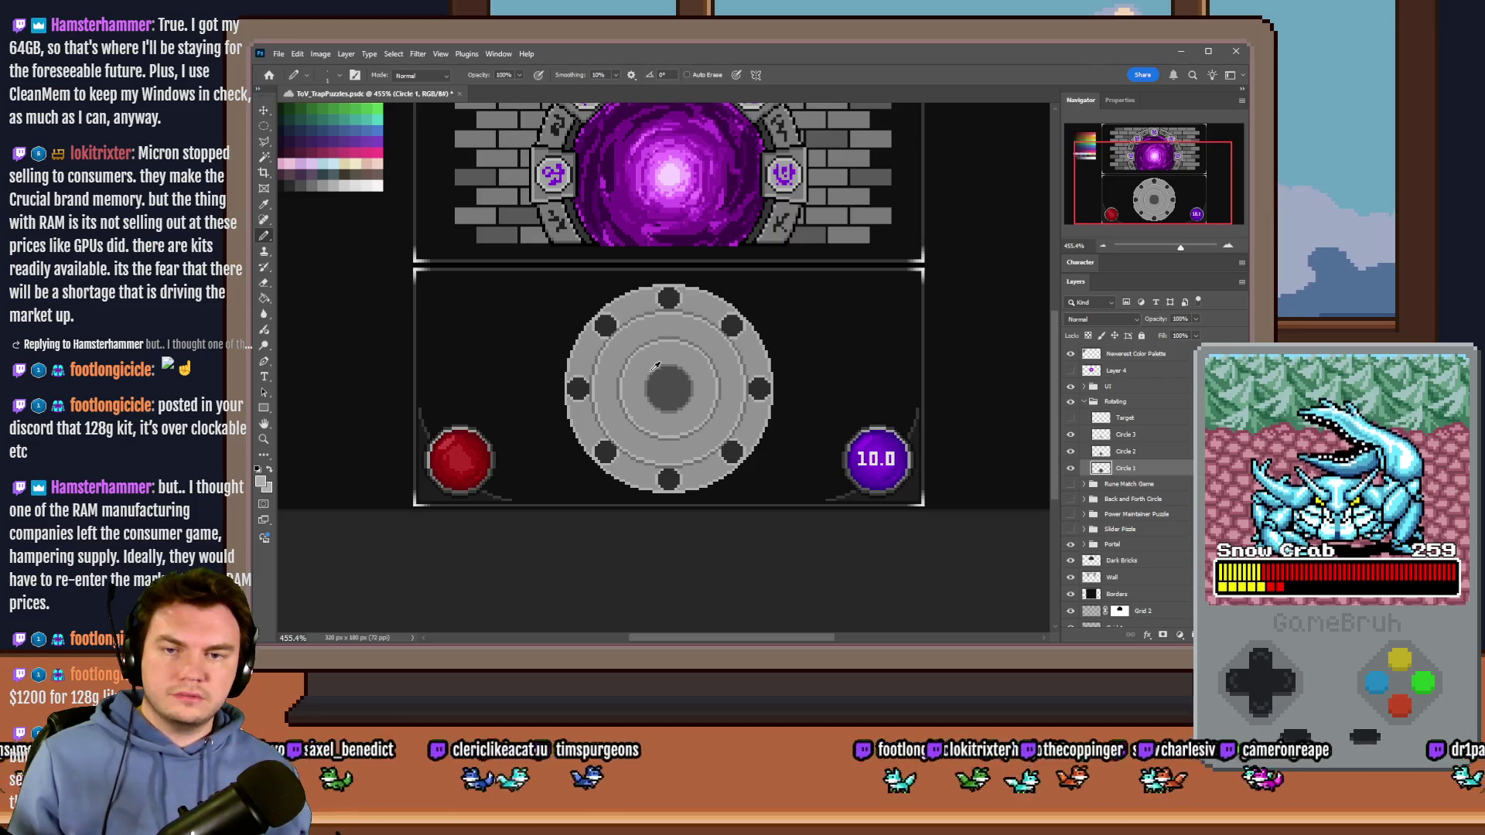
# Step: Review the finished dial scene, then switch to the Tomb of Vercilias board in the browser
pyautogui.scroll(1, 656, 366)
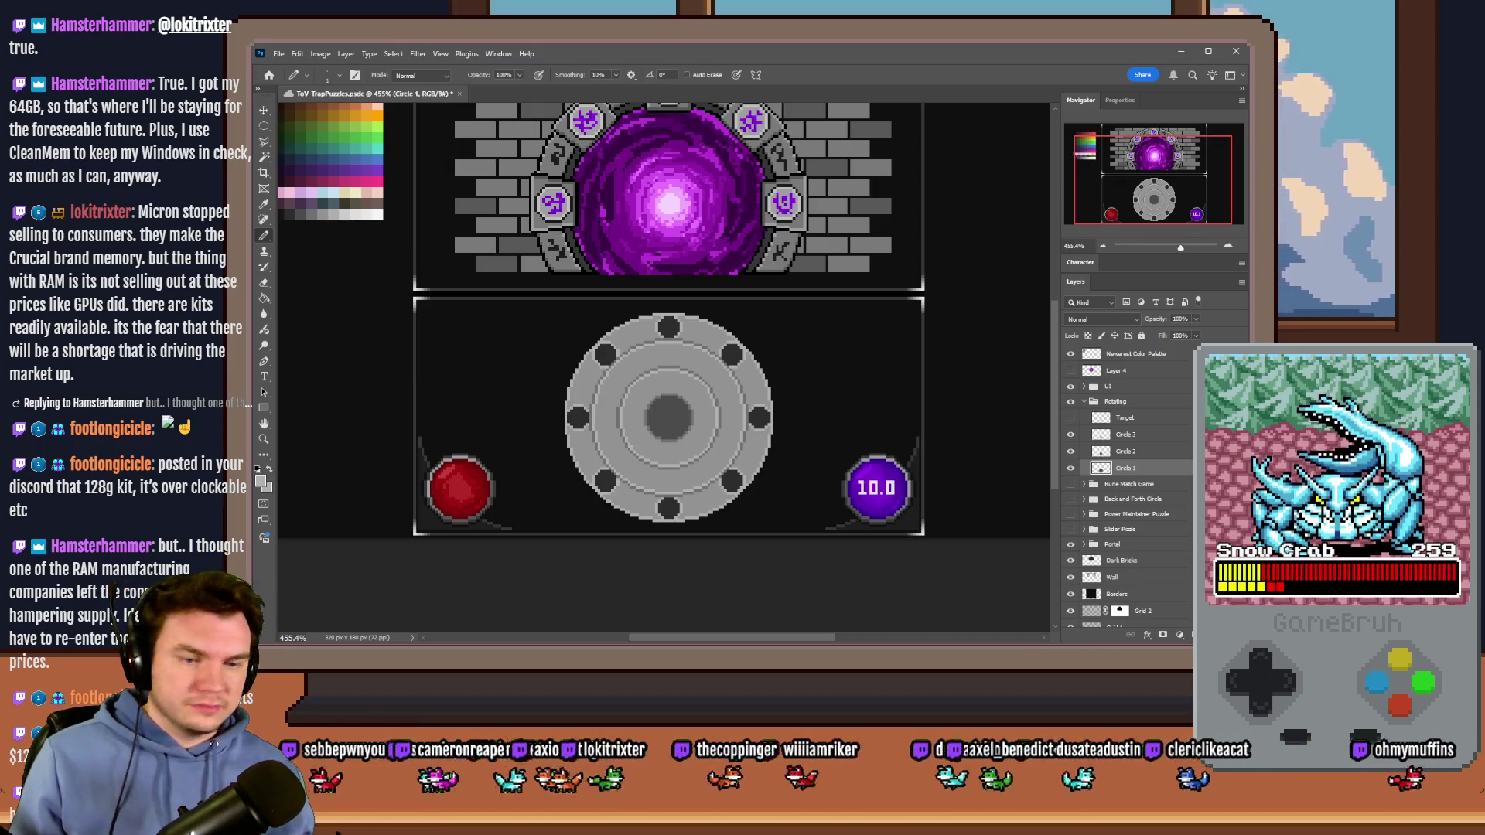
pyautogui.hotkey('alt', 'Tab')
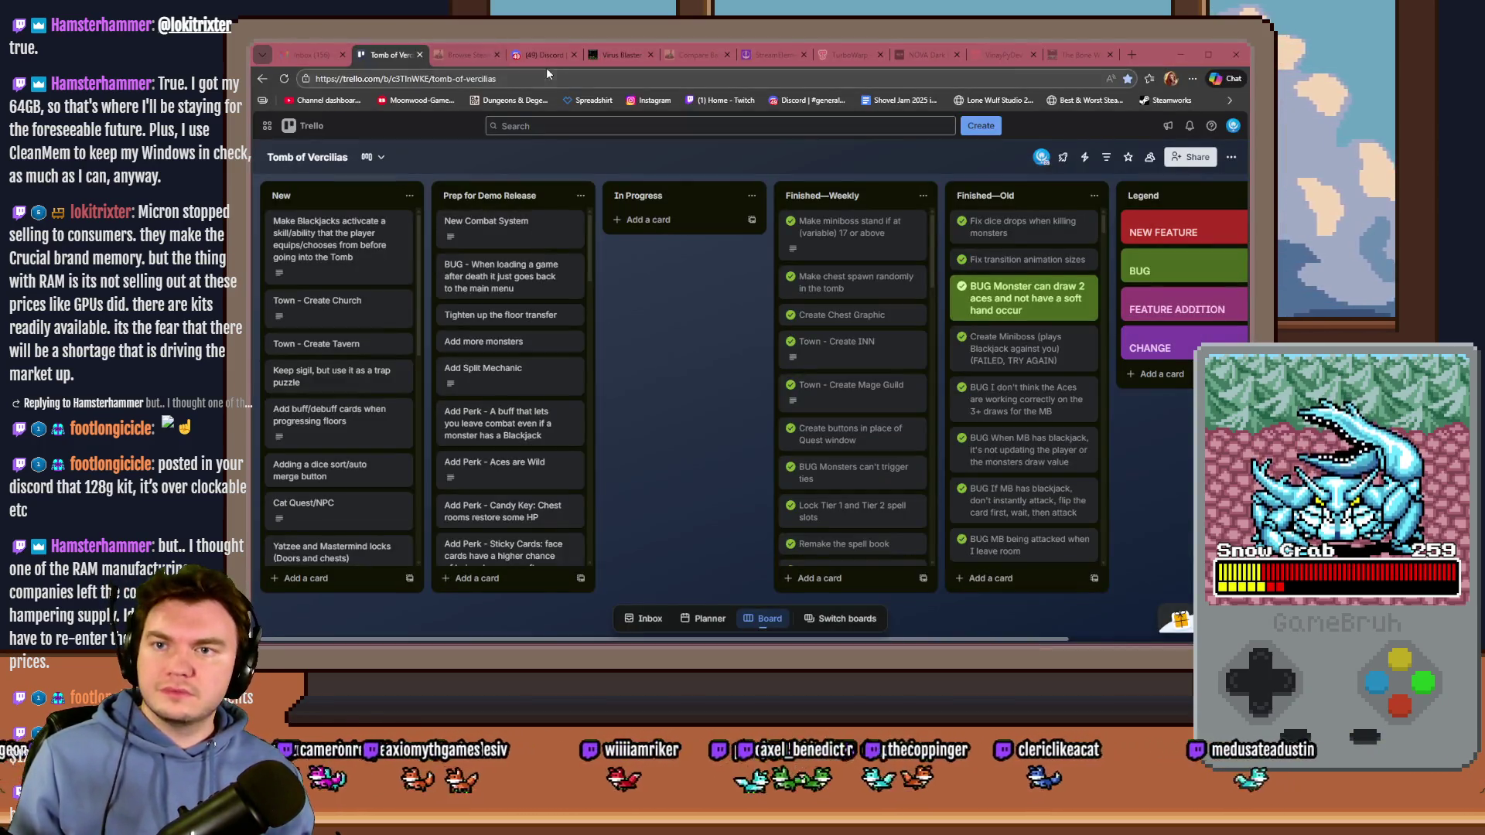
# Step: Open Discord's #general channel and view the RAM storage bins photo enlarged
pyautogui.click(545, 57)
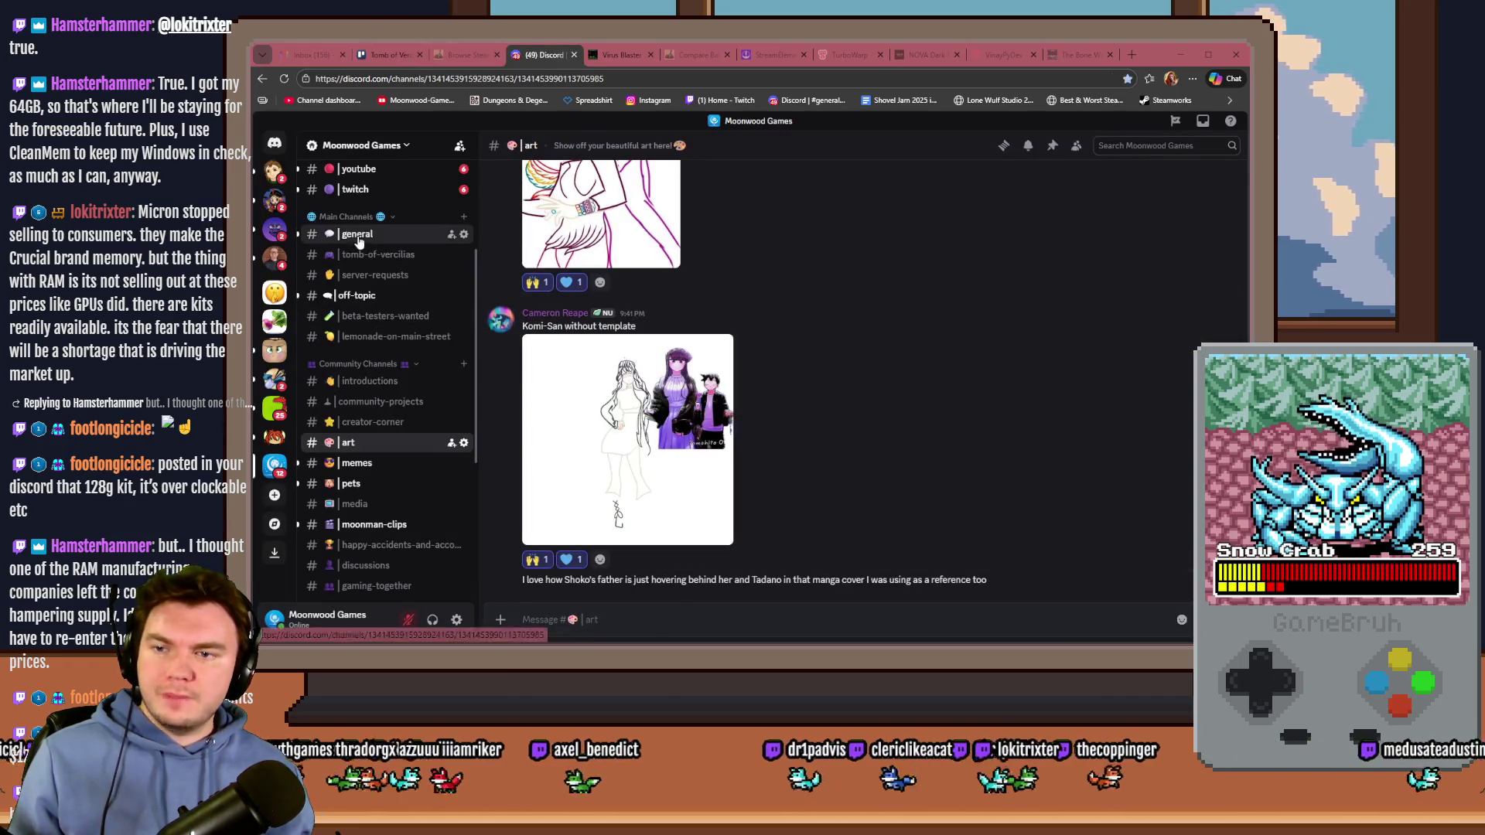
pyautogui.click(357, 234)
pyautogui.scroll(2, 766, 396)
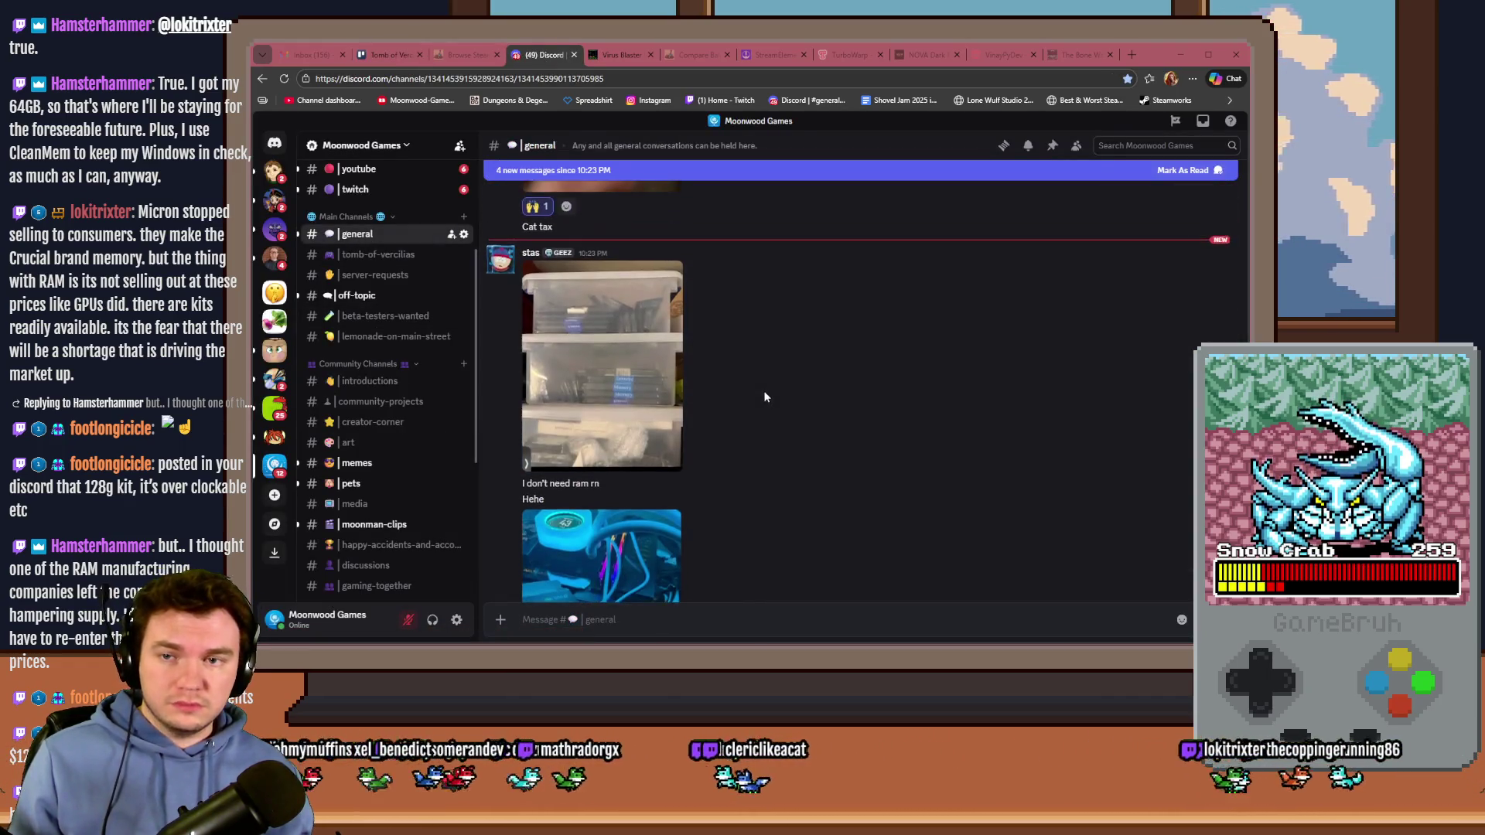
pyautogui.scroll(-1, 763, 396)
pyautogui.click(648, 372)
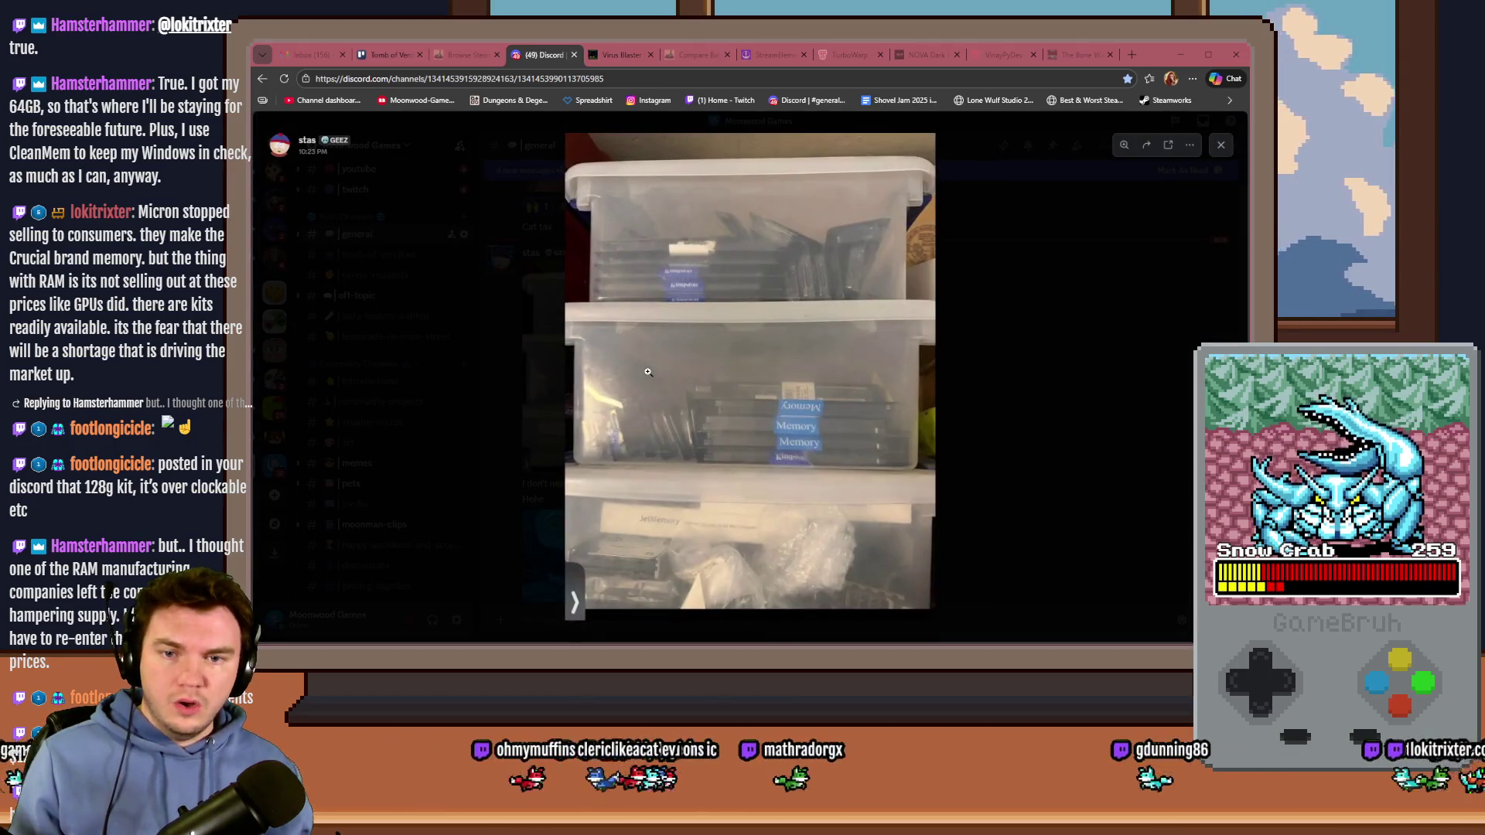
pyautogui.click(977, 410)
# Step: Enlarge and zoom into the PC build photo, then check memory usage in Task Manager
pyautogui.scroll(-2, 859, 406)
pyautogui.click(564, 490)
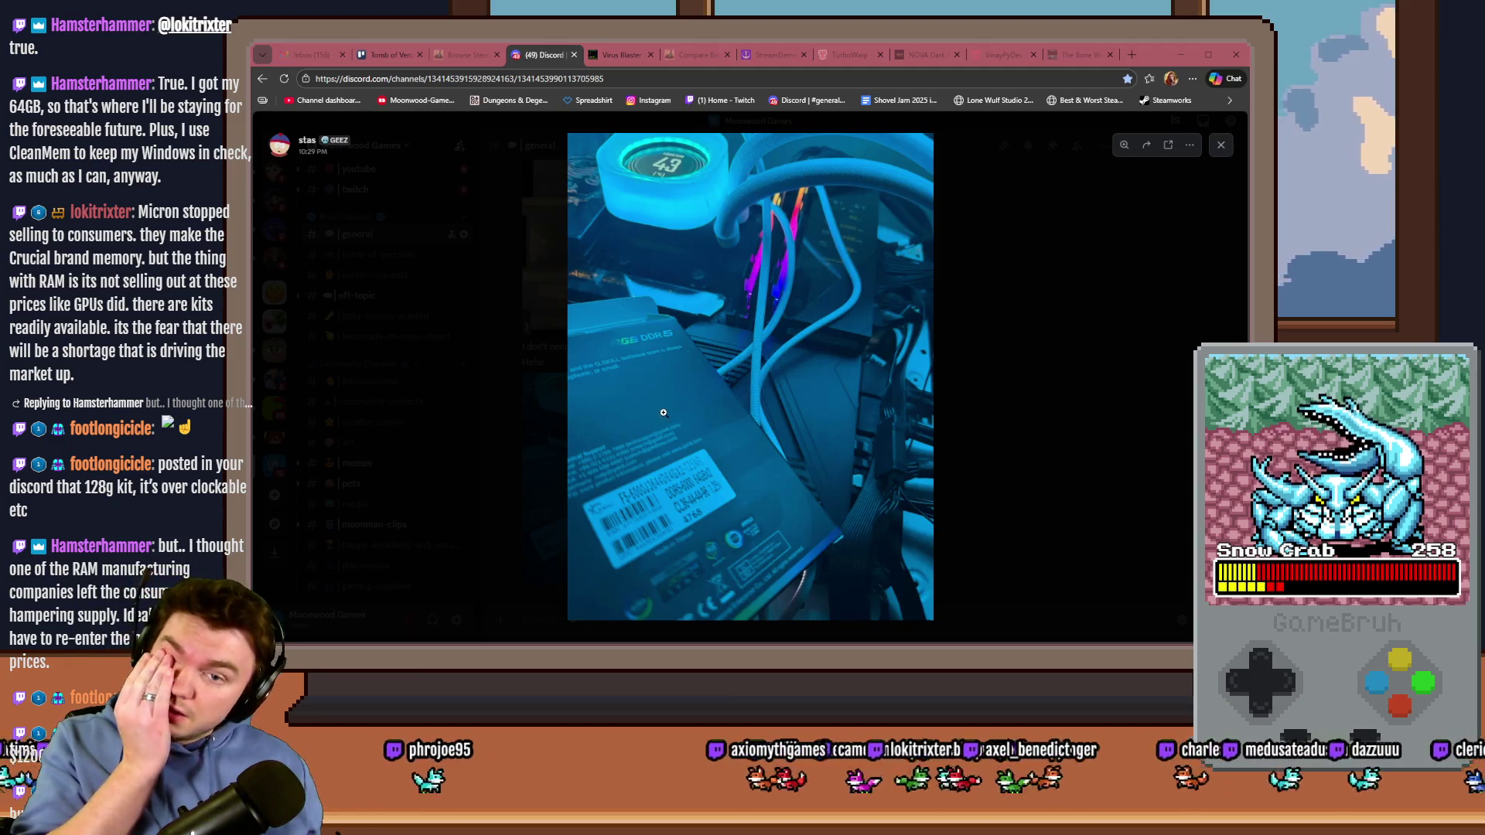
pyautogui.click(663, 127)
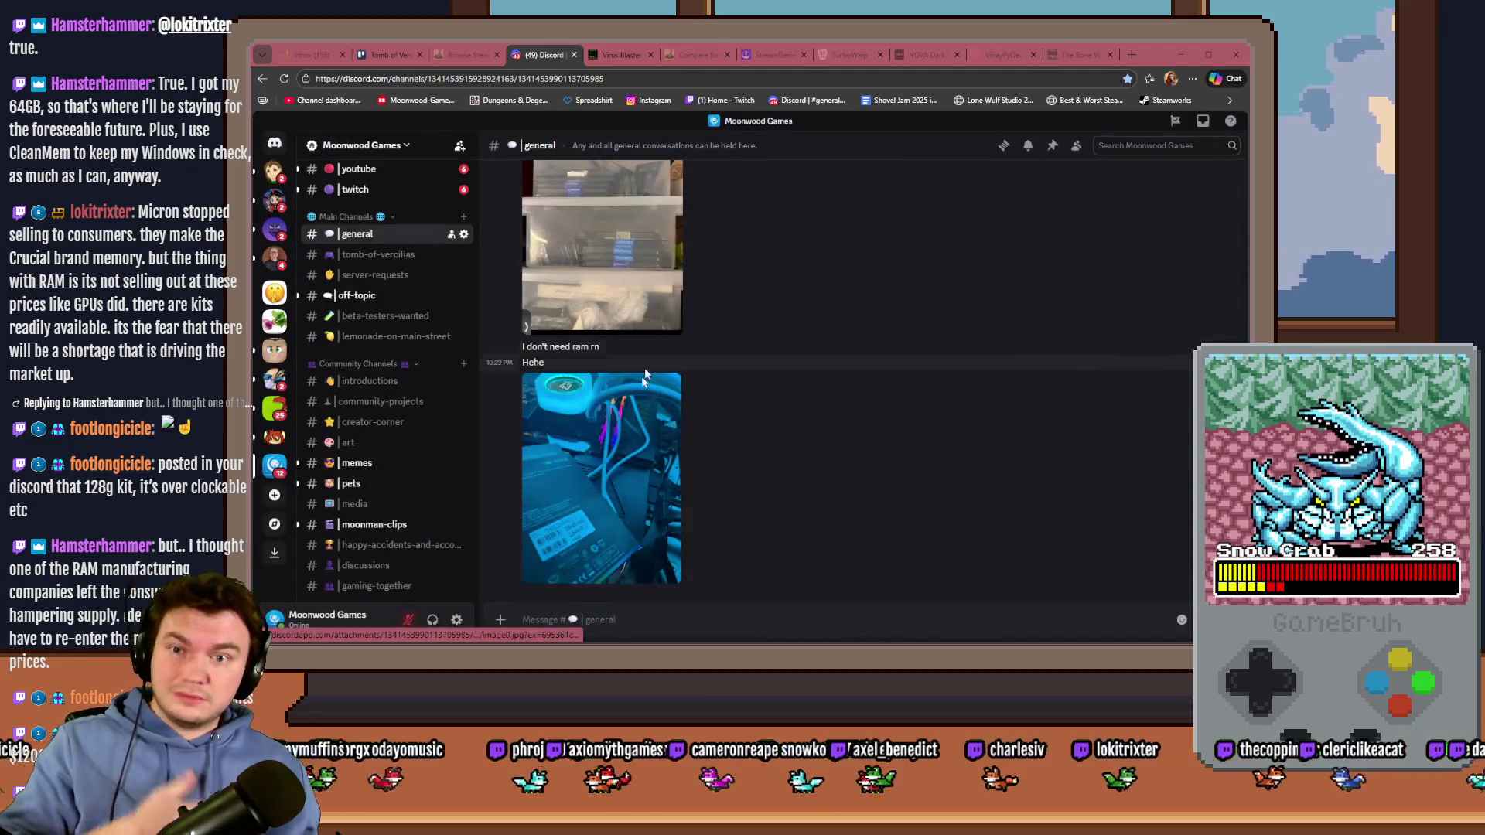
pyautogui.click(679, 200)
pyautogui.click(686, 201)
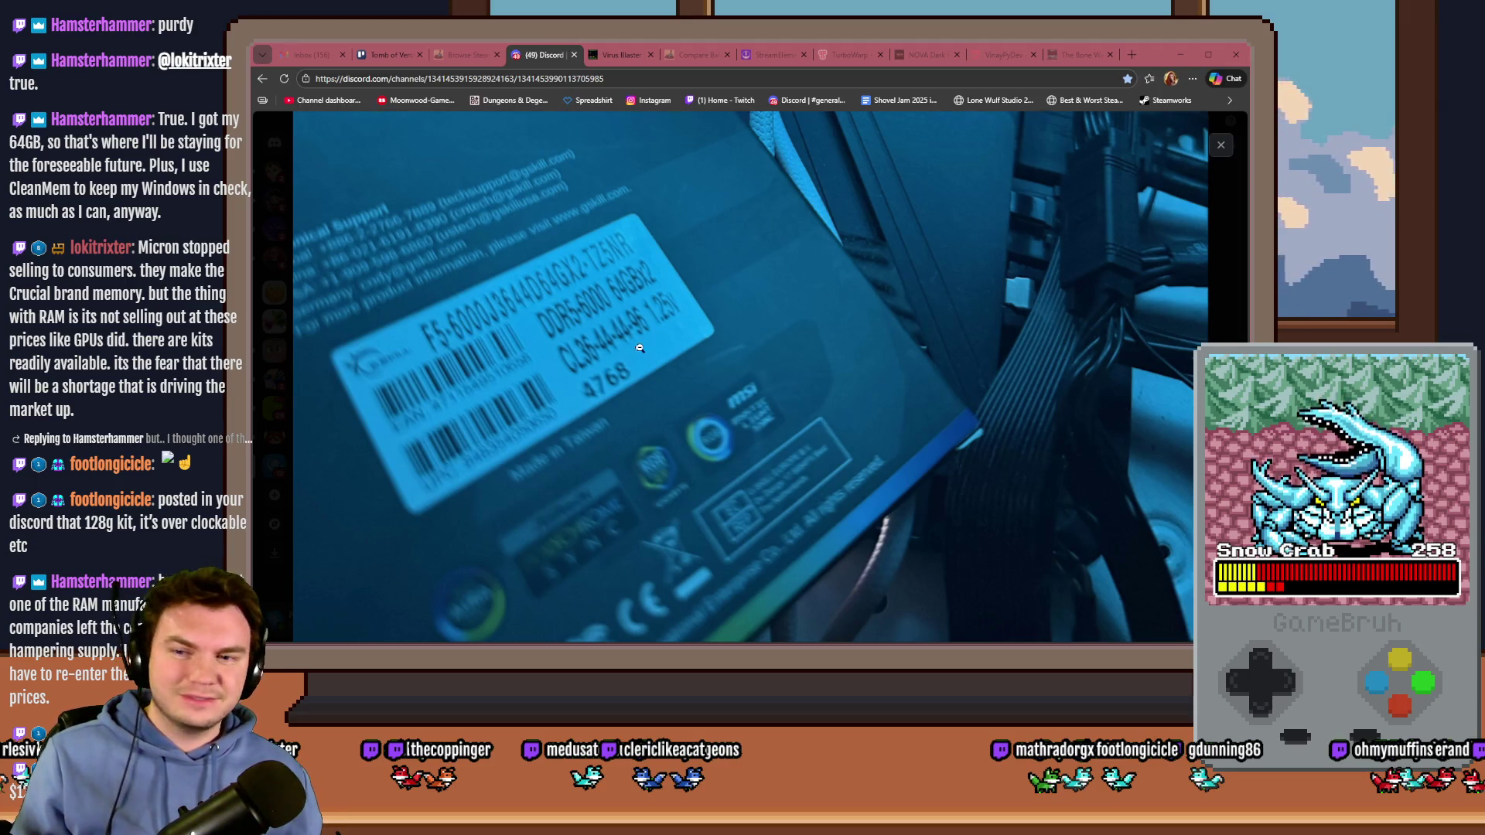
pyautogui.click(705, 321)
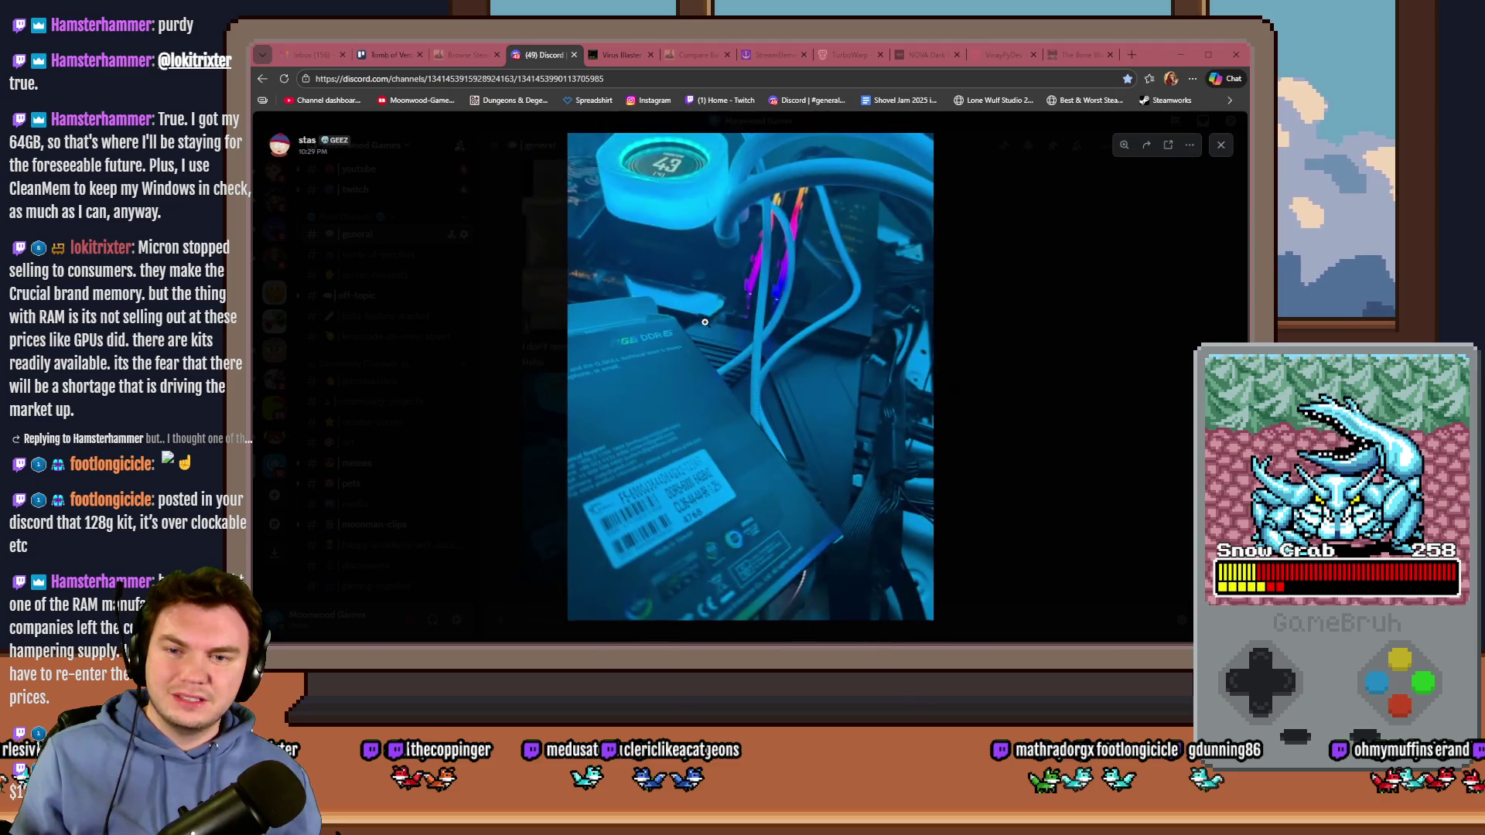
pyautogui.click(720, 294)
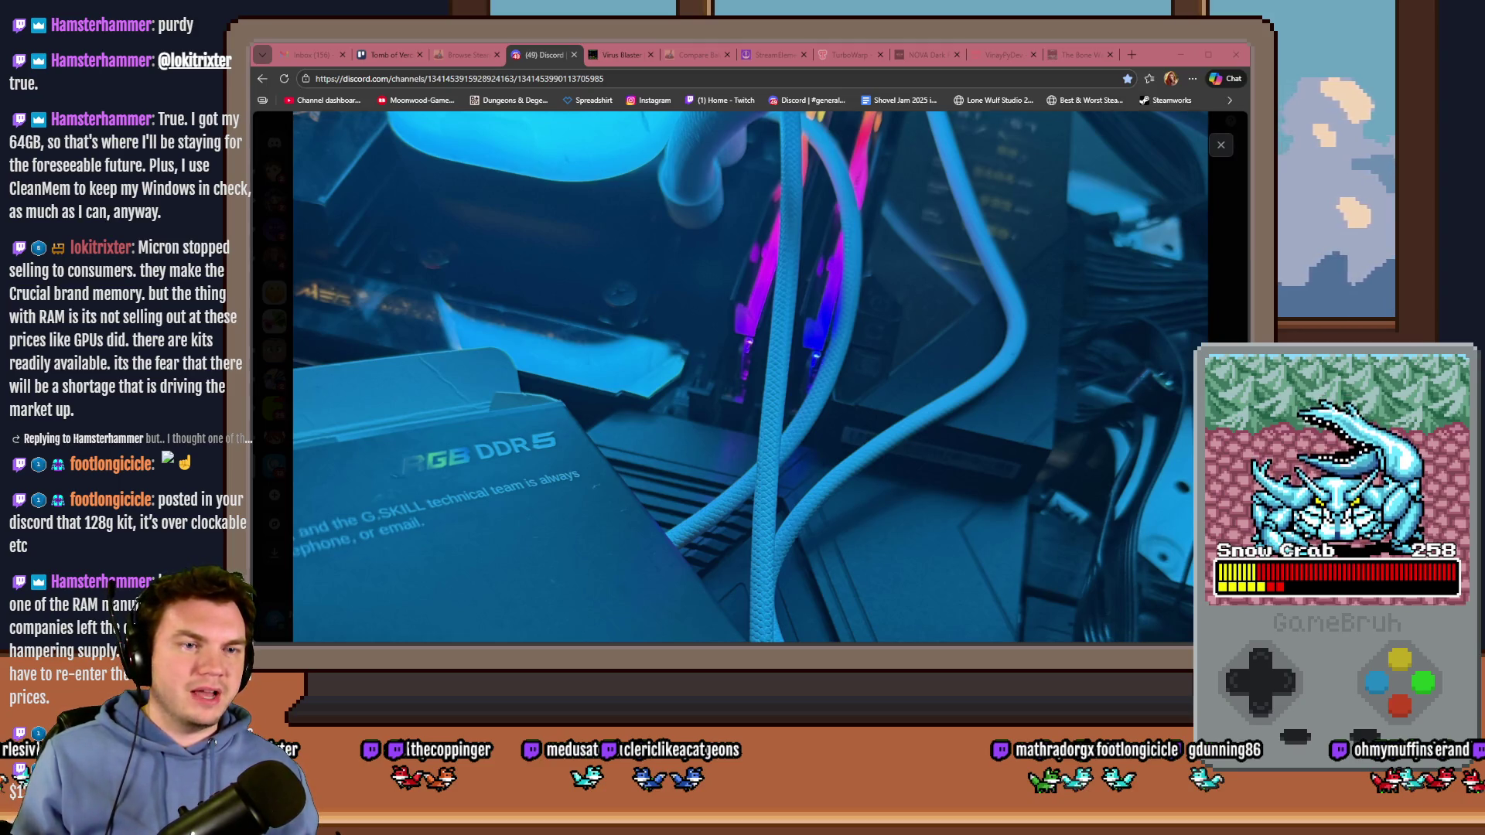
pyautogui.hotkey('ctrl', 'shift', 'Escape')
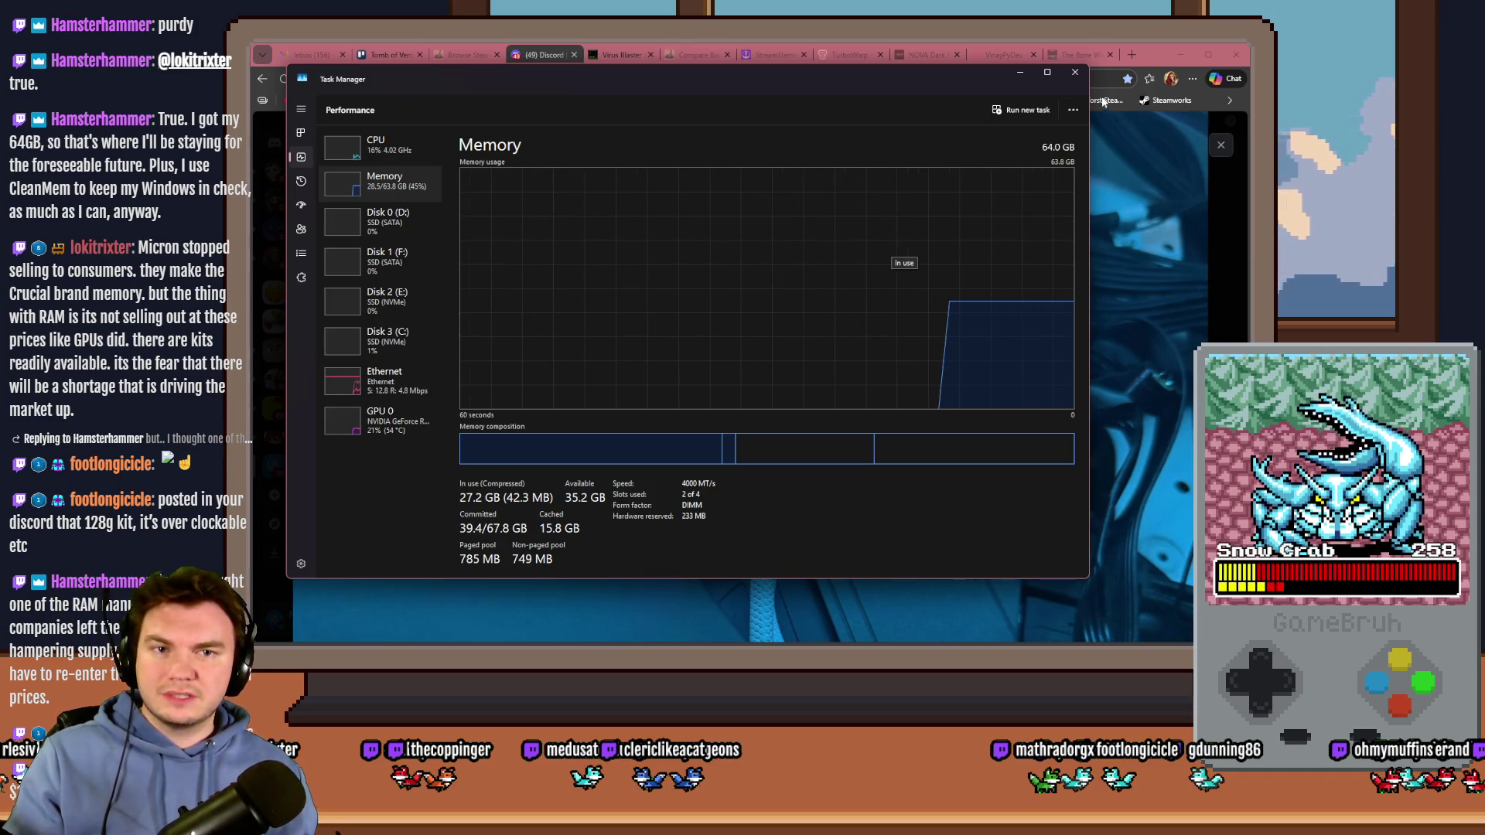
# Step: Close Task Manager and the viewer, then react 🙌 to the cooler and 😂 to the RAM photo
pyautogui.click(1074, 72)
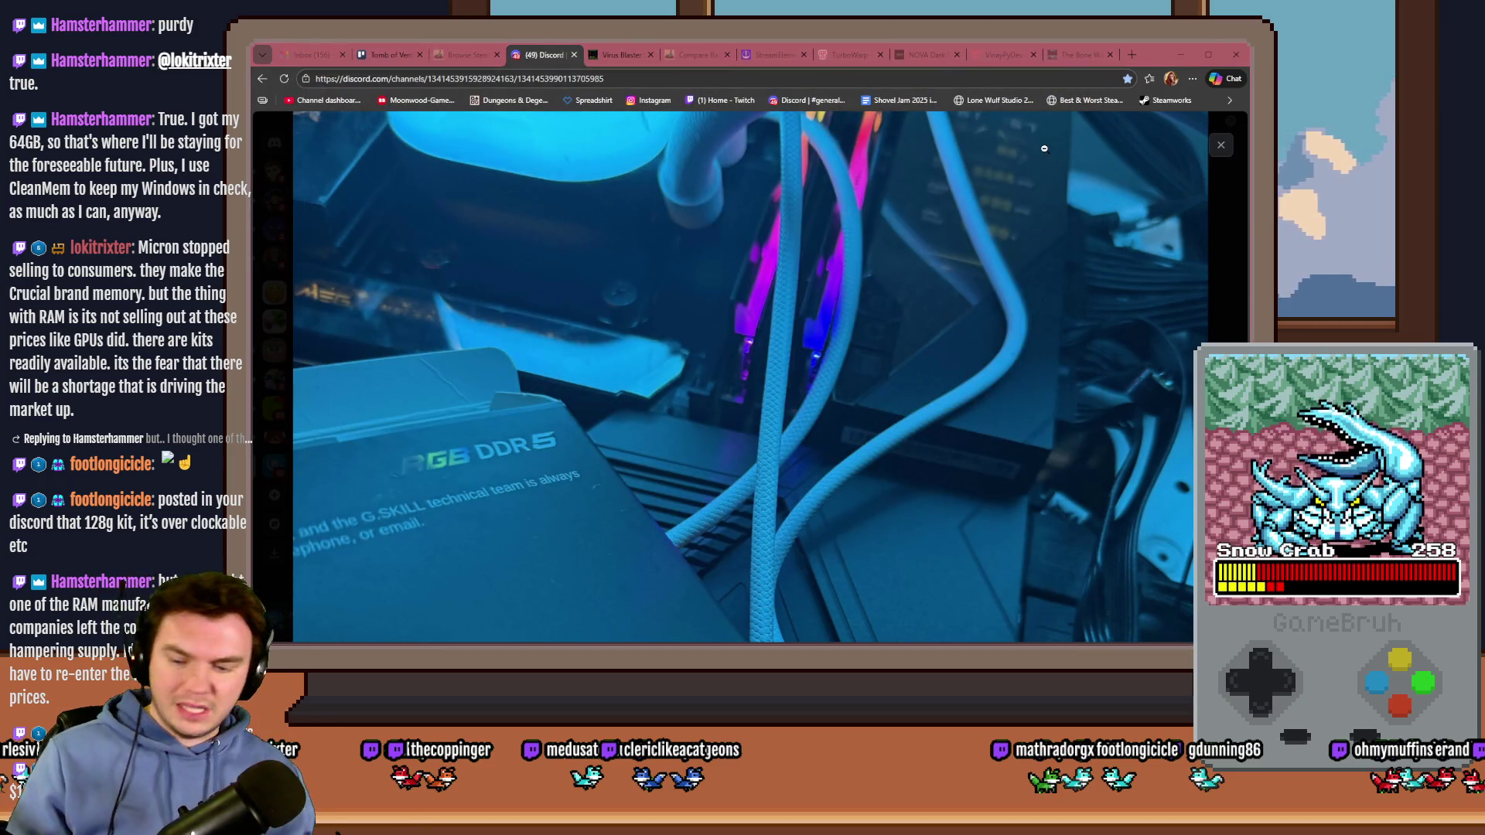
pyautogui.press('Escape')
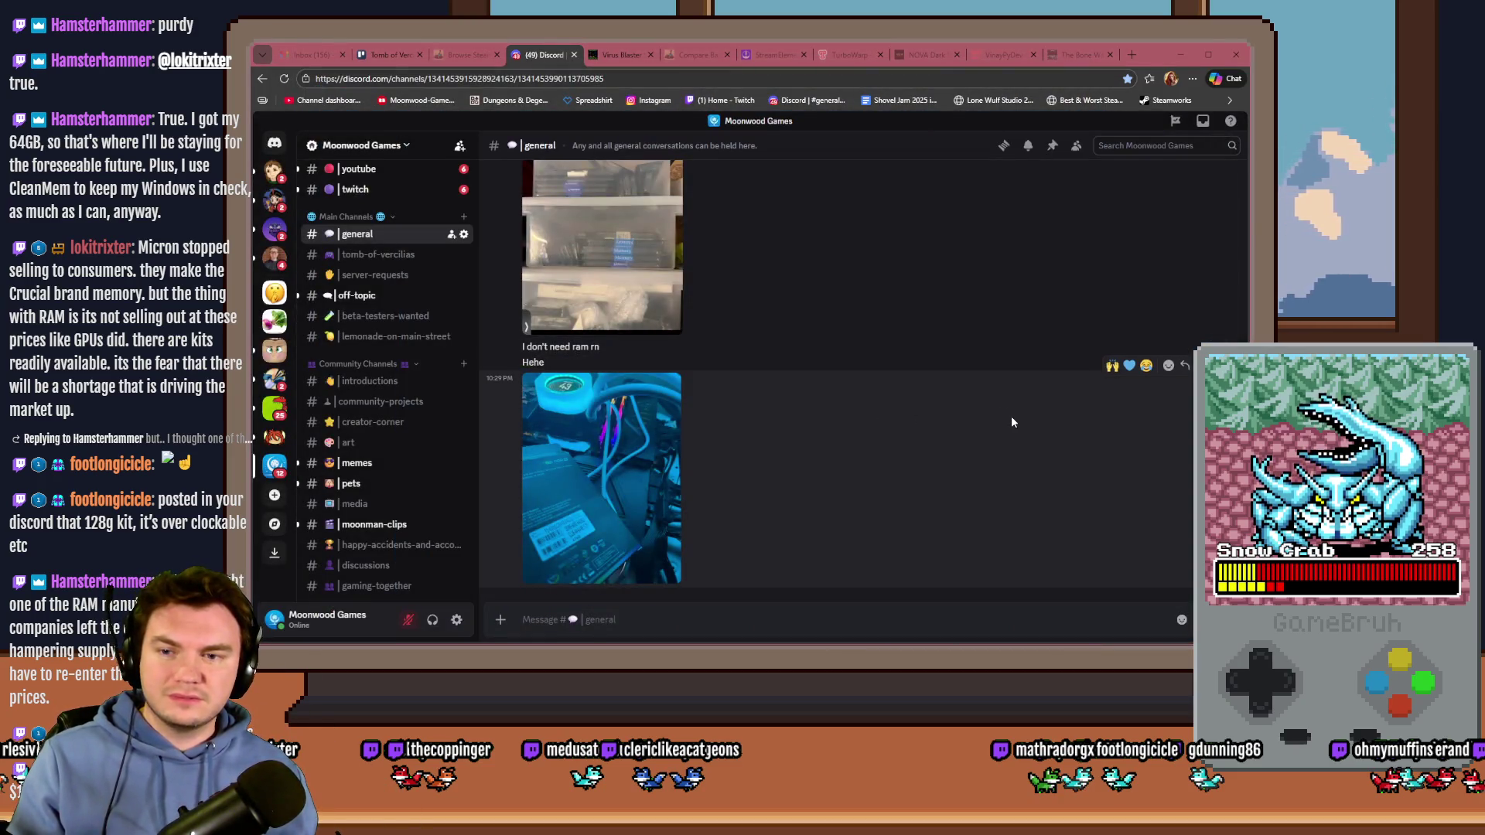
pyautogui.click(1112, 365)
pyautogui.scroll(3, 1115, 372)
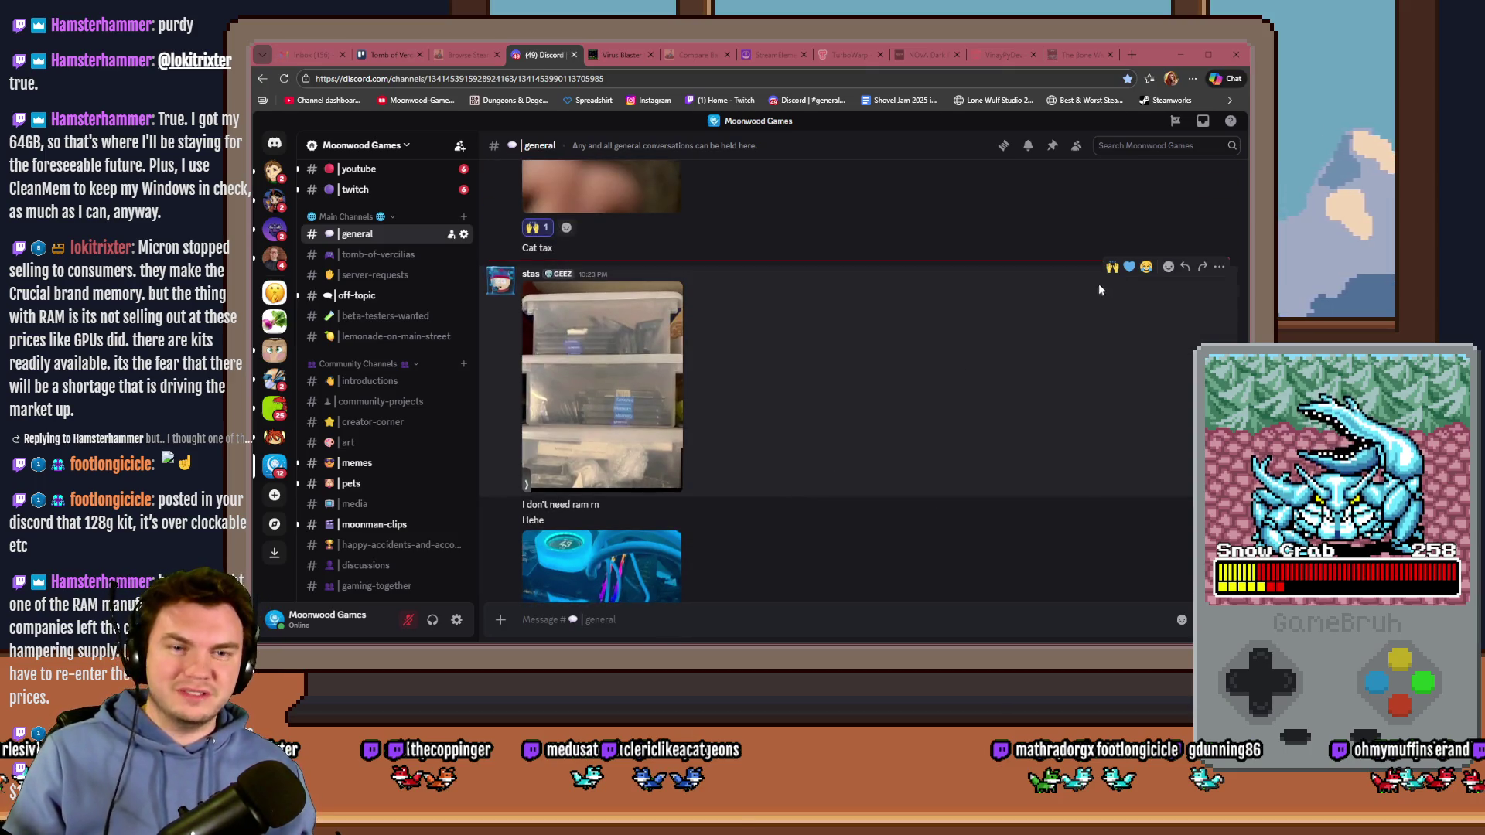
pyautogui.click(1146, 266)
# Step: Leave the Discord chat and bring the Photoshop dial artwork back
pyautogui.scroll(-2, 1032, 350)
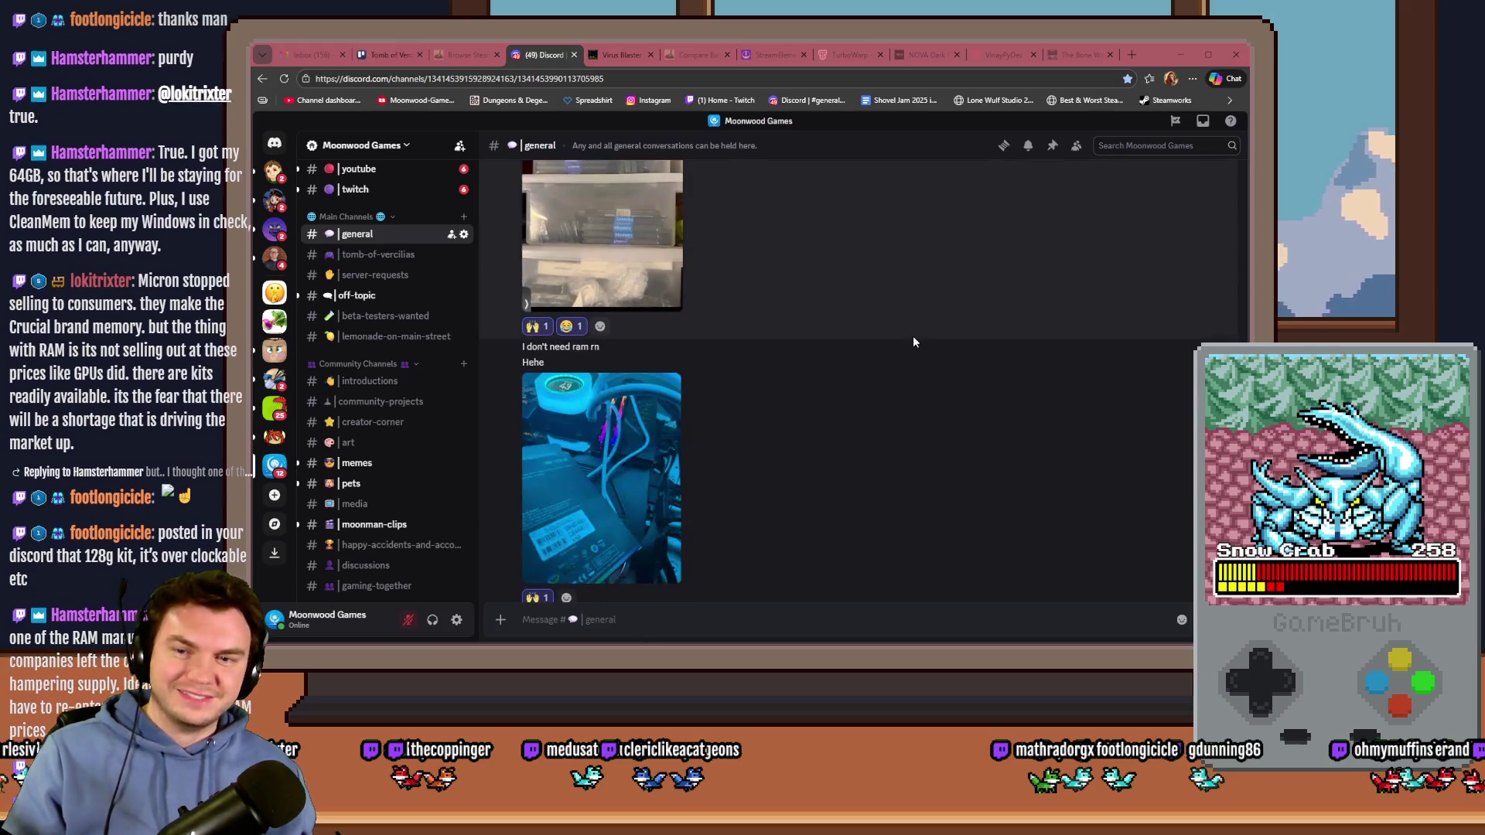
pyautogui.scroll(-1, 907, 335)
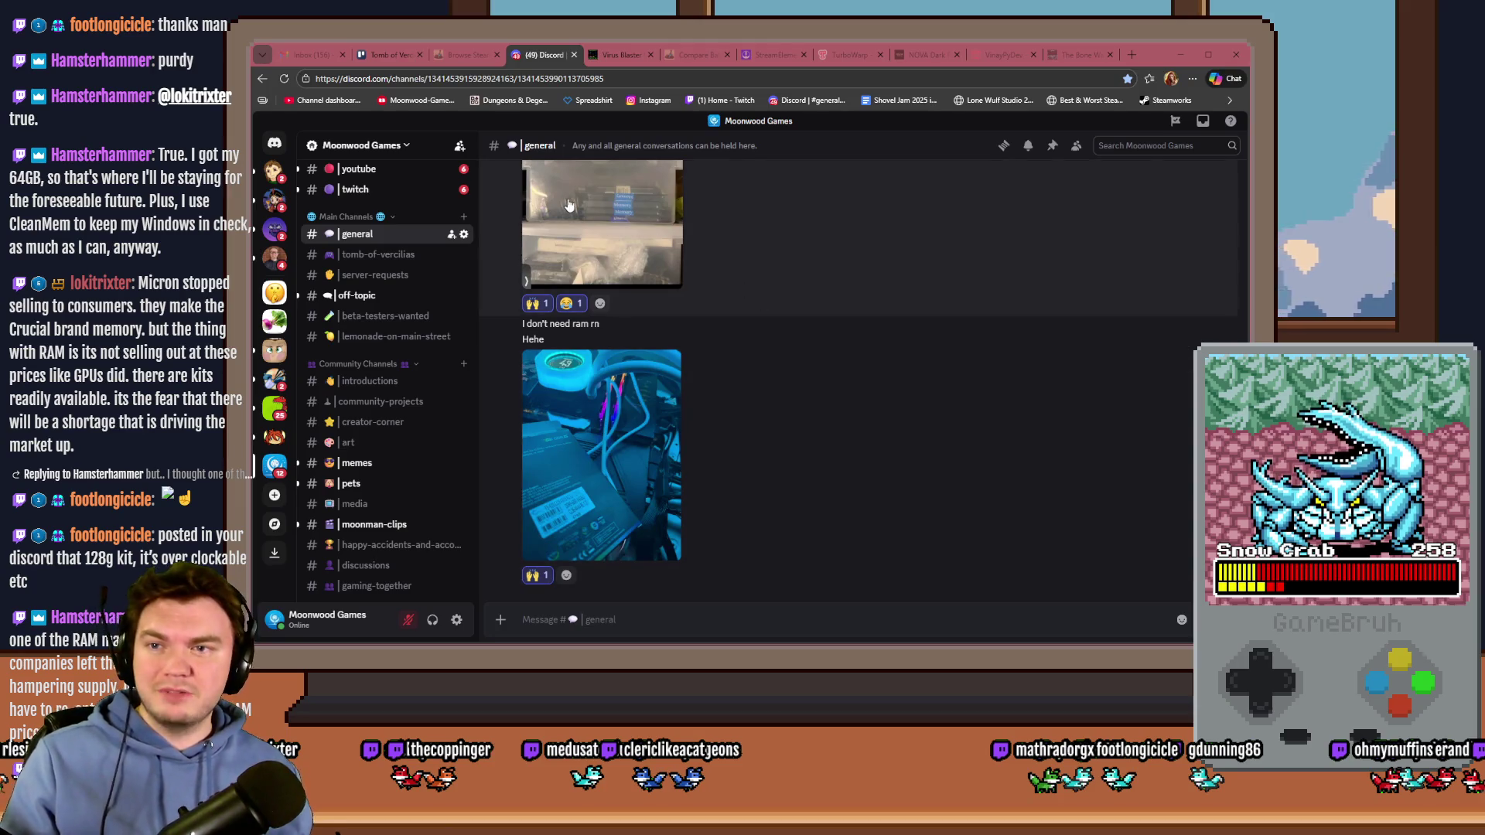
pyautogui.click(381, 56)
pyautogui.hotkey('alt', 'Tab')
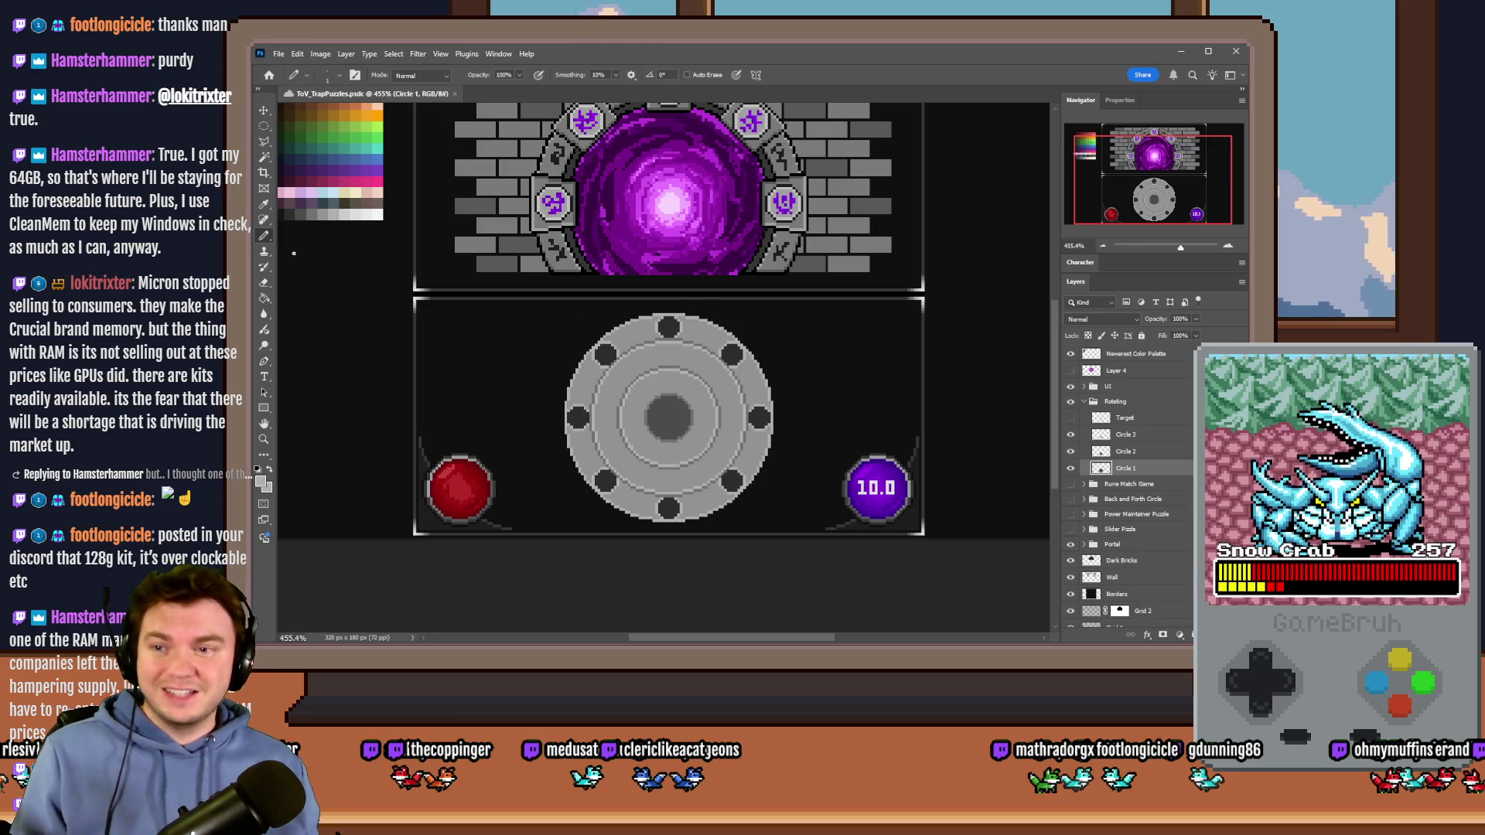
# Step: Select the Circle 2 layer and zoom in on the grey dial
pyautogui.click(1164, 451)
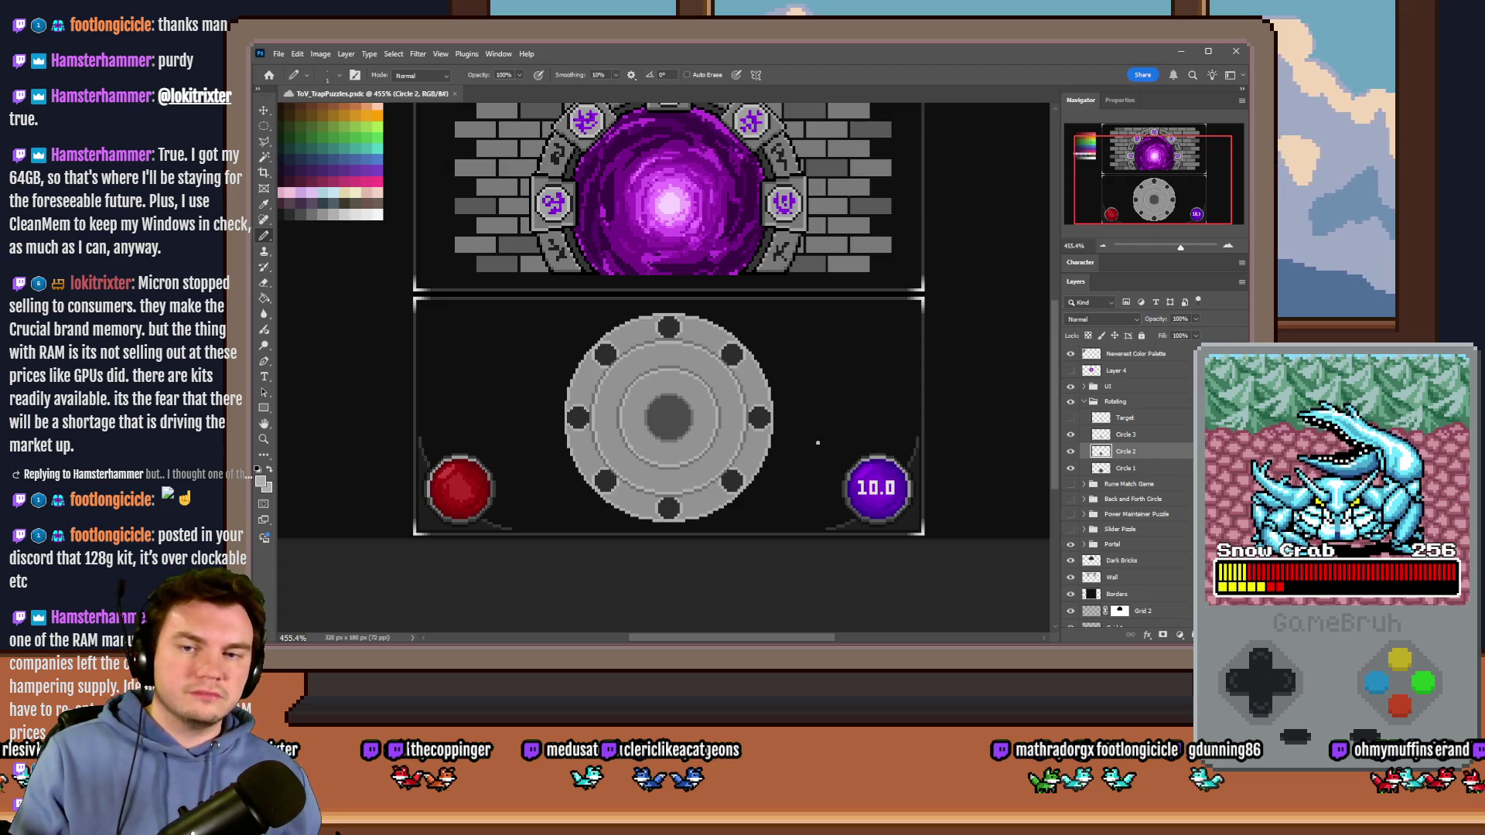
pyautogui.scroll(5, 650, 377)
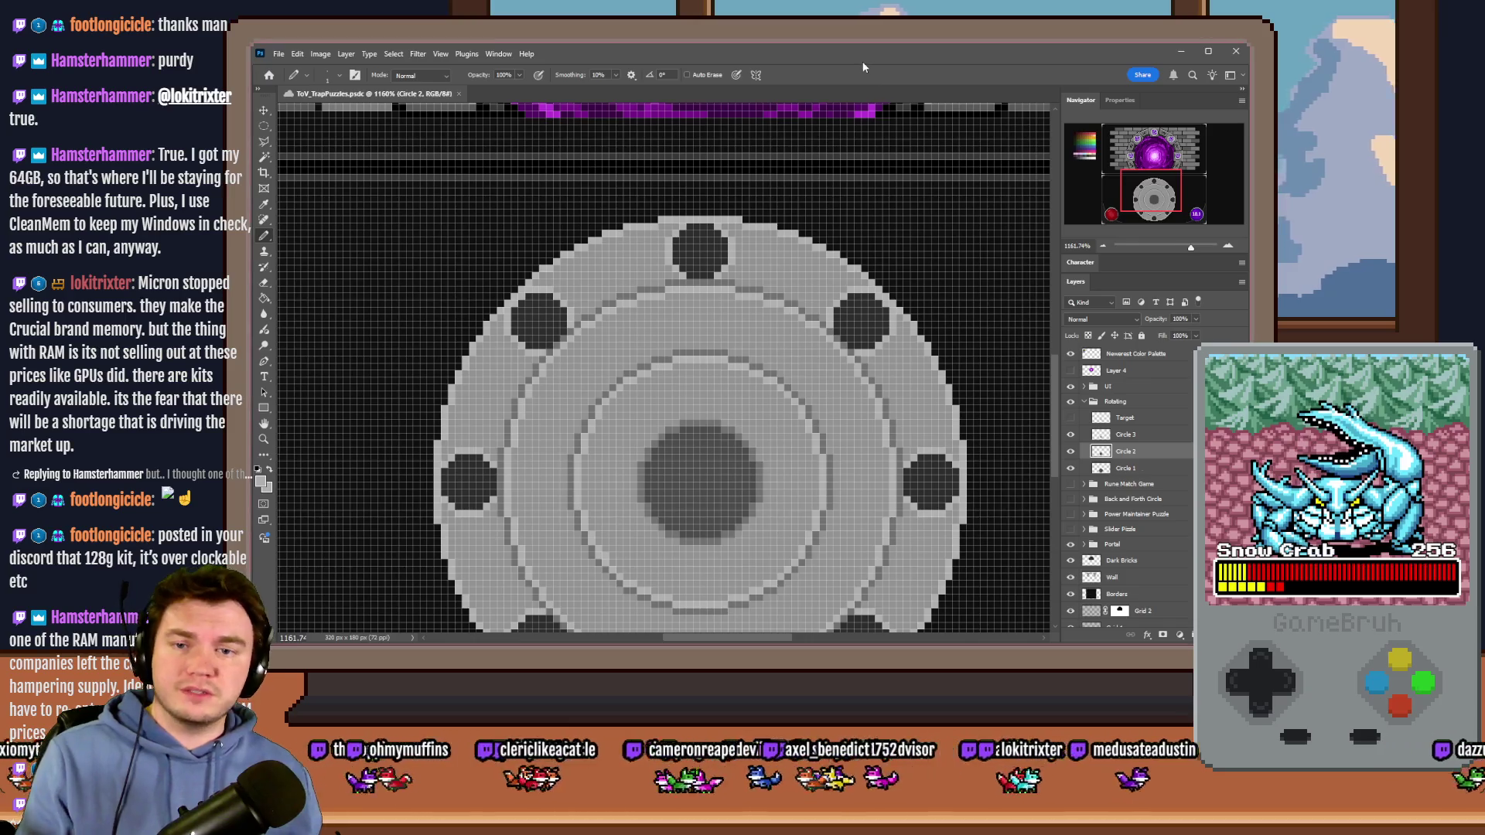
# Step: Adjust the zoom on the dial and open the Brush Preset picker on the canvas
pyautogui.scroll(-2, 750, 305)
pyautogui.scroll(-1, 748, 303)
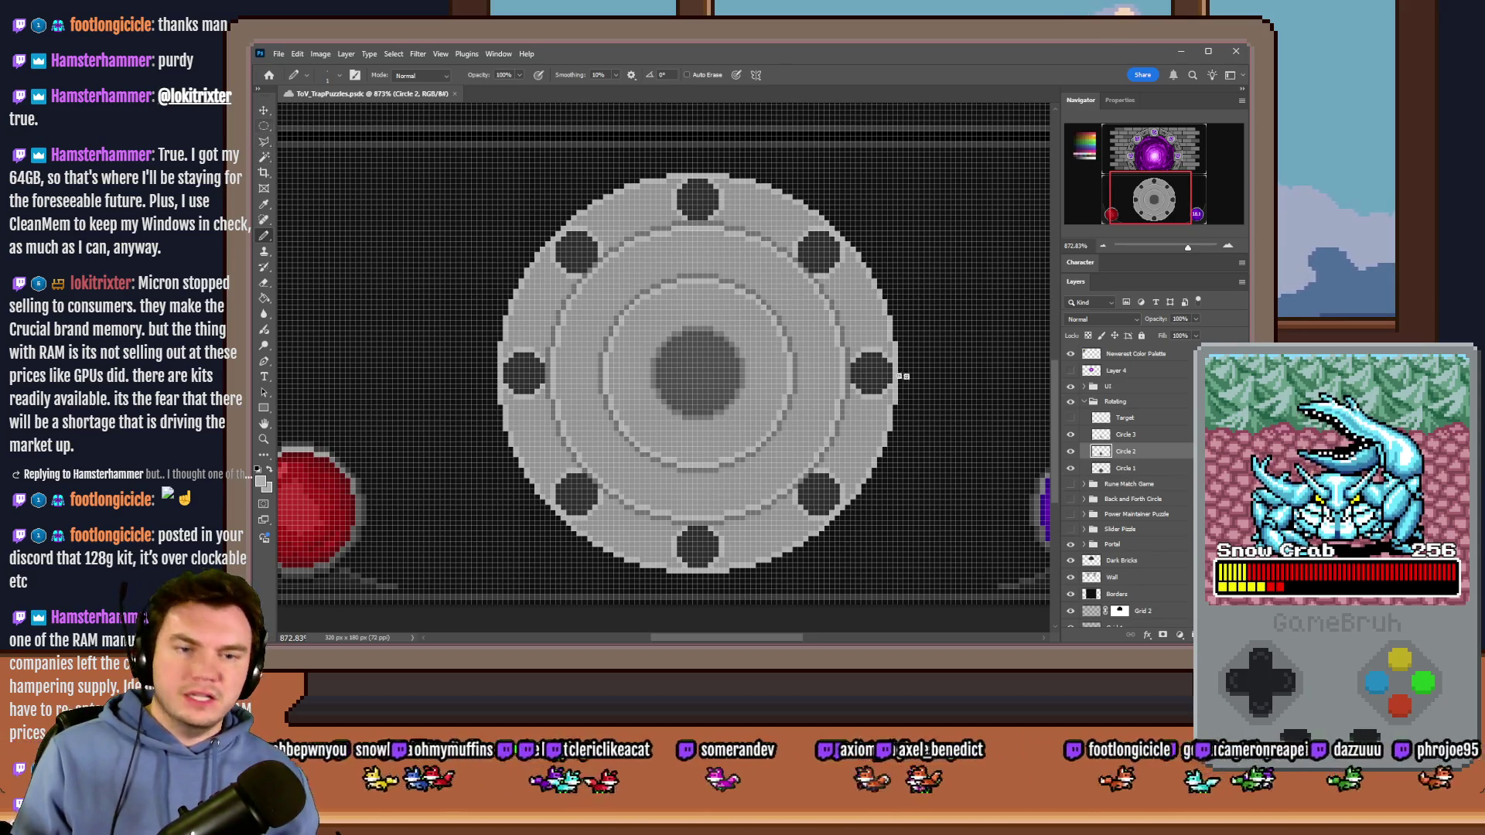
pyautogui.scroll(2, 681, 215)
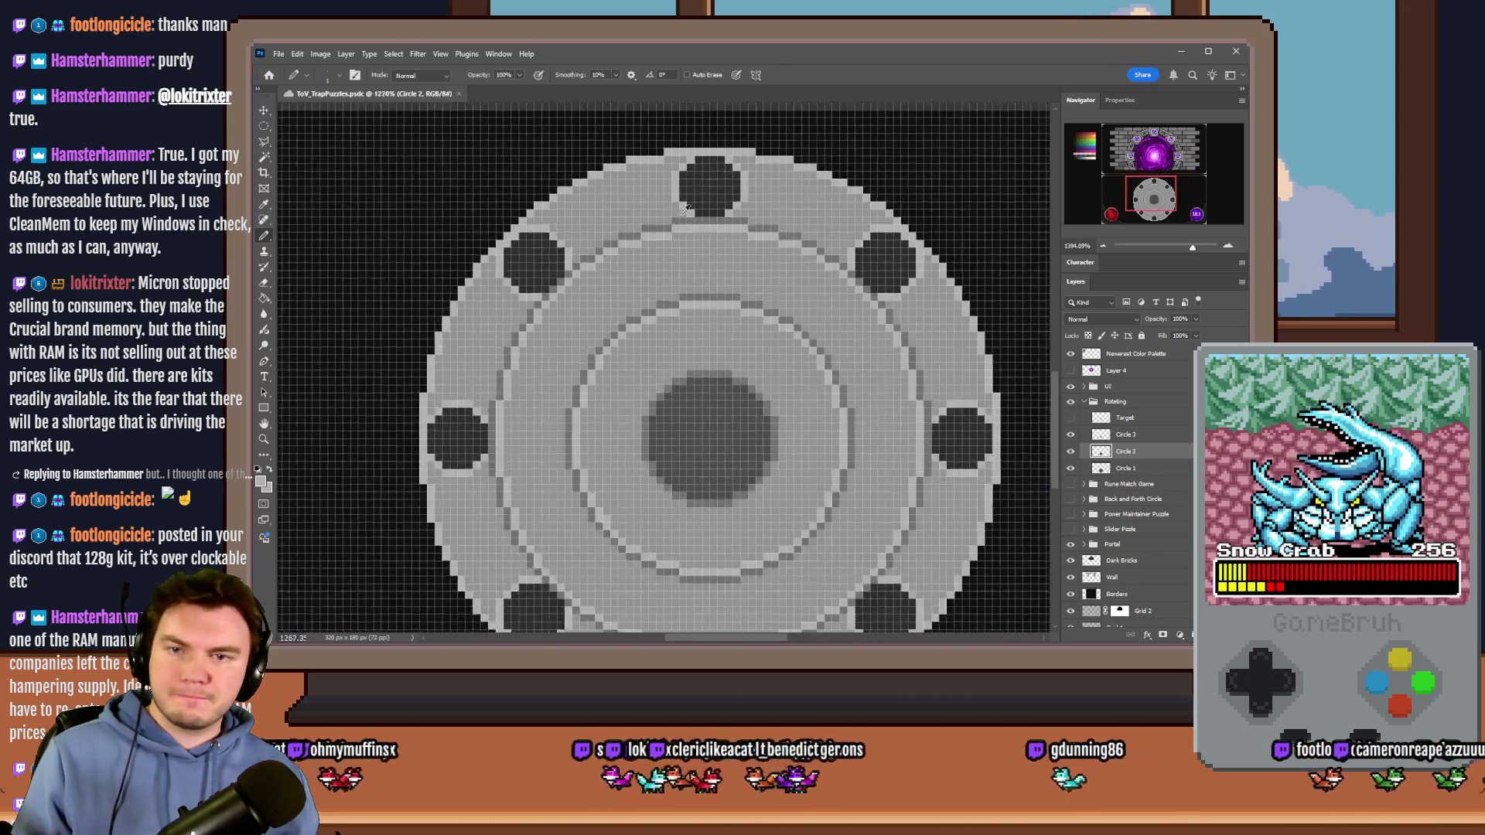
pyautogui.scroll(1, 680, 211)
pyautogui.rightClick(713, 222)
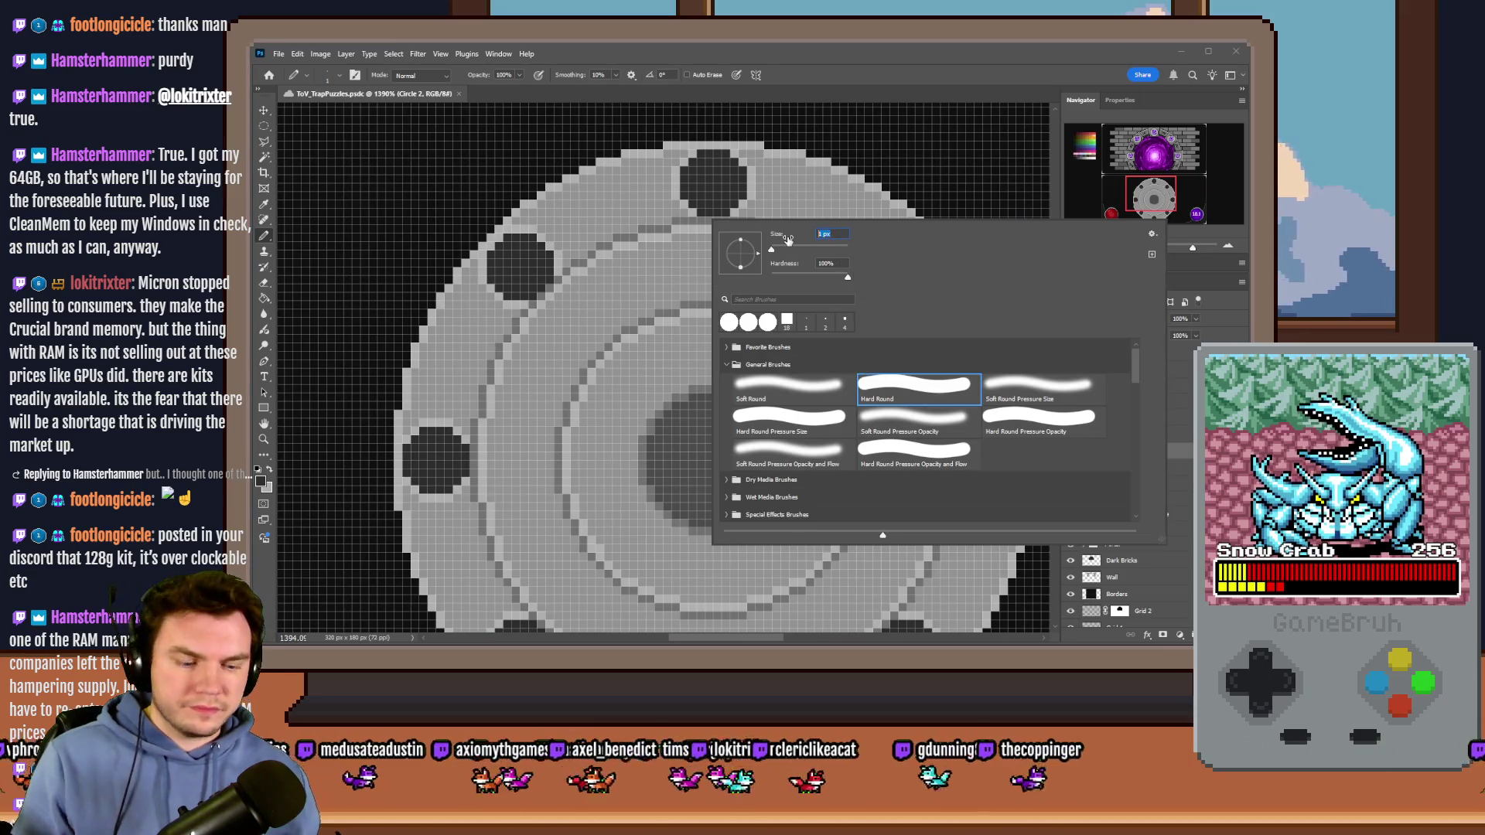
# Step: Add a new layer above Circle 2 and repeat dark notches around the dial's inner ring
pyautogui.press('Return')
pyautogui.scroll(2, 756, 284)
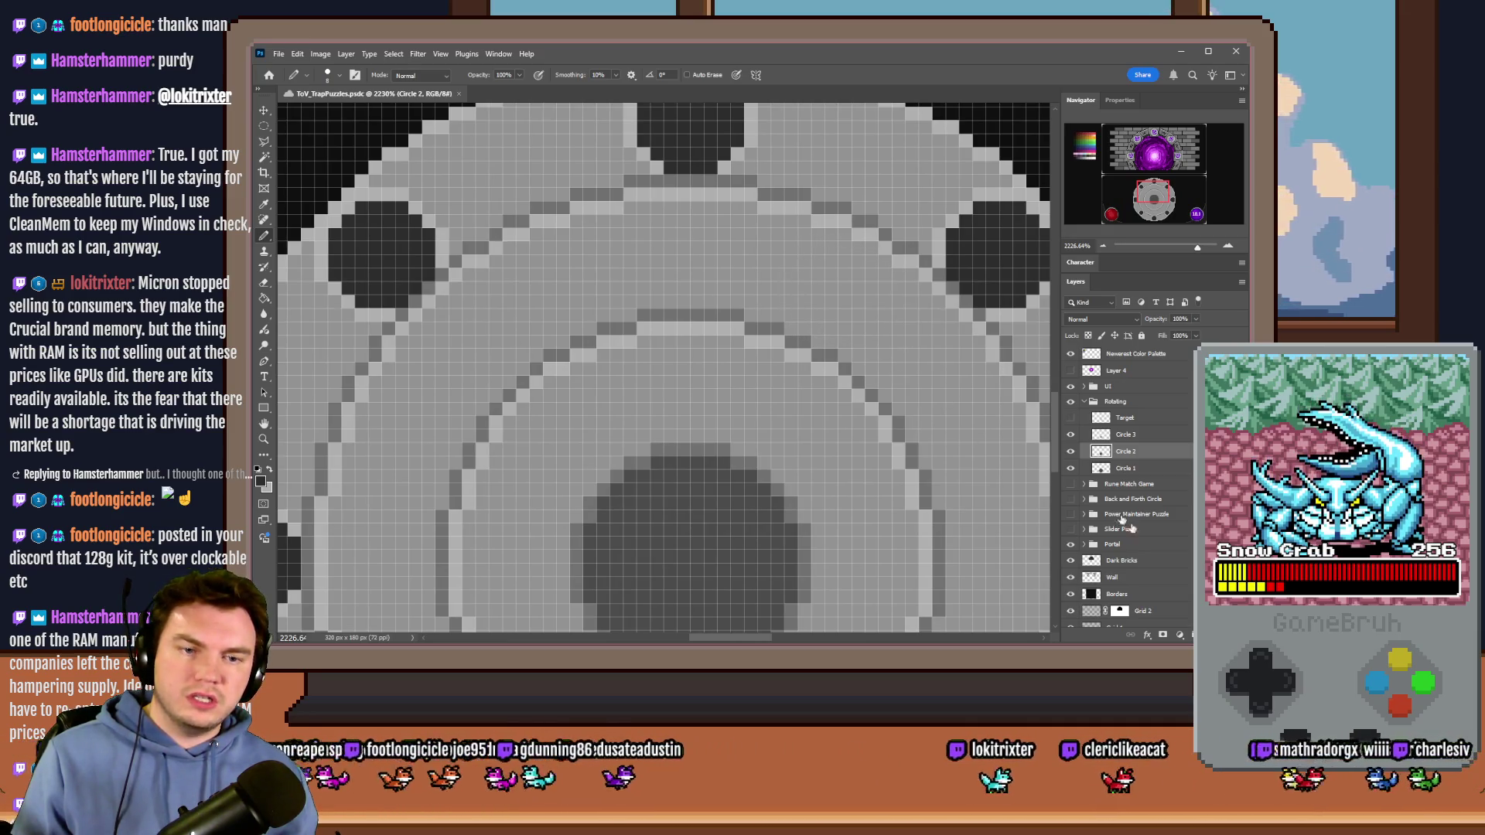
pyautogui.click(1162, 634)
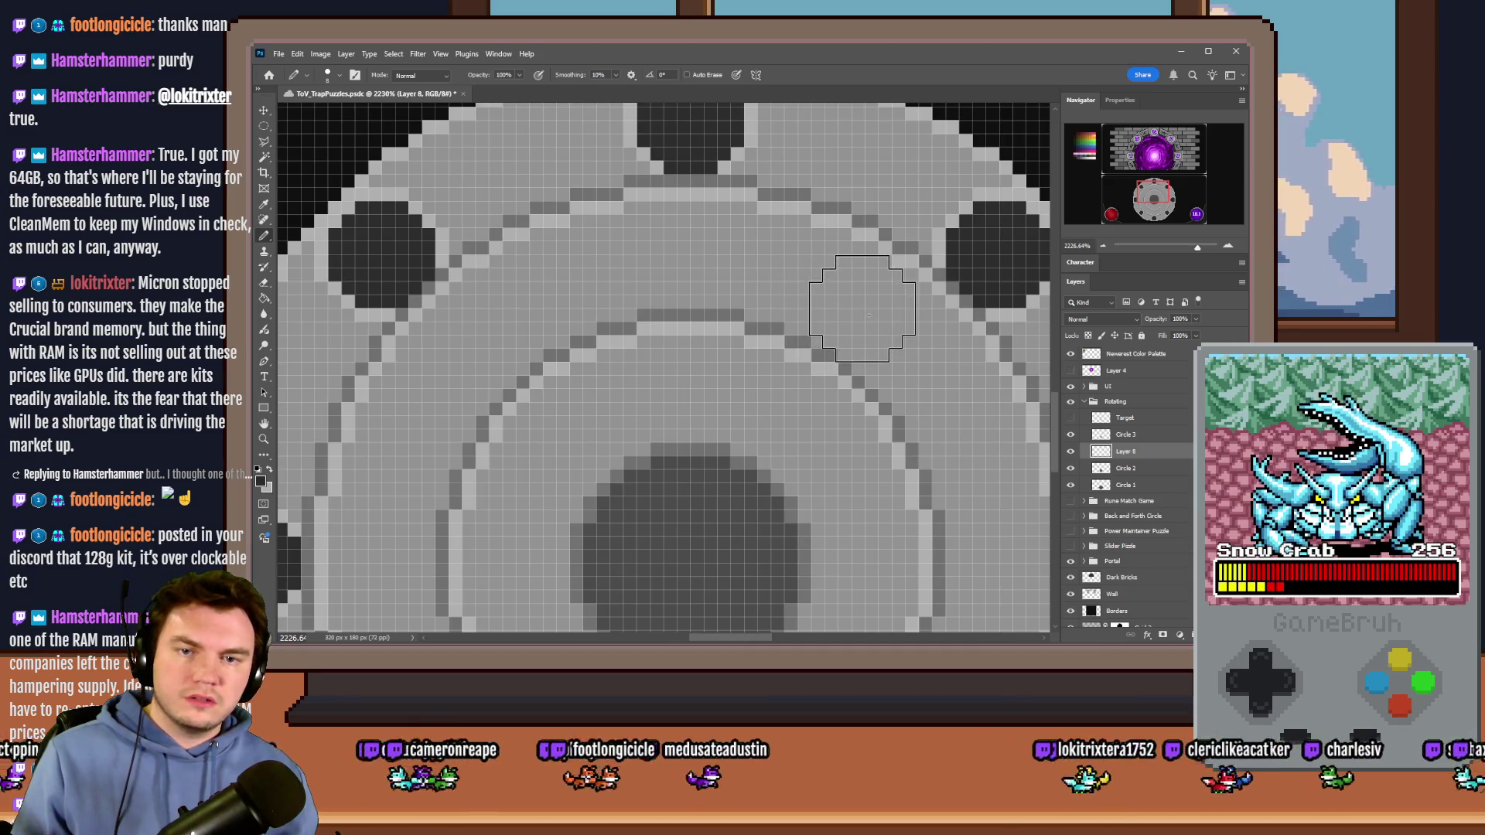
pyautogui.scroll(-5, 658, 299)
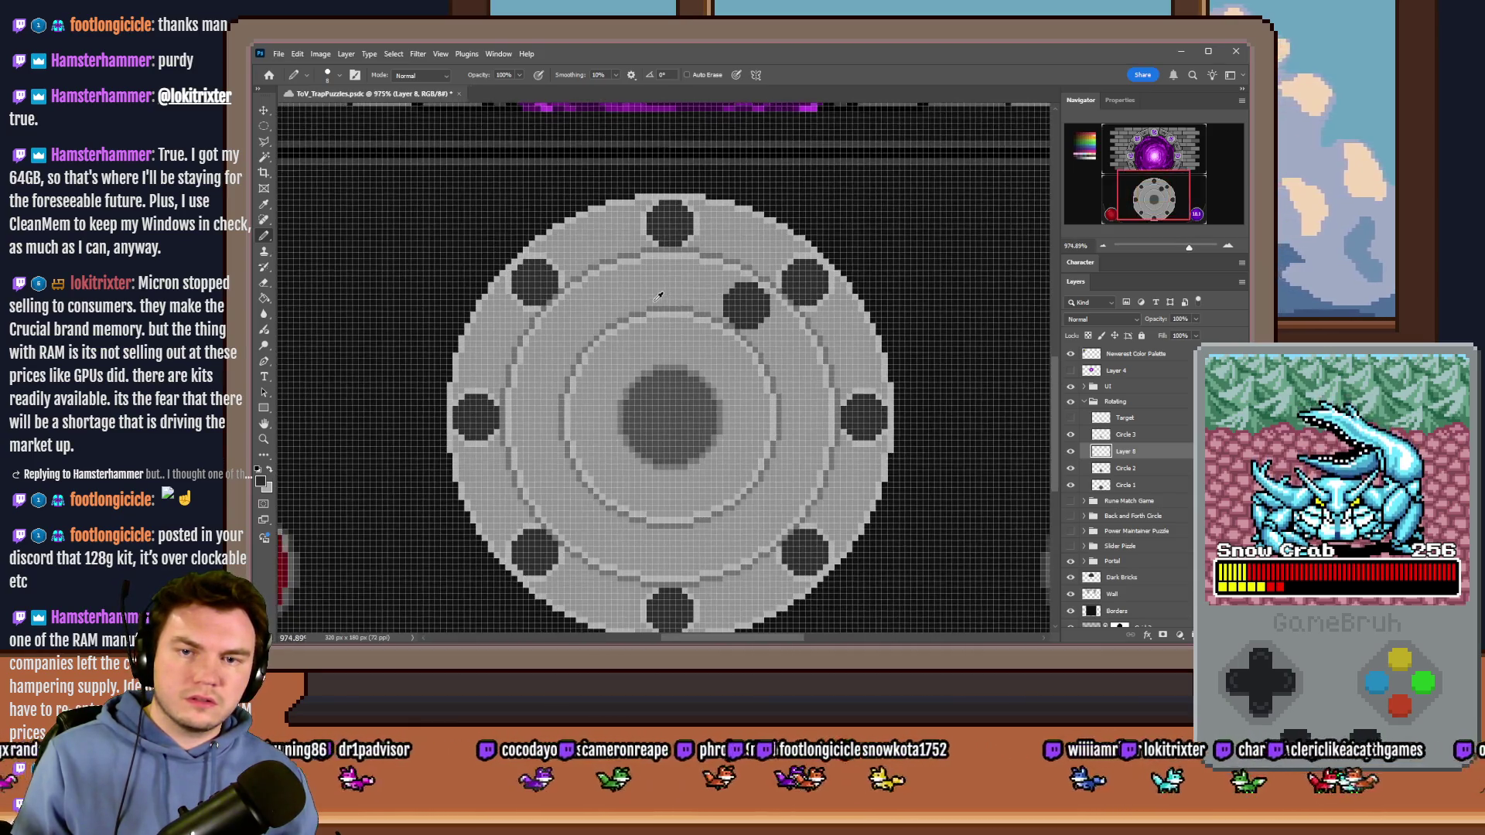
pyautogui.scroll(4, 710, 323)
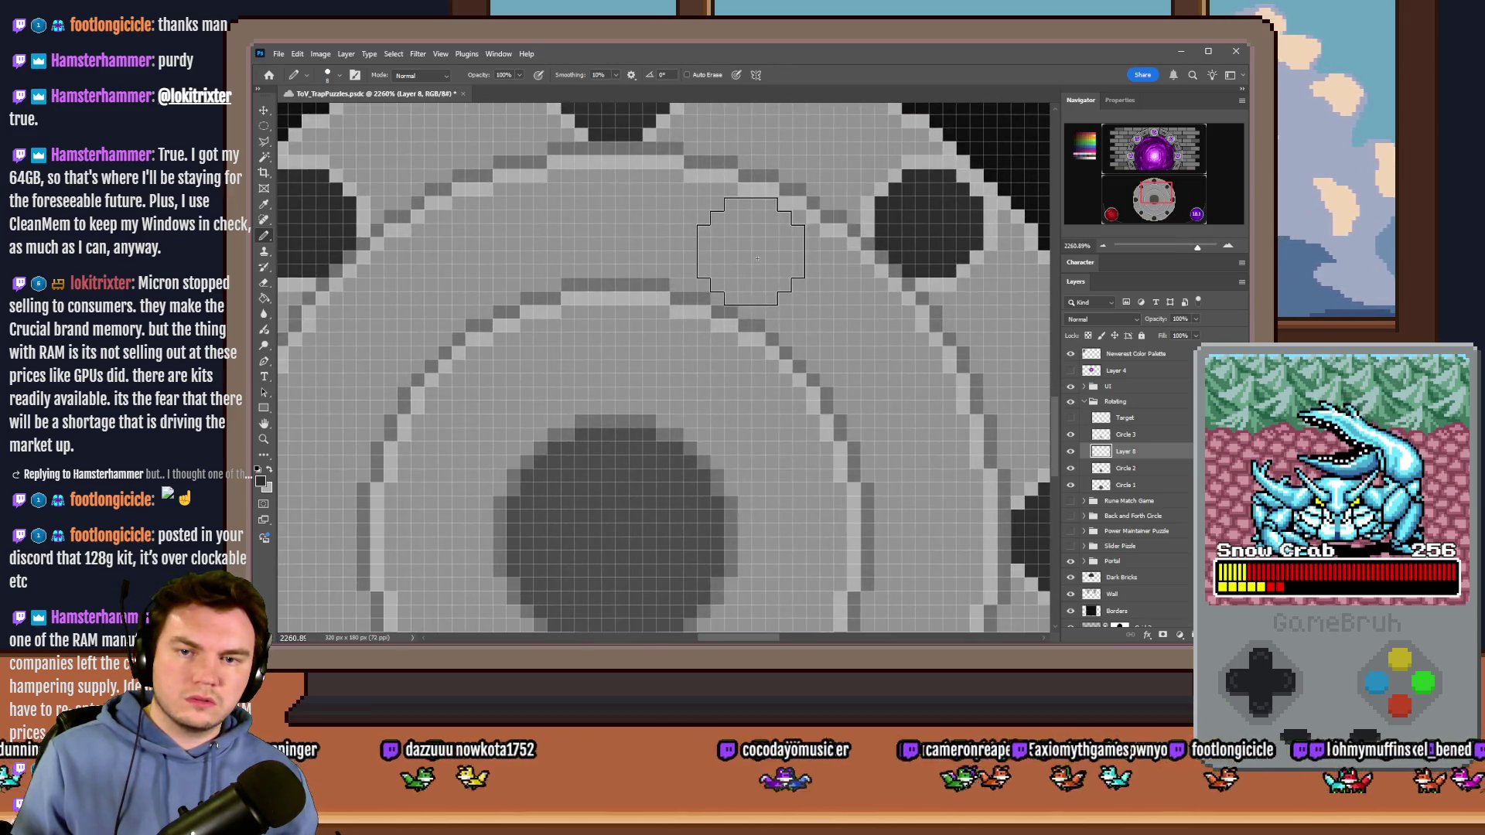
pyautogui.scroll(-4, 758, 257)
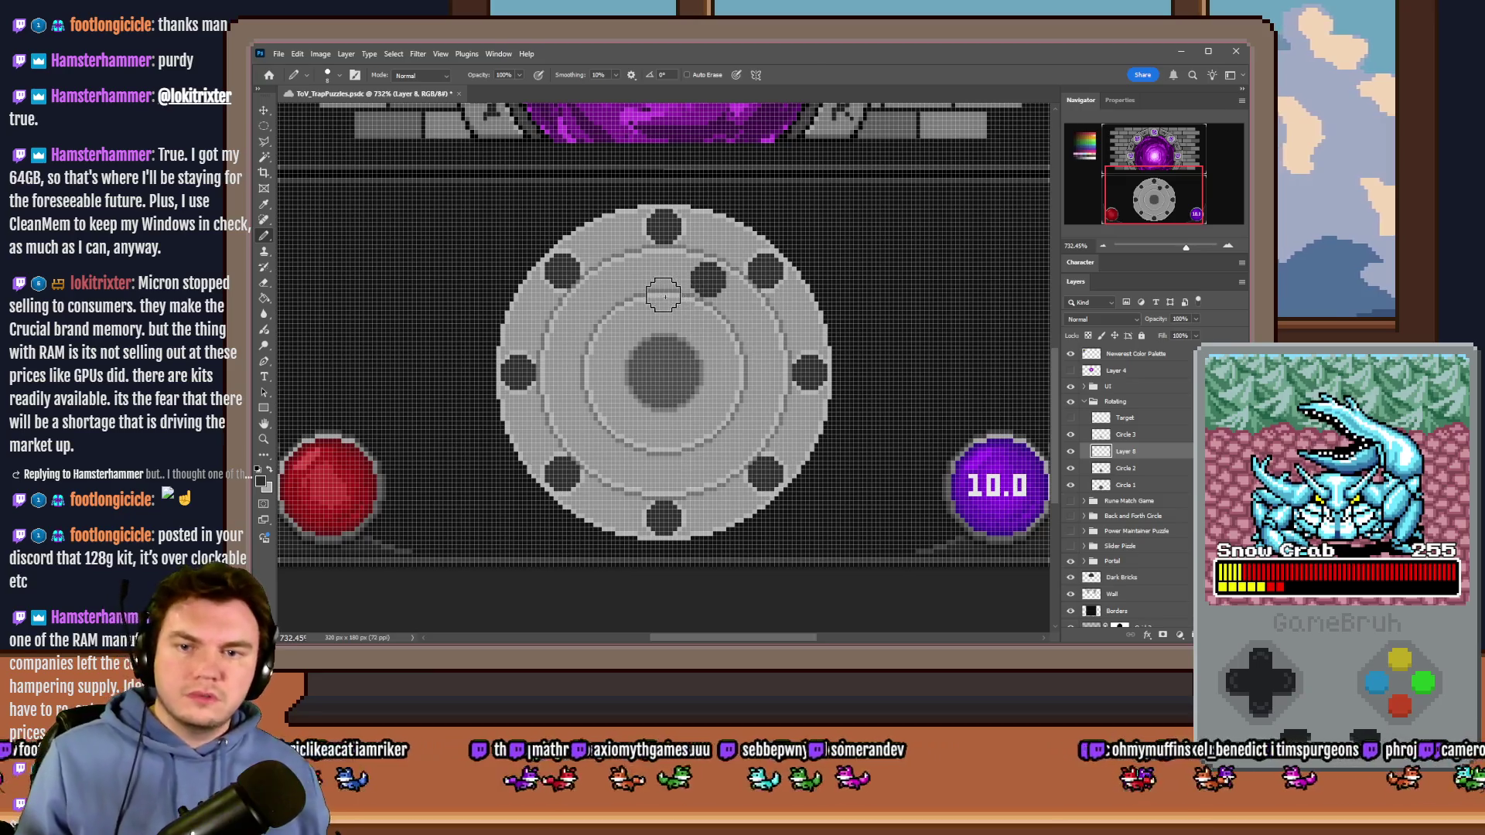
pyautogui.scroll(2, 741, 333)
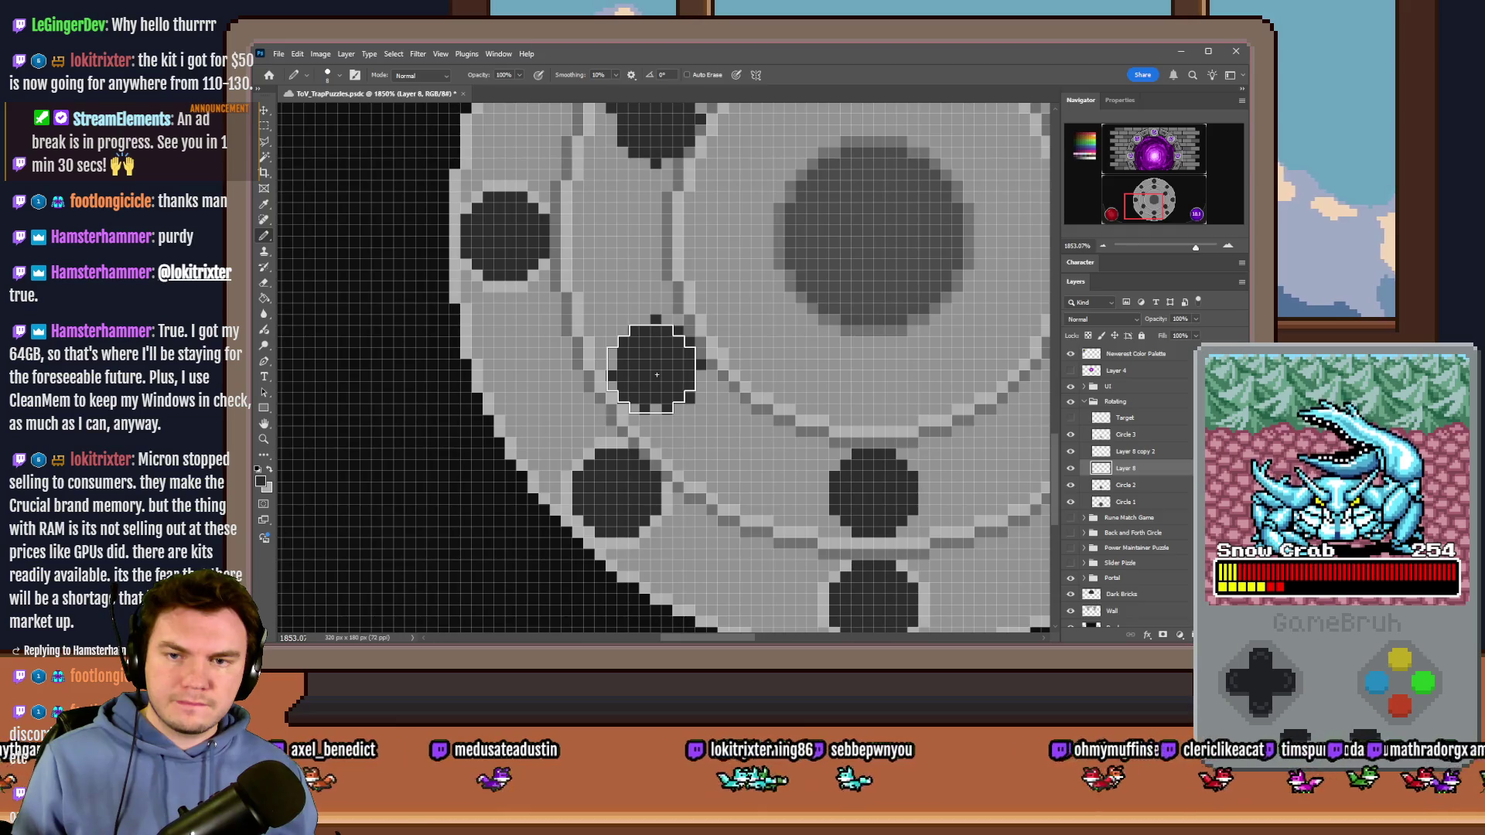
pyautogui.hotkey('ctrl', 'z')
pyautogui.hotkey('ctrl', 'z')
pyautogui.hotkey('ctrl', 'z')
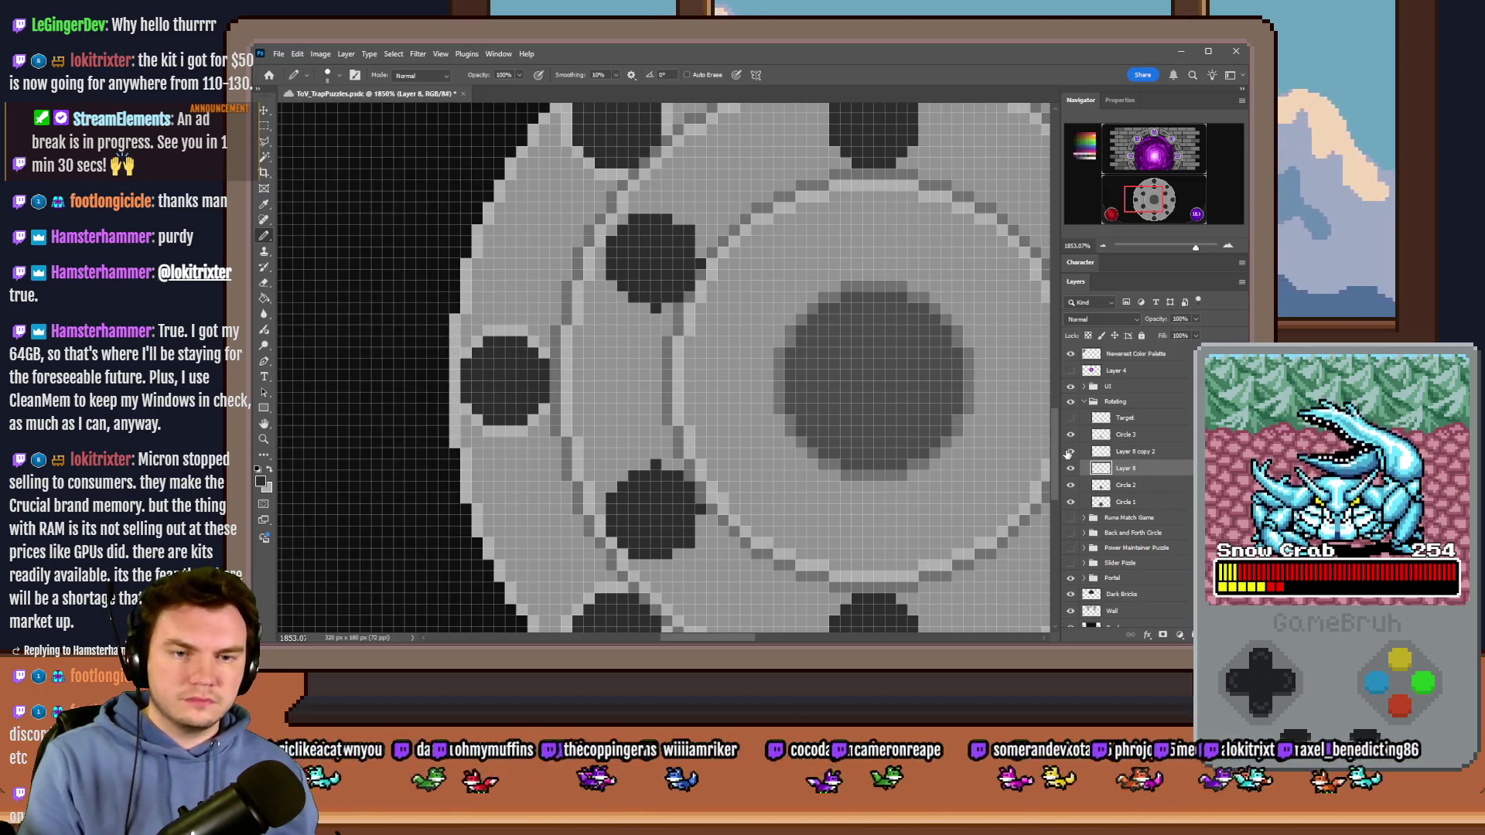
pyautogui.scroll(-3, 511, 378)
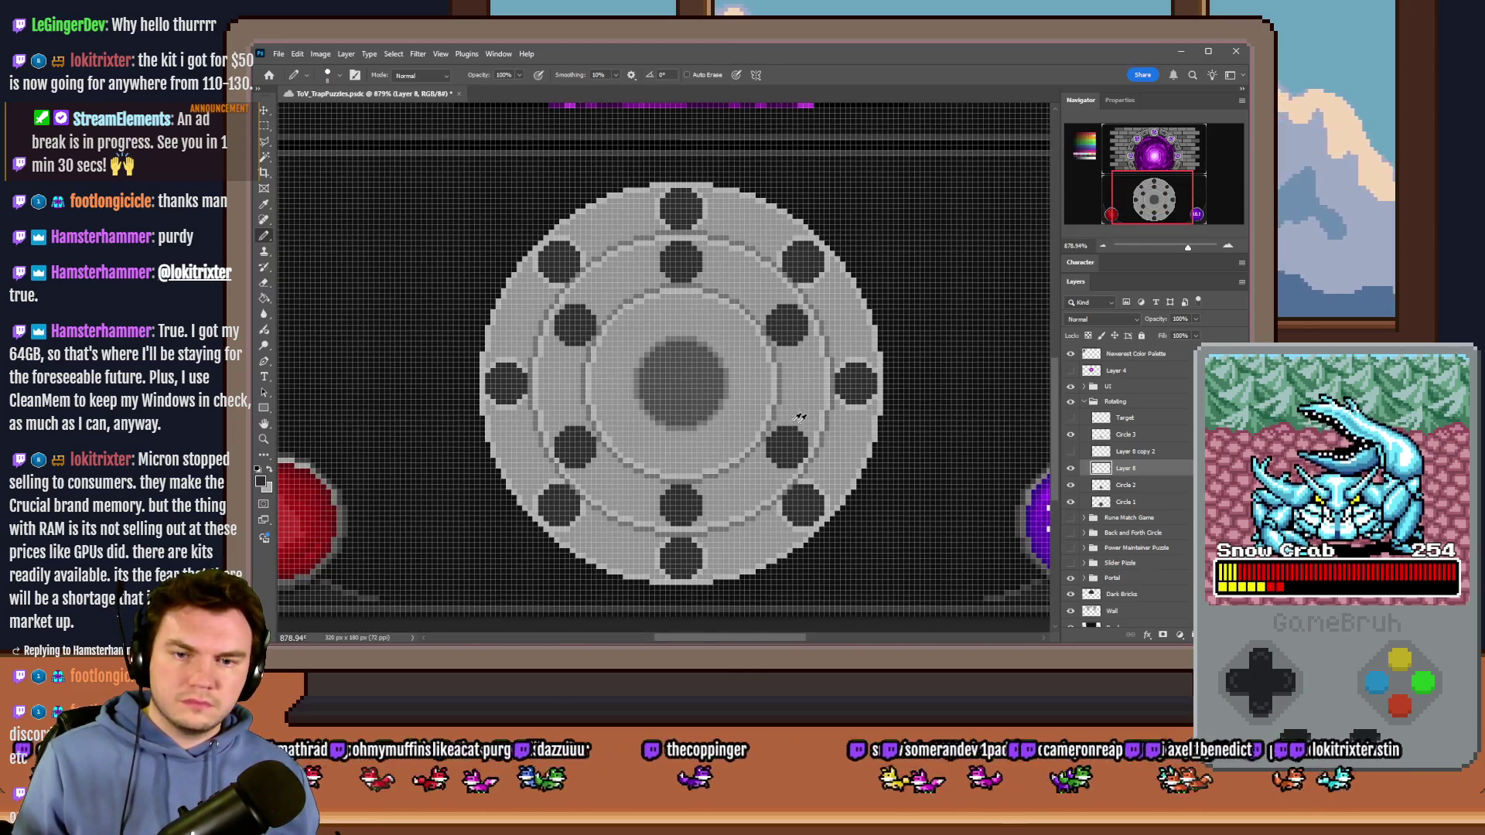
pyautogui.scroll(2, 756, 427)
pyautogui.press('m')
pyautogui.scroll(1, 743, 265)
pyautogui.moveTo(777, 249)
pyautogui.mouseDown()
pyautogui.moveTo(681, 468)
pyautogui.moveTo(709, 553)
pyautogui.mouseUp()
pyautogui.scroll(-1, 768, 445)
pyautogui.scroll(-1, 768, 444)
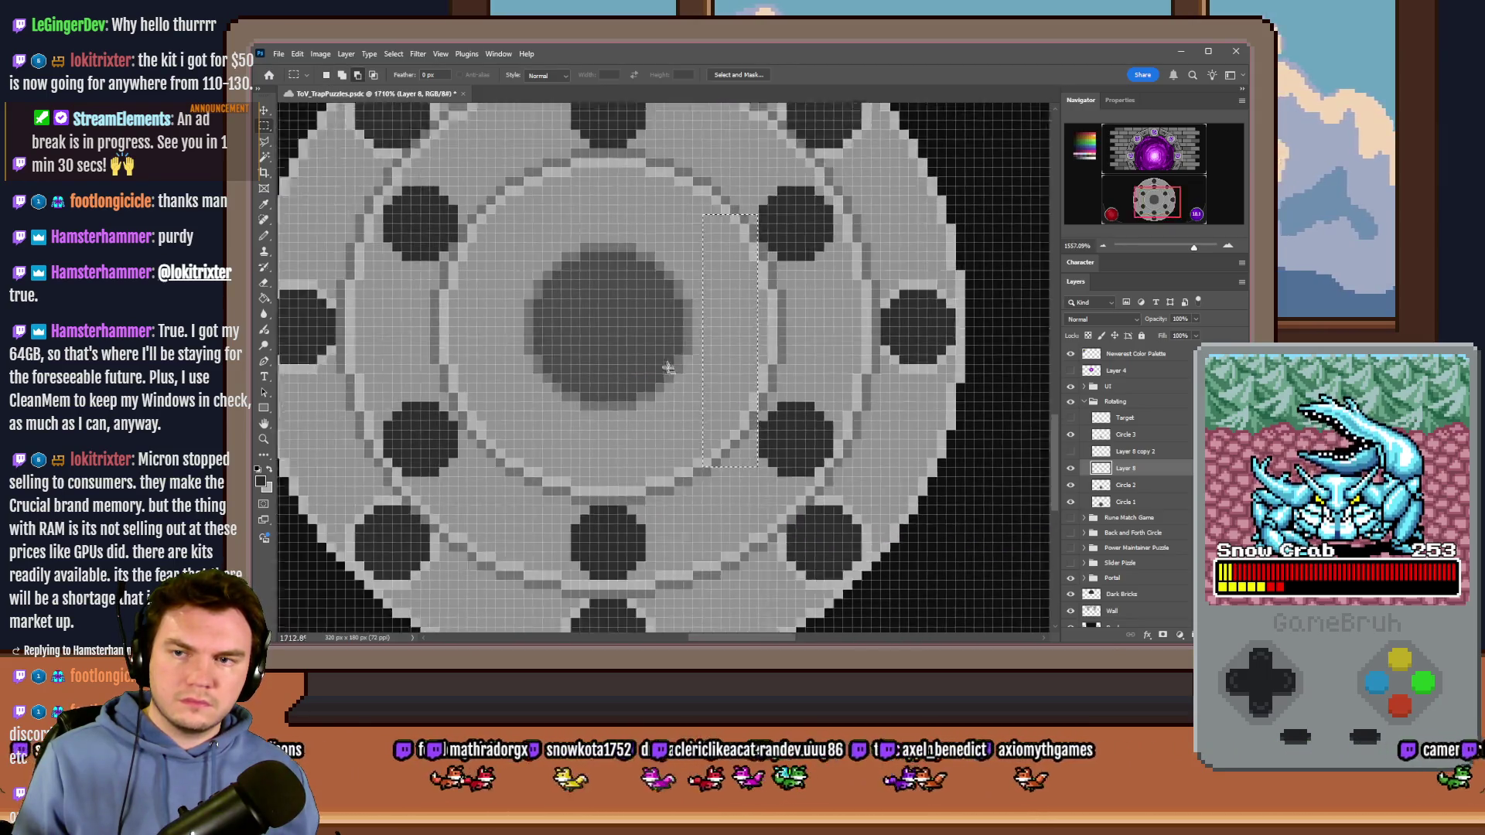
pyautogui.moveTo(495, 242)
pyautogui.mouseDown()
pyautogui.moveTo(538, 308)
pyautogui.moveTo(537, 433)
pyautogui.mouseUp()
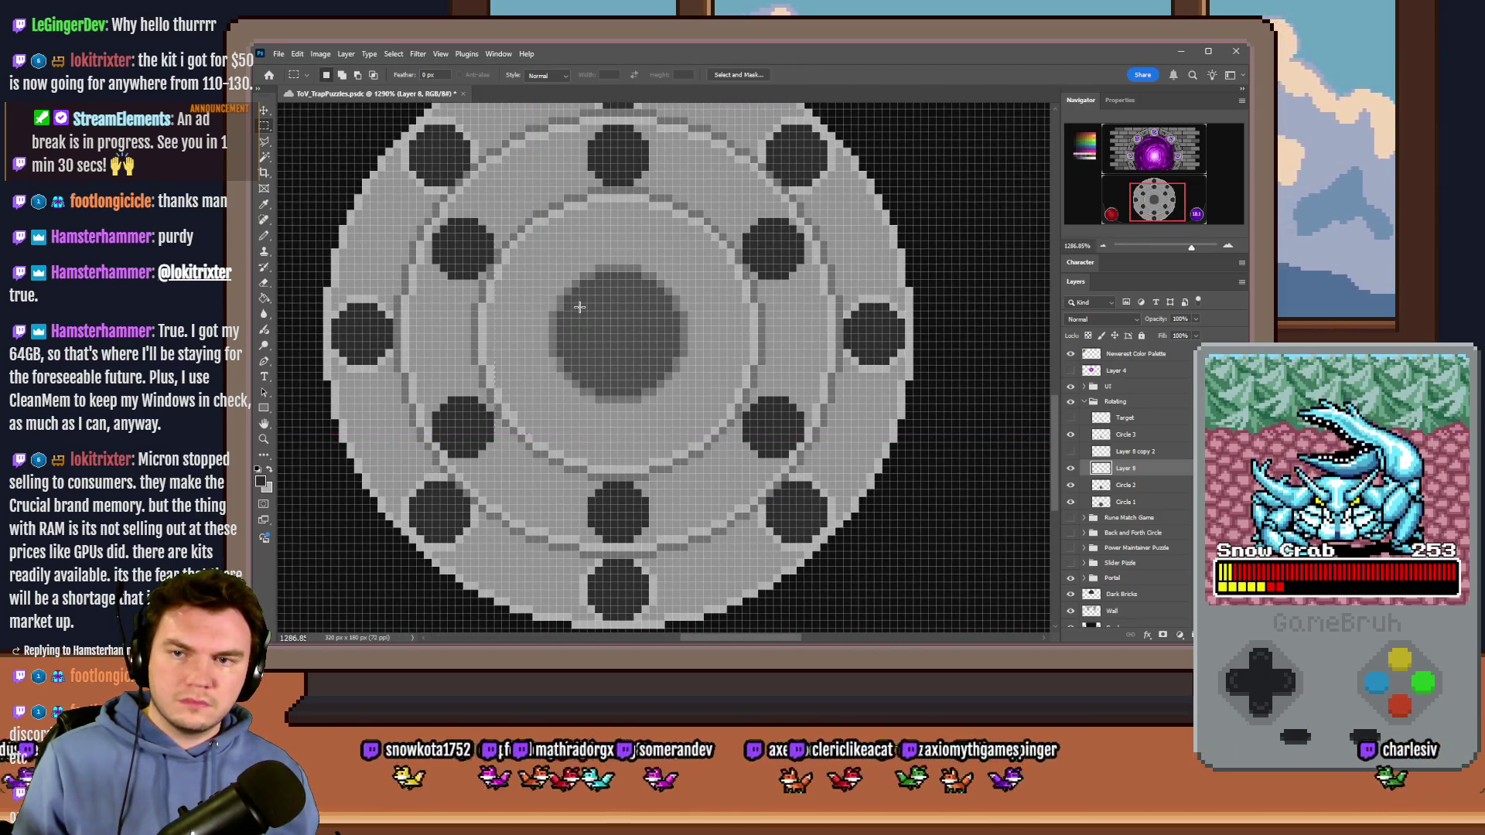
pyautogui.scroll(1, 603, 348)
pyautogui.moveTo(595, 218)
pyautogui.mouseDown()
pyautogui.moveTo(663, 408)
pyautogui.moveTo(653, 531)
pyautogui.moveTo(654, 510)
pyautogui.mouseUp()
pyautogui.click(703, 480)
pyautogui.scroll(-4, 704, 479)
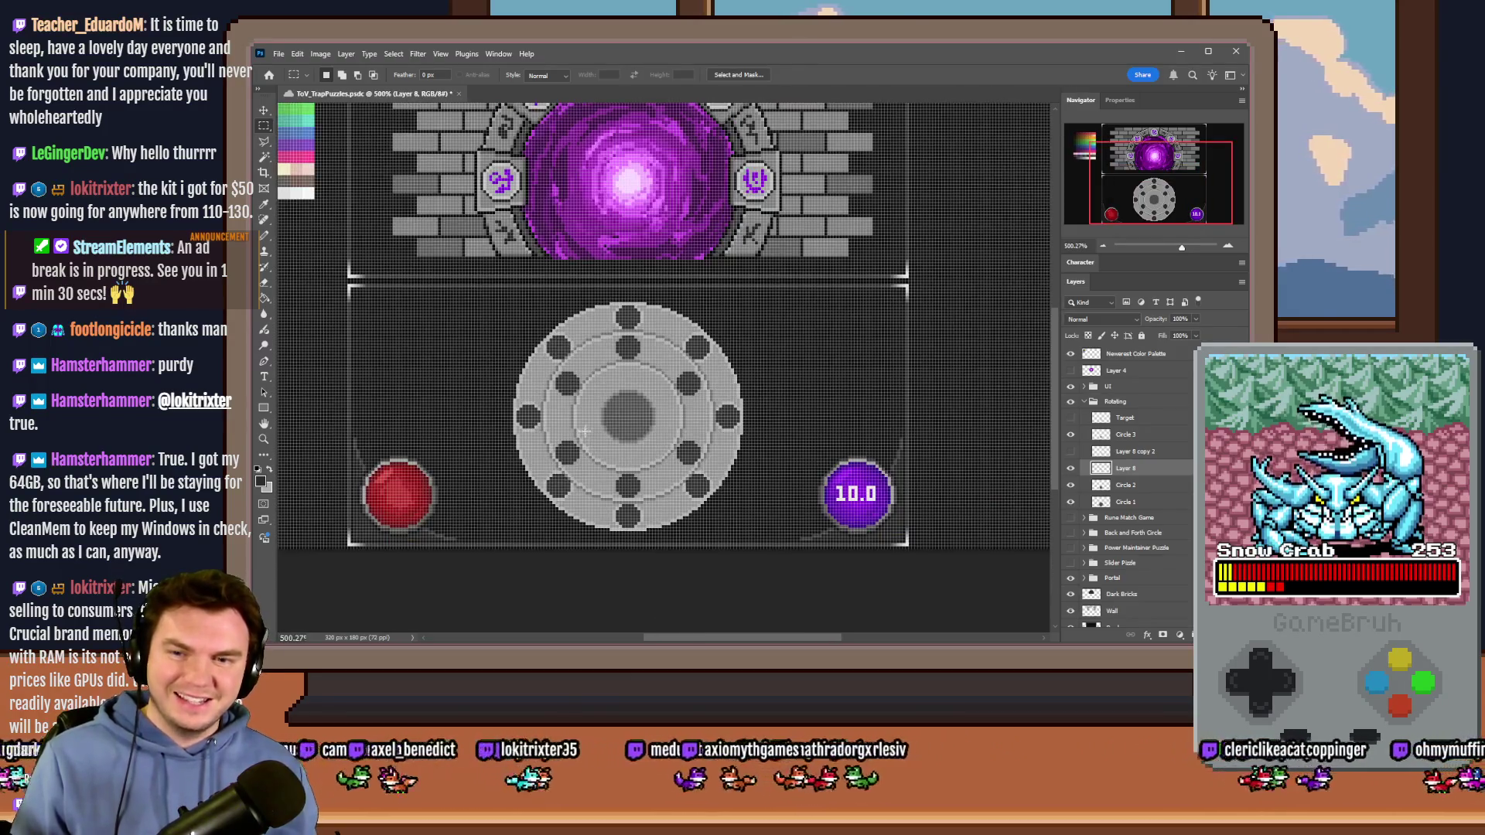
pyautogui.scroll(2, 587, 435)
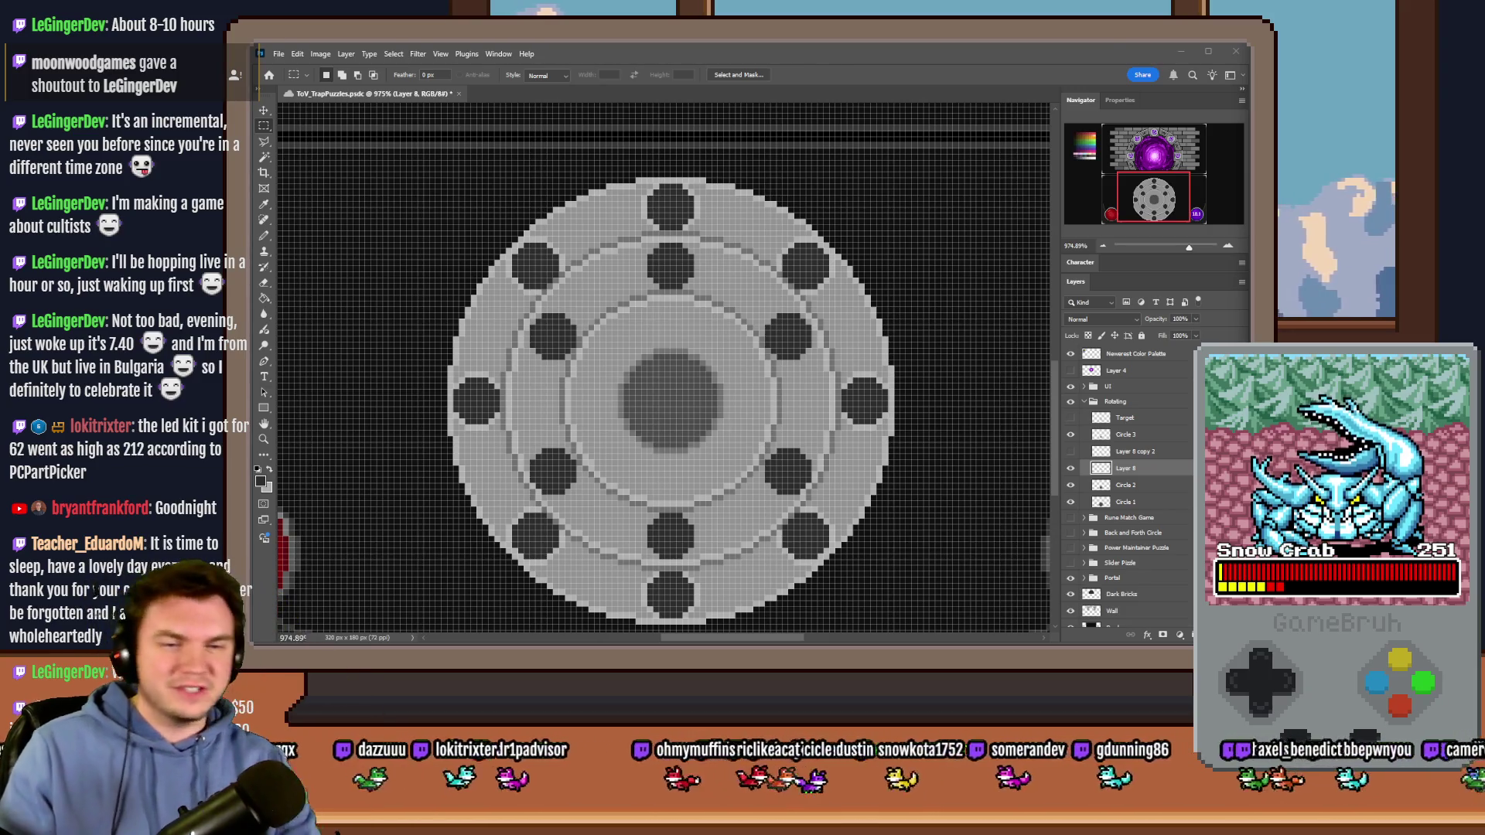
pyautogui.click(844, 75)
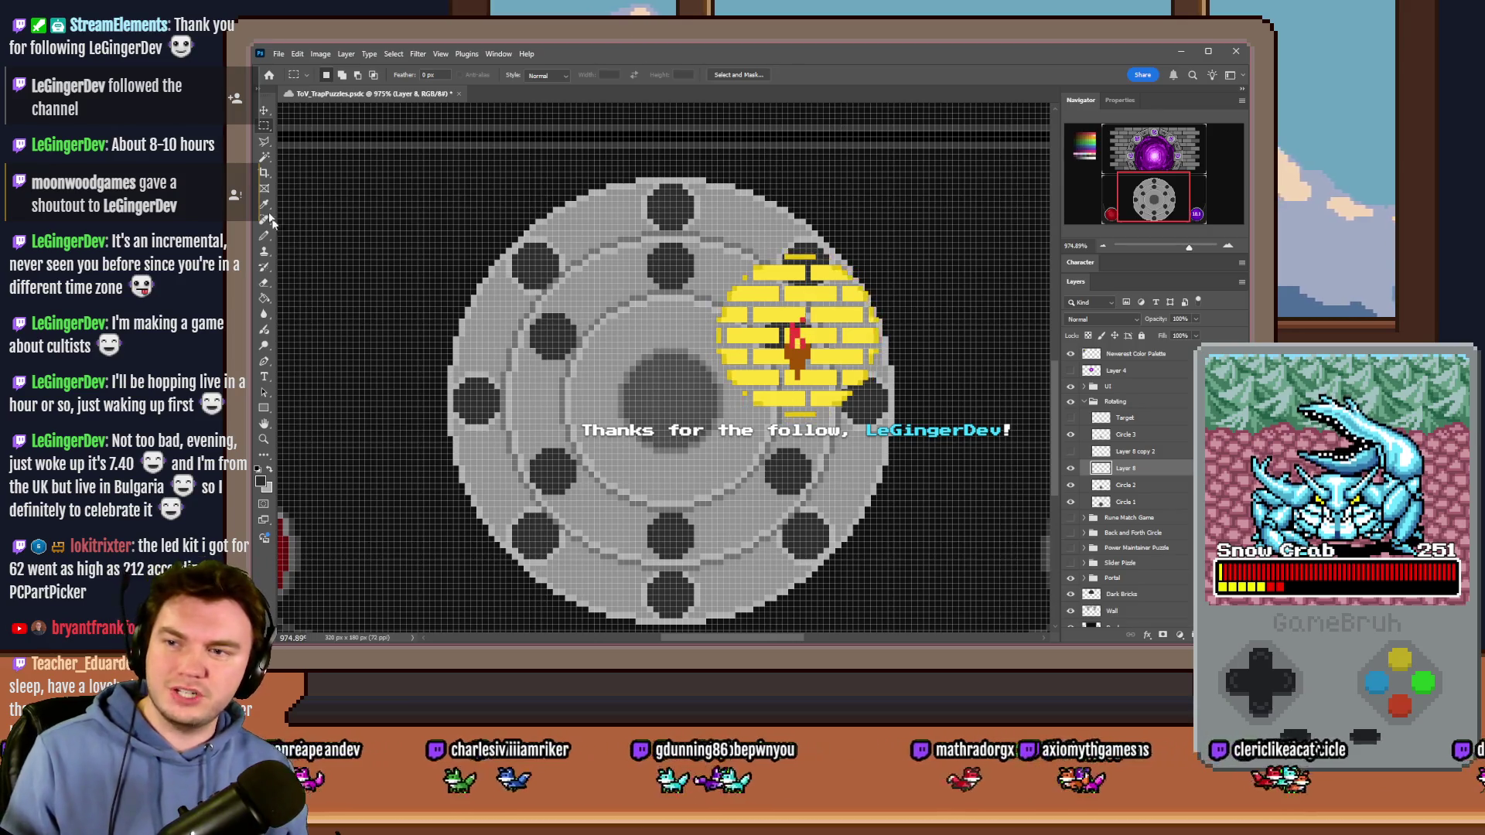
# Step: Select the Pencil tool with B for hard-edged pixel drawing
pyautogui.press('b')
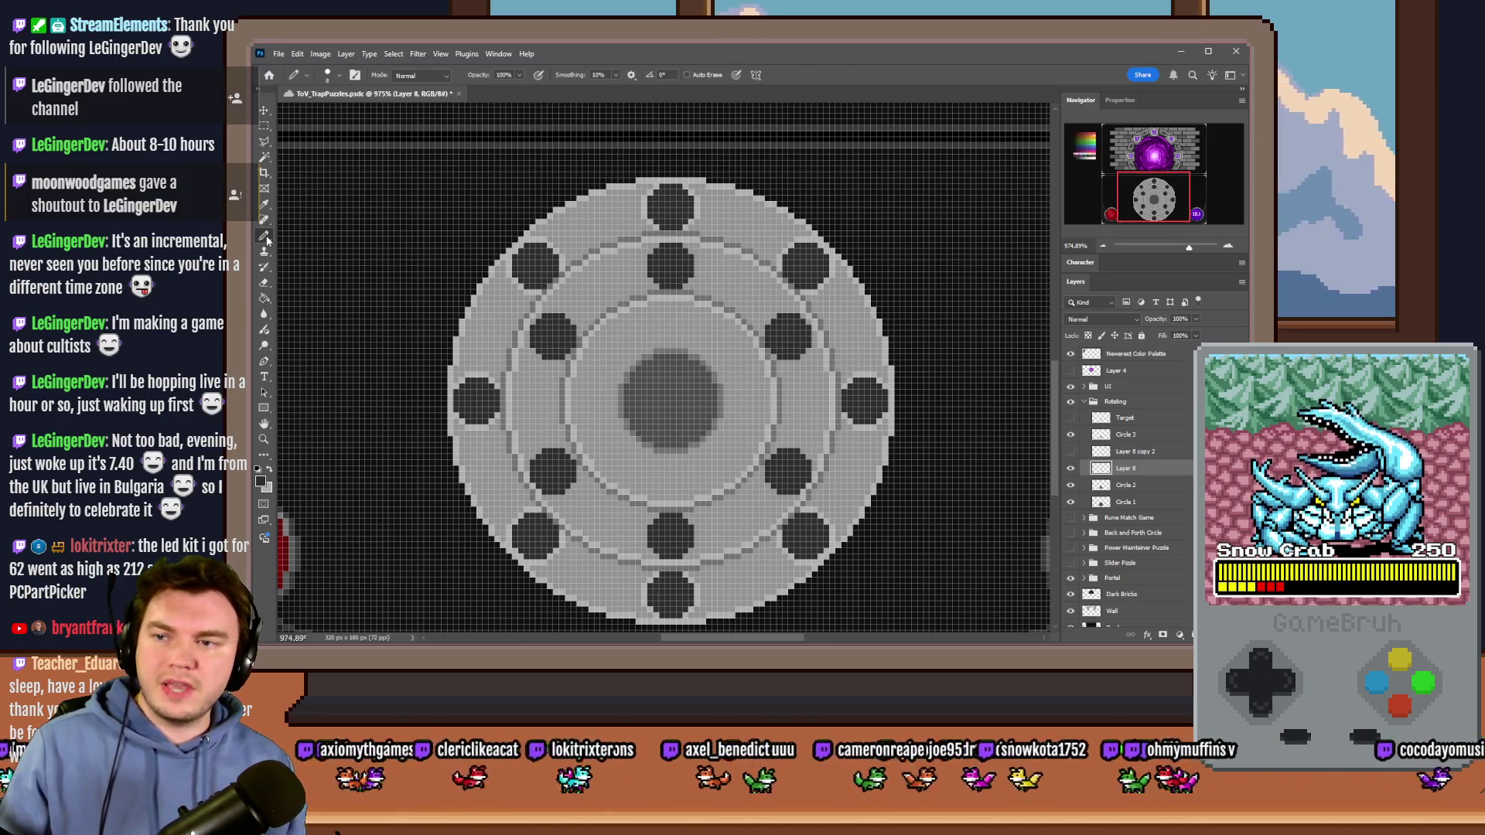
pyautogui.rightClick(674, 271)
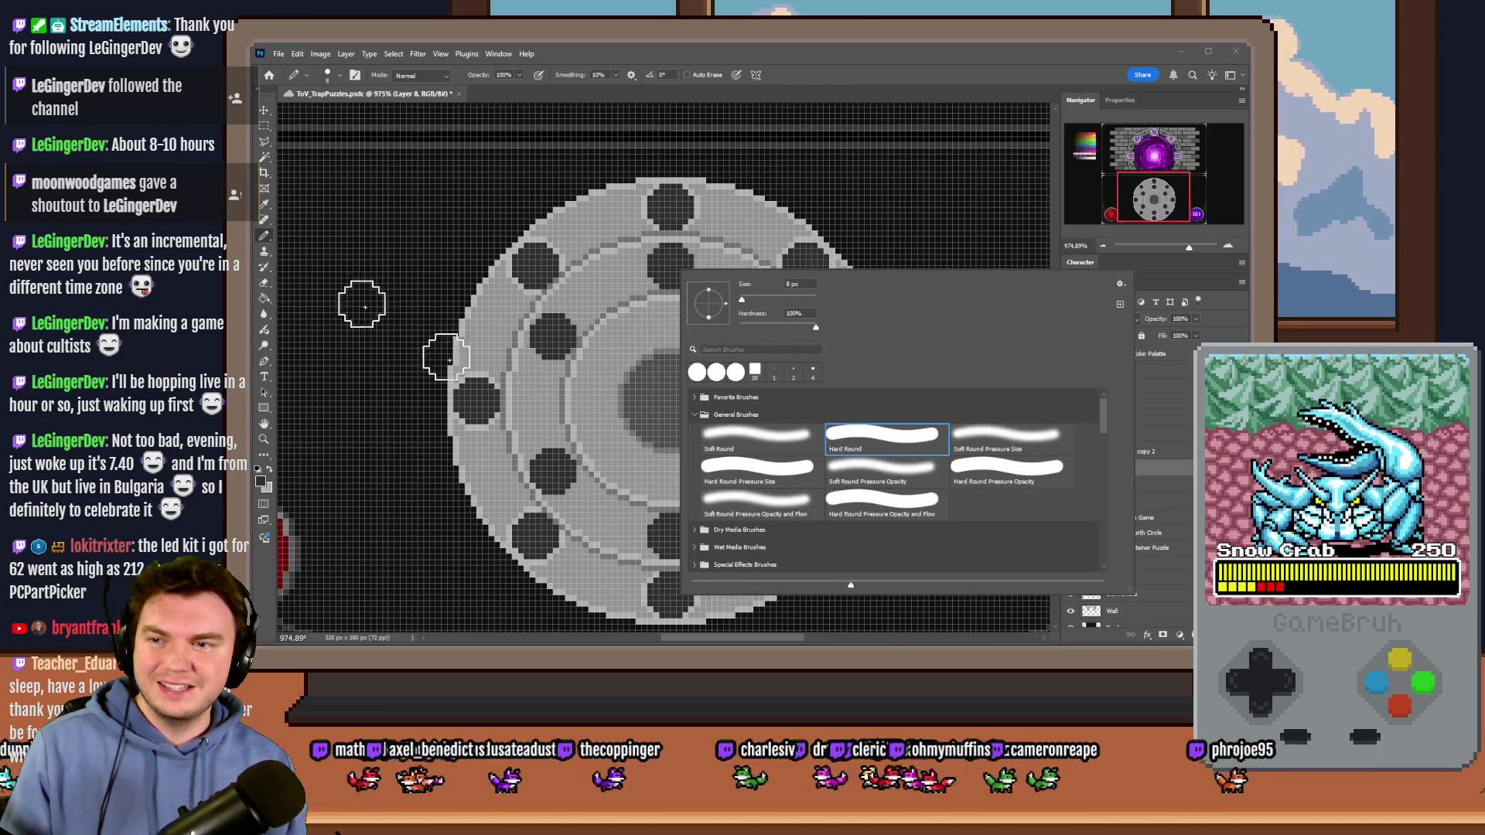
pyautogui.click(263, 125)
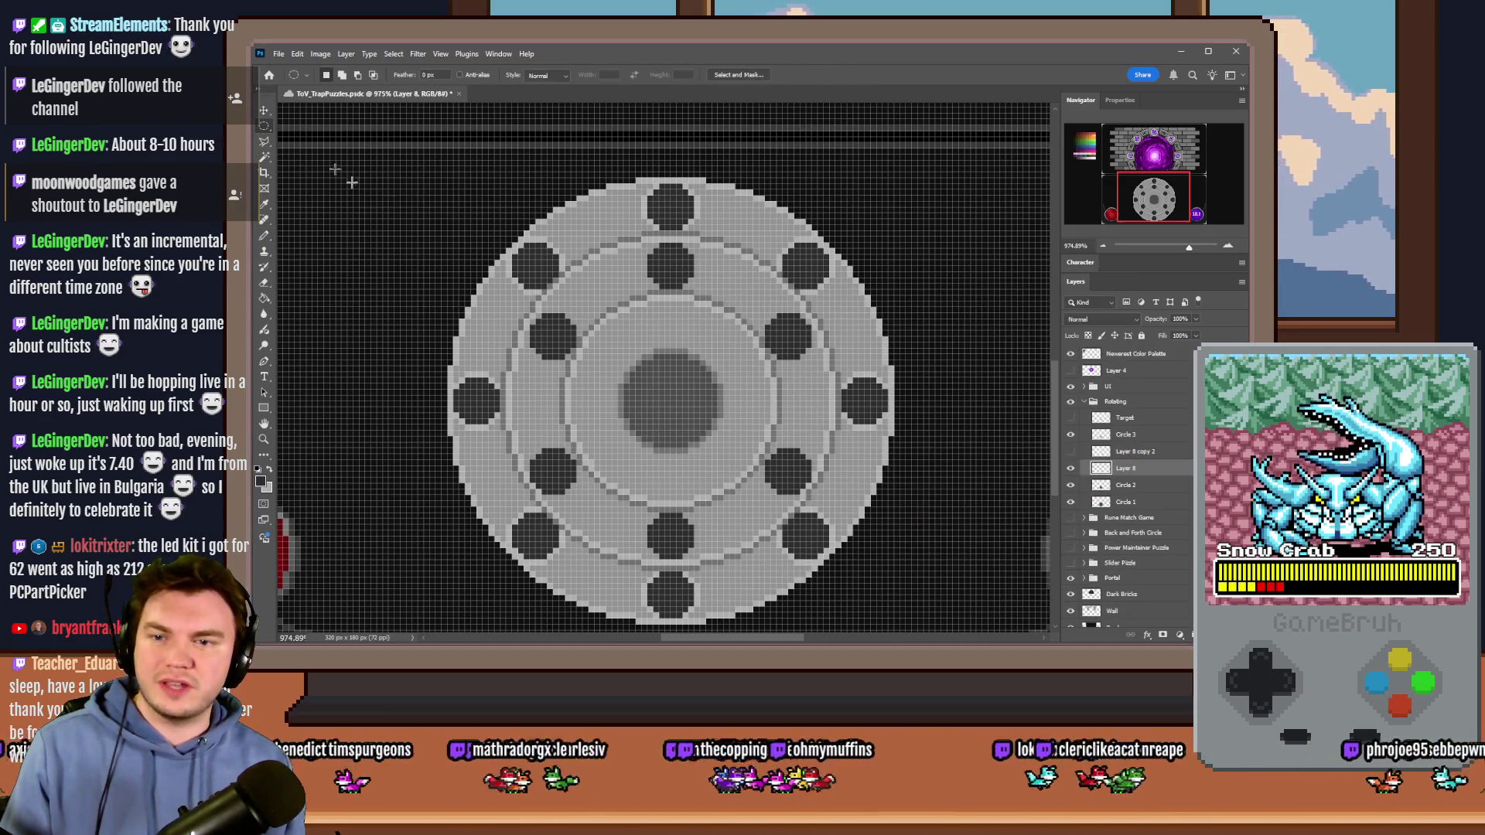
pyautogui.scroll(3, 526, 360)
pyautogui.moveTo(532, 363)
pyautogui.mouseDown()
pyautogui.moveTo(550, 331)
pyautogui.moveTo(756, 205)
pyautogui.moveTo(698, 212)
pyautogui.moveTo(782, 272)
pyautogui.moveTo(897, 398)
pyautogui.moveTo(754, 168)
pyautogui.mouseUp()
pyautogui.scroll(-3, 905, 398)
pyautogui.click(655, 349)
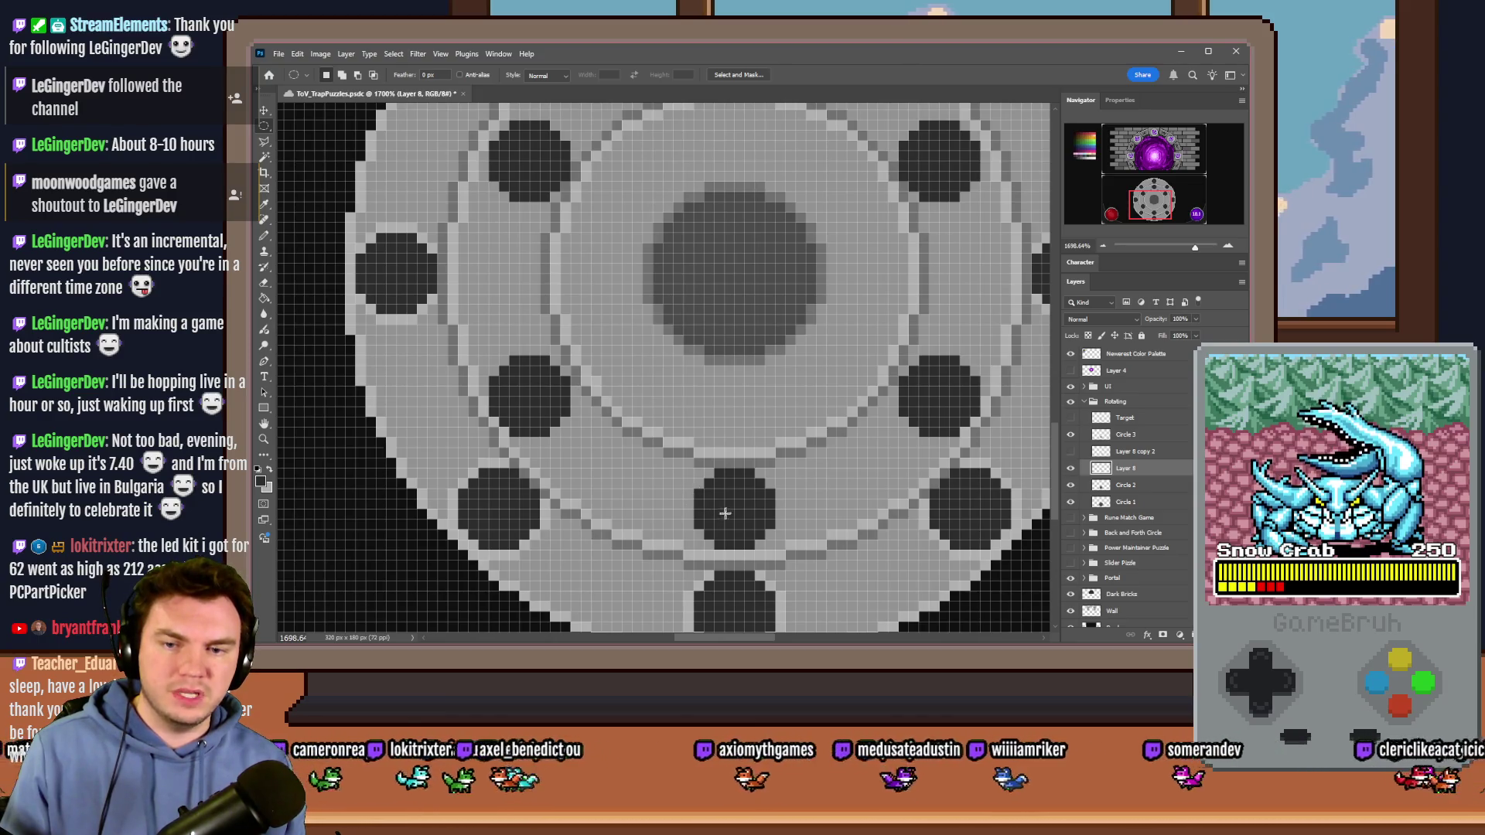
pyautogui.moveTo(934, 393)
pyautogui.mouseDown()
pyautogui.moveTo(843, 203)
pyautogui.moveTo(797, 166)
pyautogui.moveTo(738, 162)
pyautogui.moveTo(753, 169)
pyautogui.mouseUp()
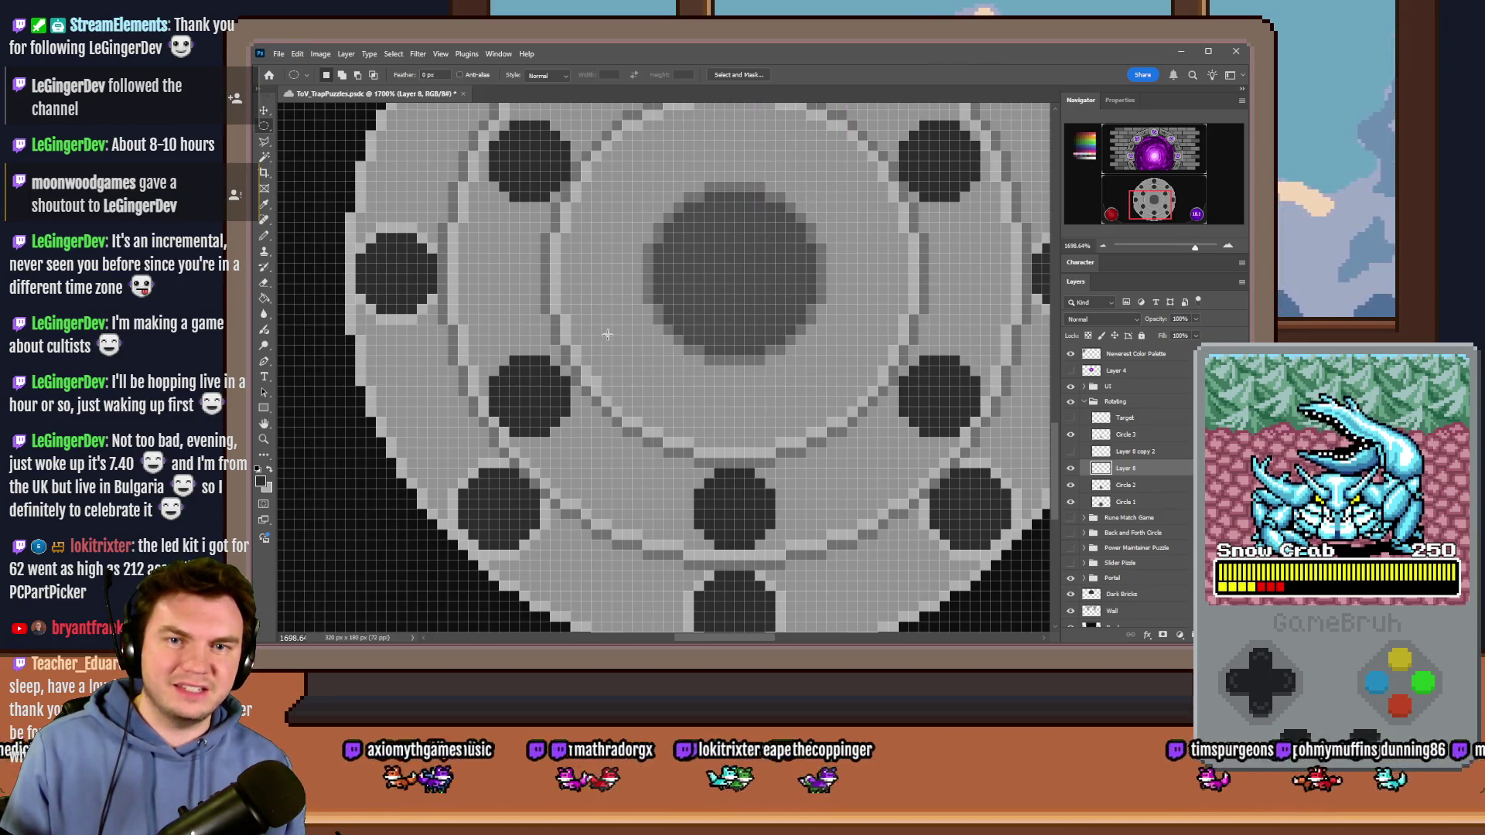
pyautogui.scroll(-3, 607, 334)
pyautogui.scroll(3, 759, 300)
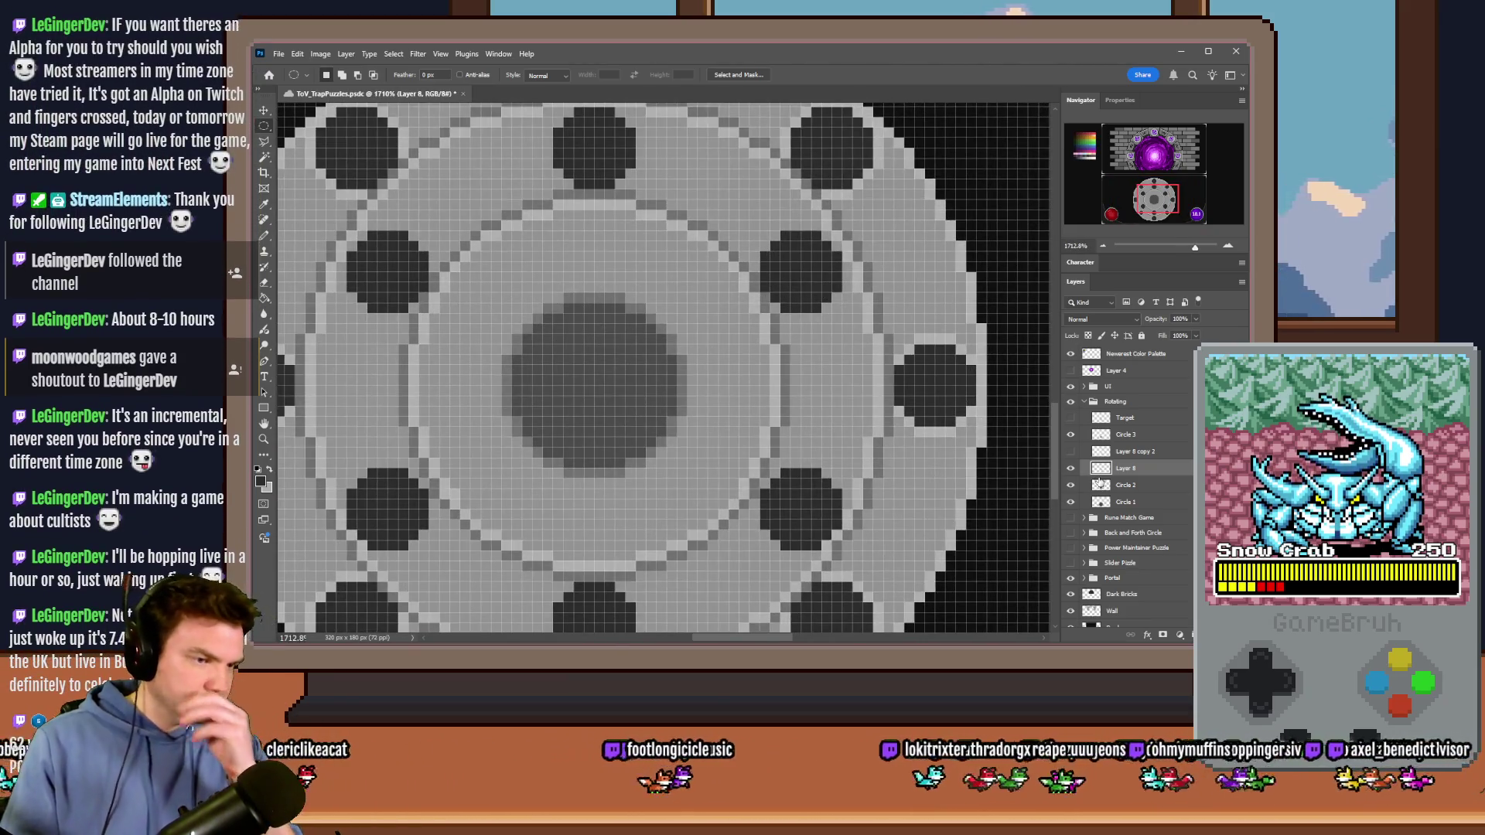
pyautogui.scroll(-2, 757, 492)
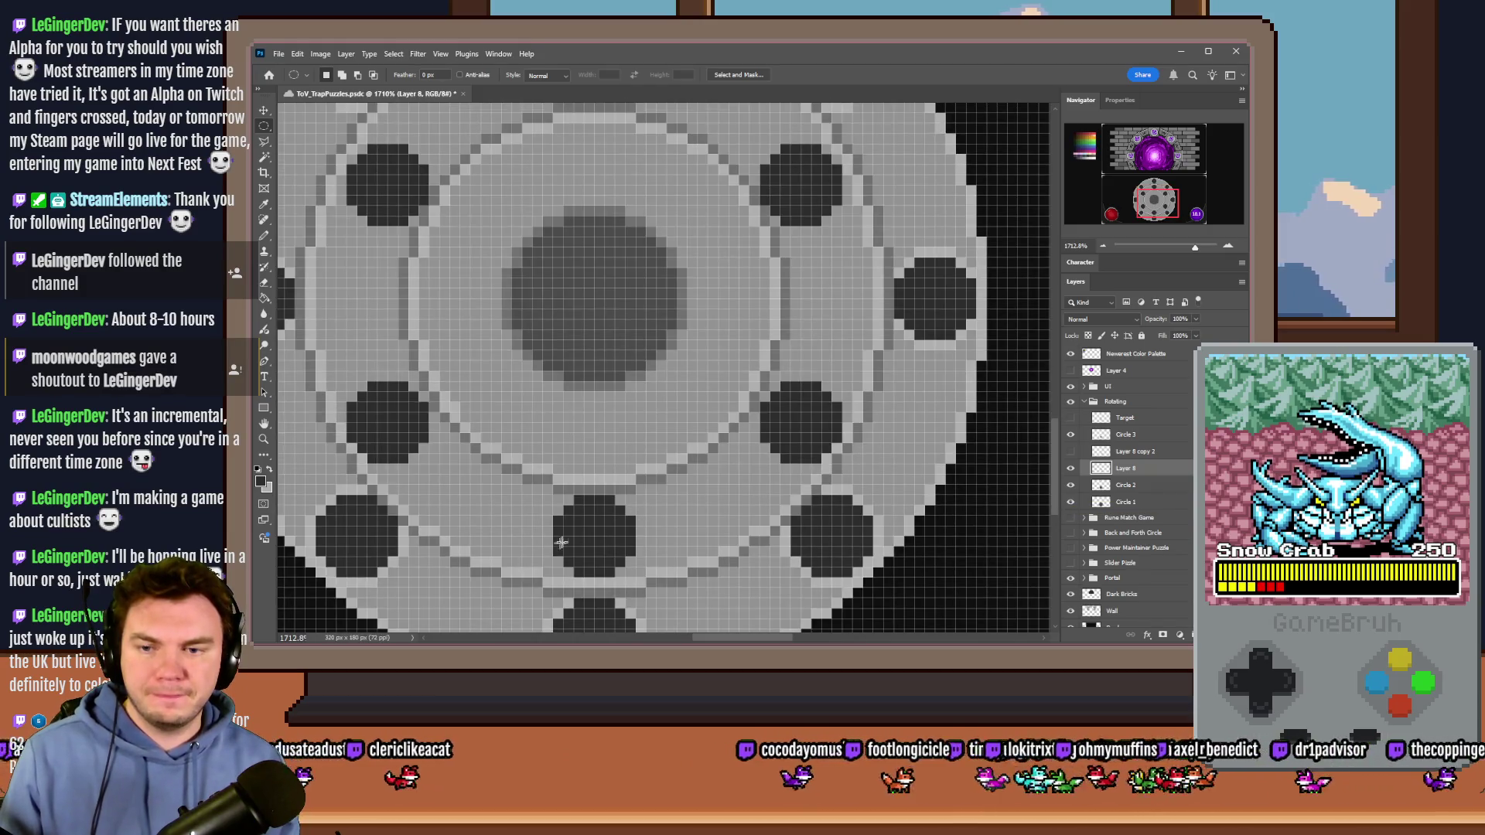
pyautogui.moveTo(597, 534)
pyautogui.mouseDown()
pyautogui.moveTo(734, 390)
pyautogui.moveTo(765, 379)
pyautogui.mouseUp()
# Step: With rectangular selections, nudge the lower-left notch up one pixel and the right notch up two
pyautogui.click(577, 292)
pyautogui.rightClick(263, 128)
pyautogui.click(317, 127)
pyautogui.moveTo(447, 371)
pyautogui.mouseDown()
pyautogui.moveTo(325, 454)
pyautogui.moveTo(343, 479)
pyautogui.mouseUp()
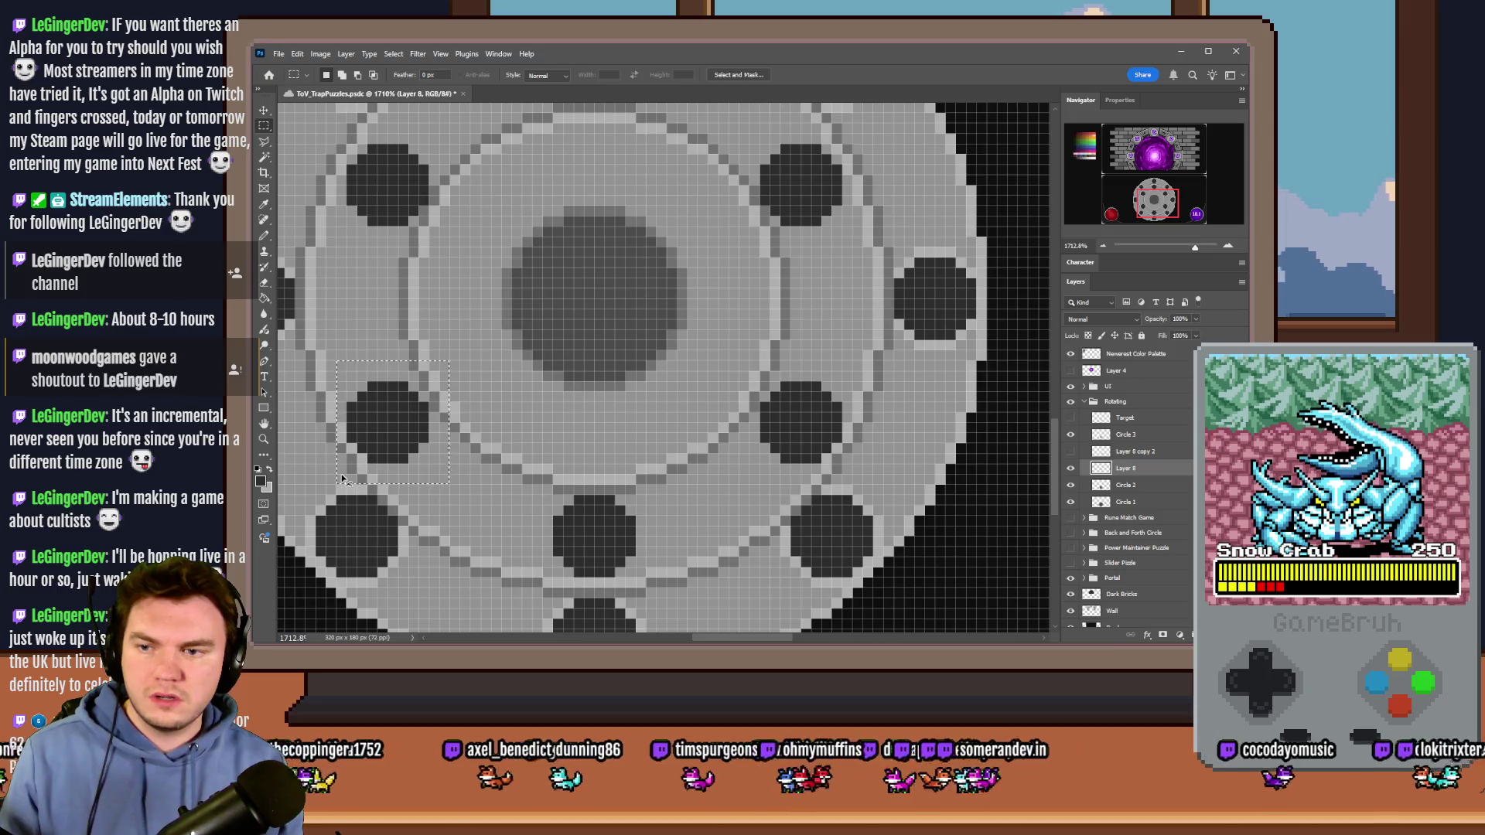
pyautogui.hotkey('ctrl', 'Up')
pyautogui.moveTo(822, 348); pyautogui.dragTo(755, 490)
pyautogui.hotkey('ctrl', 'Up')
pyautogui.hotkey('ctrl', 'Up')
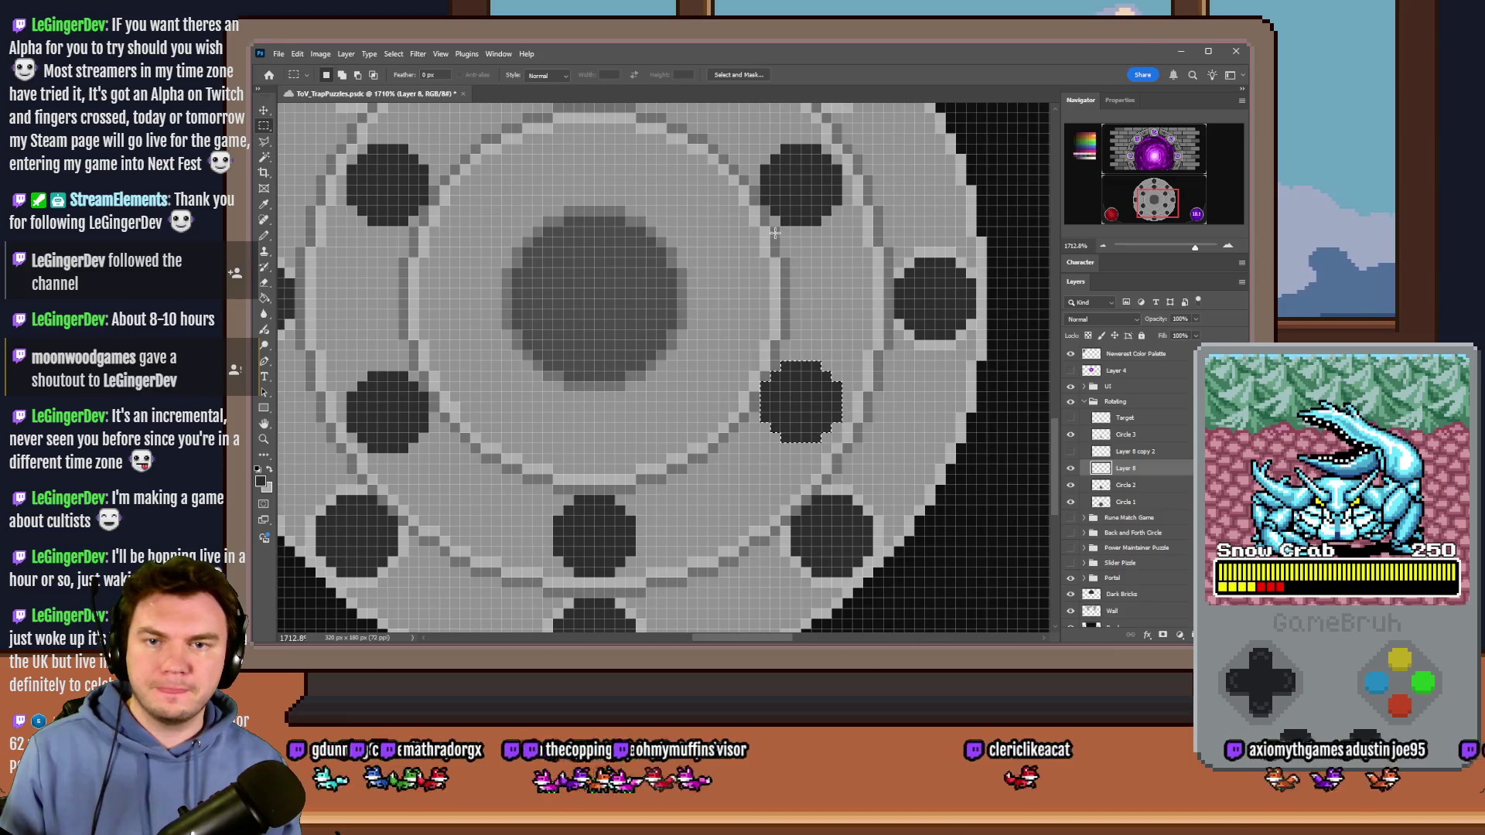
# Step: Select the upper-left and then upper-right notches, then clear the selection
pyautogui.scroll(-2, 866, 286)
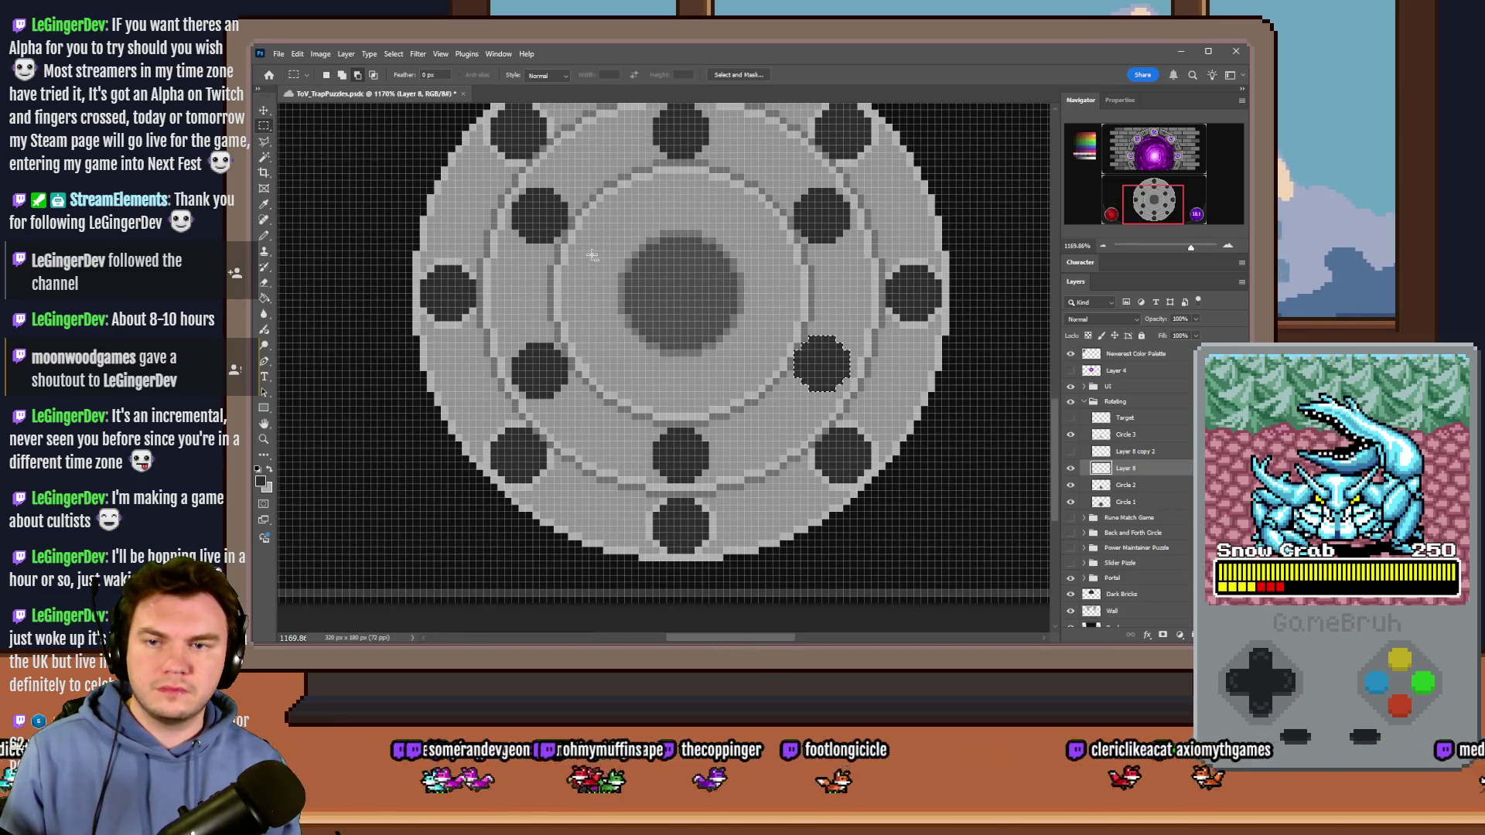
pyautogui.scroll(2, 591, 255)
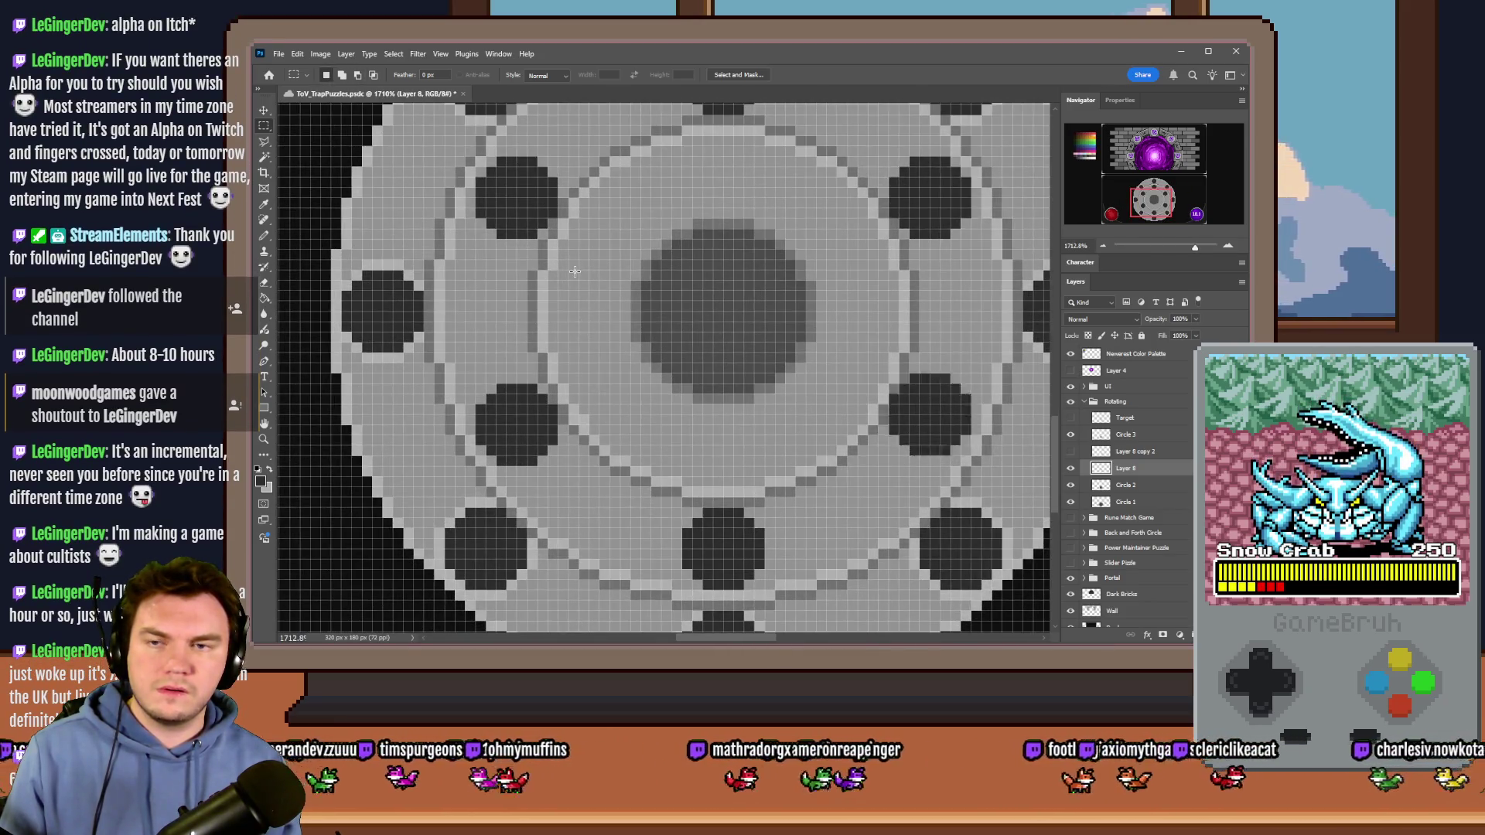
pyautogui.scroll(1, 553, 246)
pyautogui.click(470, 331)
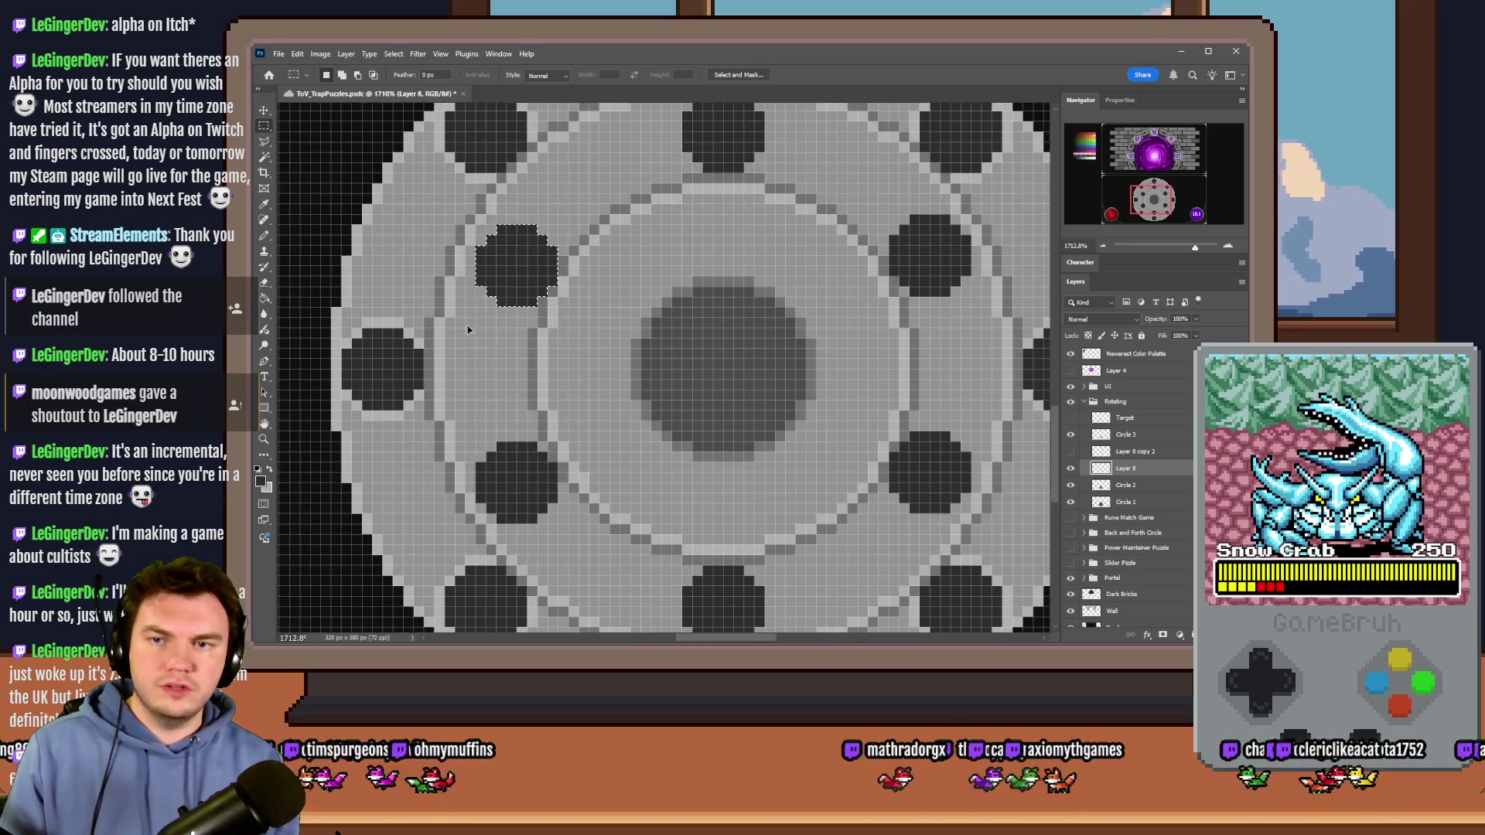
pyautogui.click(851, 326)
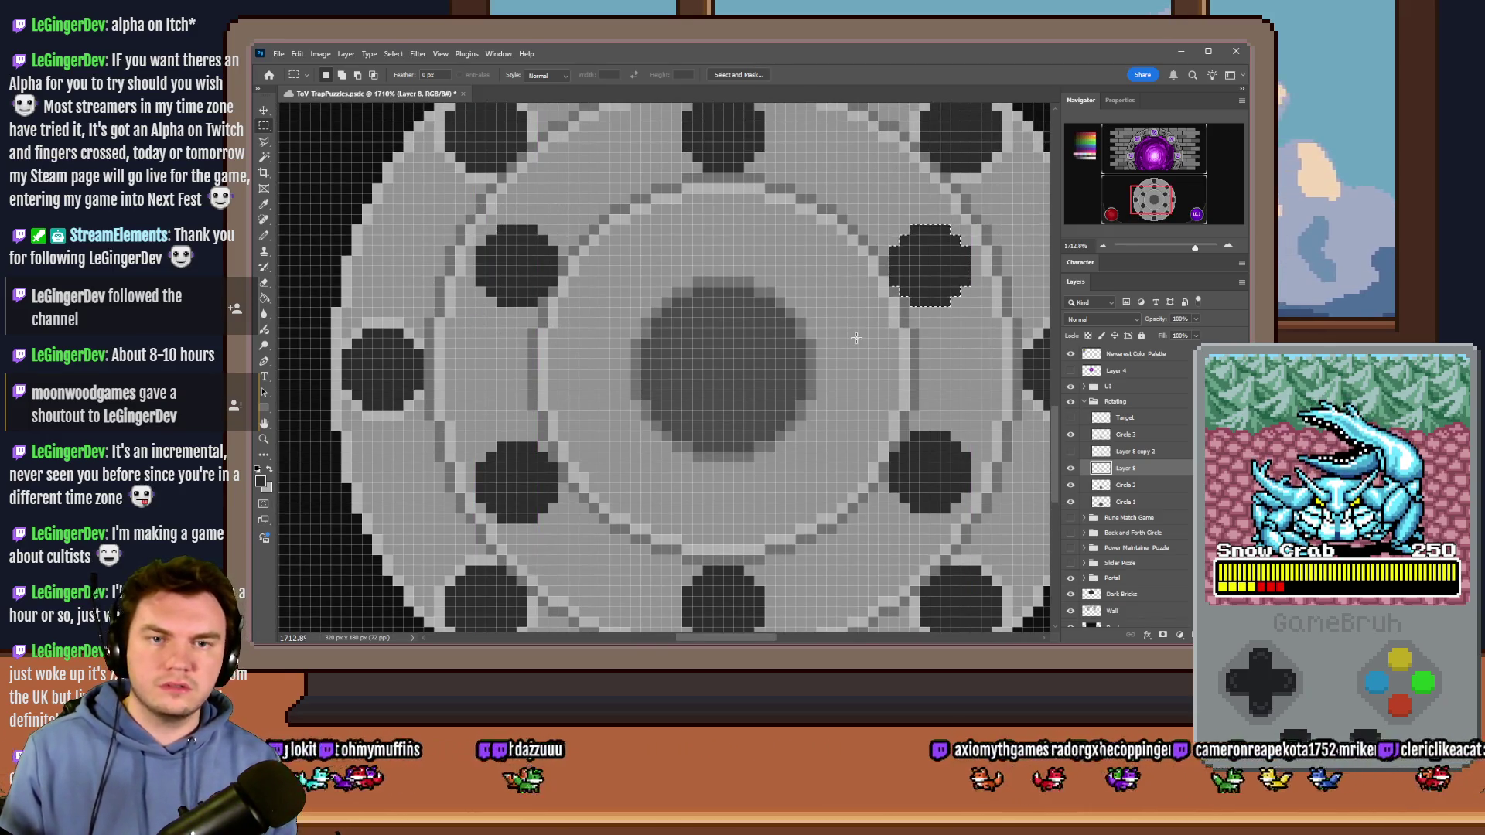
pyautogui.click(720, 296)
# Step: Switch to the Elliptical Marquee and draw a 16 px circular selection on the ring
pyautogui.rightClick(263, 126)
pyautogui.click(325, 139)
pyautogui.scroll(1, 870, 242)
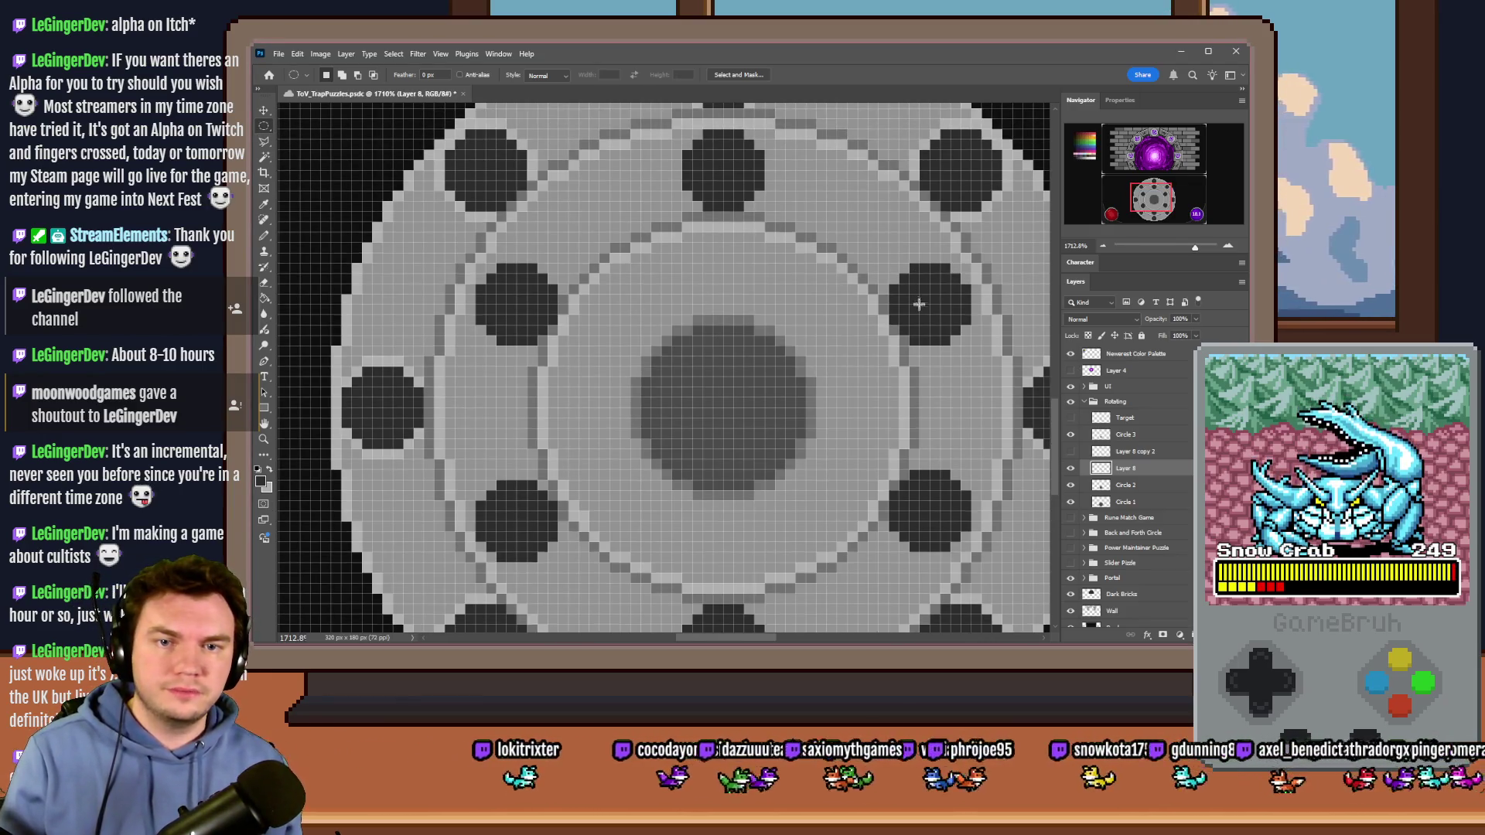
pyautogui.moveTo(924, 302)
pyautogui.mouseDown()
pyautogui.moveTo(766, 134)
pyautogui.moveTo(866, 255)
pyautogui.moveTo(896, 328)
pyautogui.moveTo(816, 375)
pyautogui.moveTo(765, 433)
pyautogui.moveTo(749, 453)
pyautogui.moveTo(771, 472)
pyautogui.moveTo(876, 293)
pyautogui.mouseUp()
pyautogui.scroll(-3, 730, 486)
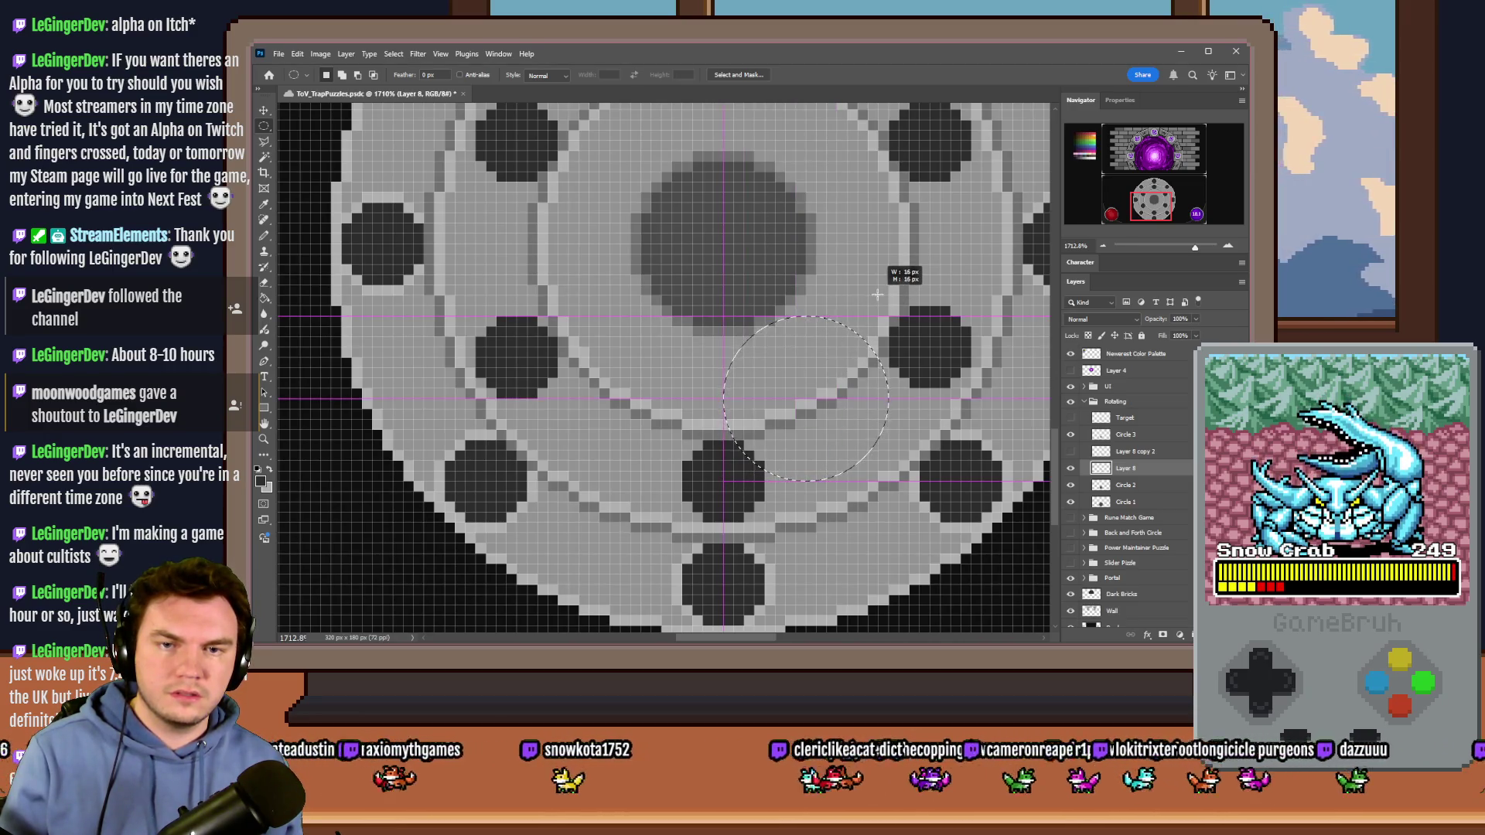
# Step: Try 16 px circular selections near the left notch, then measure 3×17 and 3×16 px strips
pyautogui.click(924, 351)
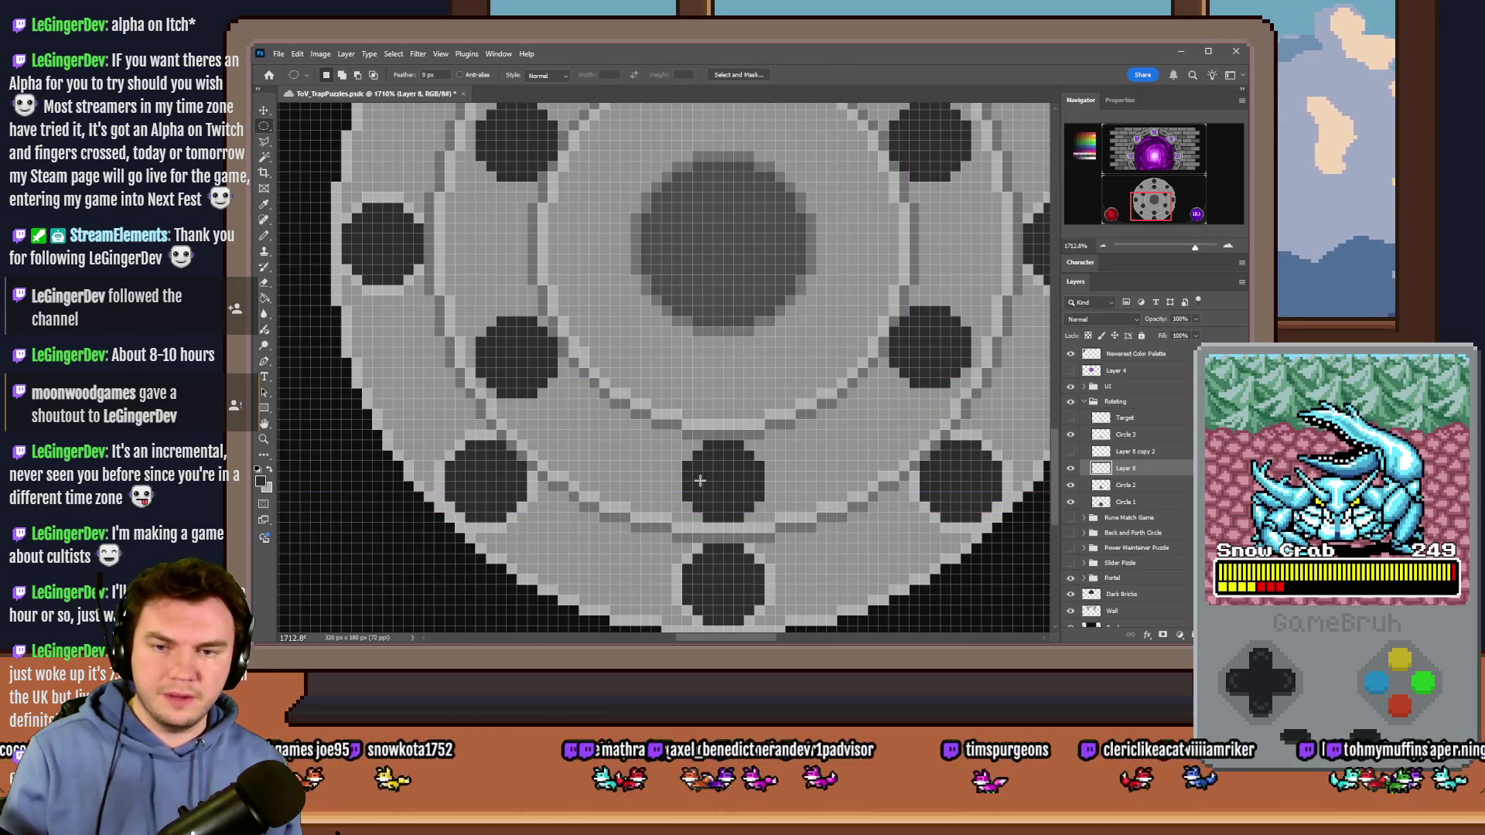
pyautogui.moveTo(723, 481)
pyautogui.mouseDown()
pyautogui.moveTo(536, 365)
pyautogui.moveTo(563, 321)
pyautogui.mouseUp()
pyautogui.click(515, 373)
pyautogui.moveTo(513, 364)
pyautogui.mouseDown()
pyautogui.moveTo(547, 341)
pyautogui.moveTo(653, 533)
pyautogui.moveTo(696, 537)
pyautogui.moveTo(677, 555)
pyautogui.mouseUp()
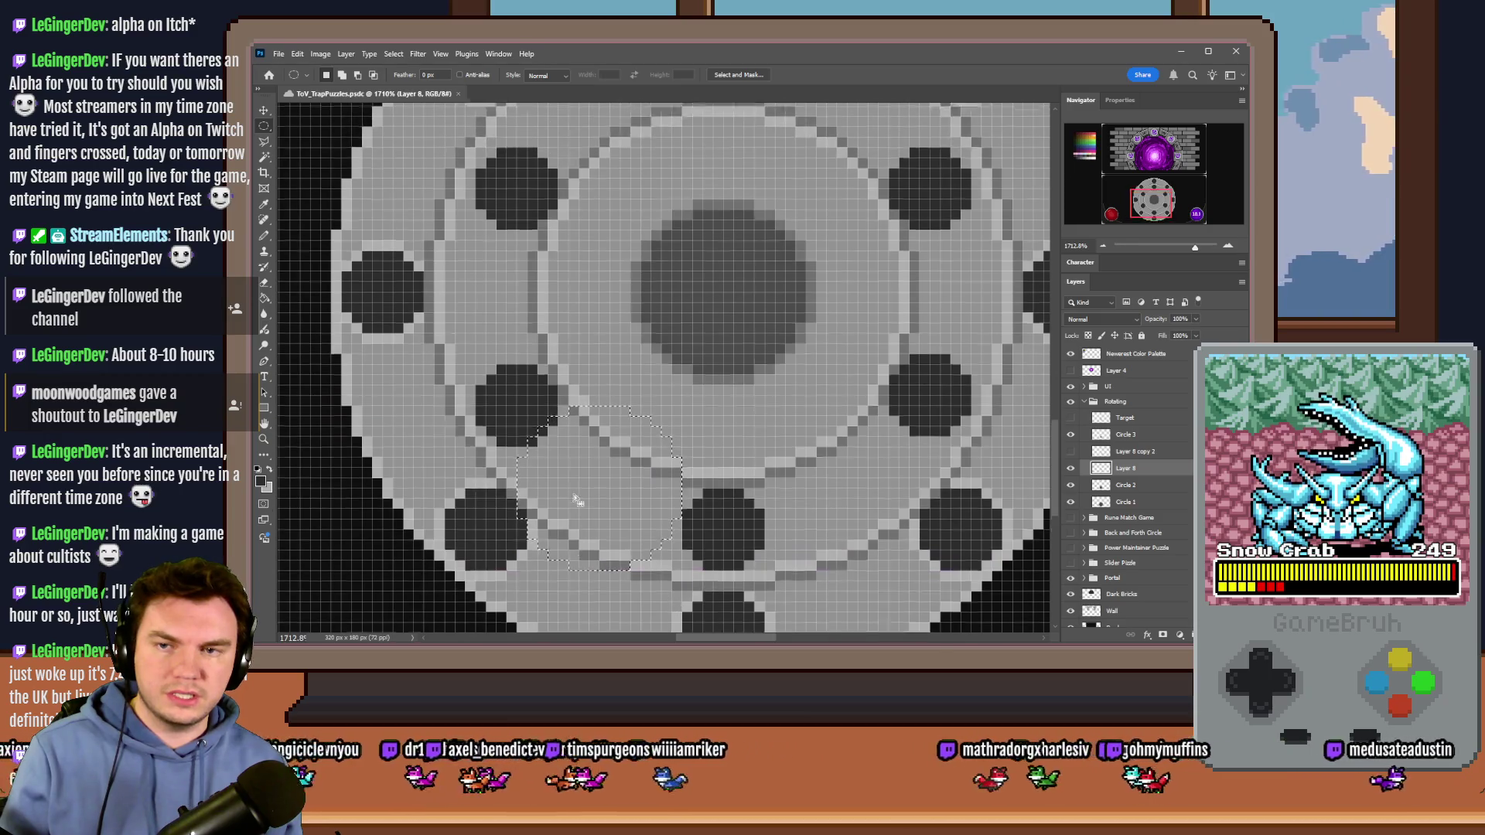
pyautogui.scroll(3, 541, 479)
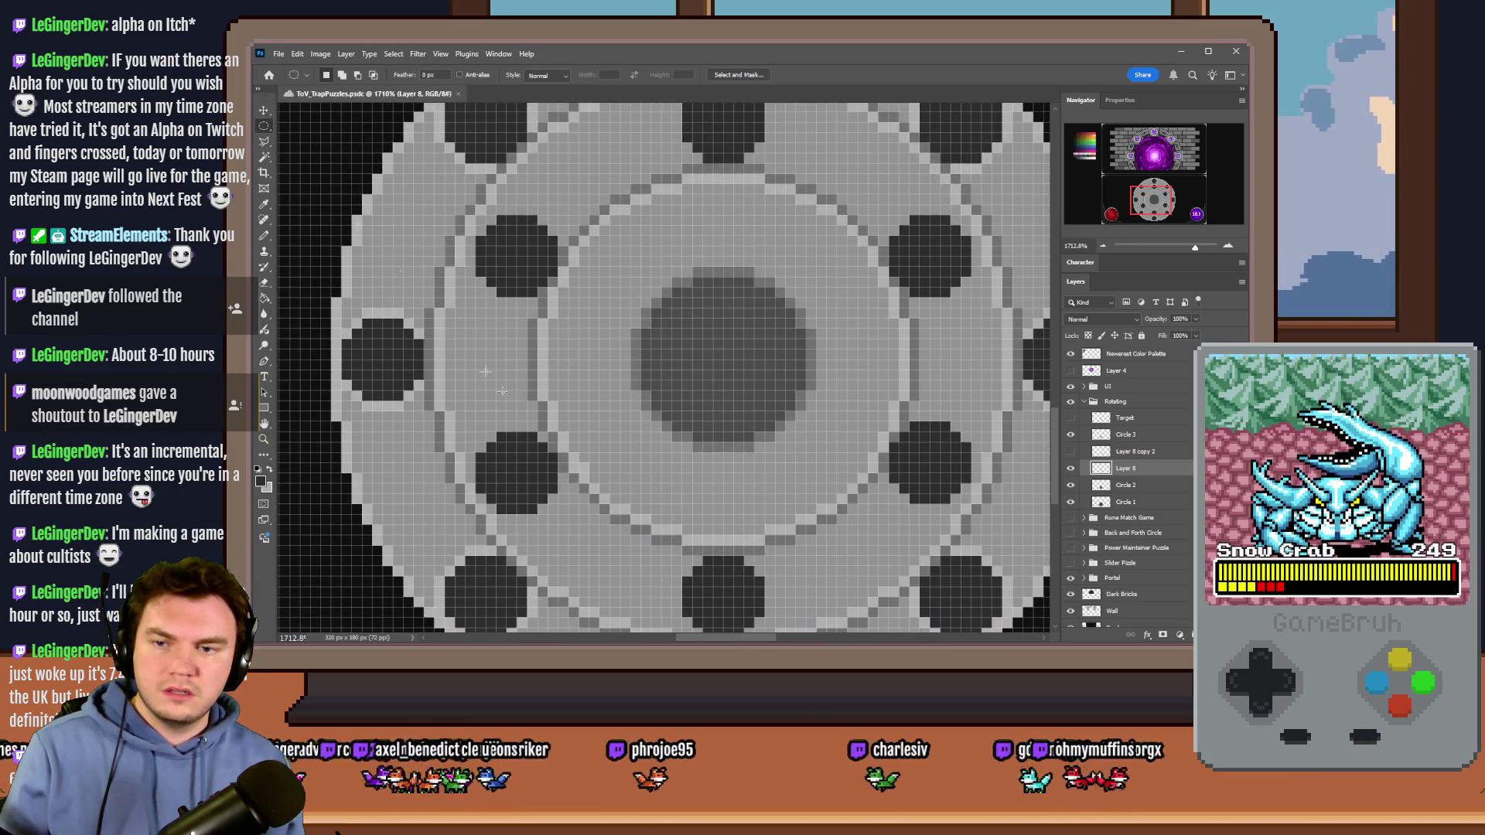
pyautogui.moveTo(268, 132); pyautogui.dragTo(309, 124)
pyautogui.moveTo(506, 468); pyautogui.dragTo(529, 306)
pyautogui.click(528, 306)
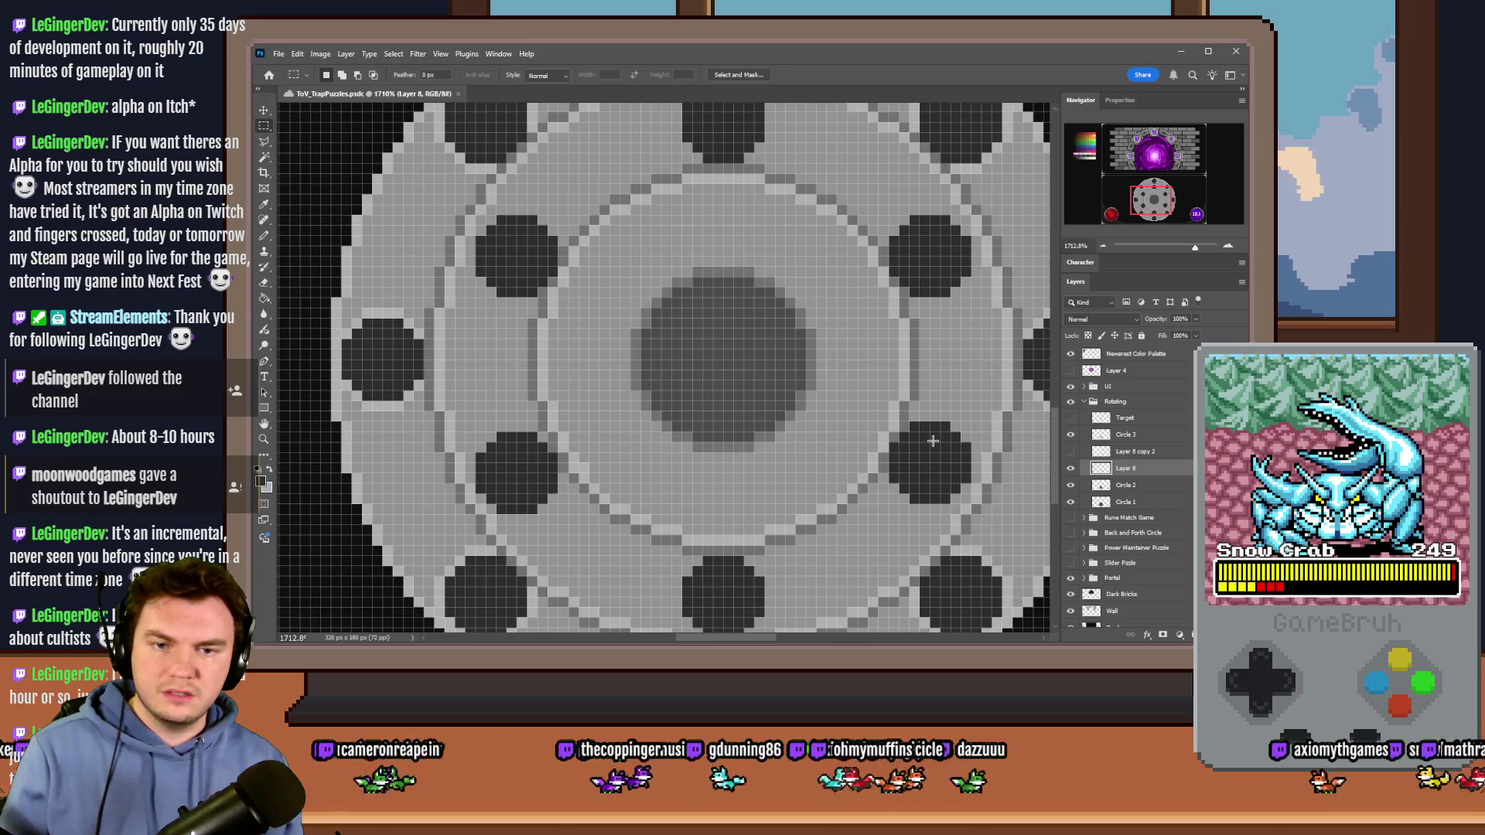
pyautogui.moveTo(937, 459)
pyautogui.mouseDown()
pyautogui.moveTo(866, 310)
pyautogui.moveTo(910, 303)
pyautogui.mouseUp()
pyautogui.click(947, 443)
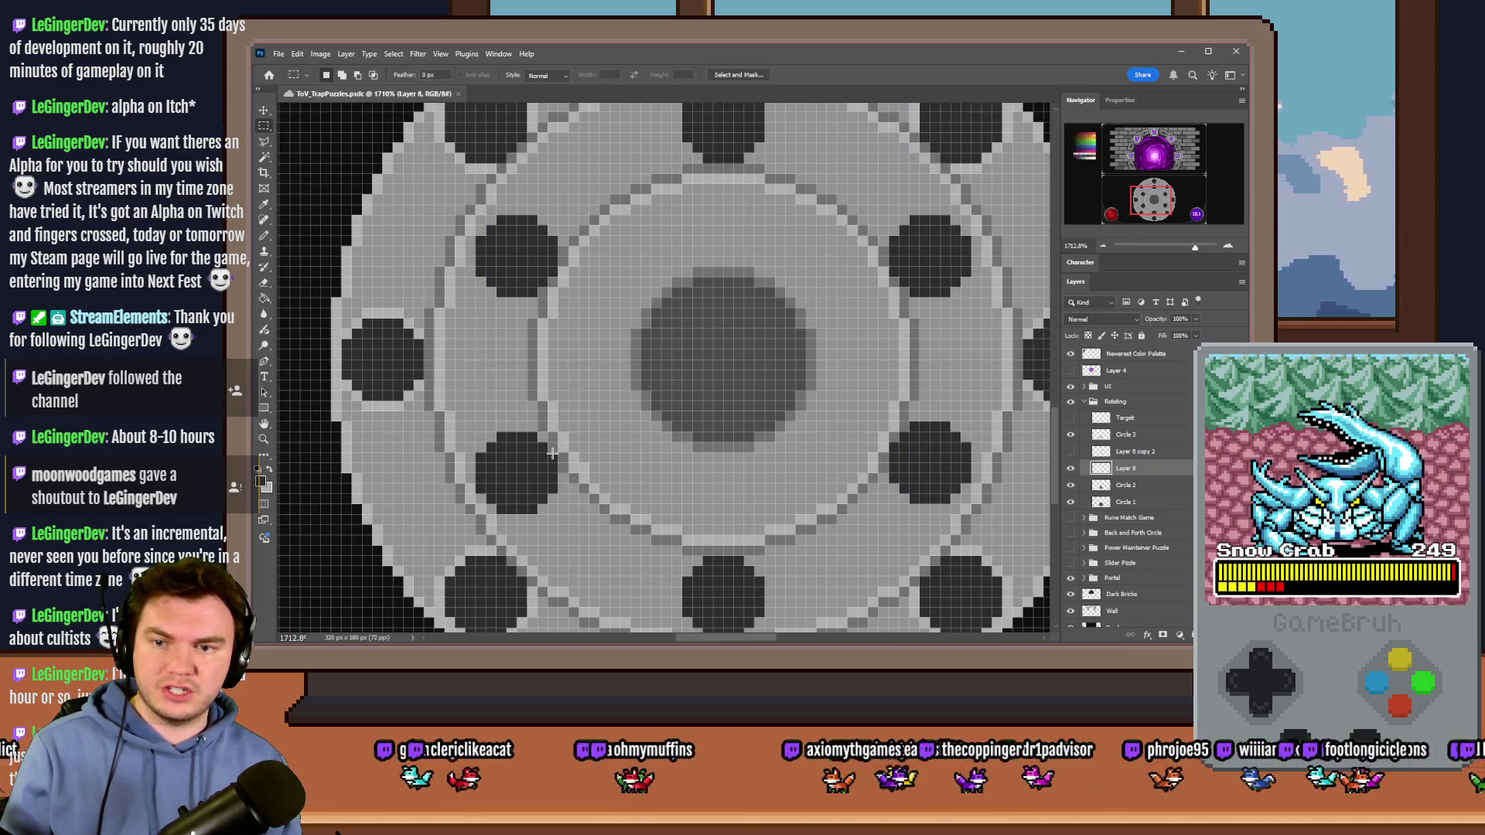
# Step: Nudge the left-middle notch up one pixel and deselect
pyautogui.scroll(-2, 588, 363)
pyautogui.moveTo(569, 344)
pyautogui.mouseDown()
pyautogui.moveTo(425, 431)
pyautogui.moveTo(446, 462)
pyautogui.mouseUp()
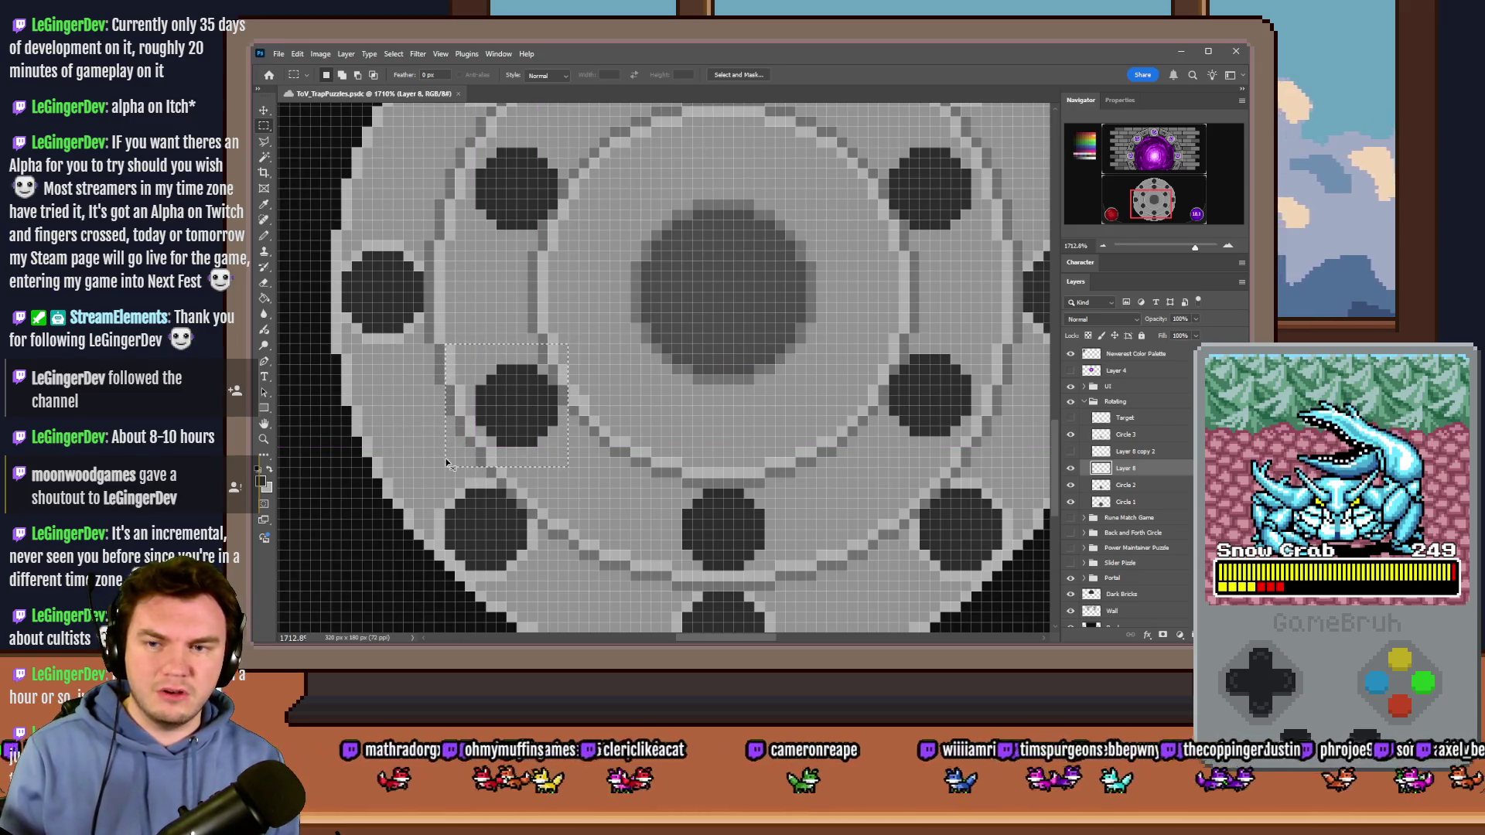
pyautogui.hotkey('ctrl', 'Up')
pyautogui.hotkey('ctrl', 'd')
# Step: Switch to elliptical selections and test 15 px and 16 px circles over the ring, clearing each
pyautogui.rightClick(263, 126)
pyautogui.click(286, 138)
pyautogui.scroll(-2, 533, 365)
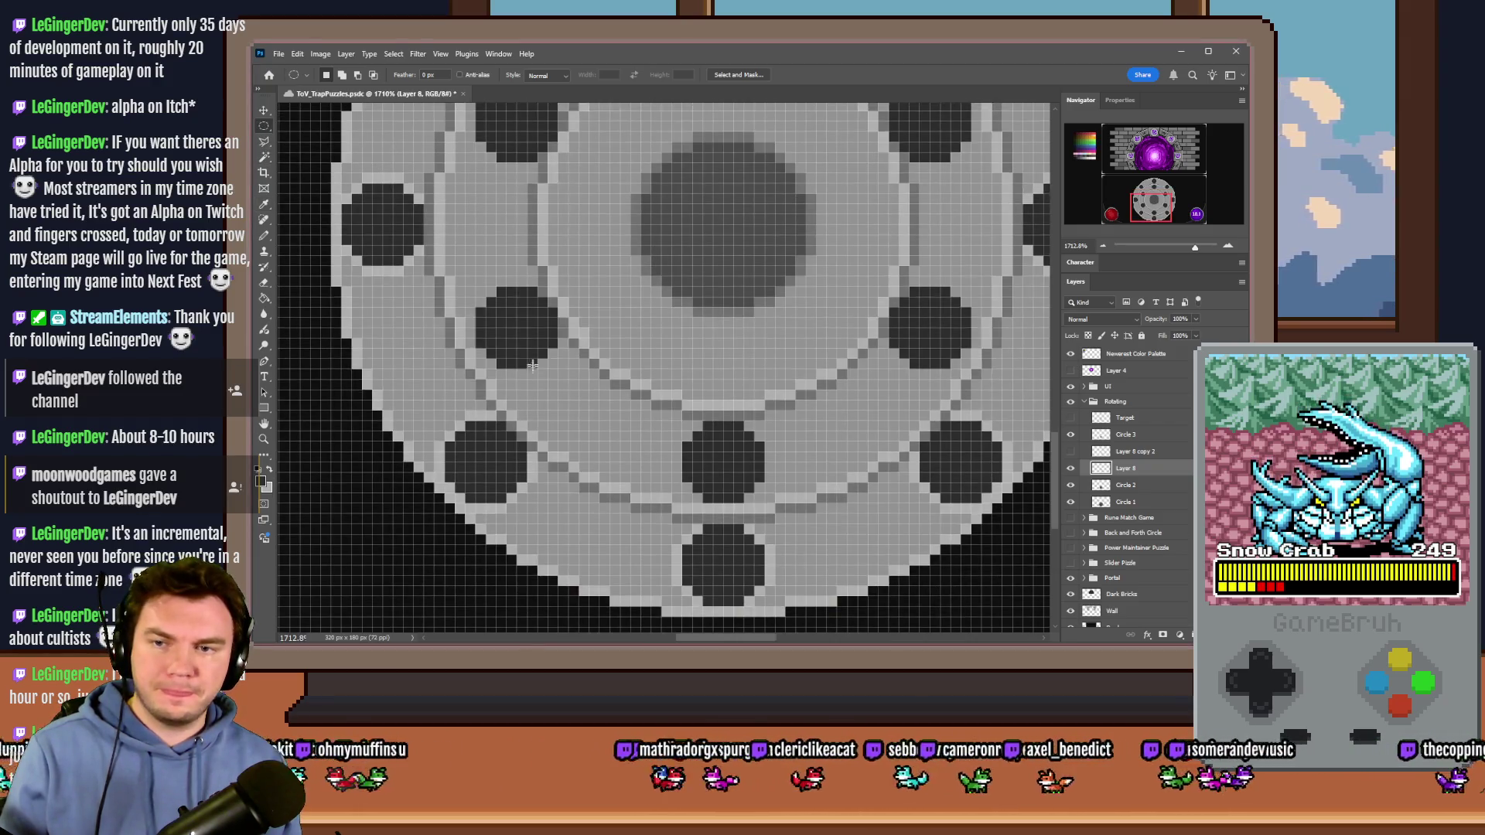
pyautogui.moveTo(711, 425)
pyautogui.mouseDown()
pyautogui.moveTo(754, 457)
pyautogui.moveTo(730, 480)
pyautogui.moveTo(611, 309)
pyautogui.moveTo(559, 298)
pyautogui.mouseUp()
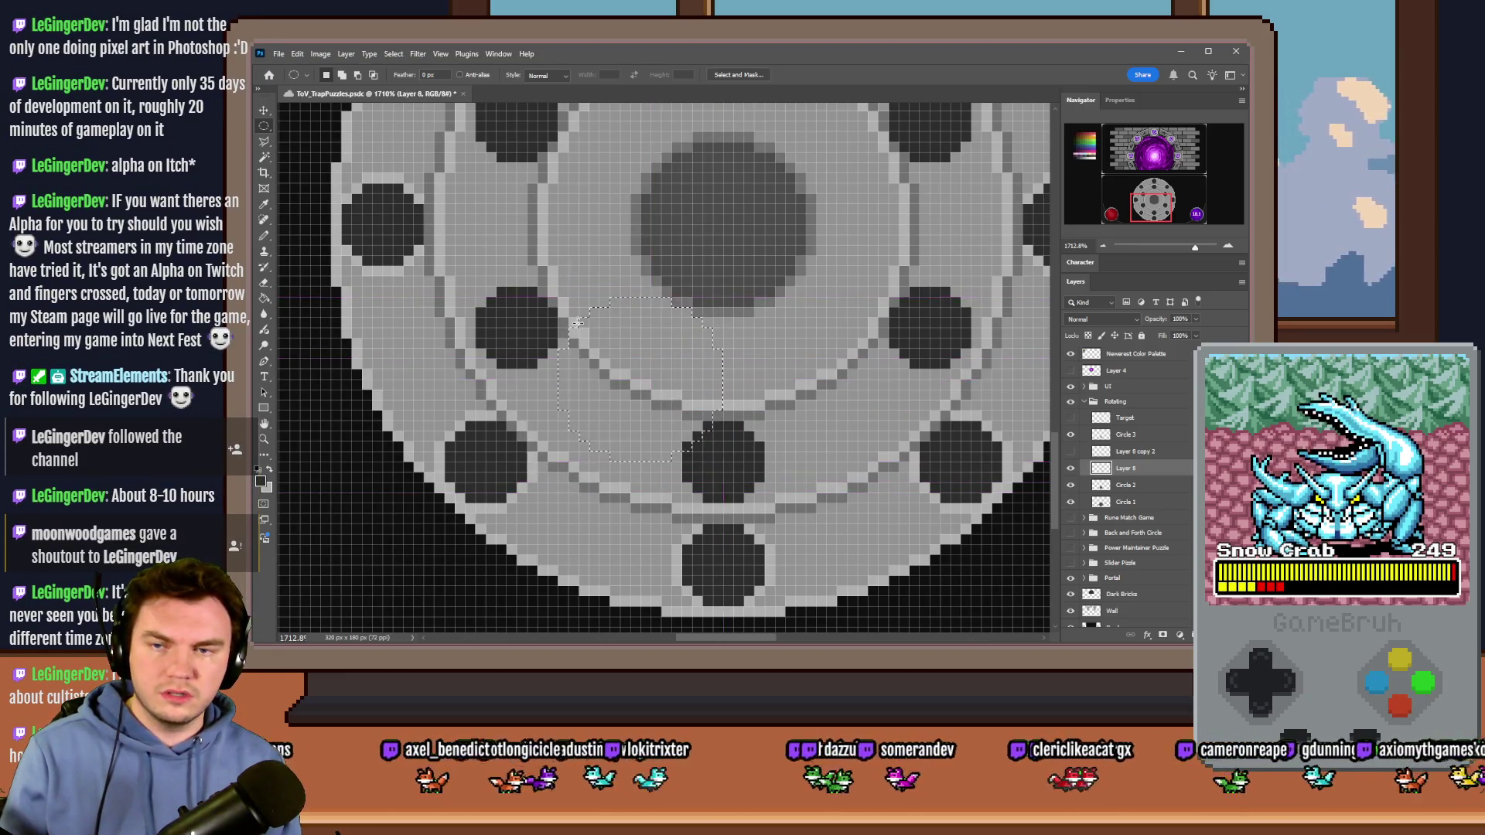
pyautogui.scroll(4, 559, 404)
pyautogui.hotkey('ctrl', 'd')
pyautogui.moveTo(519, 470); pyautogui.dragTo(682, 306)
pyautogui.hotkey('ctrl', 'd')
pyautogui.scroll(2, 529, 310)
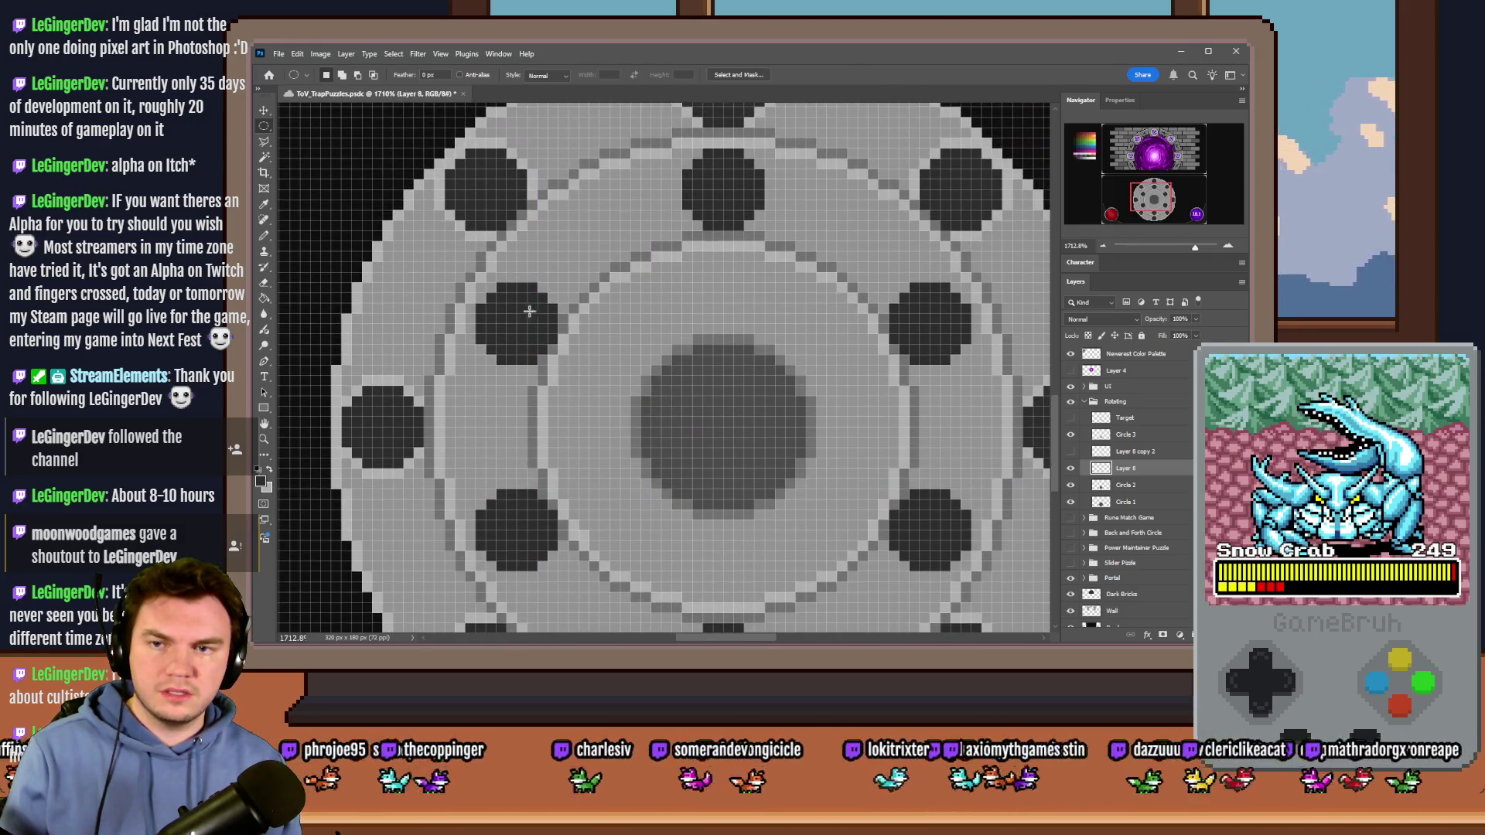
pyautogui.moveTo(524, 318)
pyautogui.mouseDown()
pyautogui.moveTo(697, 165)
pyautogui.moveTo(551, 340)
pyautogui.moveTo(558, 354)
pyautogui.mouseUp()
pyautogui.hotkey('ctrl', 'd')
pyautogui.hotkey('ctrl', 'd')
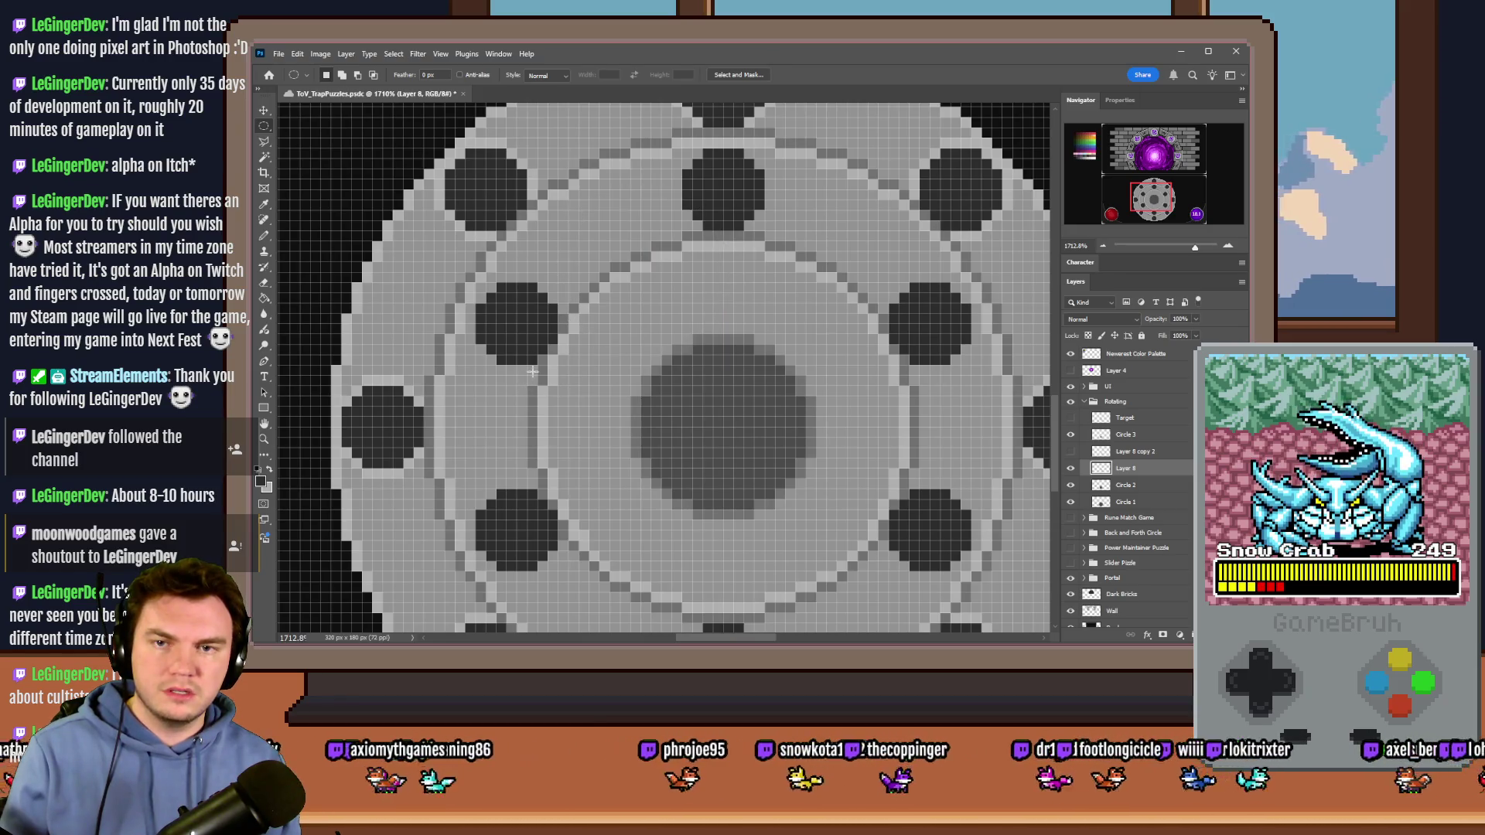
pyautogui.scroll(-8, 683, 312)
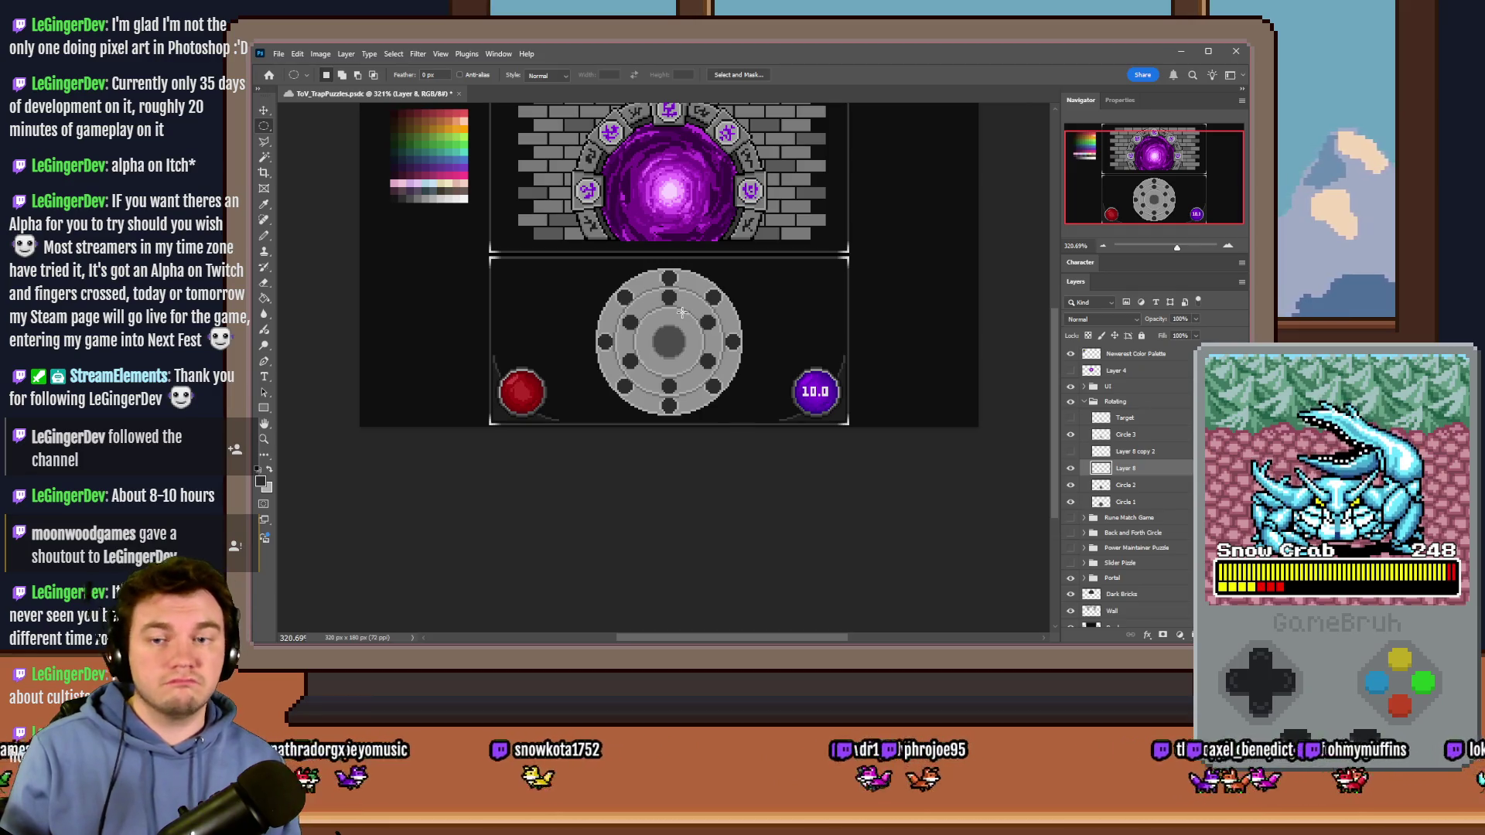
# Step: Make Layer 8 copy 2 visible, select it, and merge it into a single inner-stud layer
pyautogui.scroll(5, 681, 311)
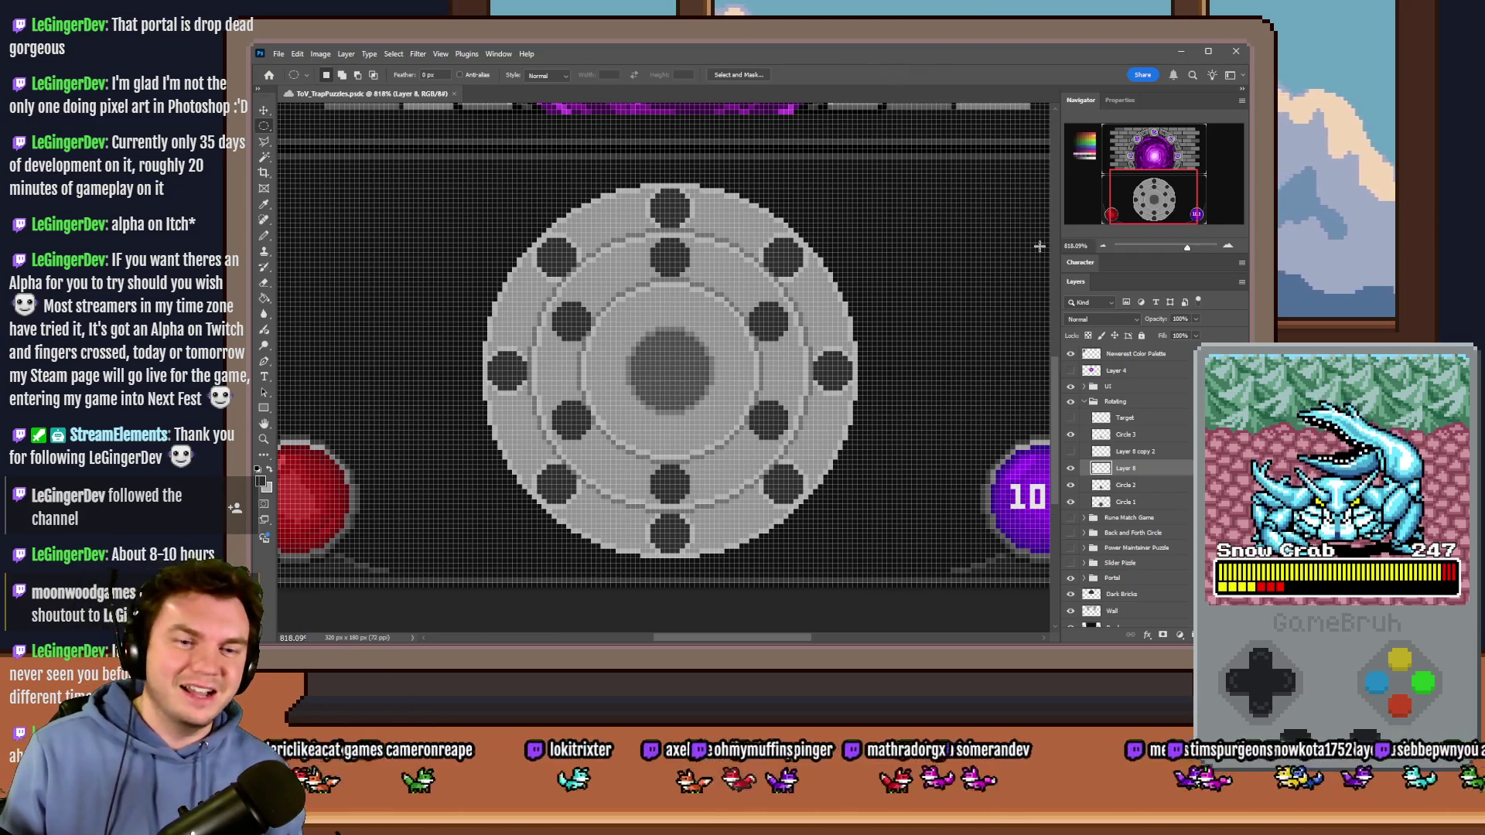
pyautogui.click(1070, 451)
pyautogui.click(1108, 455)
pyautogui.hotkey('ctrl', 'e')
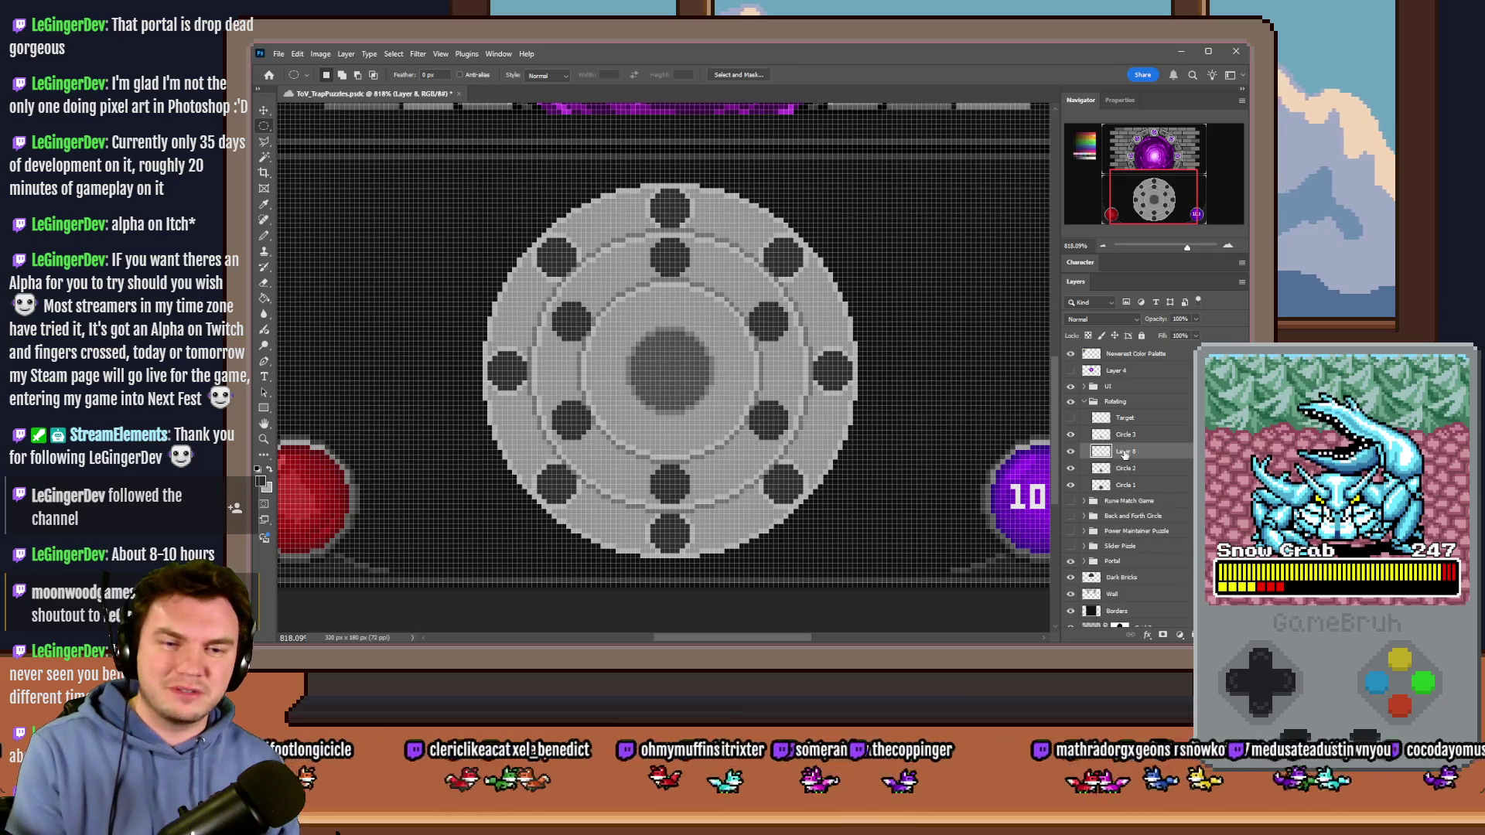
# Step: Move Layer 8 above Circle 3 in the Rotating group, then select Circle 2
pyautogui.moveTo(1131, 451); pyautogui.dragTo(1140, 440)
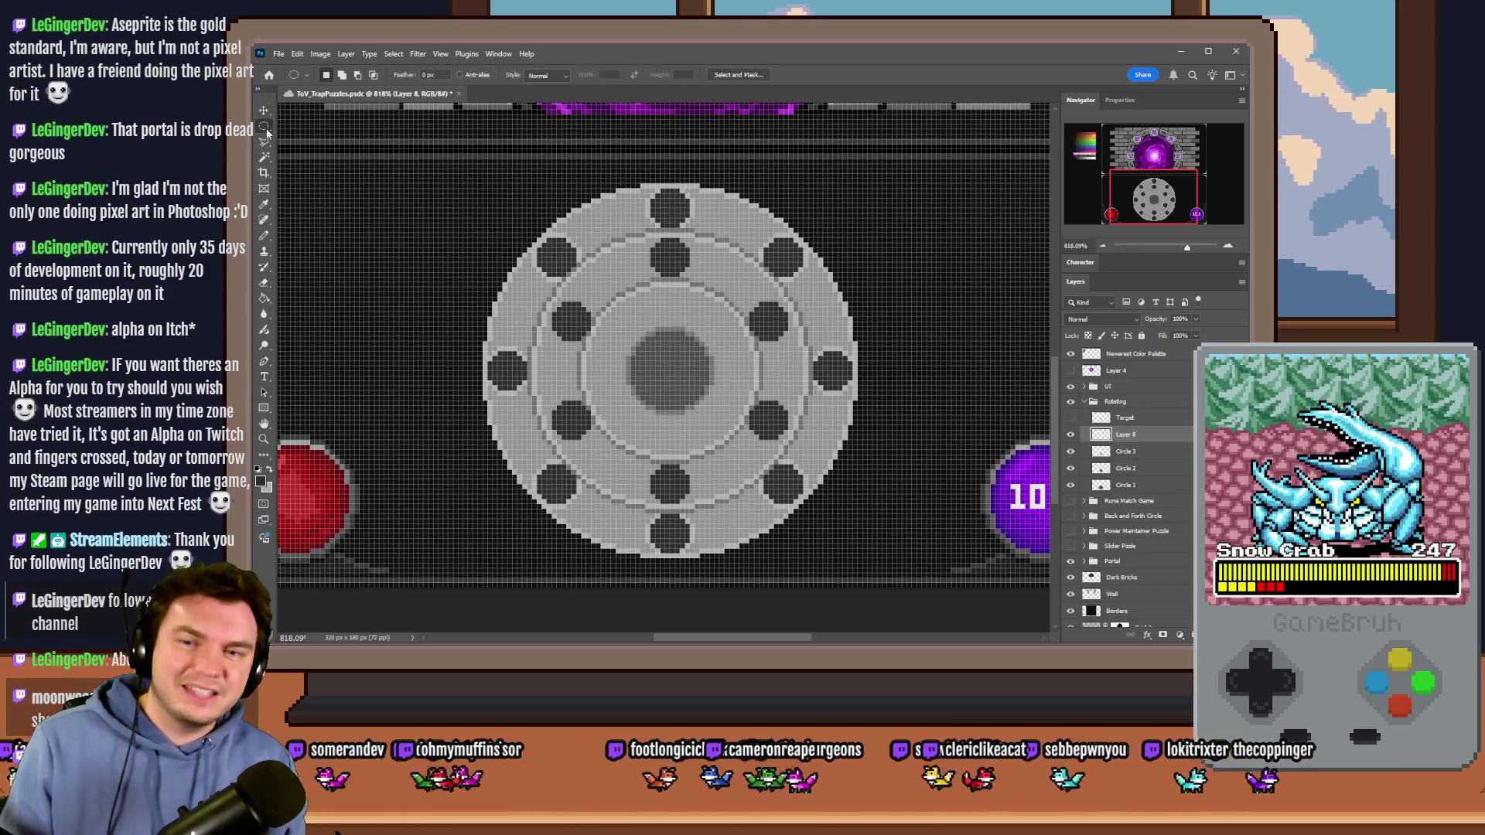
pyautogui.click(1146, 468)
# Step: Switch to the Pencil with a 1 px brush size
pyautogui.press('b')
pyautogui.rightClick(625, 342)
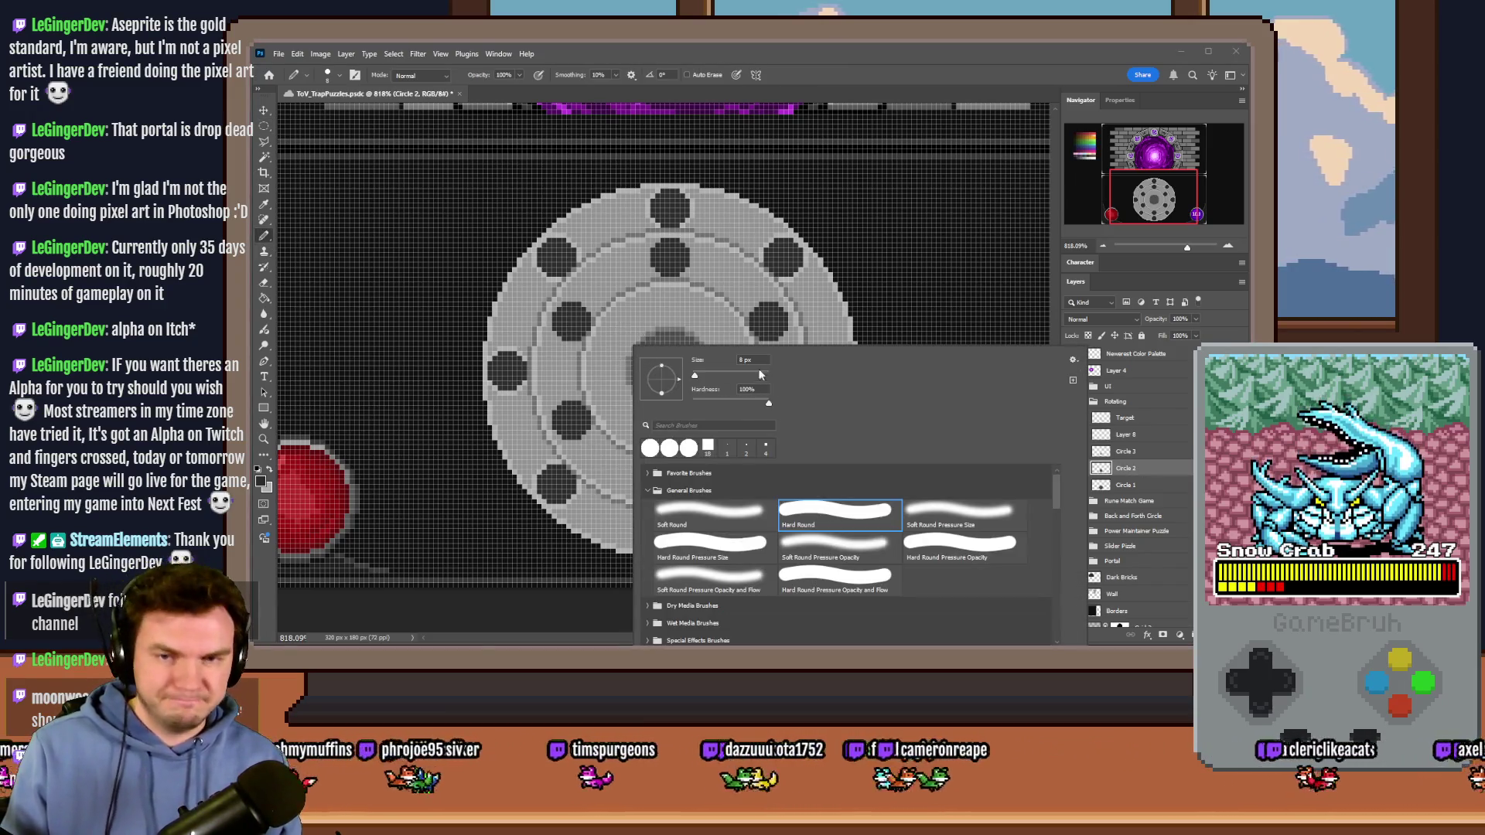
pyautogui.write('1')
pyautogui.press('Return')
# Step: Paint light pixels around the notch's upper edge and along its lower-left edge
pyautogui.scroll(5, 653, 186)
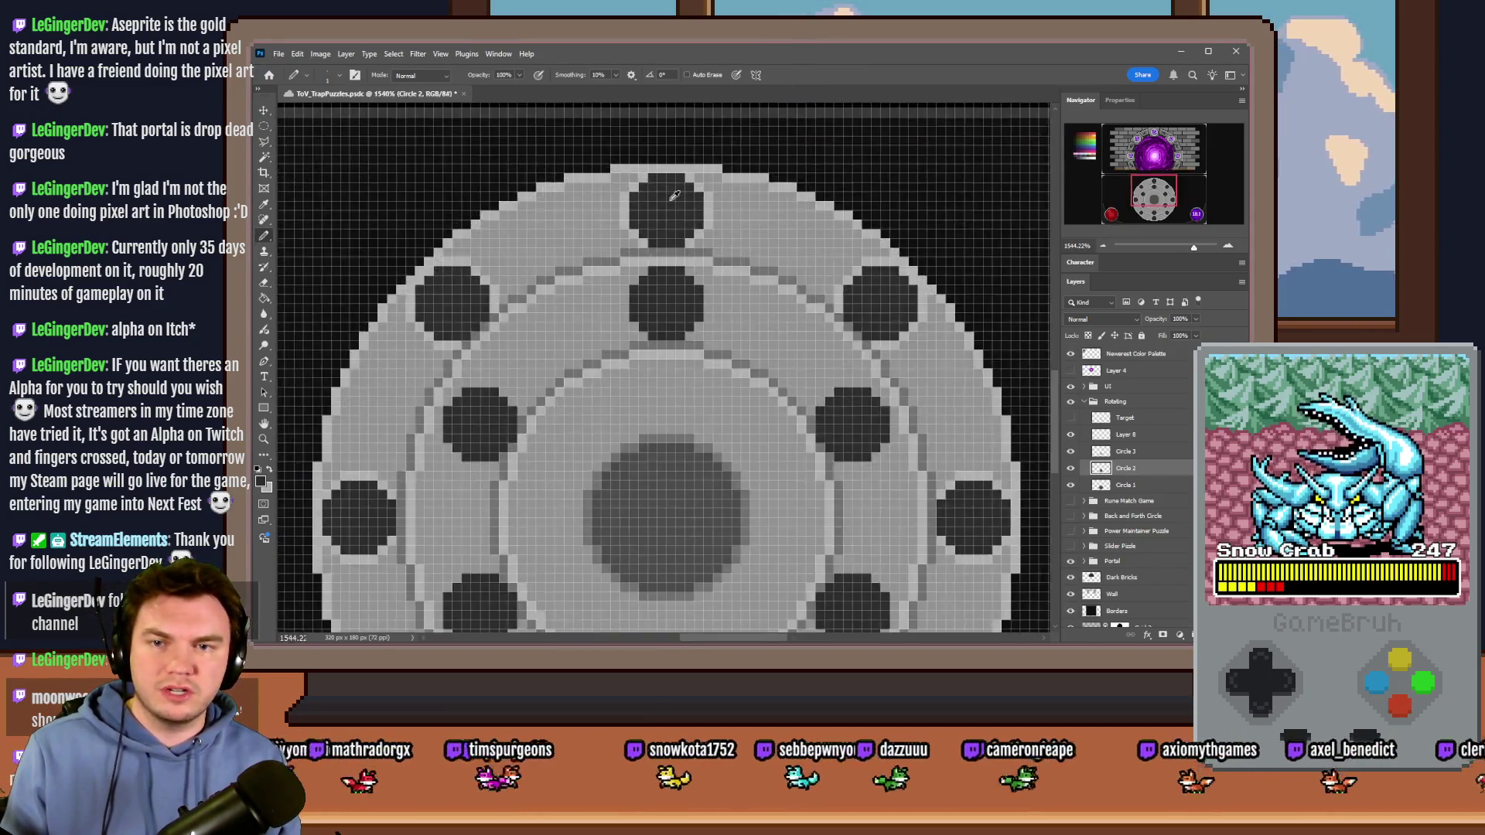
pyautogui.scroll(1, 650, 232)
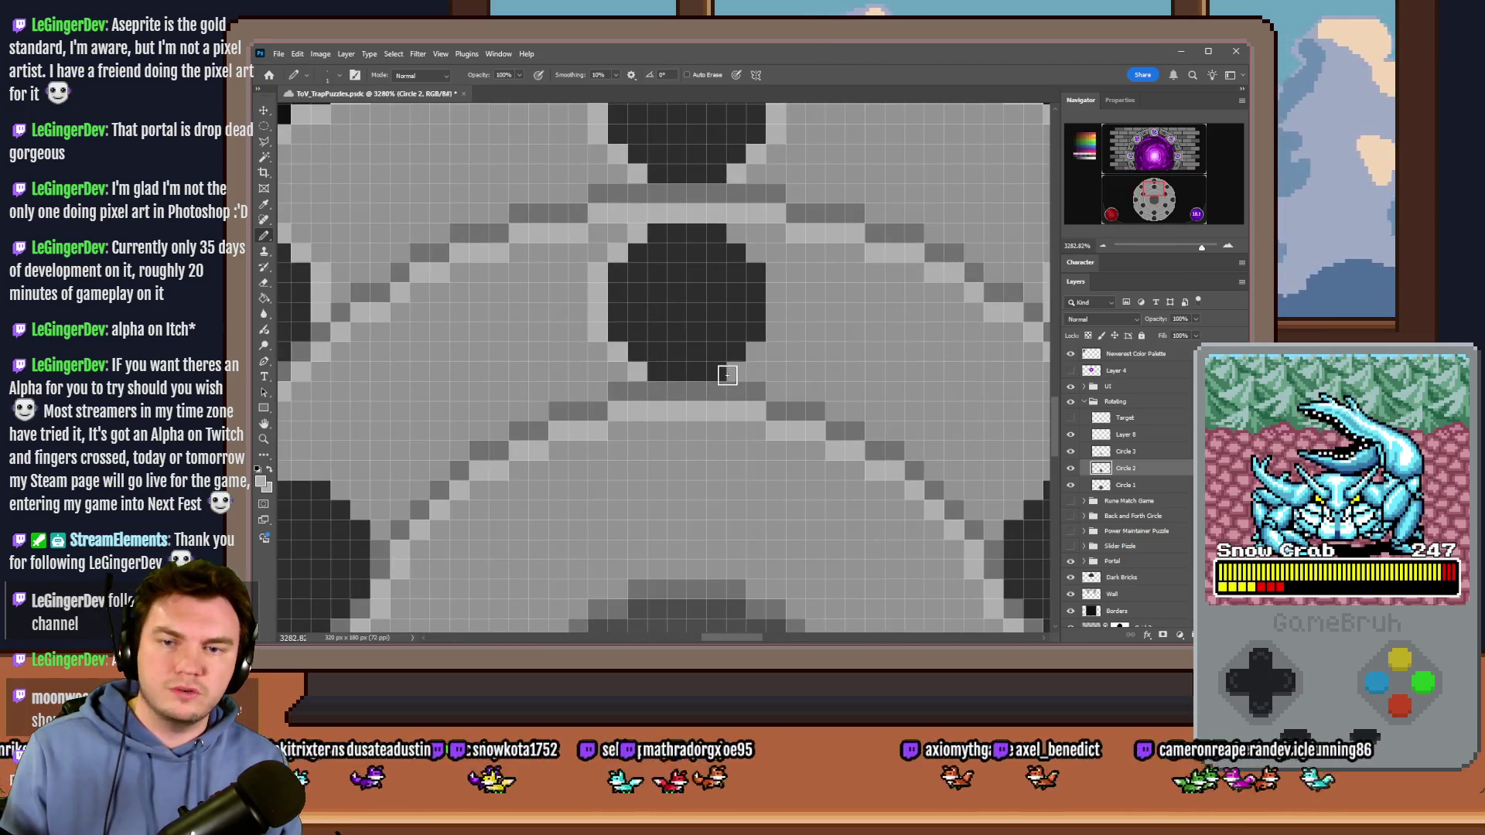
pyautogui.hscroll(5, 731, 410)
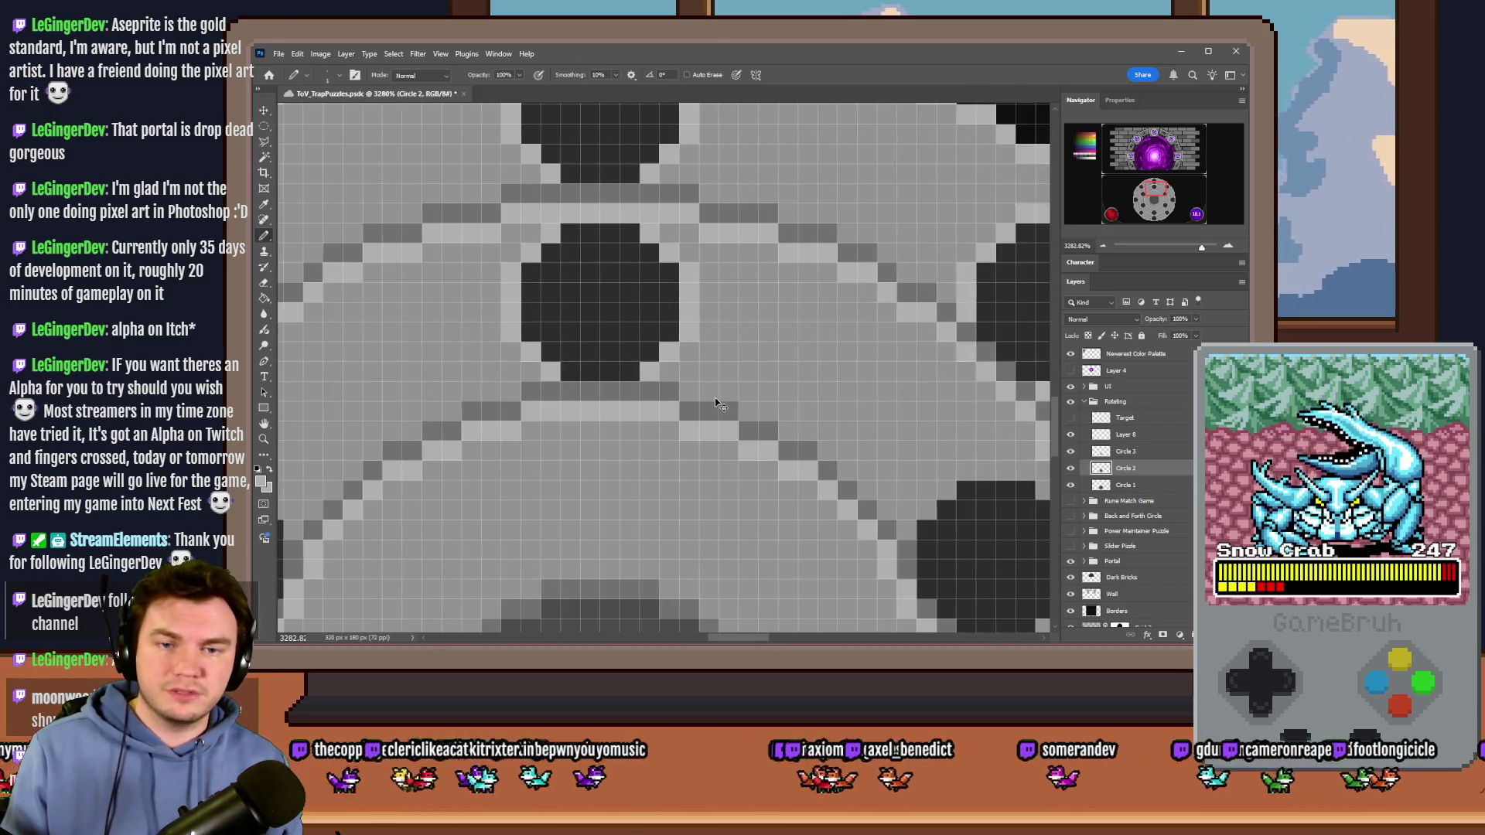
pyautogui.scroll(-2, 731, 410)
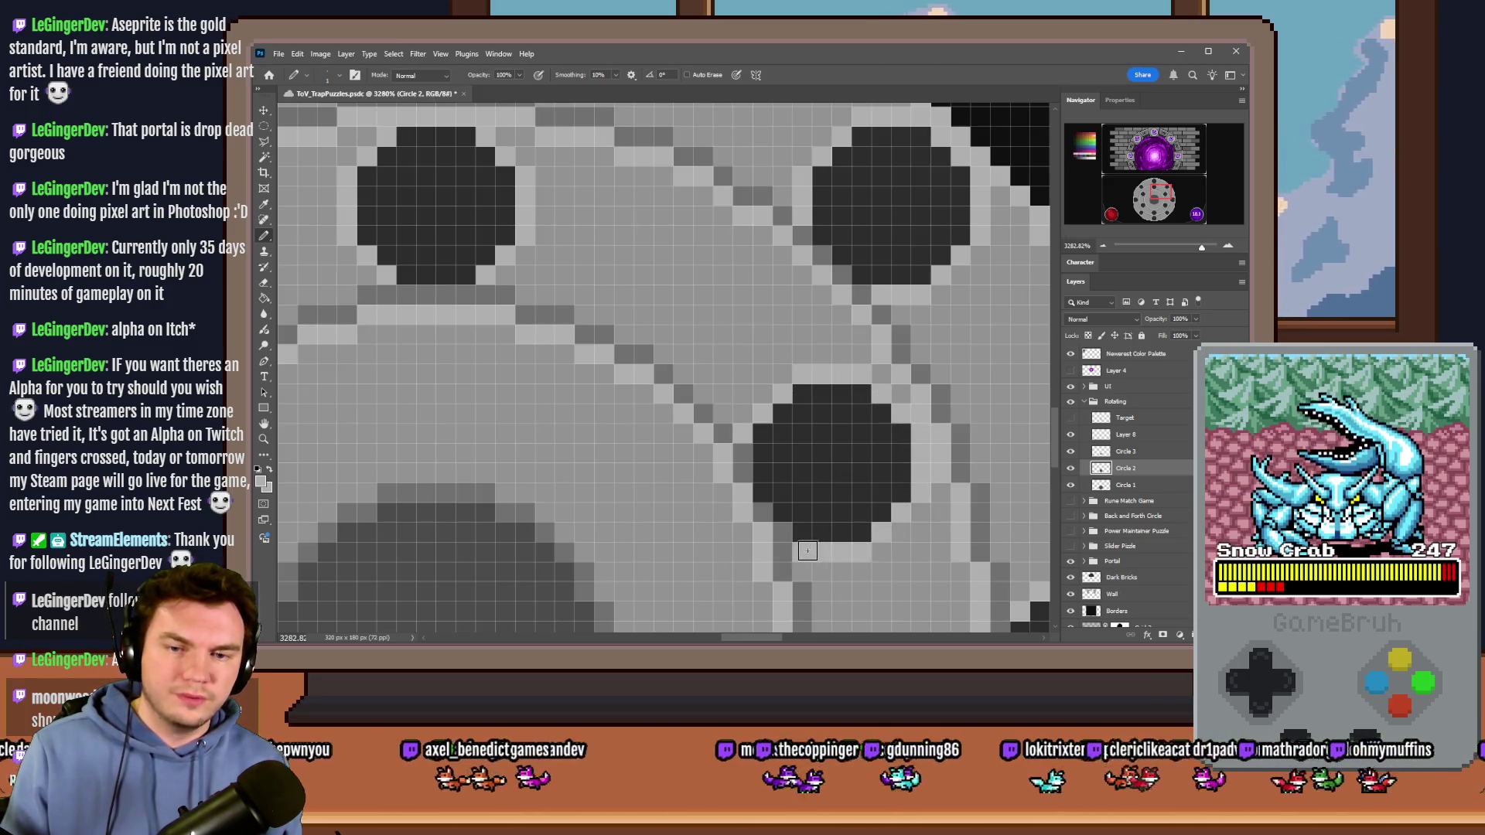
pyautogui.scroll(-10, 913, 522)
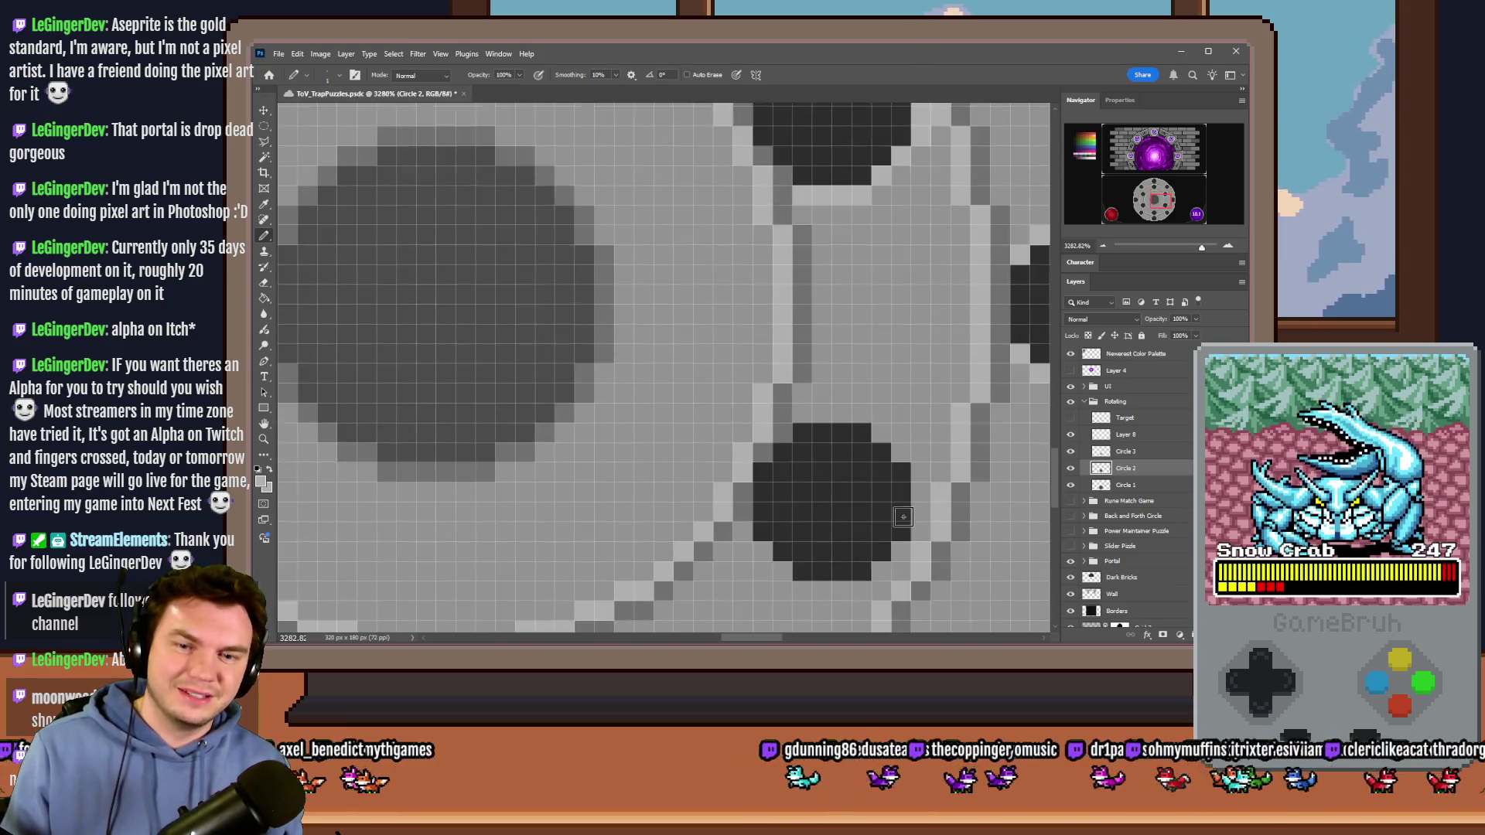
pyautogui.moveTo(812, 348)
pyautogui.mouseDown()
pyautogui.moveTo(855, 341)
pyautogui.moveTo(889, 357)
pyautogui.moveTo(917, 411)
pyautogui.mouseUp()
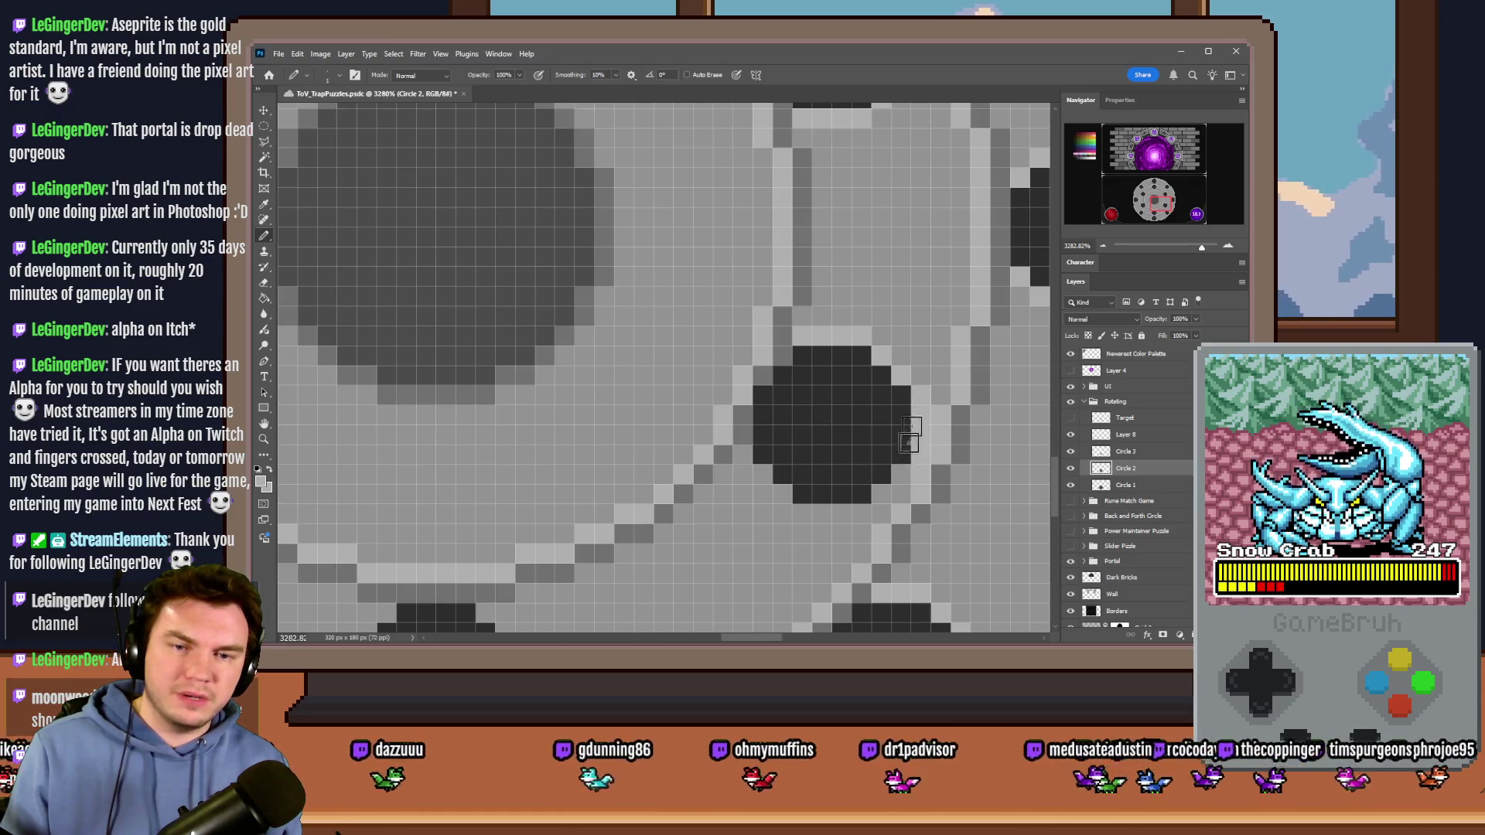
pyautogui.moveTo(885, 496)
pyautogui.mouseDown()
pyautogui.moveTo(827, 513)
pyautogui.moveTo(785, 501)
pyautogui.moveTo(738, 452)
pyautogui.mouseUp()
# Step: Edge the top of the dark notch with a line of light pixels
pyautogui.scroll(-3, 1003, 376)
pyautogui.scroll(4, 713, 535)
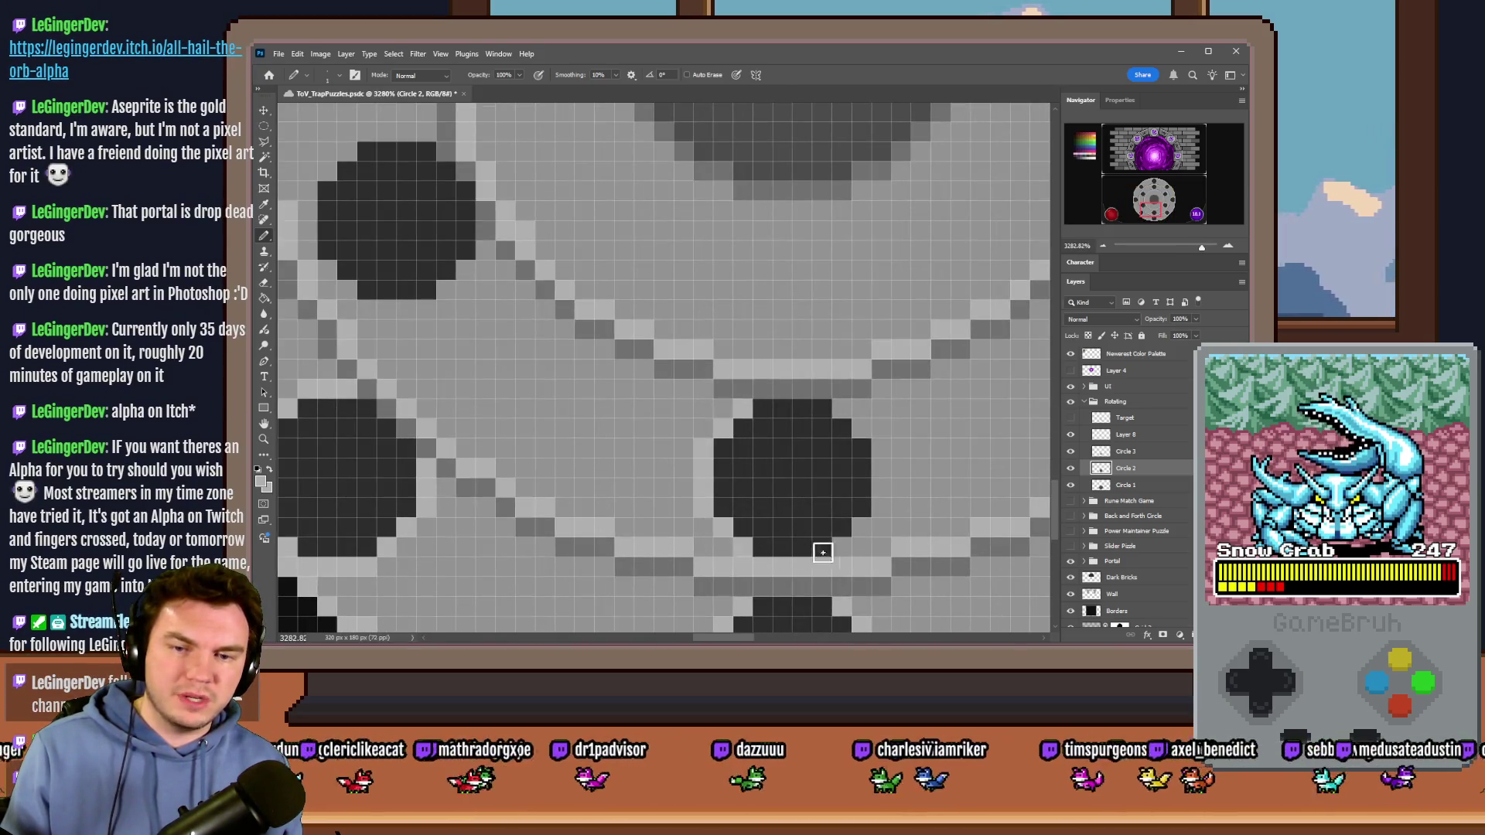
pyautogui.scroll(-3, 842, 414)
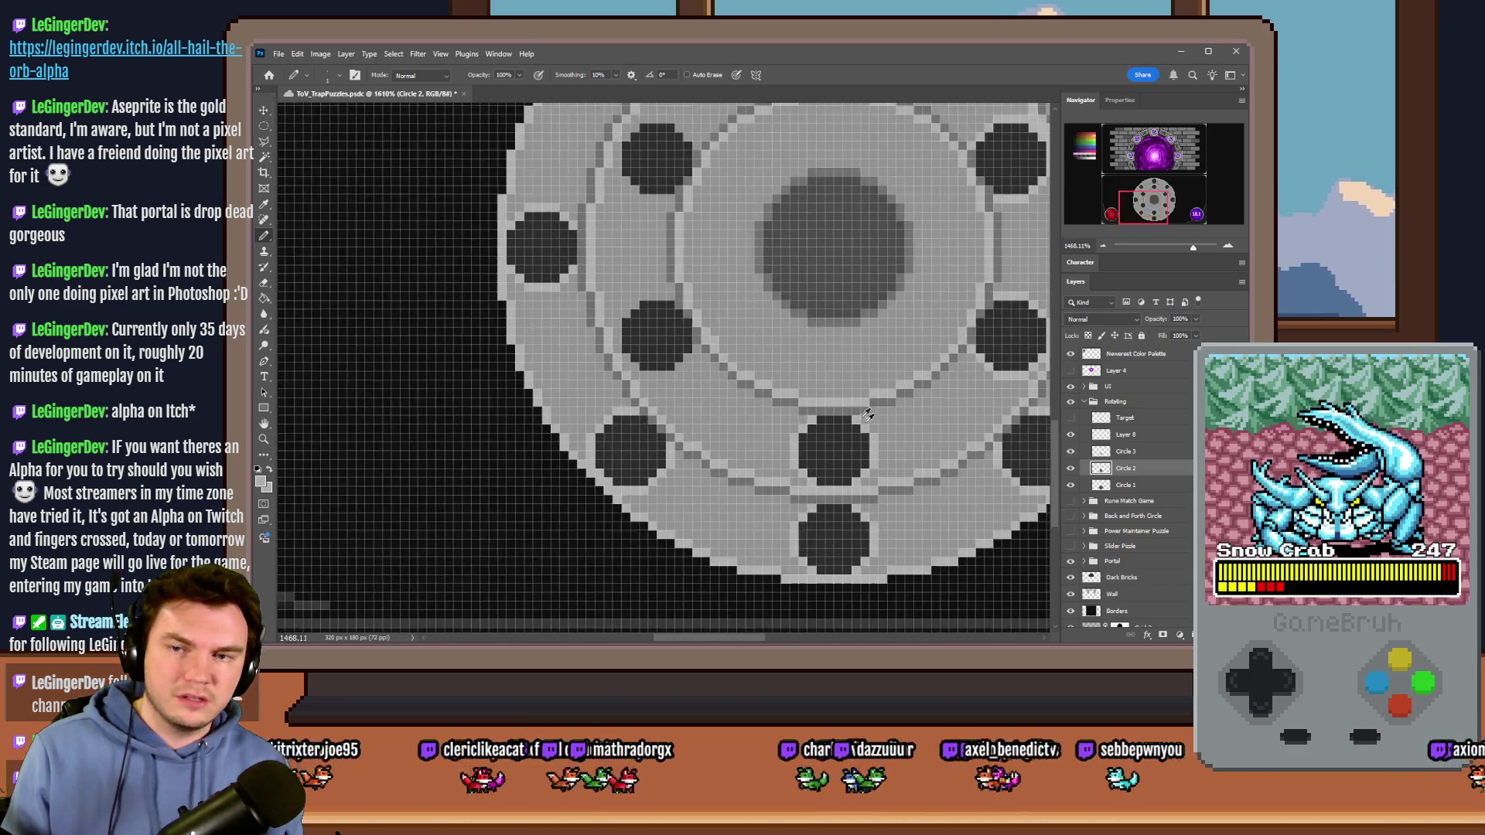
pyautogui.scroll(3, 667, 340)
pyautogui.scroll(1, 666, 341)
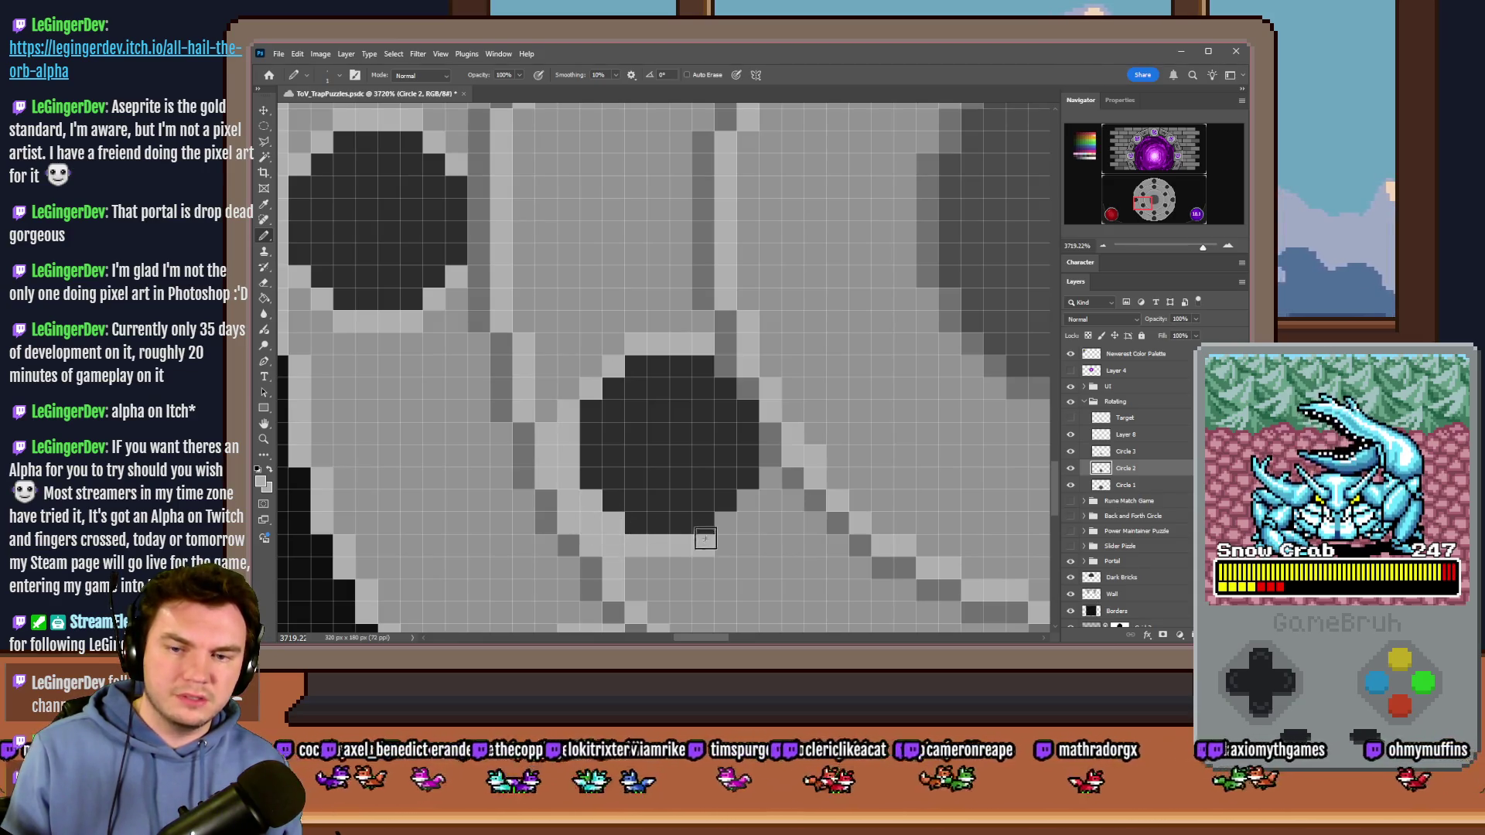
pyautogui.scroll(5, 619, 480)
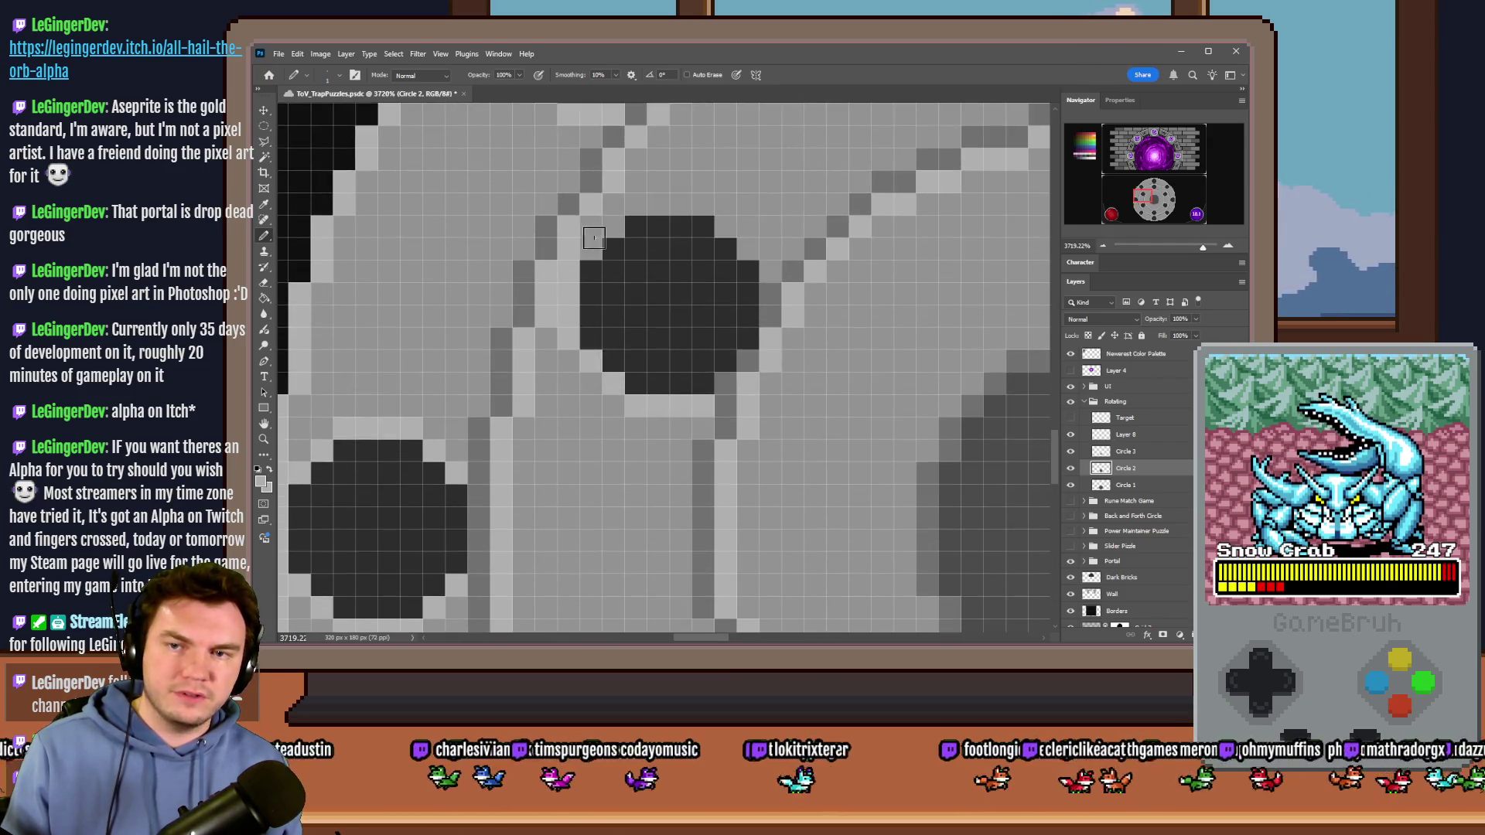
pyautogui.moveTo(608, 229)
pyautogui.mouseDown()
pyautogui.moveTo(640, 205)
pyautogui.moveTo(723, 224)
pyautogui.moveTo(770, 272)
pyautogui.mouseUp()
pyautogui.scroll(-10, 616, 265)
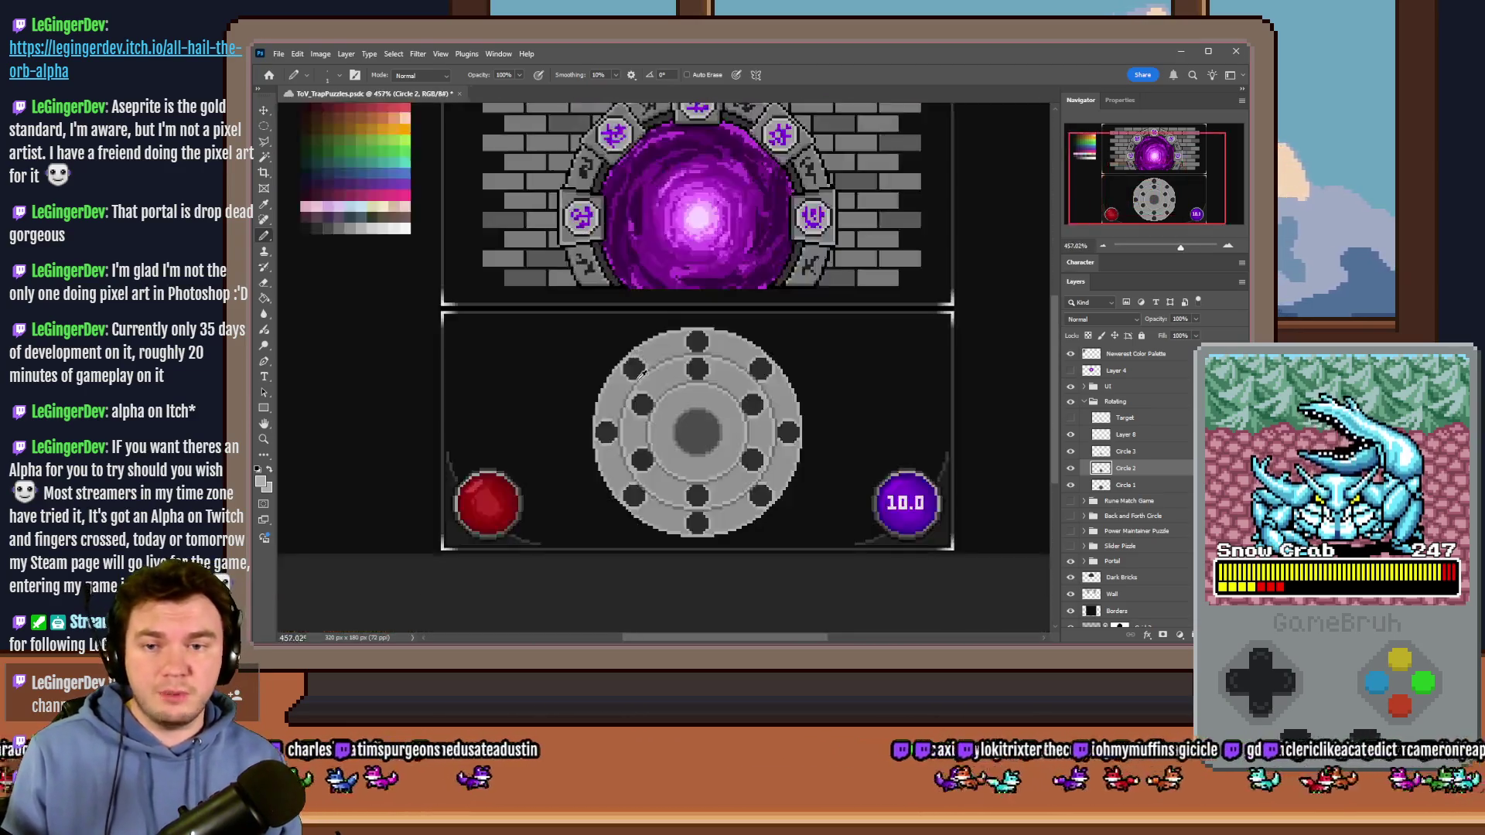
# Step: Select Layer 8 inside the Rotating group as the working layer
pyautogui.scroll(5, 684, 435)
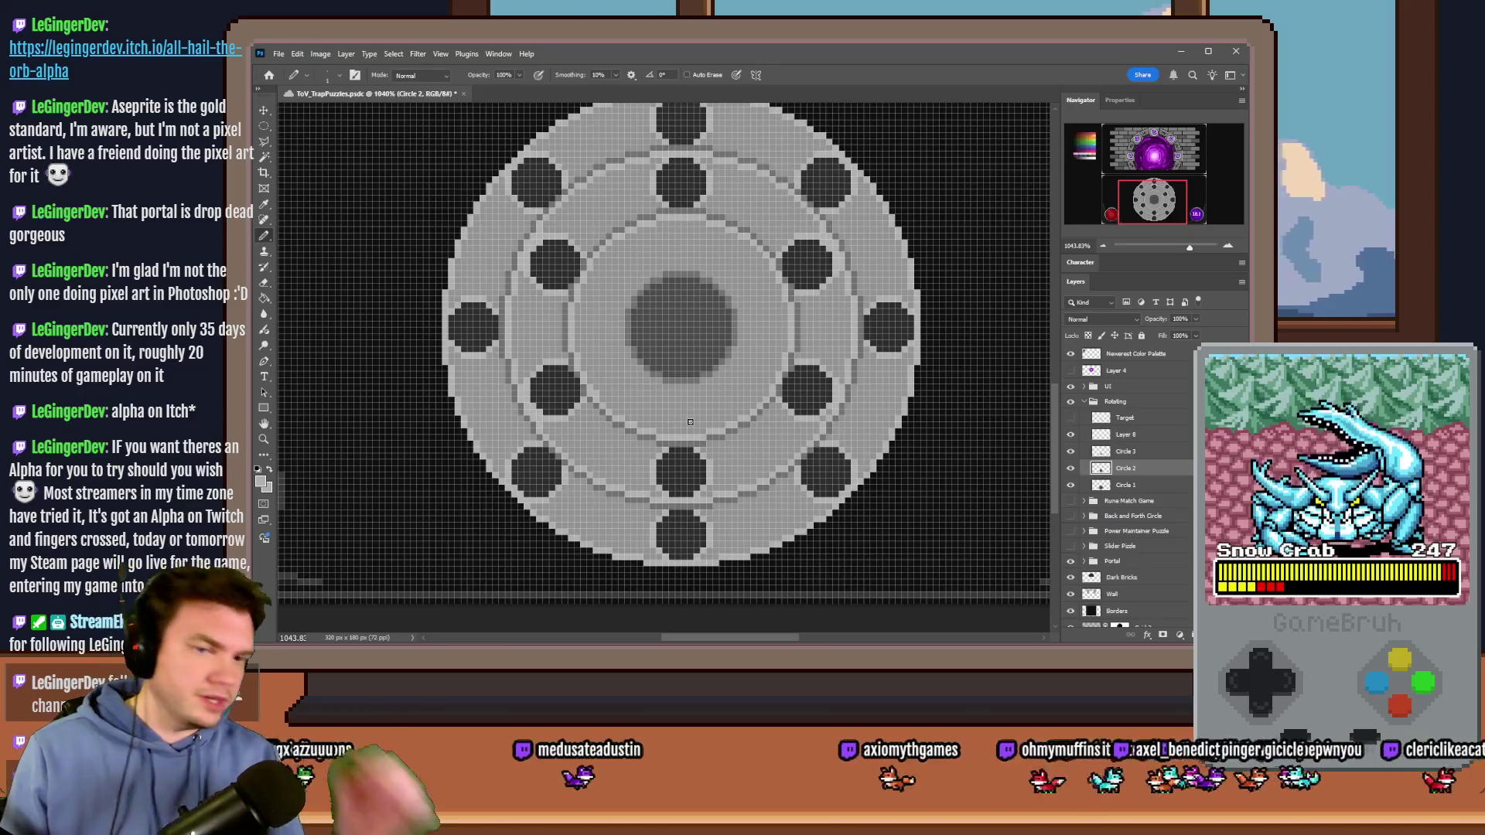
pyautogui.click(1155, 453)
pyautogui.click(1154, 435)
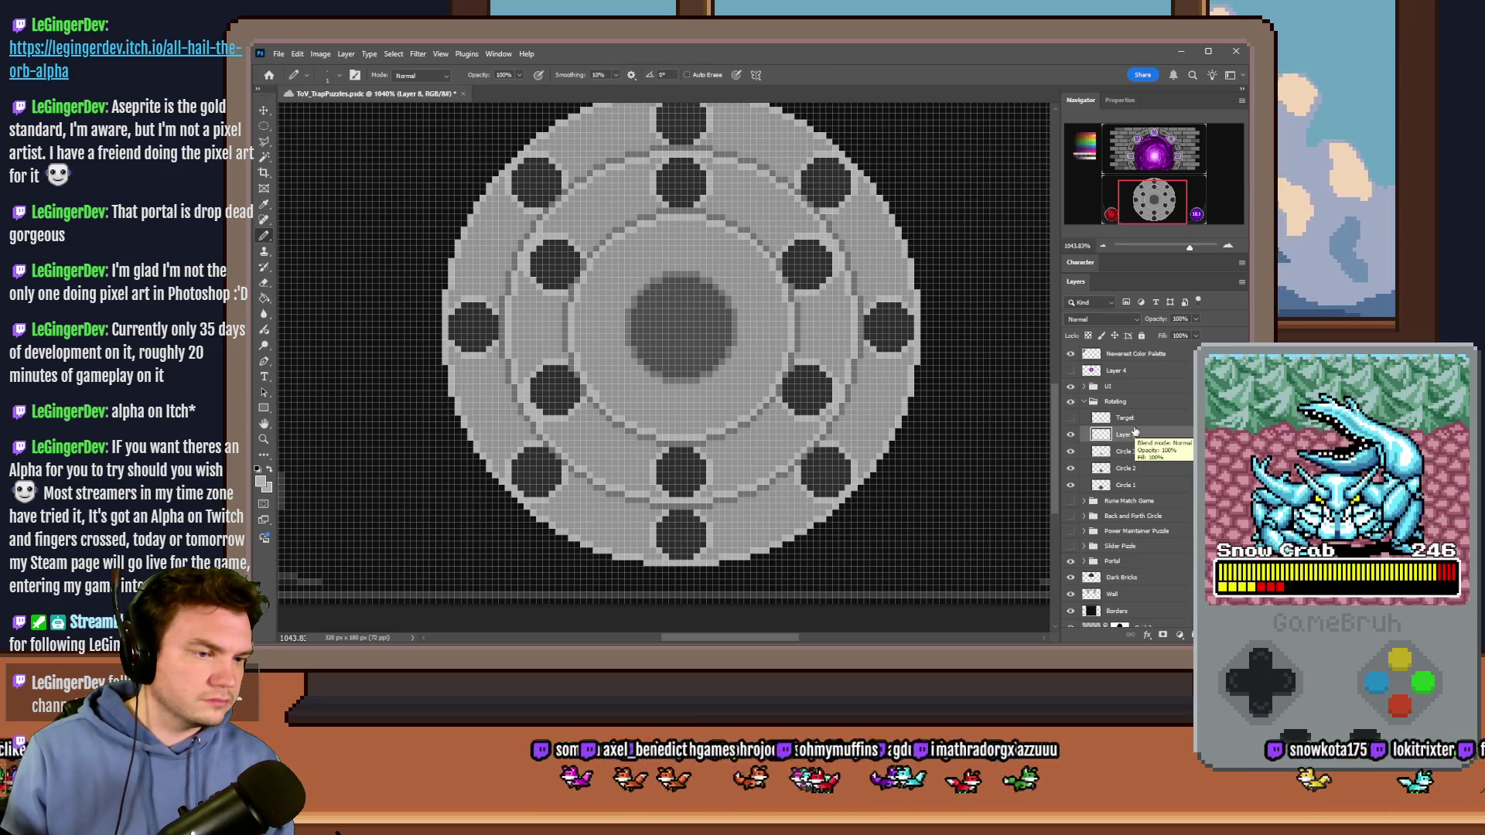
pyautogui.scroll(-5, 909, 555)
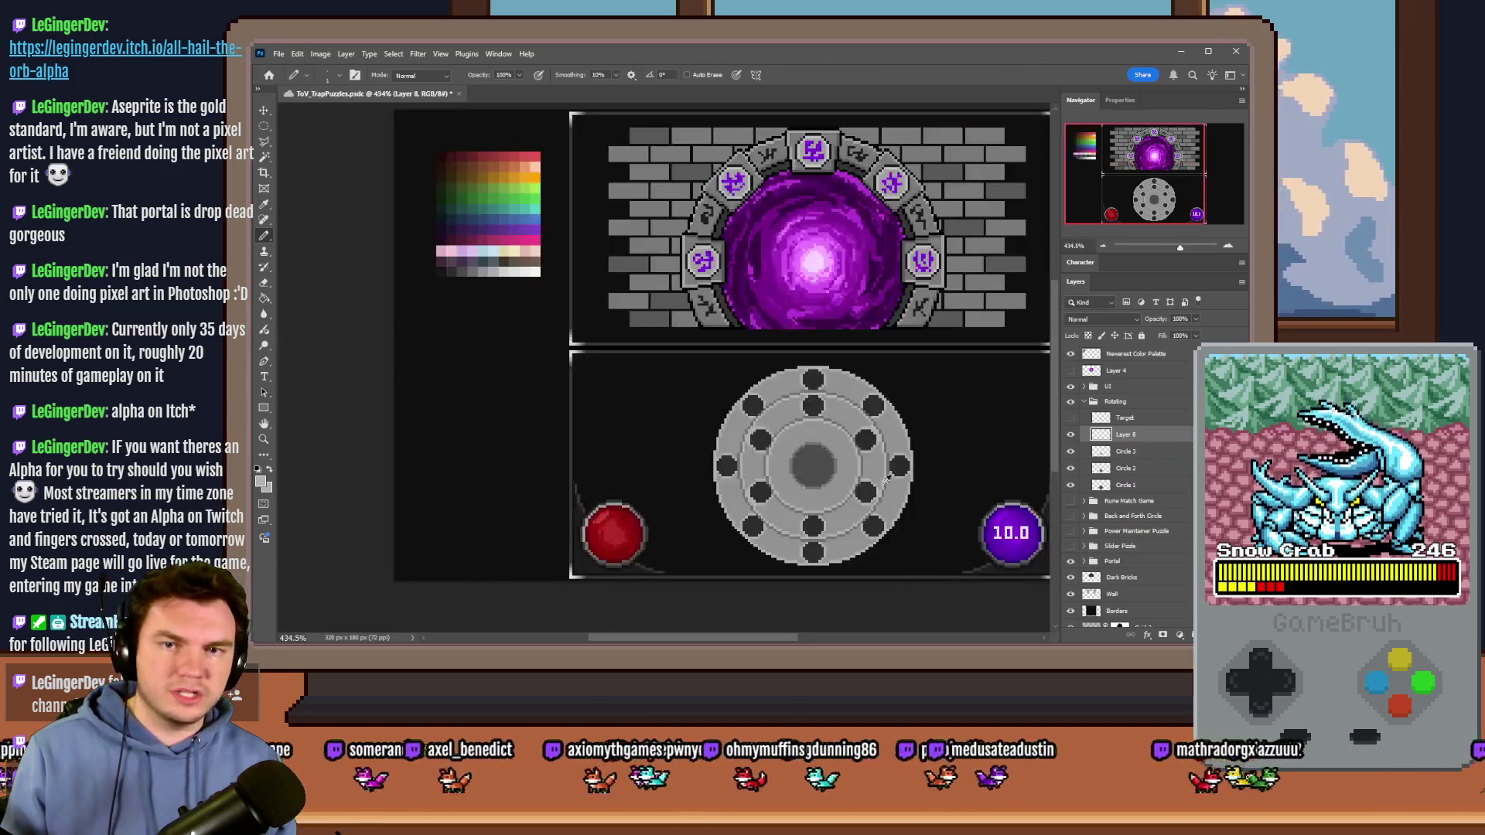
pyautogui.scroll(-1, 641, 480)
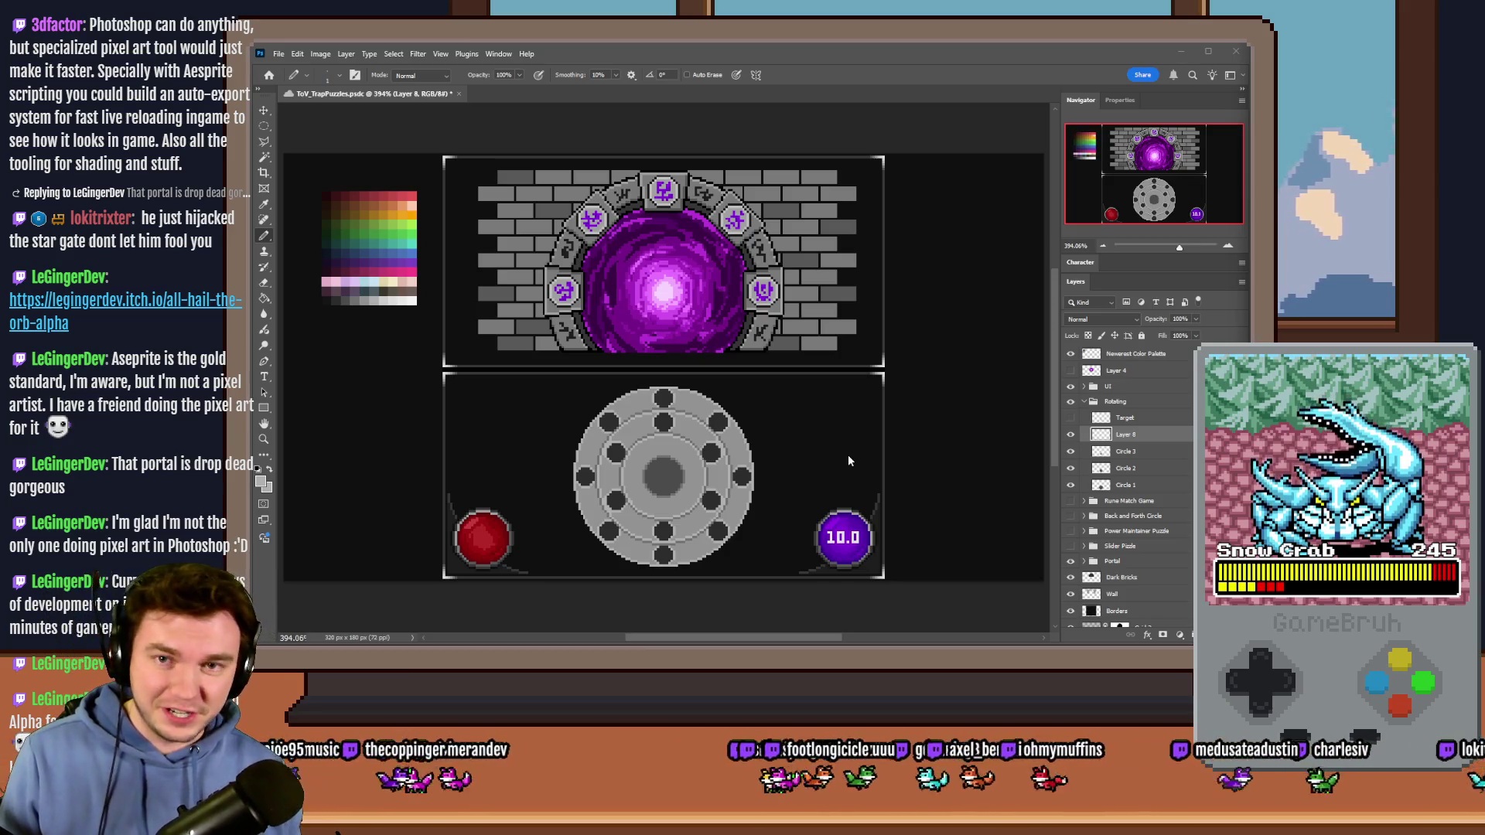
pyautogui.scroll(5, 681, 510)
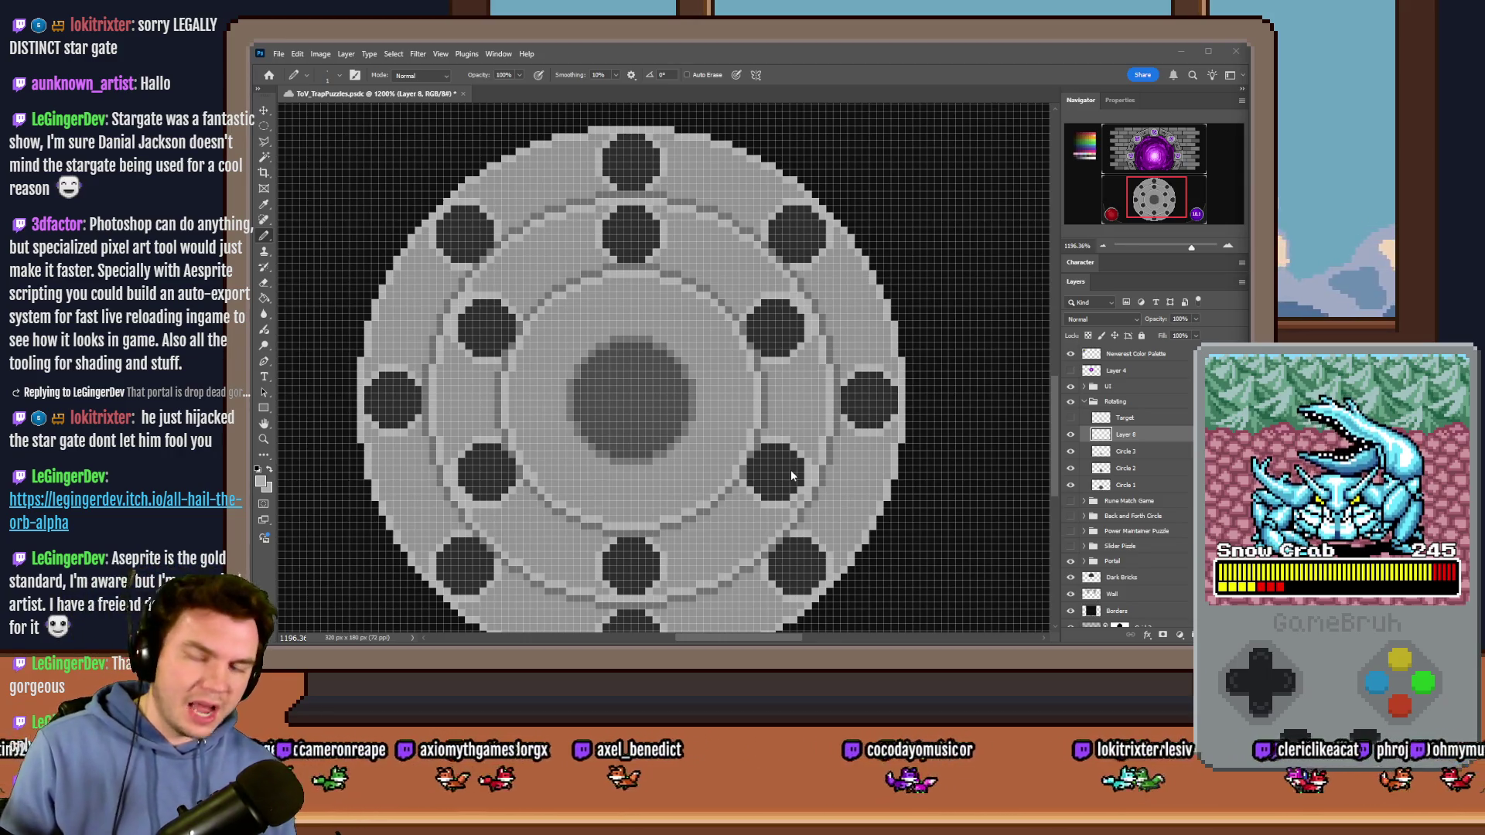
pyautogui.click(884, 70)
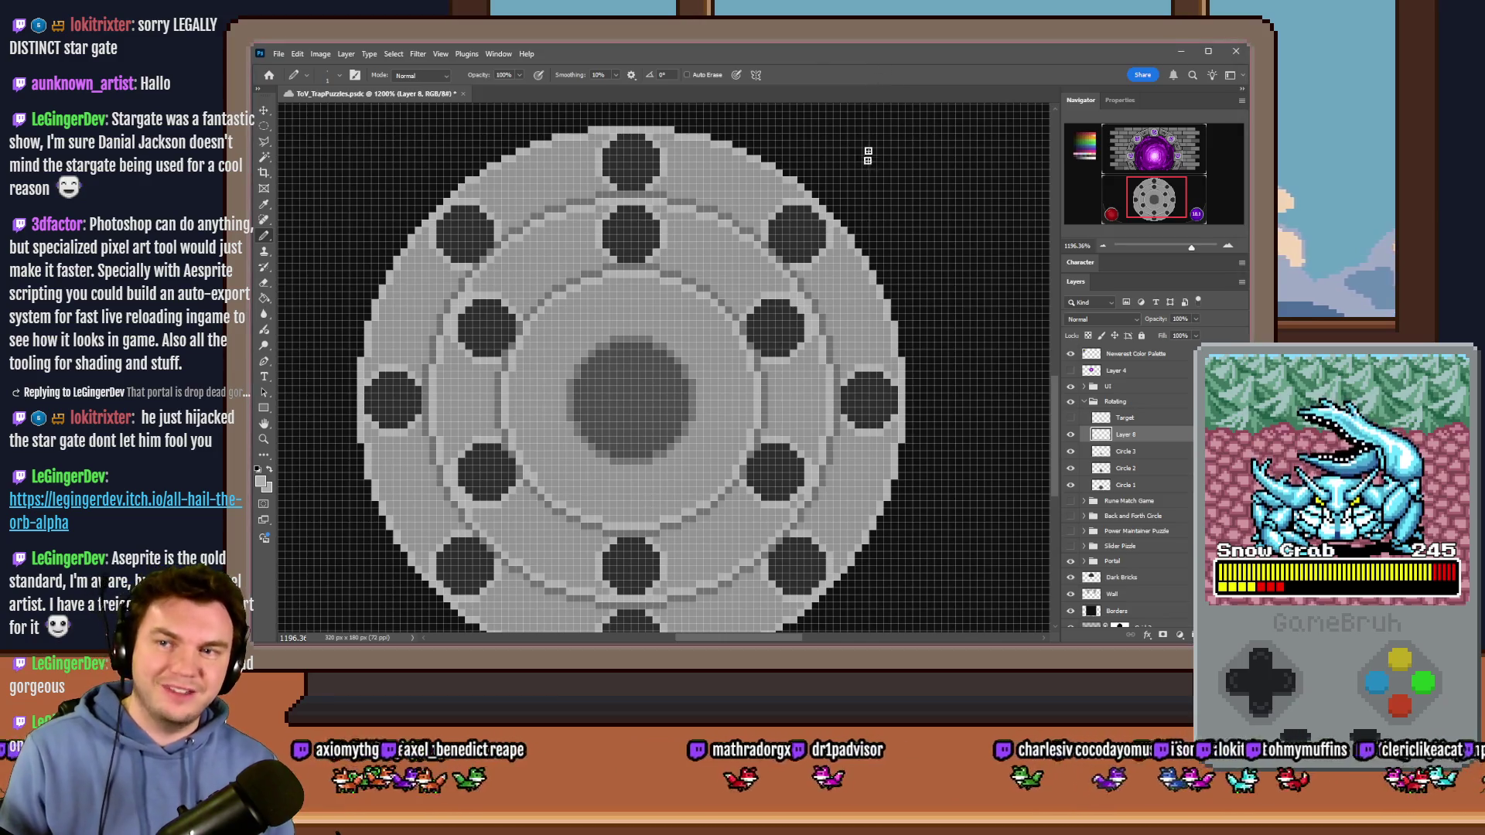
# Step: Save the document and set the brush size to 8 px
pyautogui.hotkey('ctrl', 's')
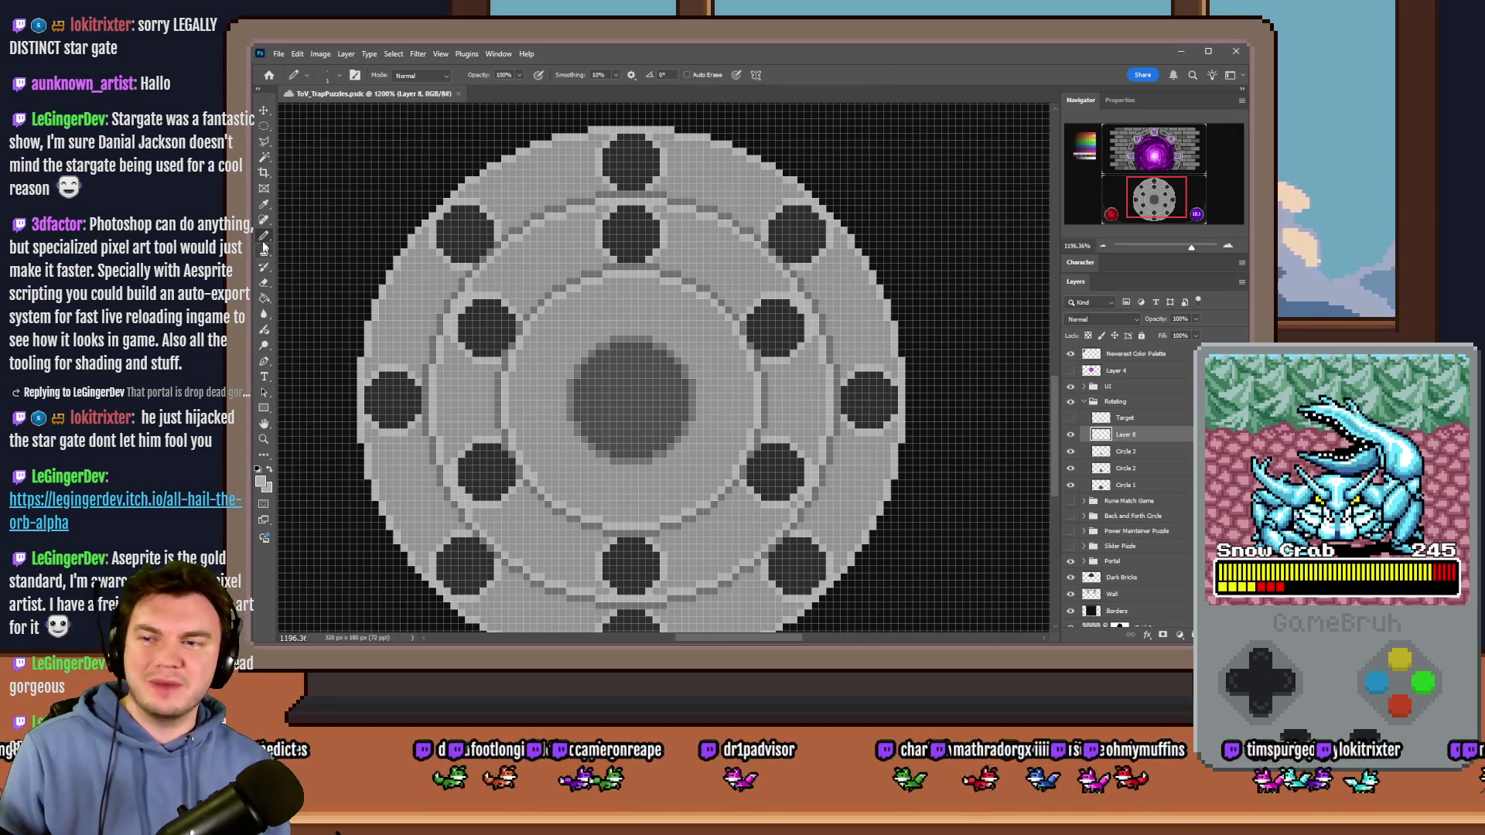
pyautogui.rightClick(593, 321)
pyautogui.click(722, 332)
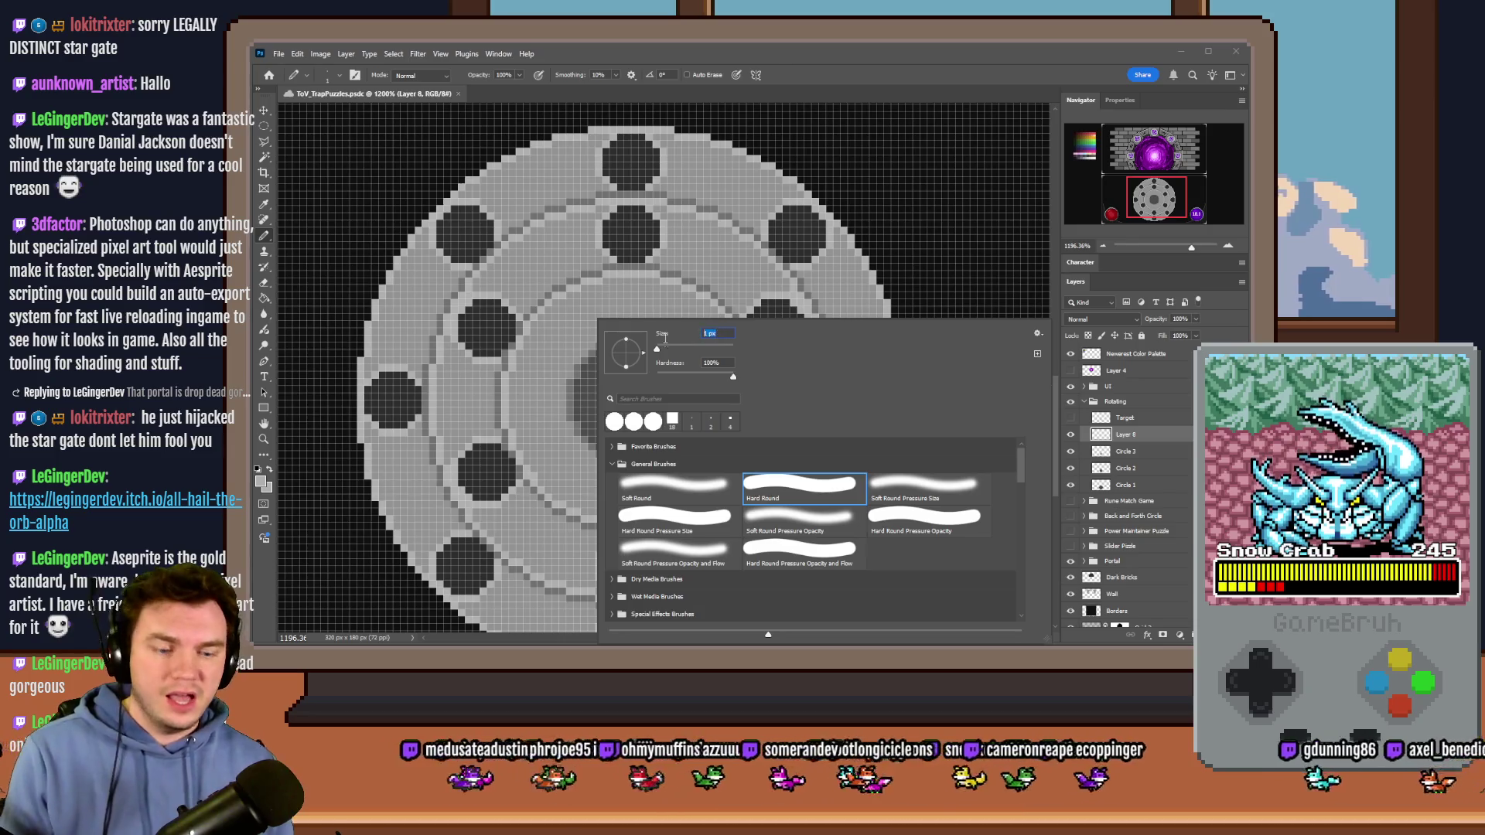
pyautogui.press('Return')
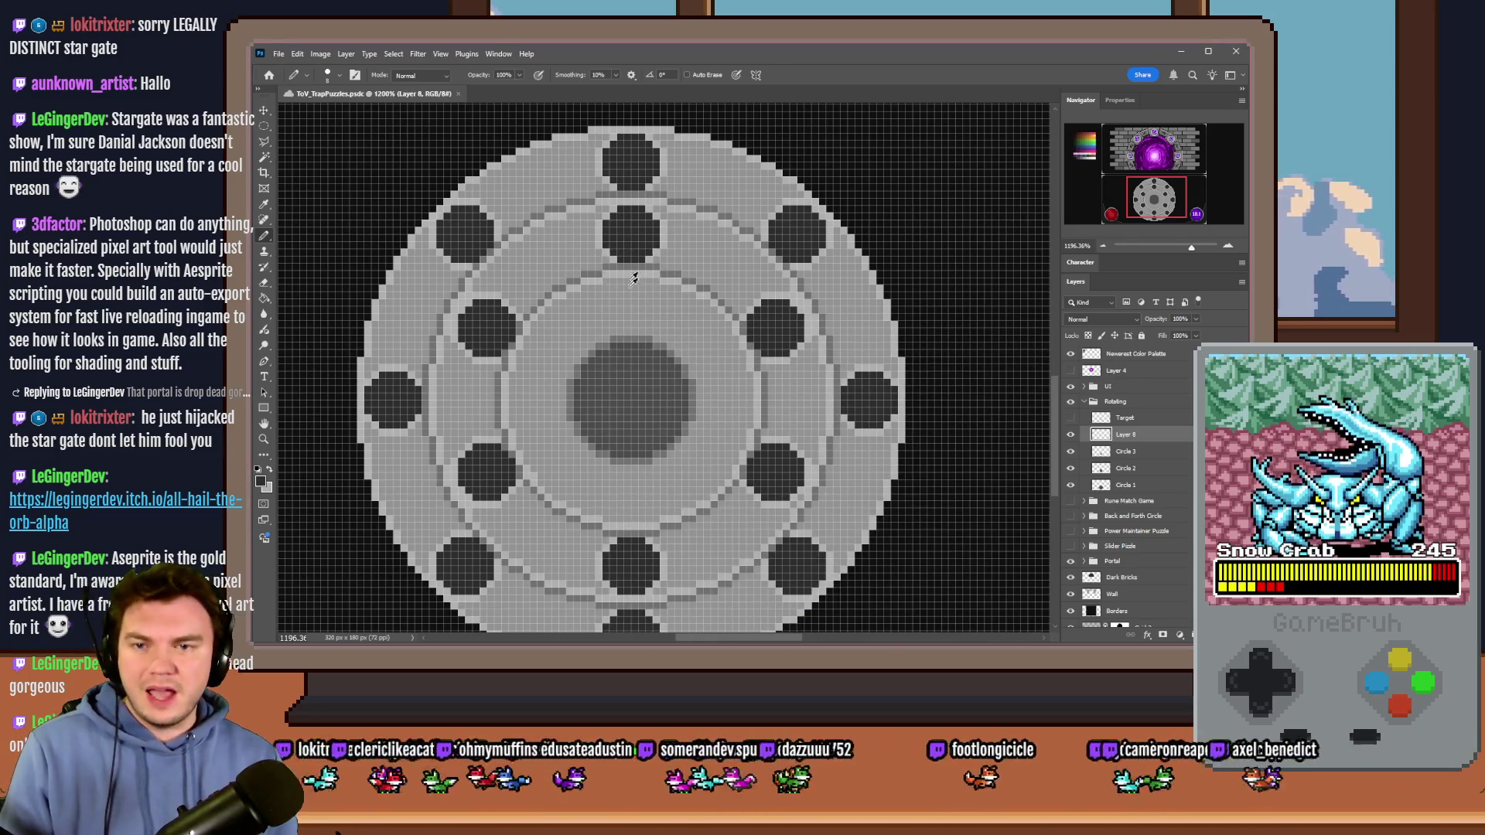
# Step: Stamp 8 px dark round notches above and beside the dial's central hub
pyautogui.scroll(3, 632, 310)
pyautogui.scroll(1, 631, 310)
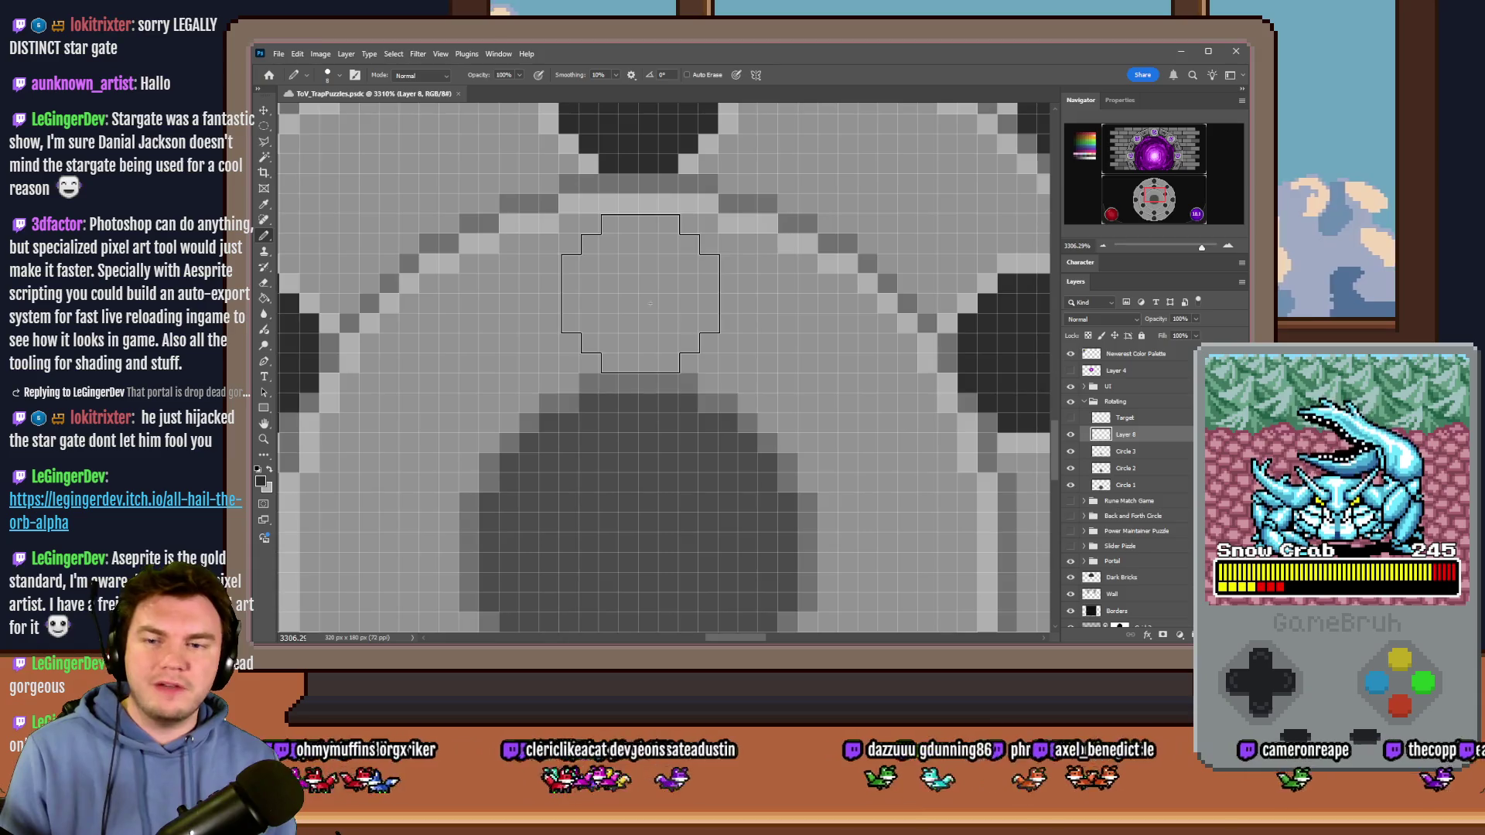
pyautogui.click(638, 293)
pyautogui.scroll(-2, 611, 292)
pyautogui.scroll(1, 711, 395)
pyautogui.click(713, 403)
pyautogui.hotkey('ctrl', 'z')
pyautogui.hotkey('ctrl', 'shift', 'z')
pyautogui.scroll(-2, 603, 464)
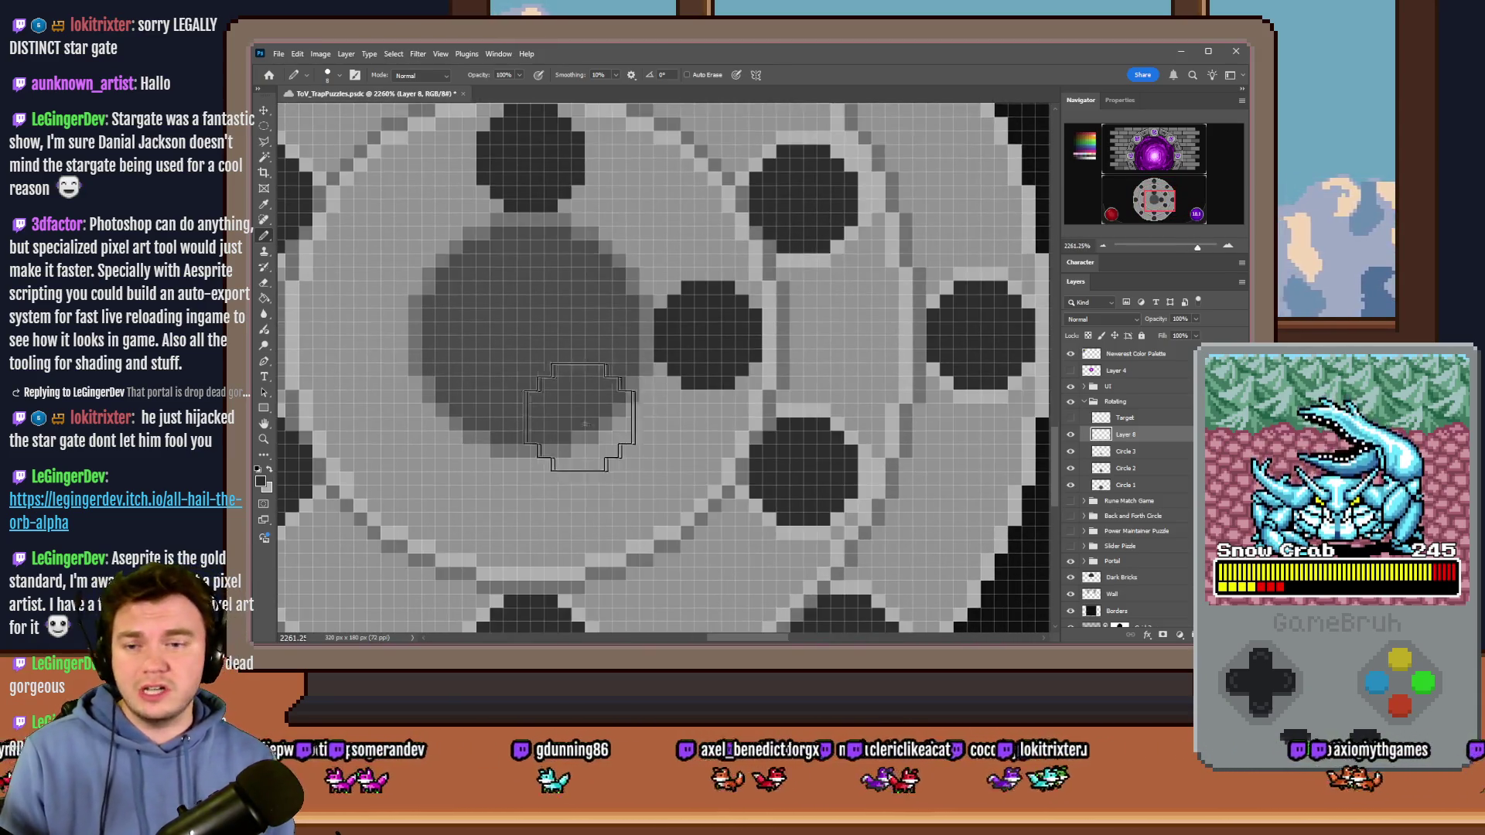
pyautogui.scroll(1, 399, 415)
pyautogui.hscroll(-1, 398, 410)
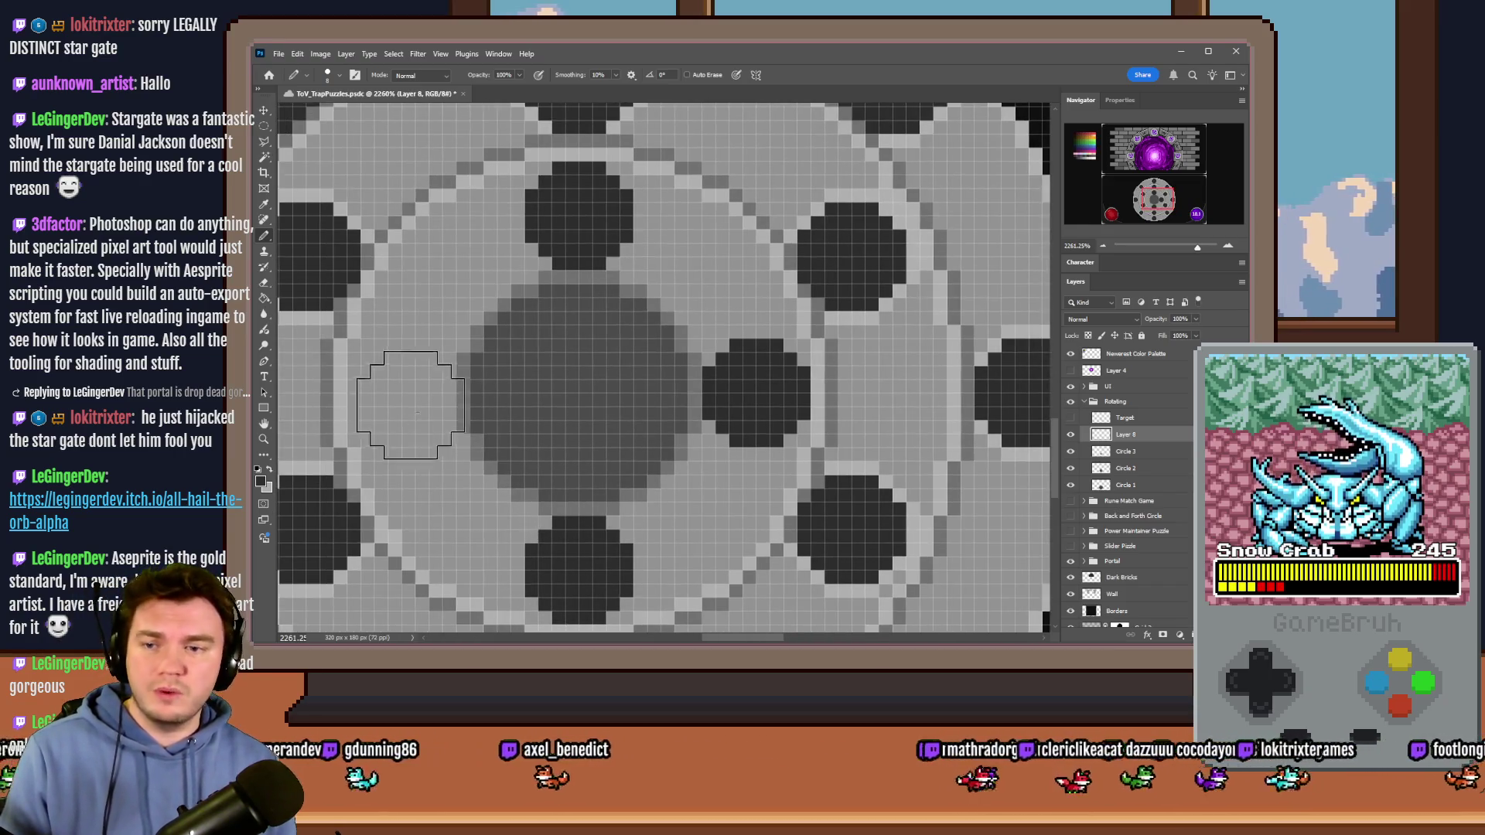
pyautogui.scroll(-2, 589, 424)
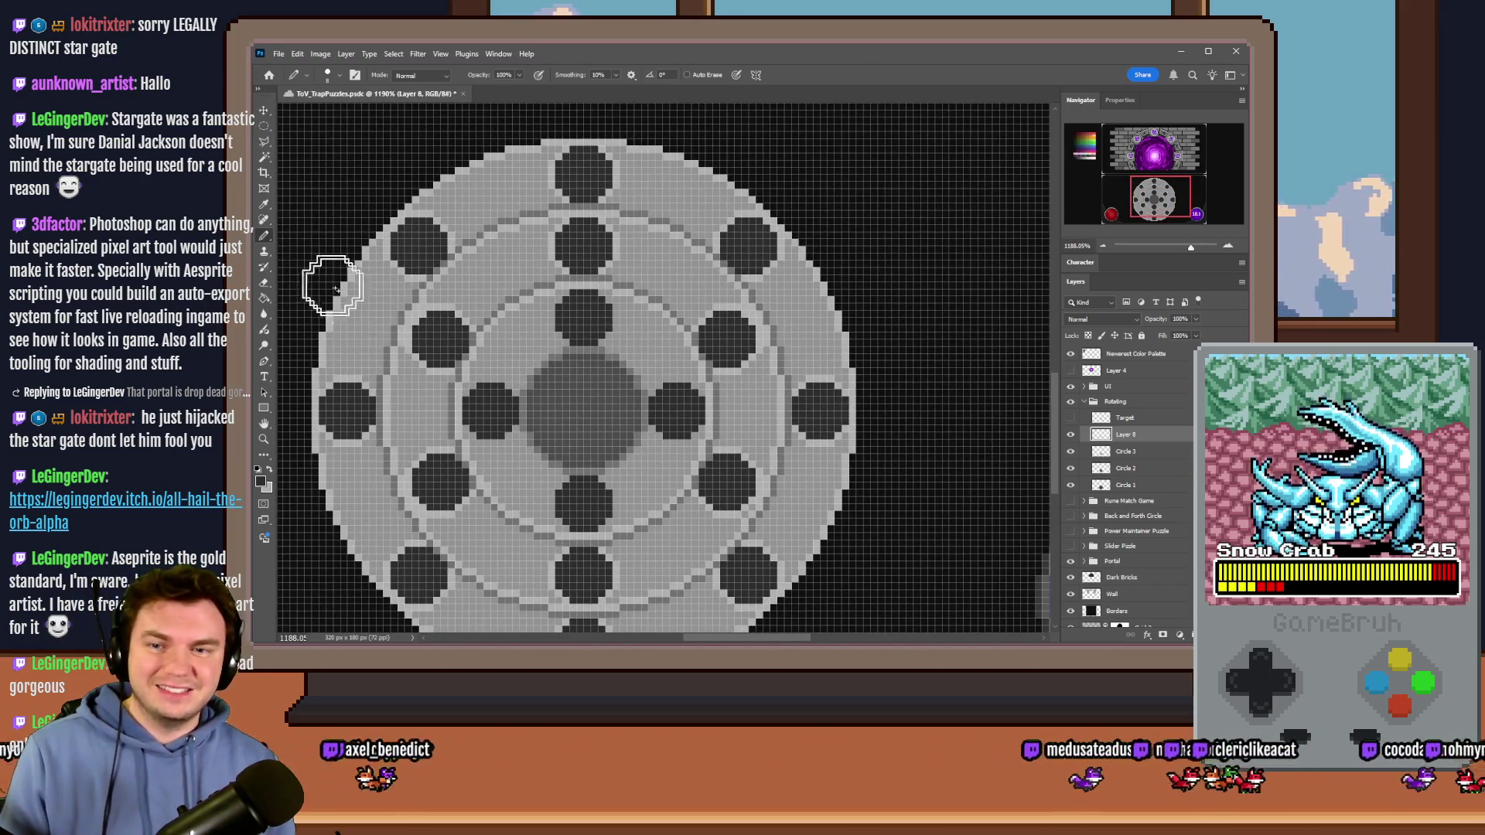
pyautogui.rightClick(624, 422)
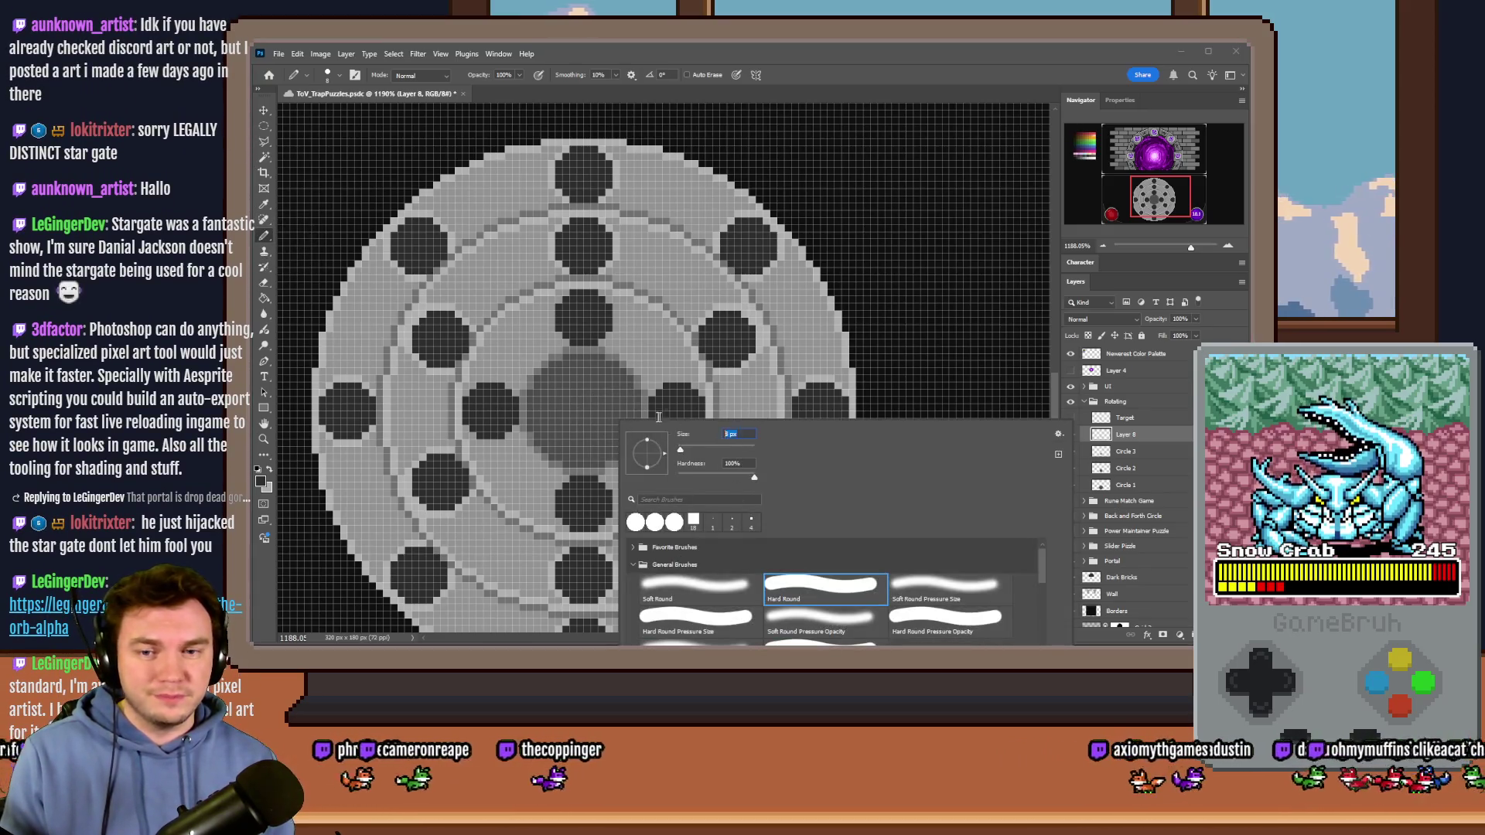
# Step: Pencil light pixel outlines along a hub notch's left and bottom edges
pyautogui.click(798, 72)
pyautogui.scroll(3, 565, 294)
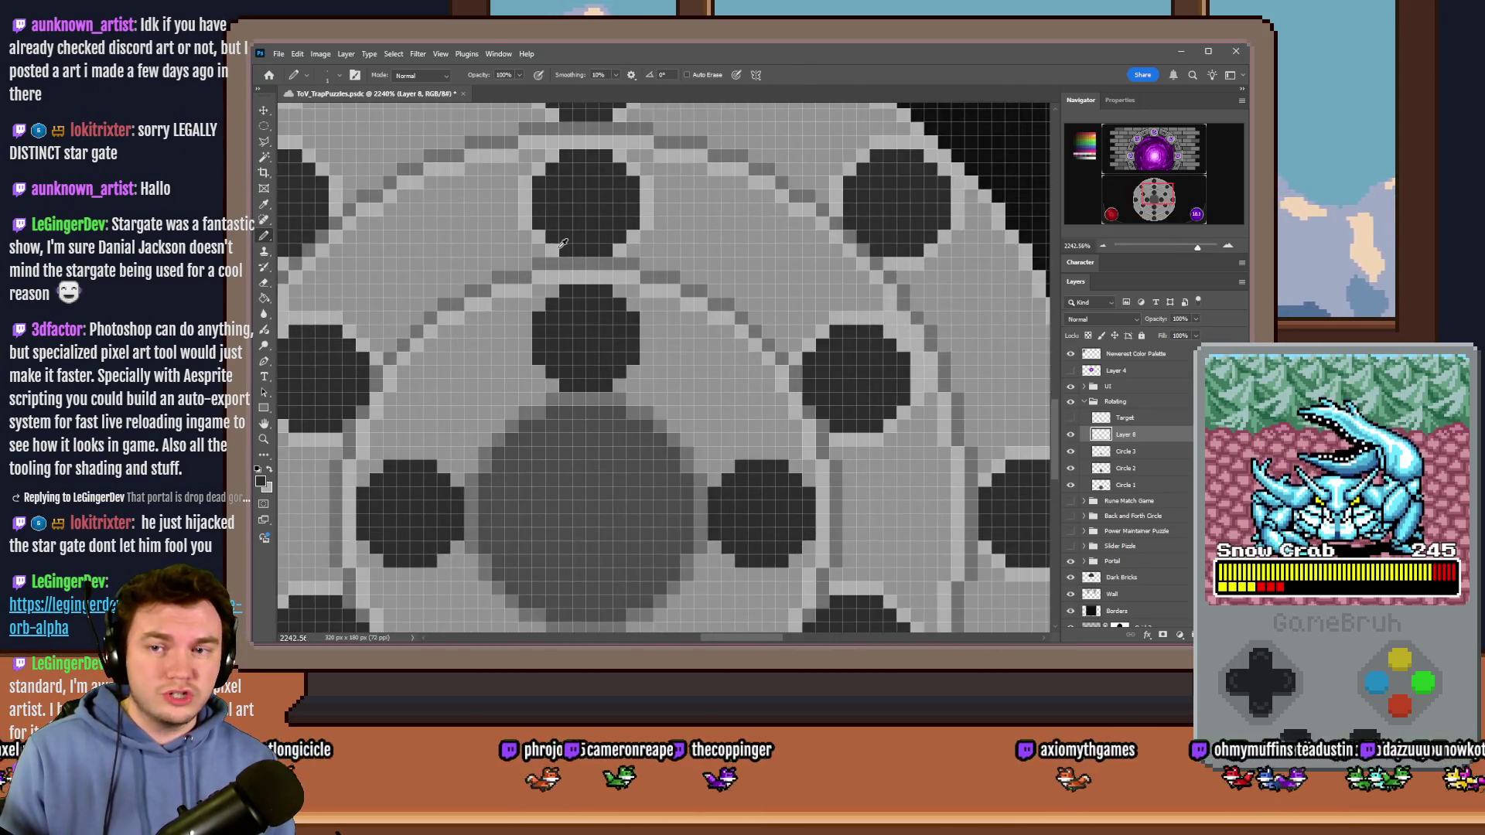
pyautogui.scroll(1, 546, 297)
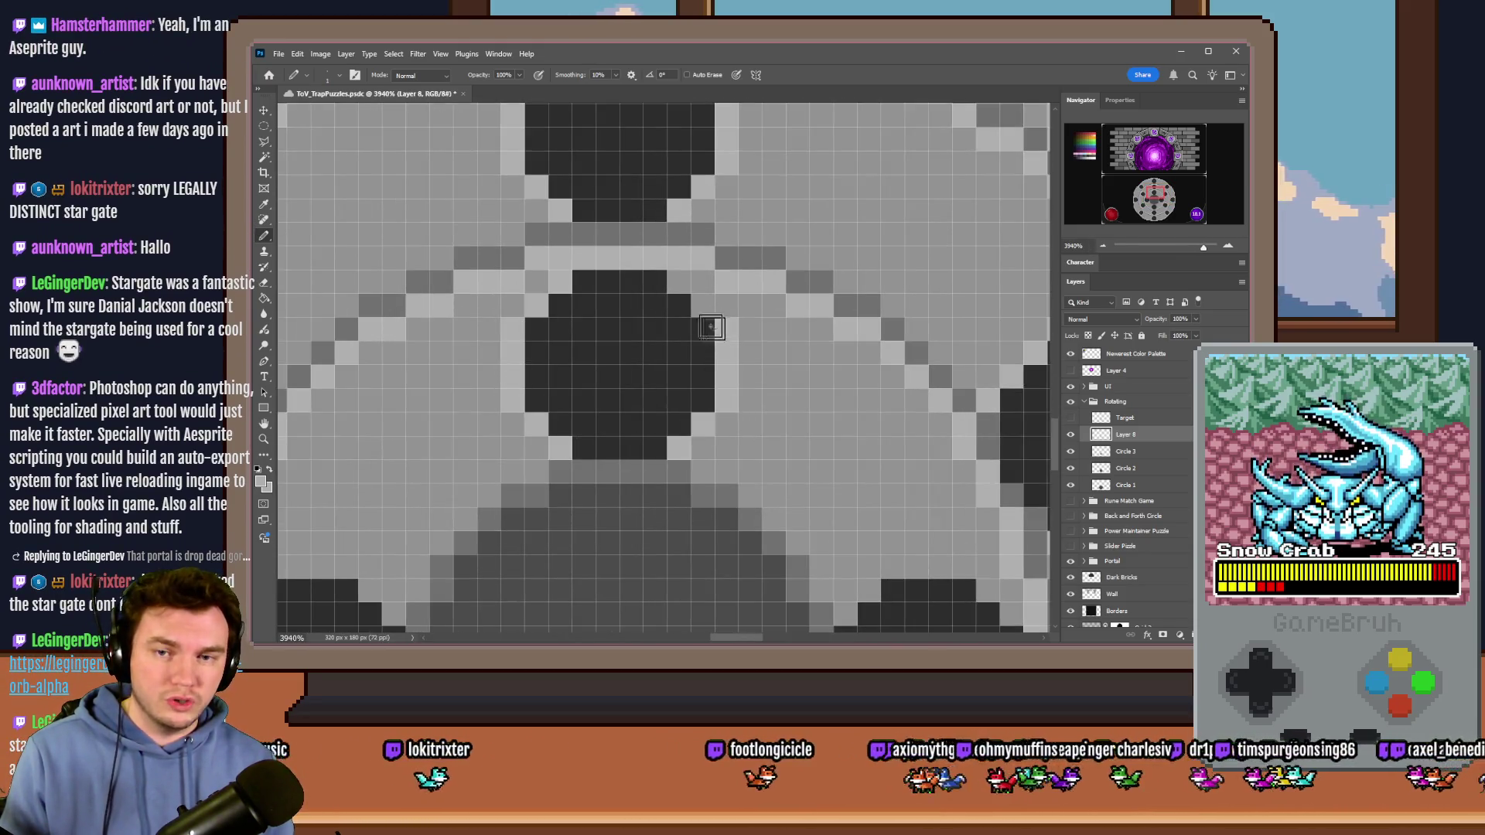
pyautogui.scroll(-5, 698, 332)
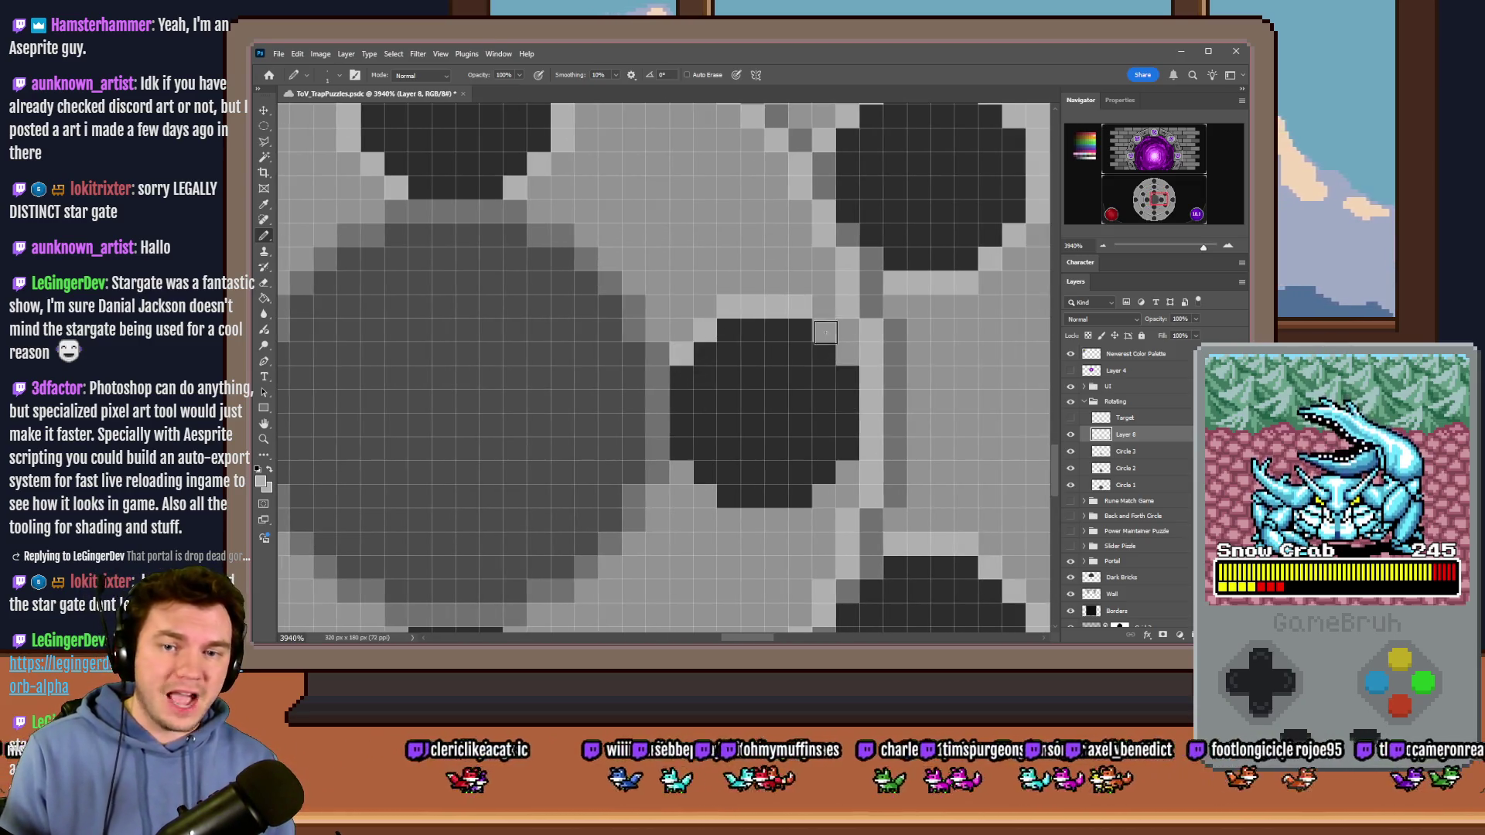
pyautogui.scroll(-1, 845, 405)
pyautogui.scroll(-1, 845, 404)
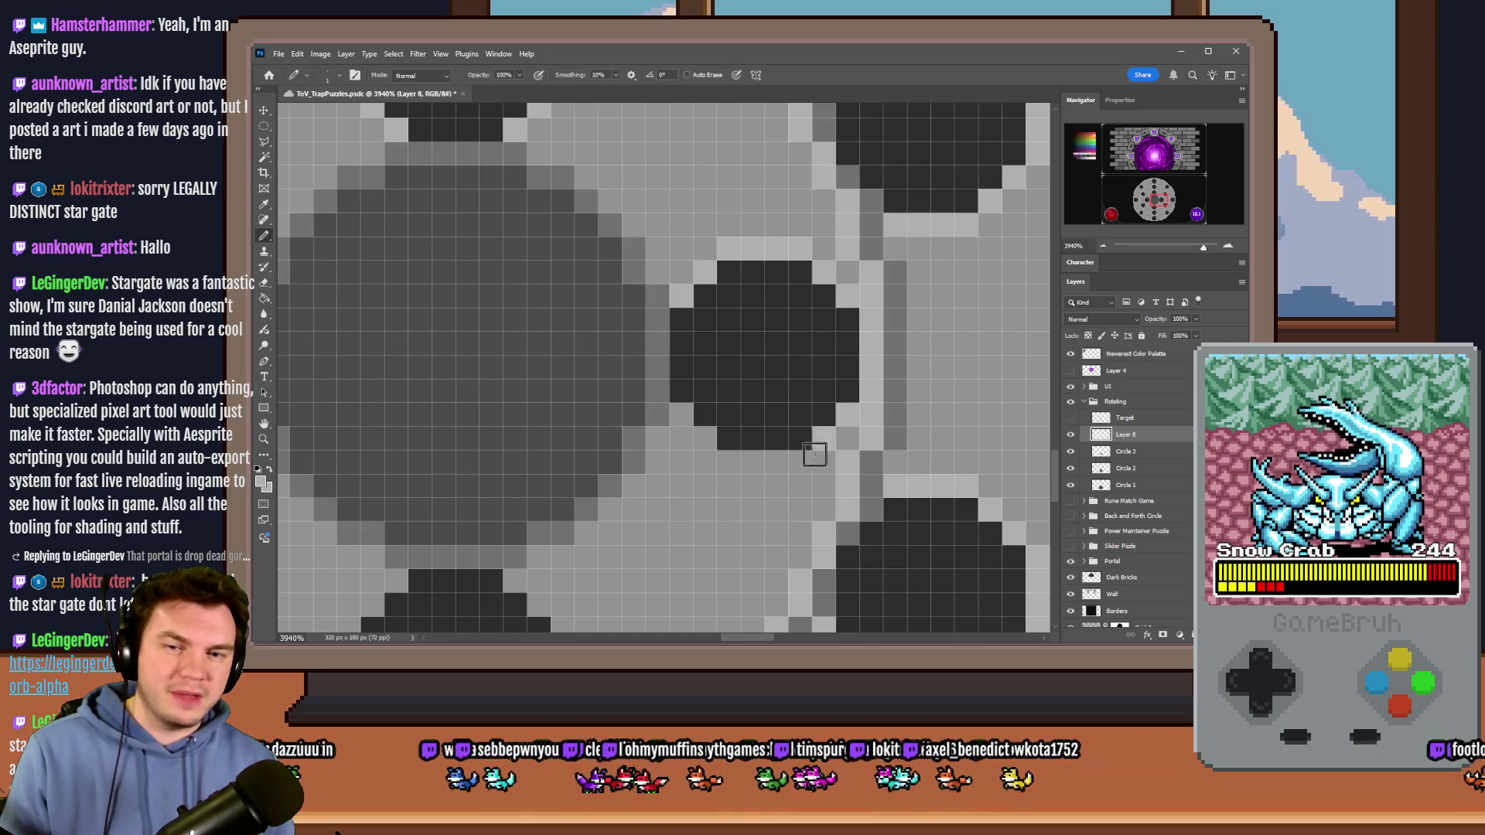
pyautogui.scroll(-5, 653, 490)
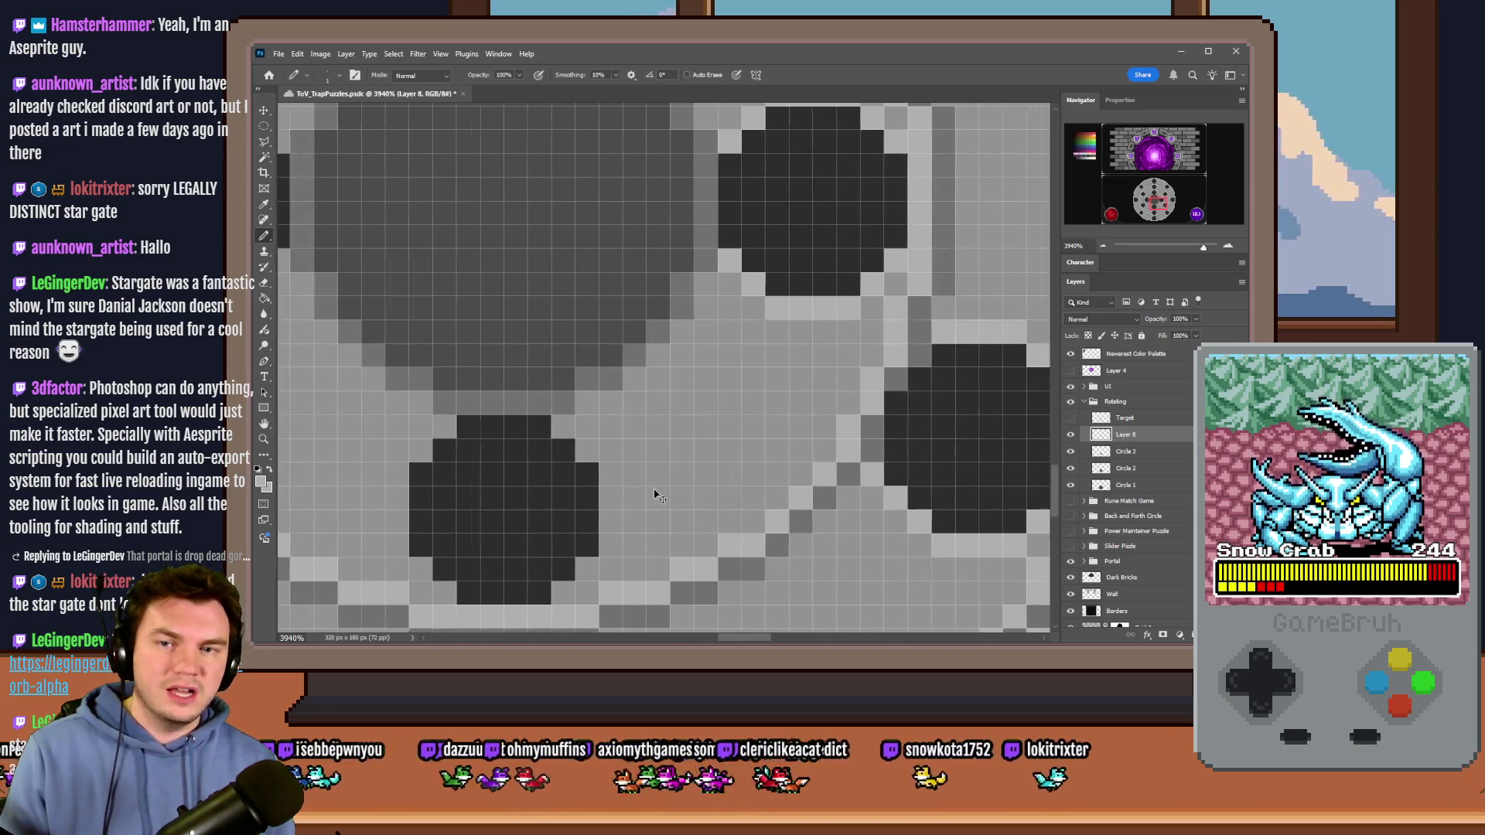
pyautogui.moveTo(650, 274)
pyautogui.mouseDown()
pyautogui.moveTo(597, 321)
pyautogui.moveTo(622, 408)
pyautogui.moveTo(723, 436)
pyautogui.moveTo(795, 421)
pyautogui.mouseUp()
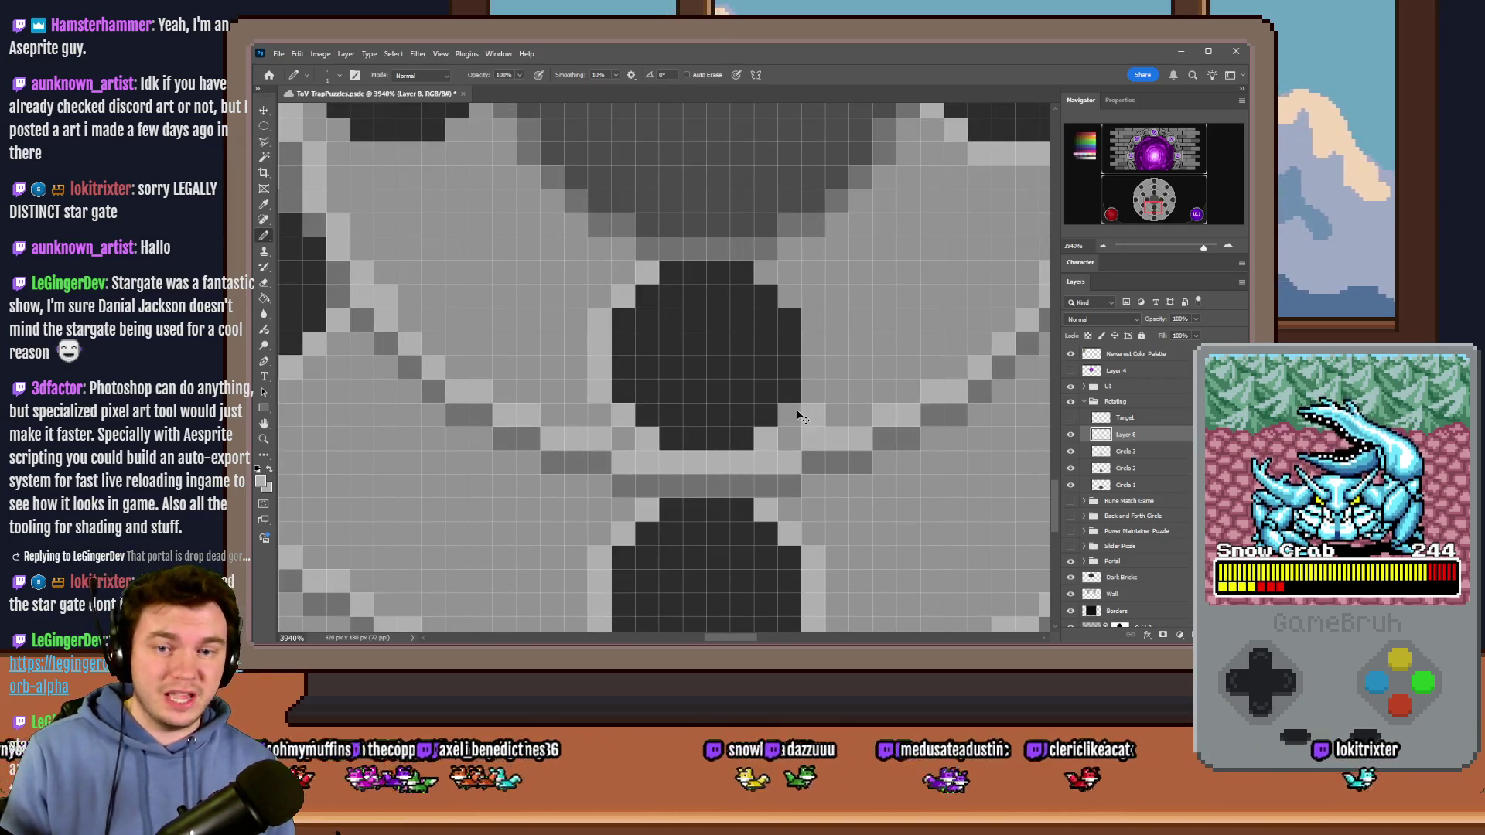
# Step: Add light pixels along the notches' upper-left and lower edges, then fit the image on screen
pyautogui.scroll(-5, 773, 391)
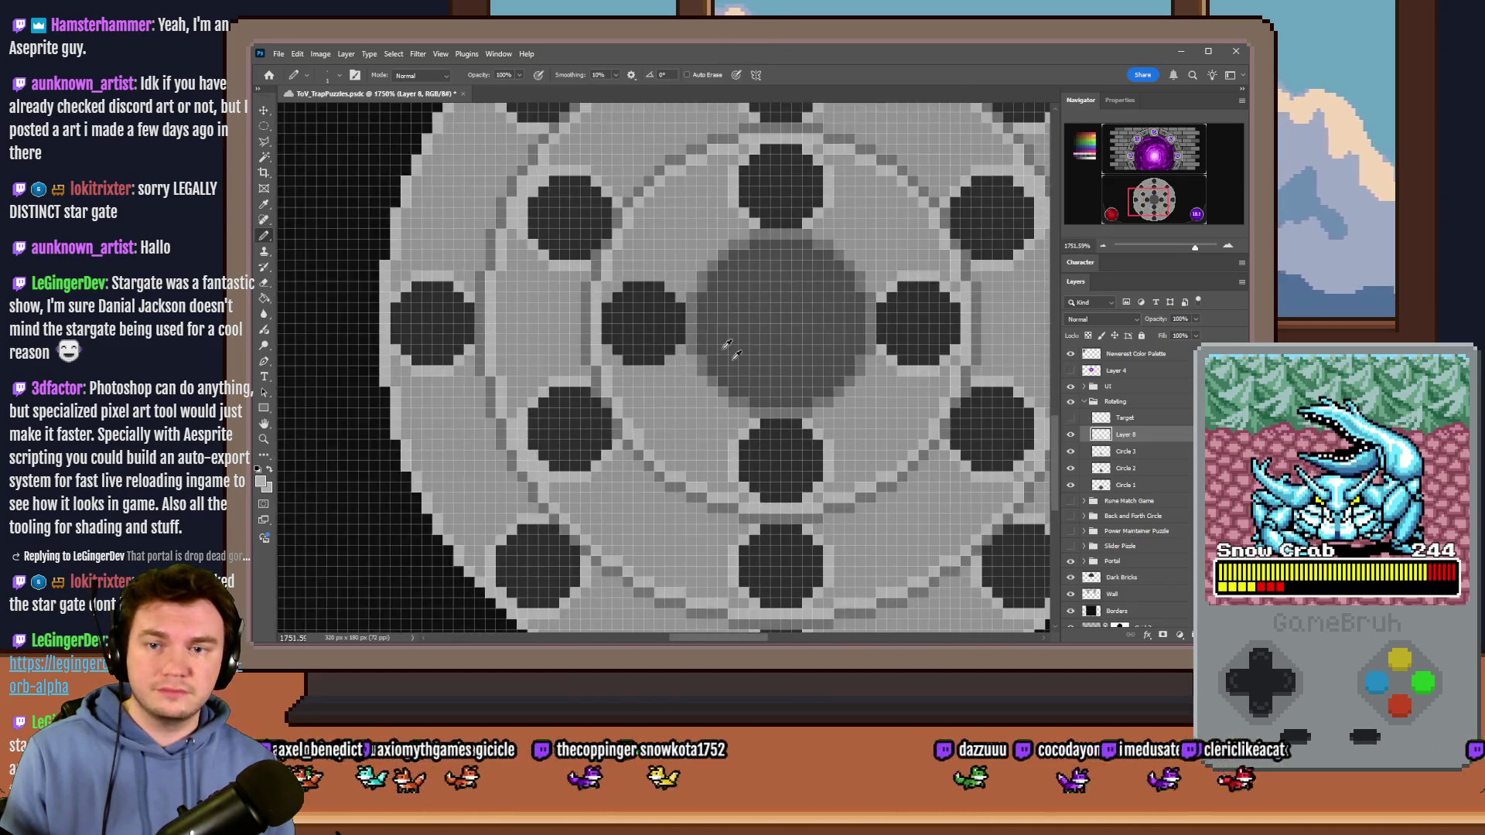
pyautogui.scroll(6, 723, 348)
pyautogui.moveTo(576, 313)
pyautogui.mouseDown()
pyautogui.moveTo(677, 267)
pyautogui.moveTo(754, 314)
pyautogui.mouseUp()
pyautogui.moveTo(599, 472)
pyautogui.mouseDown()
pyautogui.moveTo(673, 501)
pyautogui.moveTo(754, 454)
pyautogui.mouseUp()
pyautogui.hotkey('ctrl', '0')
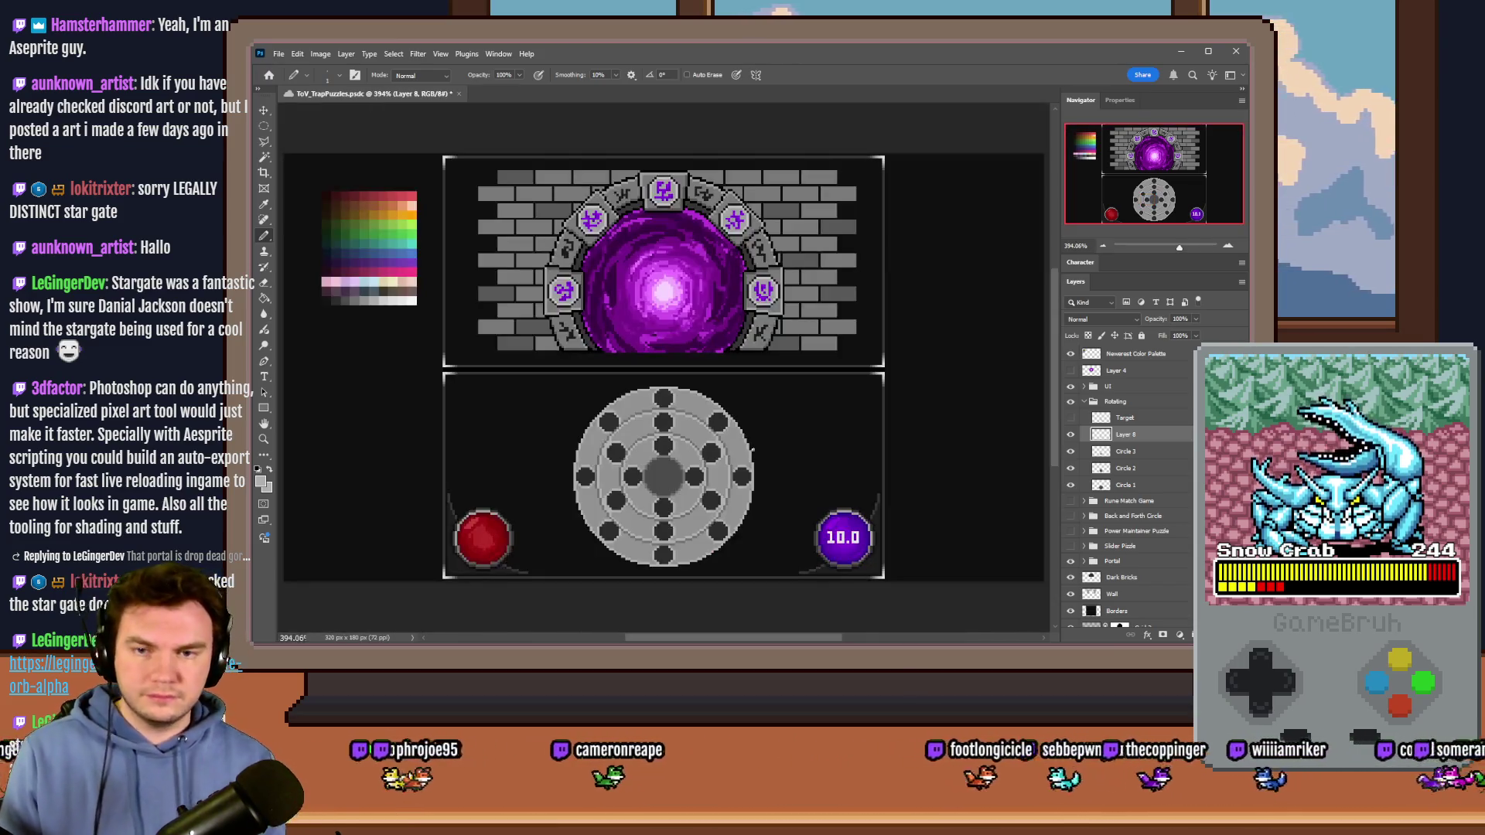
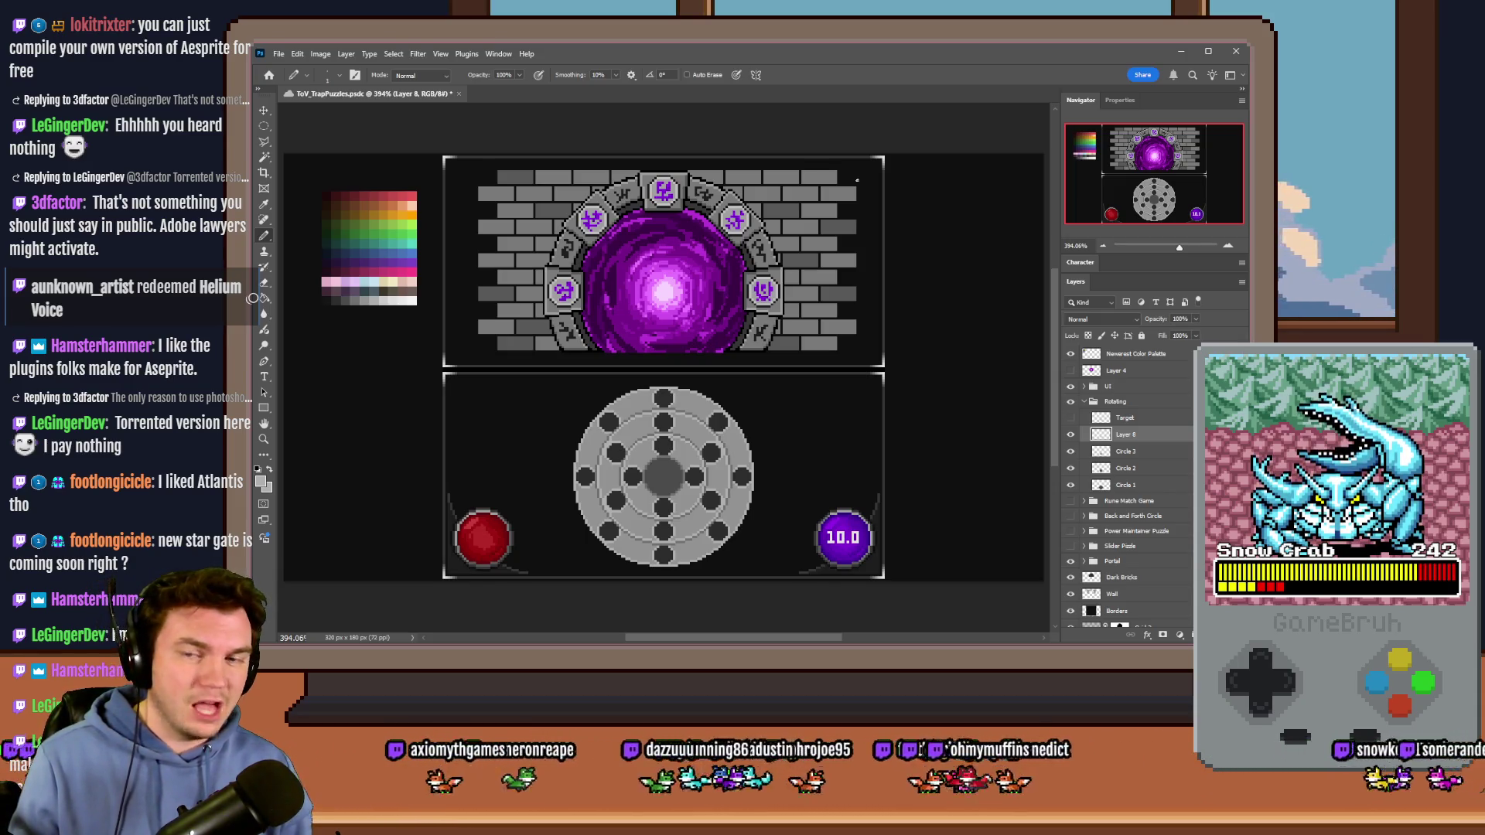
# Step: Save the puzzle file and delete the leftover Layer 8
pyautogui.hotkey('ctrl', 's')
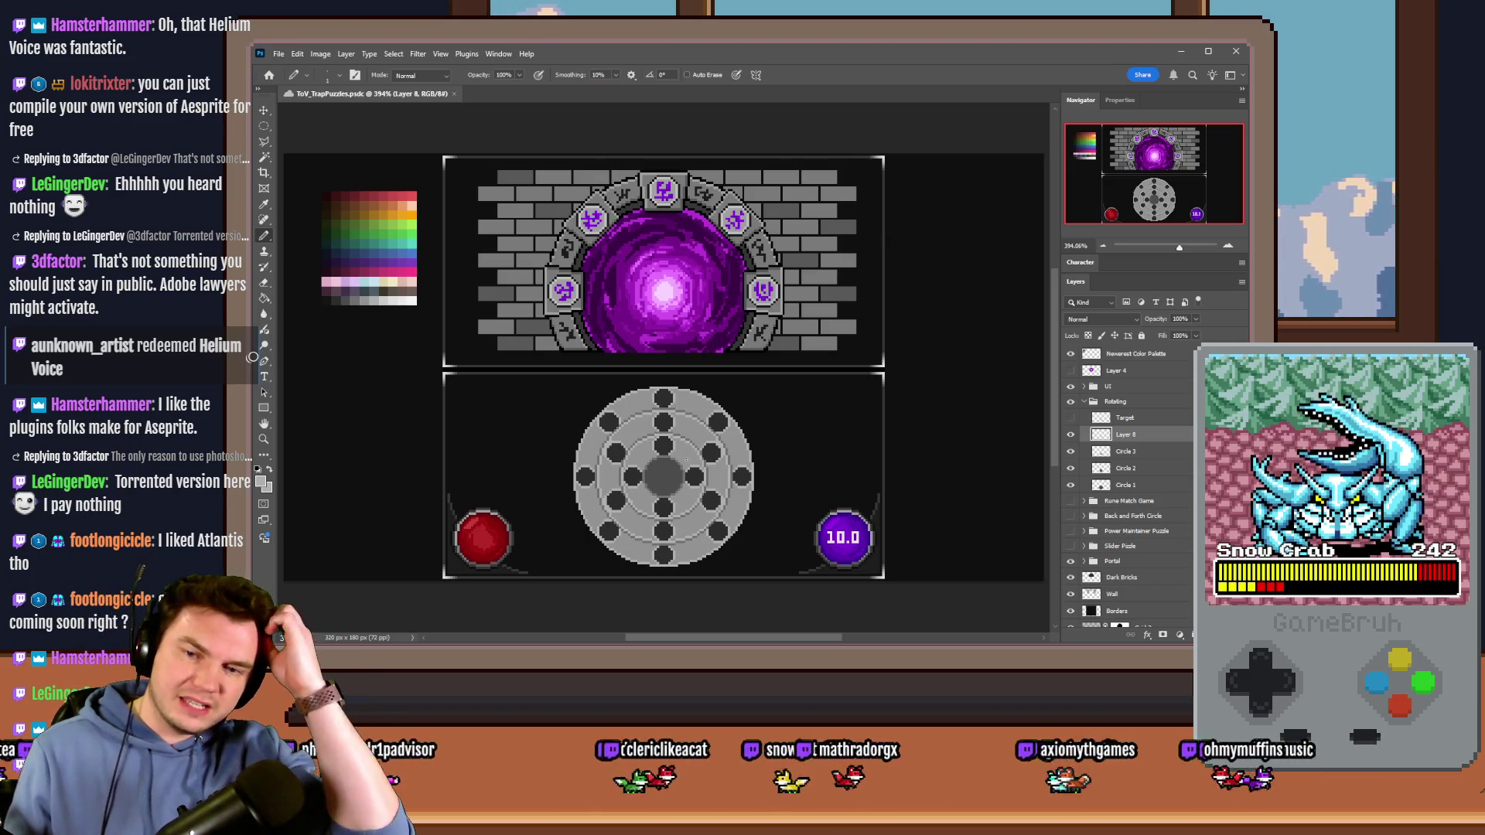
pyautogui.press('Delete')
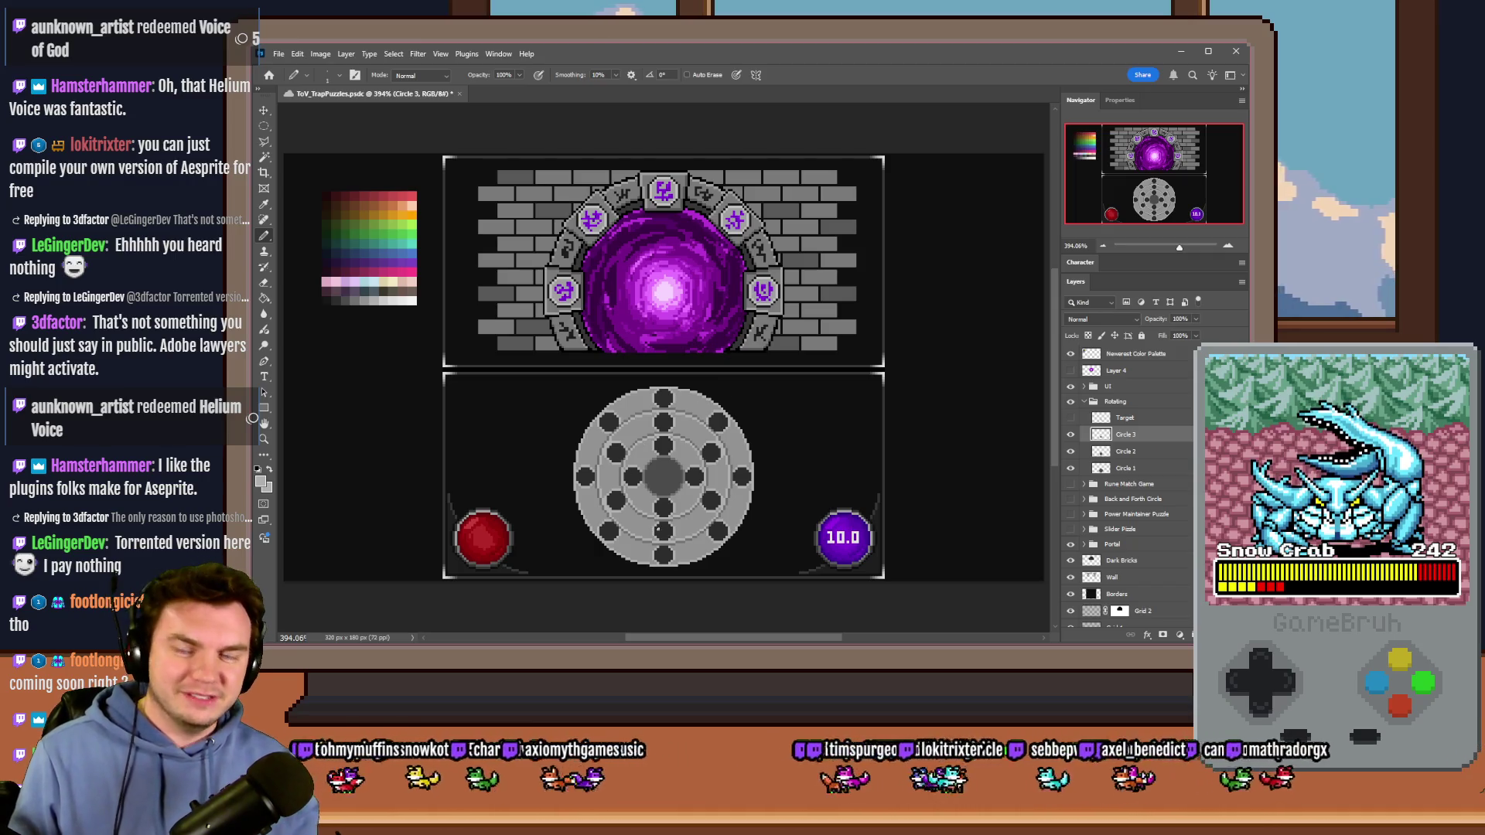
pyautogui.scroll(5, 678, 531)
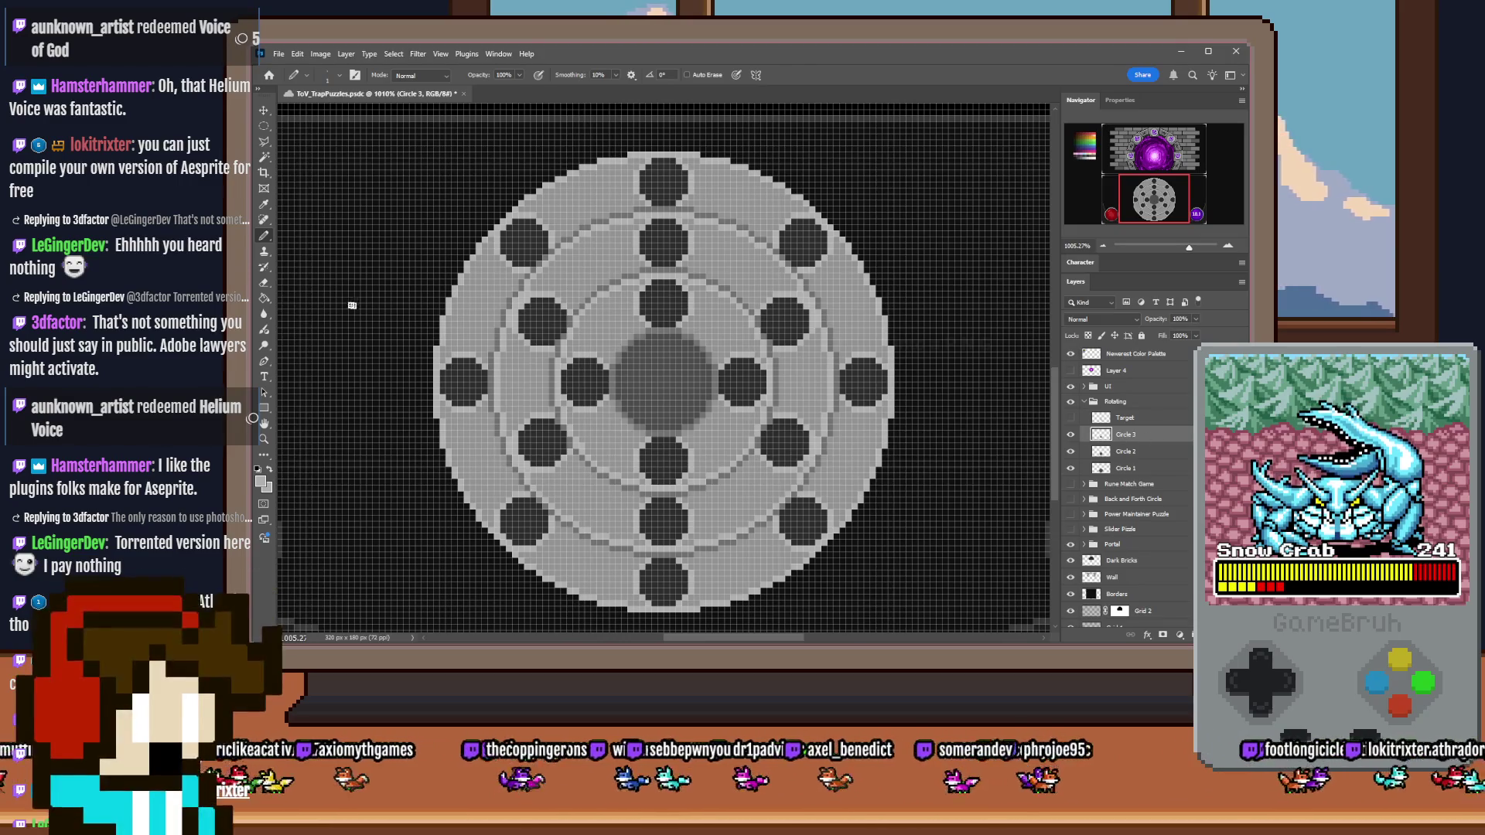
# Step: On Circle 1, use a contiguous Paint Bucket to fill the top outer hole red
pyautogui.click(263, 298)
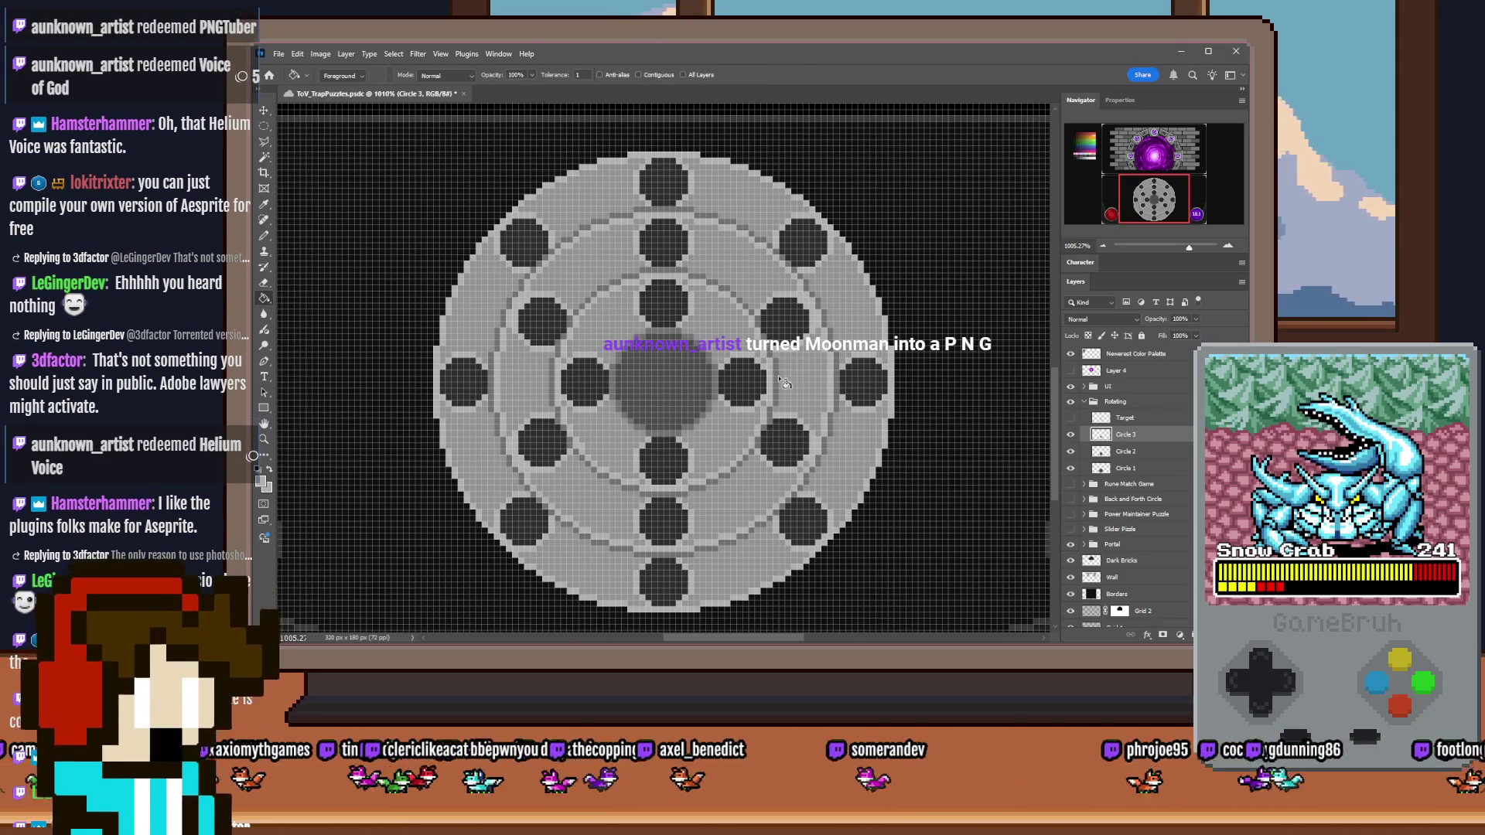
pyautogui.scroll(-3, 994, 418)
pyautogui.scroll(-2, 993, 418)
pyautogui.scroll(1, 681, 394)
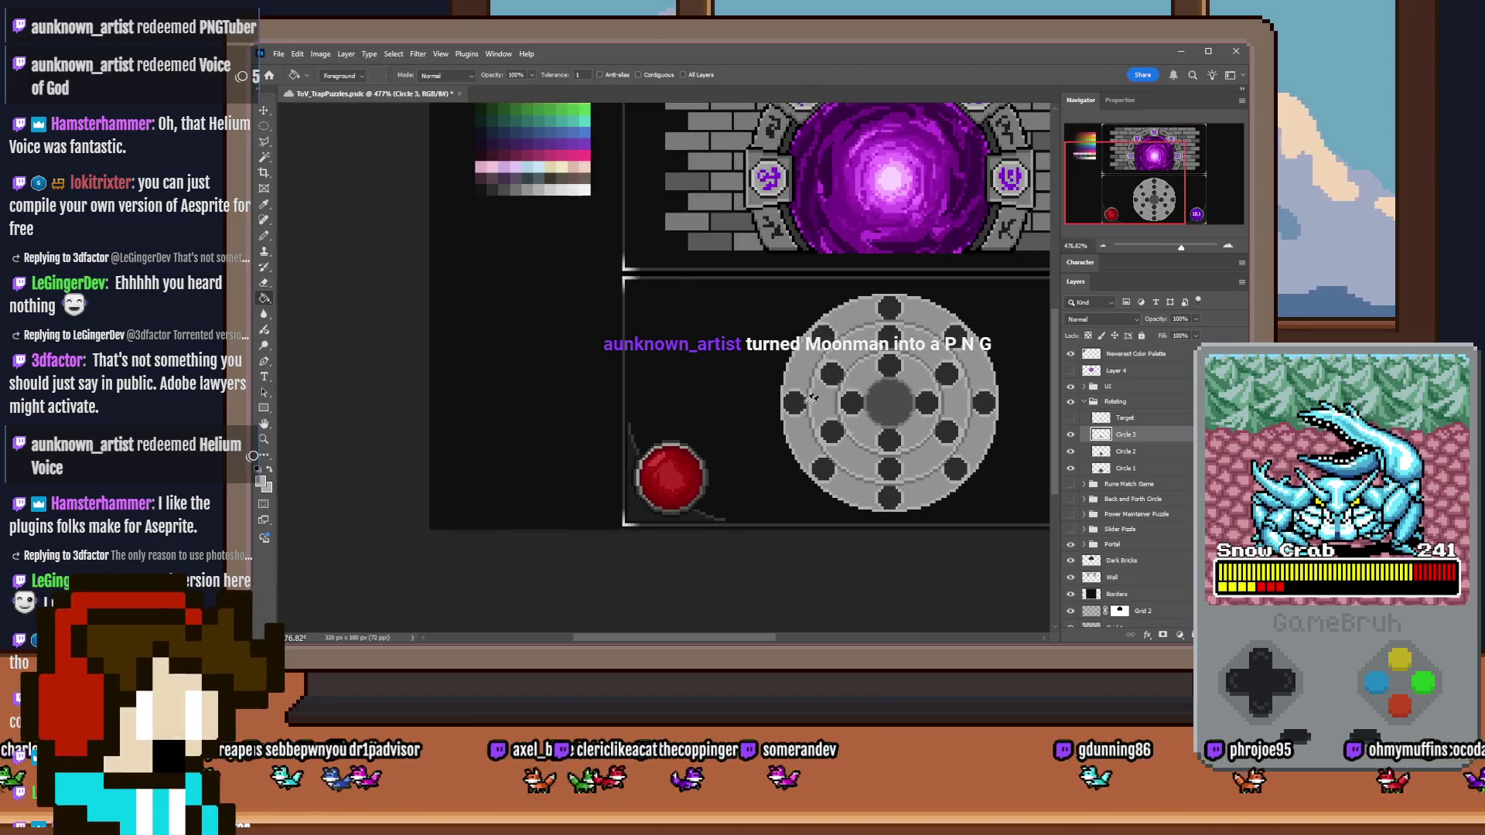
pyautogui.scroll(1, 661, 405)
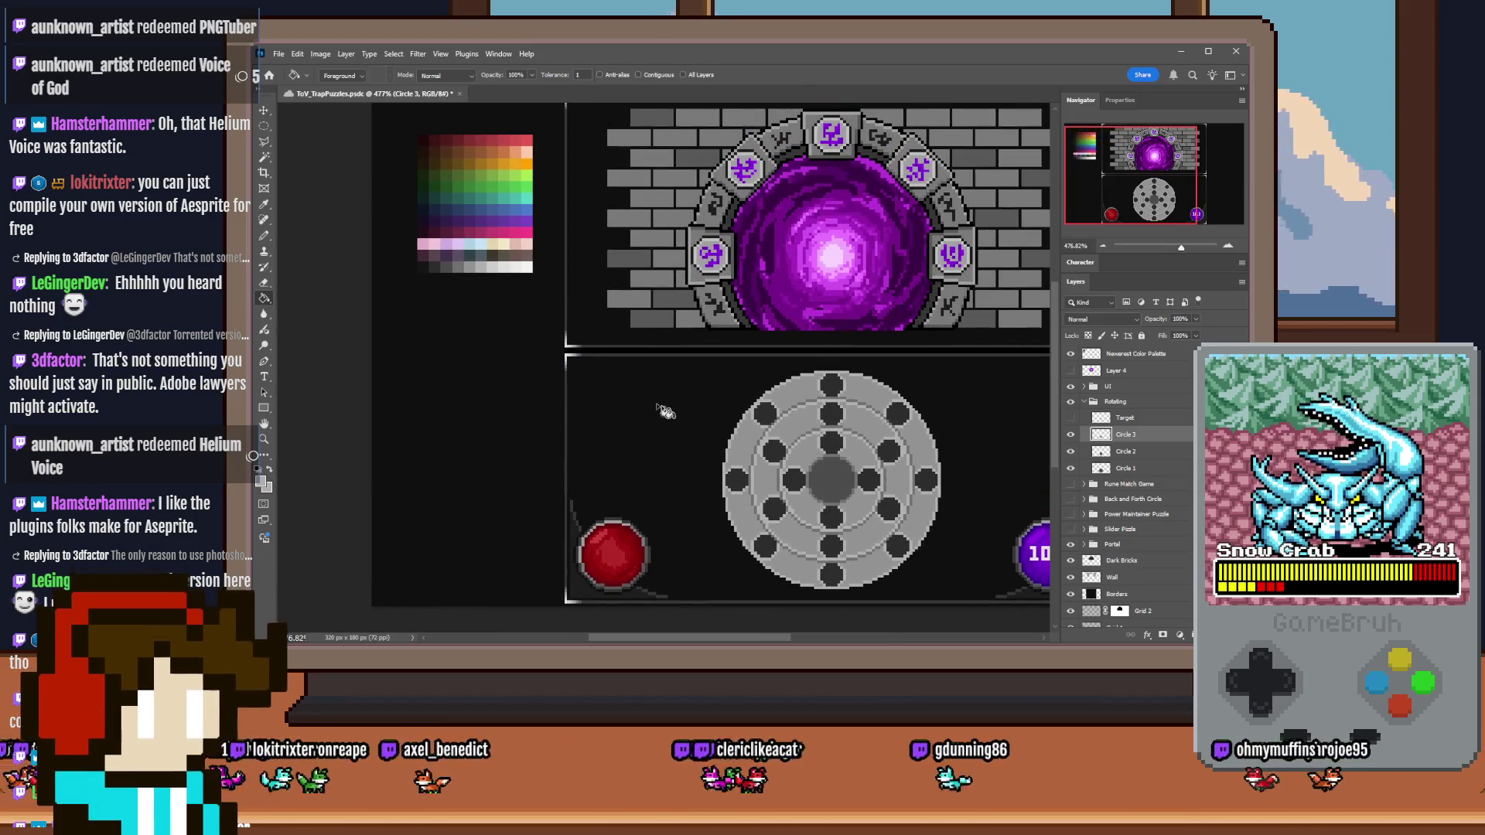
pyautogui.click(1151, 468)
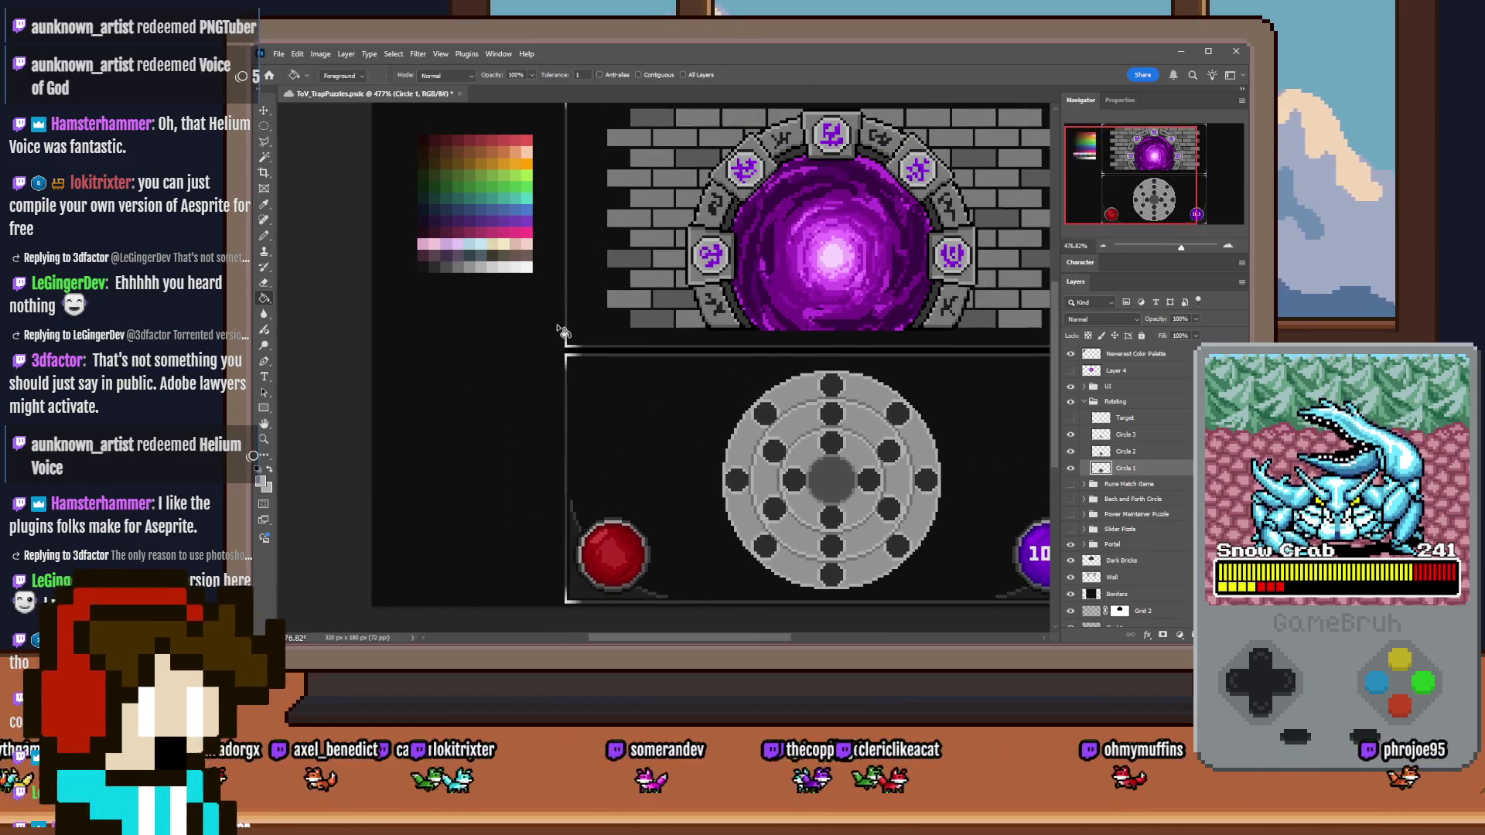
pyautogui.keyDown('alt'); pyautogui.click(531, 135); pyautogui.keyUp('alt')
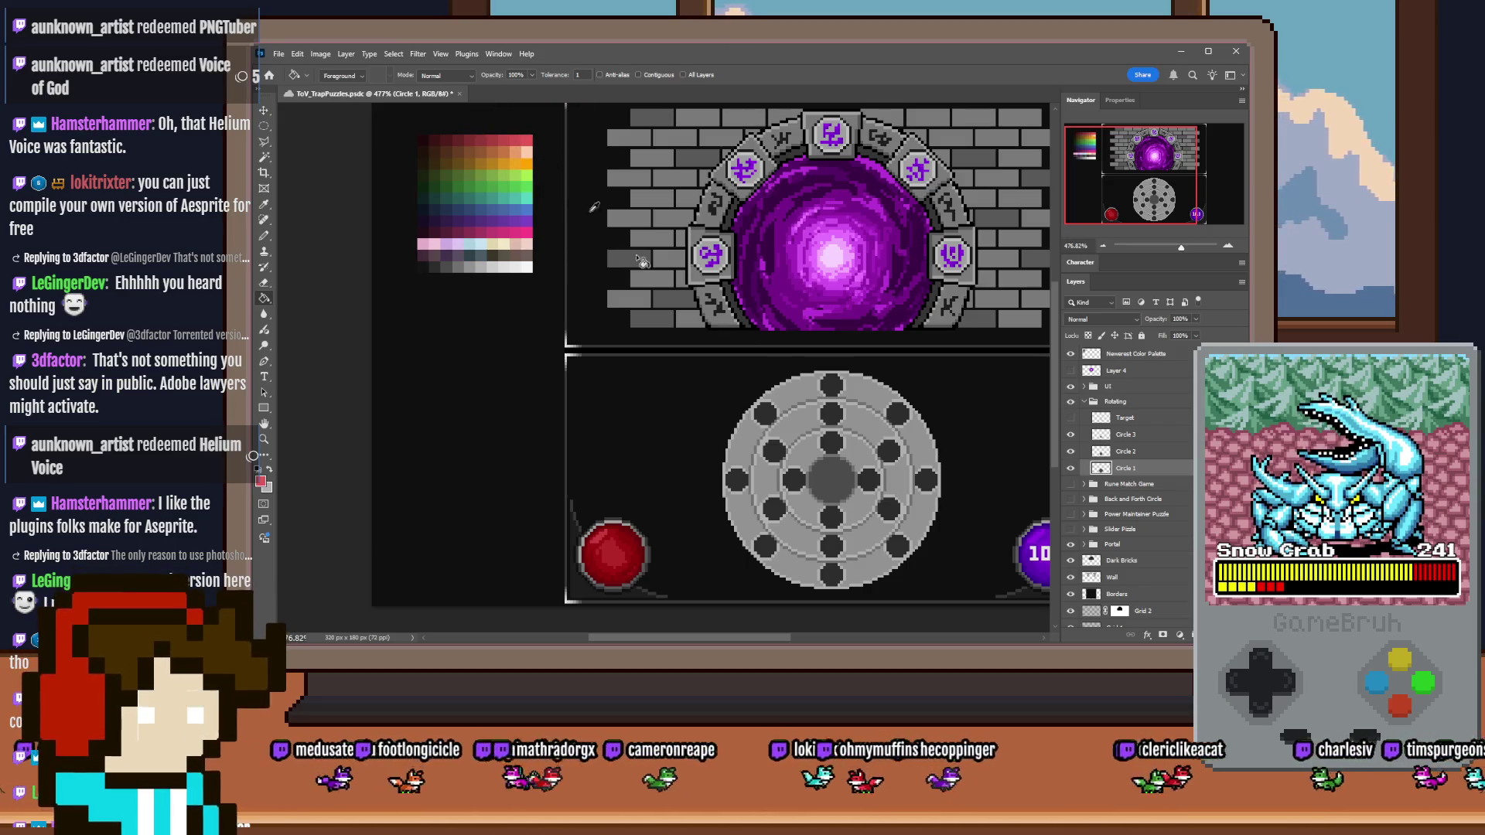
pyautogui.click(654, 75)
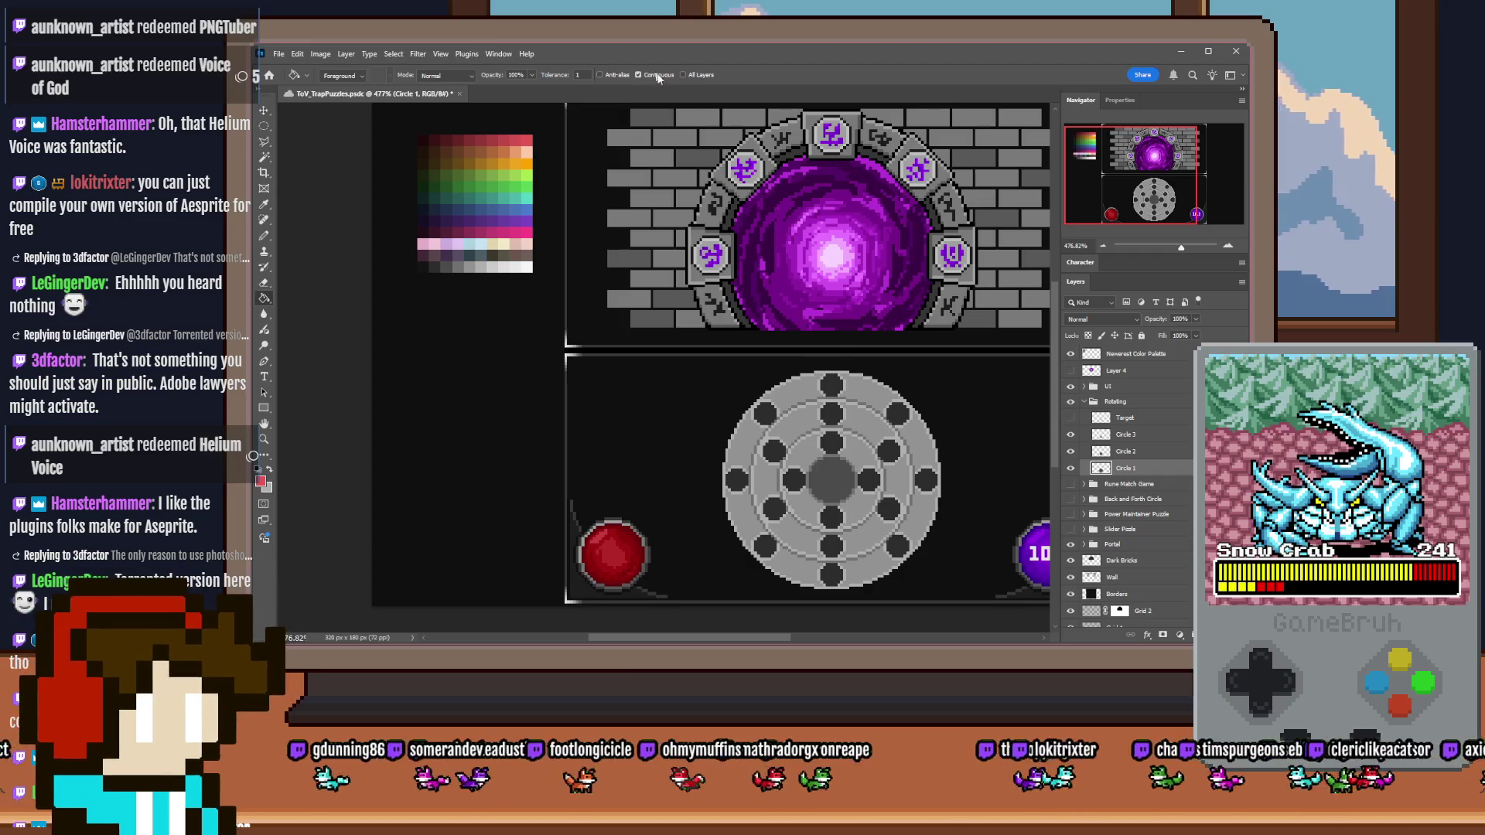
pyautogui.click(837, 387)
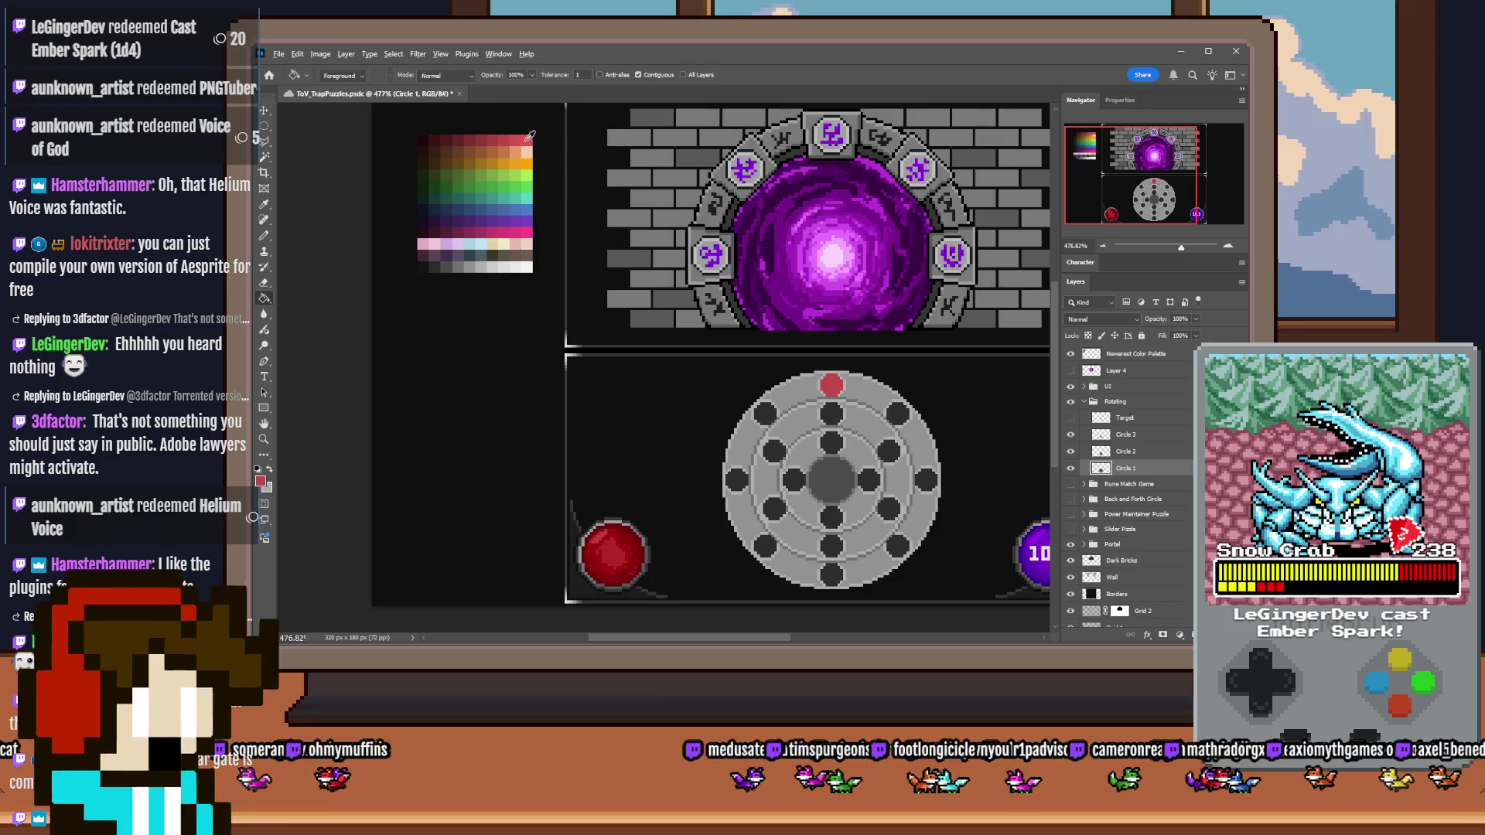
# Step: Fill the upper-right, right, lower-right and bottom outer holes peach, orange, light green and green
pyautogui.keyDown('alt'); pyautogui.click(529, 152); pyautogui.keyUp('alt')
pyautogui.click(900, 415)
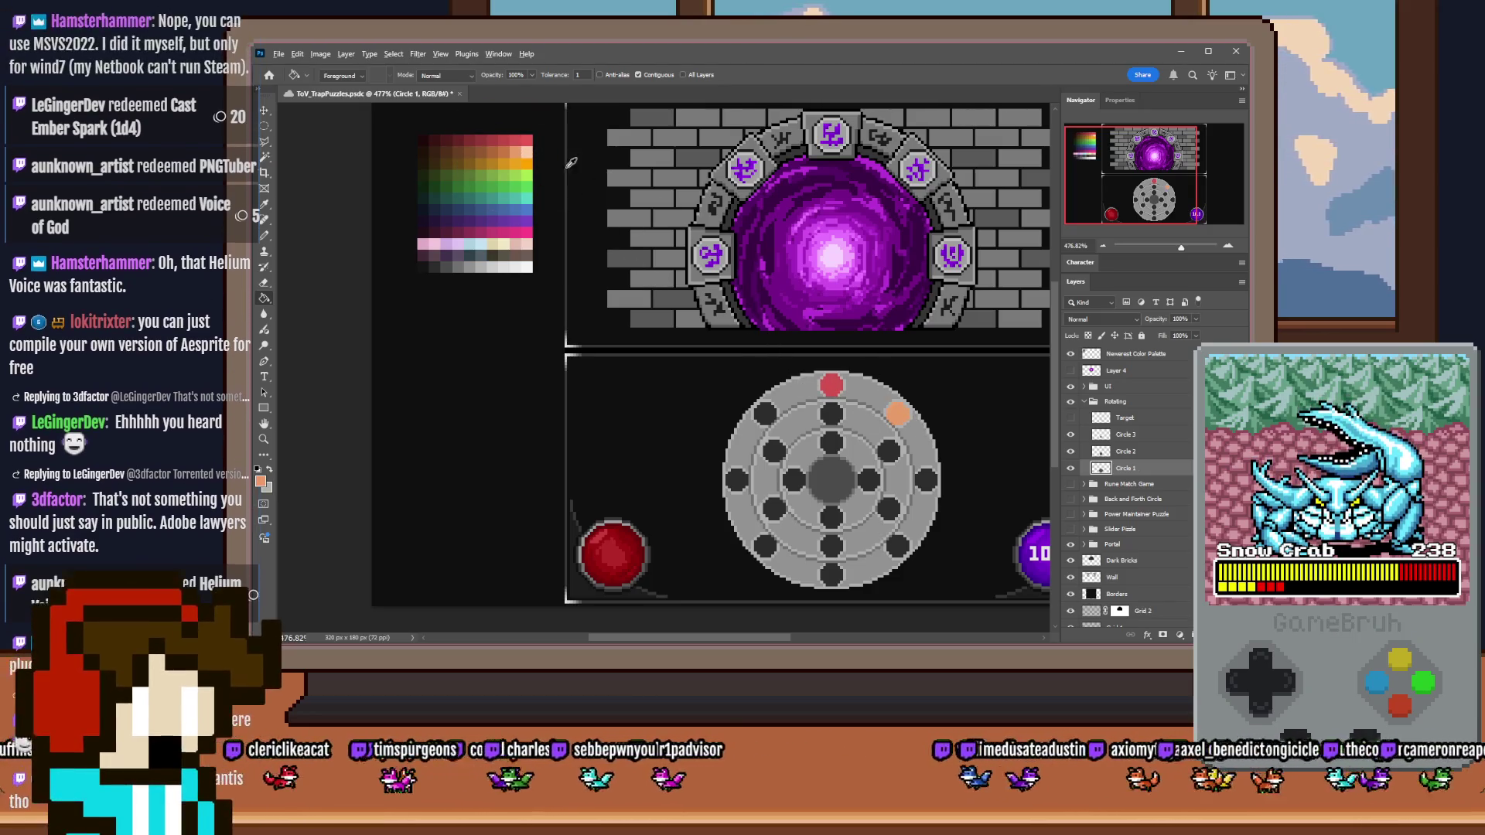
pyautogui.click(928, 486)
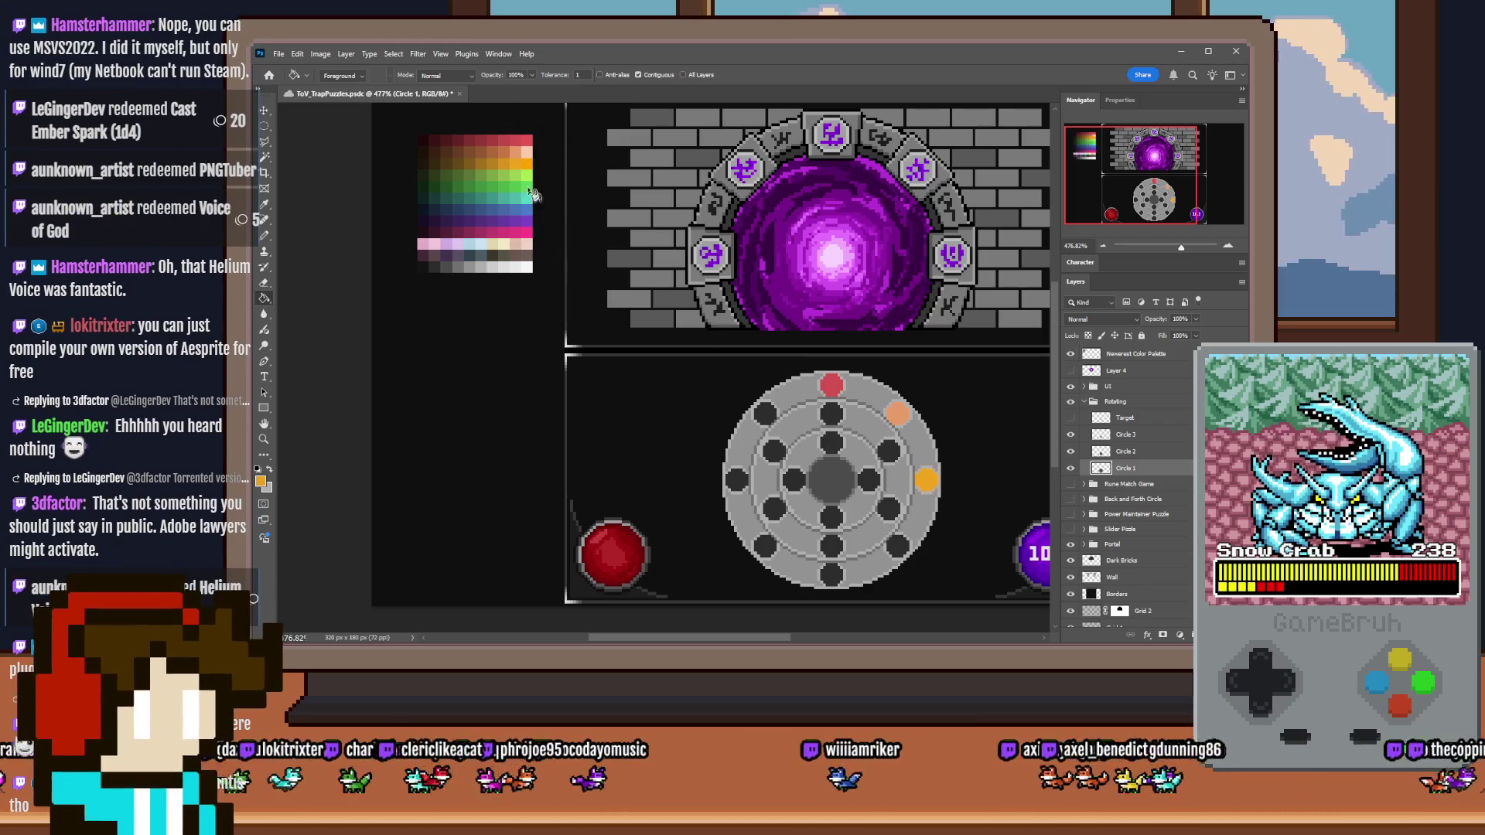
pyautogui.keyDown('alt'); pyautogui.click(517, 172); pyautogui.keyUp('alt')
pyautogui.click(897, 549)
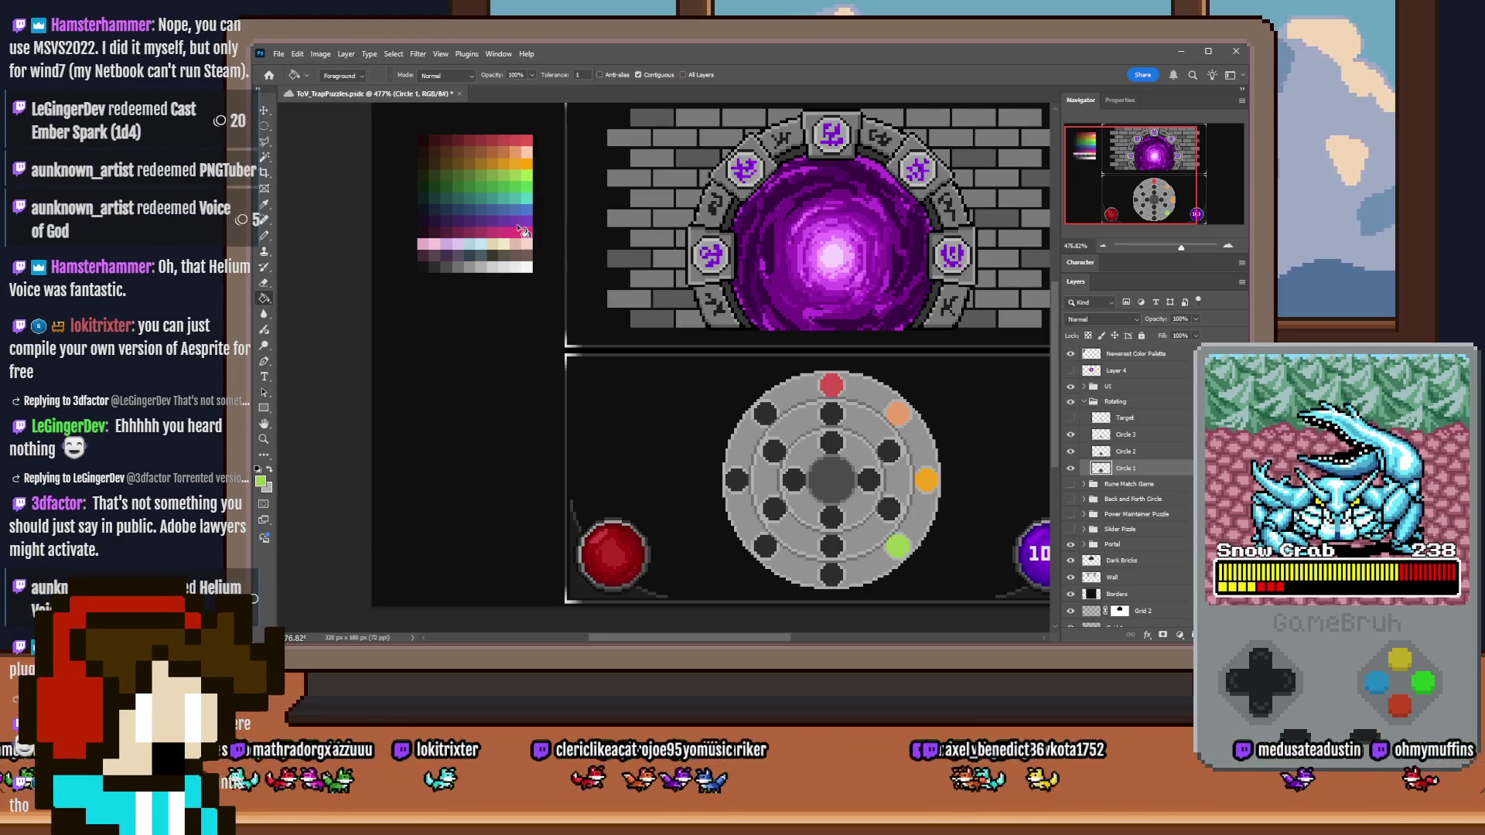
pyautogui.keyDown('alt'); pyautogui.click(516, 184); pyautogui.keyUp('alt')
pyautogui.click(831, 574)
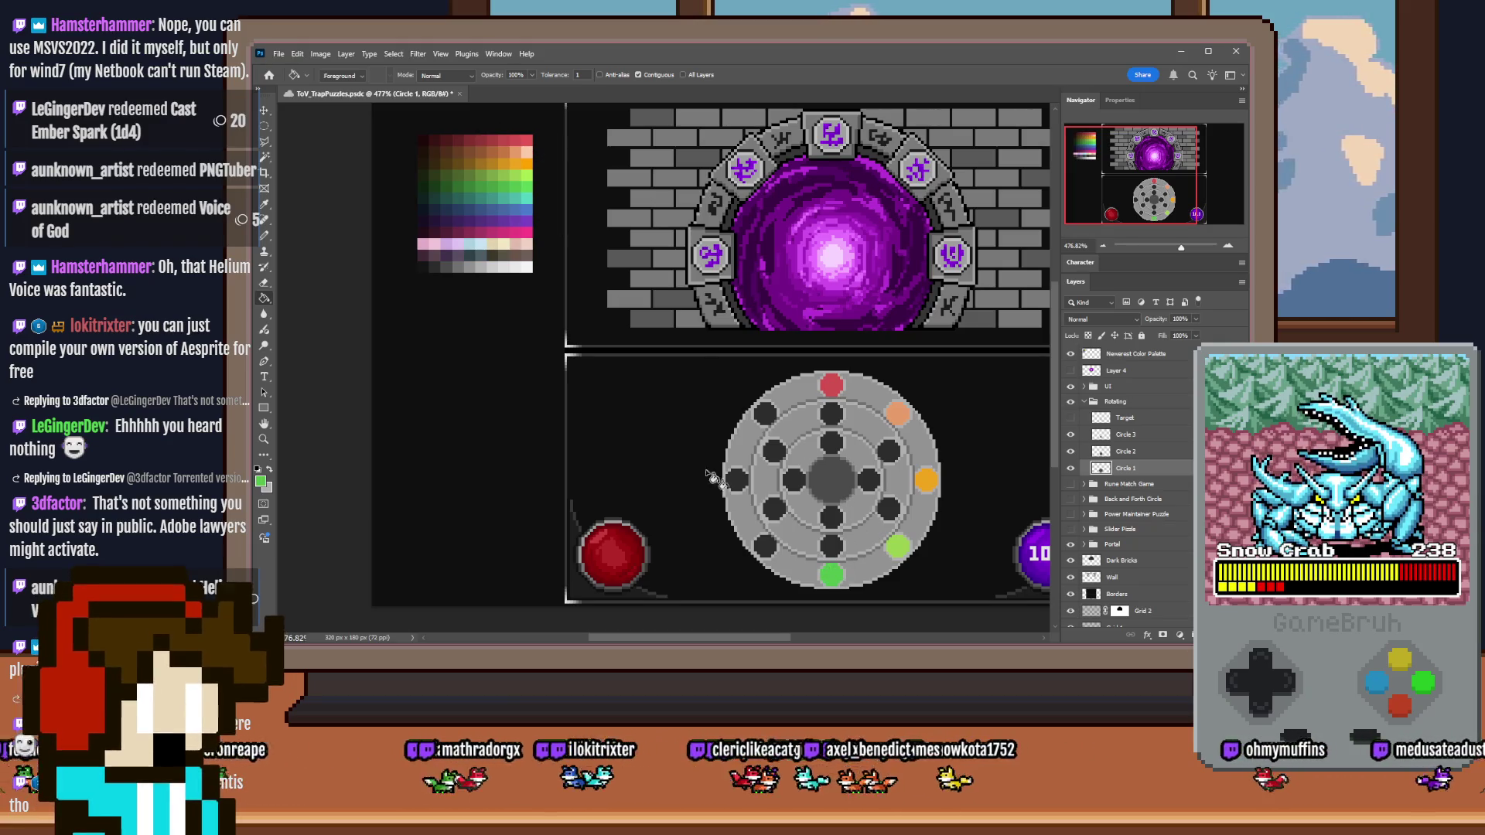
# Step: Fill the lower-left, left and upper-left outer holes teal, blue and purple
pyautogui.keyDown('alt'); pyautogui.click(520, 203); pyautogui.keyUp('alt')
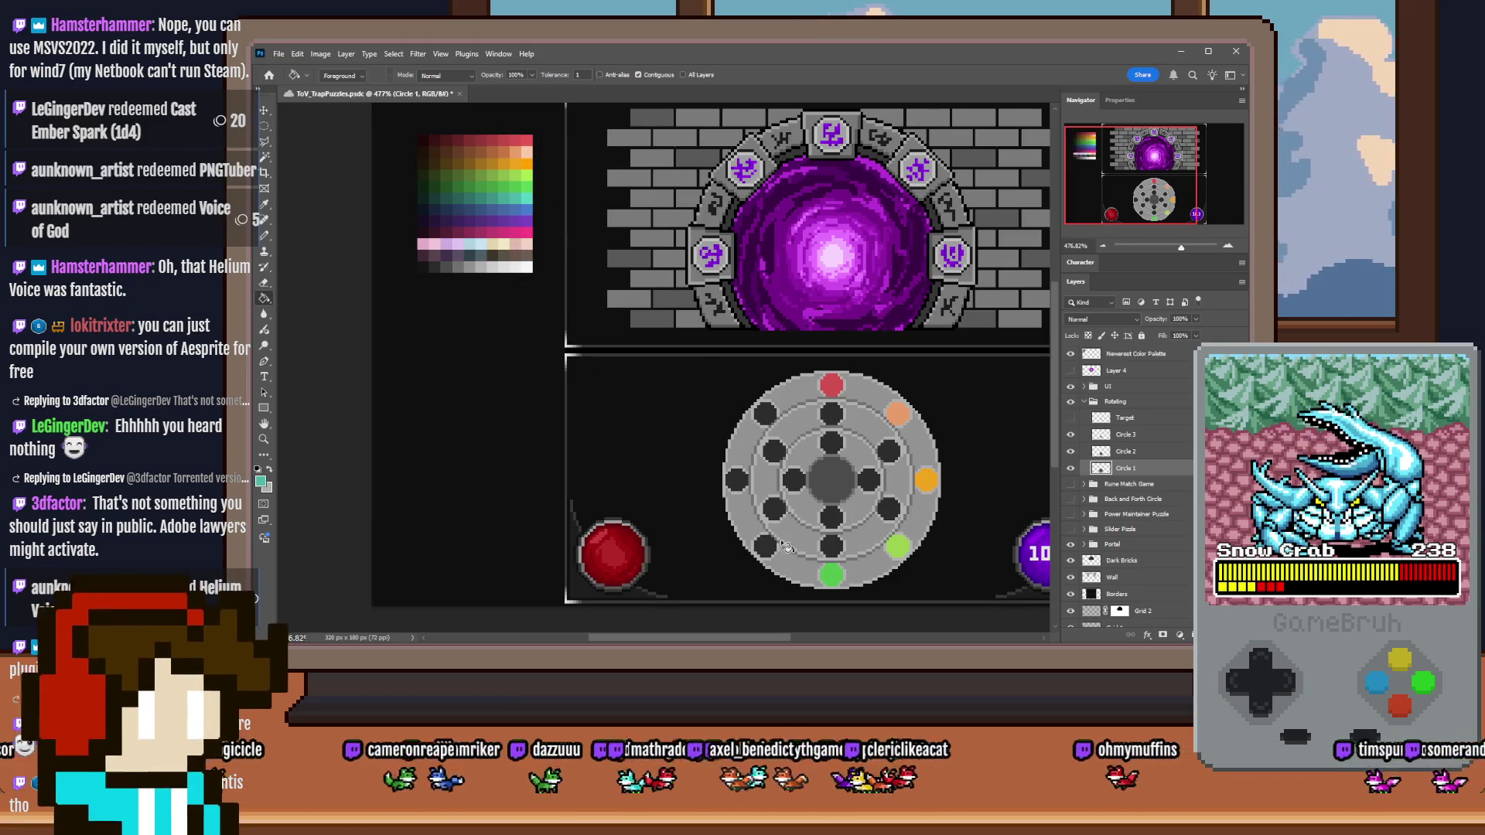
pyautogui.click(772, 548)
pyautogui.moveTo(516, 190); pyautogui.dragTo(520, 203)
pyautogui.click(736, 480)
pyautogui.keyDown('alt'); pyautogui.click(522, 204); pyautogui.keyUp('alt')
pyautogui.keyDown('alt'); pyautogui.click(523, 216); pyautogui.keyUp('alt')
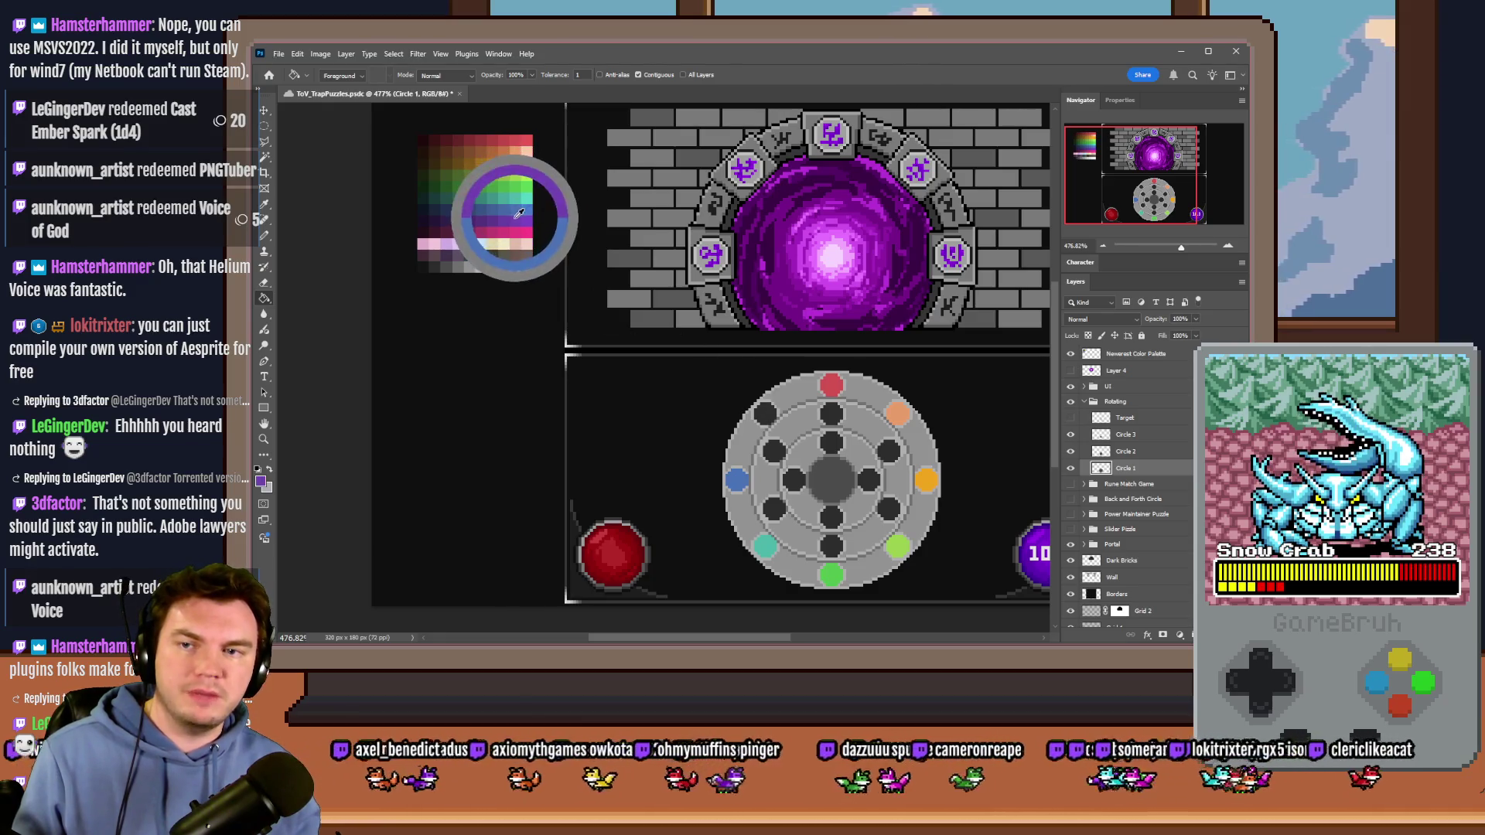
pyautogui.click(765, 413)
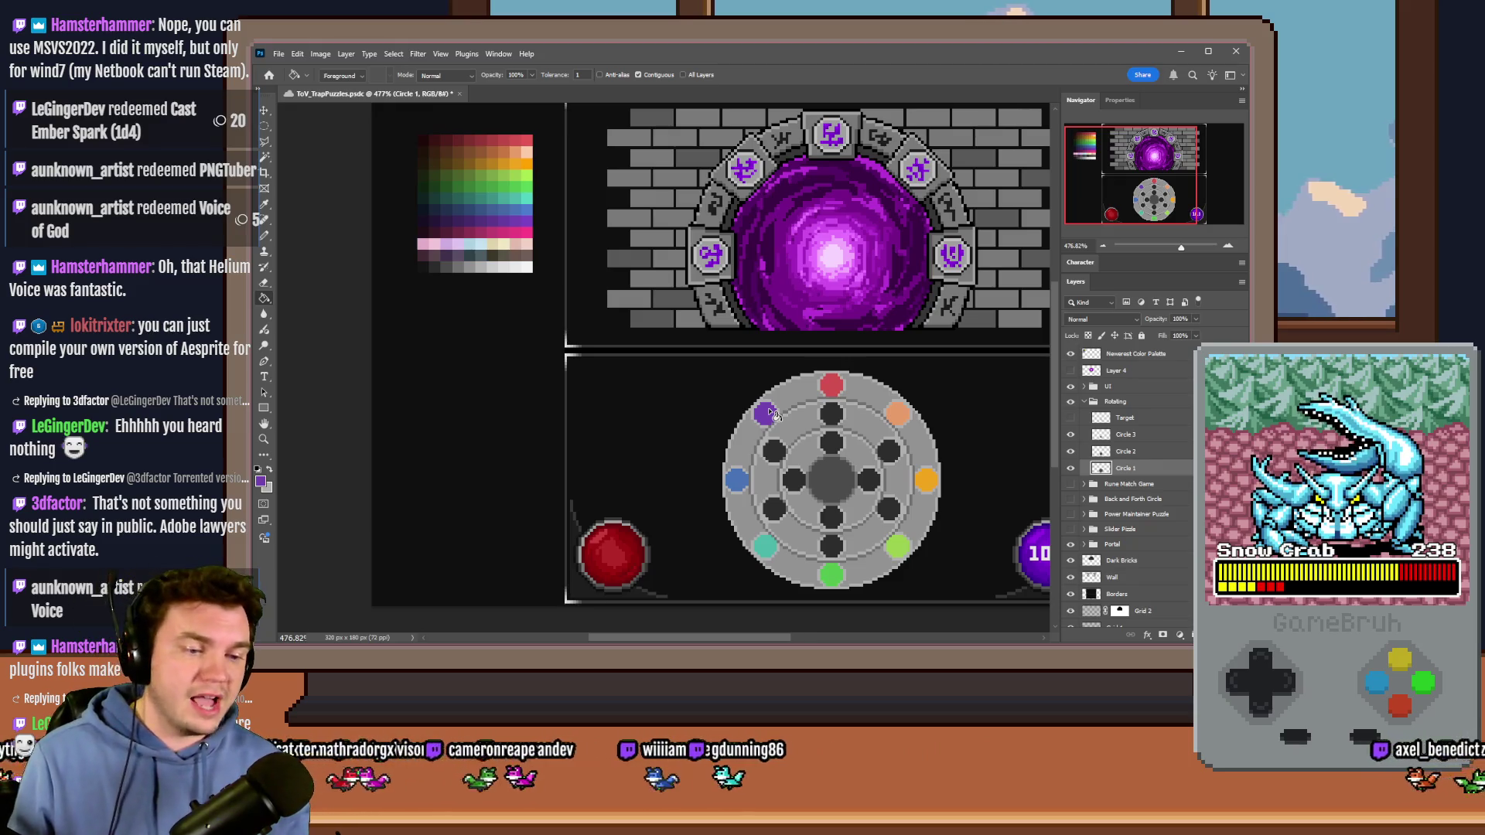
pyautogui.click(1171, 451)
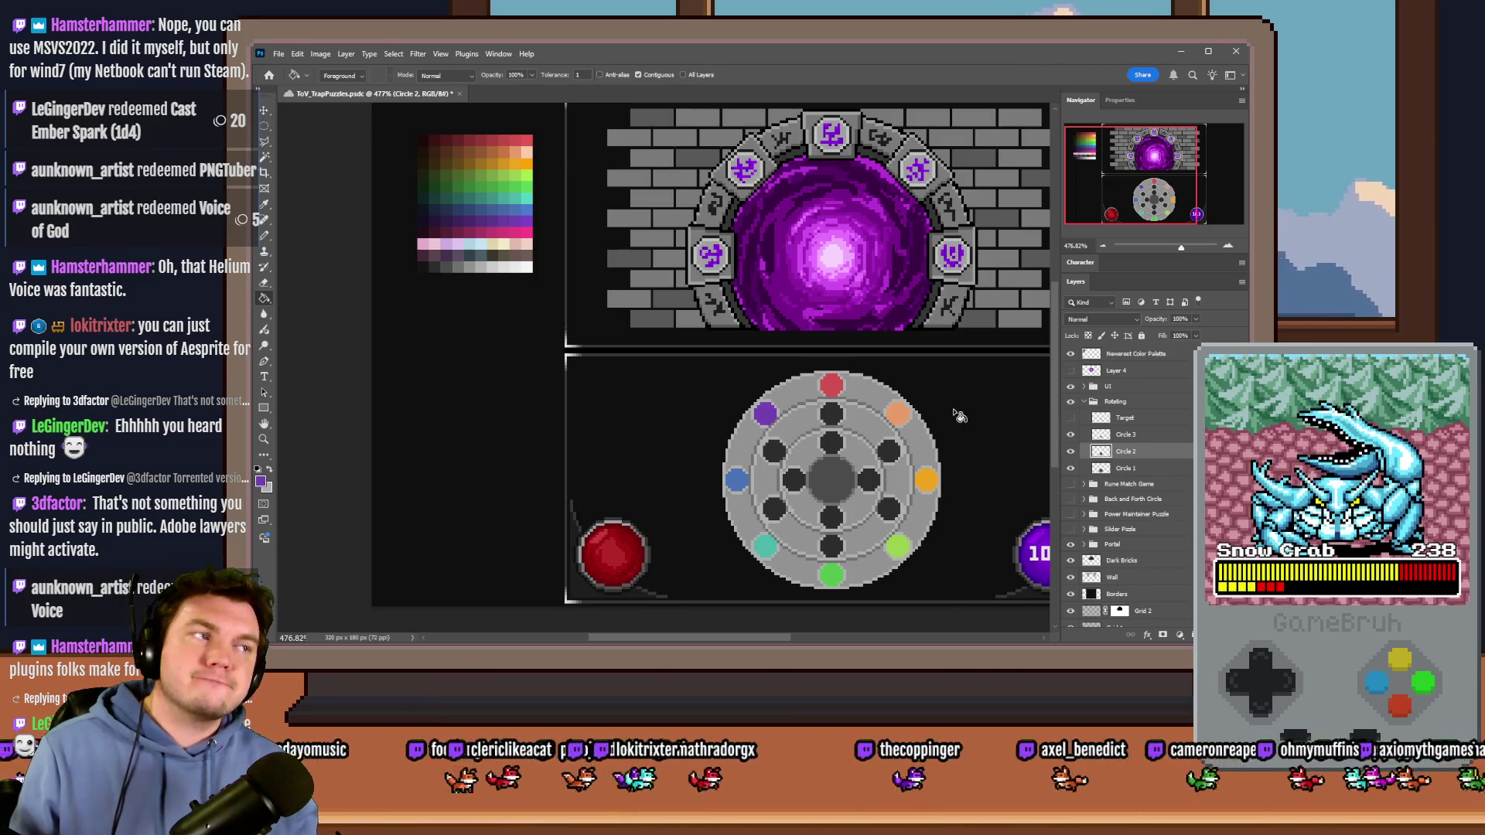
pyautogui.keyDown('alt'); pyautogui.click(527, 140); pyautogui.keyUp('alt')
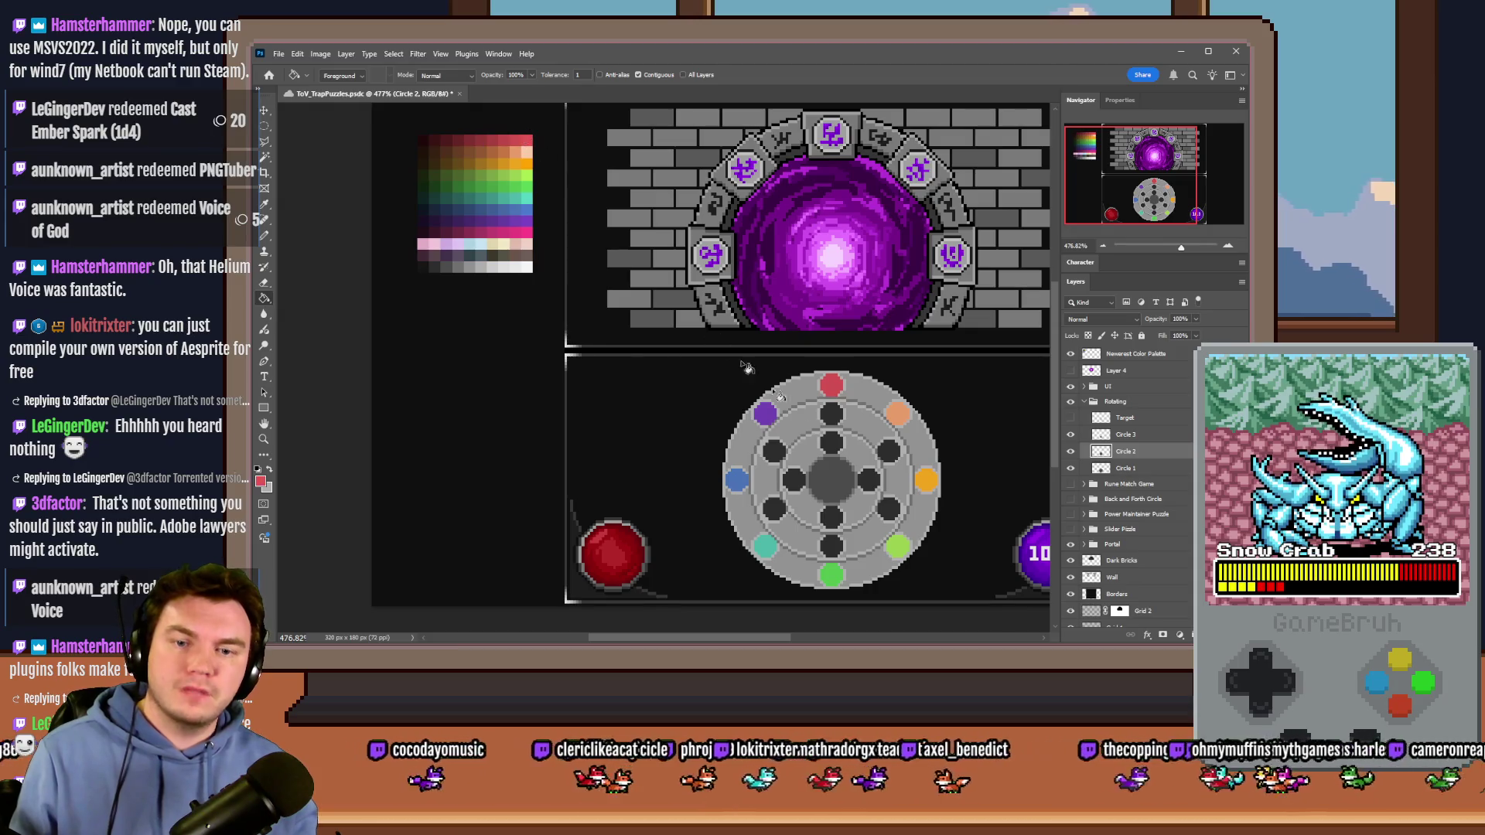
# Step: Fill the top, upper-right, lower-right and bottom inner dots red, peach, orange and green
pyautogui.click(831, 415)
pyautogui.keyDown('alt'); pyautogui.click(527, 152); pyautogui.keyUp('alt')
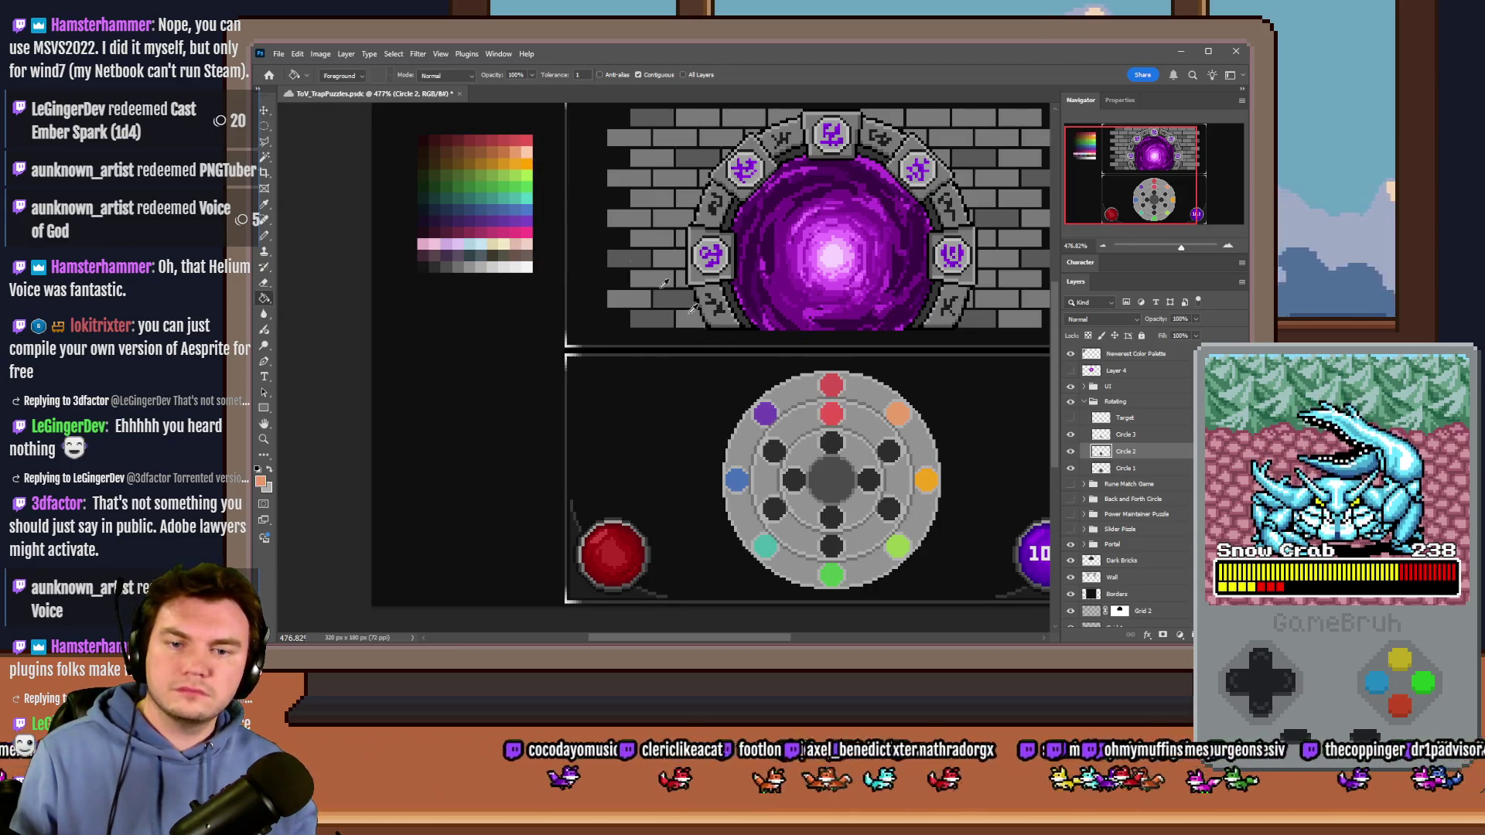
pyautogui.click(890, 455)
pyautogui.keyDown('alt'); pyautogui.click(529, 161); pyautogui.keyUp('alt')
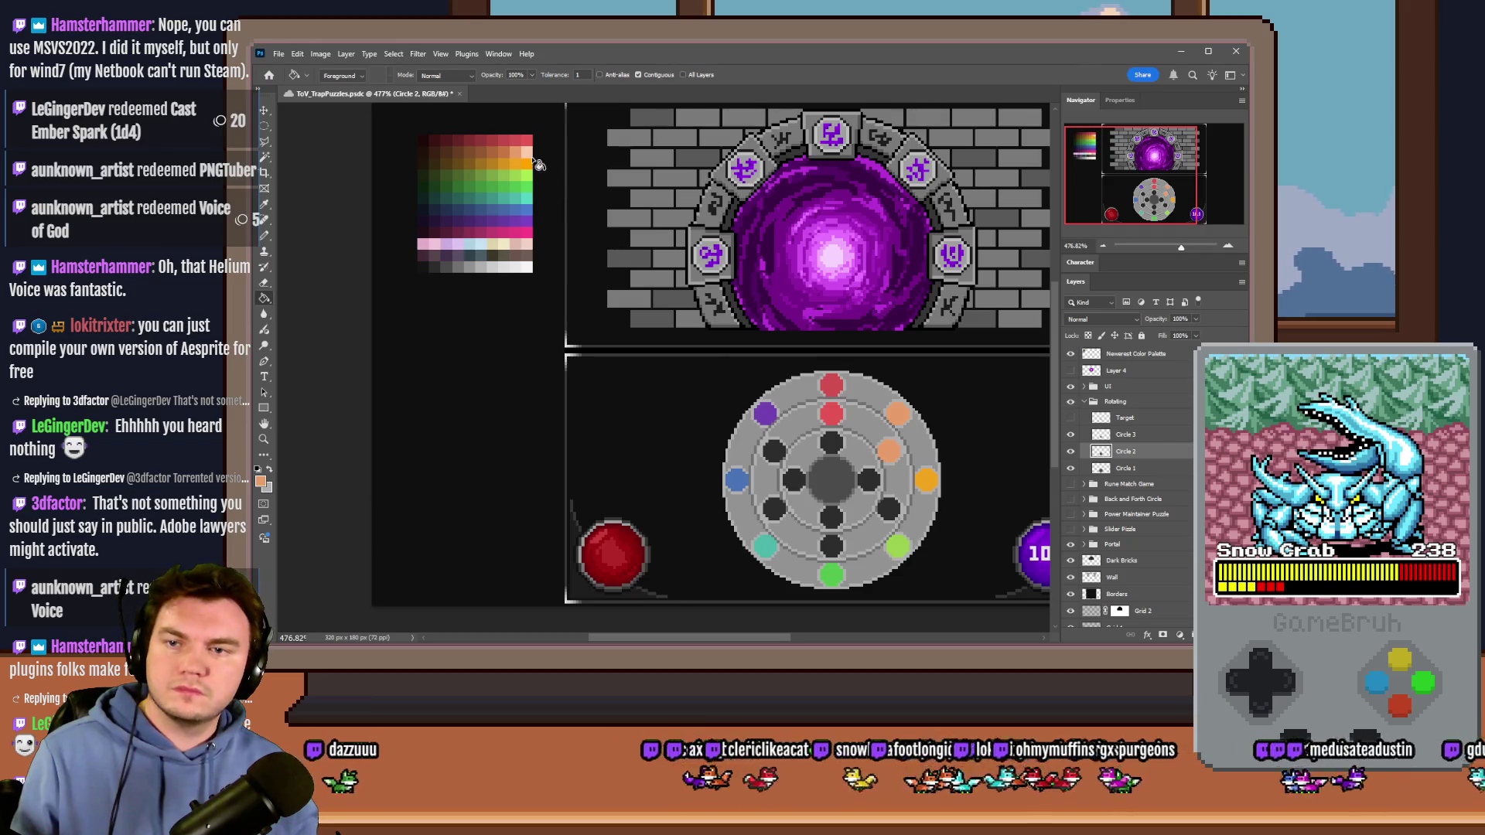
pyautogui.scroll(3, 923, 537)
pyautogui.click(880, 492)
pyautogui.scroll(-1, 882, 495)
pyautogui.keyDown('alt'); pyautogui.click(885, 498); pyautogui.keyUp('alt')
pyautogui.click(774, 494)
# Step: Fill the lower-left and upper-left inner dots green and teal, undoing and redoing the teal
pyautogui.keyDown('alt'); pyautogui.click(777, 544); pyautogui.keyUp('alt')
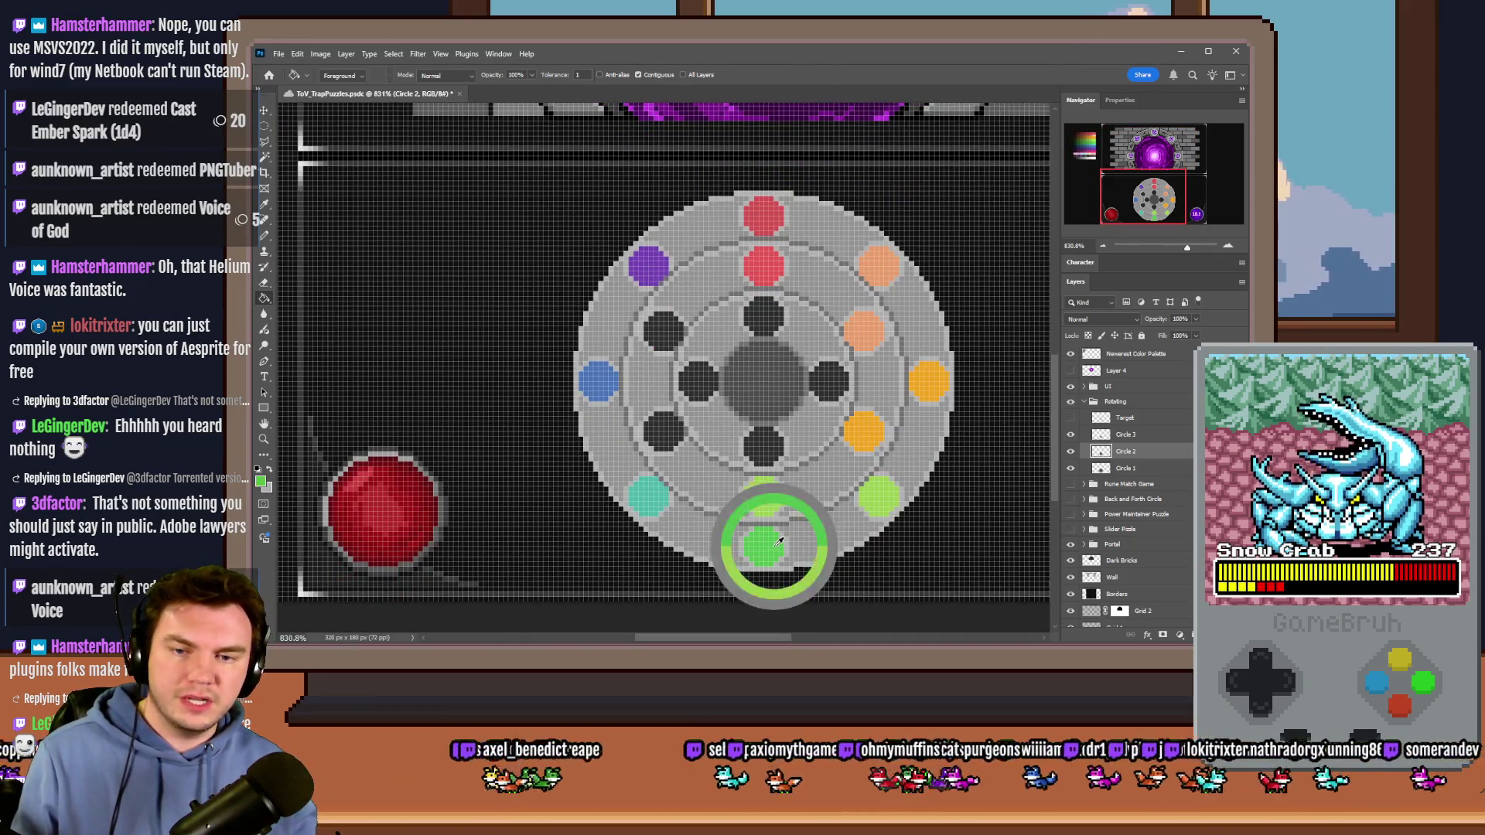
pyautogui.click(663, 431)
pyautogui.keyDown('alt'); pyautogui.click(648, 494); pyautogui.keyUp('alt')
pyautogui.click(664, 332)
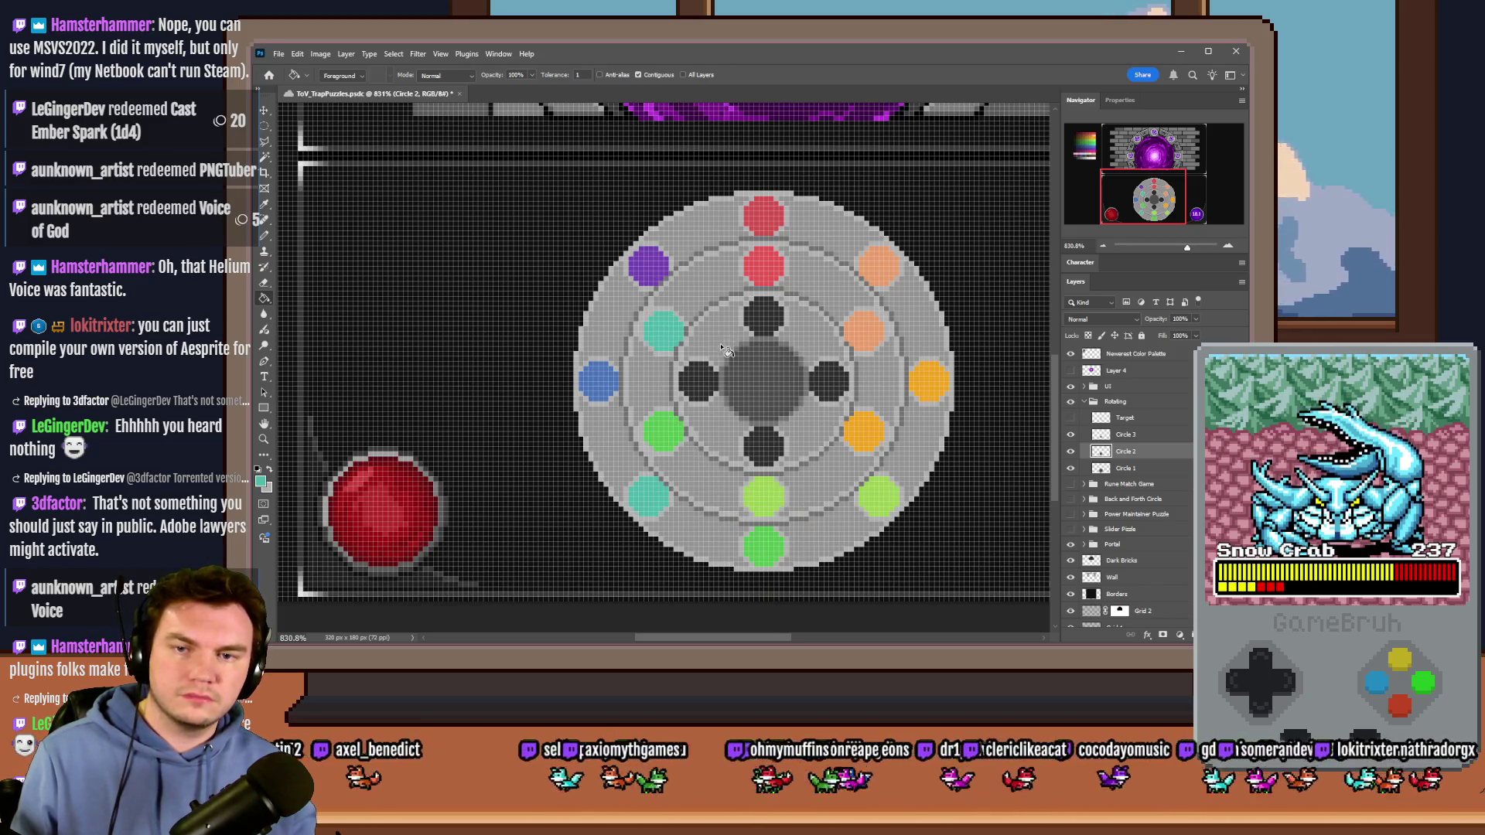
pyautogui.keyDown('alt'); pyautogui.click(611, 372); pyautogui.keyUp('alt')
pyautogui.keyDown('alt'); pyautogui.click(764, 260); pyautogui.keyUp('alt')
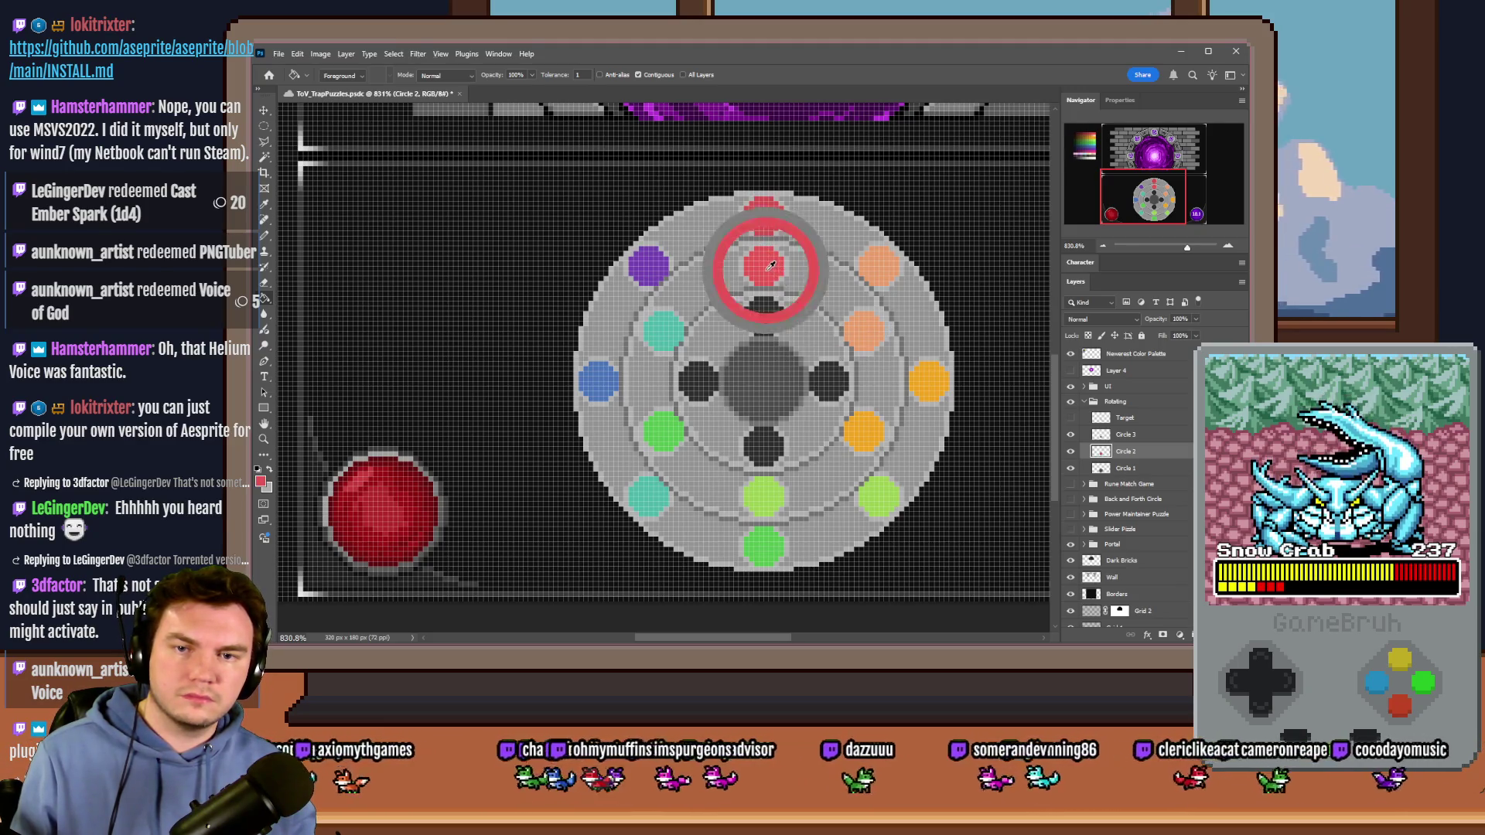
pyautogui.hotkey('ctrl', 'z')
pyautogui.click(1071, 451)
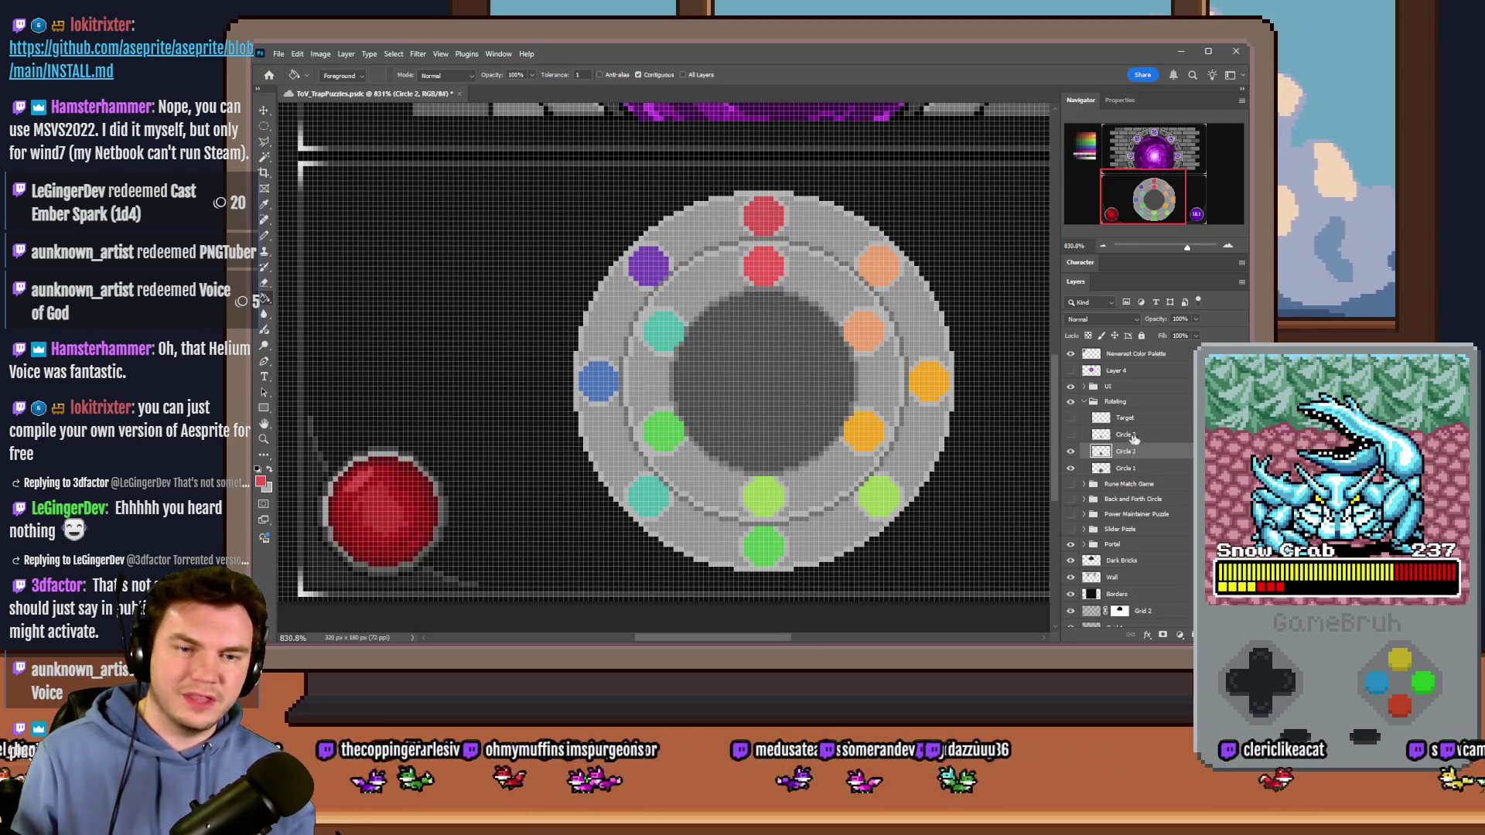
# Step: Recolour the inner top, right, bottom and left dots red, orange, orange and lime
pyautogui.click(1071, 434)
pyautogui.click(1126, 434)
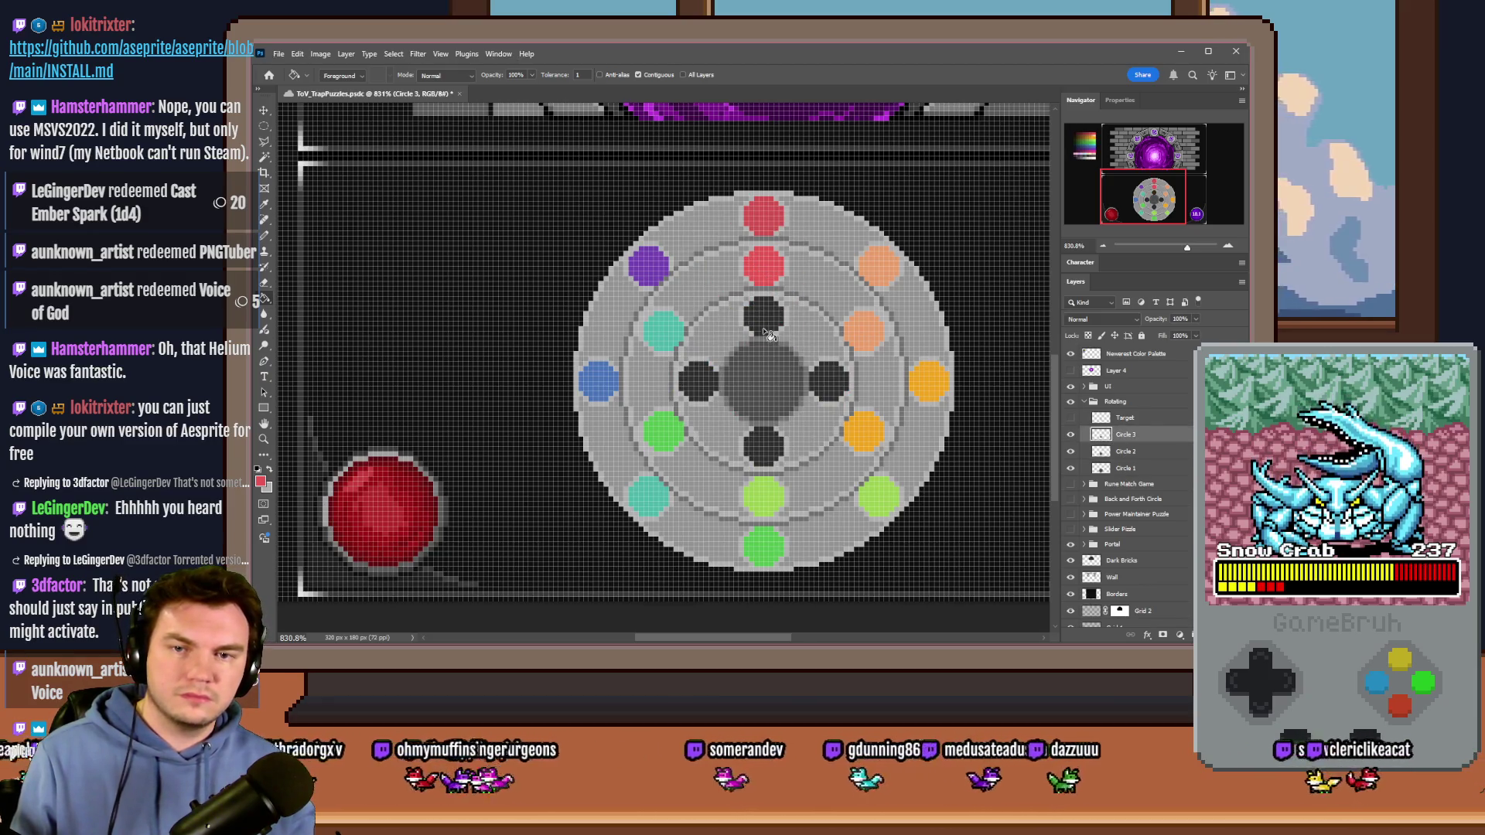
pyautogui.click(764, 317)
pyautogui.keyDown('alt'); pyautogui.click(851, 333); pyautogui.keyUp('alt')
pyautogui.click(841, 384)
pyautogui.click(765, 447)
pyautogui.keyDown('alt'); pyautogui.click(765, 498); pyautogui.keyUp('alt')
pyautogui.click(698, 382)
pyautogui.scroll(-3, 742, 400)
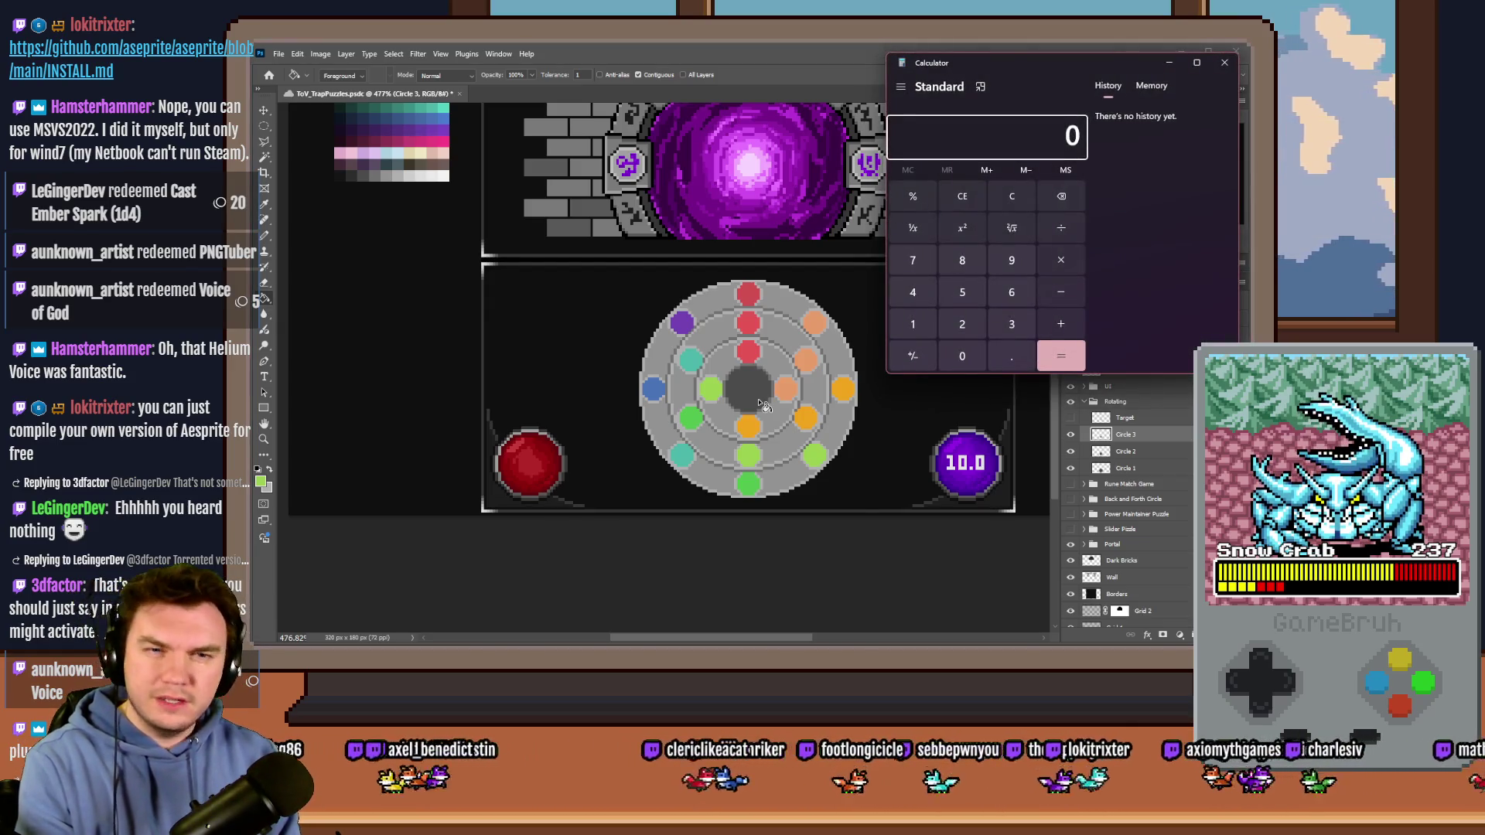
# Step: Compute 8 × 6 = 48, then 48 × 4 = 192, and close Calculator
pyautogui.write('8*6')
pyautogui.press('Return')
pyautogui.write('*4')
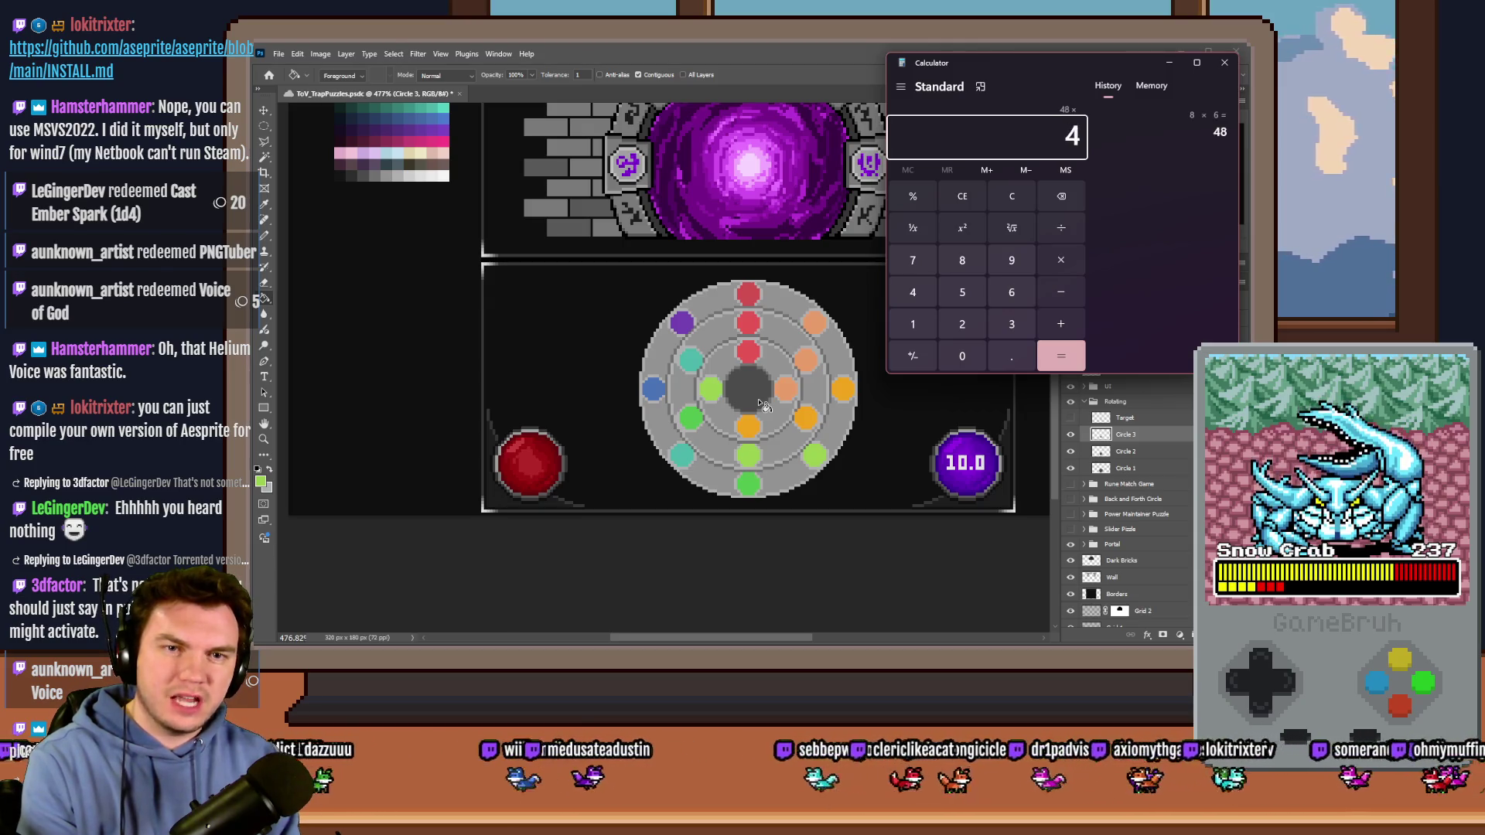
pyautogui.press('Return')
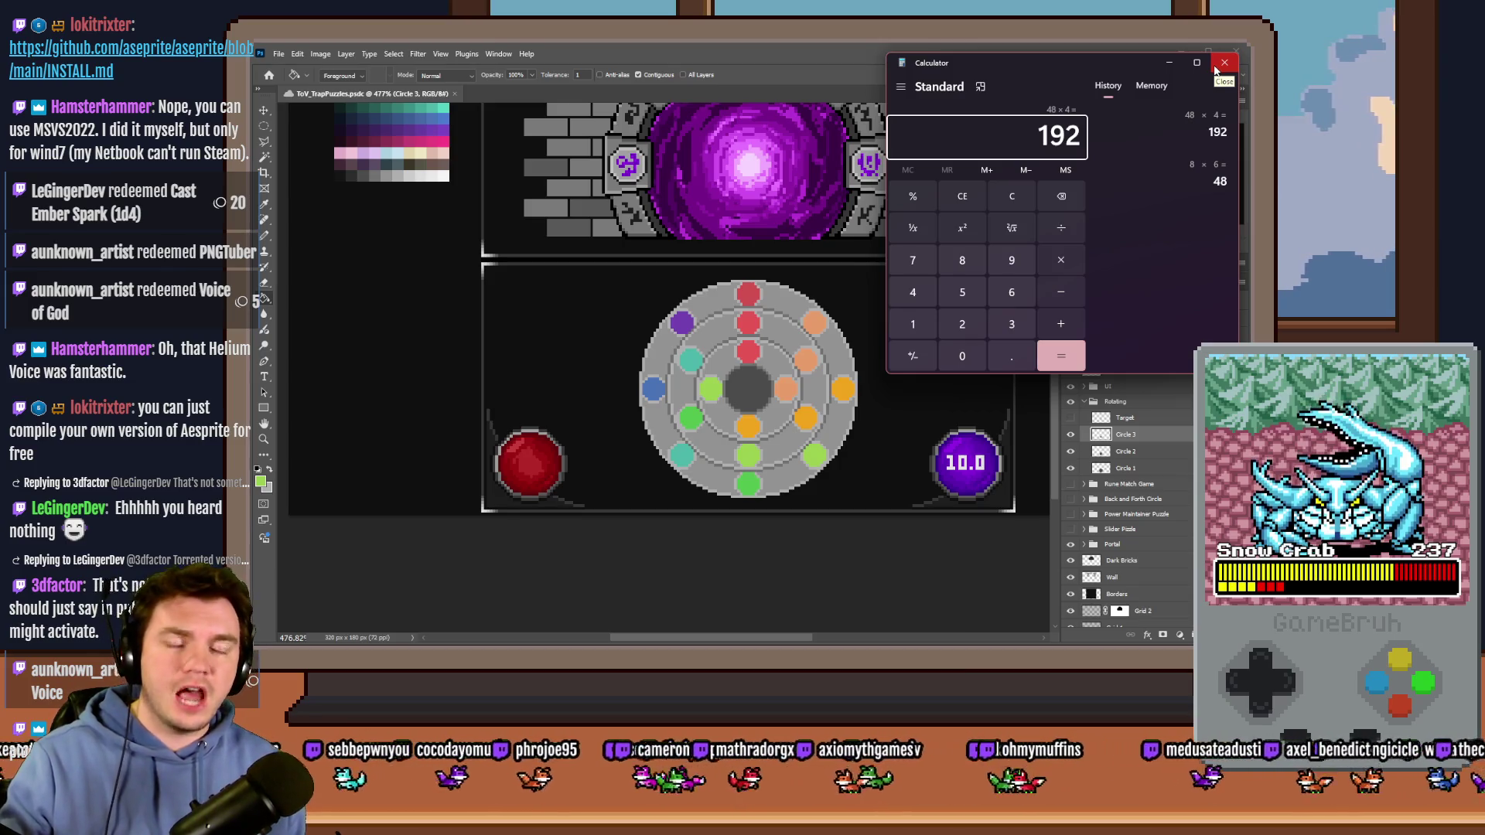
pyautogui.click(1224, 64)
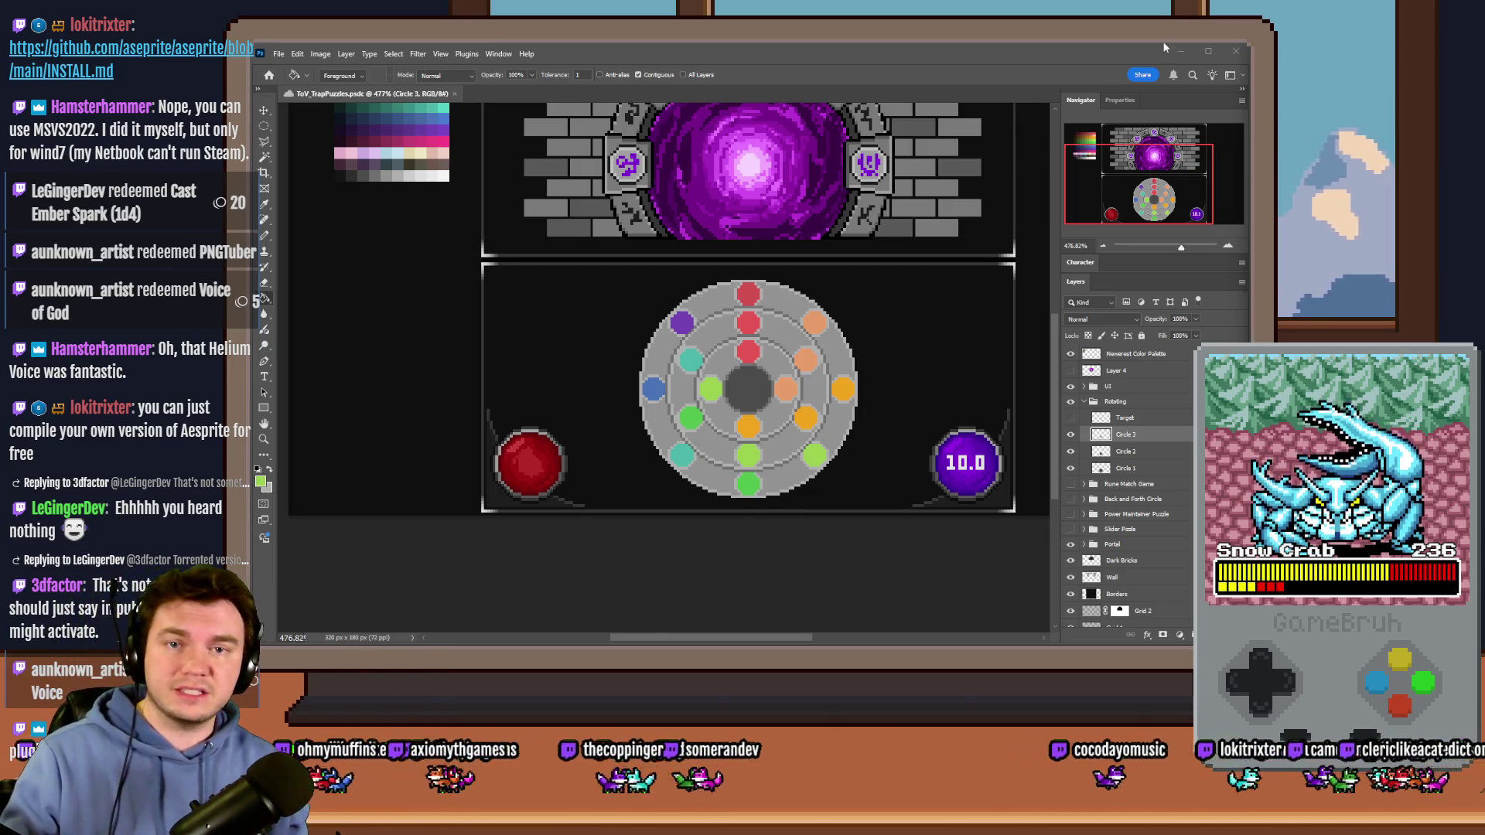
pyautogui.click(985, 103)
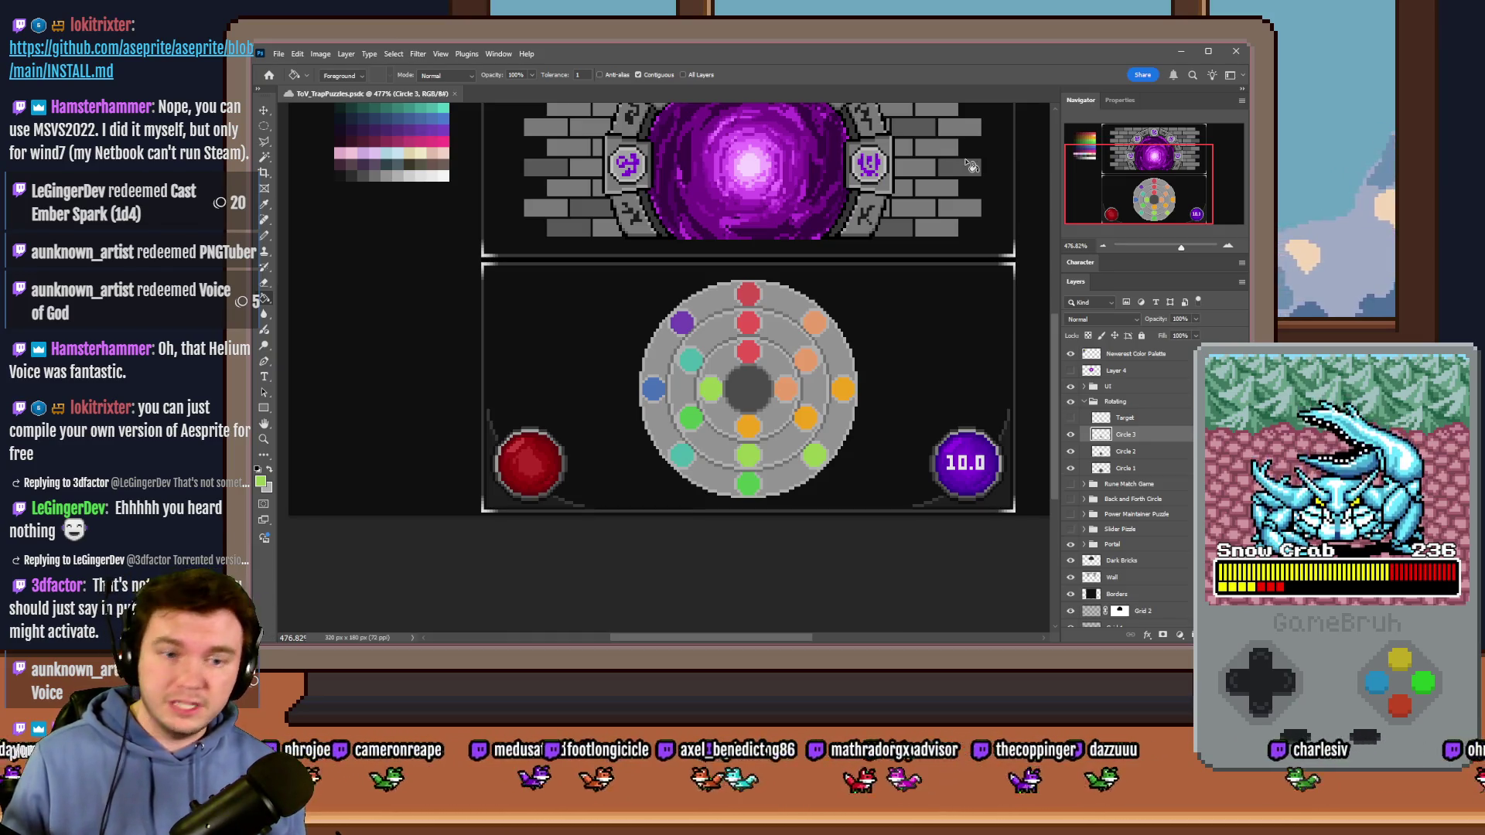
# Step: Show and select the Target layer, hide the Circle rings, and marquee its top bar
pyautogui.click(1071, 419)
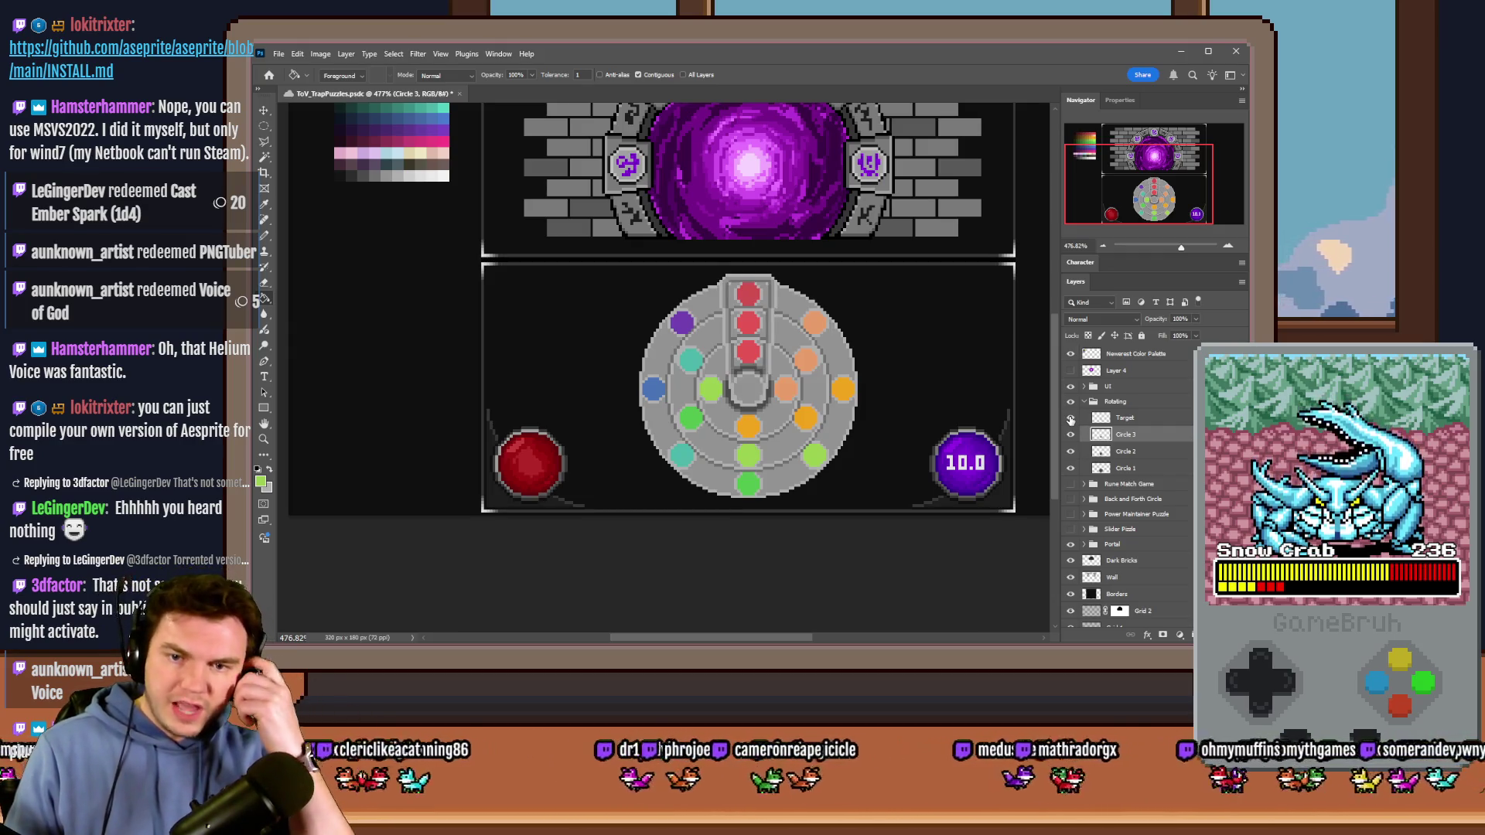
pyautogui.click(1125, 418)
pyautogui.moveTo(263, 126); pyautogui.dragTo(317, 127)
pyautogui.scroll(6, 804, 294)
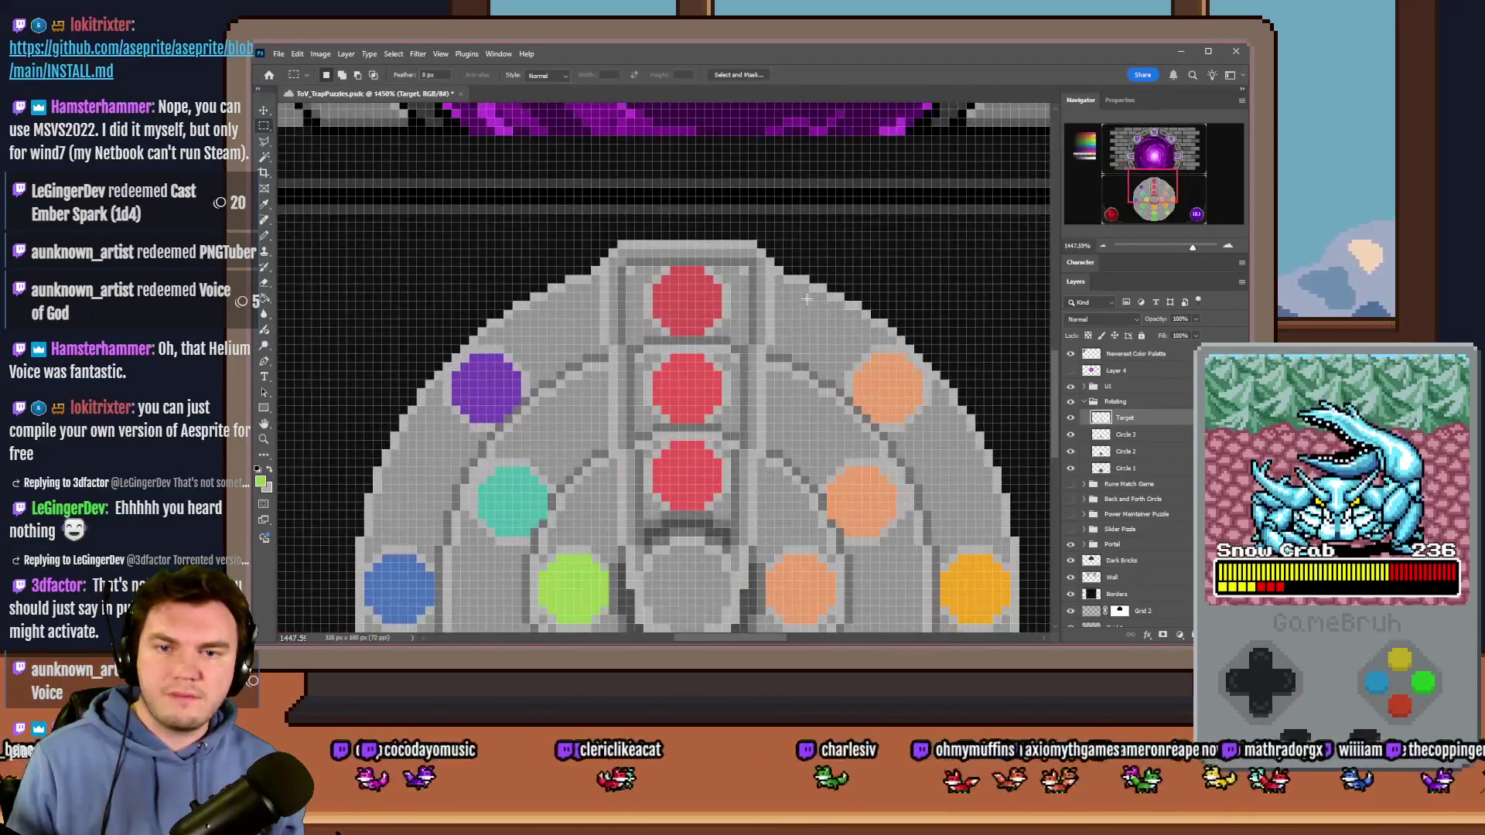
pyautogui.moveTo(1071, 452); pyautogui.dragTo(1071, 469)
pyautogui.scroll(-1, 912, 417)
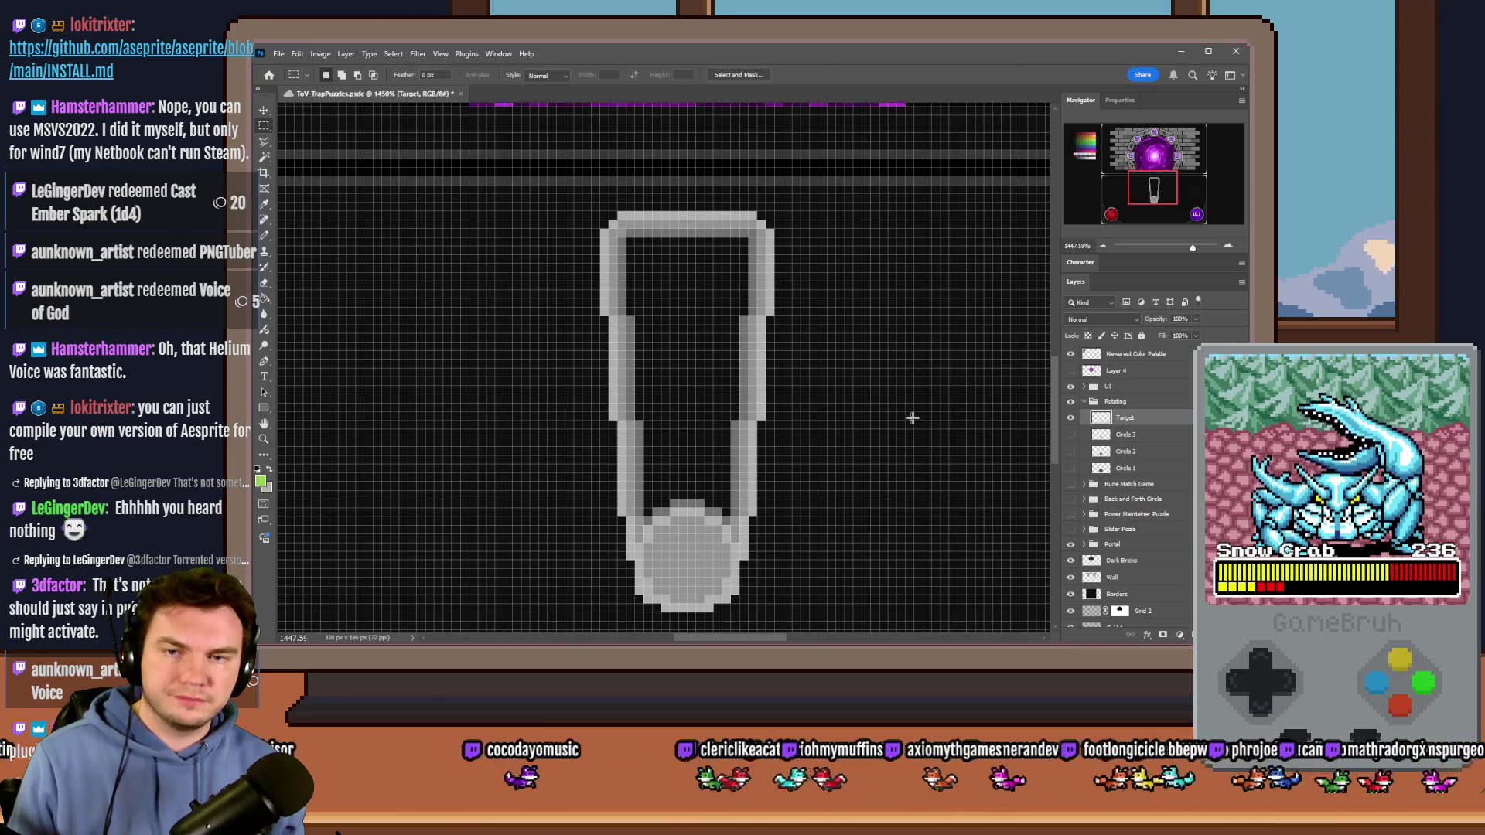
pyautogui.moveTo(829, 203)
pyautogui.mouseDown()
pyautogui.moveTo(533, 268)
pyautogui.moveTo(835, 231)
pyautogui.mouseUp()
# Step: Free Transform the Target's top bar to triple its height and commit it
pyautogui.click(534, 269)
pyautogui.scroll(3, 639, 309)
pyautogui.rightClick(828, 242)
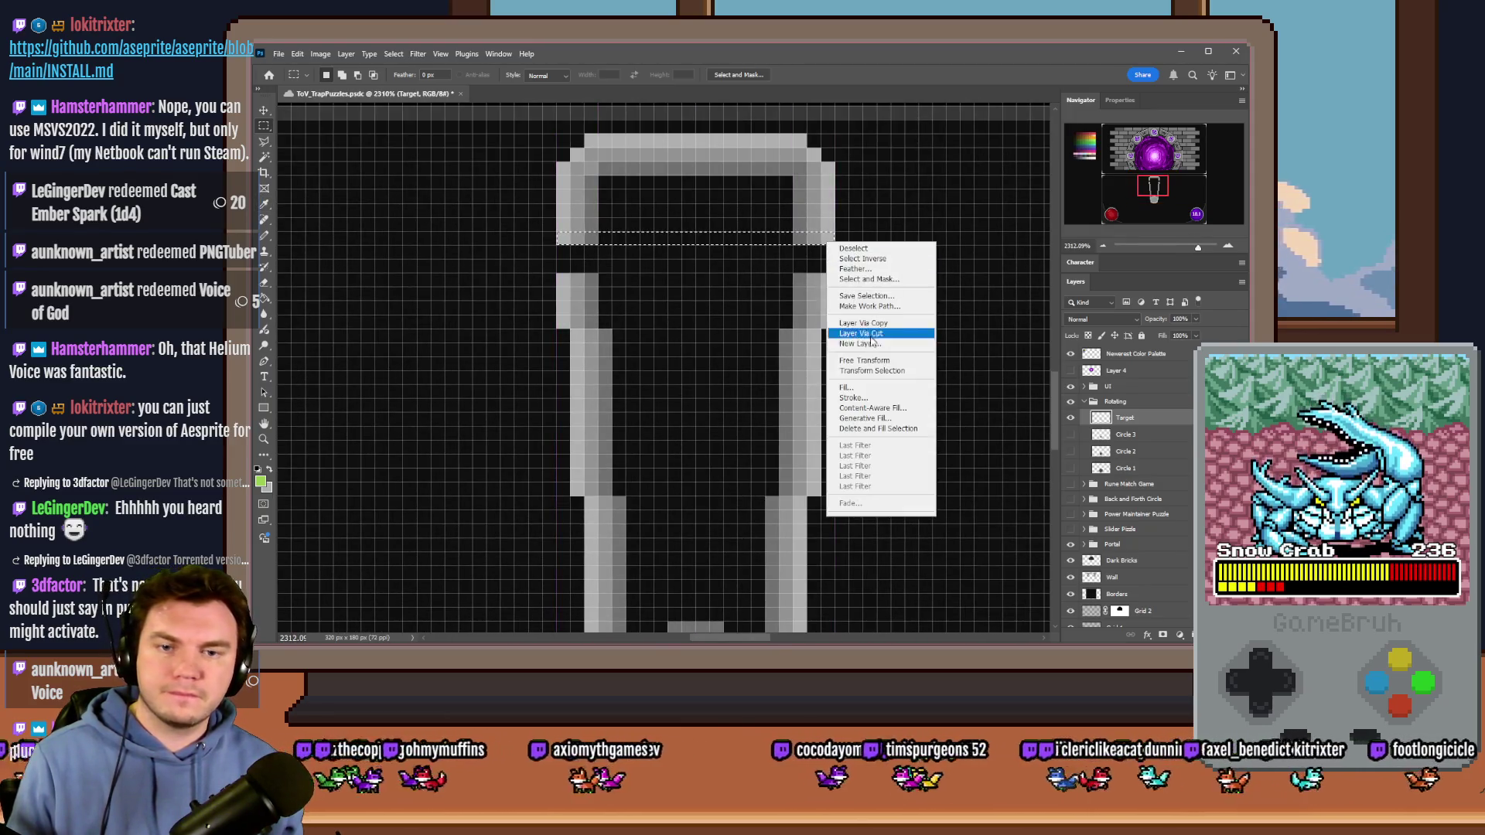
pyautogui.click(870, 363)
pyautogui.moveTo(695, 244); pyautogui.dragTo(685, 280)
pyautogui.click(264, 125)
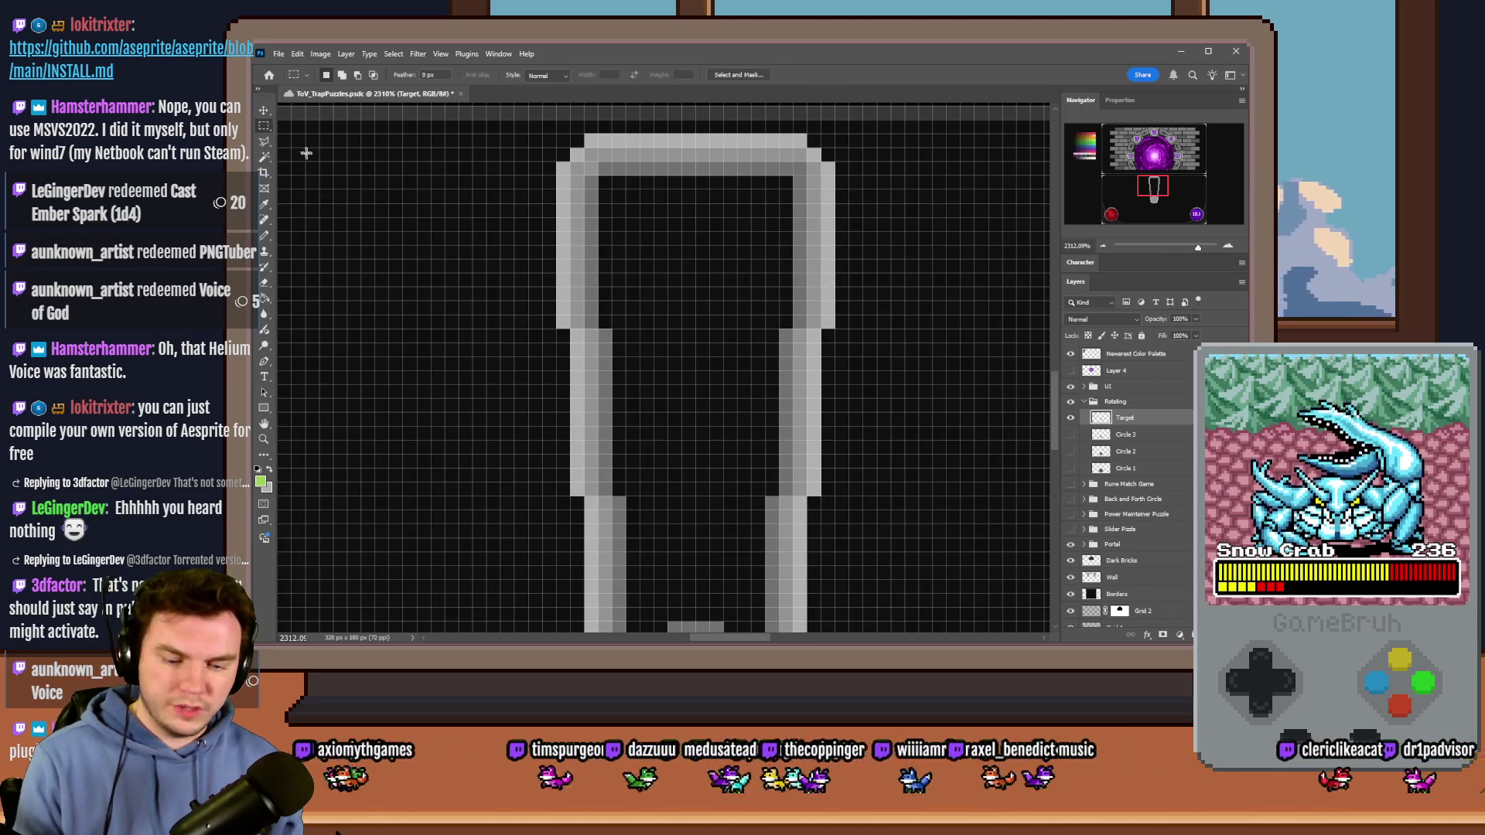
pyautogui.hotkey('ctrl', '0')
# Step: Show Circle 3 and Circle 1 again and add a new empty layer
pyautogui.click(1070, 435)
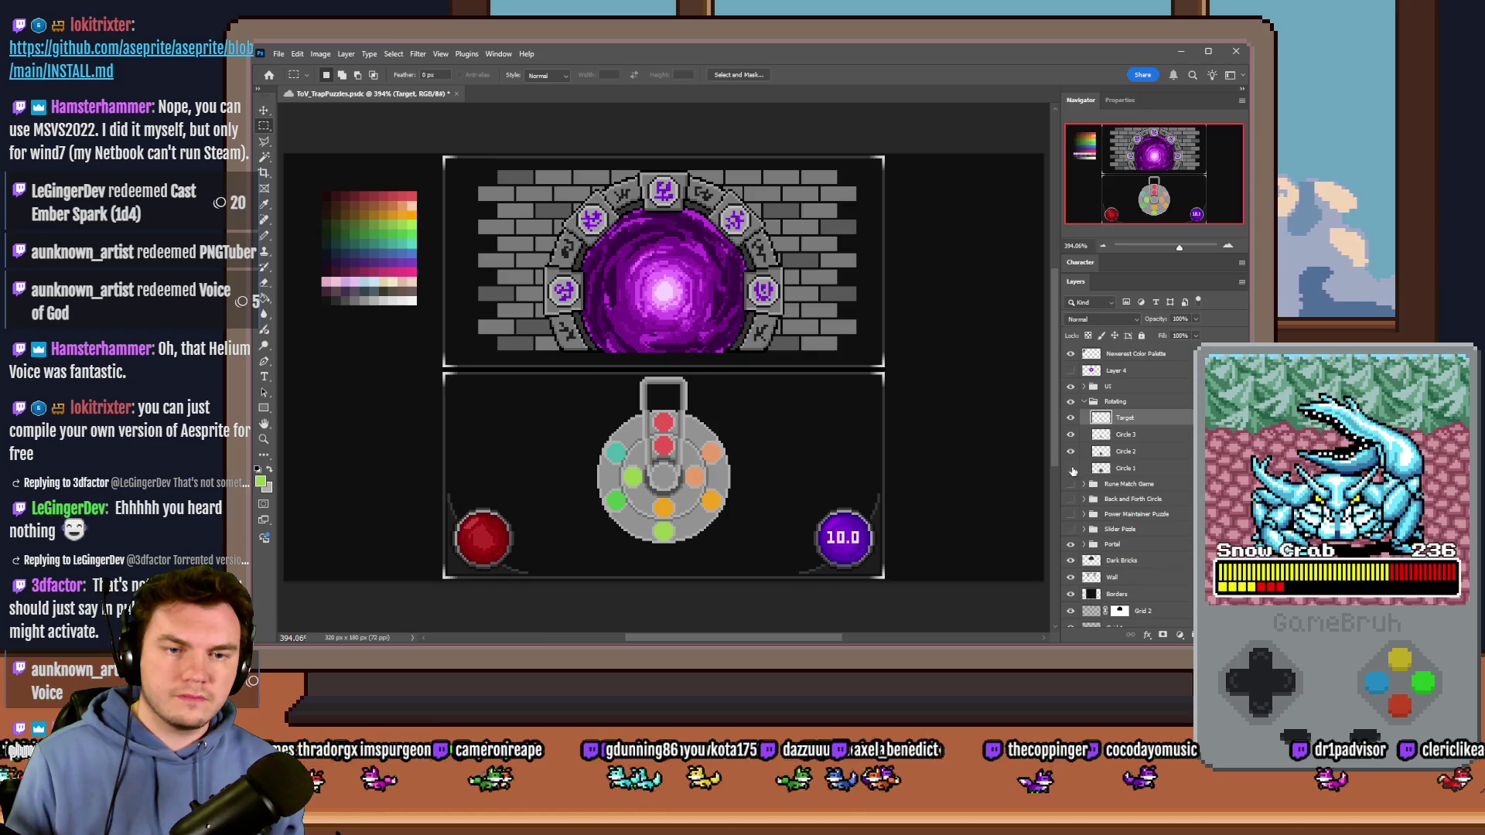
pyautogui.click(1071, 469)
pyautogui.scroll(-2, 633, 452)
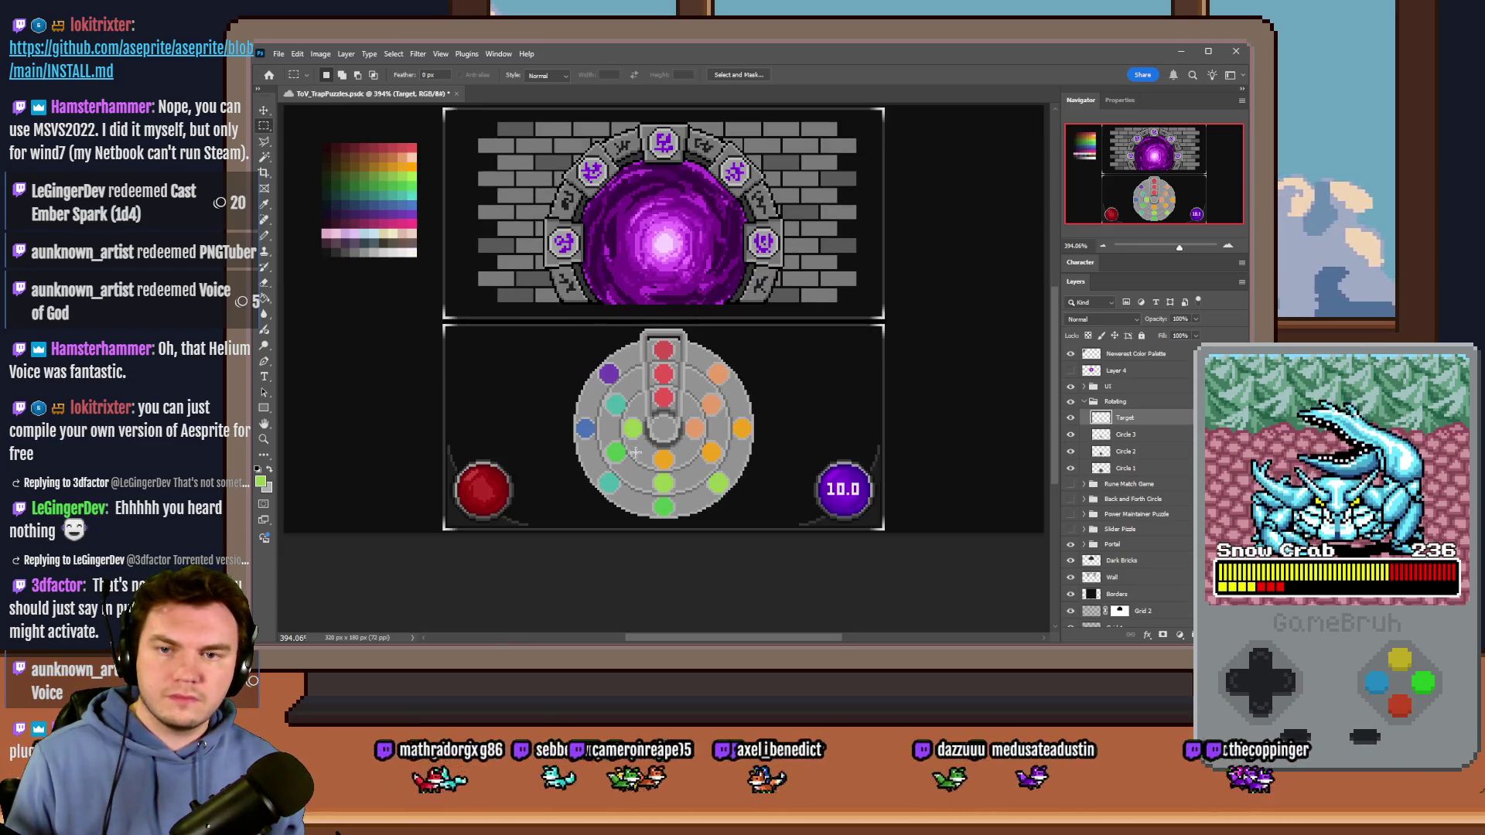
pyautogui.scroll(3, 646, 438)
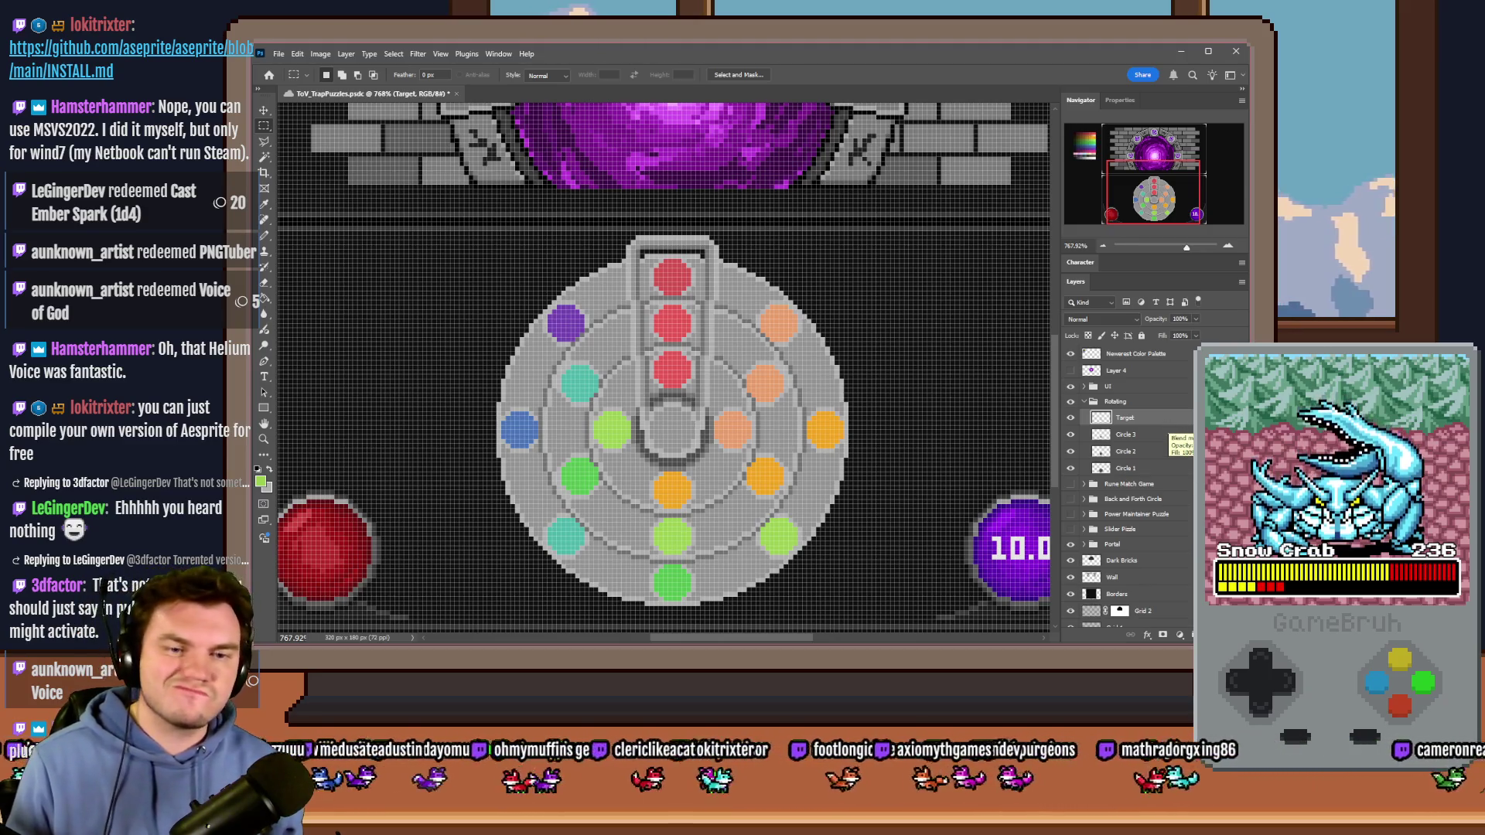
pyautogui.hotkey('ctrl', 'shift', 'alt', 'n')
# Step: Move the new layer below the Circle rings and select a small area at the wheel's bottom
pyautogui.moveTo(1156, 485); pyautogui.dragTo(1155, 491)
pyautogui.rightClick(264, 126)
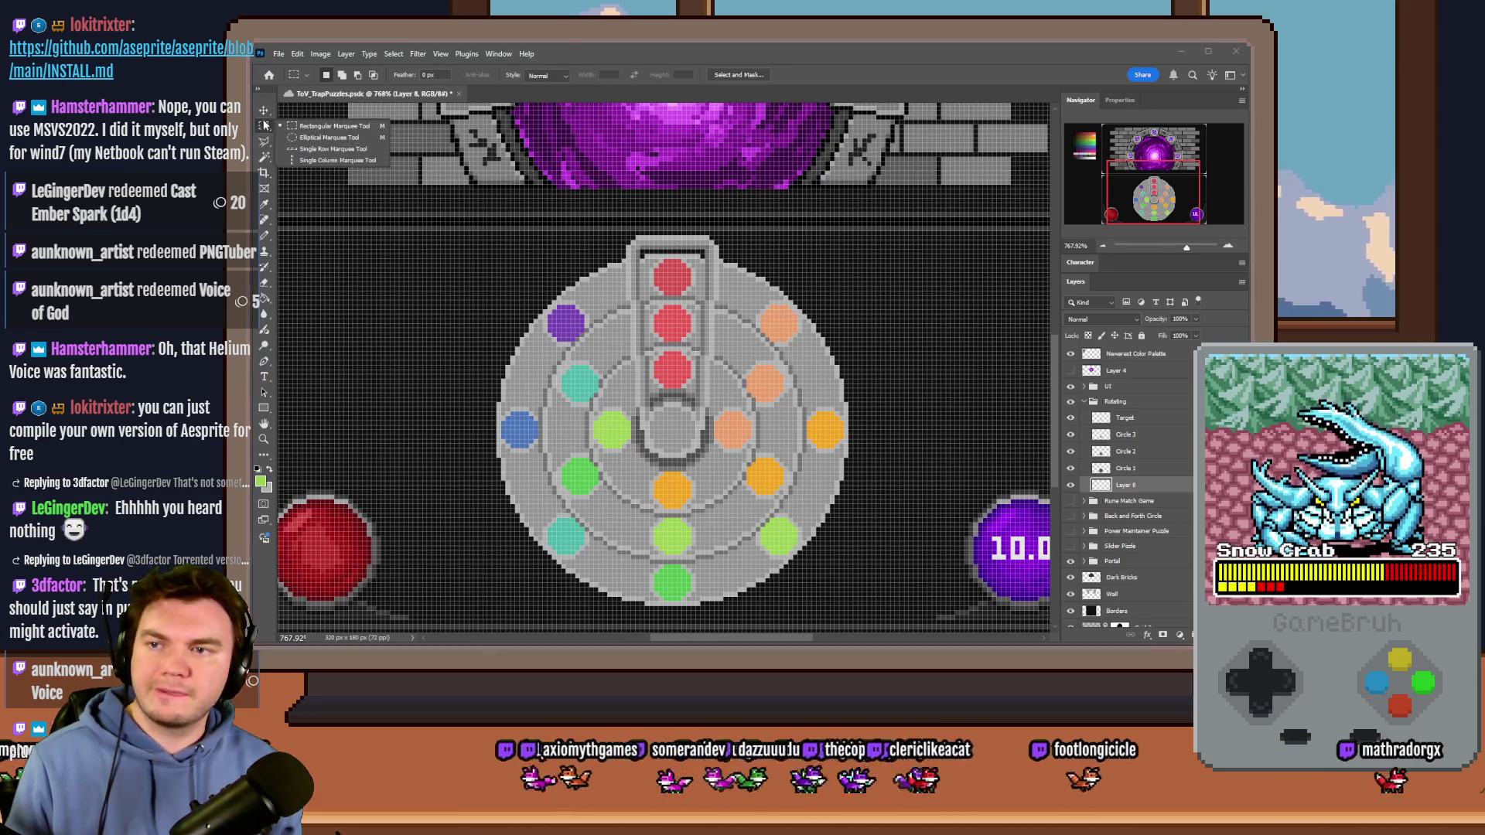
pyautogui.click(325, 138)
pyautogui.rightClick(263, 126)
pyautogui.click(325, 127)
pyautogui.scroll(-2, 646, 316)
pyautogui.scroll(1, 646, 316)
pyautogui.scroll(5, 678, 188)
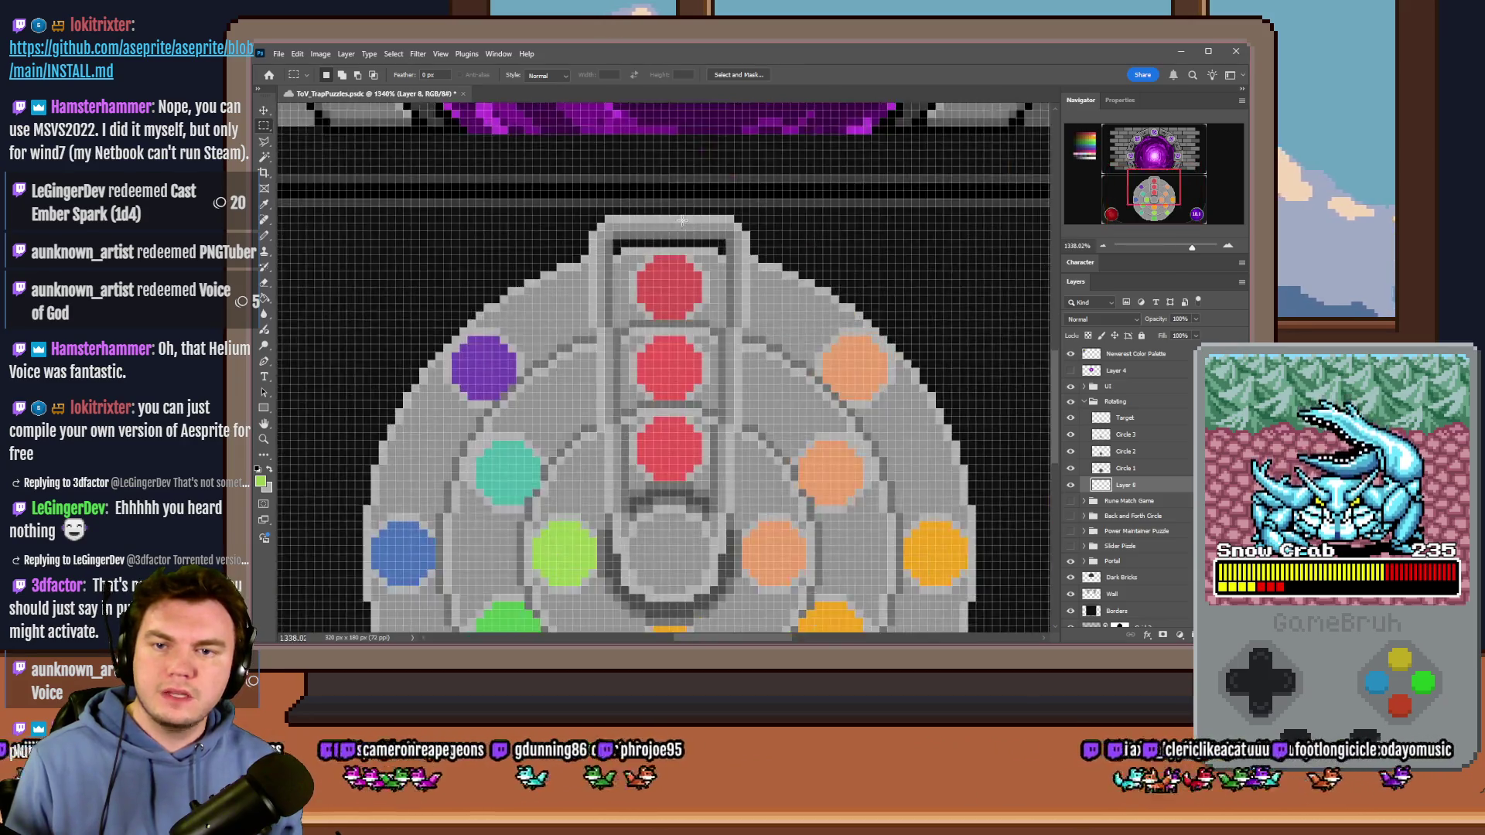
pyautogui.moveTo(1154, 194); pyautogui.dragTo(1153, 207)
pyautogui.moveTo(721, 570)
pyautogui.mouseDown()
pyautogui.moveTo(723, 595)
pyautogui.moveTo(696, 581)
pyautogui.mouseUp()
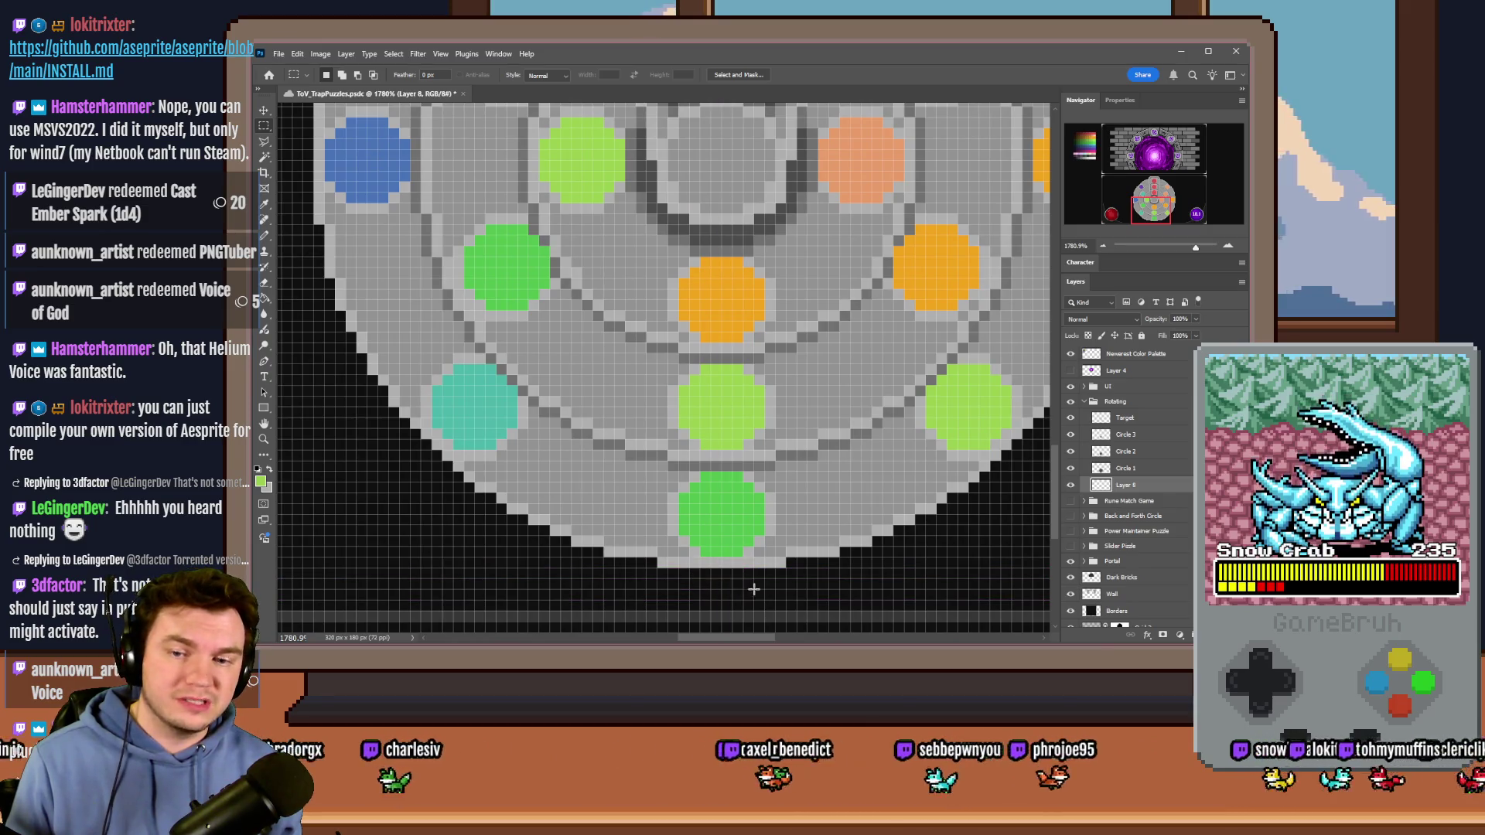
pyautogui.scroll(-3, 674, 576)
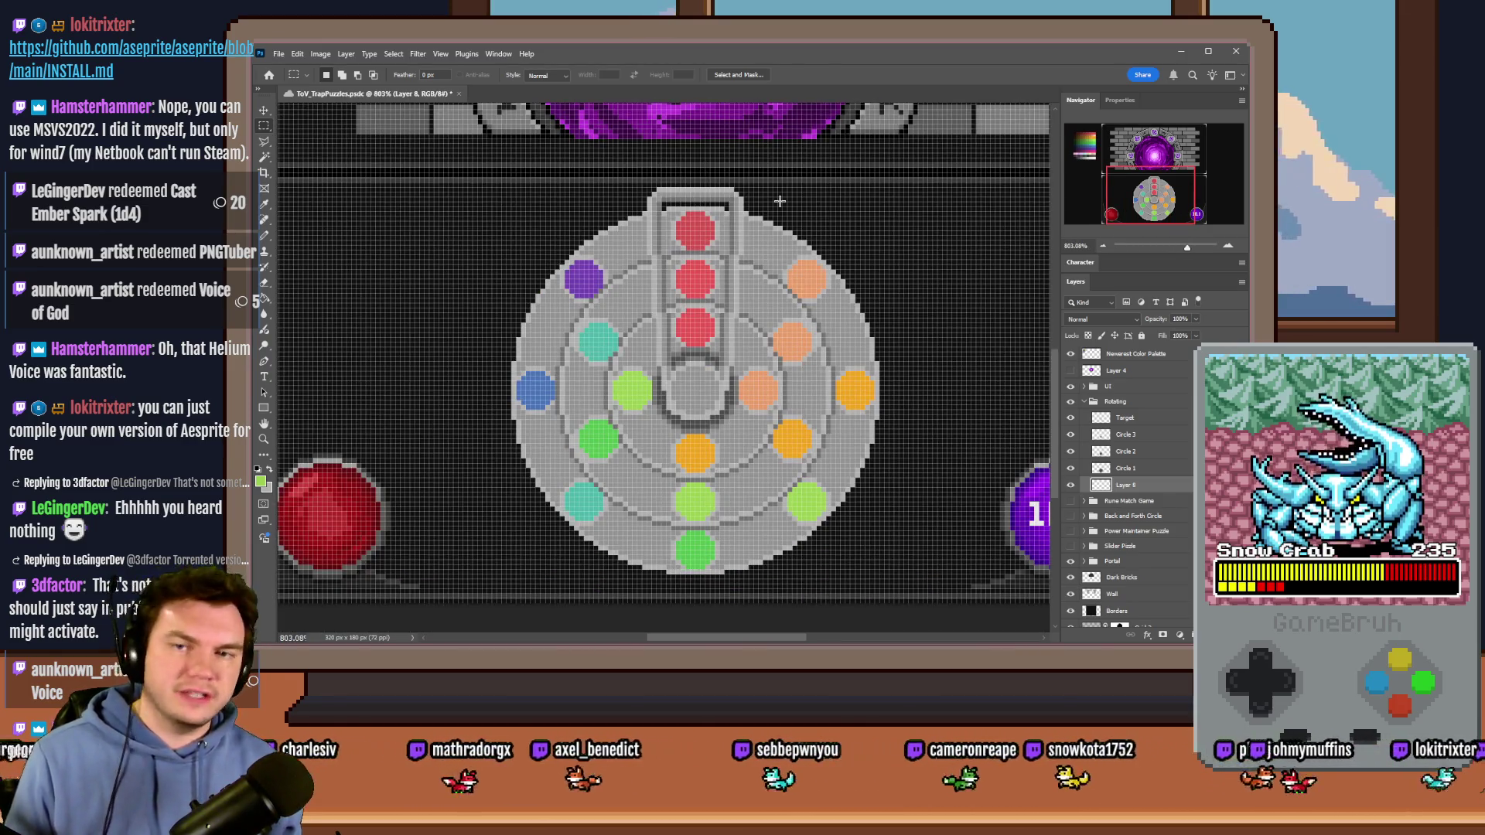
# Step: Draw a 76 px circular selection around the wheel and nudge it into place
pyautogui.click(263, 125)
pyautogui.click(324, 145)
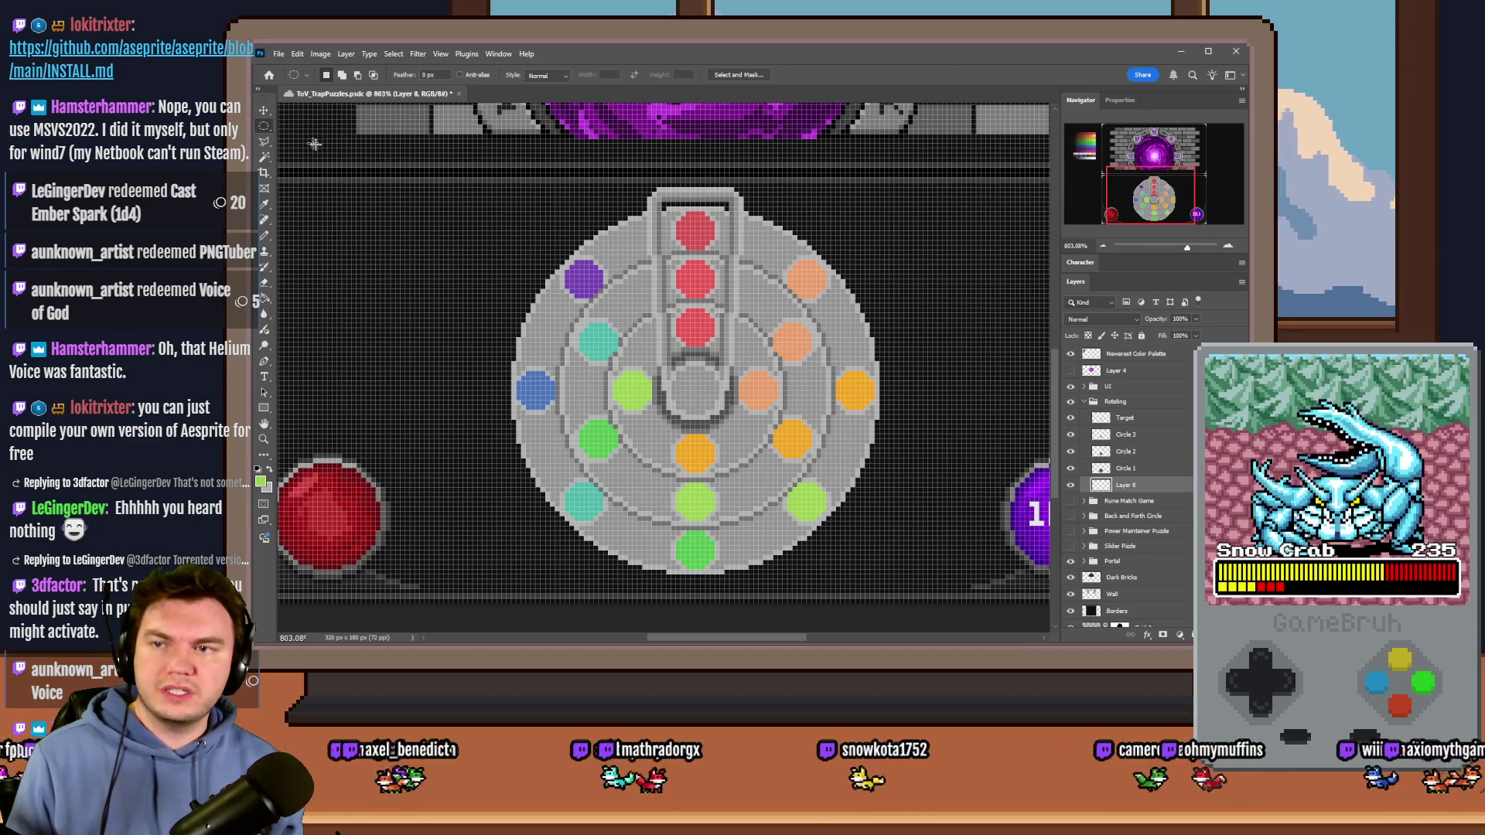
pyautogui.scroll(2, 756, 234)
pyautogui.moveTo(657, 197)
pyautogui.mouseDown()
pyautogui.moveTo(673, 538)
pyautogui.moveTo(674, 512)
pyautogui.mouseUp()
pyautogui.scroll(-3, 673, 495)
pyautogui.scroll(-5, 805, 334)
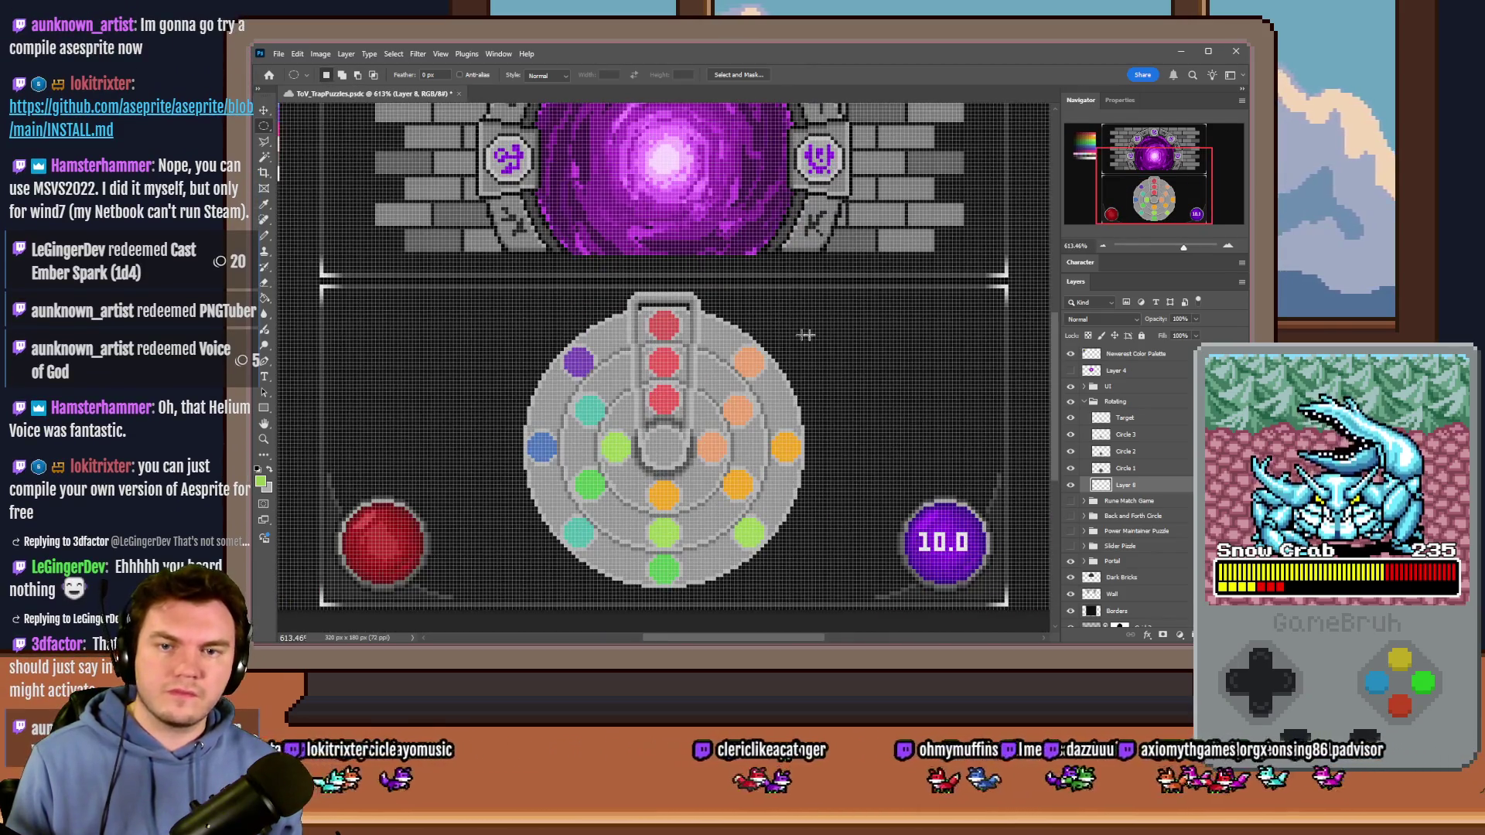
pyautogui.moveTo(806, 317)
pyautogui.mouseDown()
pyautogui.moveTo(652, 514)
pyautogui.moveTo(507, 567)
pyautogui.moveTo(520, 595)
pyautogui.mouseUp()
pyautogui.moveTo(598, 518); pyautogui.dragTo(600, 520)
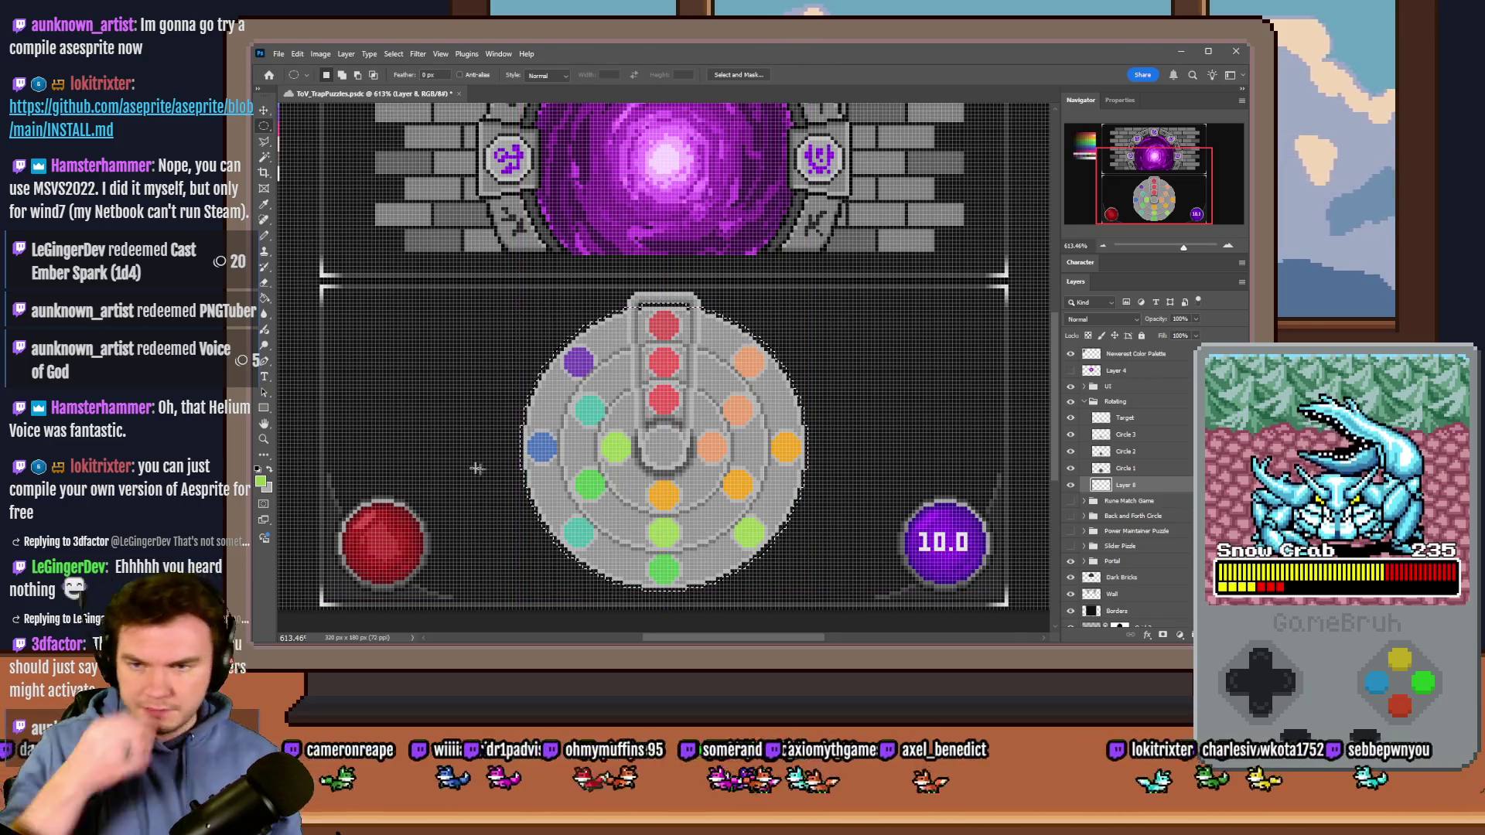
pyautogui.press('g')
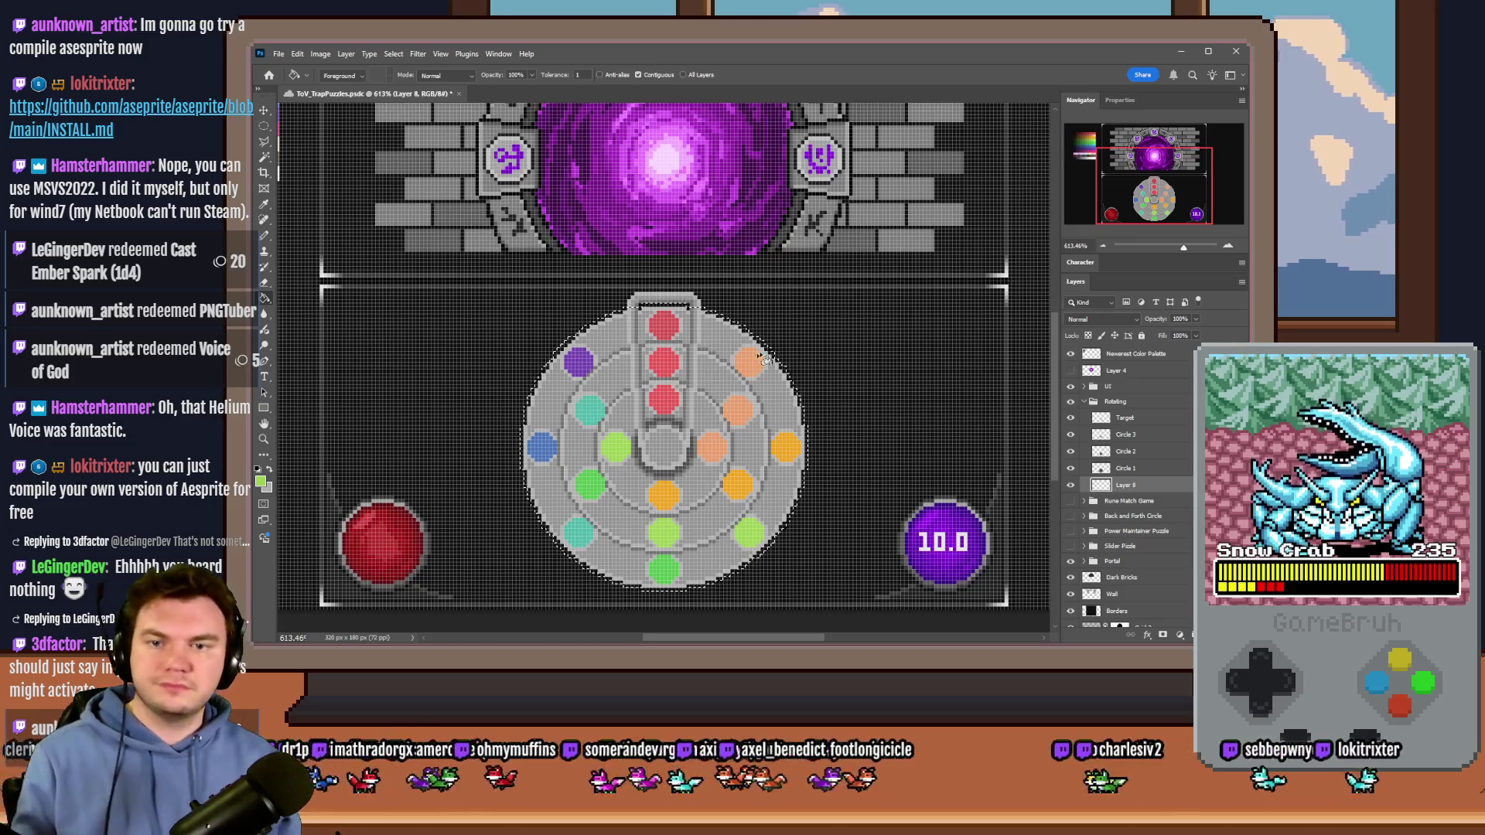
pyautogui.scroll(3, 765, 359)
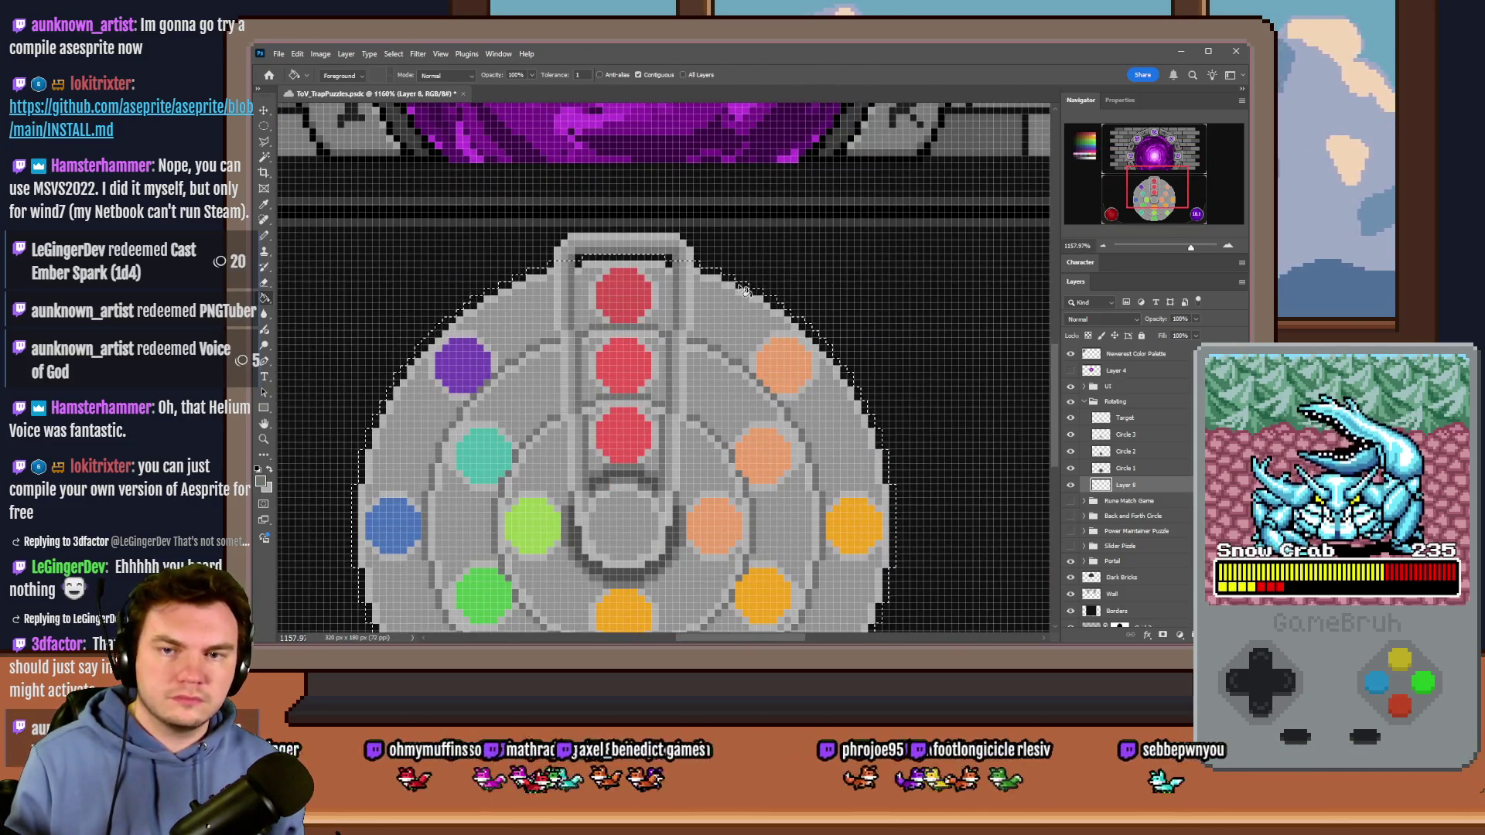
pyautogui.press('m')
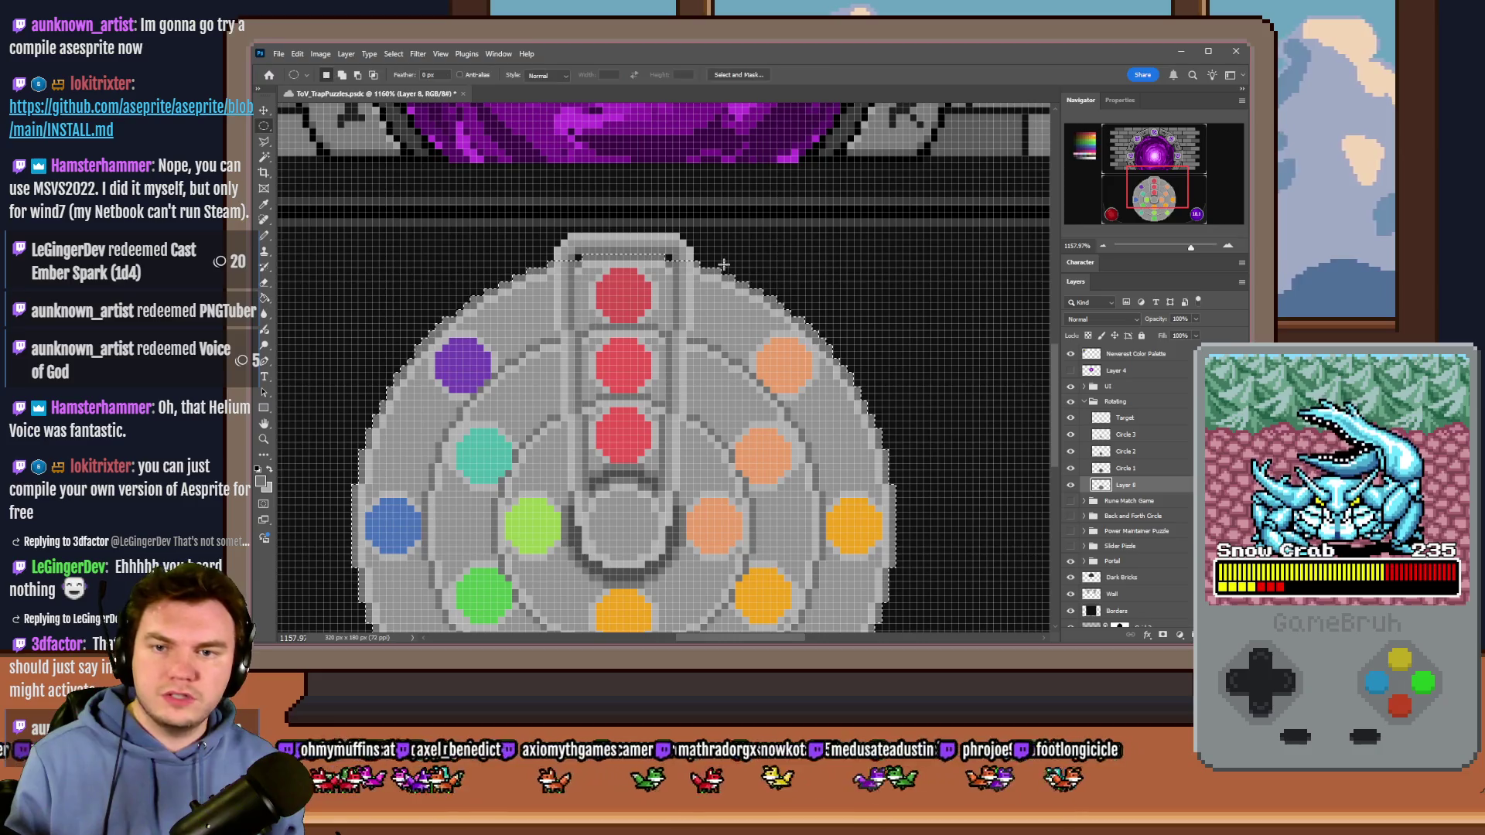
pyautogui.scroll(-3, 723, 266)
pyautogui.moveTo(822, 263)
pyautogui.mouseDown()
pyautogui.moveTo(648, 467)
pyautogui.moveTo(535, 554)
pyautogui.mouseUp()
pyautogui.moveTo(673, 467); pyautogui.dragTo(678, 467)
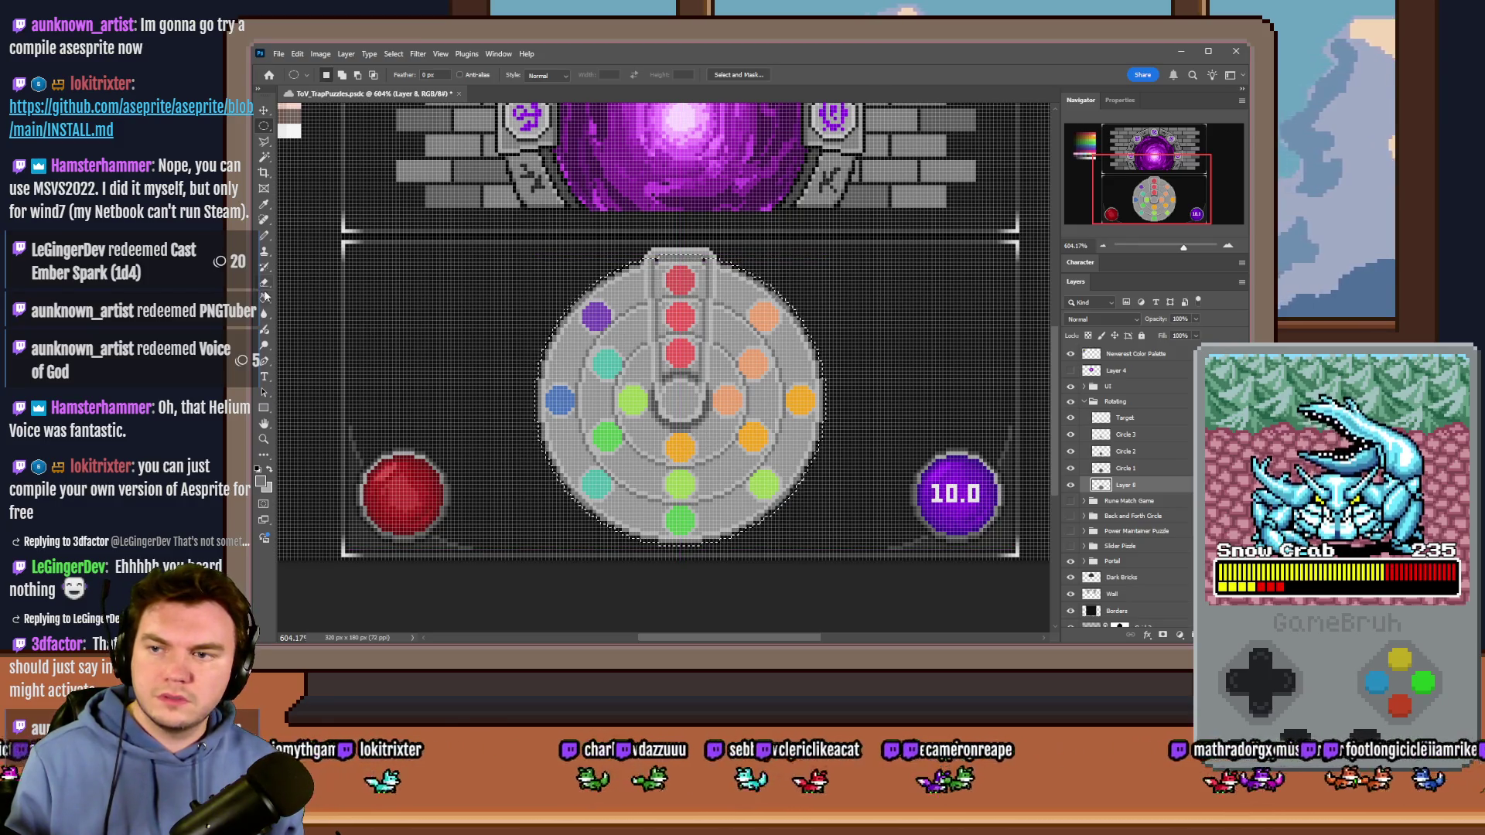
# Step: Reselect the wheel with an ellipse and fill the black rim gaps light grey
pyautogui.click(264, 298)
pyautogui.scroll(2, 742, 329)
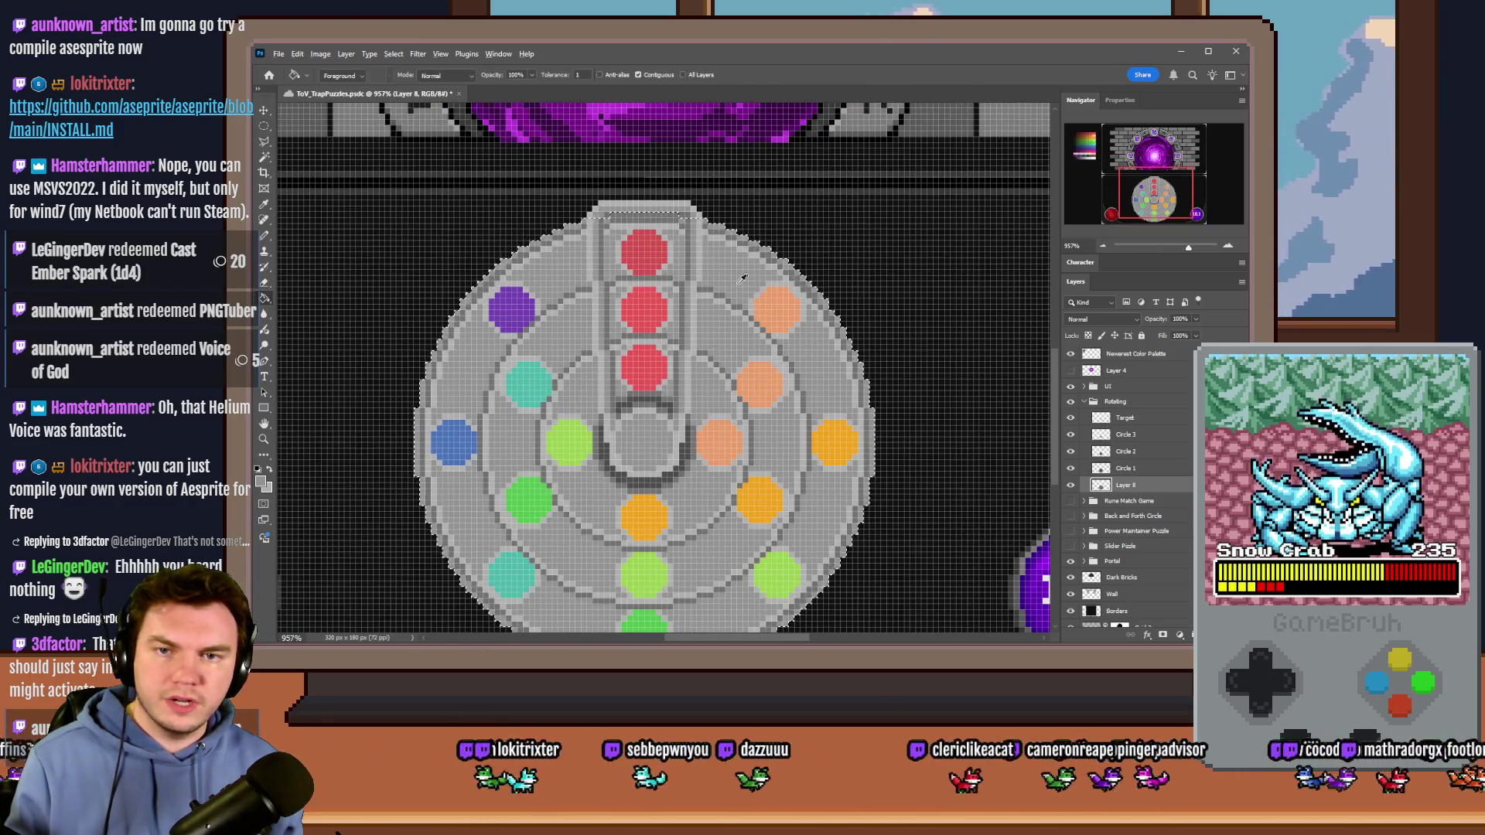
pyautogui.scroll(-2, 743, 263)
pyautogui.press('m')
pyautogui.moveTo(819, 232)
pyautogui.mouseDown()
pyautogui.moveTo(524, 483)
pyautogui.moveTo(532, 499)
pyautogui.mouseUp()
pyautogui.moveTo(611, 416); pyautogui.dragTo(615, 417)
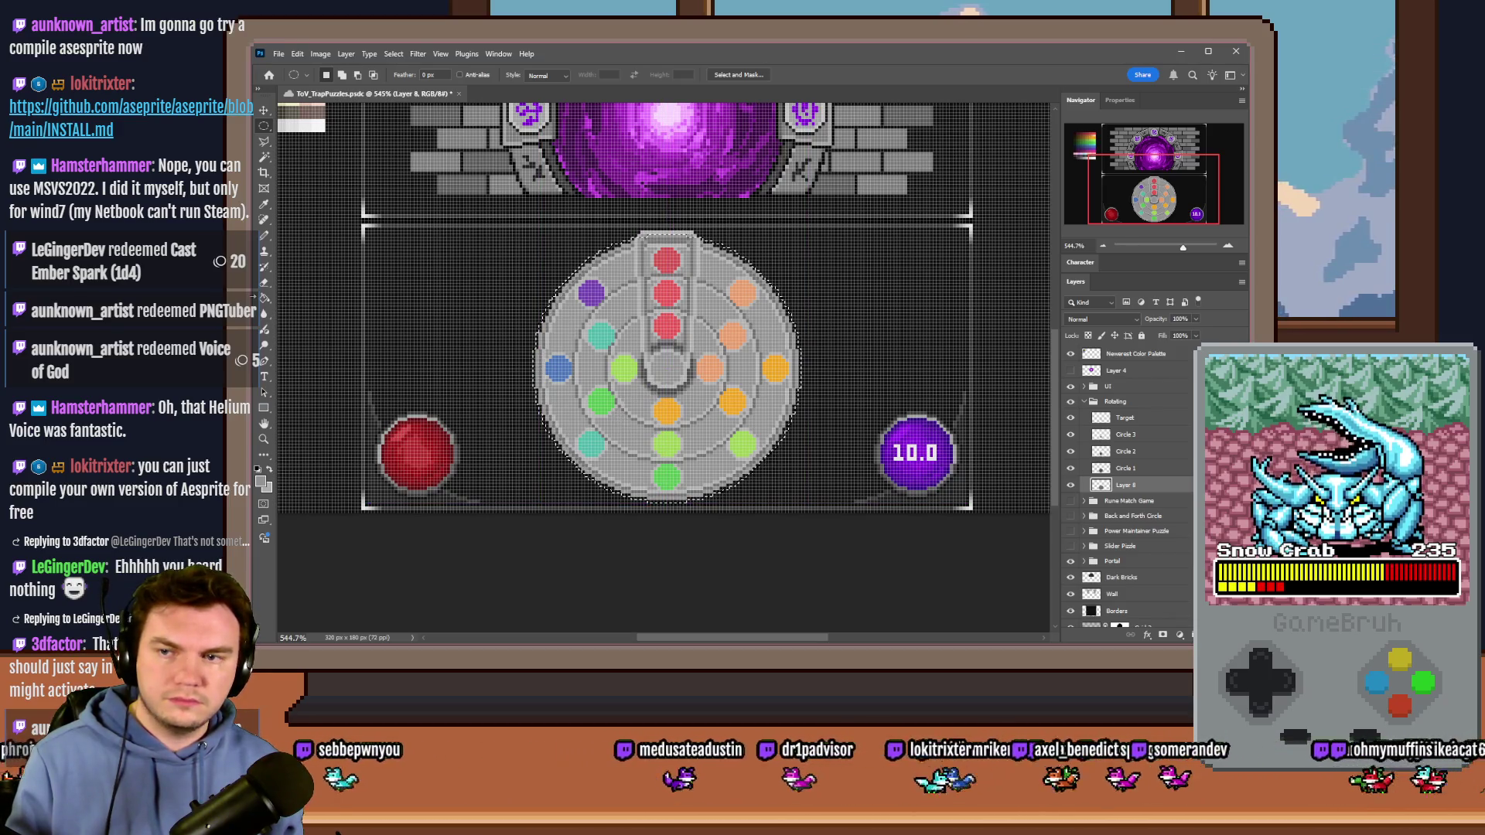
pyautogui.press('g')
pyautogui.scroll(3, 631, 269)
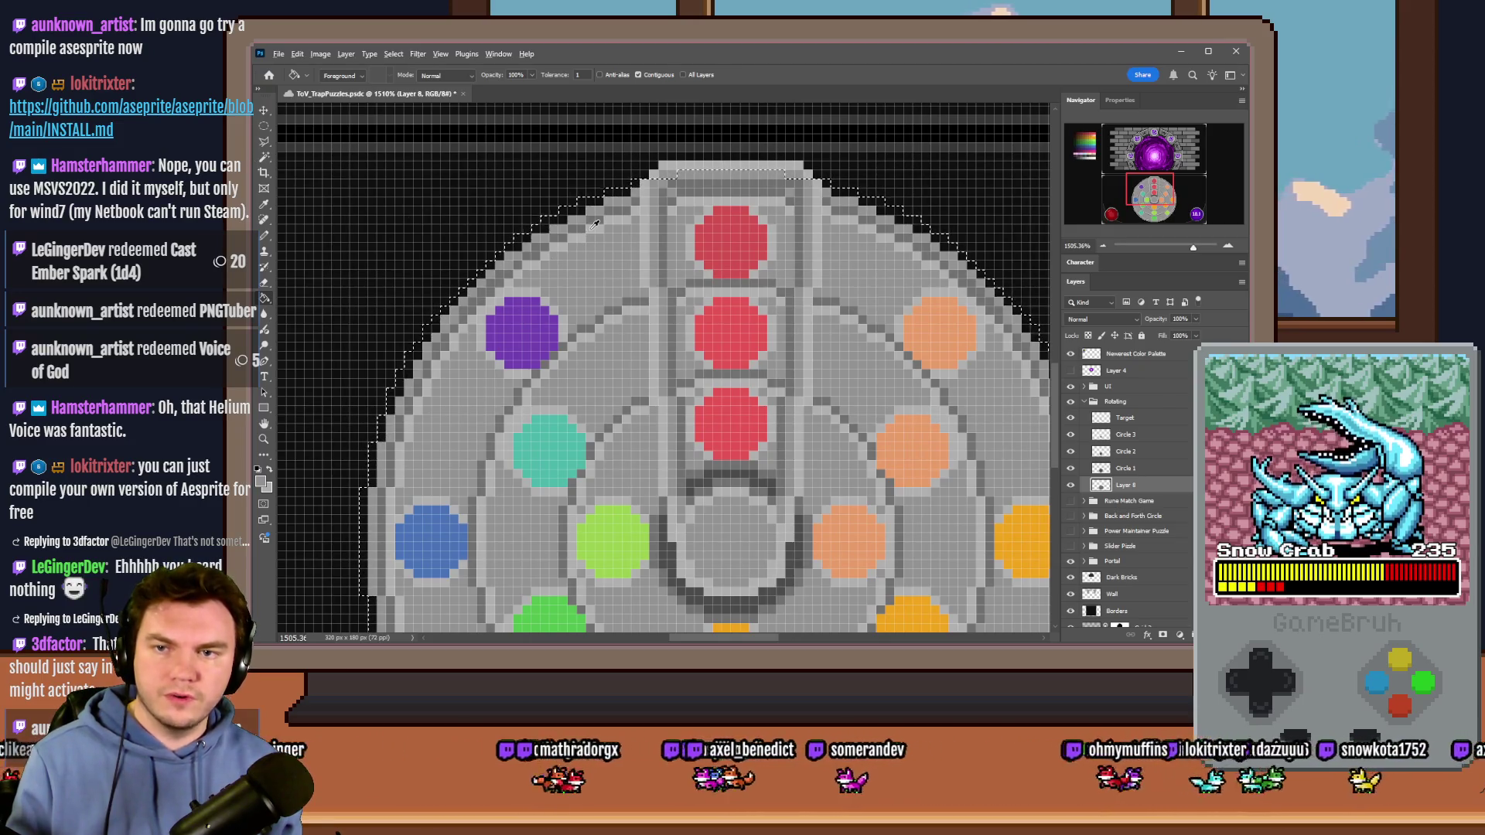
pyautogui.click(595, 209)
pyautogui.press('m')
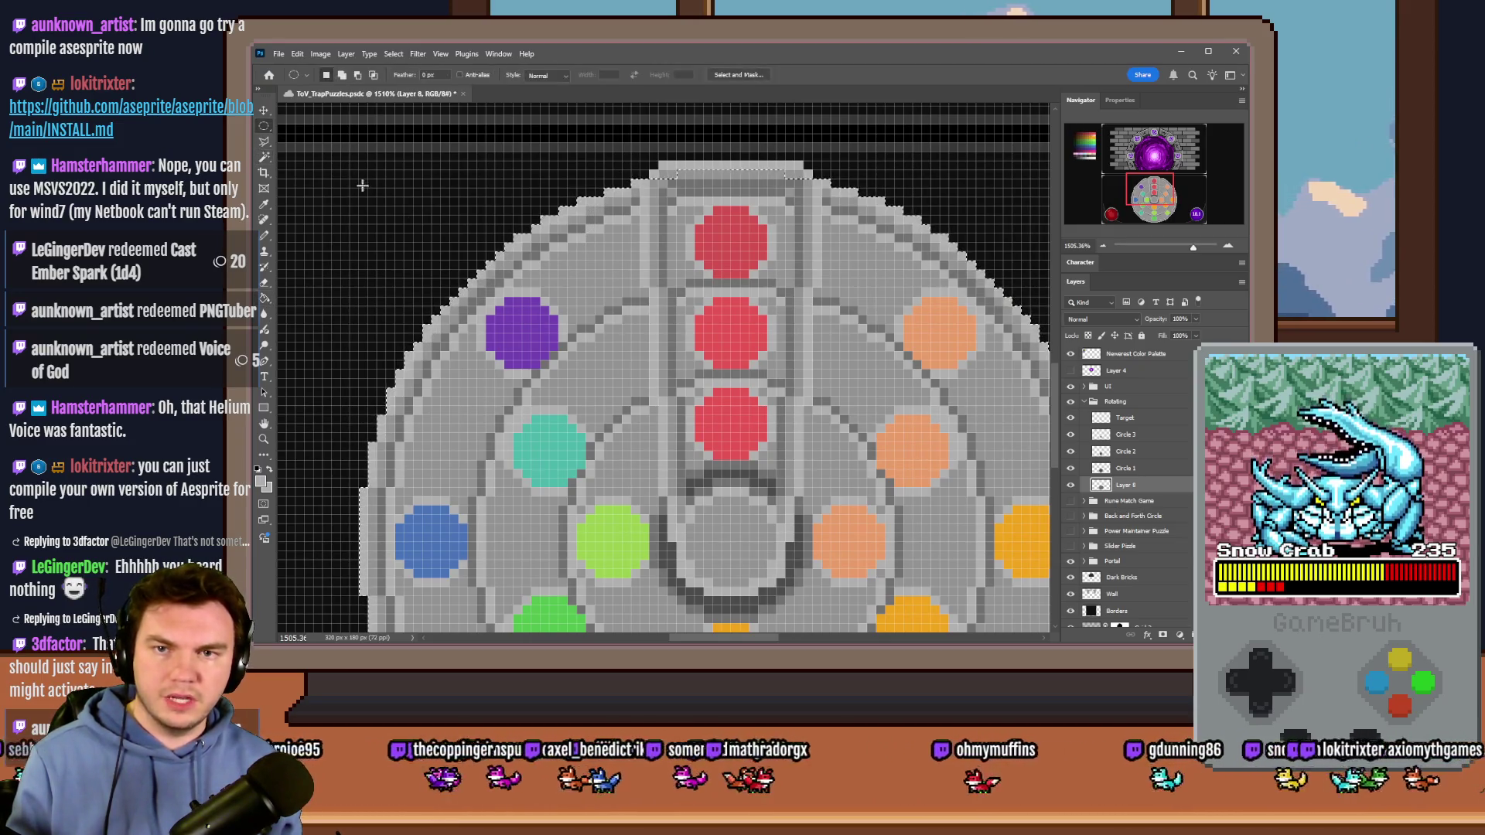
pyautogui.scroll(-5, 533, 363)
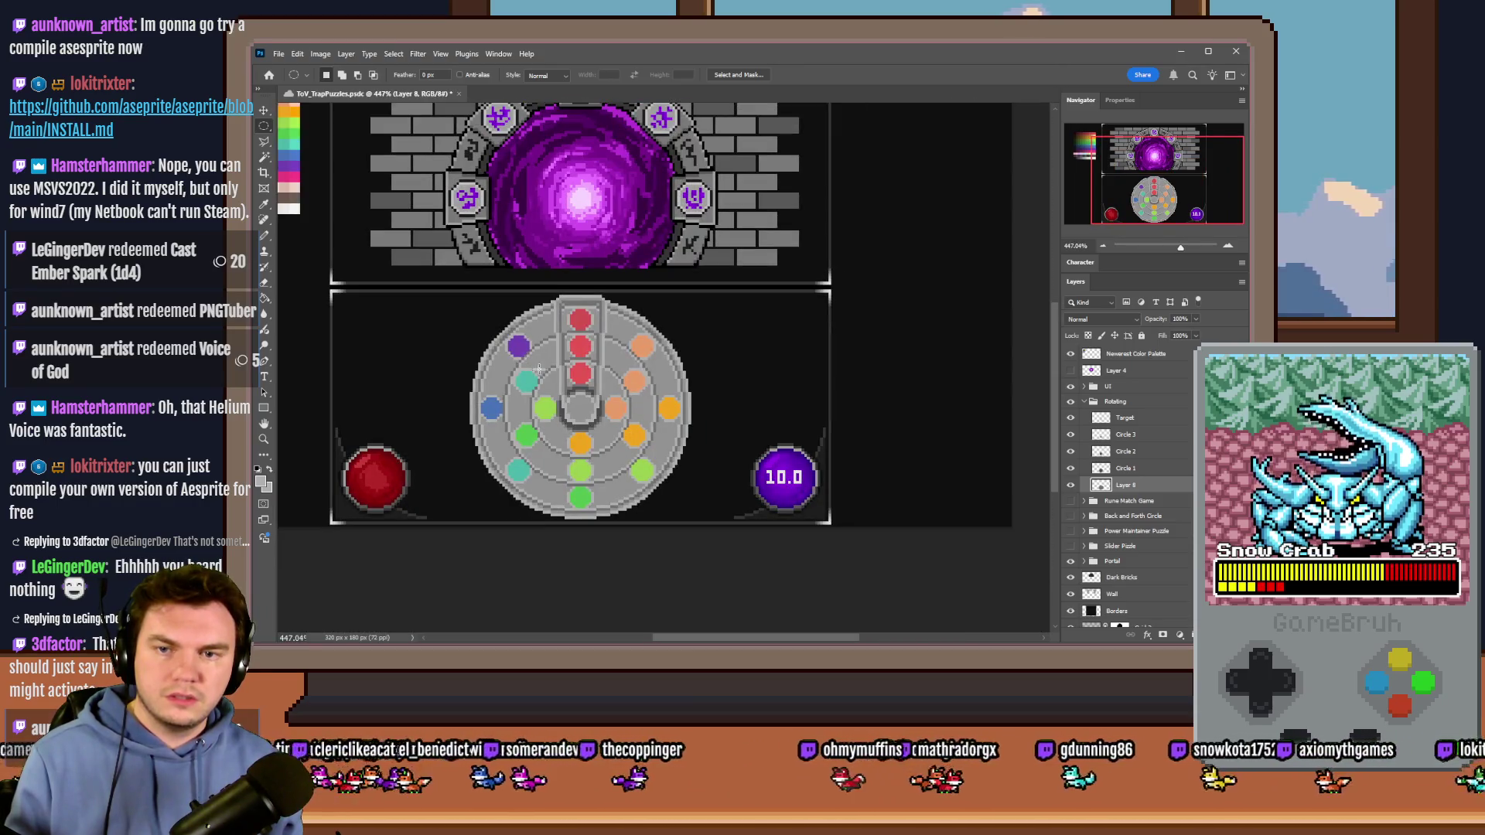
# Step: Hide the Circle layers, draw an elliptical selection over the wheel, then deselect it
pyautogui.moveTo(1072, 435); pyautogui.dragTo(1071, 467)
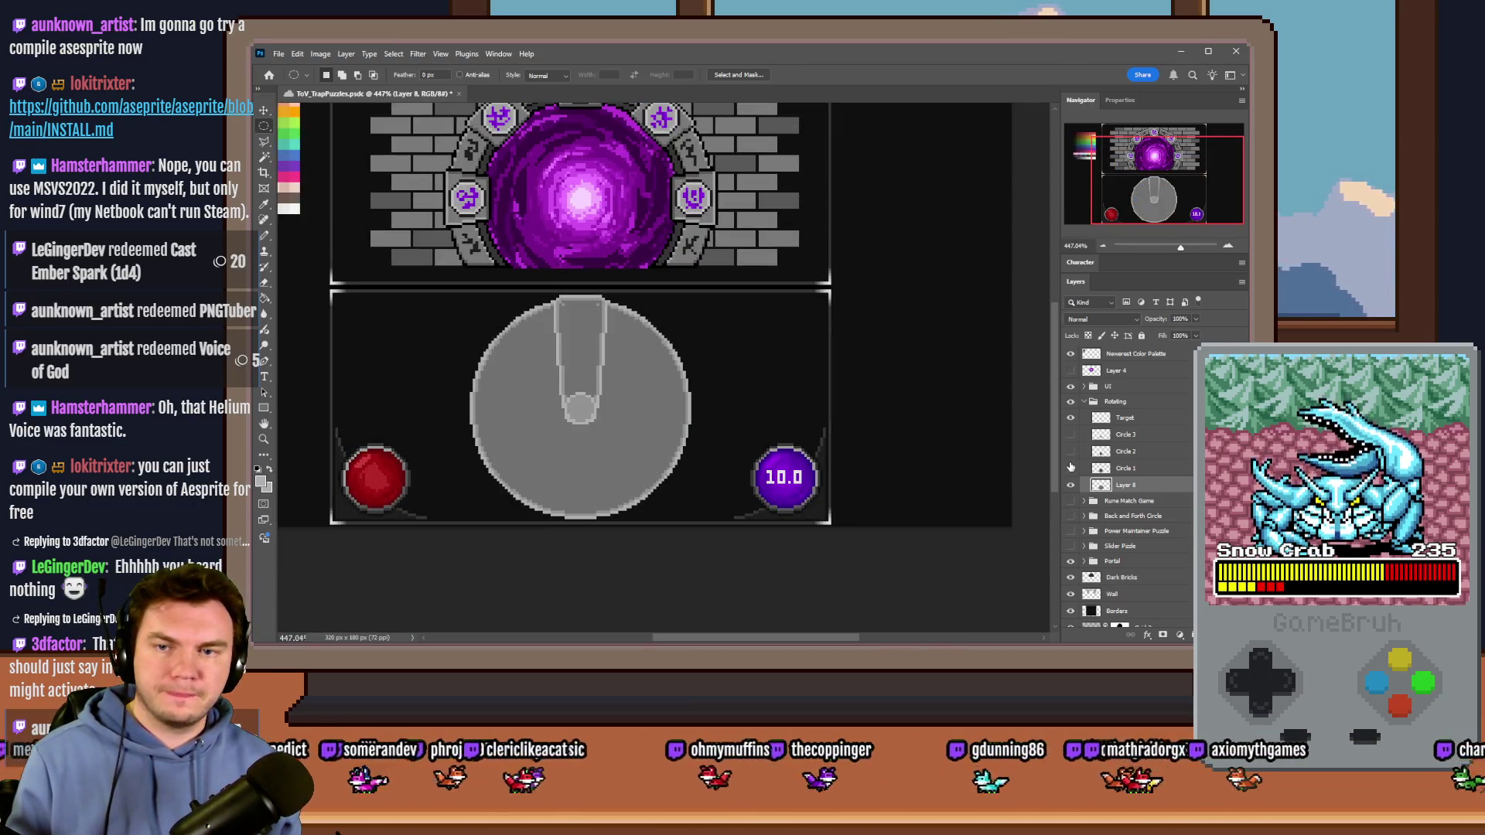
pyautogui.scroll(3, 487, 346)
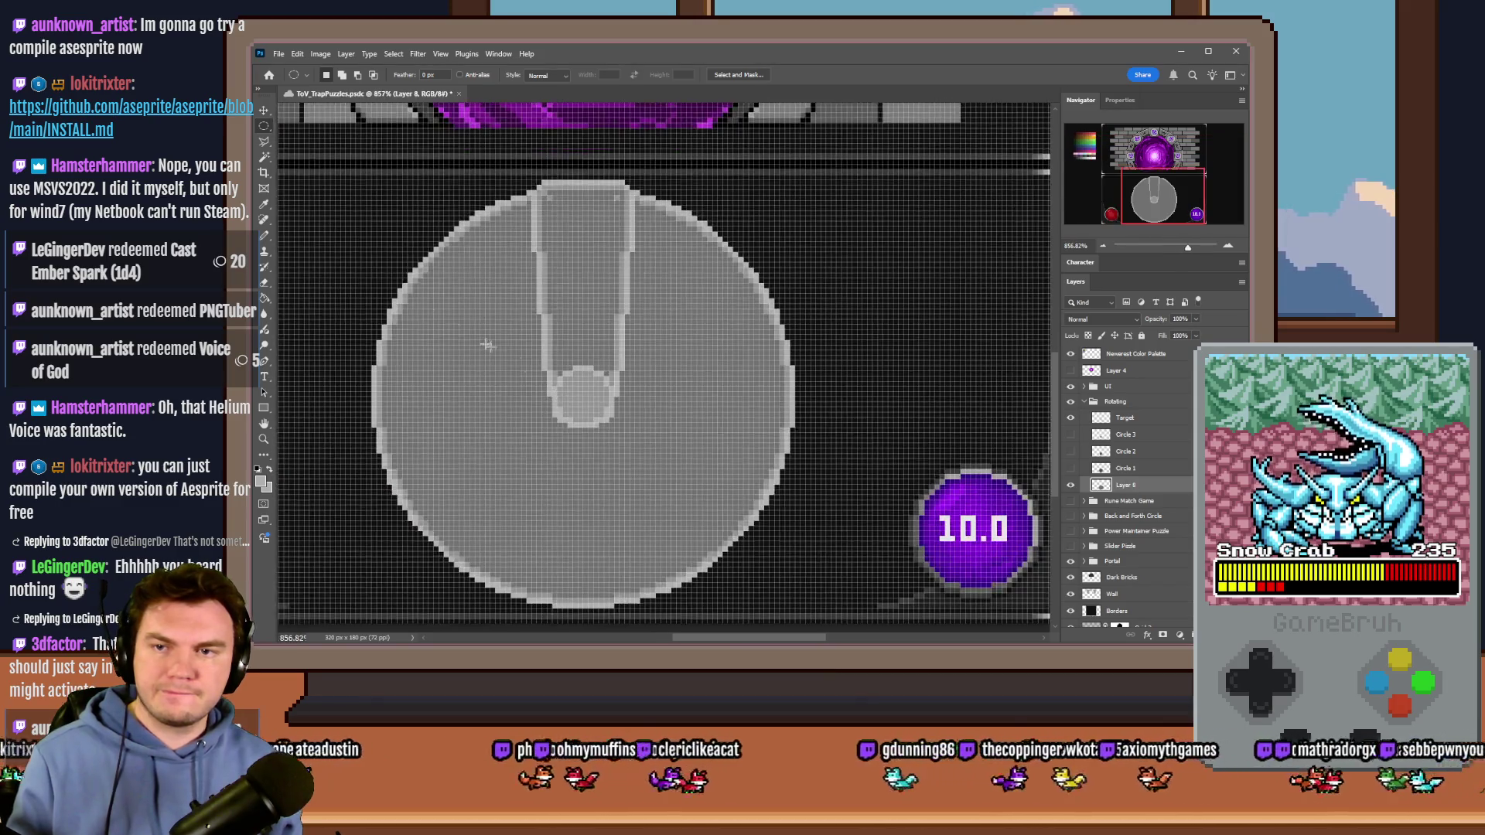
pyautogui.moveTo(805, 219)
pyautogui.mouseDown()
pyautogui.moveTo(617, 430)
pyautogui.moveTo(448, 572)
pyautogui.moveTo(385, 594)
pyautogui.mouseUp()
pyautogui.moveTo(569, 443); pyautogui.dragTo(538, 425)
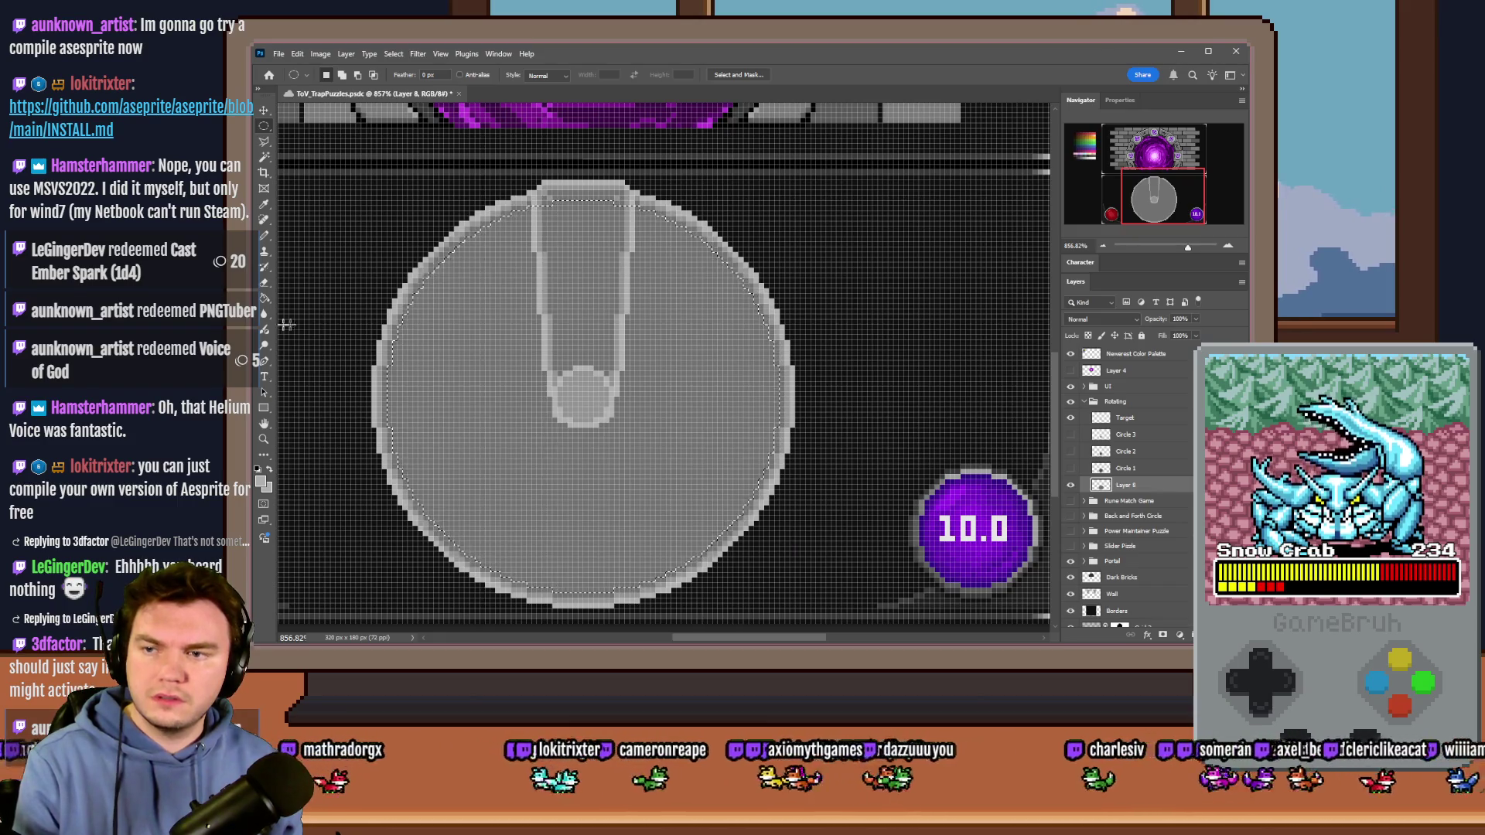
pyautogui.press('g')
pyautogui.click(725, 440)
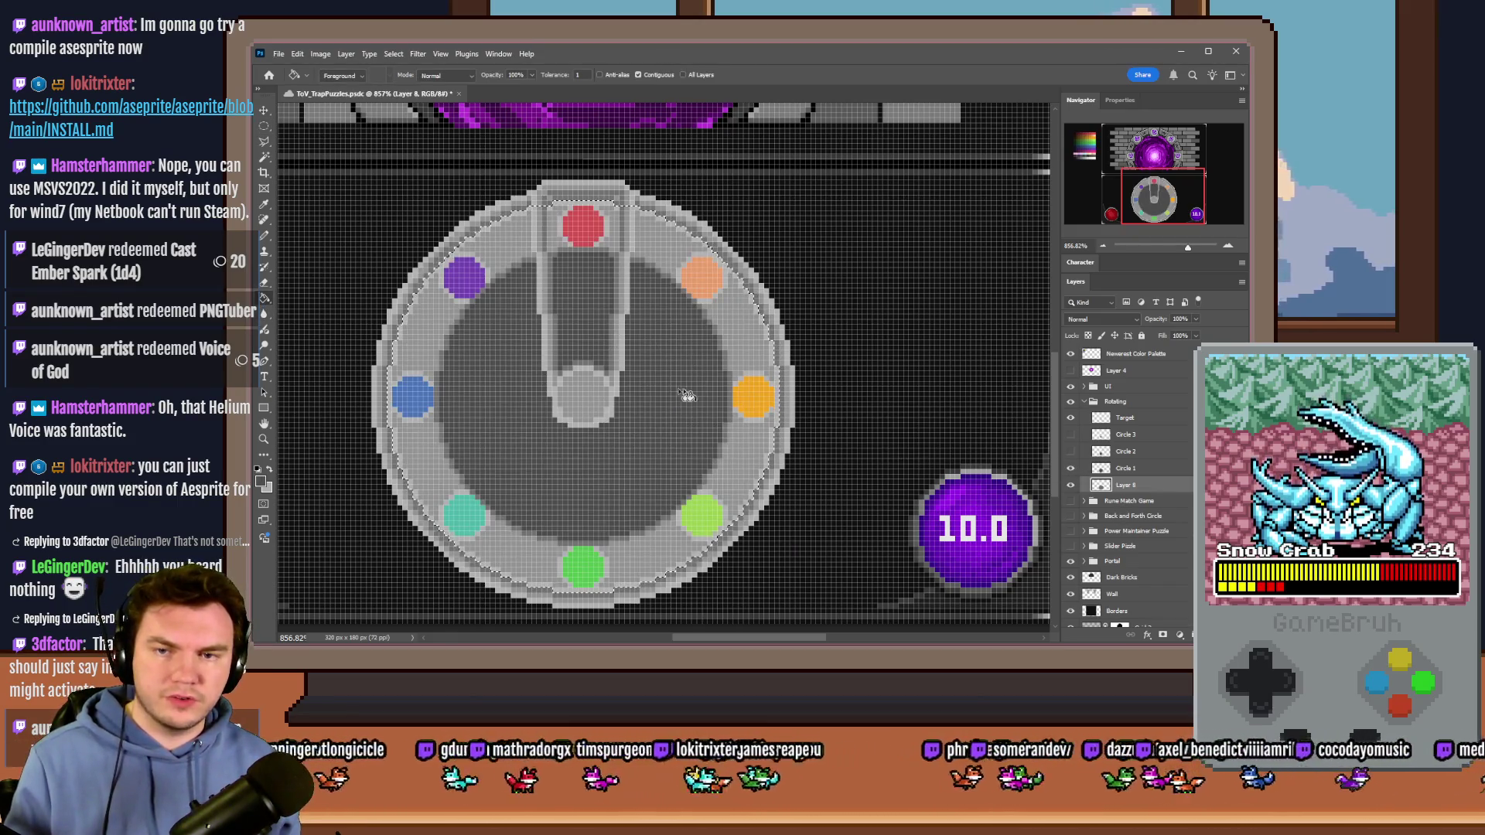
pyautogui.click(1069, 469)
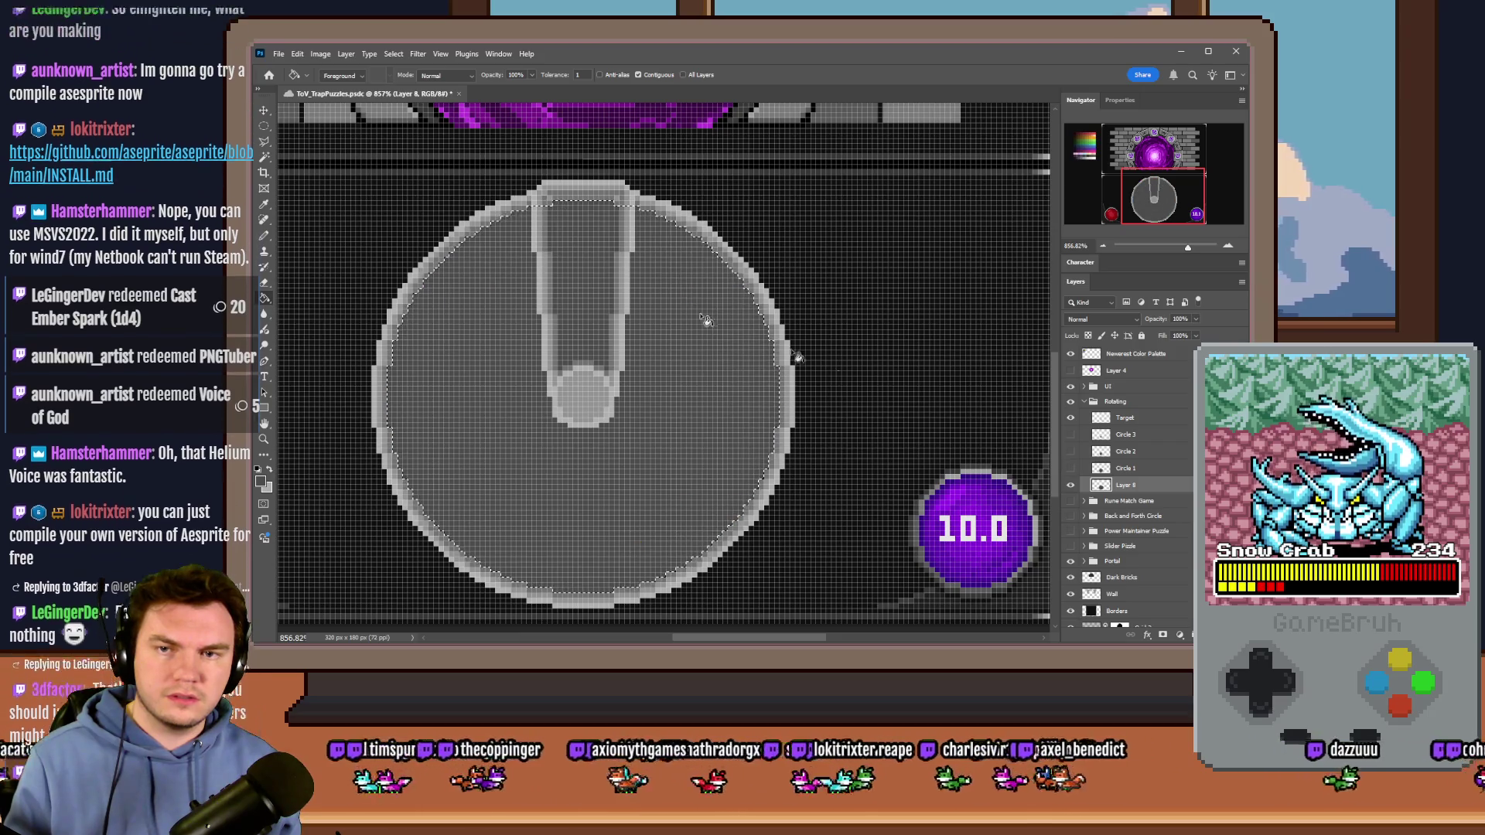
pyautogui.hotkey('ctrl', 'd')
pyautogui.press('m')
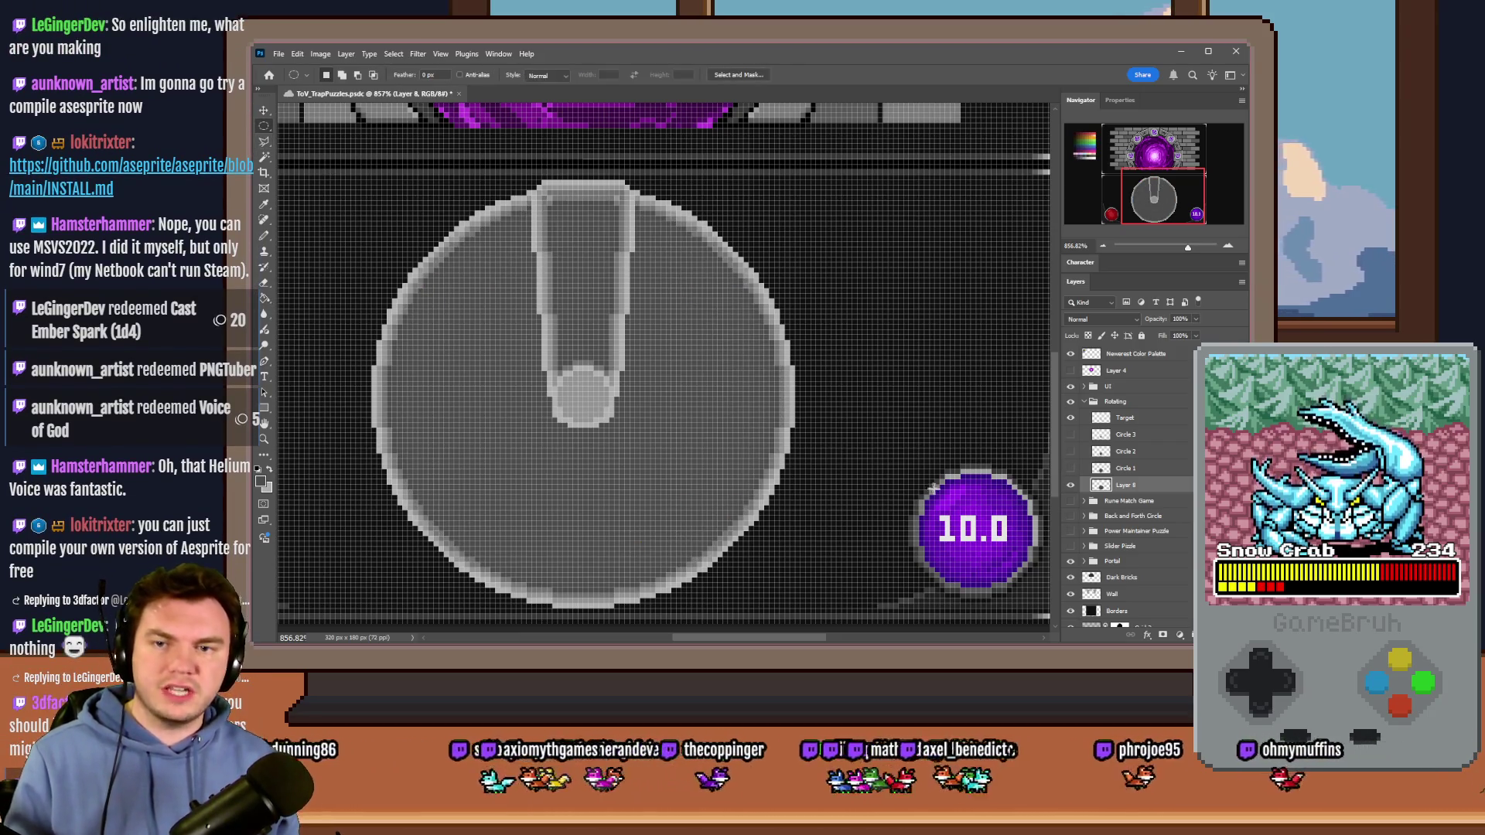
# Step: Preview the whole puzzle, then hide Circle 1–3 and the Target needle and fit on screen
pyautogui.moveTo(1071, 469); pyautogui.dragTo(1070, 433)
pyautogui.hotkey('ctrl', '0')
pyautogui.scroll(3, 612, 412)
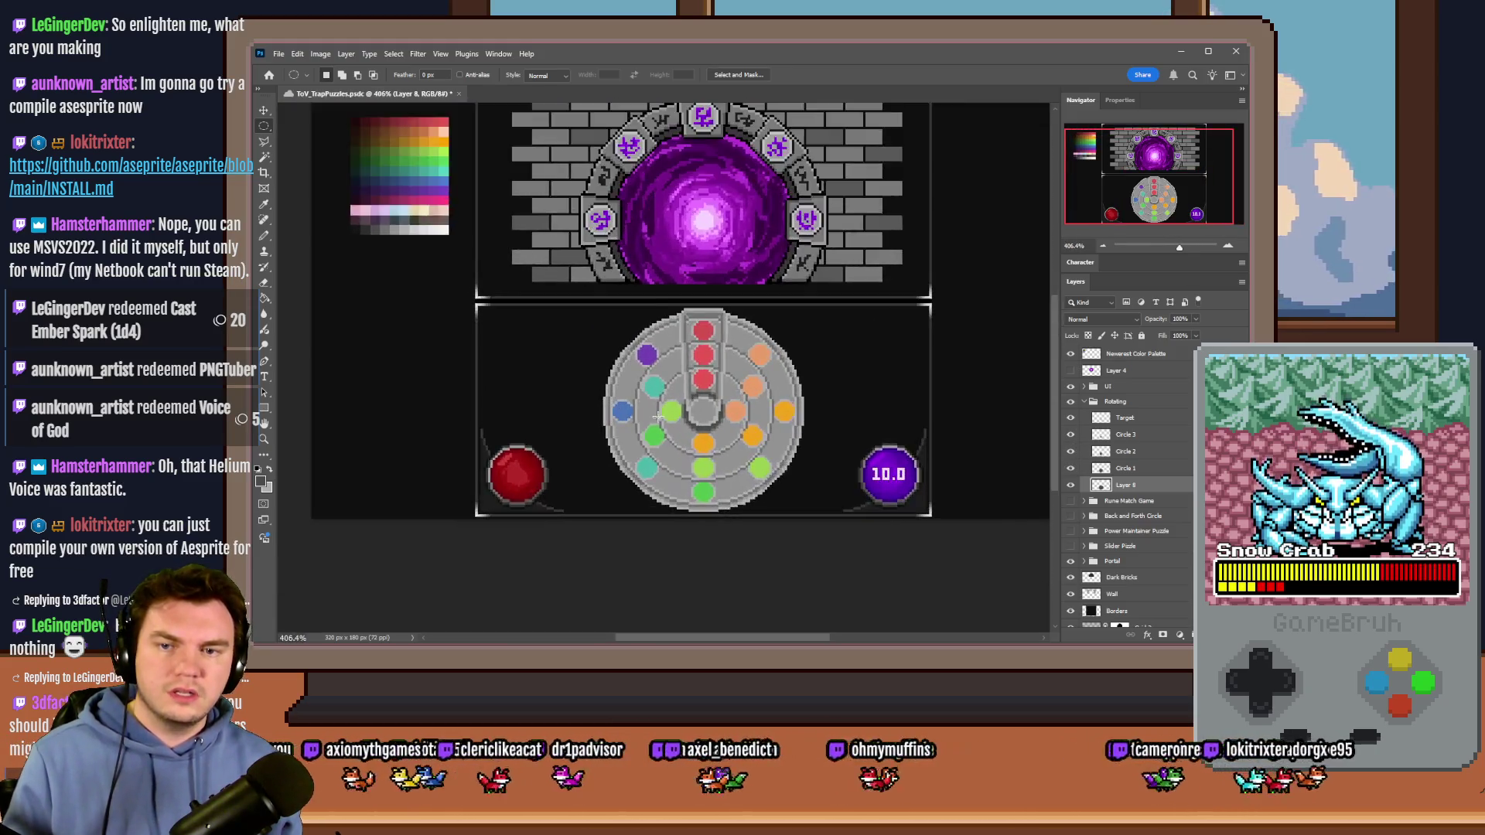
pyautogui.hscroll(2, 539, 418)
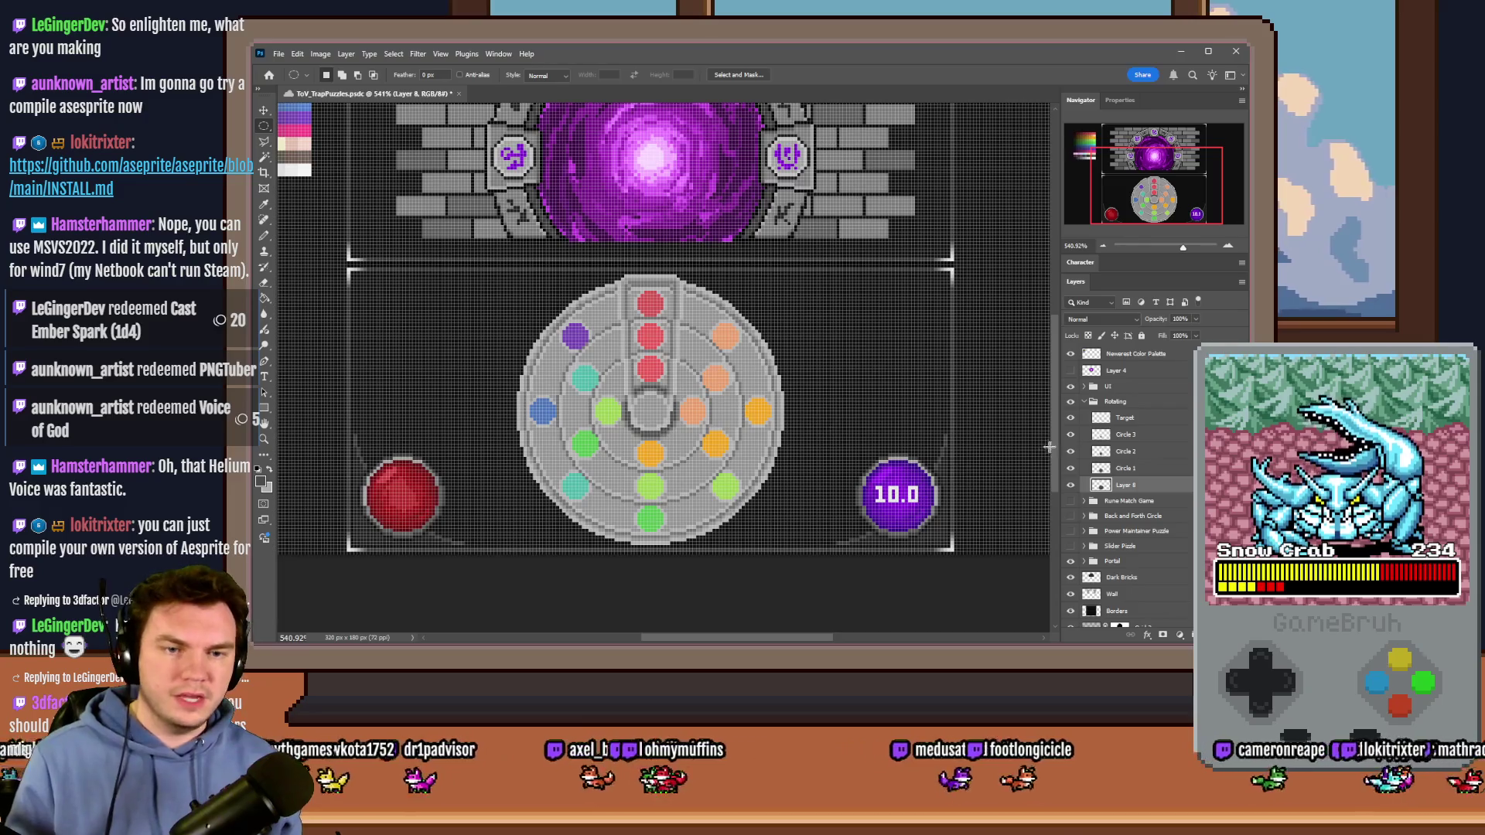
pyautogui.scroll(-1, 924, 443)
pyautogui.moveTo(1071, 434); pyautogui.dragTo(1074, 468)
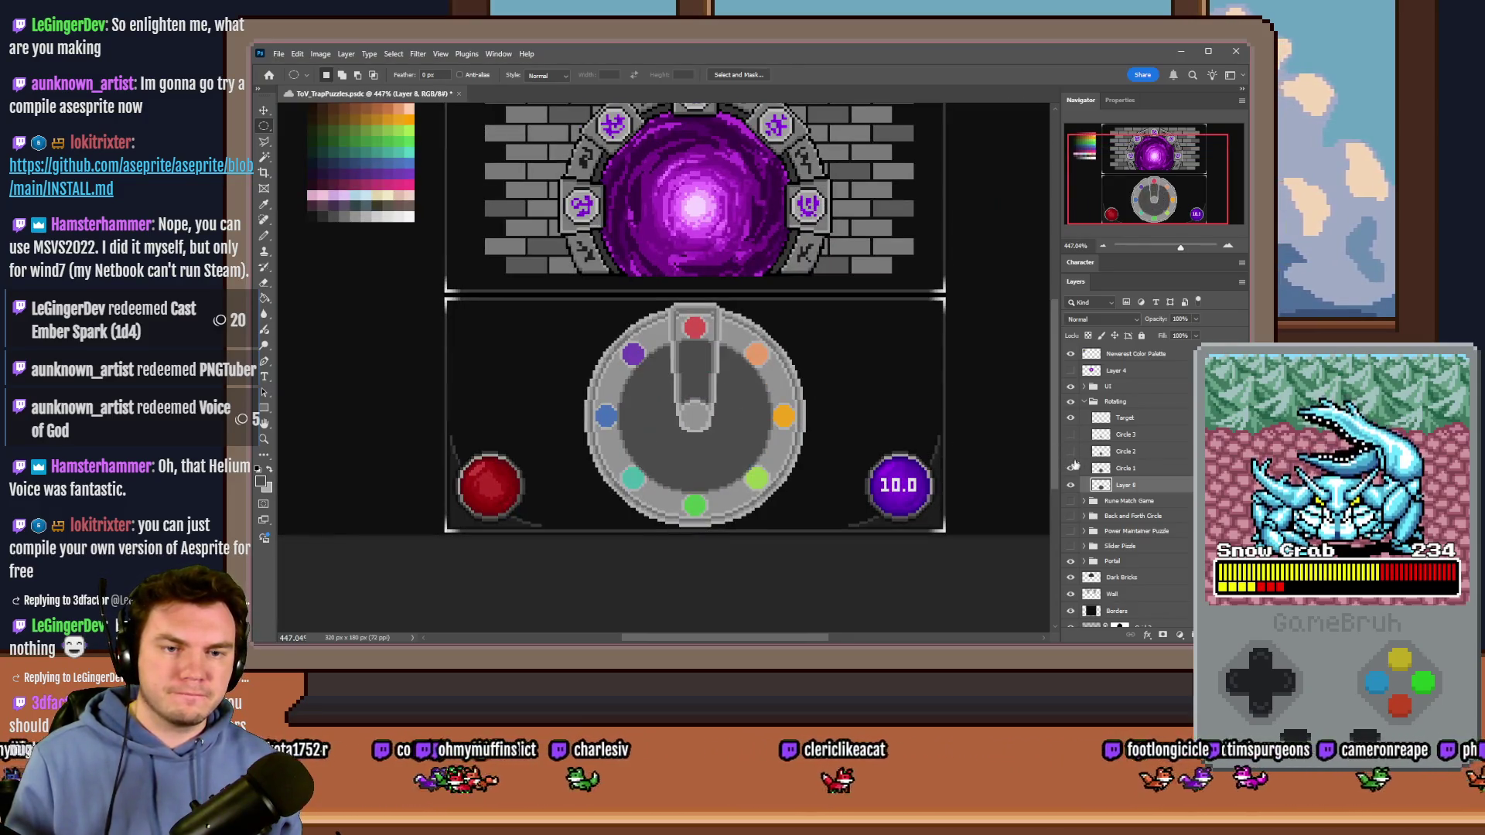
pyautogui.click(1072, 418)
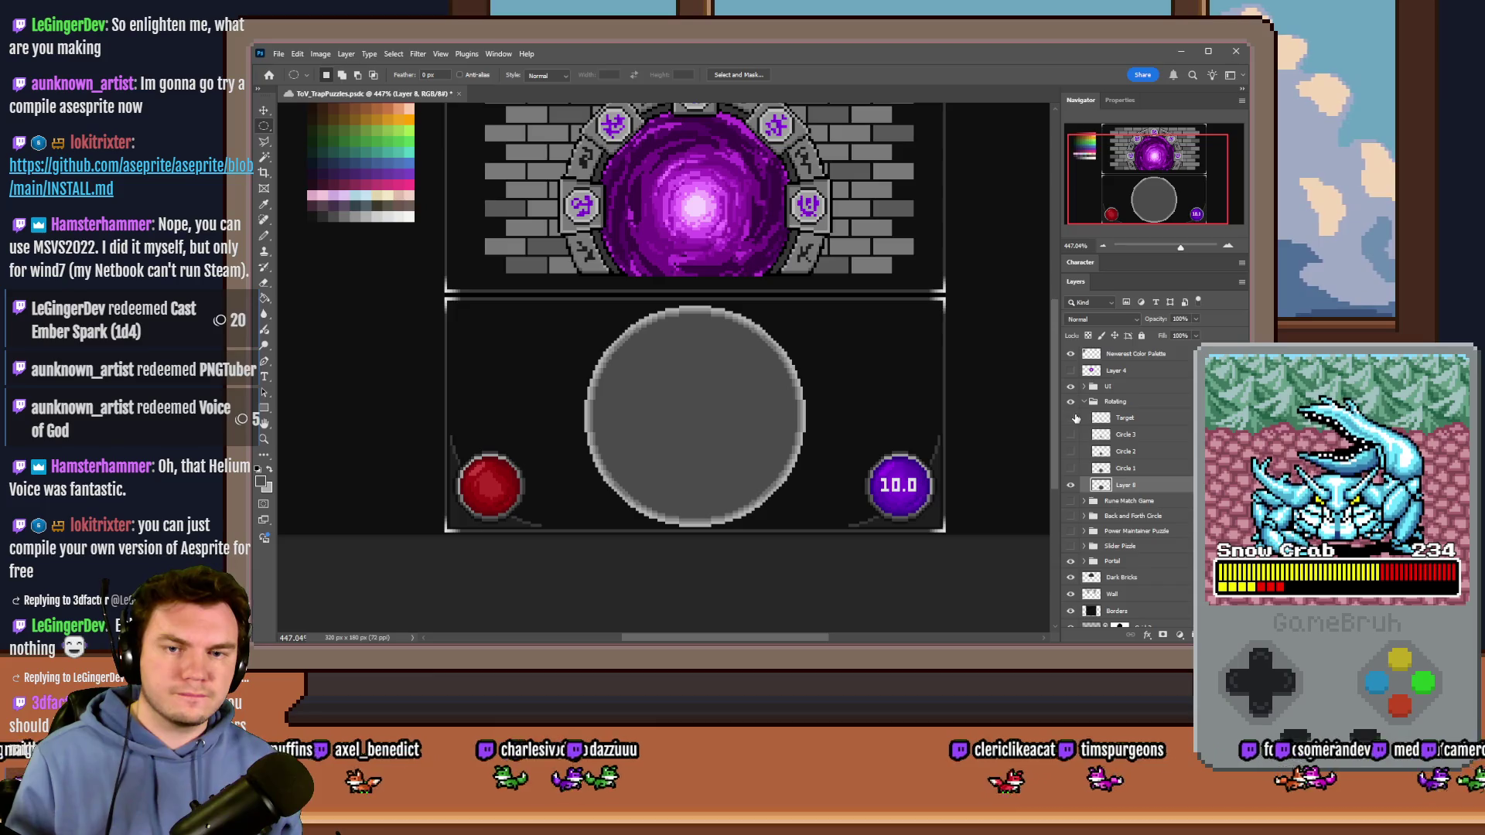
pyautogui.press('space')
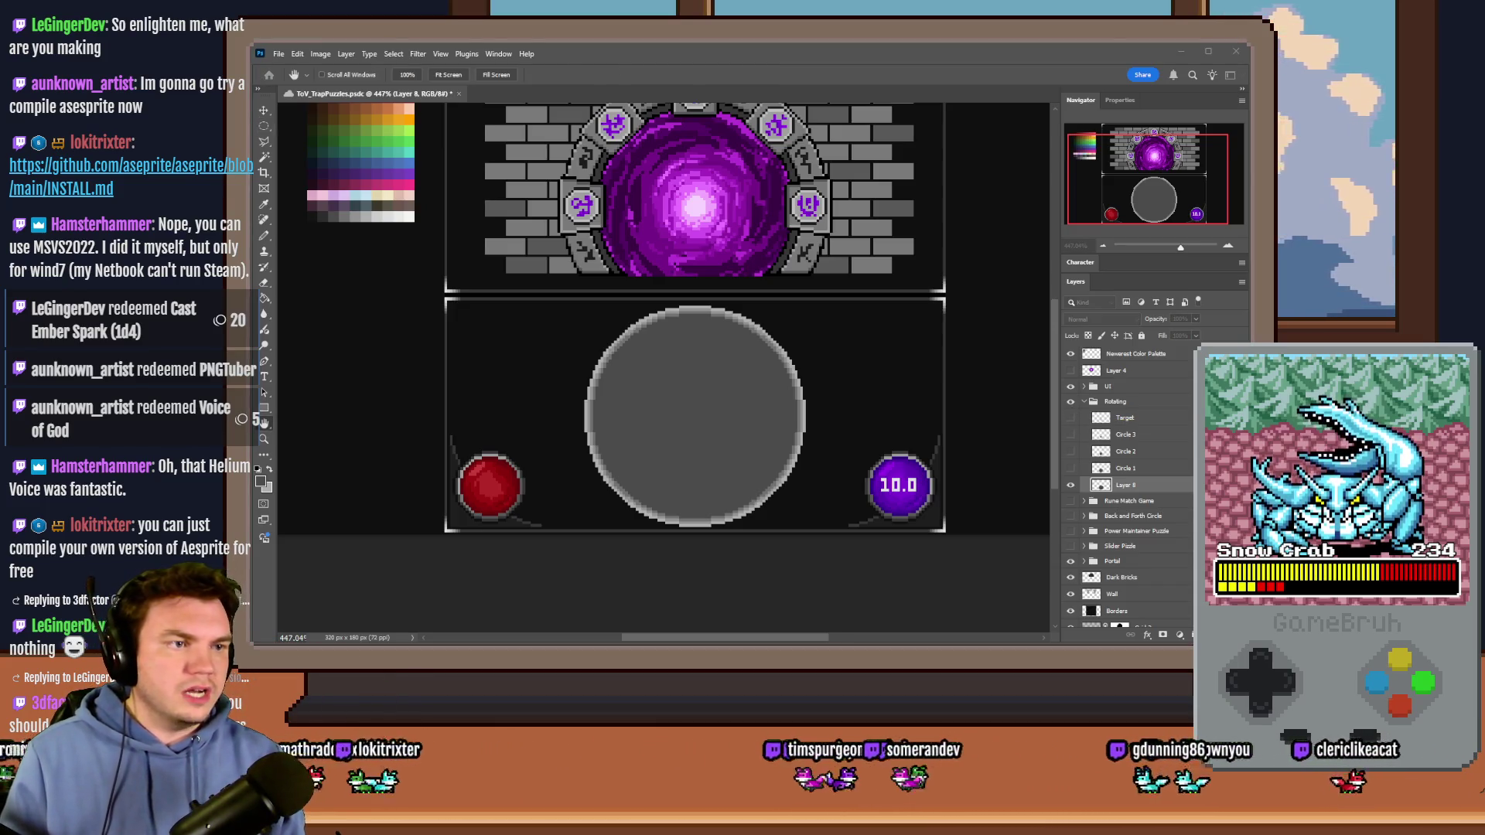
pyautogui.hotkey('ctrl', '0')
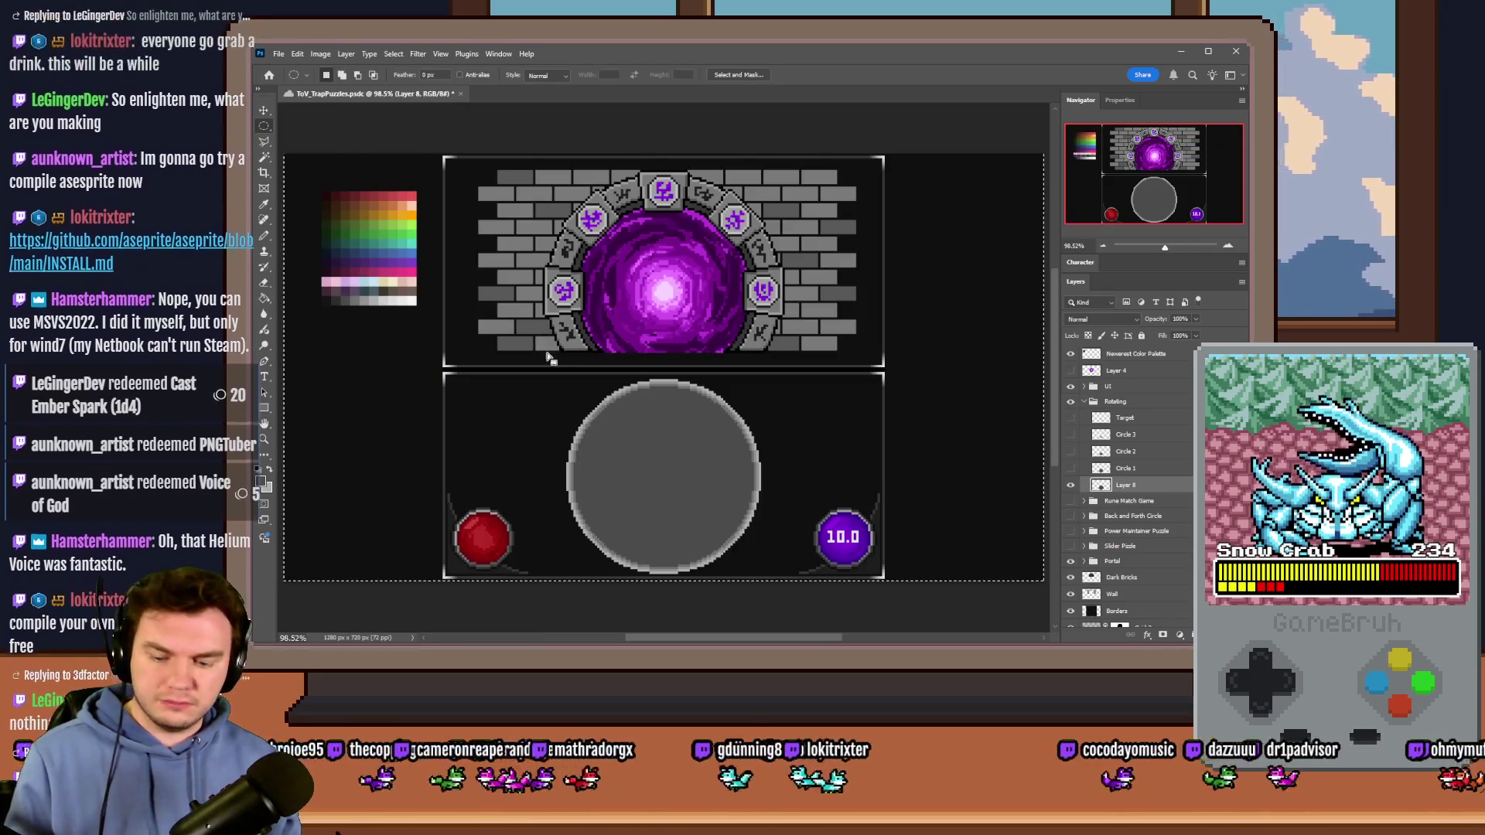
# Step: Copy the grey wheel into a new 328×328 document and delete its Background layer
pyautogui.hotkey('ctrl', 'a')
pyautogui.hotkey('ctrl', 'c')
pyautogui.hotkey('ctrl', 'n')
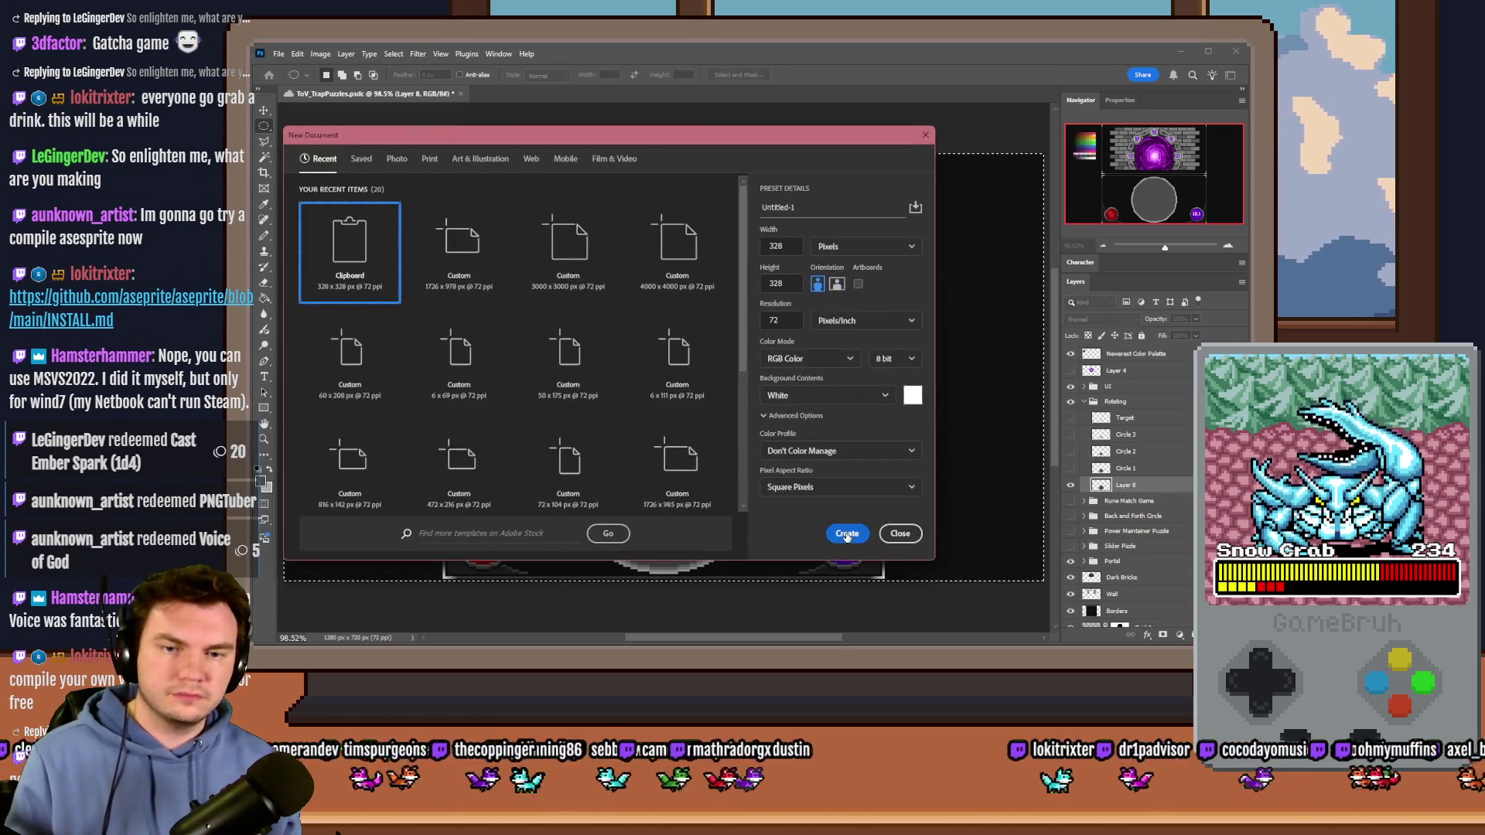
pyautogui.click(848, 532)
pyautogui.hotkey('ctrl', 'v')
pyautogui.click(1112, 389)
pyautogui.press('Delete')
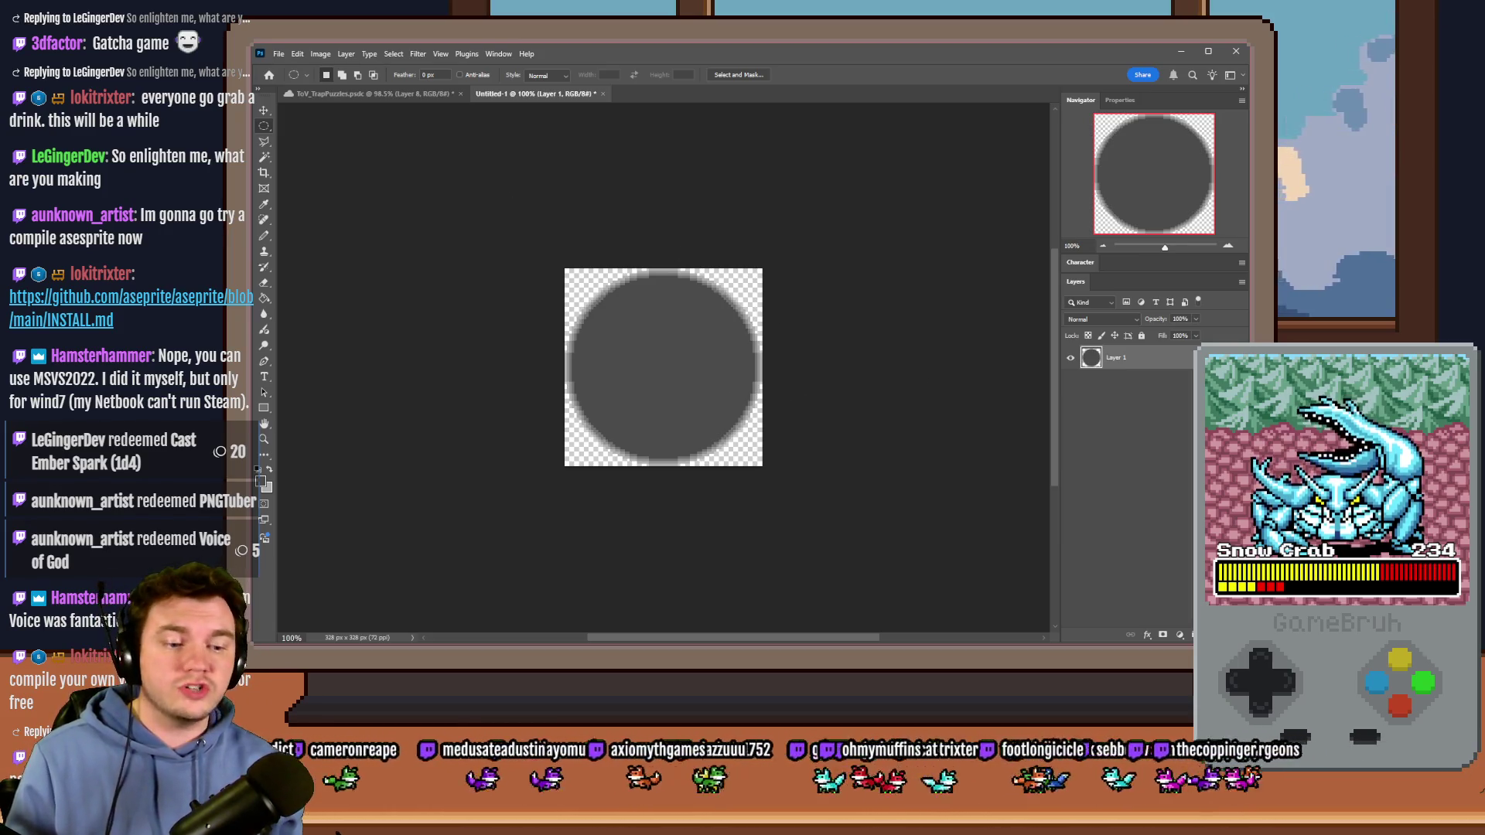
# Step: Switch to the RPG Maker MV editor showing the TheTomb map
pyautogui.hotkey('alt', 'Tab')
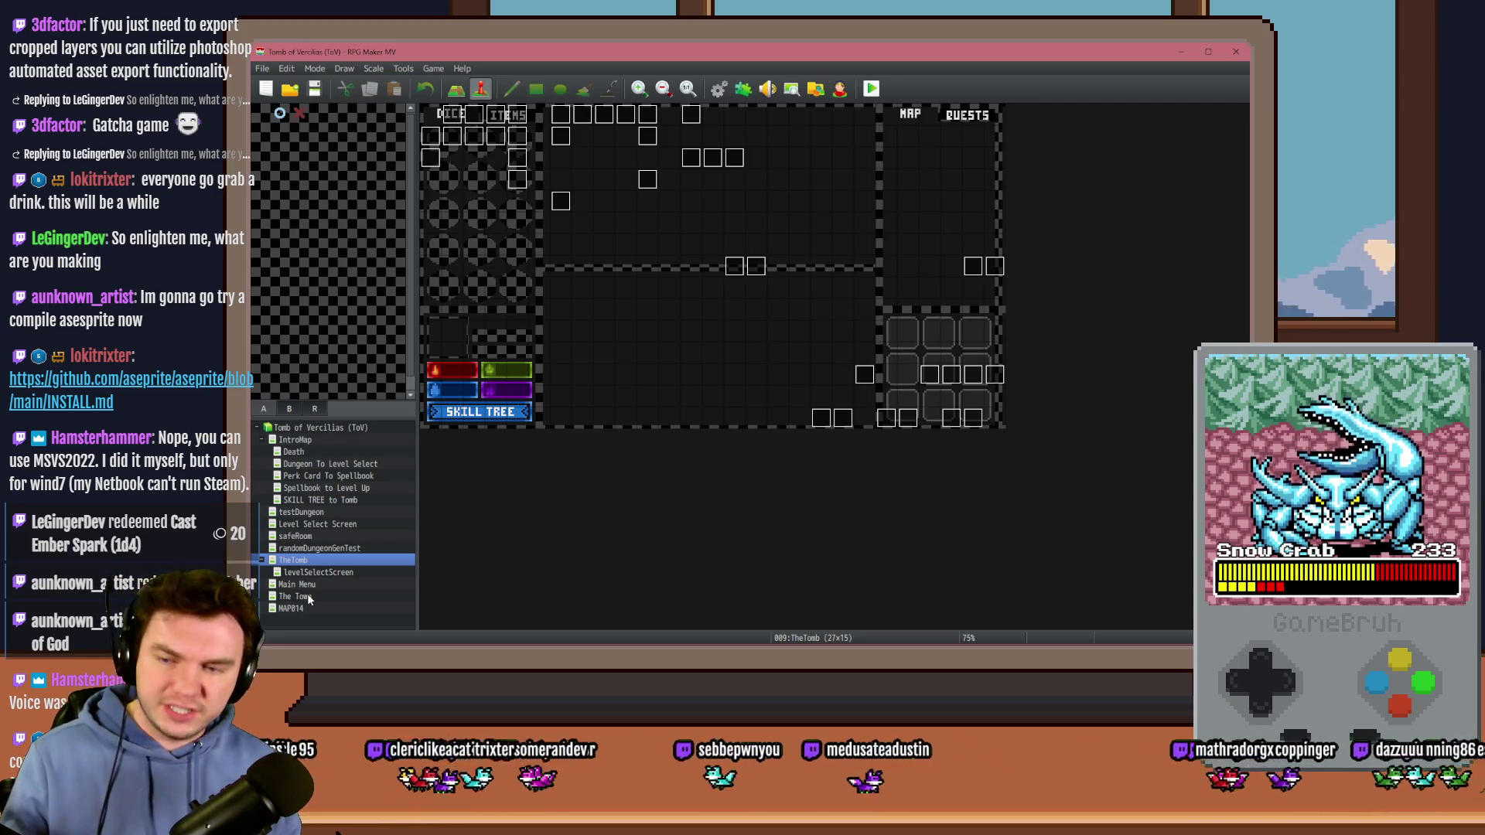
# Step: Make The Town's tile 0,0 the player's starting position and launch a playtest
pyautogui.click(308, 597)
pyautogui.rightClick(445, 126)
pyautogui.moveTo(530, 282)
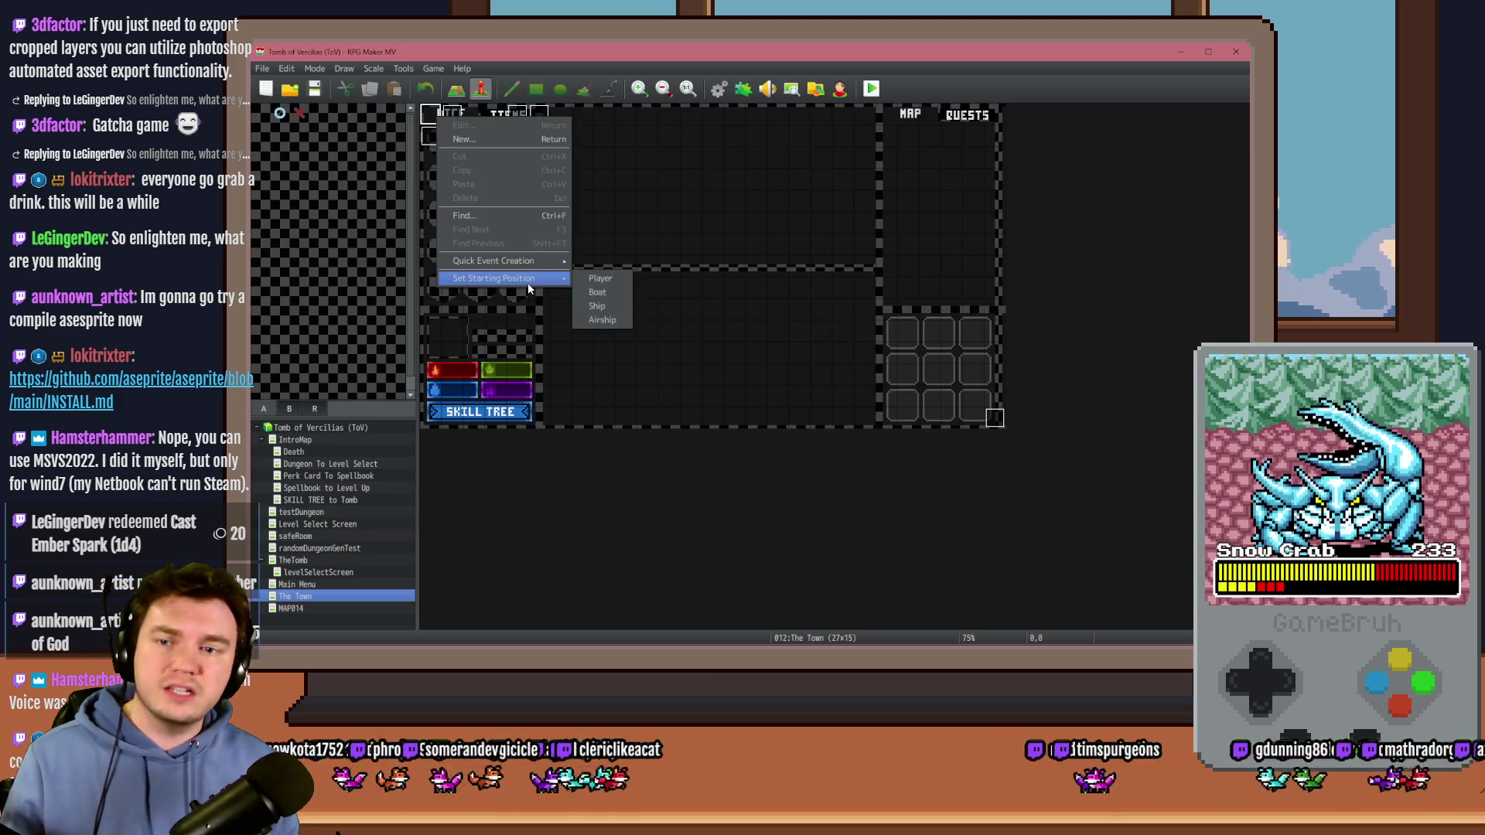
pyautogui.click(593, 284)
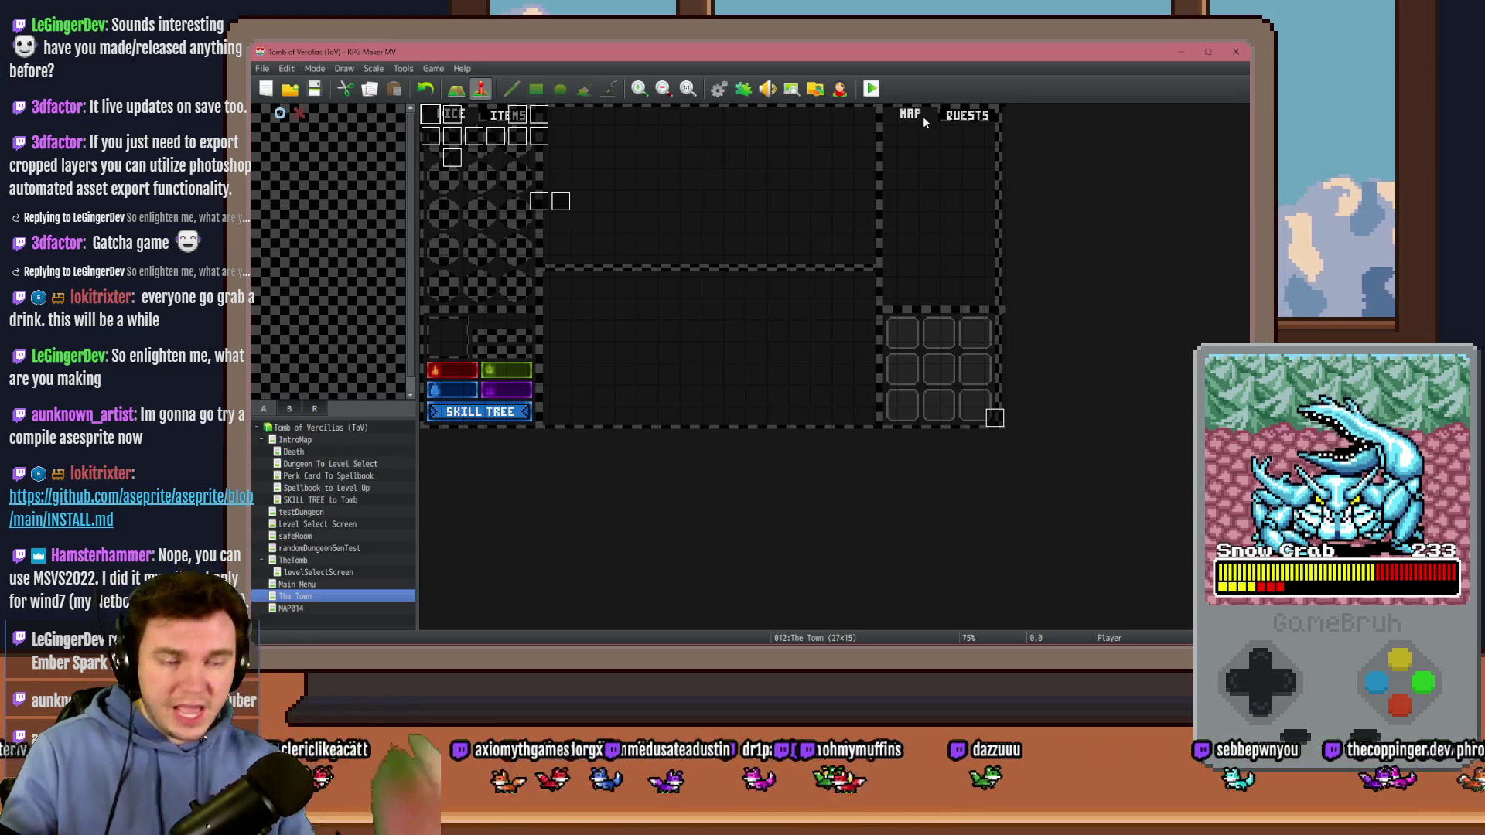
pyautogui.hotkey('ctrl', 'r')
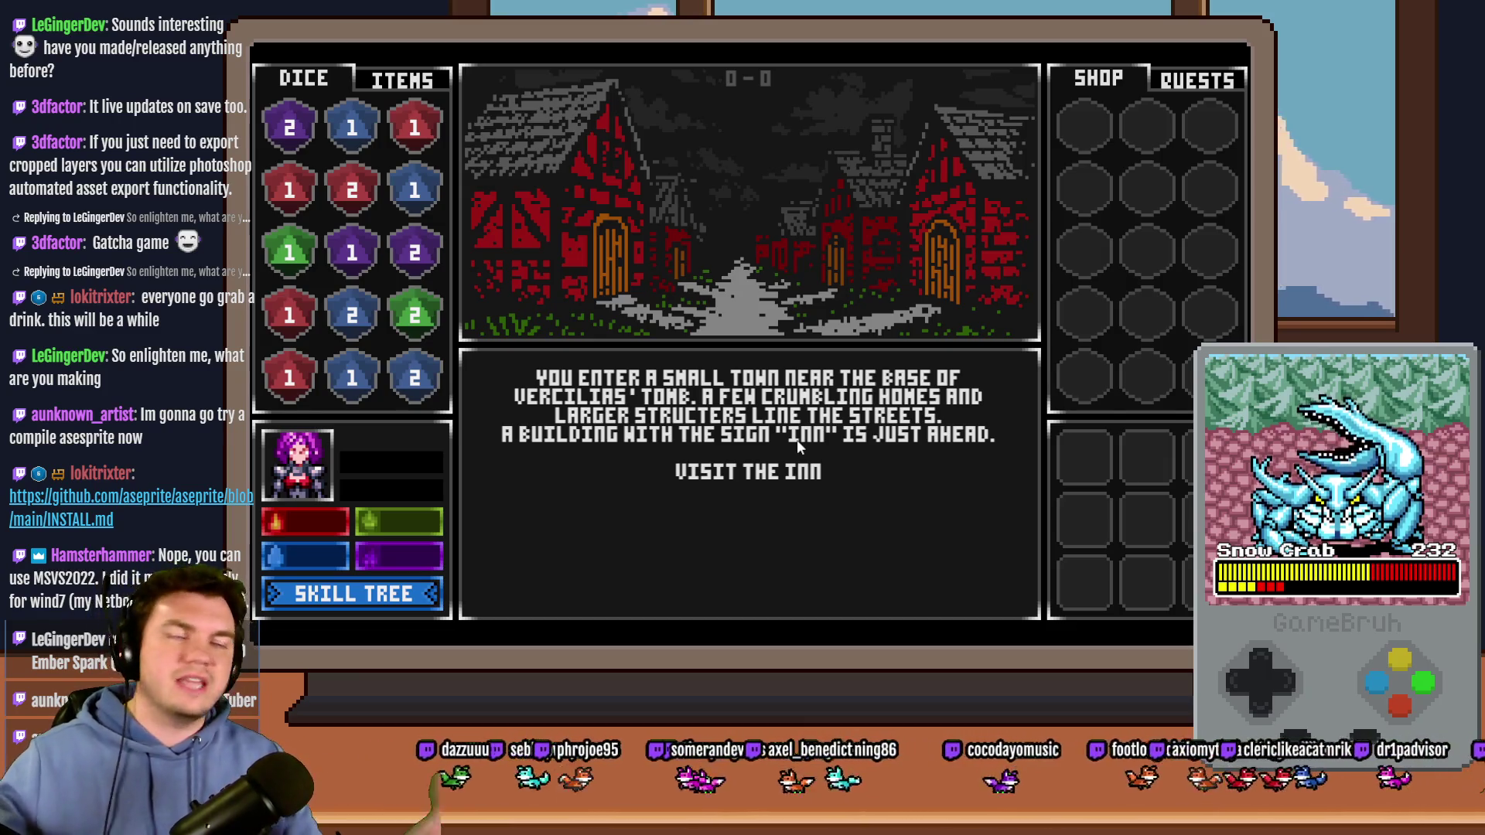
# Step: Go through the inn's vendor option to the Mages Guild and open the spellbook
pyautogui.click(796, 472)
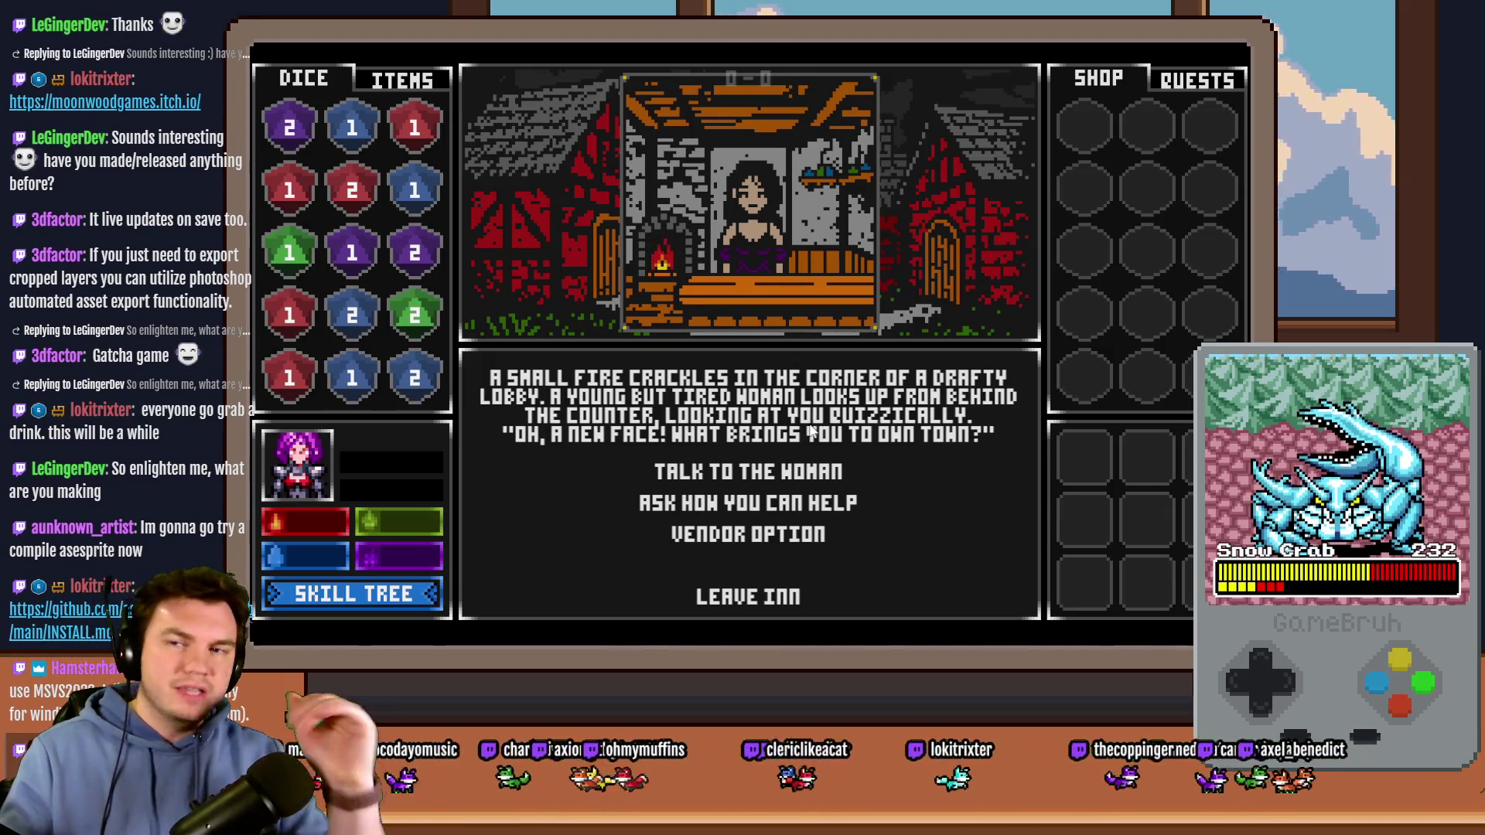
pyautogui.click(781, 546)
pyautogui.click(797, 501)
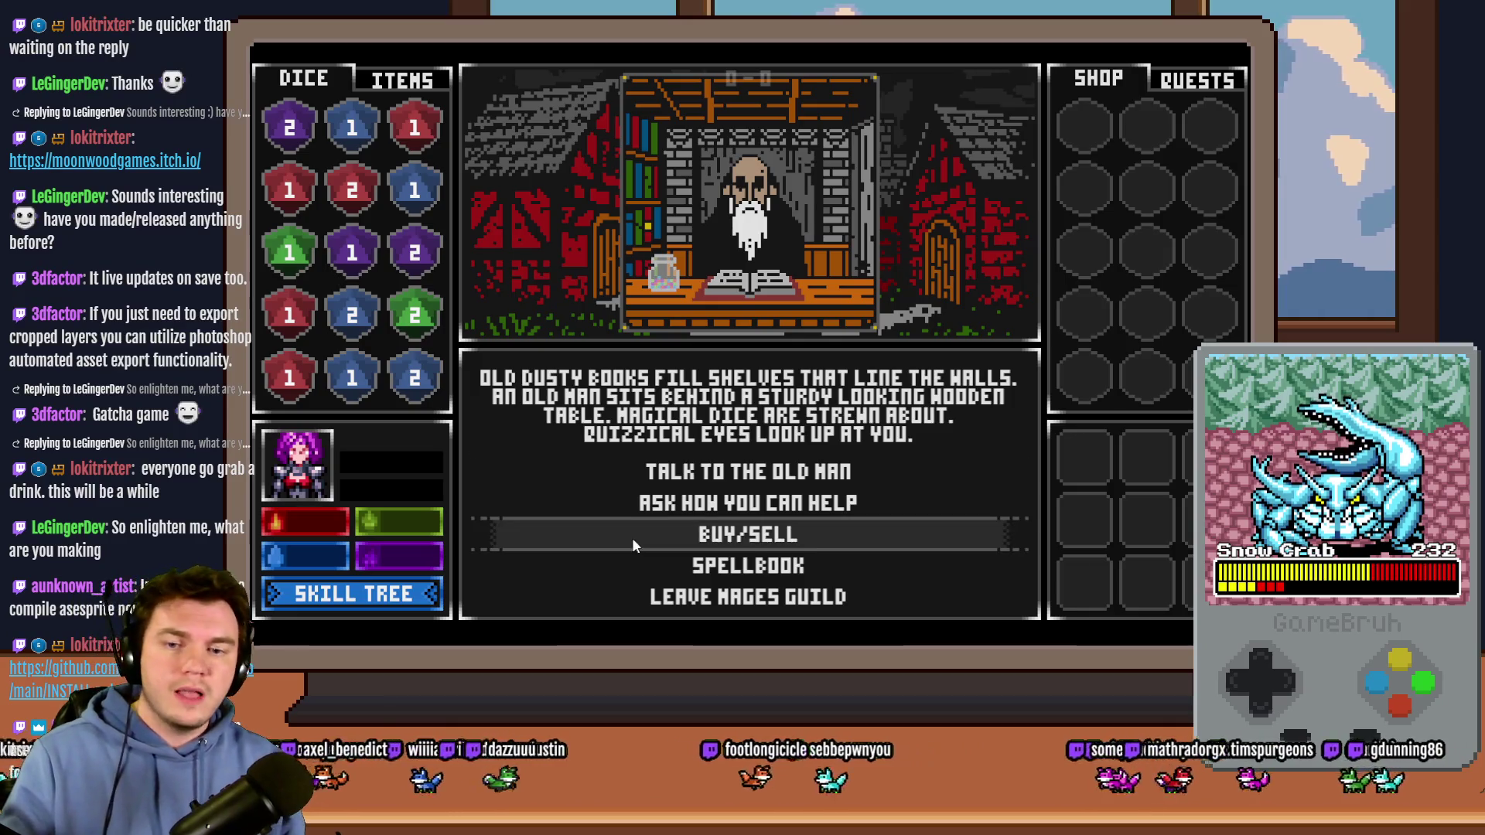
pyautogui.click(776, 567)
# Step: Page through the spellbook to the purple and red die pages, then return to the guild menu
pyautogui.click(997, 203)
pyautogui.click(998, 202)
pyautogui.click(998, 202)
pyautogui.click(506, 203)
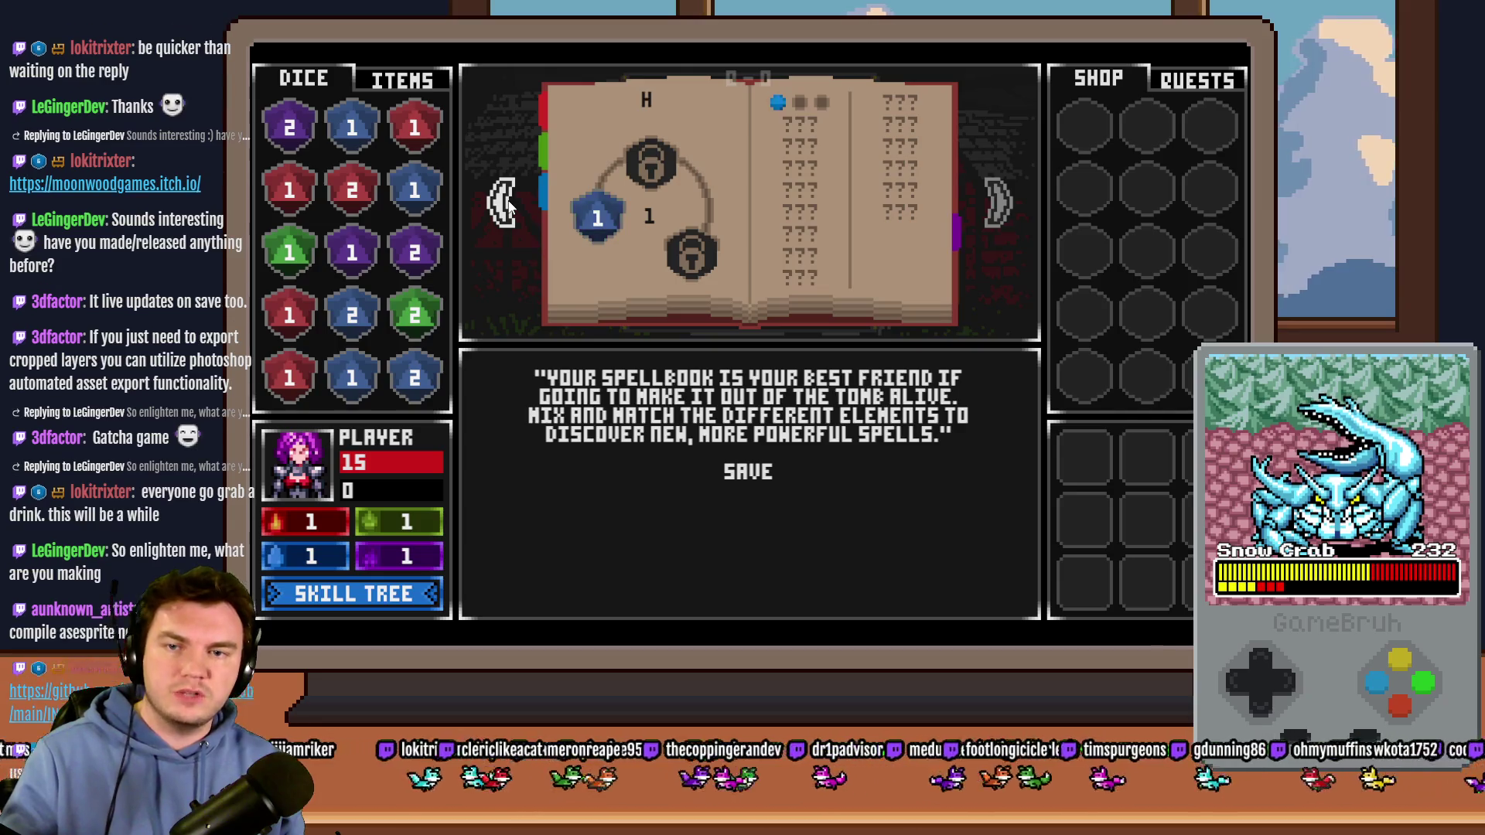
pyautogui.click(506, 202)
pyautogui.click(507, 203)
pyautogui.click(754, 474)
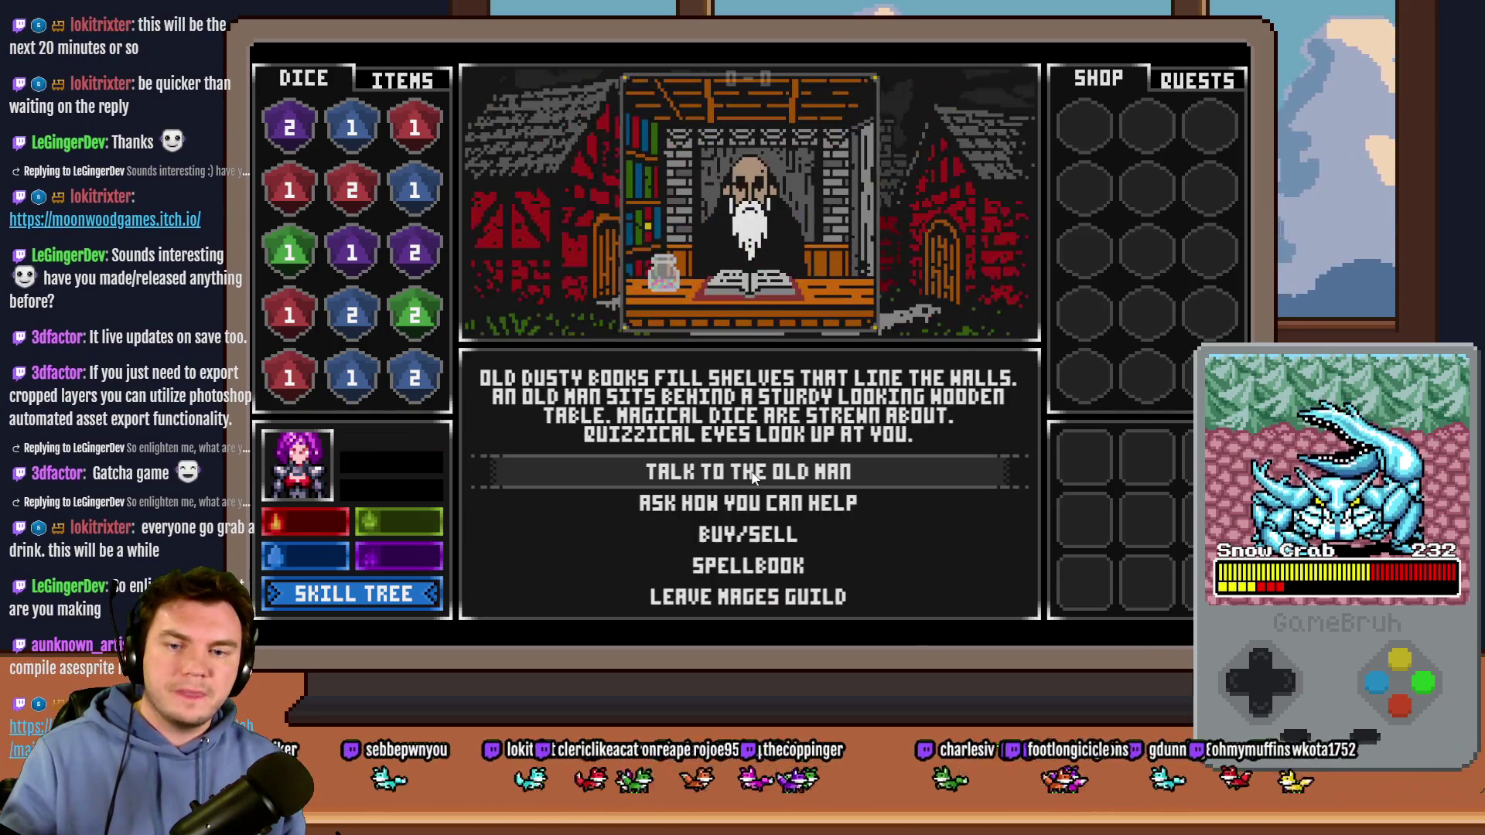
# Step: In the guild shop, sell four red 1 dice and buy two red 3s, a purple 3 and a red 2
pyautogui.click(750, 535)
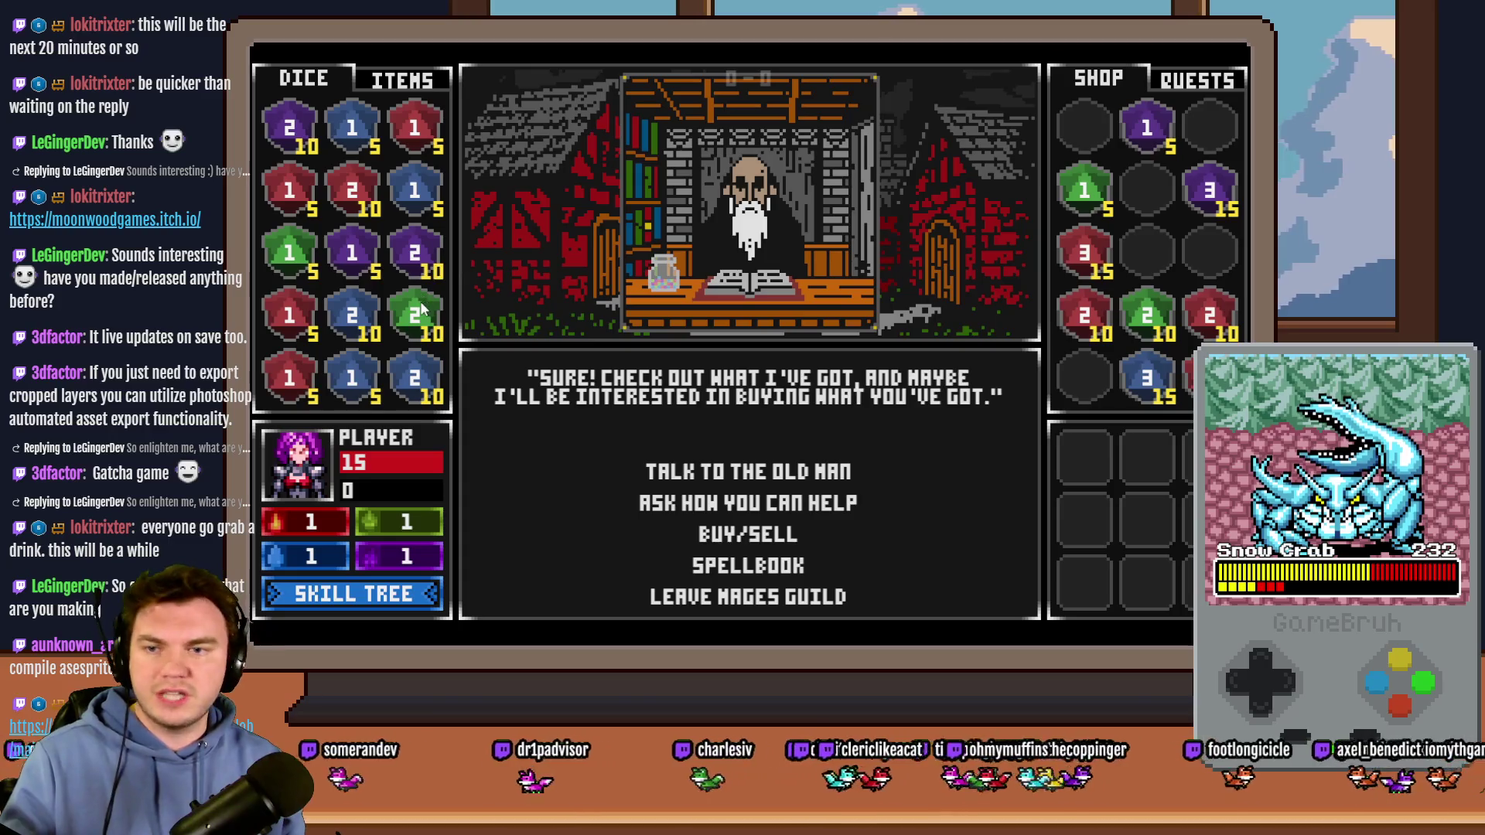
pyautogui.click(293, 313)
pyautogui.click(289, 190)
pyautogui.click(415, 128)
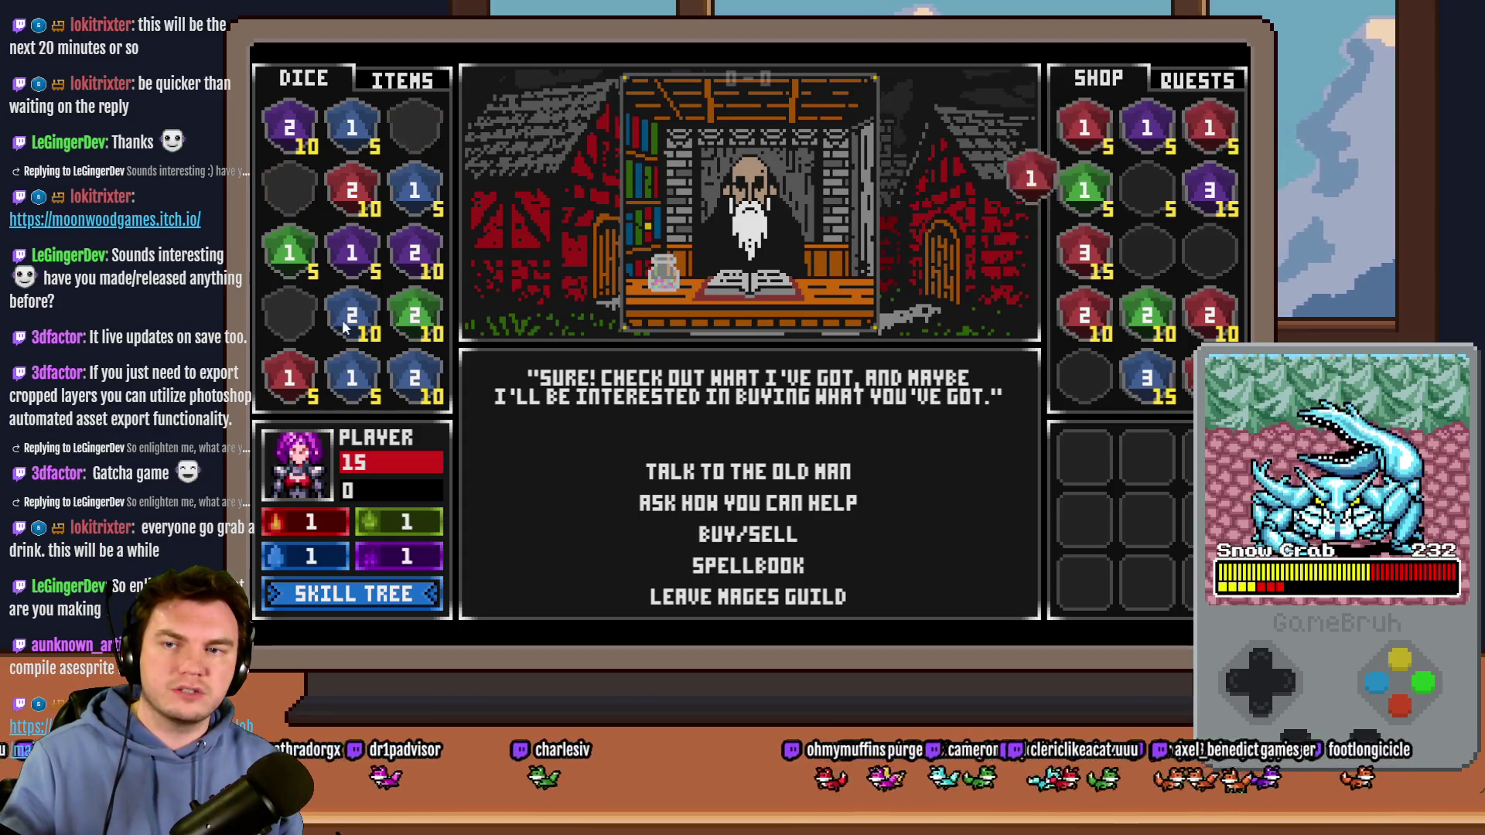
pyautogui.click(289, 378)
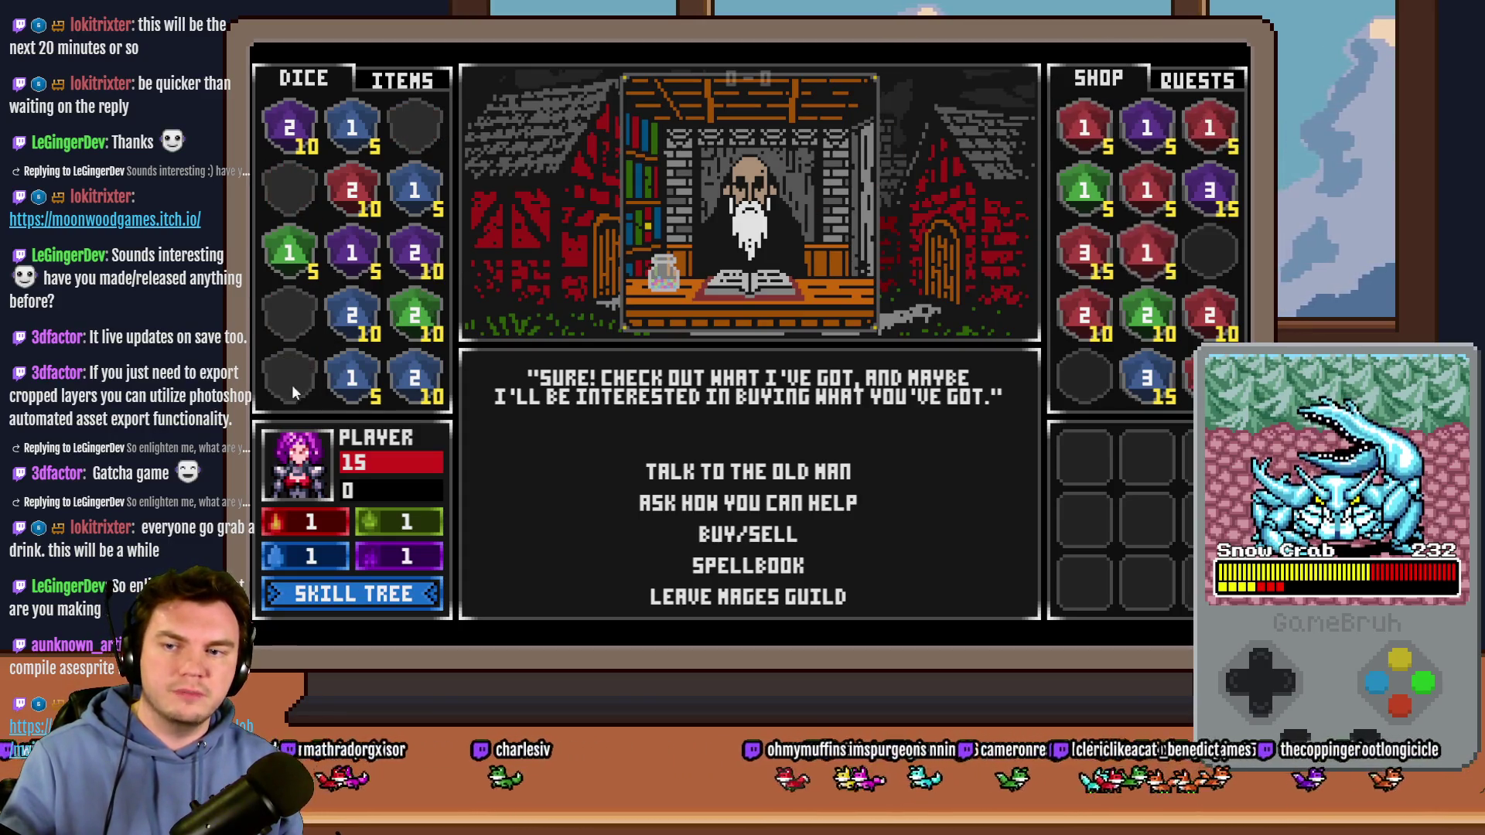
pyautogui.click(1086, 251)
pyautogui.click(1209, 190)
pyautogui.click(1209, 377)
pyautogui.click(1084, 313)
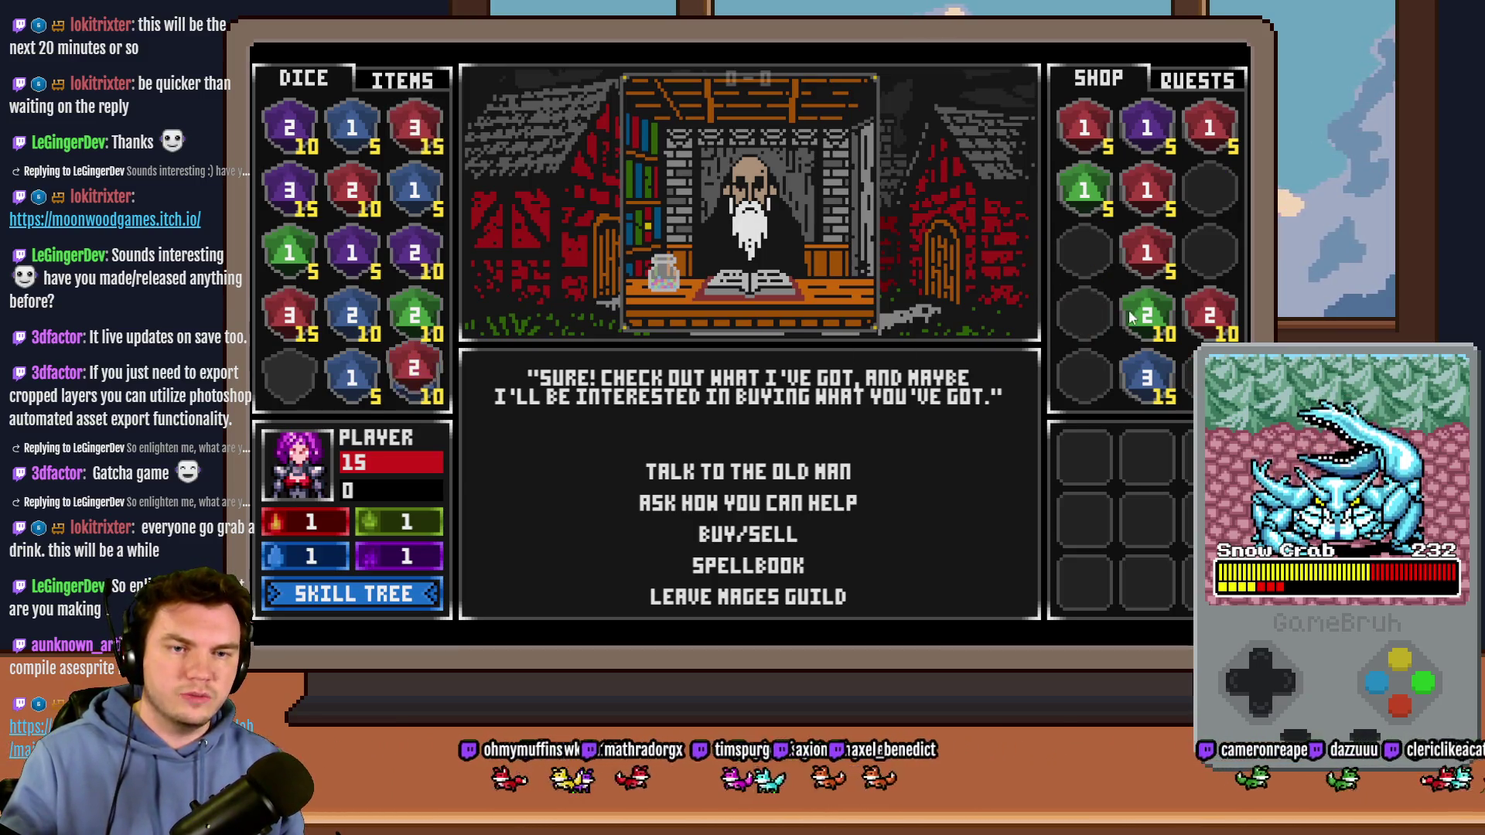
# Step: Merge the red 2 dice into a red 3, then the red 3s into a red 4
pyautogui.moveTo(352, 189); pyautogui.dragTo(287, 378)
pyautogui.moveTo(287, 317)
pyautogui.mouseDown()
pyautogui.moveTo(424, 136)
pyautogui.moveTo(352, 189)
pyautogui.mouseUp()
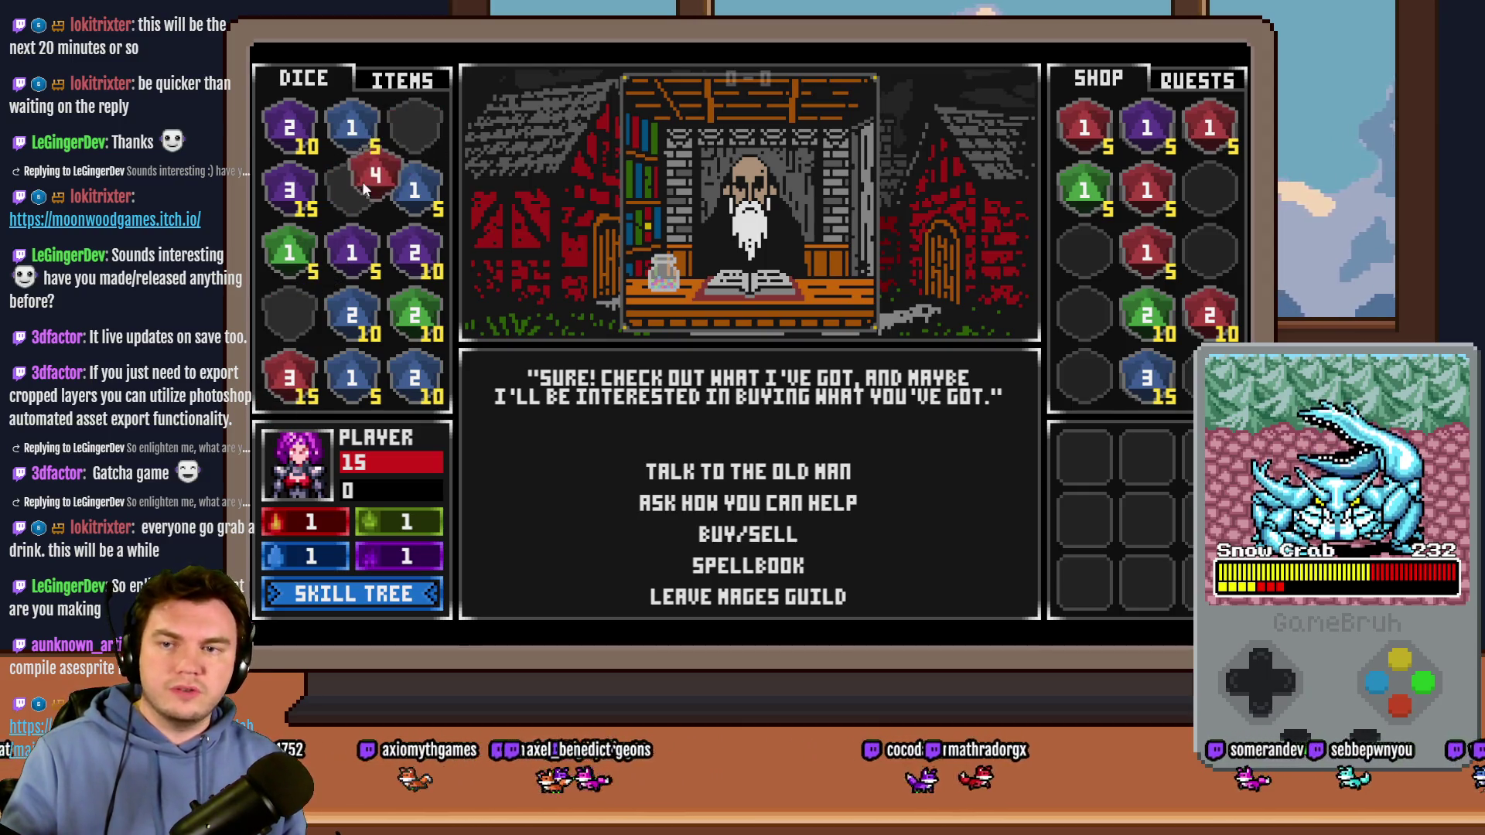
pyautogui.click(805, 596)
# Step: Visit the church and tavern, then head north to the tomb
pyautogui.click(805, 532)
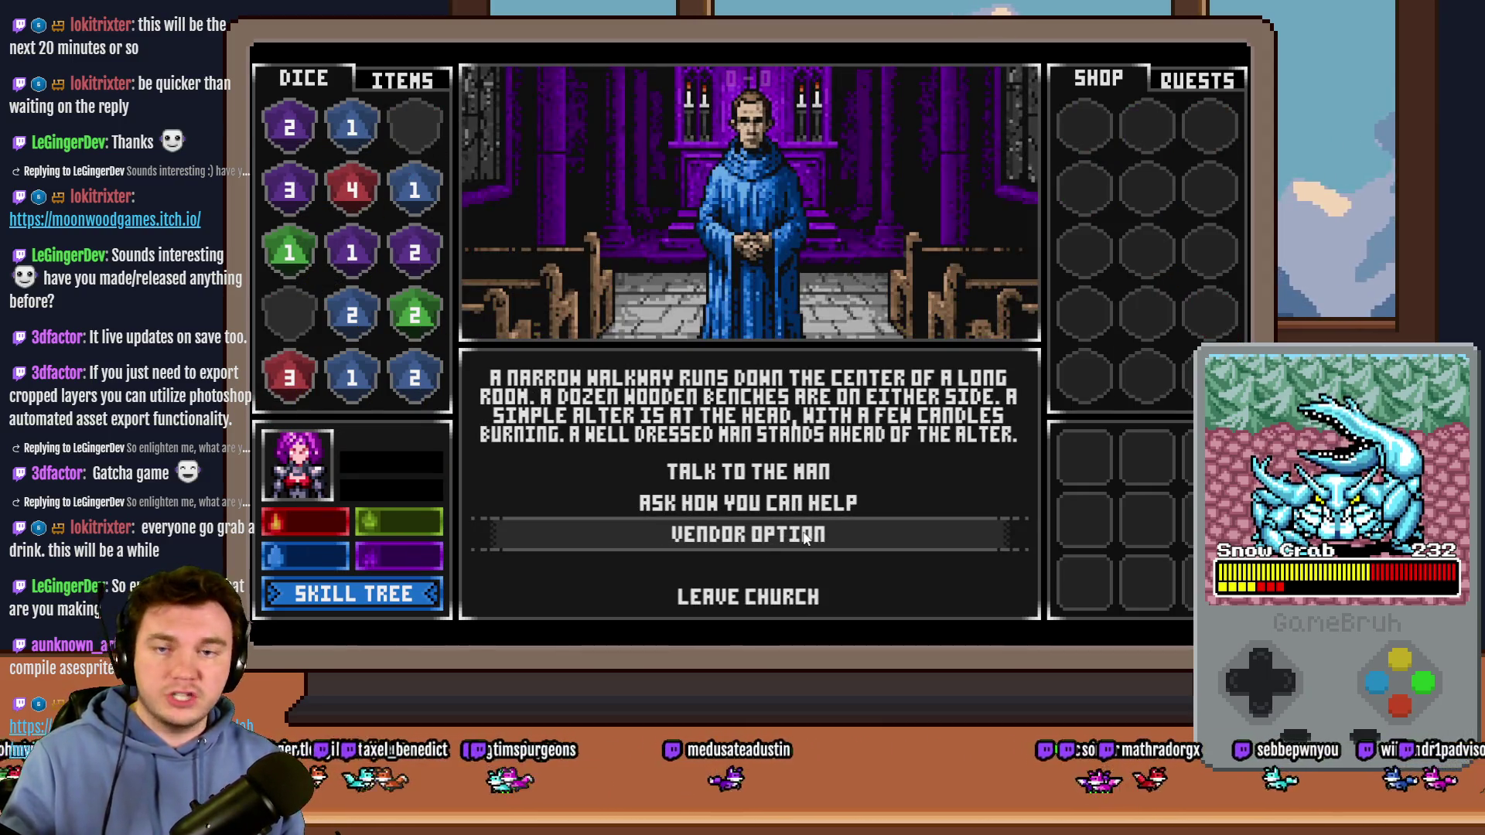
pyautogui.click(764, 599)
pyautogui.click(772, 597)
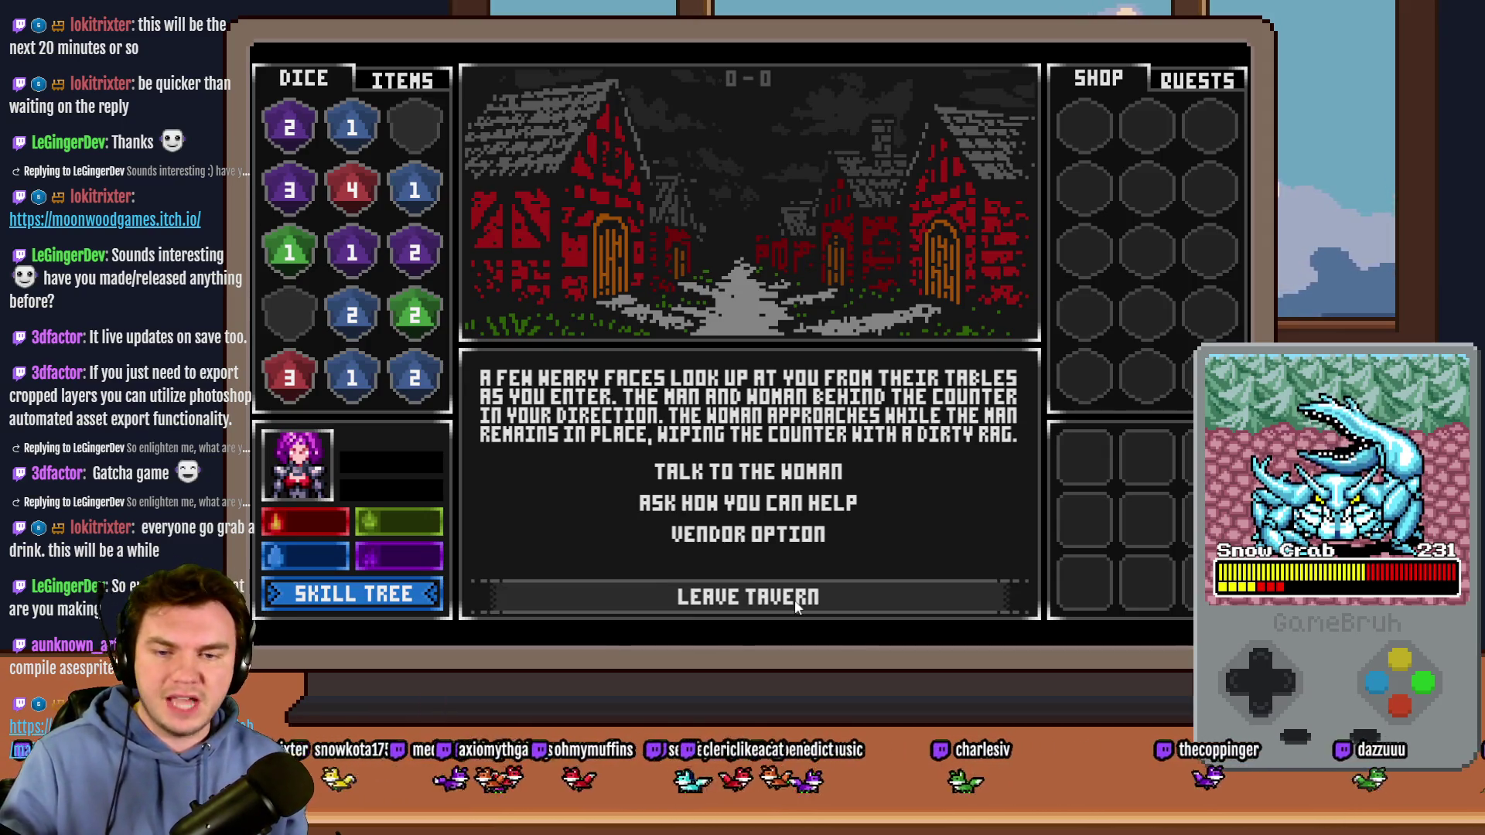
pyautogui.click(795, 601)
pyautogui.click(796, 600)
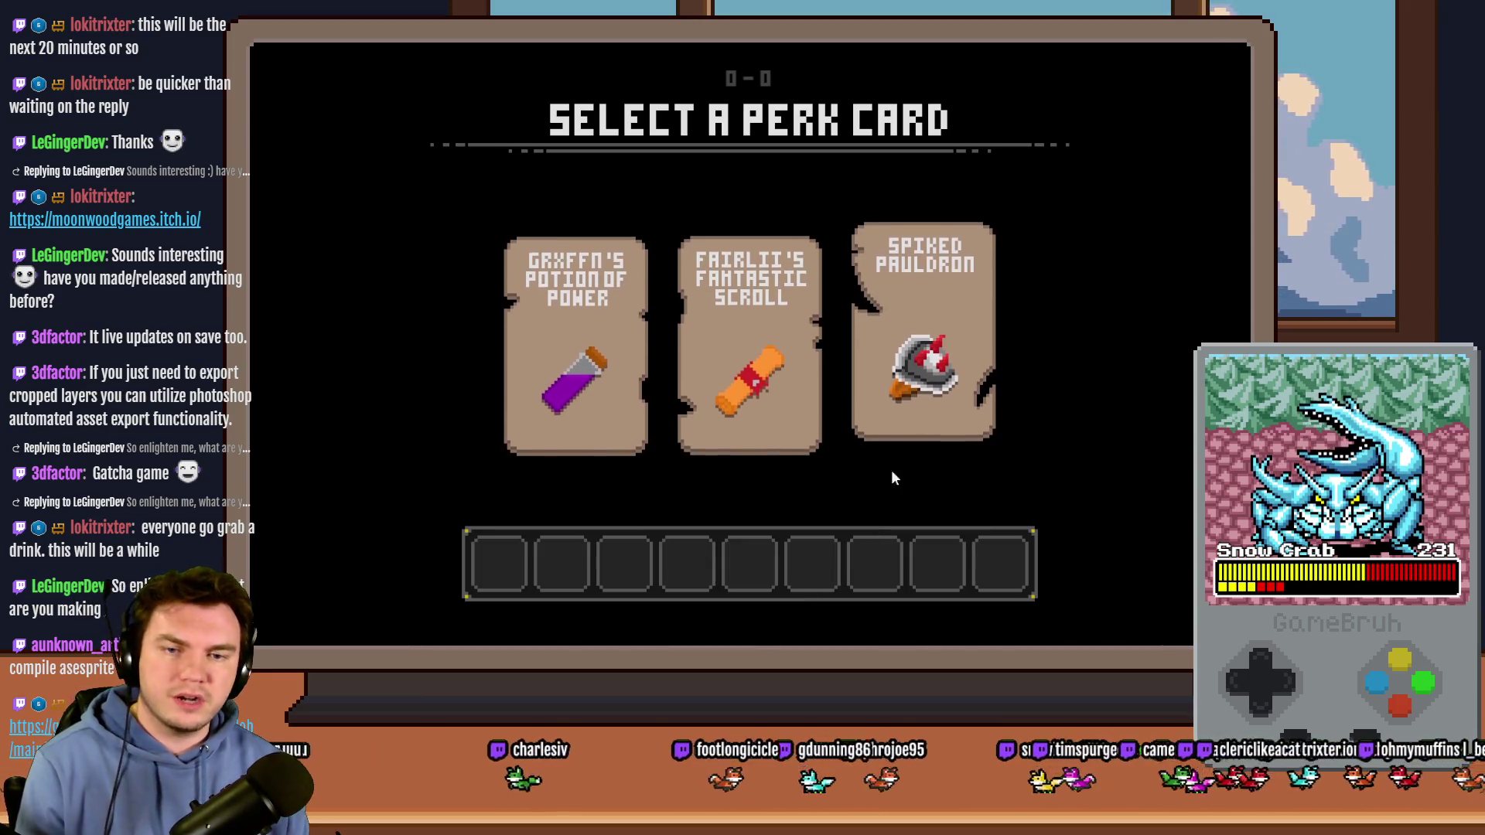
# Step: Pick Grxffn's Potion of Power from the three perk cards
pyautogui.moveTo(931, 350)
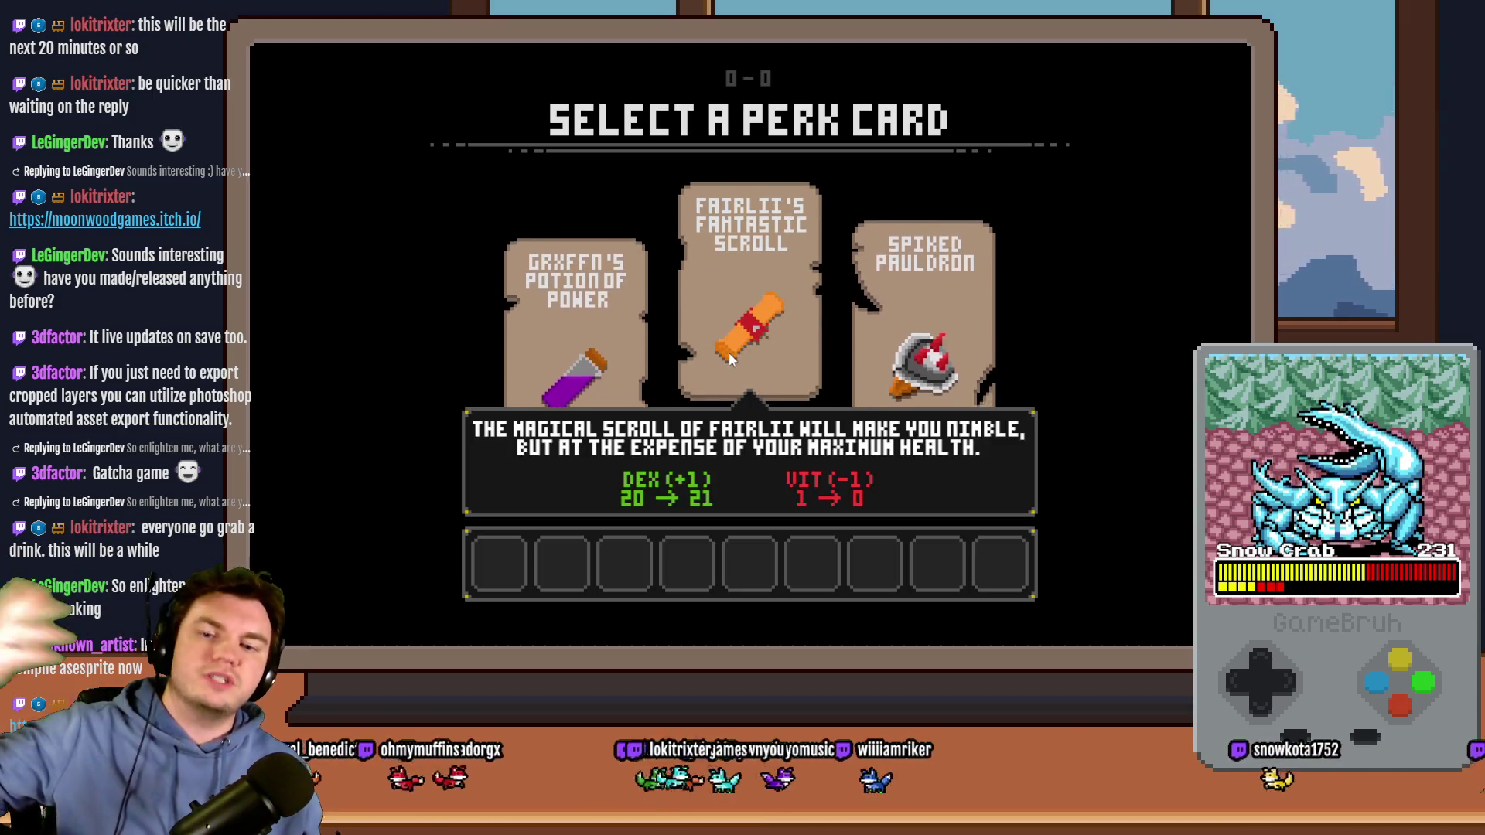
pyautogui.click(596, 344)
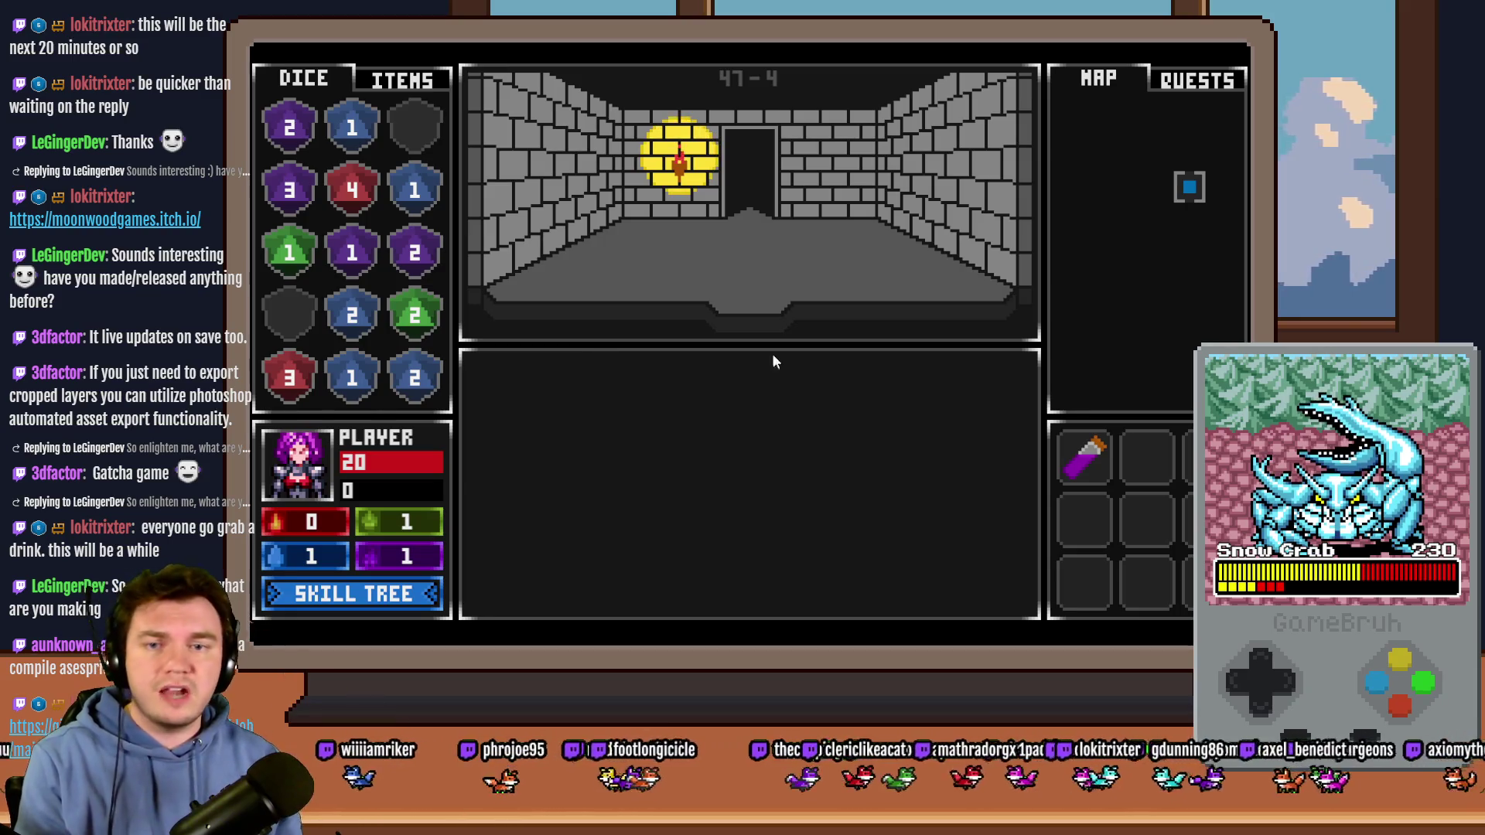
# Step: Step into the next room, collect the purple 1 die and merge purple dice into a purple 4
pyautogui.press('w')
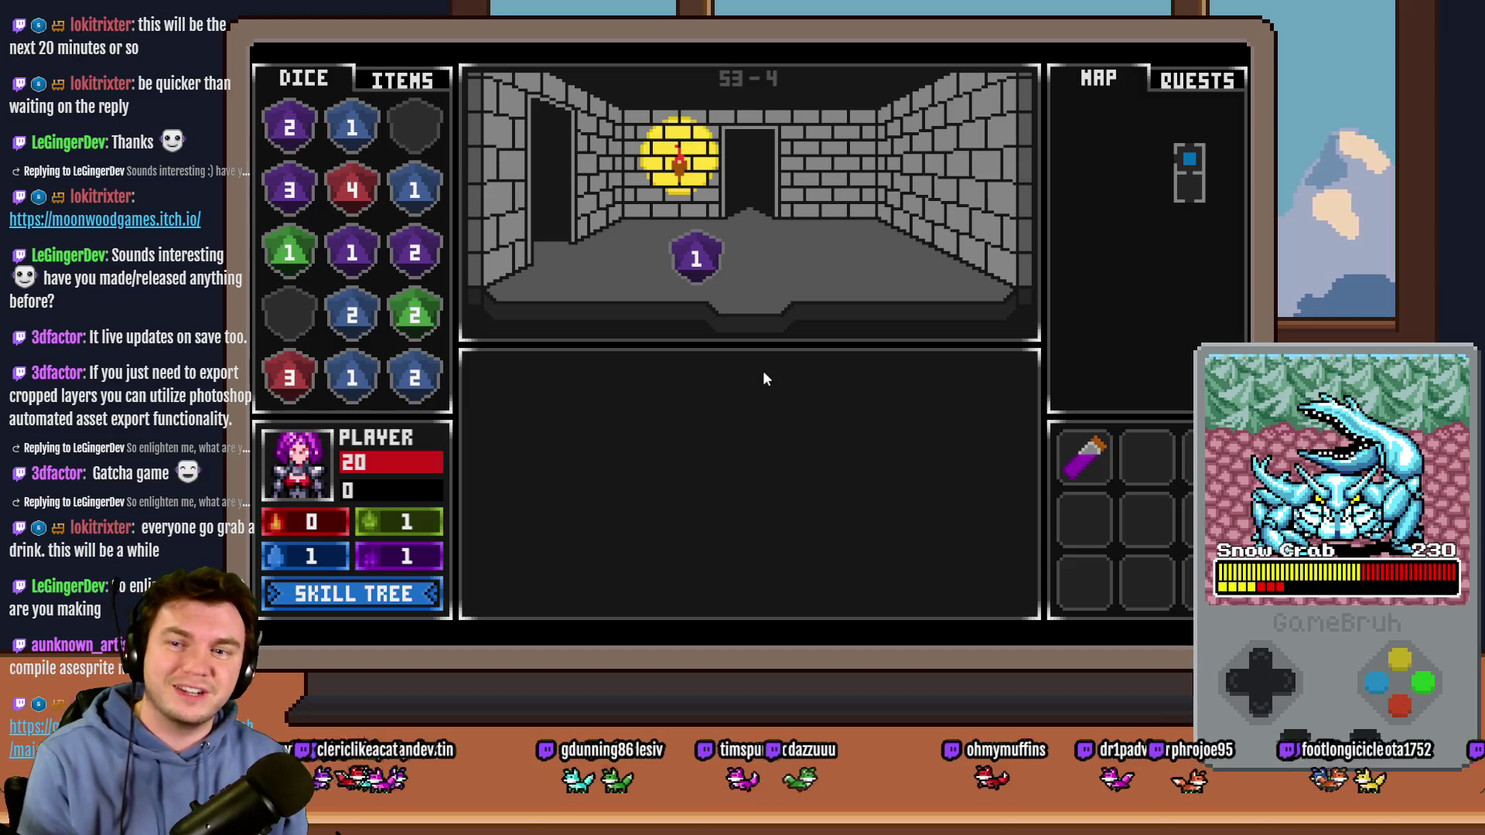
pyautogui.moveTo(694, 267); pyautogui.dragTo(289, 315)
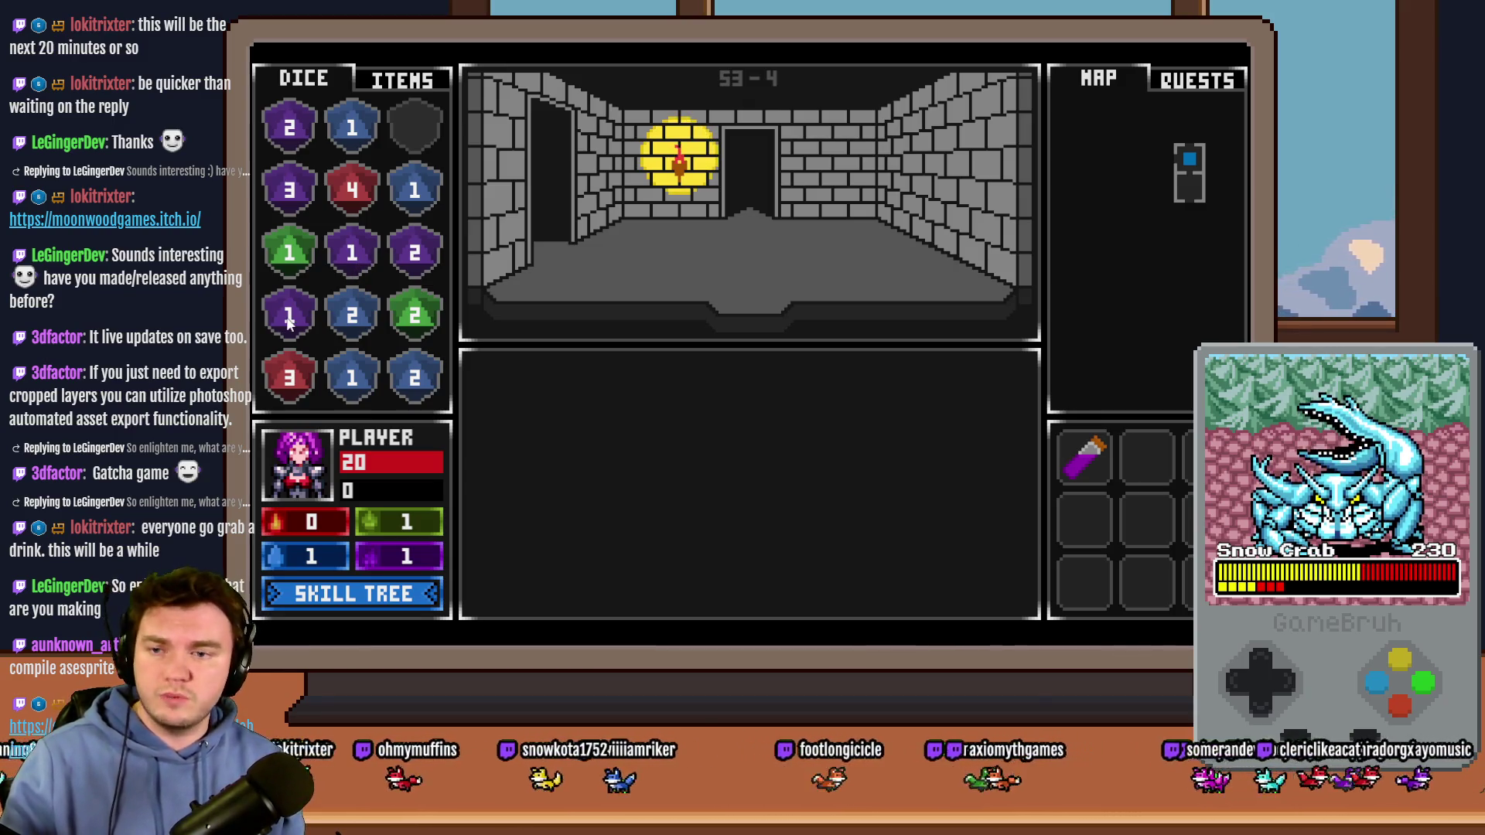
pyautogui.moveTo(288, 315)
pyautogui.mouseDown()
pyautogui.moveTo(333, 261)
pyautogui.moveTo(355, 263)
pyautogui.mouseUp()
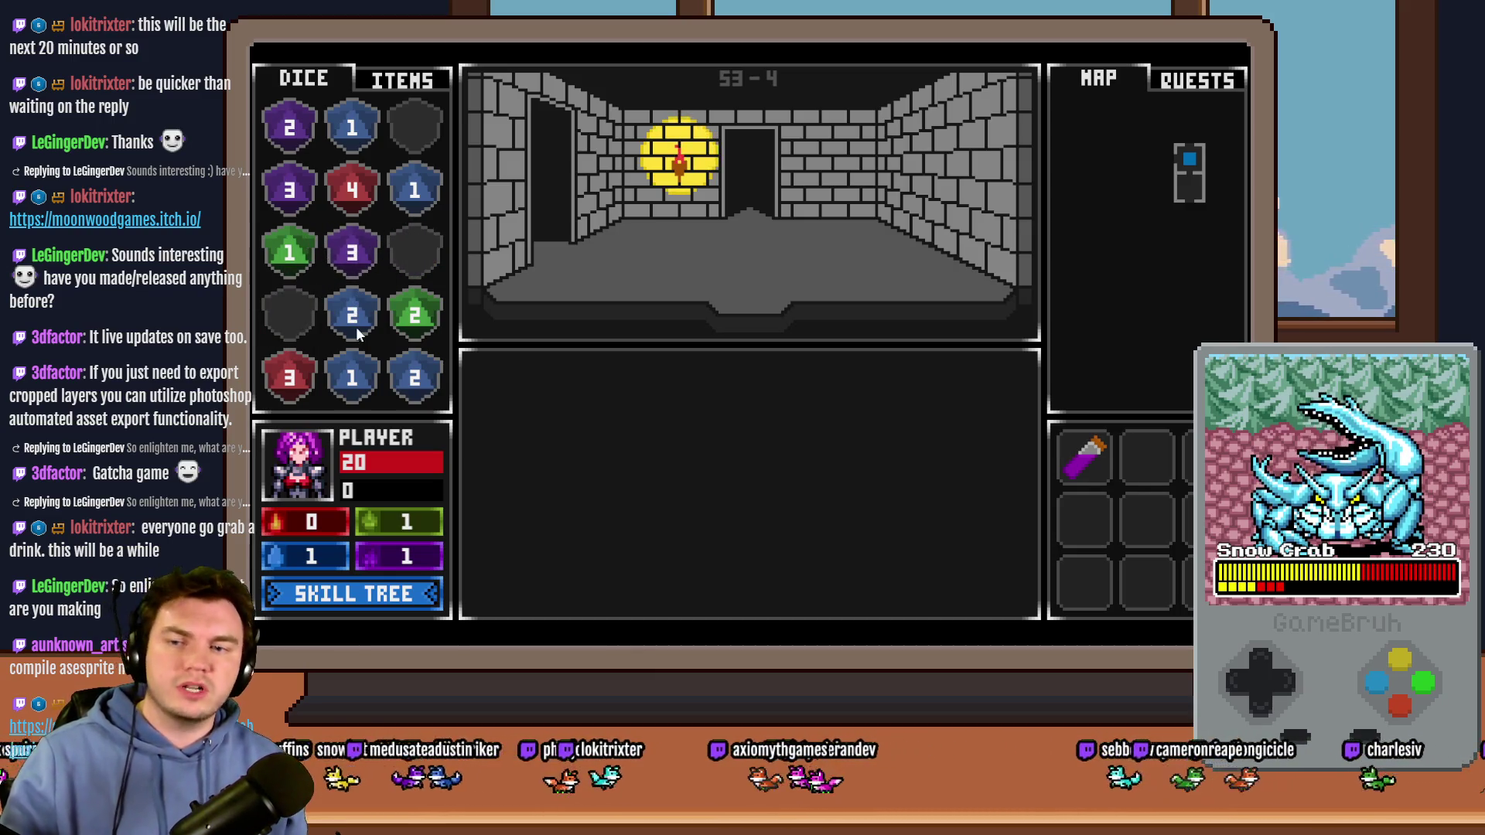
pyautogui.moveTo(352, 259); pyautogui.dragTo(292, 200)
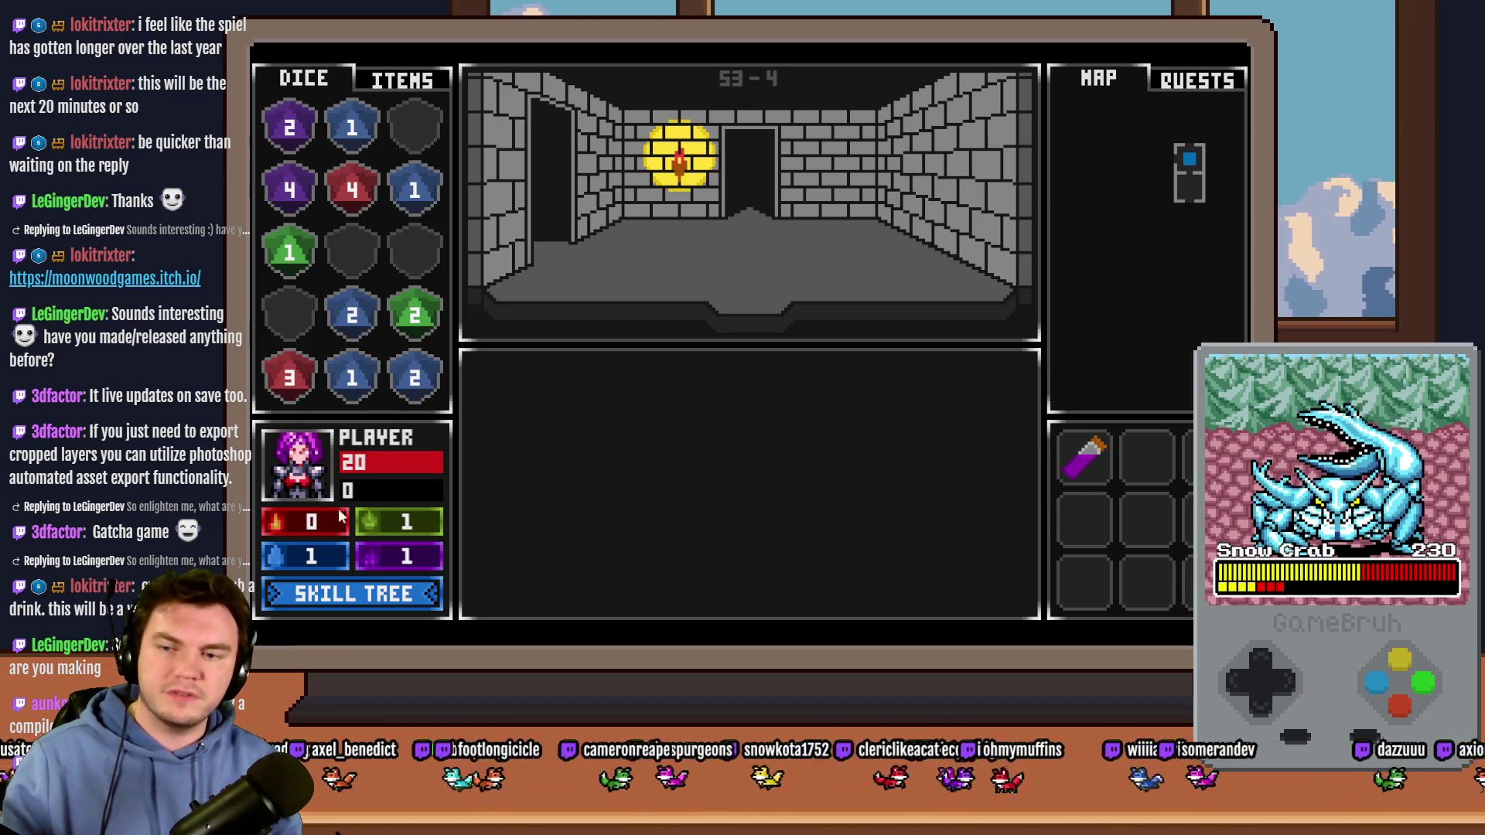
# Step: Walk three rooms west, three south and three east, then close the playtest and open the Database
pyautogui.moveTo(1089, 464)
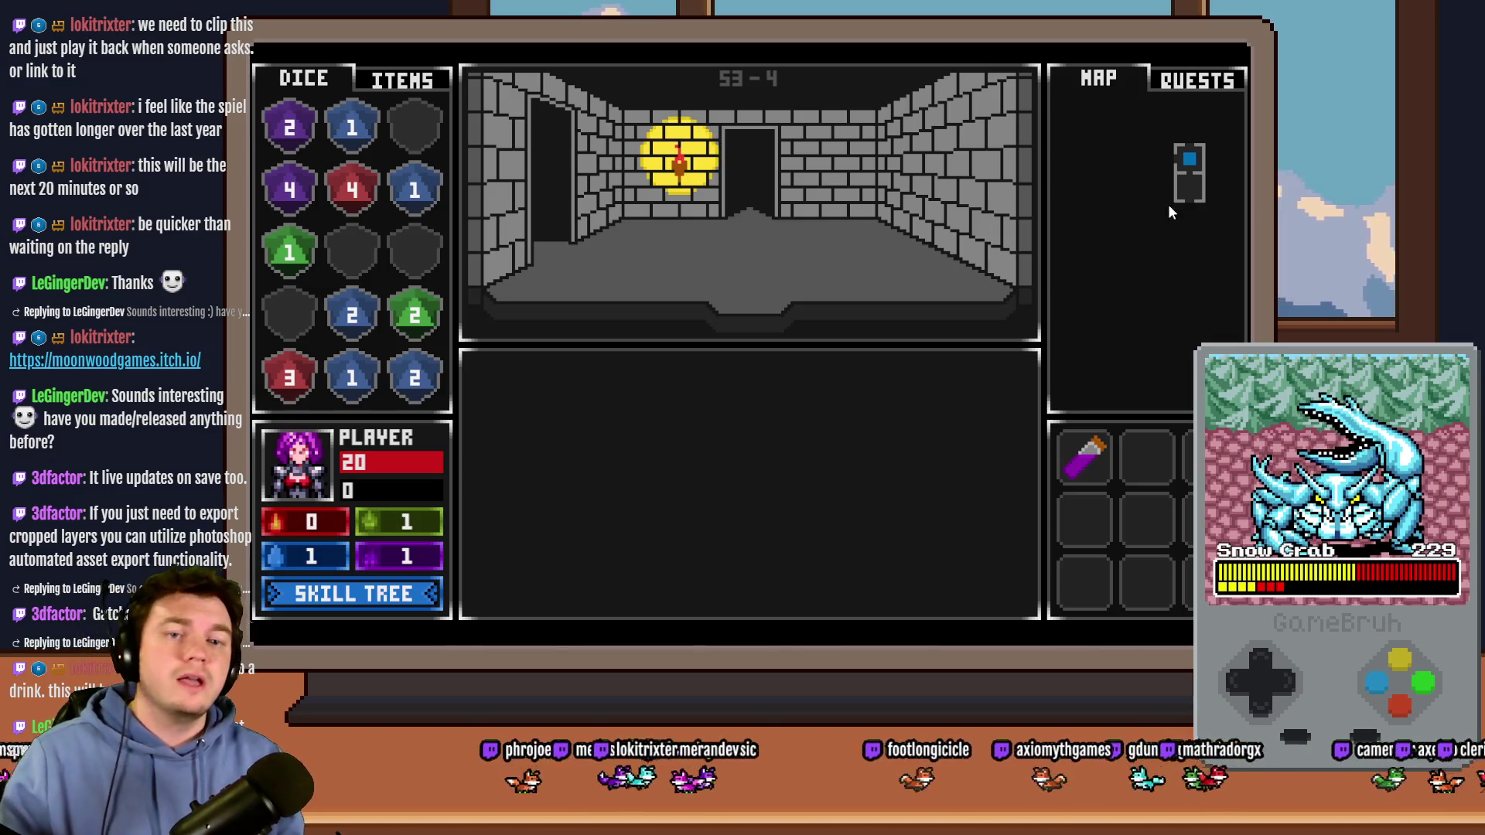
pyautogui.press('Left')
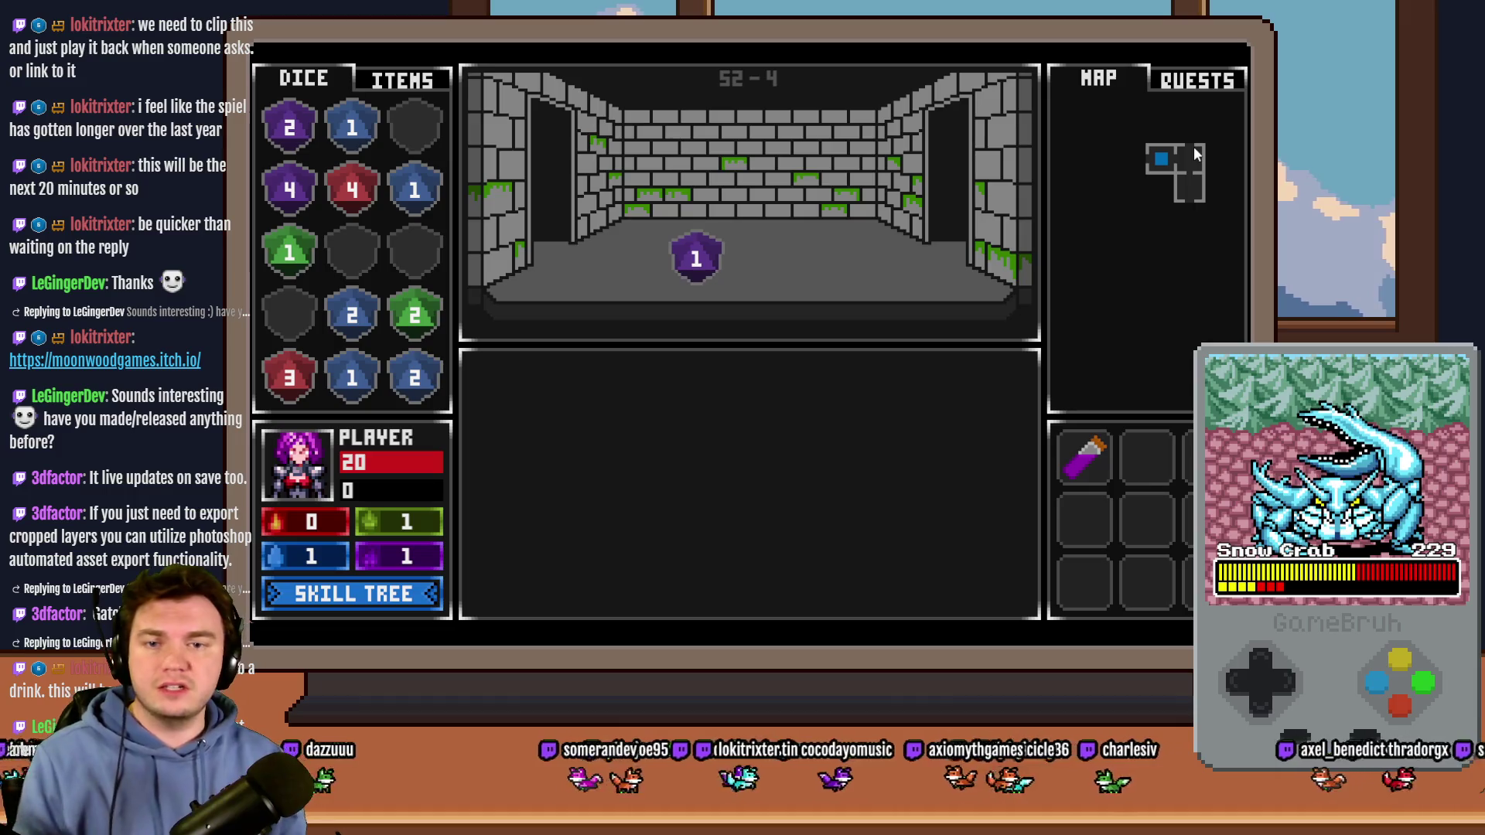
pyautogui.press('Left')
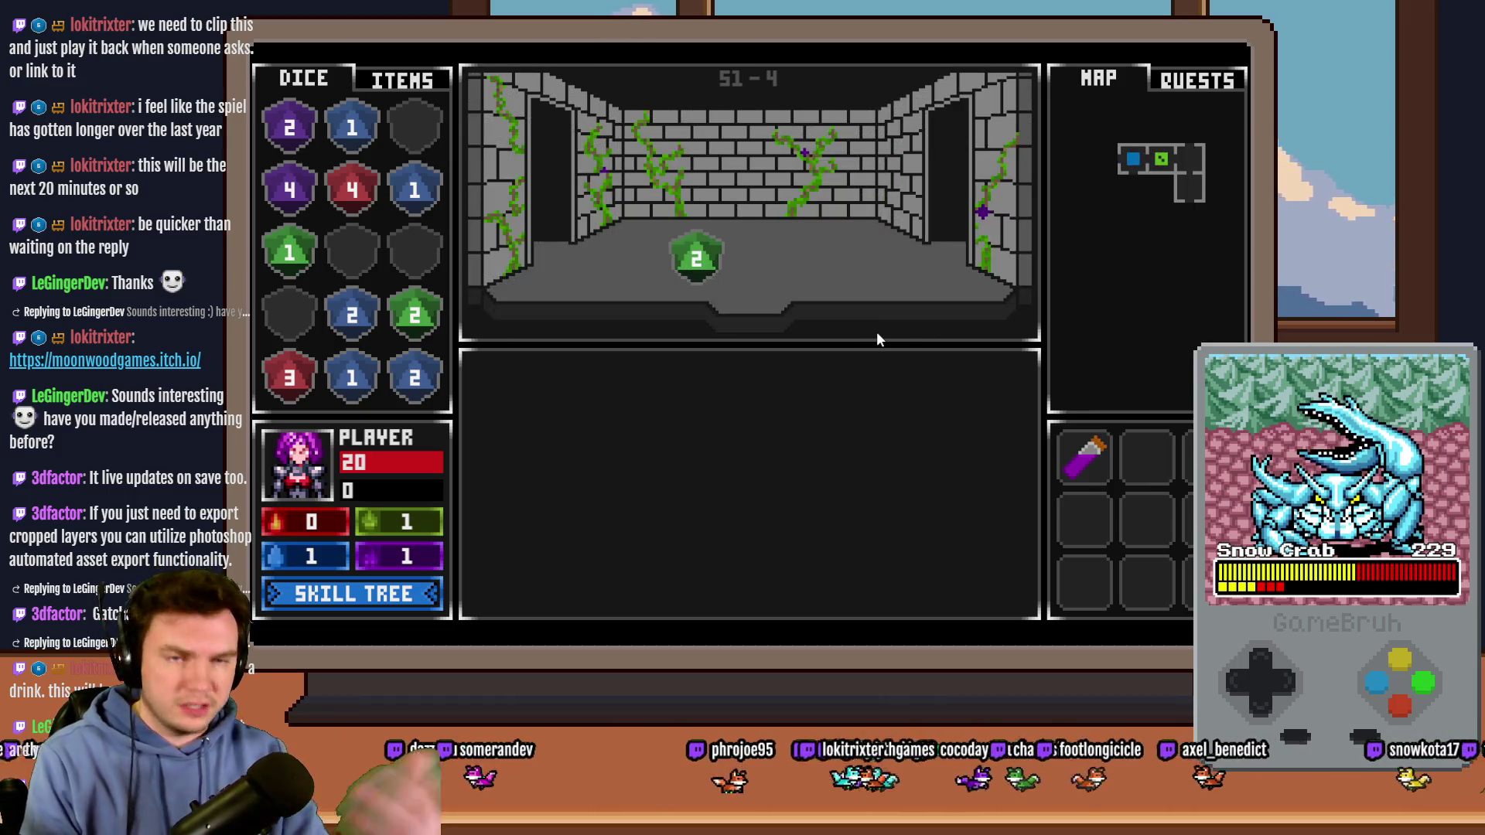
pyautogui.press('Left')
pyautogui.press('Left')
pyautogui.press('Down')
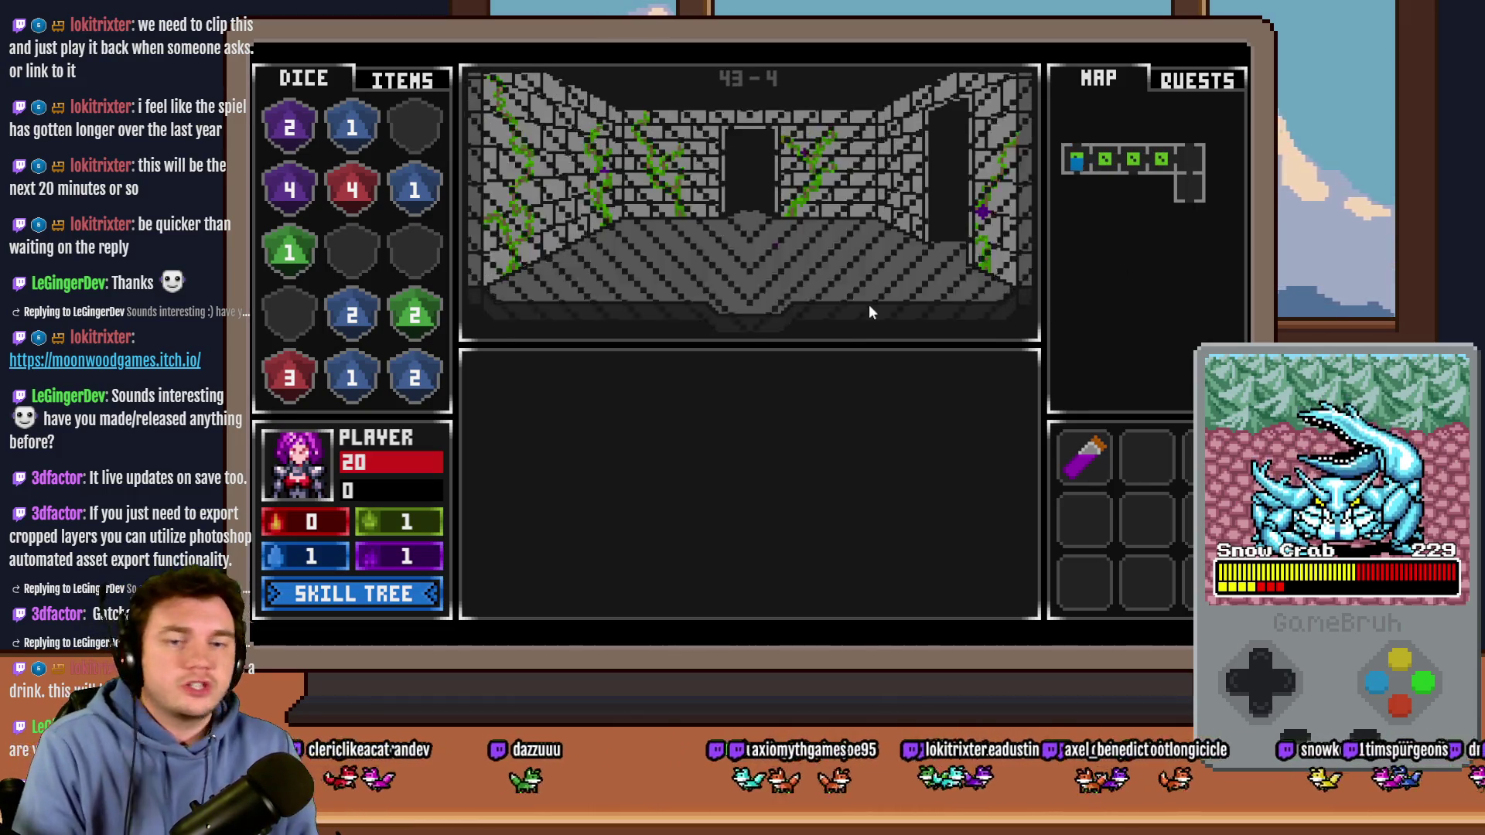
pyautogui.press('Down')
pyautogui.press('Down')
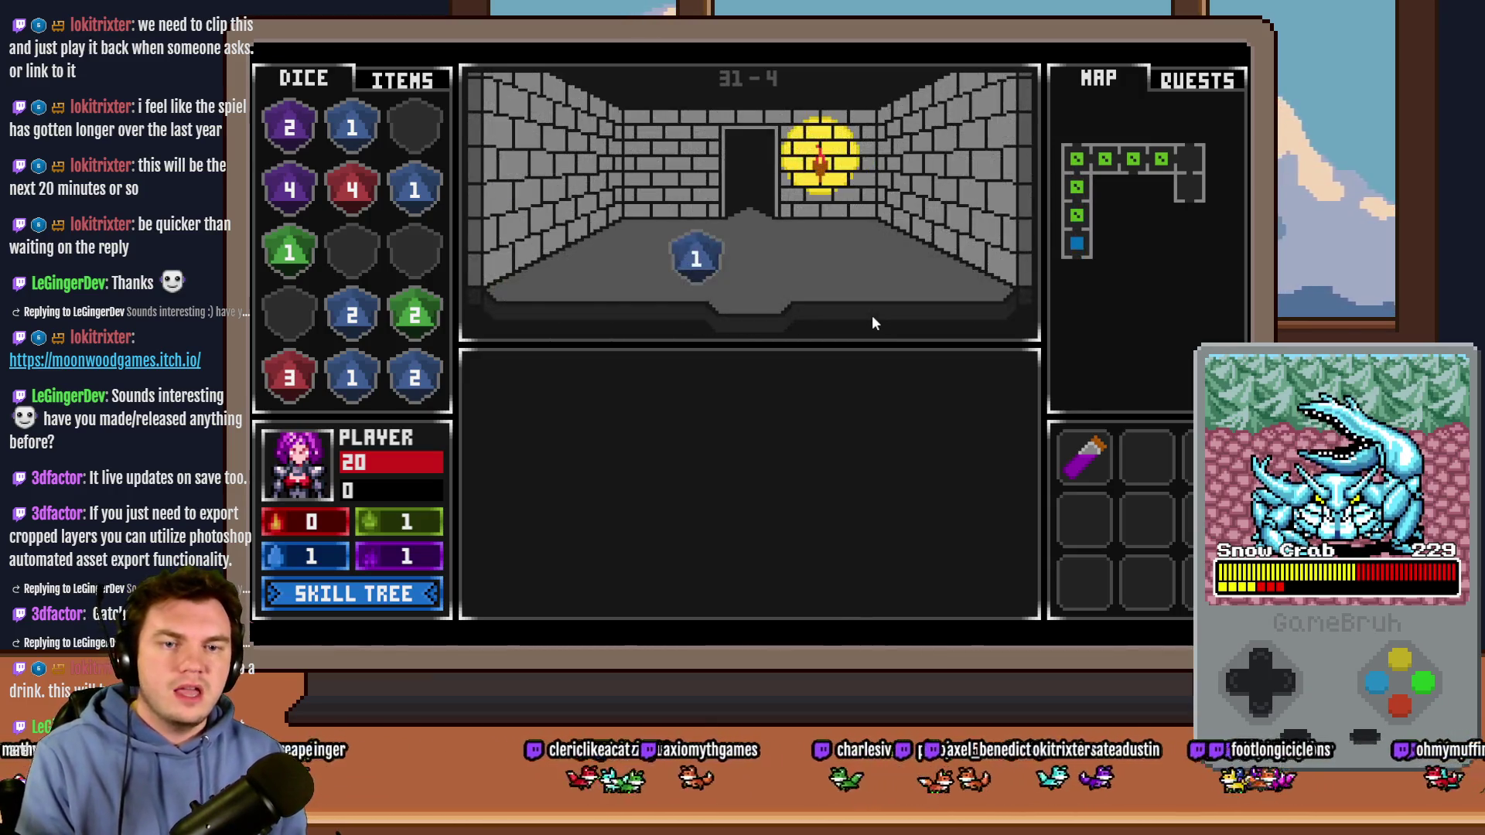
pyautogui.press('Down')
pyautogui.press('Right')
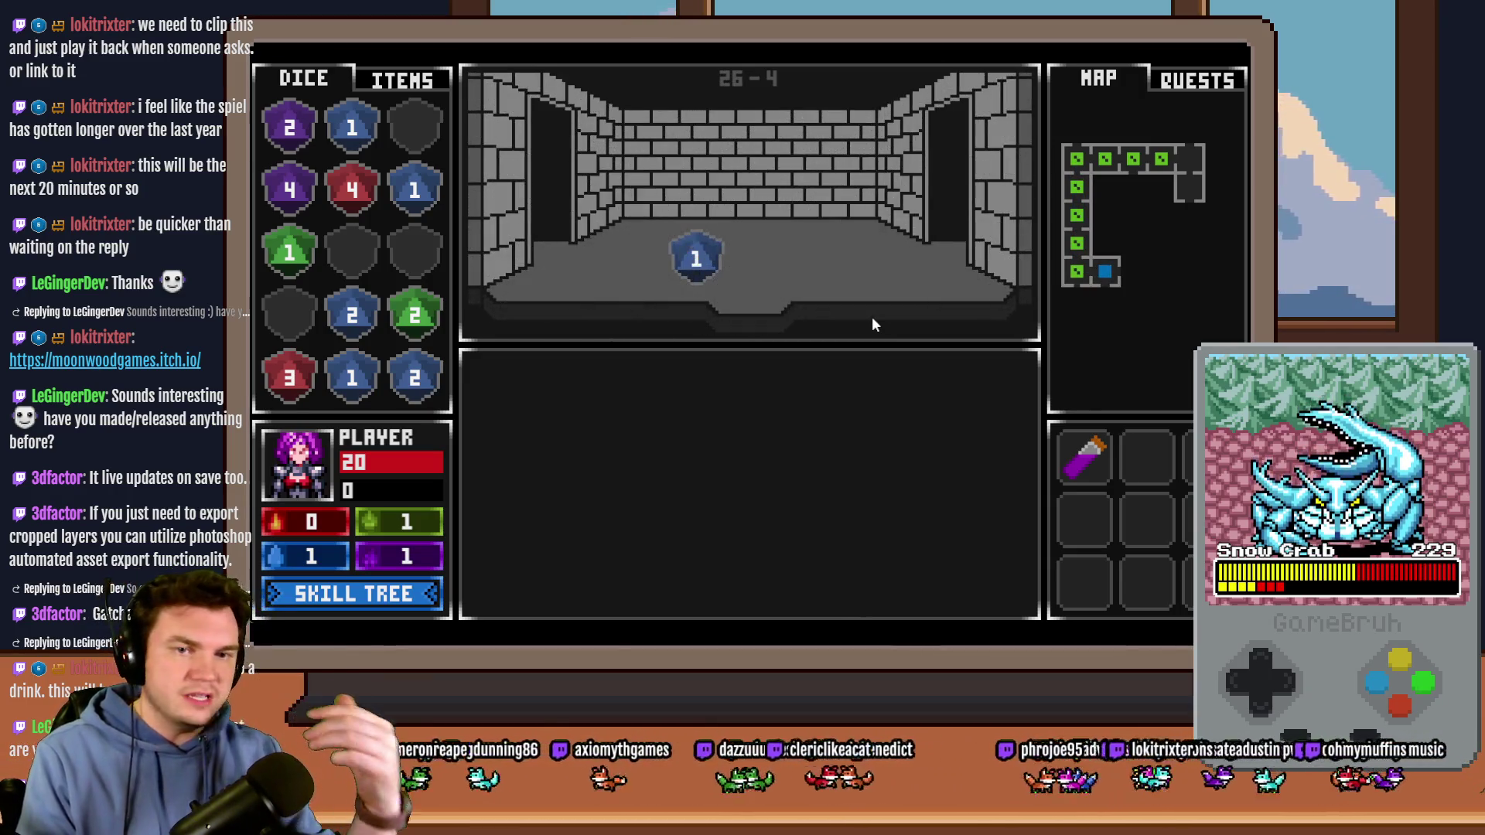
pyautogui.press('Right')
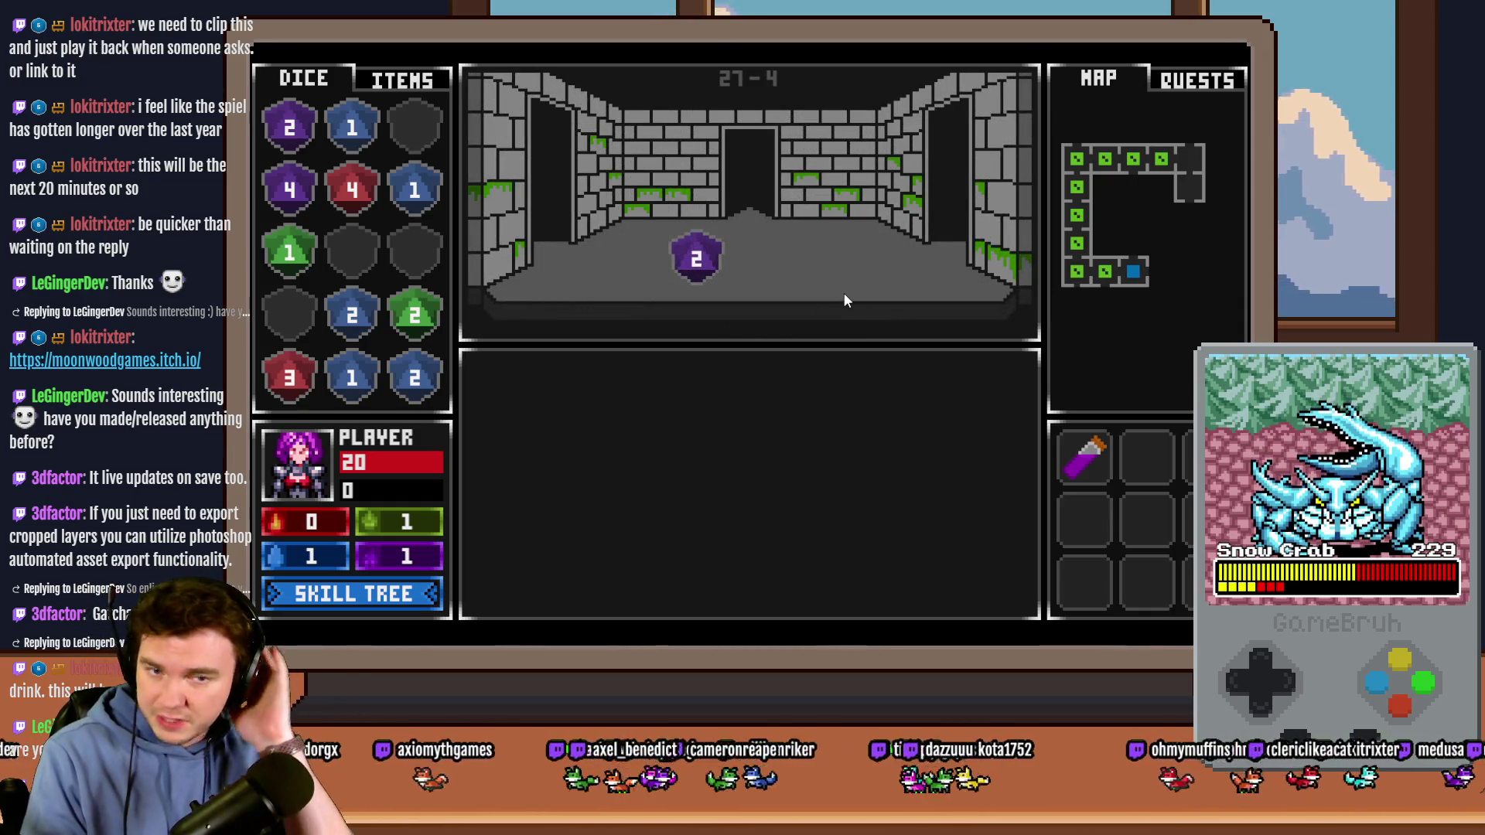
pyautogui.press('Right')
pyautogui.hotkey('alt', 'F4')
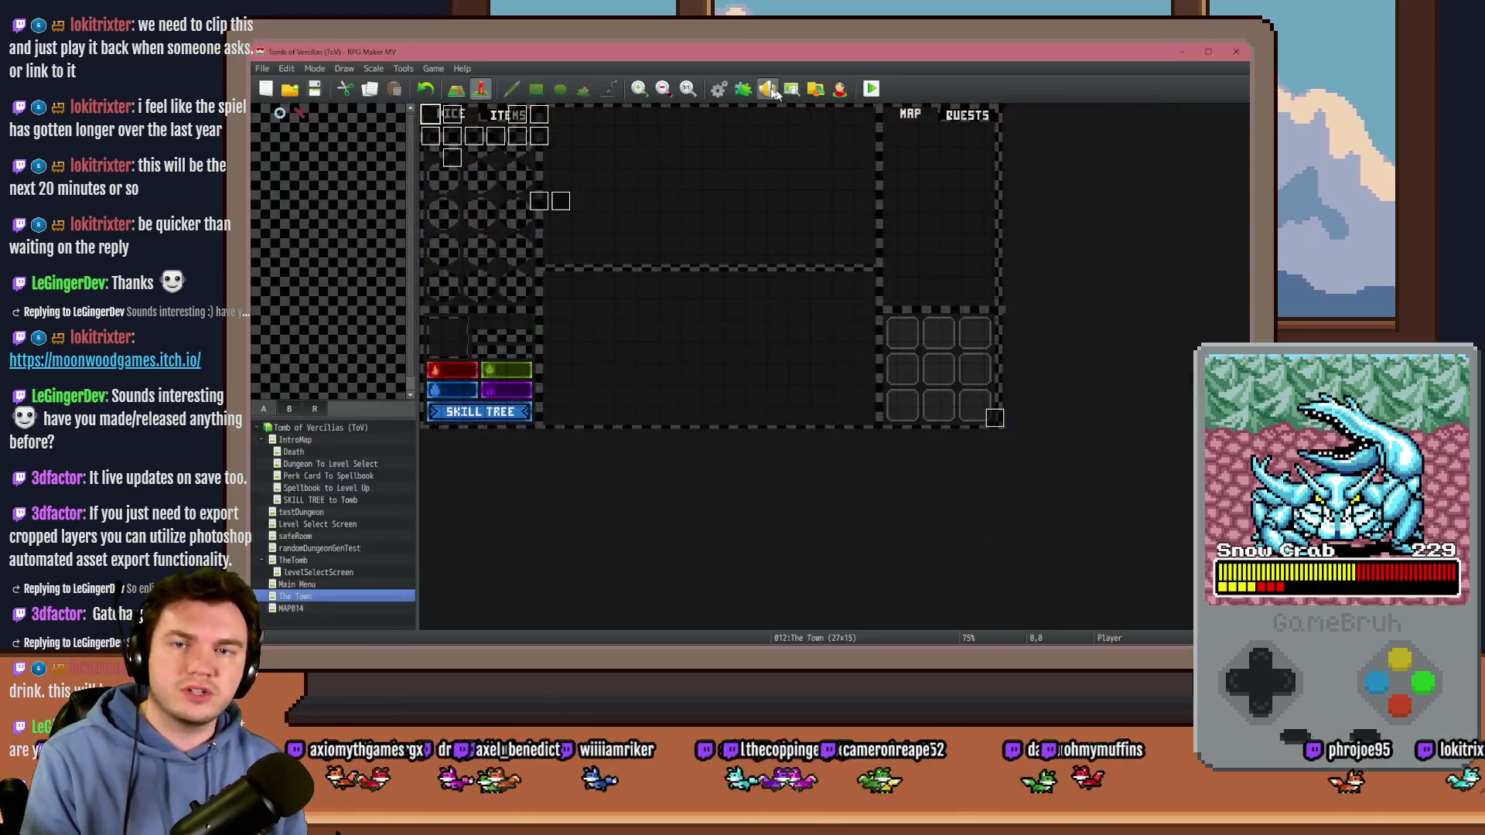
pyautogui.click(719, 90)
# Step: Browse the Common Events and open Spawn Monsters/Items/Traps
pyautogui.click(439, 366)
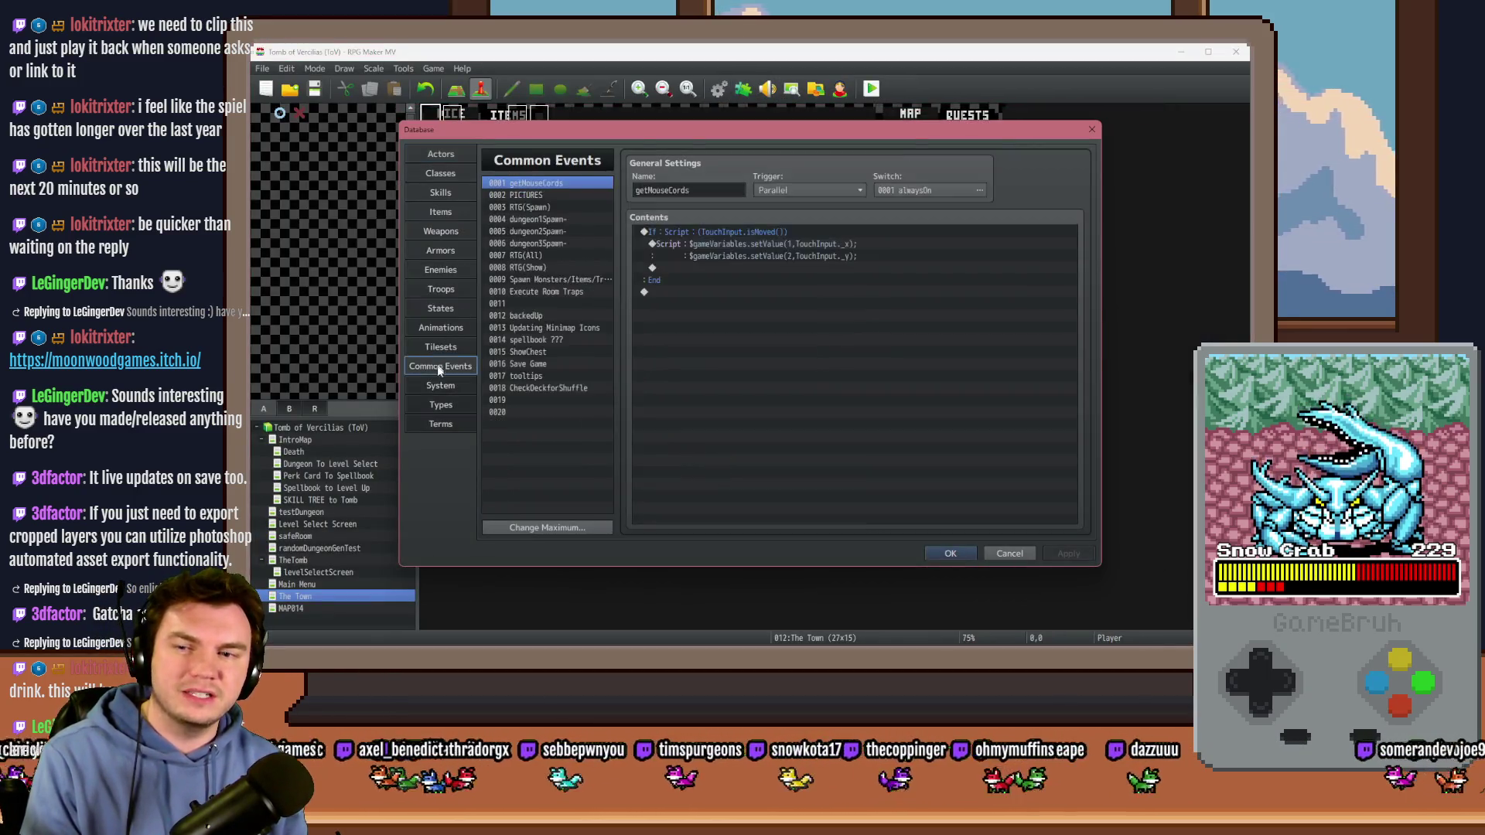
pyautogui.click(438, 386)
pyautogui.click(454, 368)
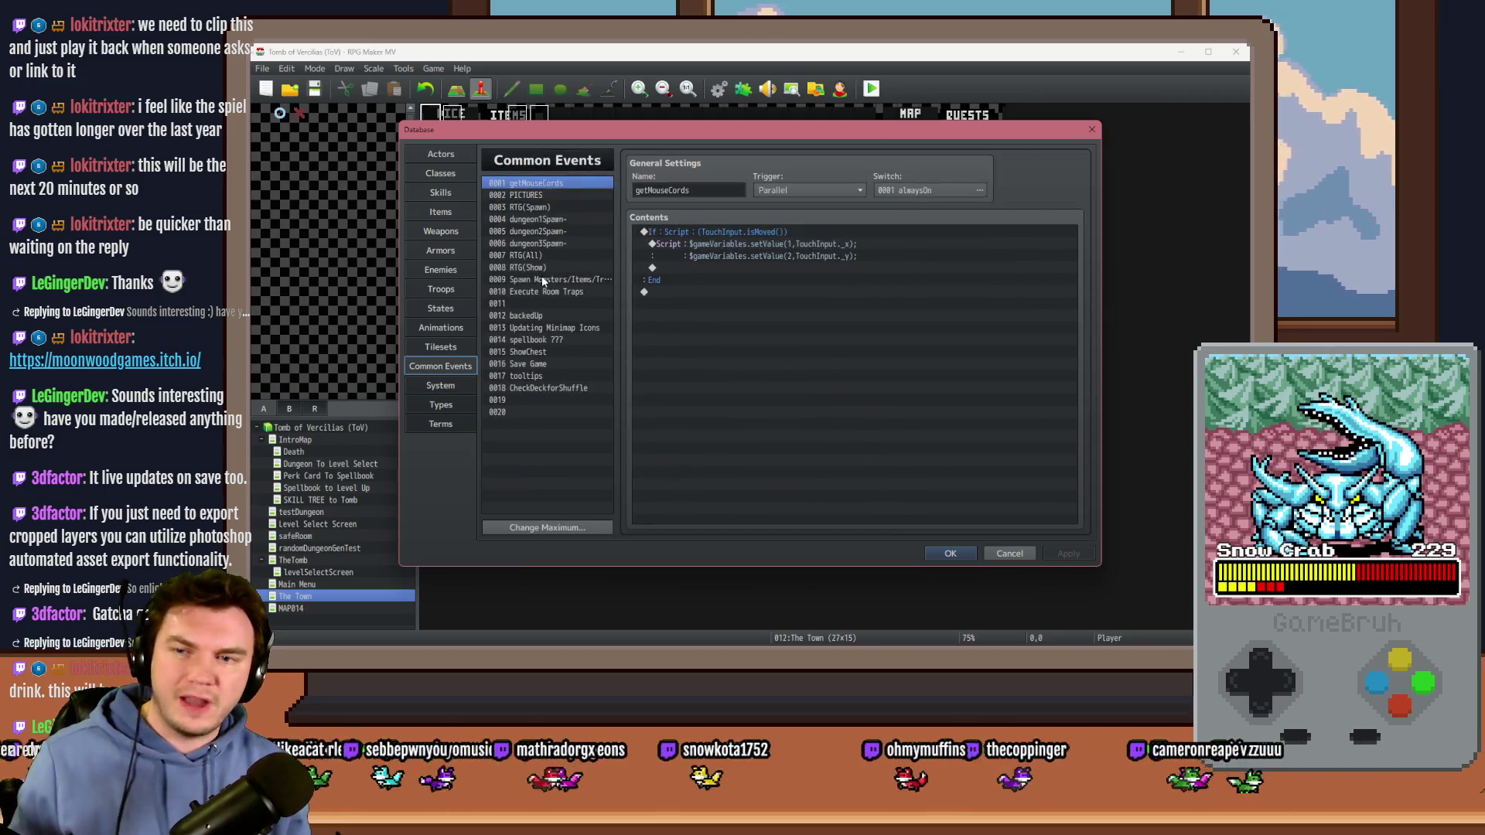
pyautogui.click(557, 291)
pyautogui.click(556, 279)
pyautogui.click(556, 291)
pyautogui.click(557, 280)
# Step: Set randomNumber2 to random 1–3, save, and playtest through the inn to the Mages Guild
pyautogui.doubleClick(837, 307)
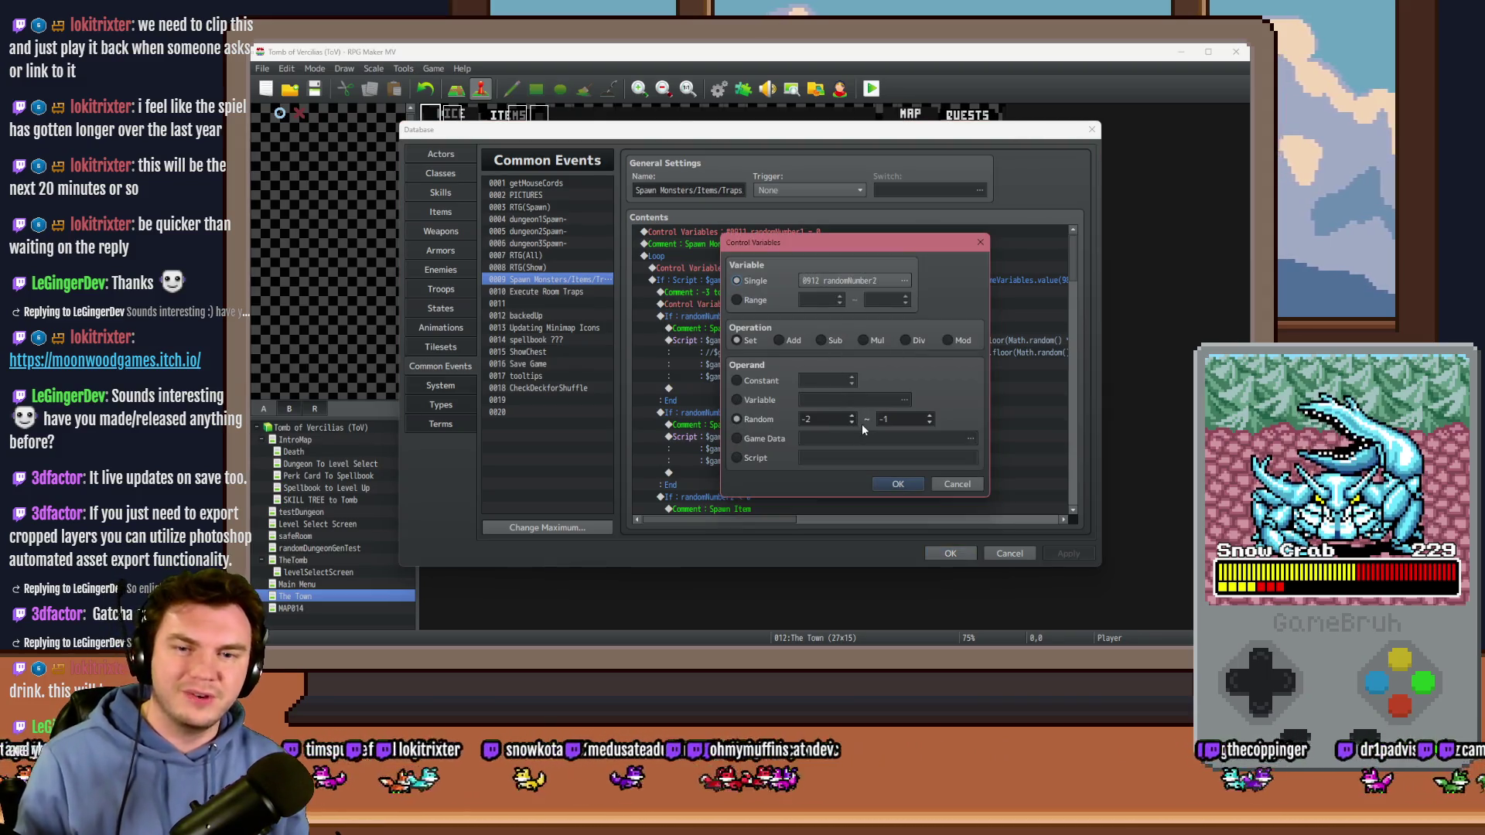
pyautogui.press('Escape')
pyautogui.press('Return')
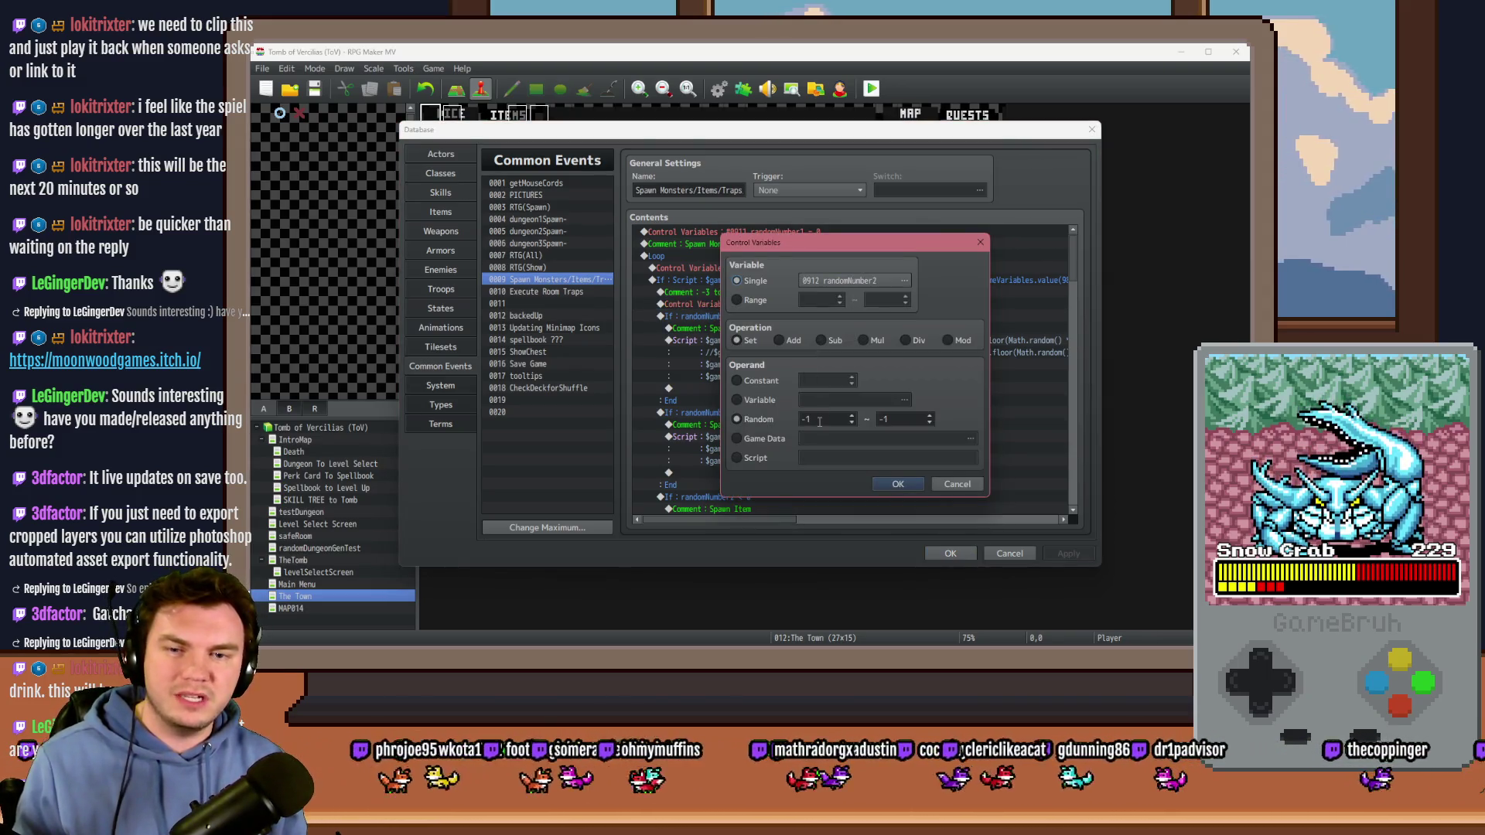
pyautogui.write('3')
pyautogui.click(899, 484)
pyautogui.click(950, 553)
pyautogui.click(871, 88)
pyautogui.click(722, 371)
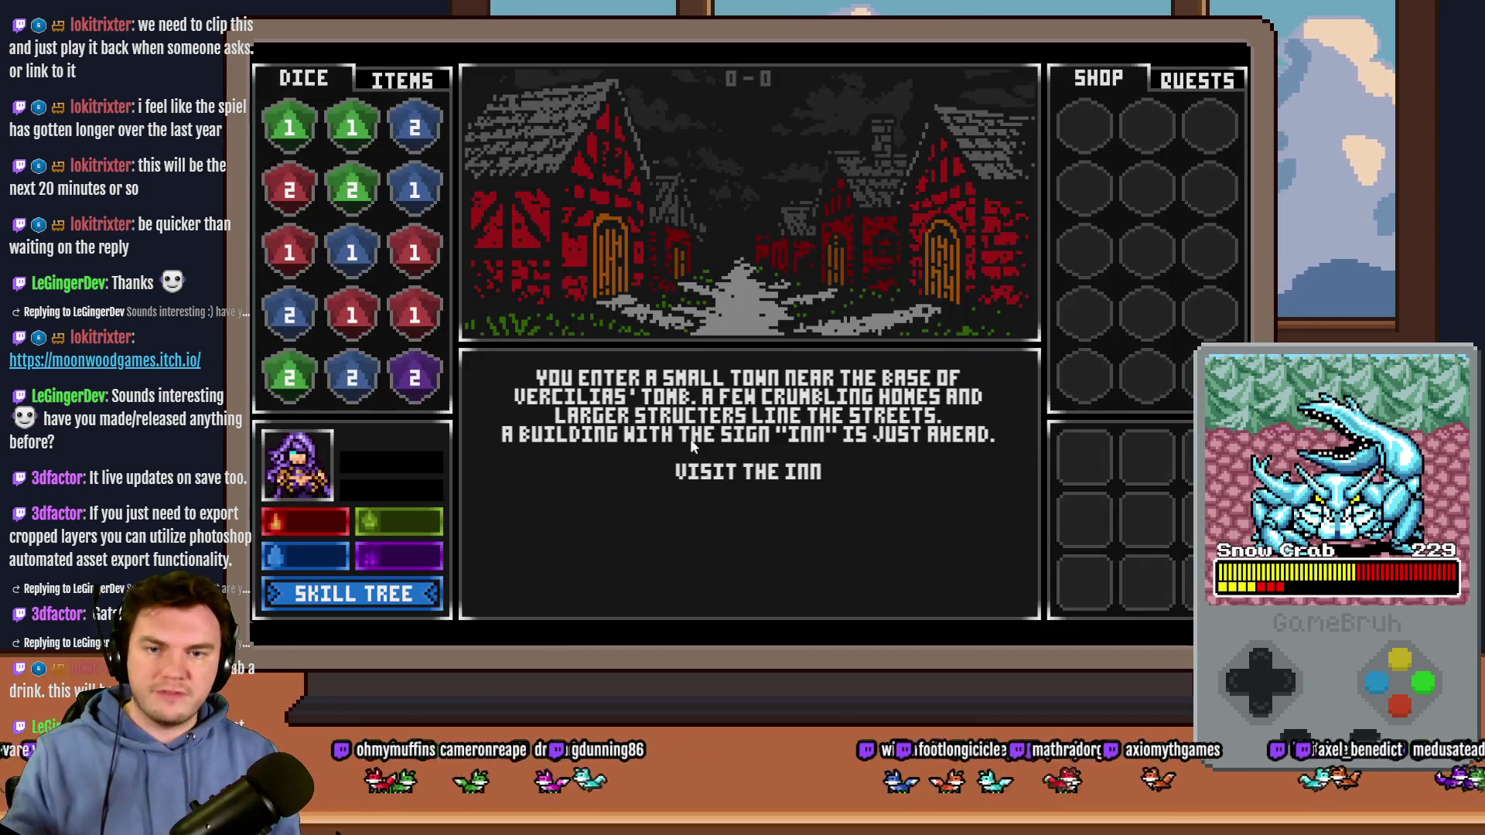
pyautogui.click(700, 471)
pyautogui.click(758, 596)
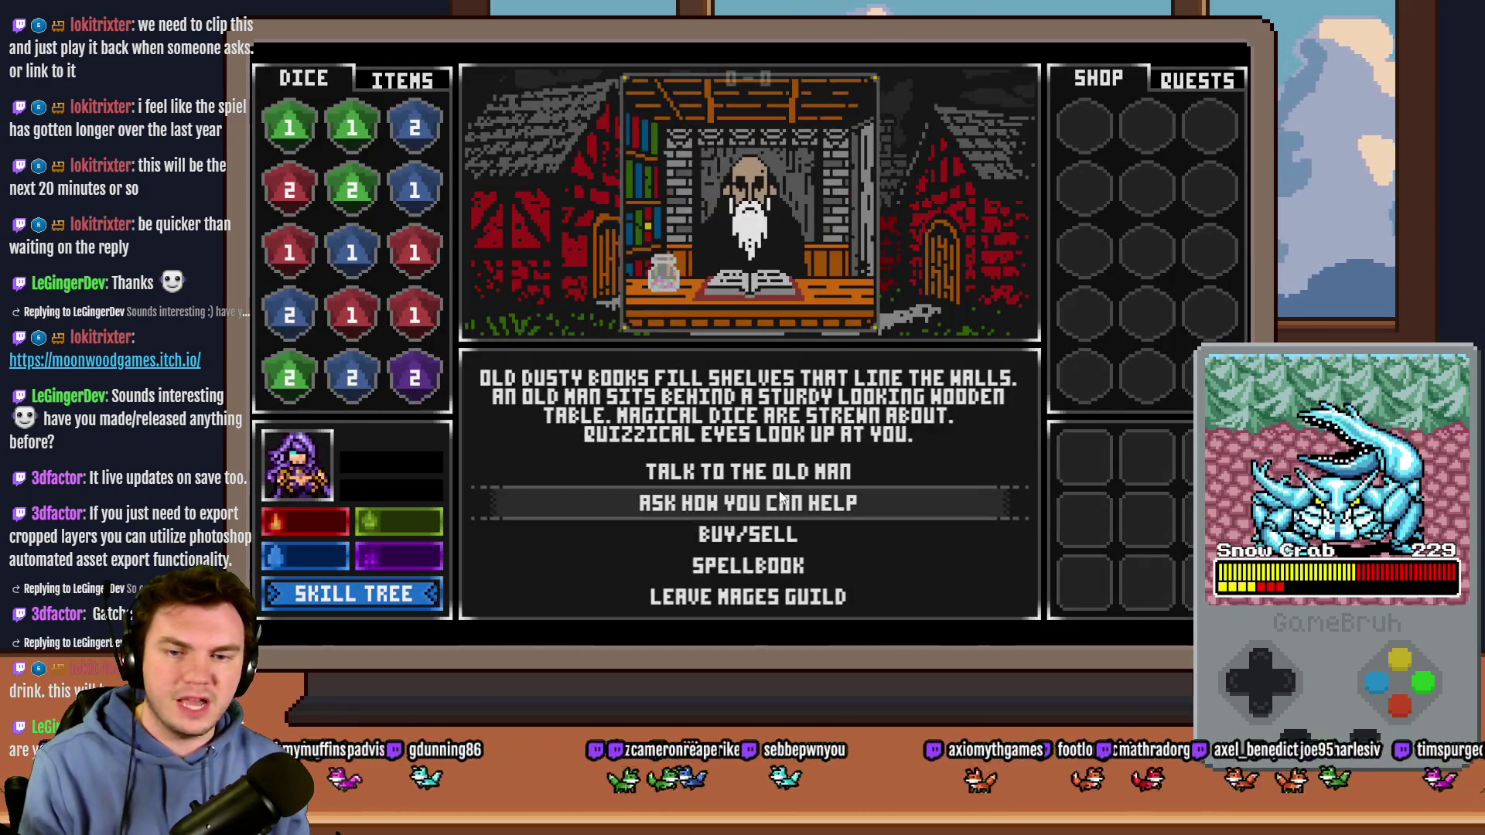
# Step: Pass the church and tavern, leave town, and take the Nick's Hat of Divine Wisdom perk
pyautogui.click(781, 605)
pyautogui.click(779, 609)
pyautogui.click(784, 604)
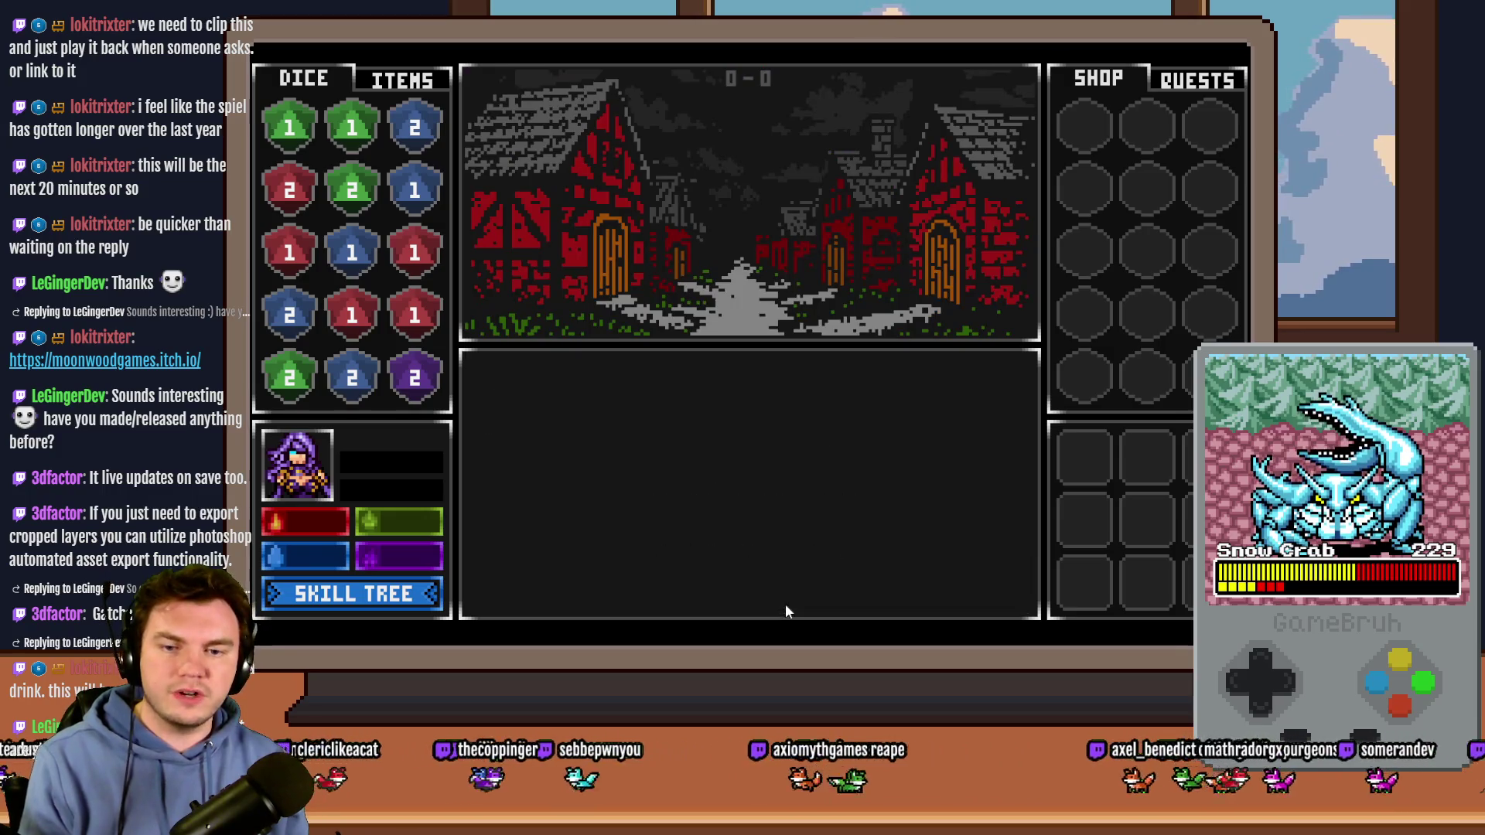
pyautogui.click(786, 605)
pyautogui.click(585, 368)
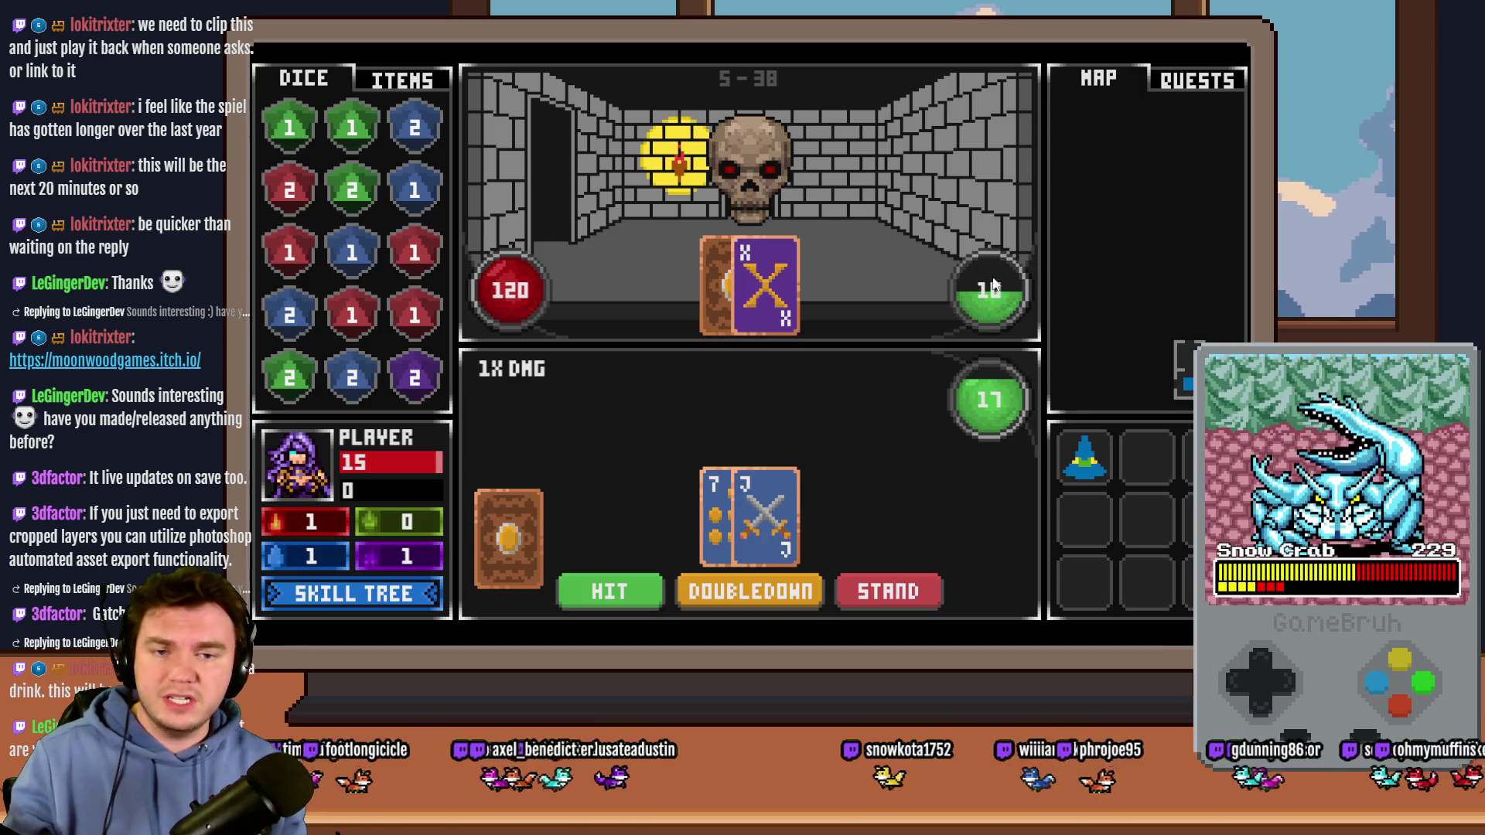
# Step: Stand on 17 and watch the skull reveal 4, leaving player HP at 14
pyautogui.click(897, 588)
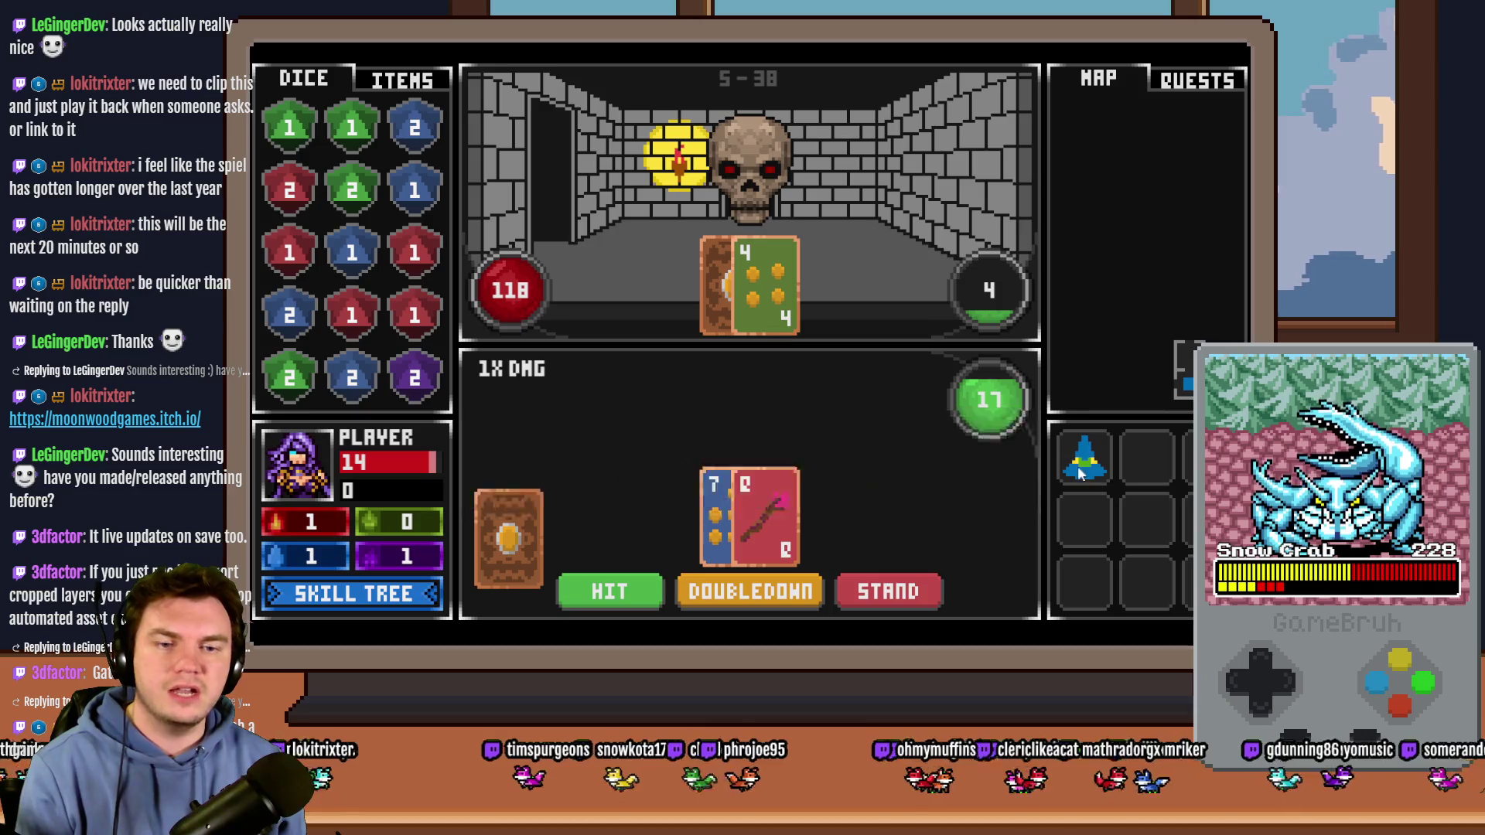
pyautogui.moveTo(1081, 473)
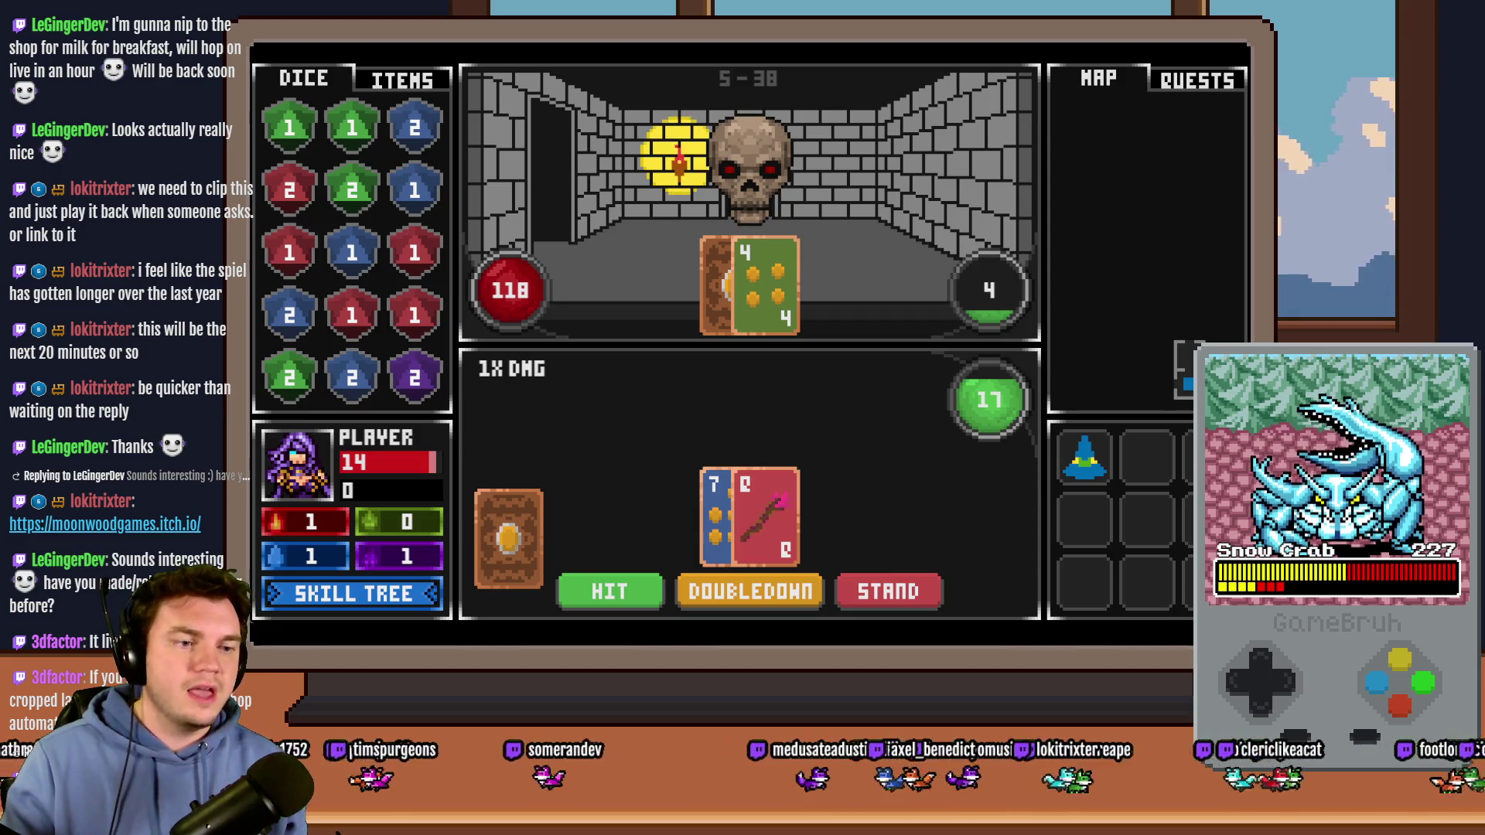
# Step: Close the playtest with Alt+F4 to return to the editor on The Town map
pyautogui.hotkey('alt', 'F4')
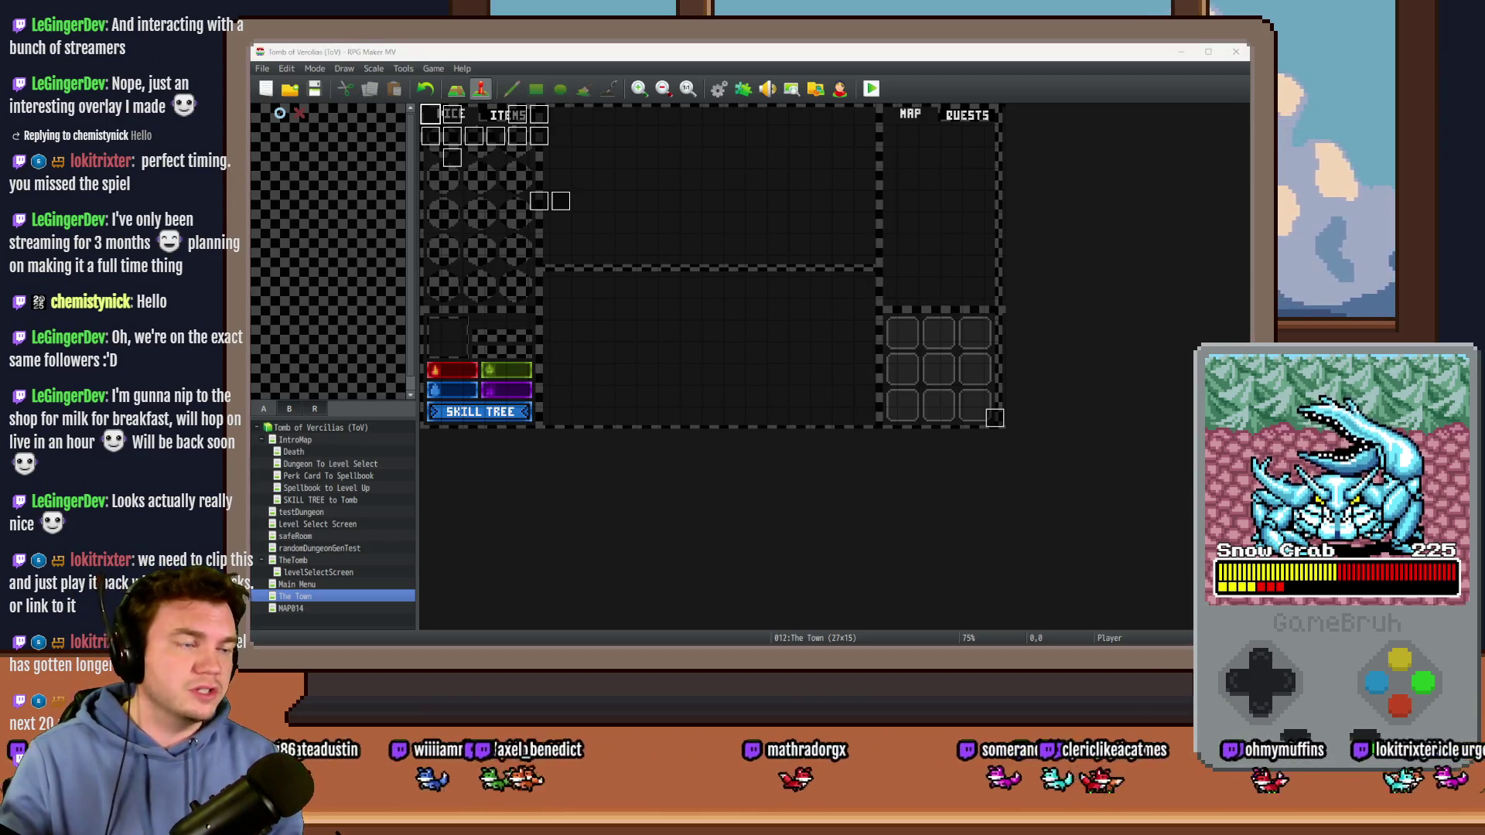
# Step: Bring the Chrome window into view and maximize it to show the YouTube Studio dashboard
pyautogui.moveTo(1250, 138); pyautogui.dragTo(985, 137)
pyautogui.doubleClick(986, 132)
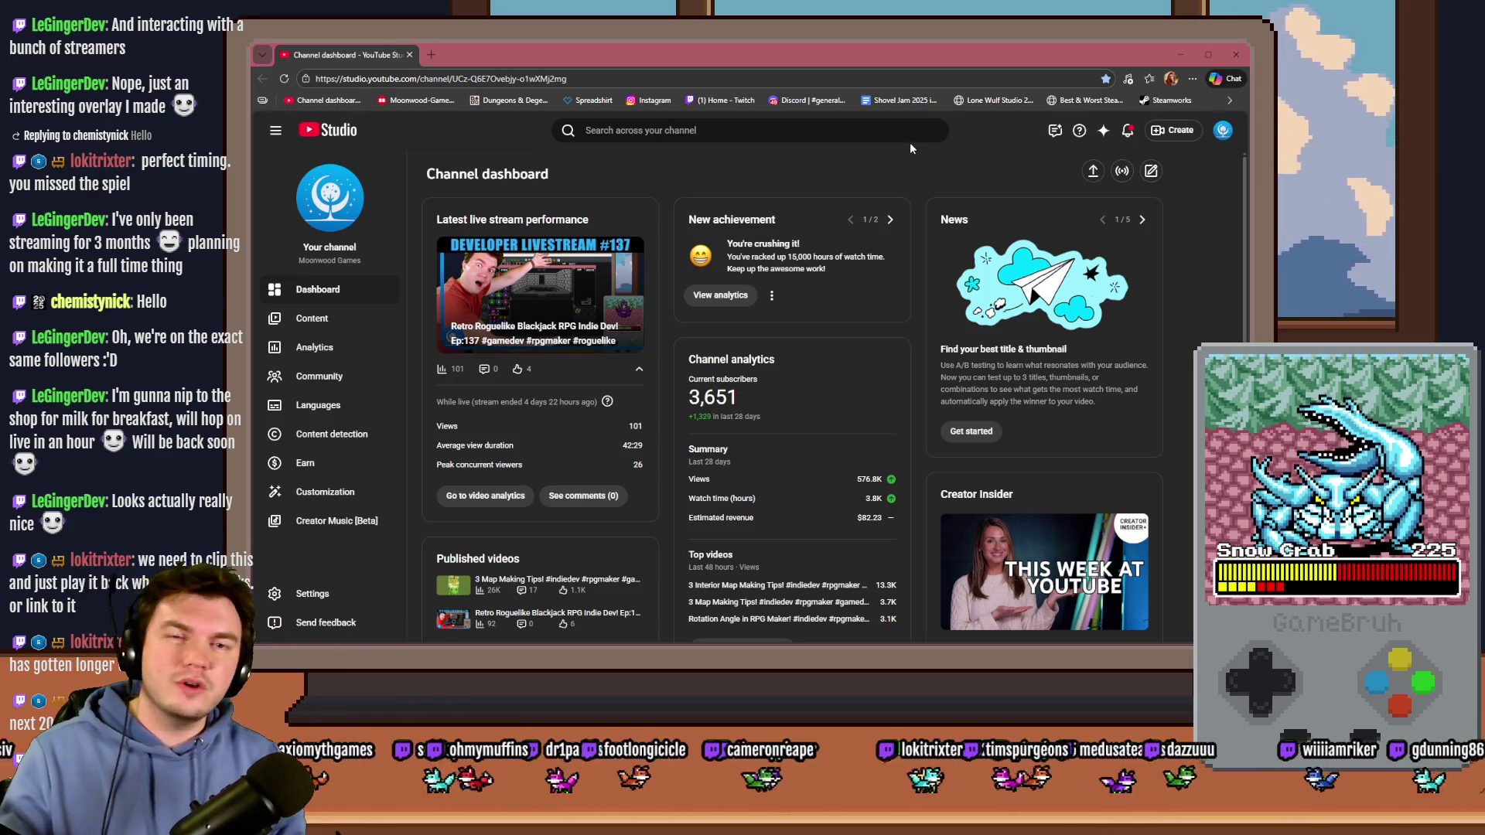
# Step: Switch from the YouTube Studio dashboard back to the RPG Maker MV editor showing The Town map
pyautogui.hotkey('alt', 'Tab')
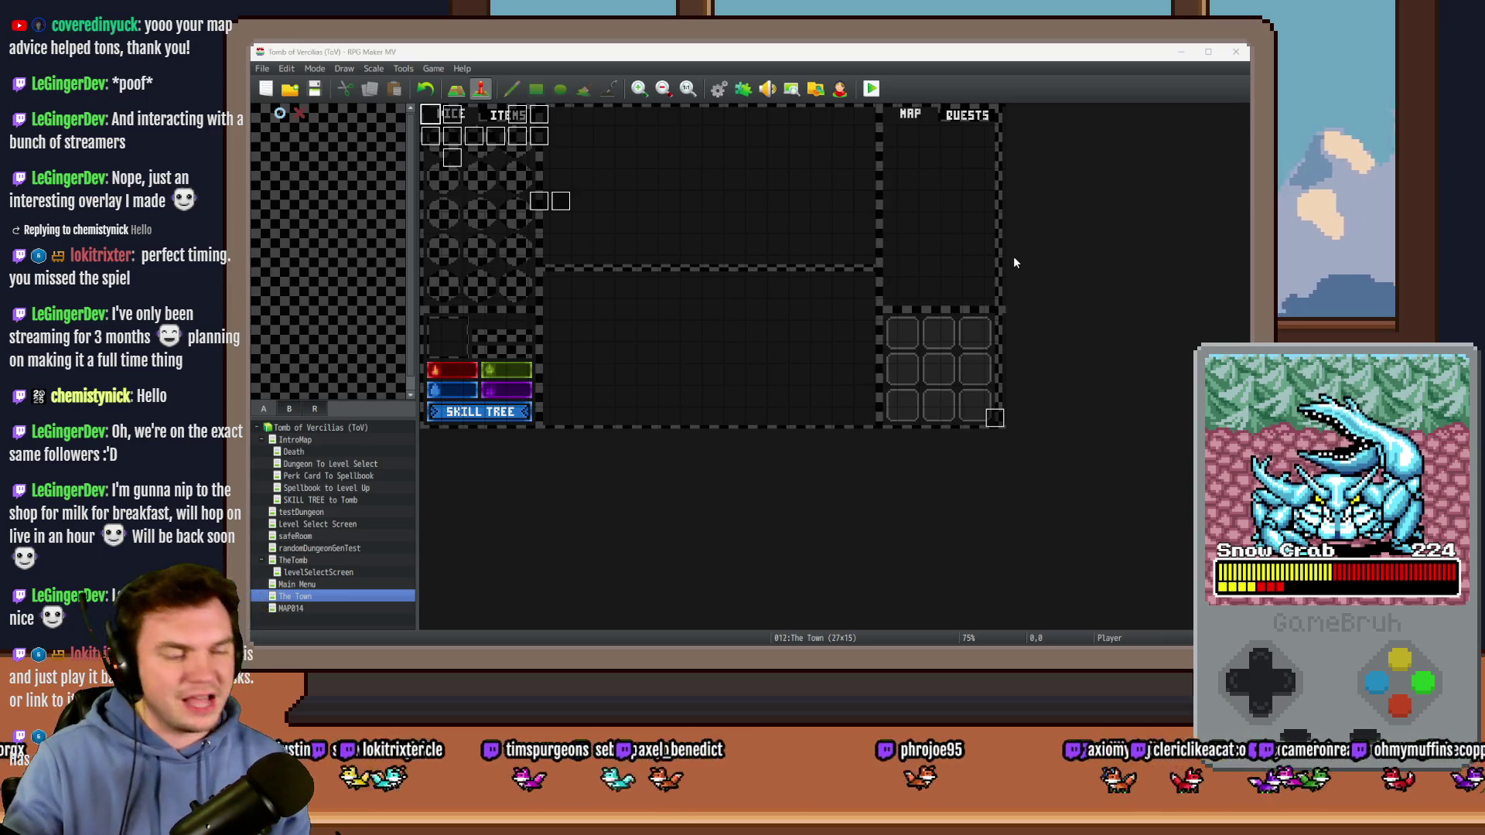
# Step: Save the RPG Maker MV project with The Town map, then switch to the Photoshop circle document
pyautogui.click(986, 256)
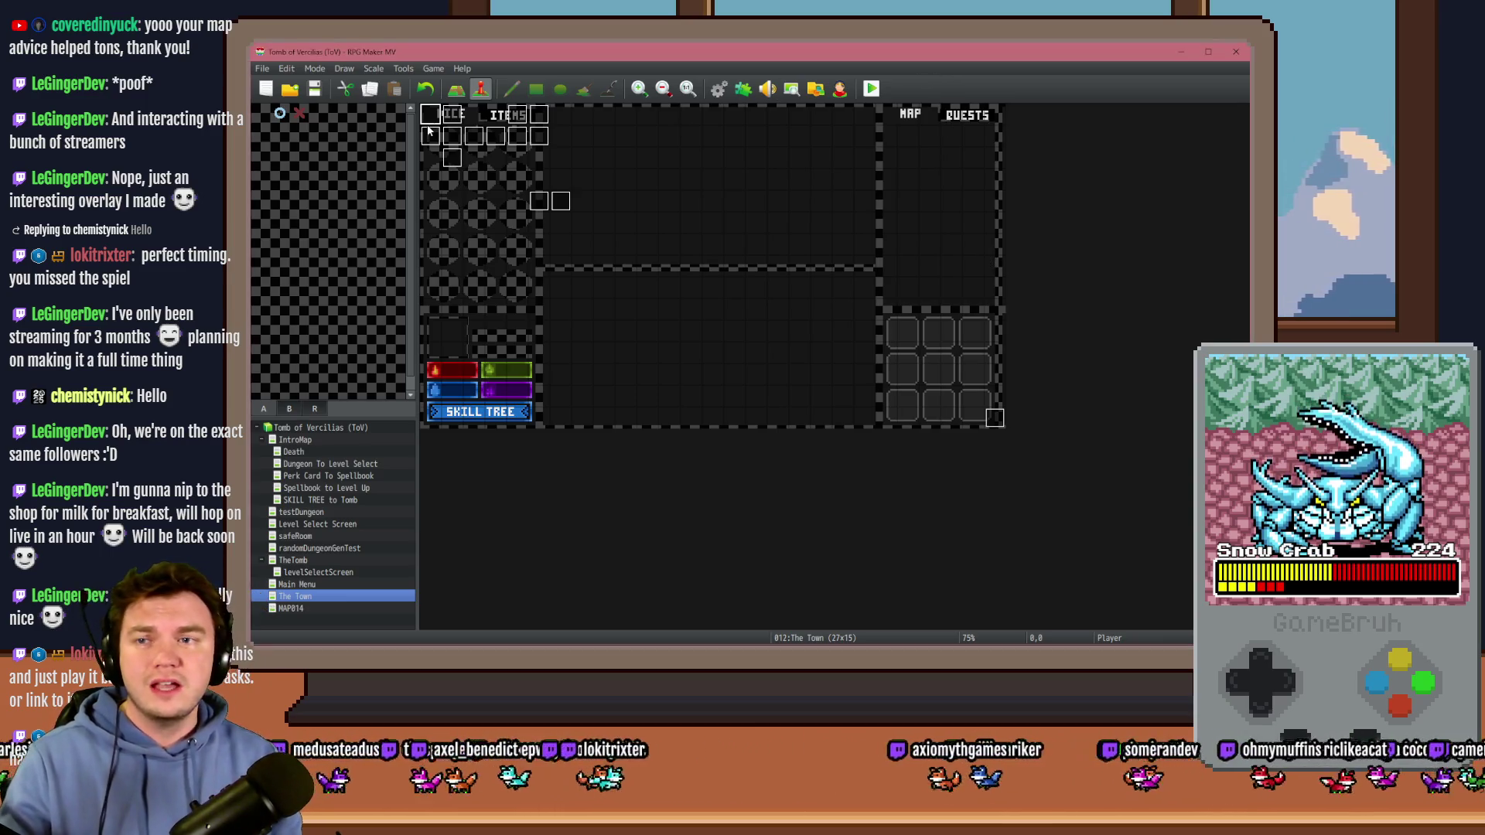
pyautogui.click(316, 87)
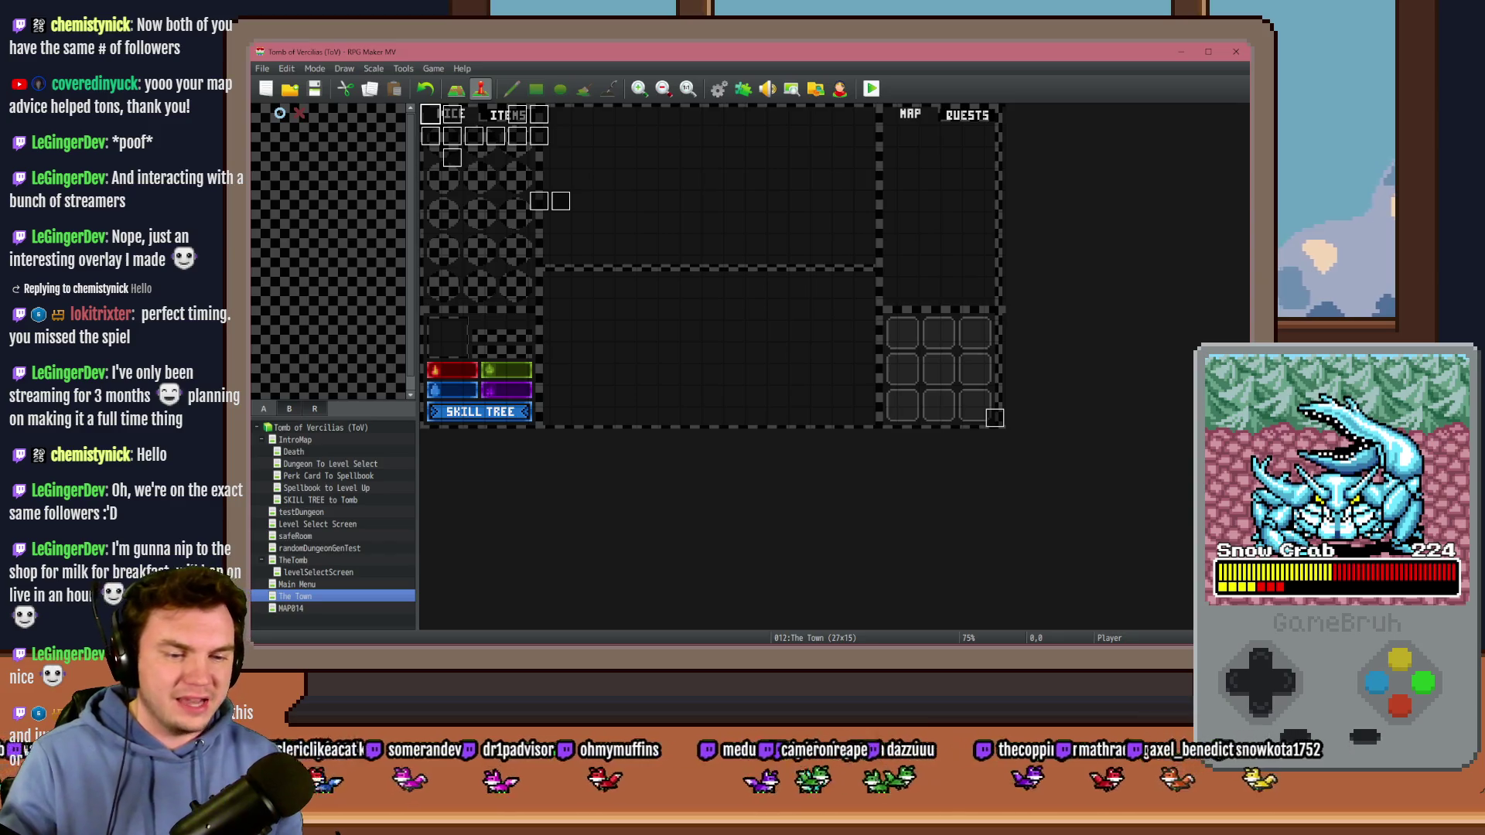
pyautogui.hotkey('alt', 'Tab')
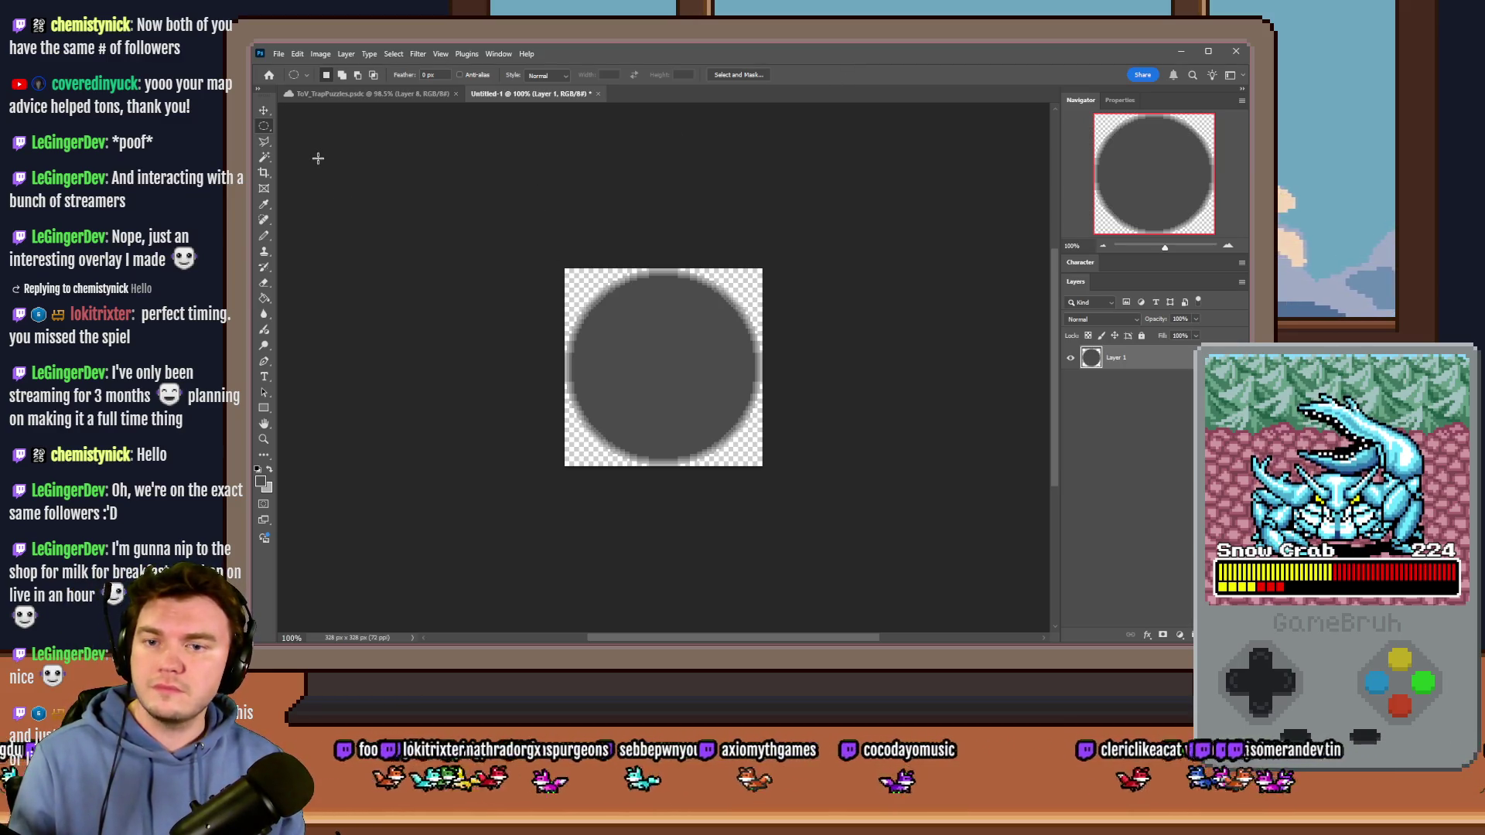
# Step: Save a PNG copy of the circle as portalPuzzle4.png in the game's img/pictures folder
pyautogui.hotkey('ctrl', 'shift', 's')
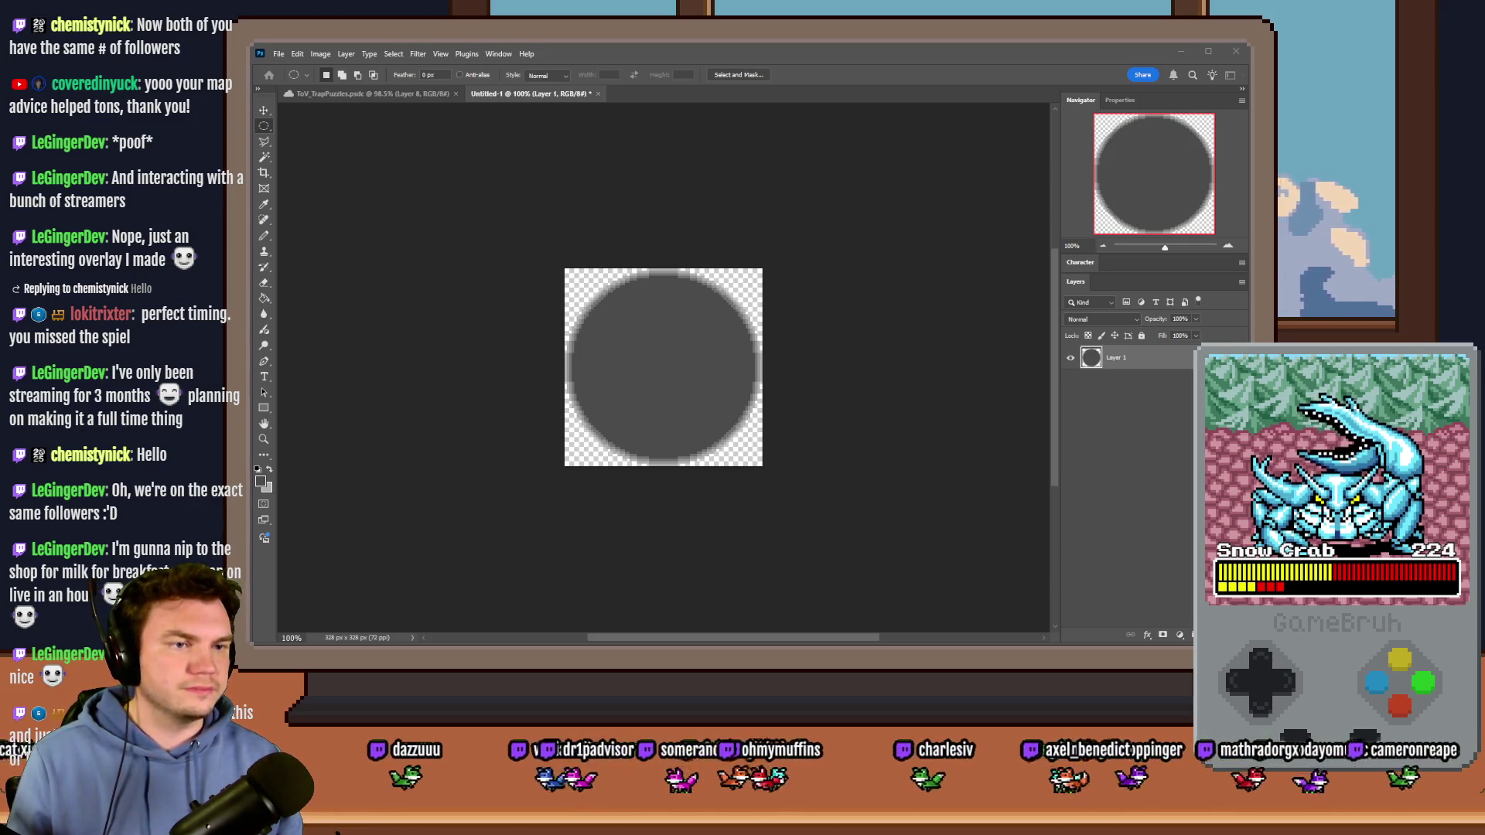
pyautogui.moveTo(1469, 193)
pyautogui.mouseDown()
pyautogui.moveTo(689, 101)
pyautogui.moveTo(545, 70)
pyautogui.moveTo(562, 56)
pyautogui.mouseUp()
pyautogui.scroll(-15, 1093, 263)
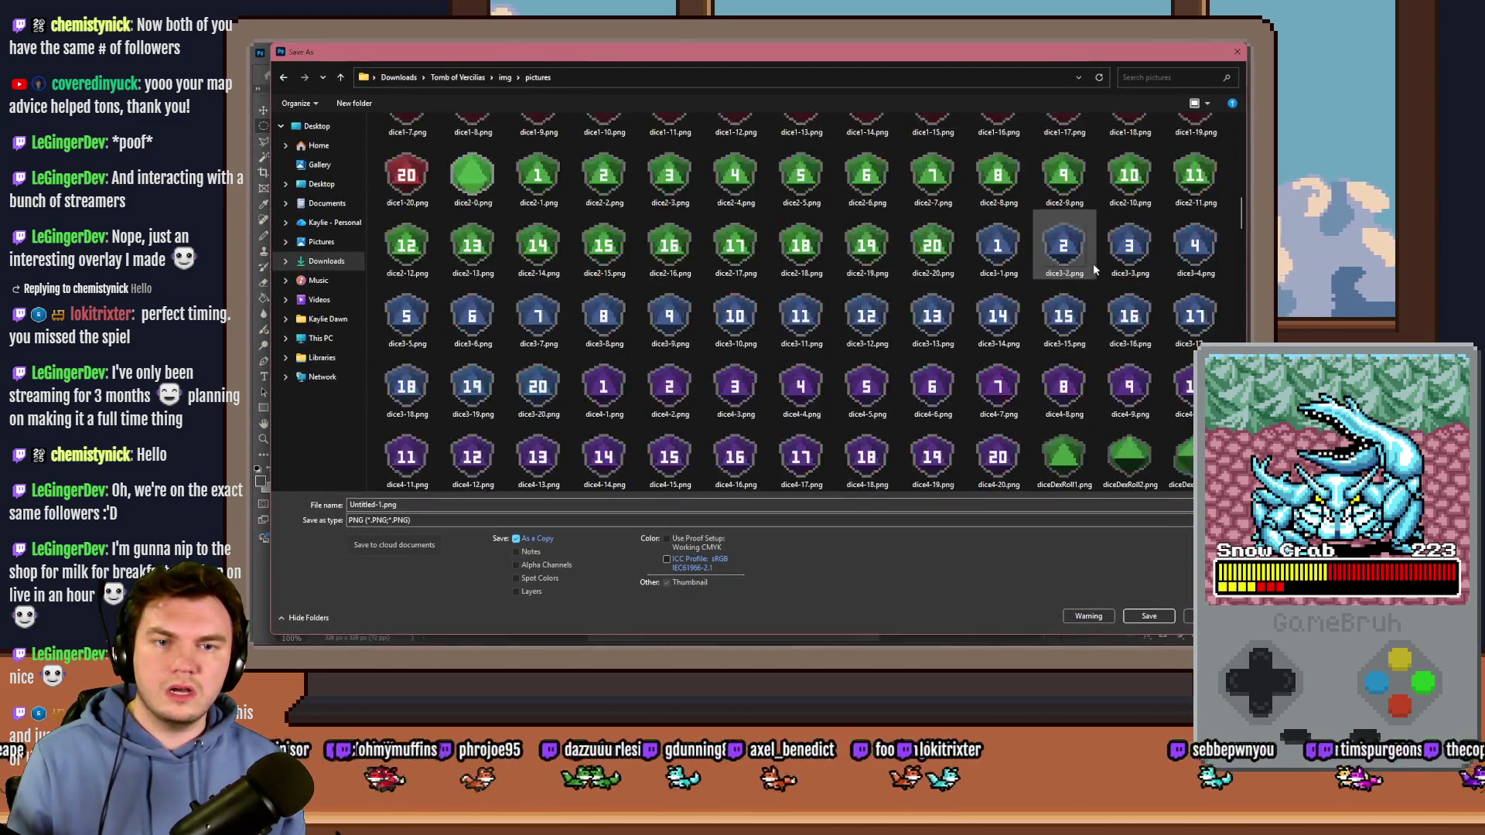
pyautogui.scroll(-3, 1093, 263)
pyautogui.click(933, 225)
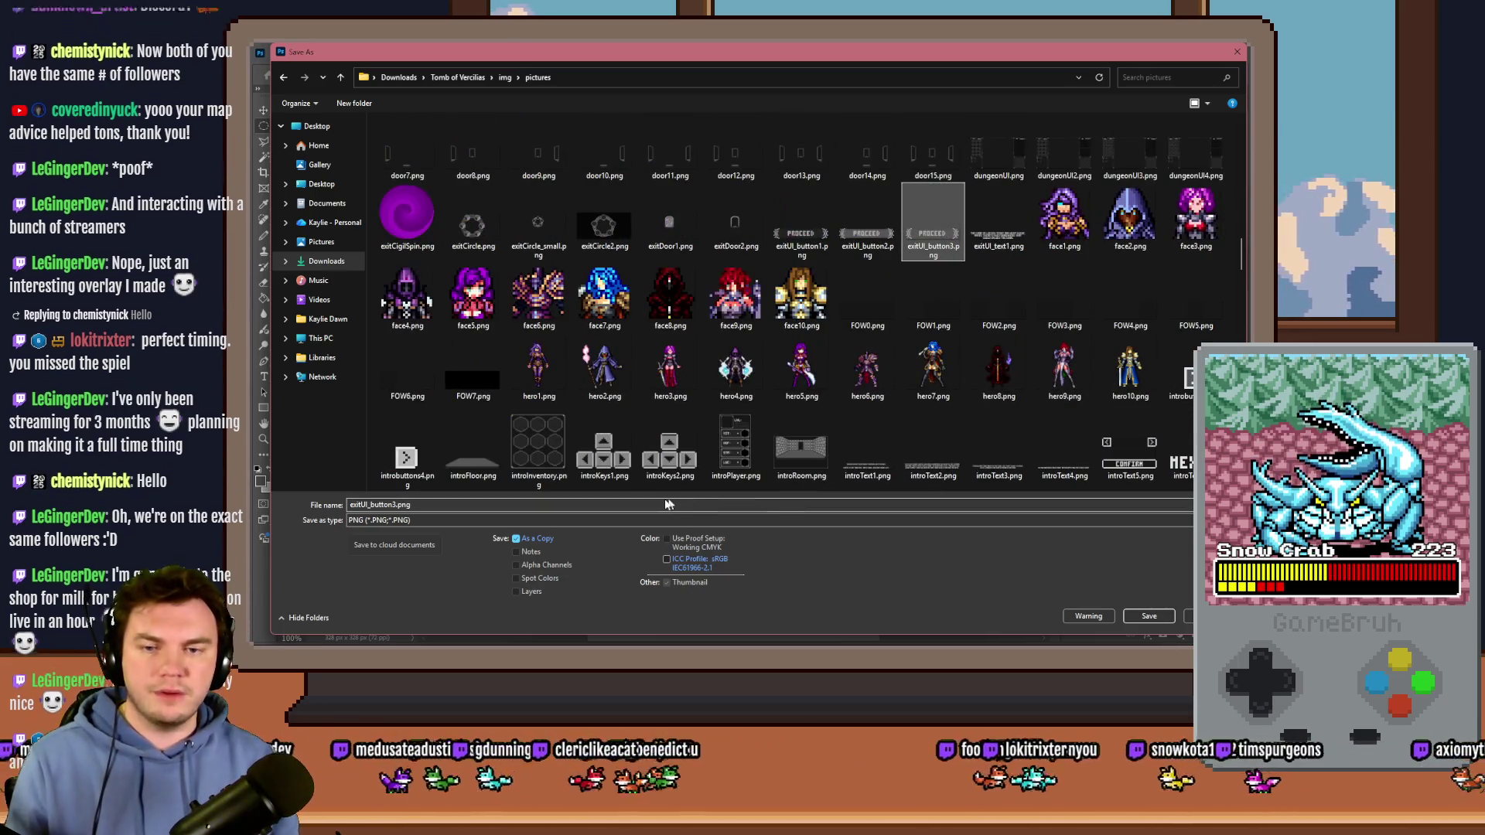
pyautogui.scroll(-6, 889, 348)
pyautogui.click(1130, 224)
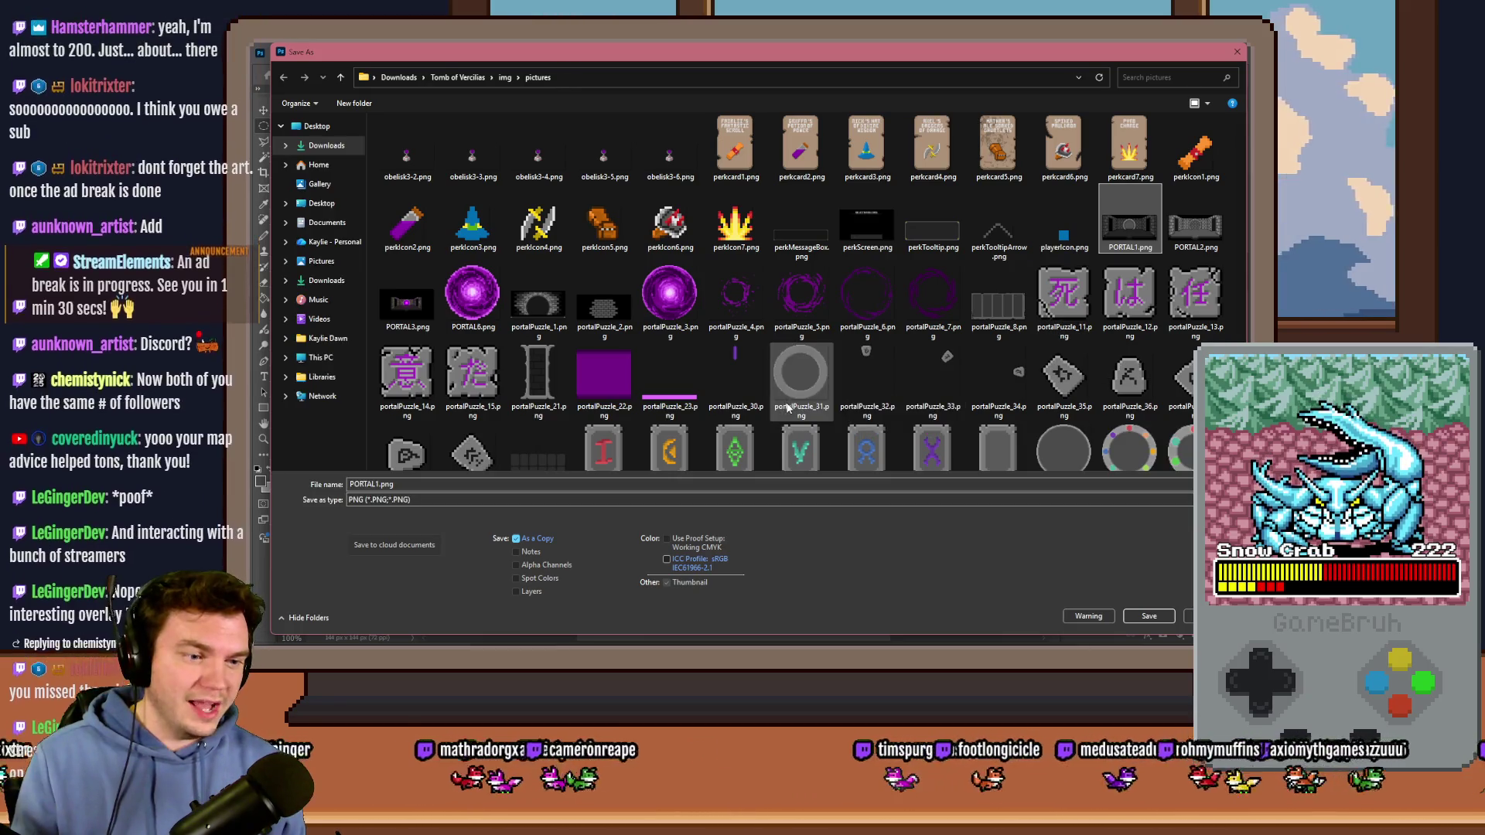
pyautogui.click(1182, 450)
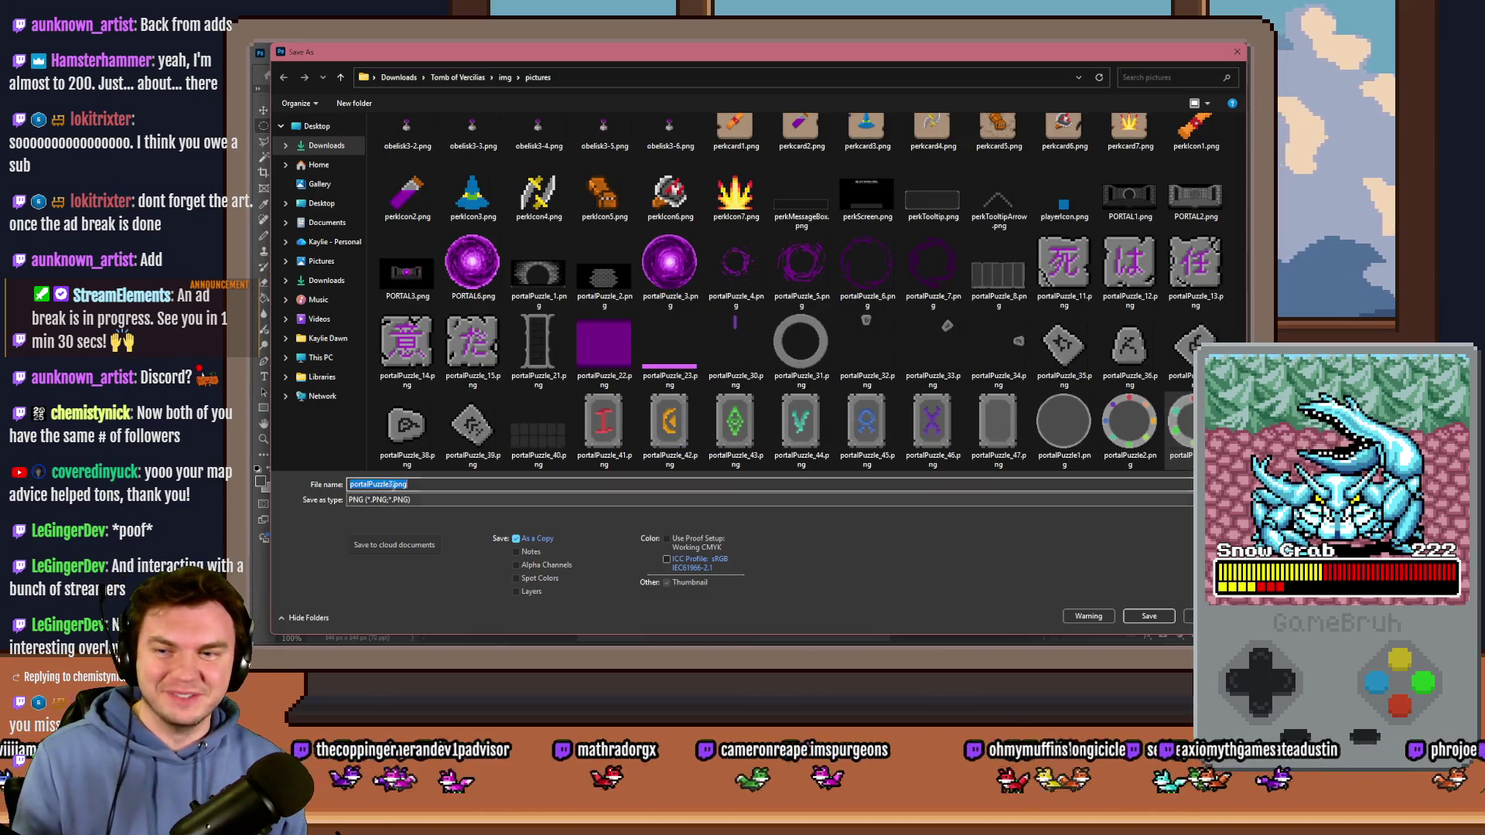
pyautogui.click(393, 484)
pyautogui.press('BackSpace')
pyautogui.write('4')
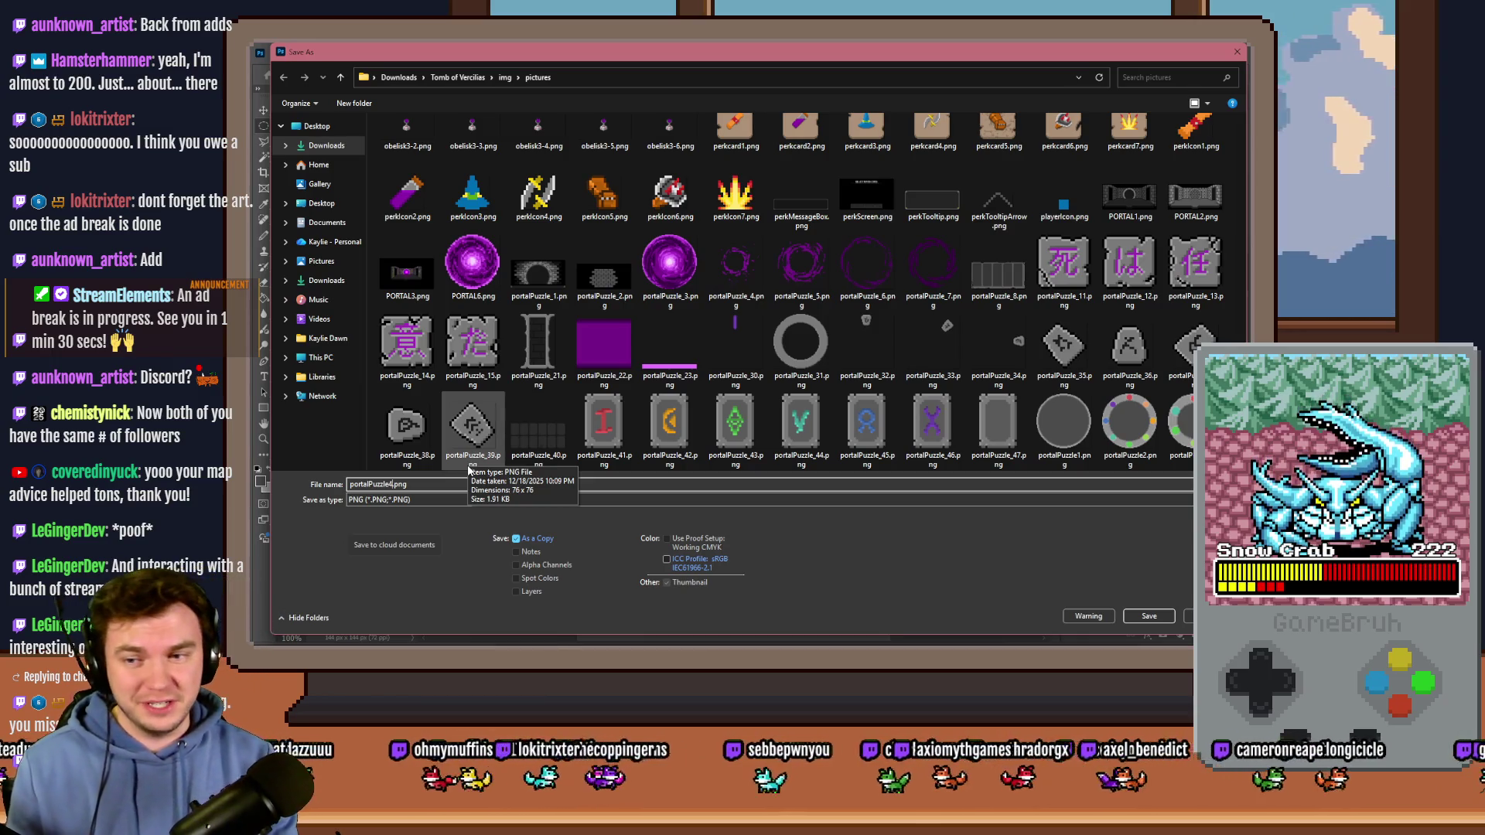
pyautogui.press('Return')
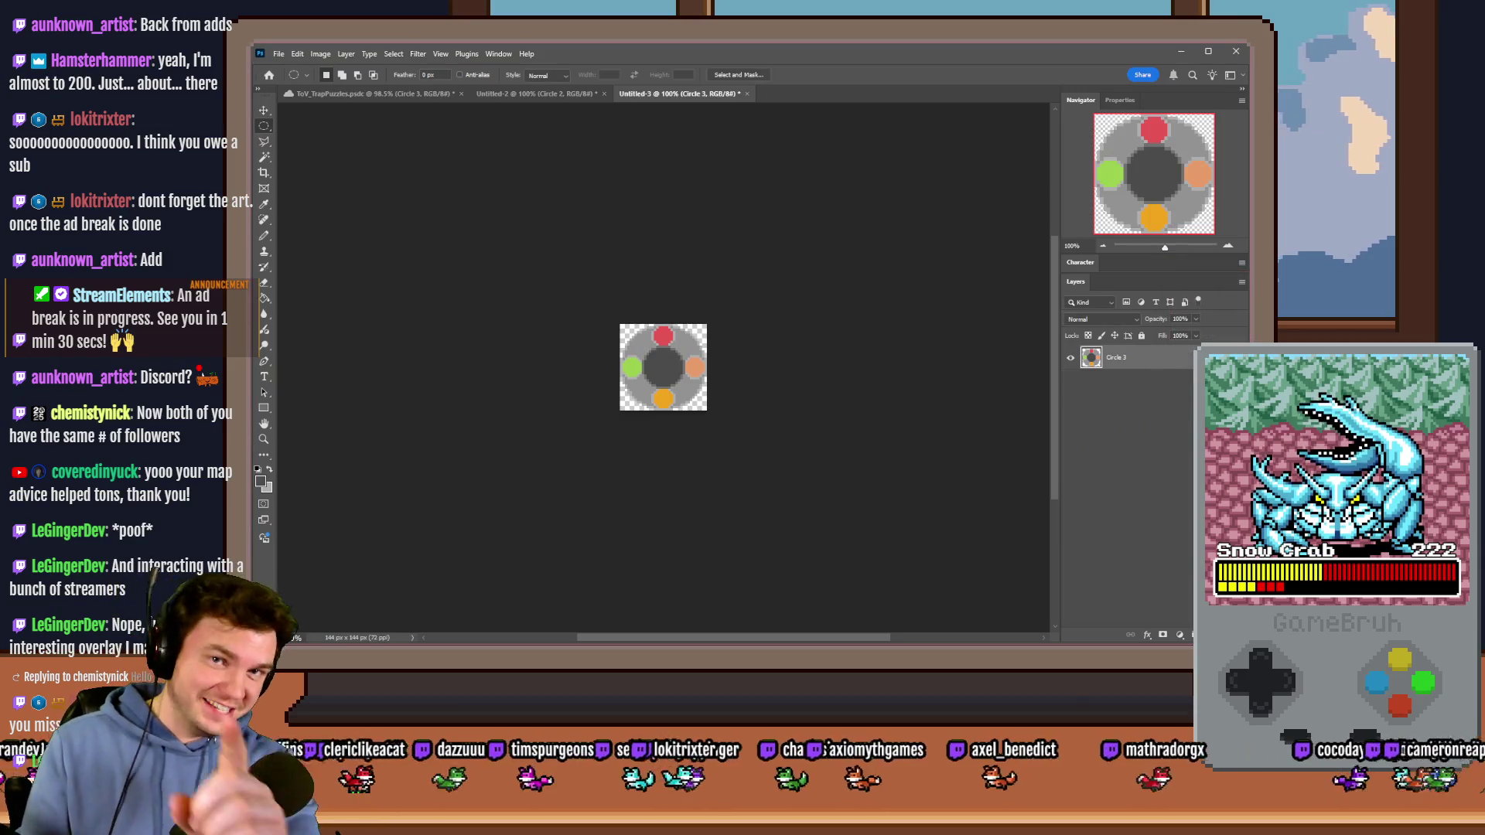
# Step: Discard Untitled-2 and Untitled-3, save the portal puzzle mockup PSD, then go to the Trello board
pyautogui.click(605, 93)
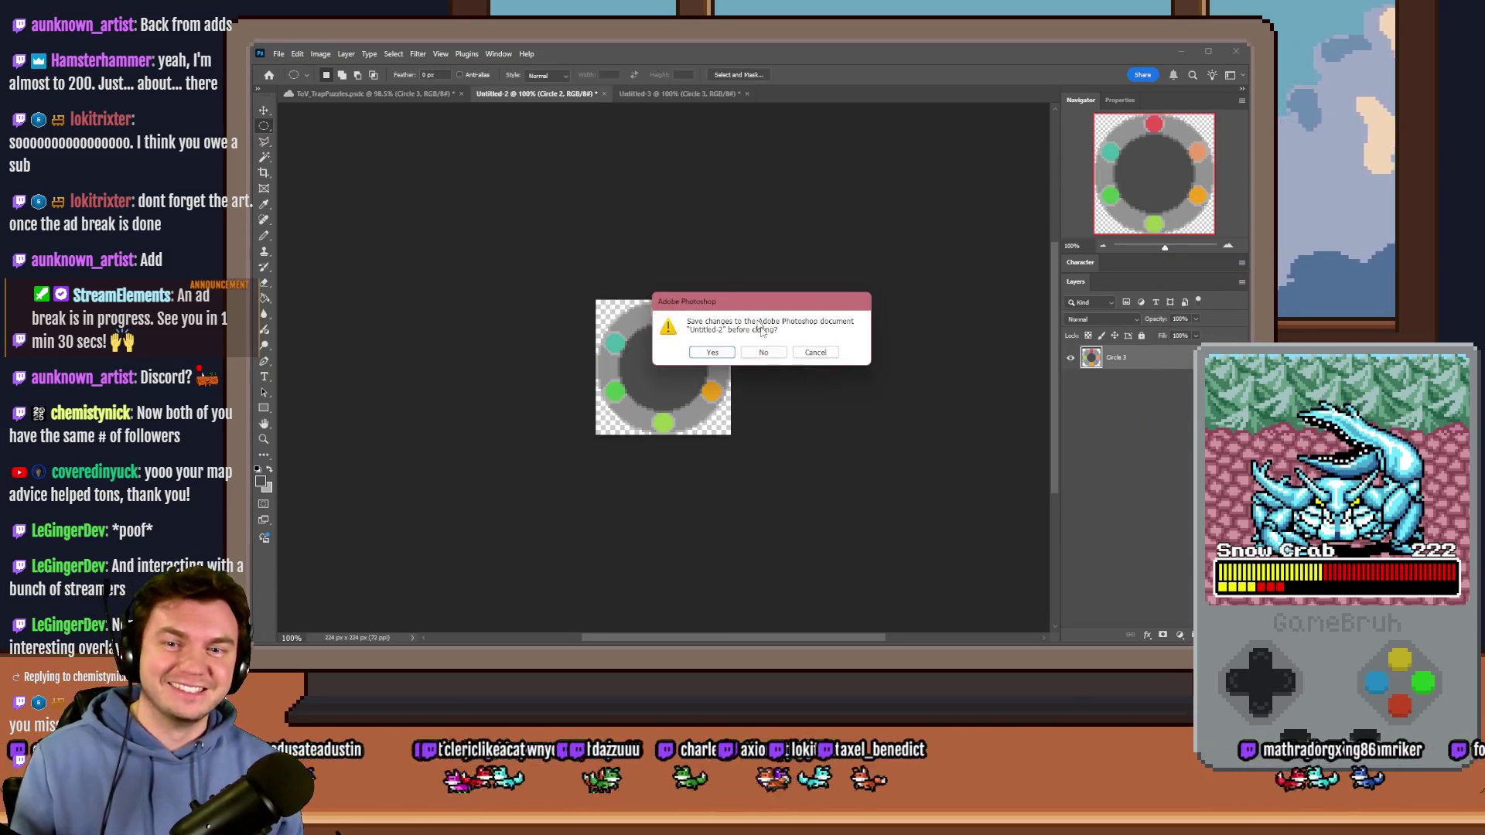
pyautogui.click(763, 351)
pyautogui.click(605, 94)
pyautogui.click(756, 356)
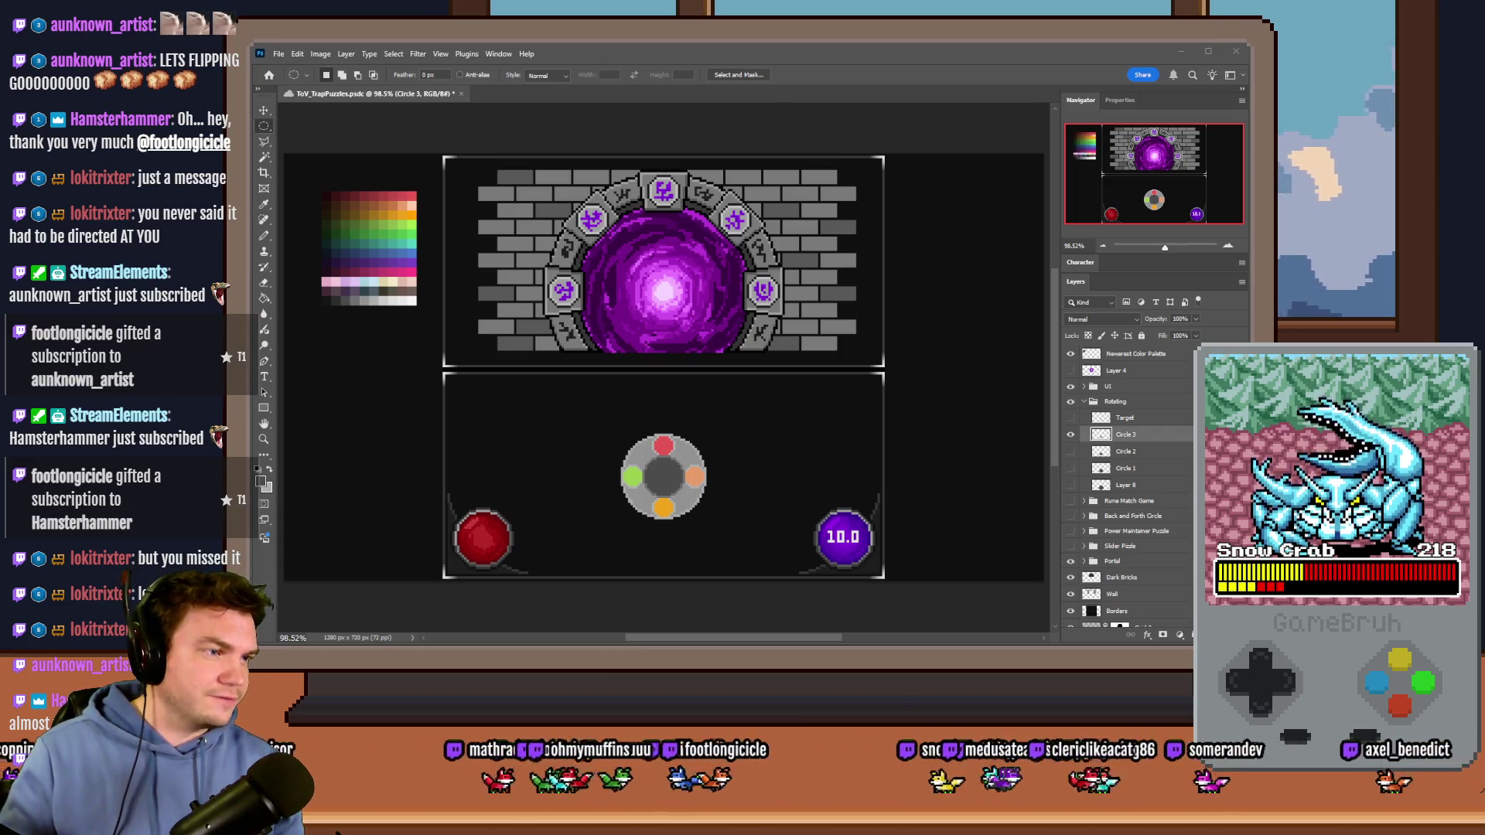
pyautogui.hotkey('ctrl', 's')
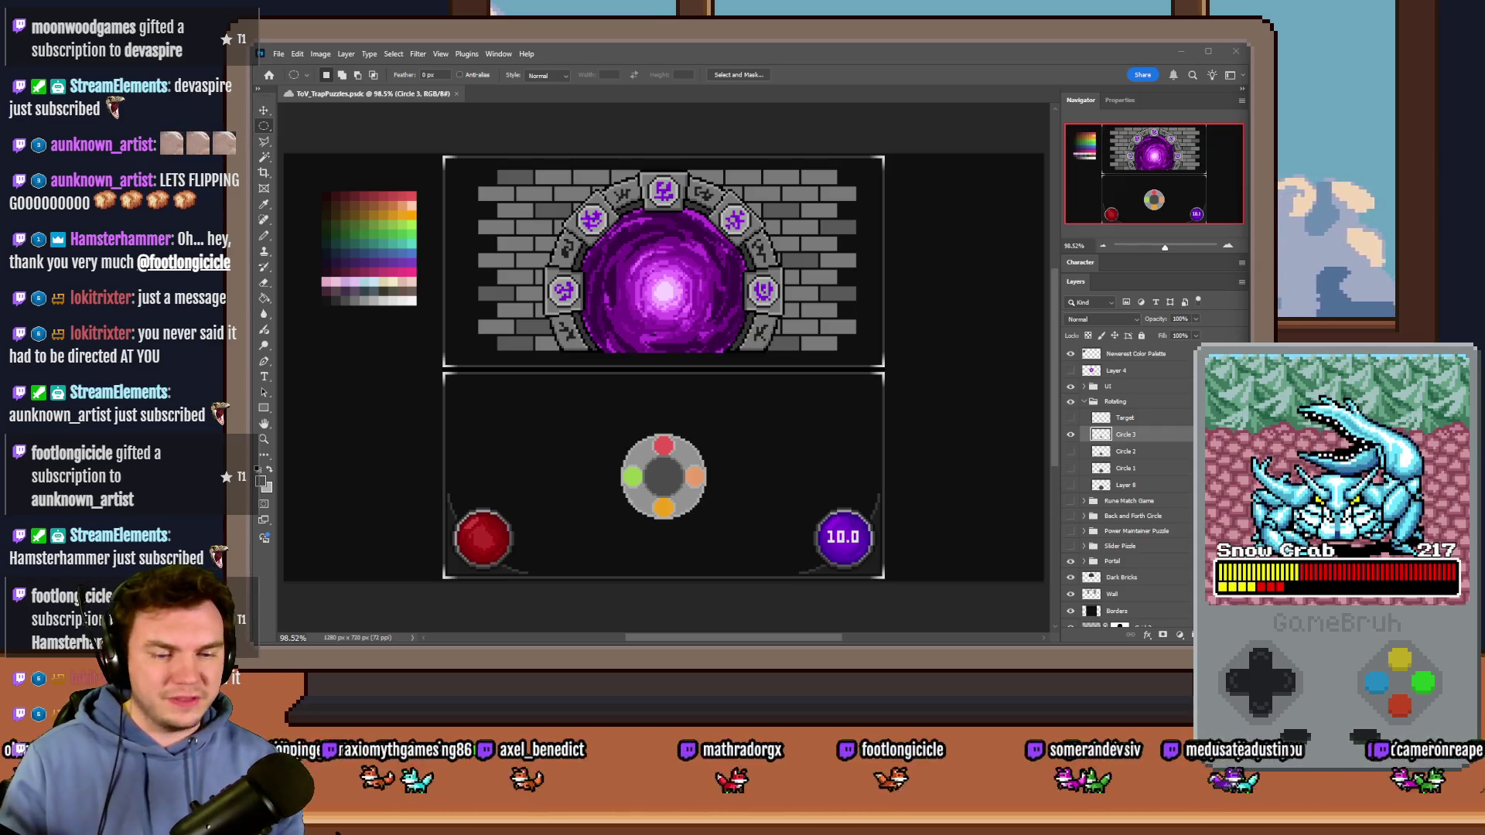
pyautogui.hotkey('alt', 'Tab')
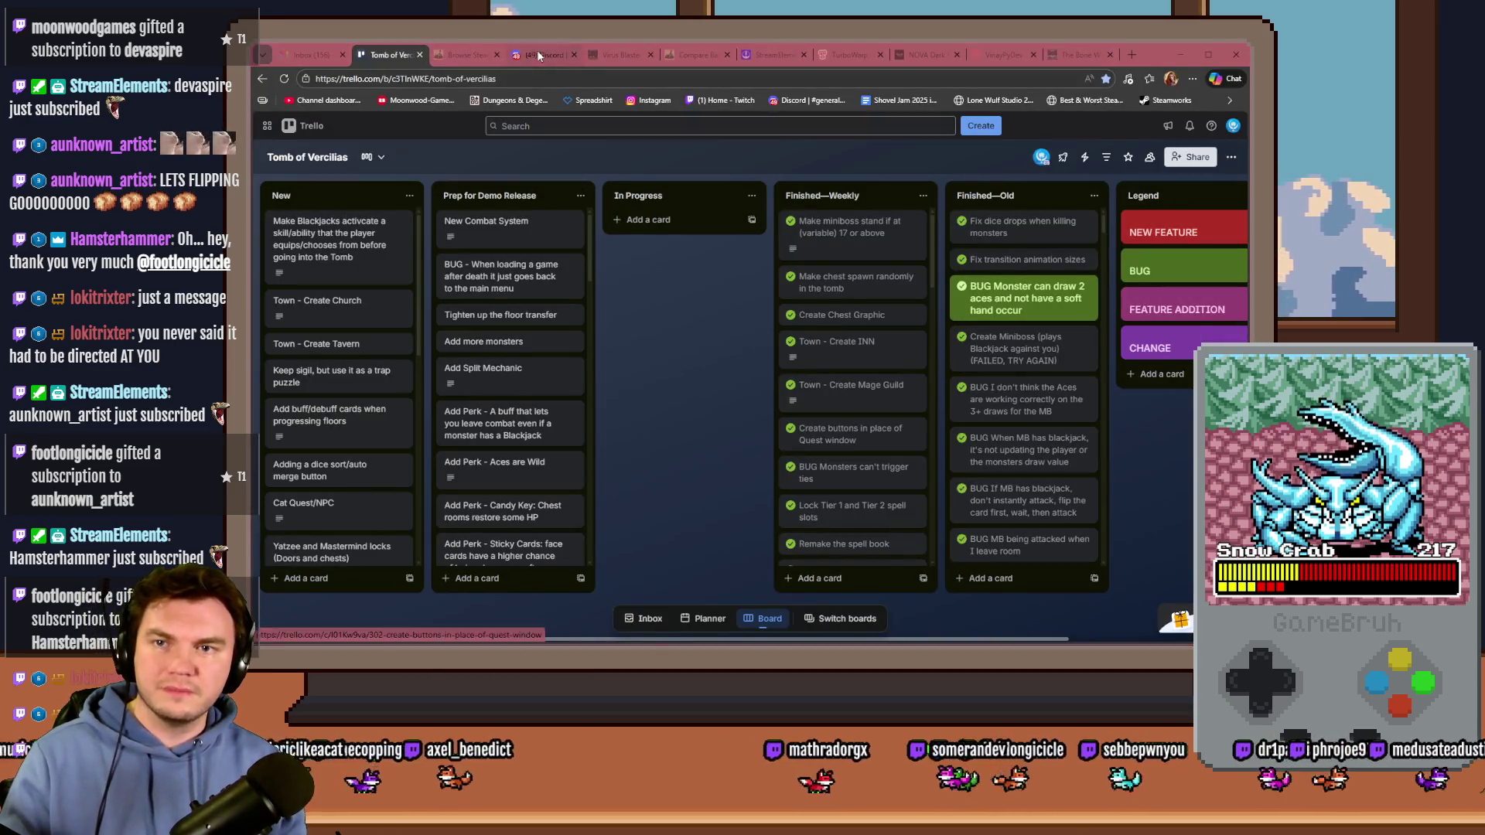
# Step: Open the Moonwood Games Discord server and go to its #art channel
pyautogui.click(542, 56)
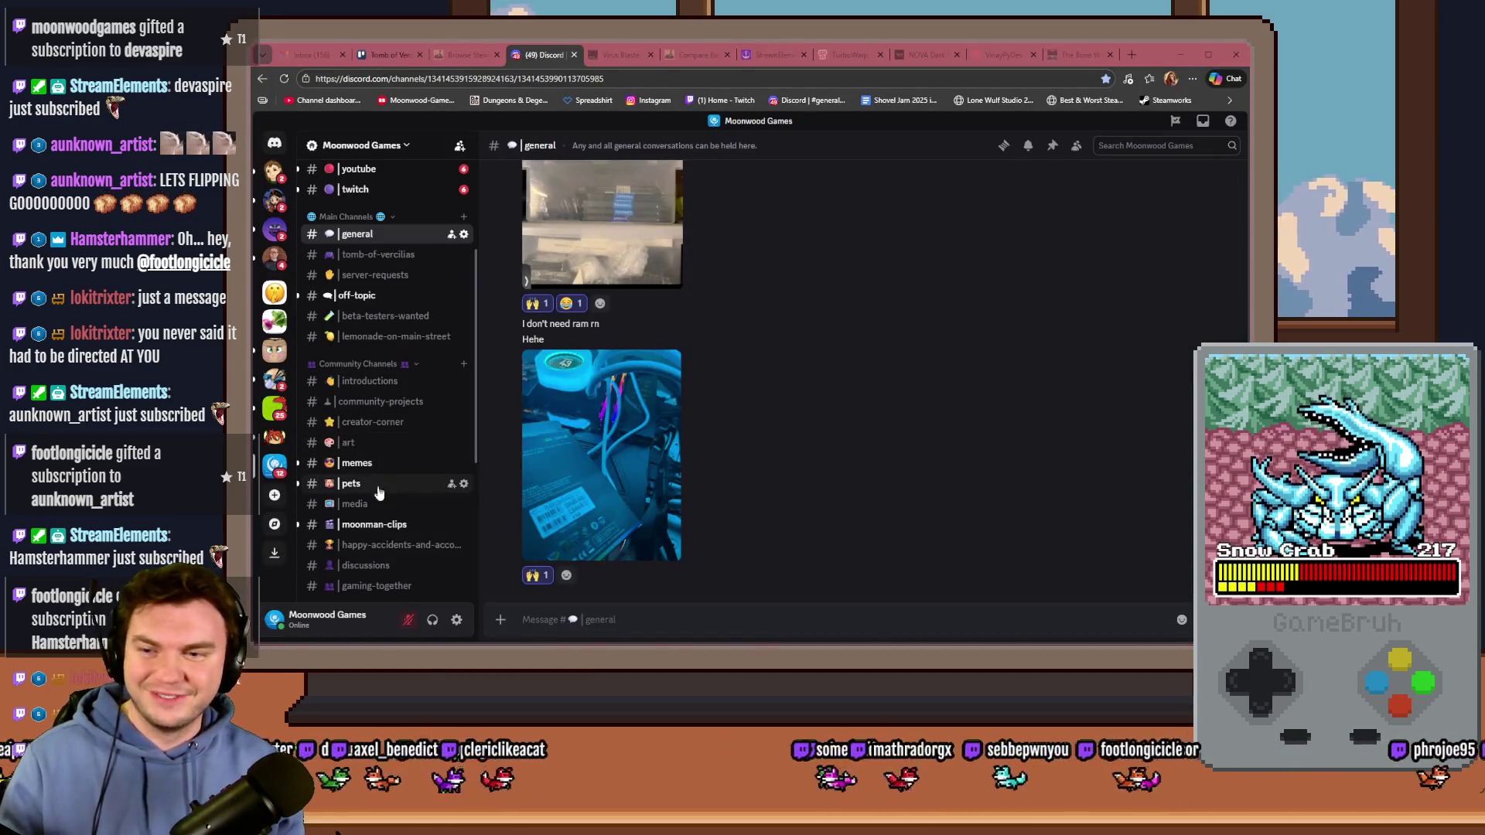
pyautogui.click(371, 444)
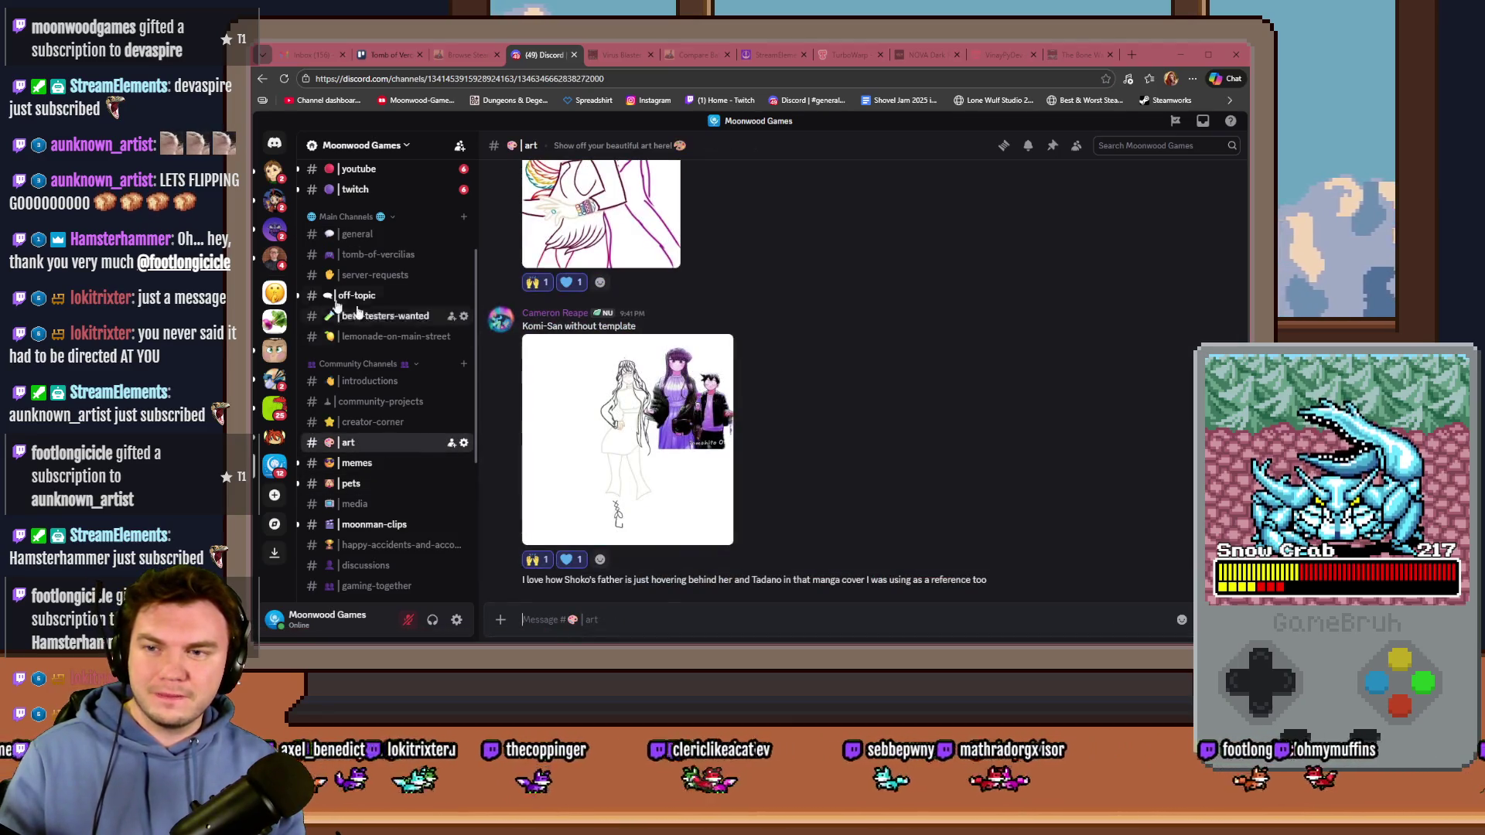
pyautogui.click(354, 234)
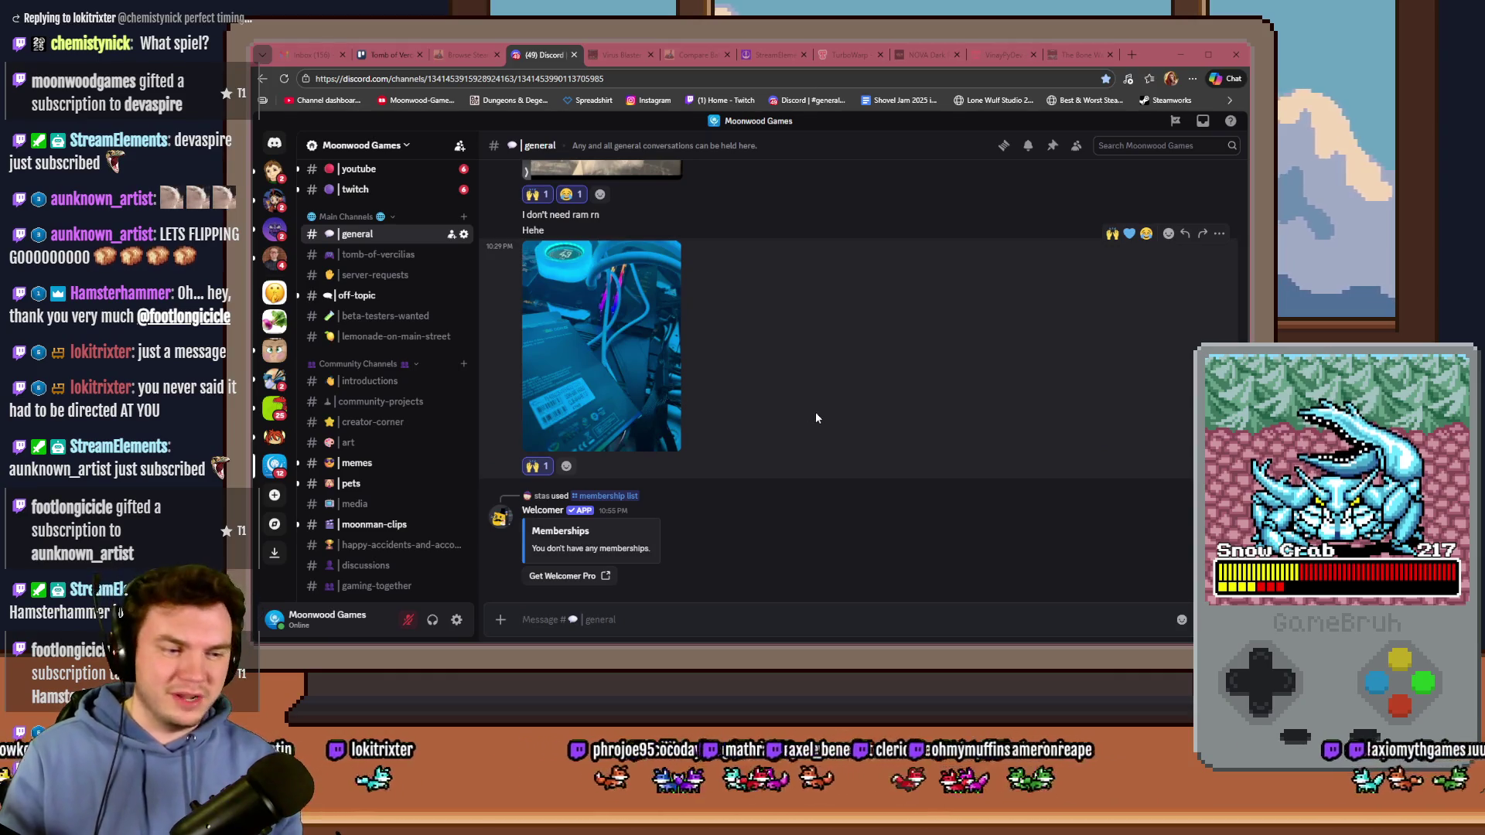
pyautogui.click(363, 442)
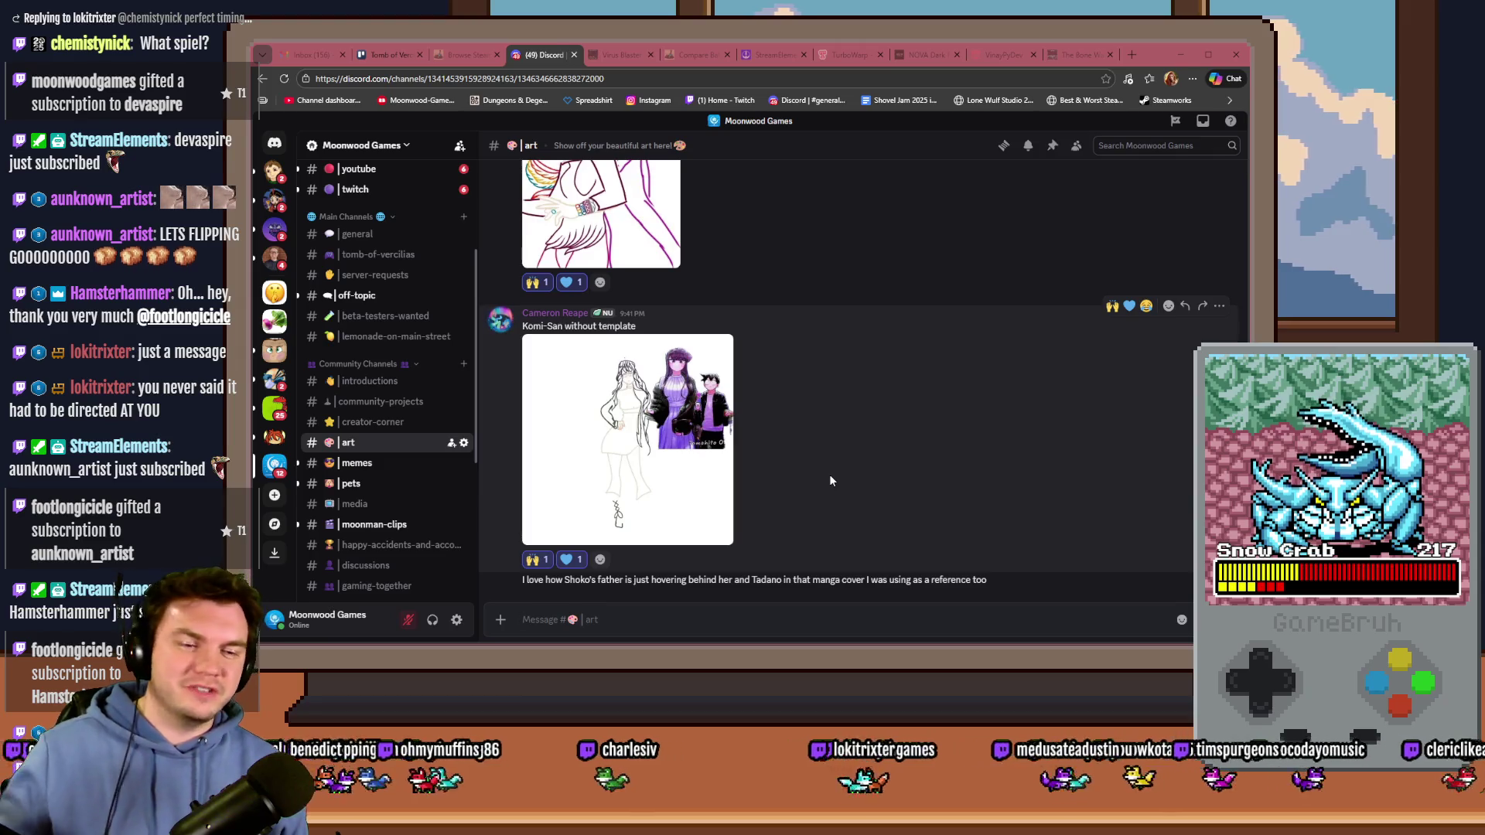
# Step: Scroll back through #art to the Dec 25 Nezuko post and open the drawing full size
pyautogui.scroll(2, 831, 483)
pyautogui.scroll(10, 832, 490)
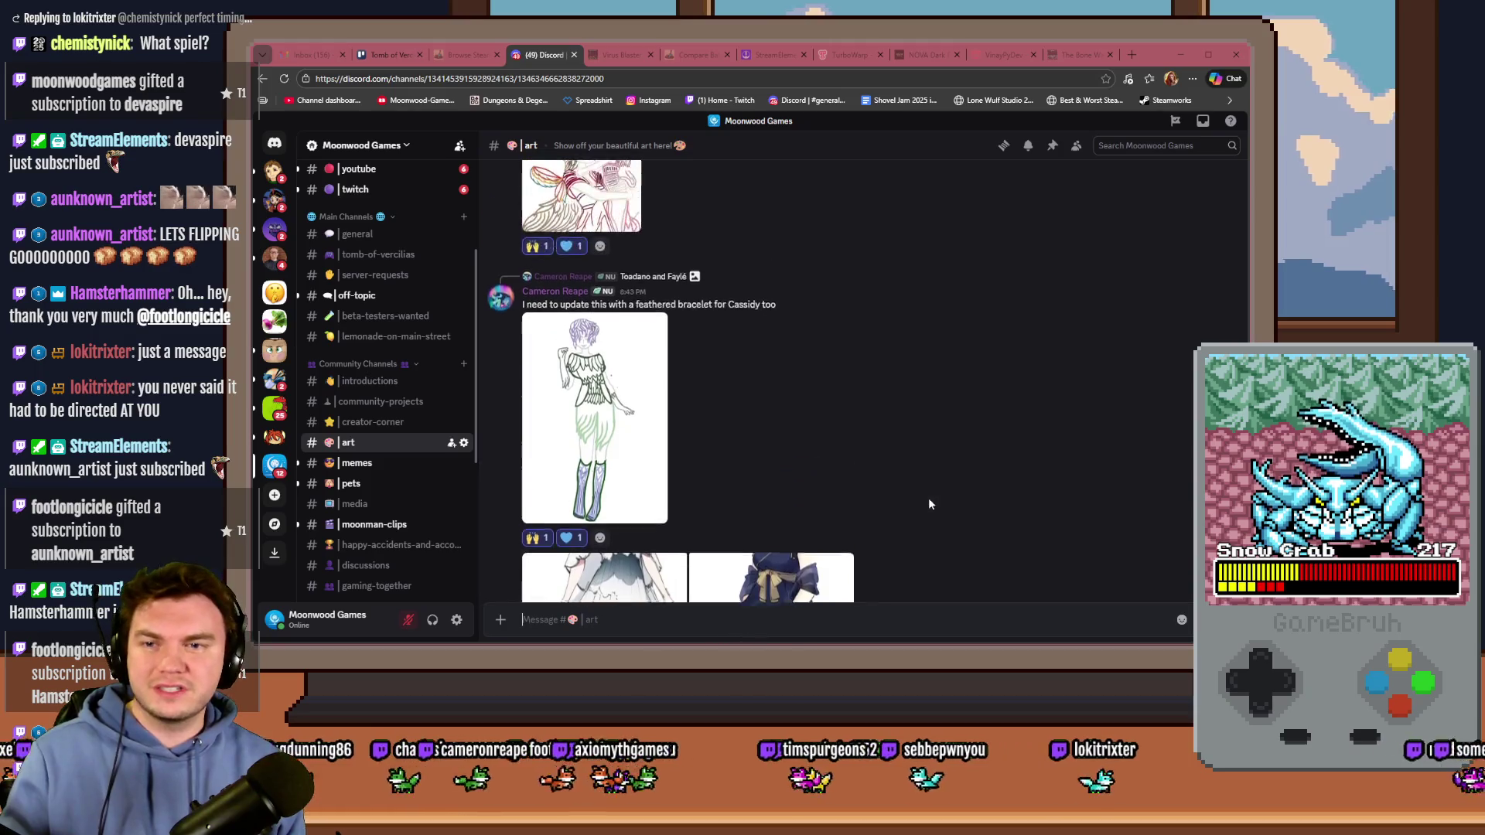
pyautogui.scroll(-10, 929, 505)
pyautogui.scroll(10, 928, 510)
pyautogui.scroll(5, 926, 512)
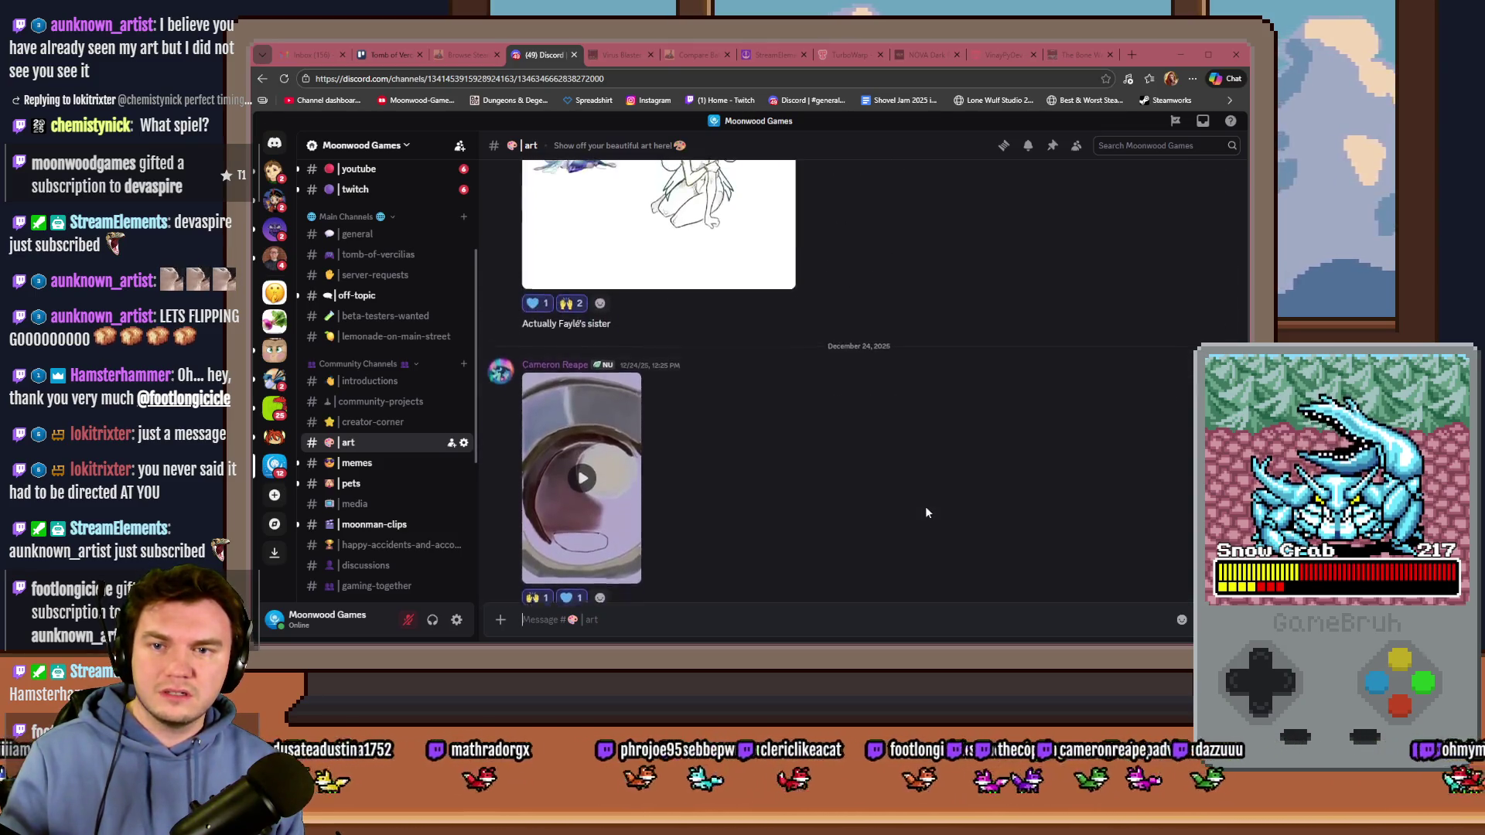
pyautogui.scroll(3, 927, 512)
pyautogui.scroll(-5, 927, 512)
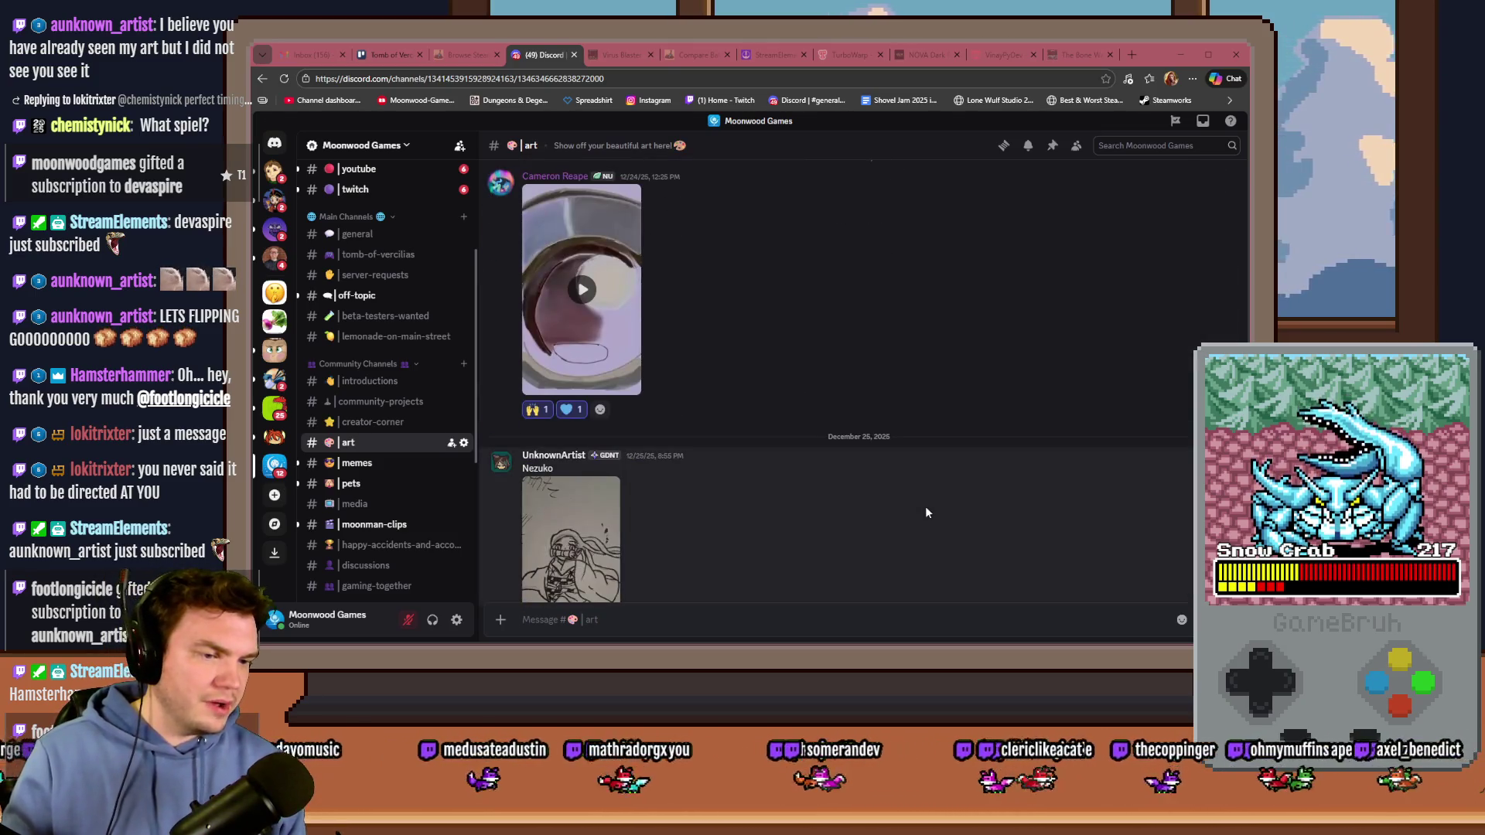
pyautogui.scroll(-3, 878, 478)
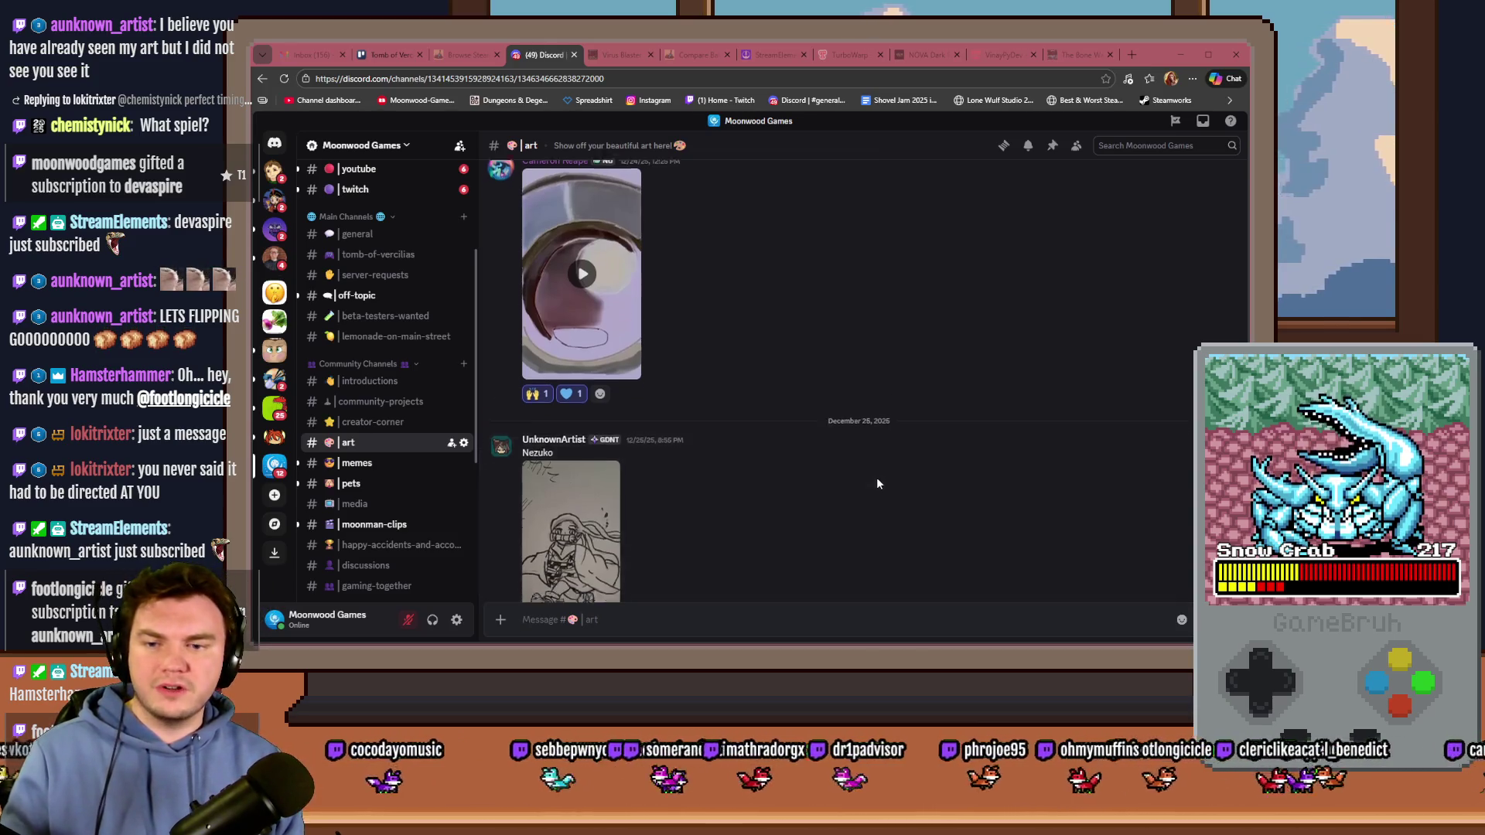
pyautogui.click(603, 408)
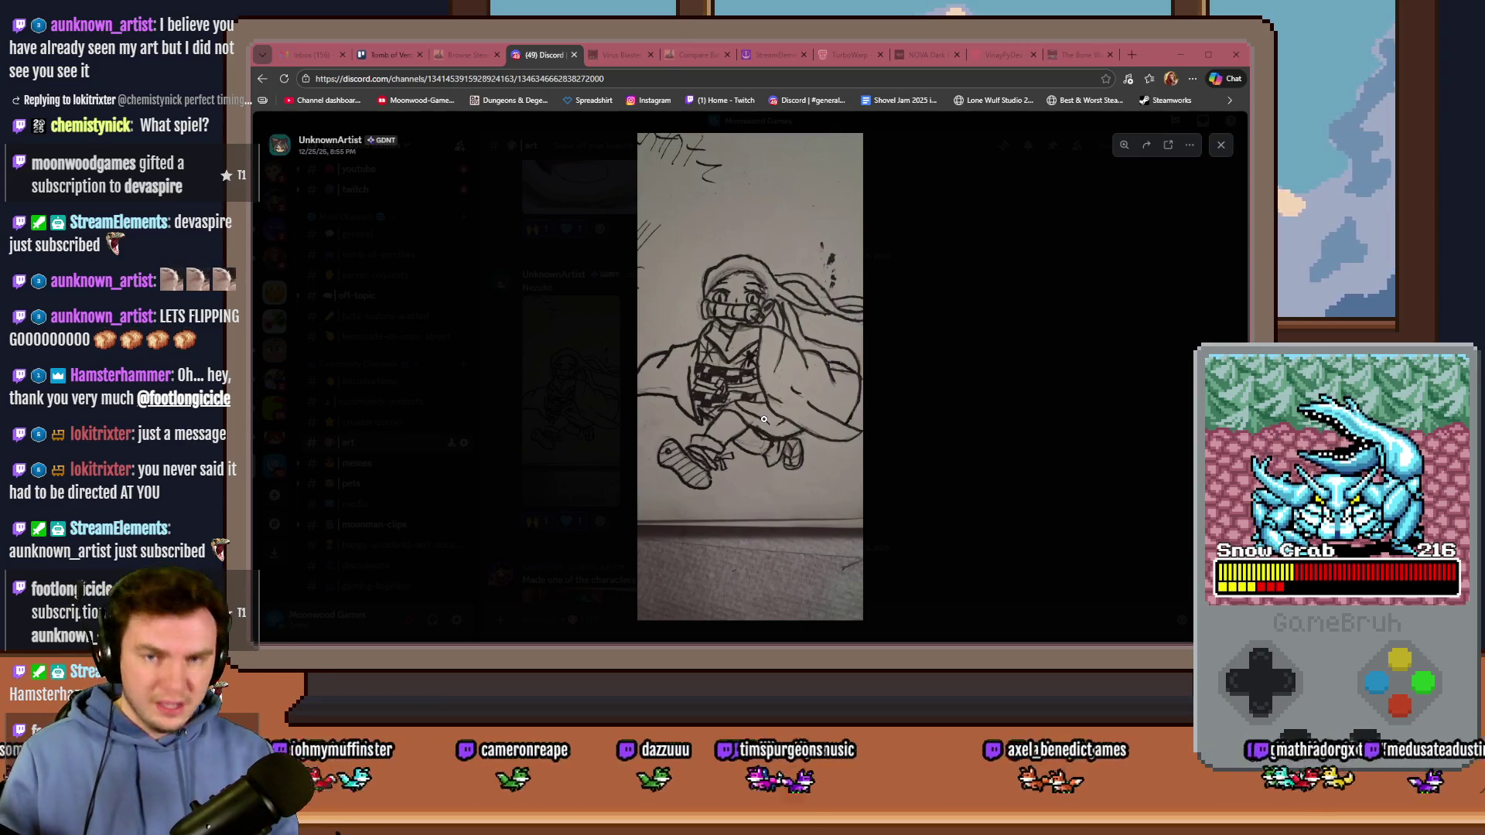
# Step: Zoom in and out on the Nezuko drawing, including a close look at the character's head
pyautogui.click(766, 381)
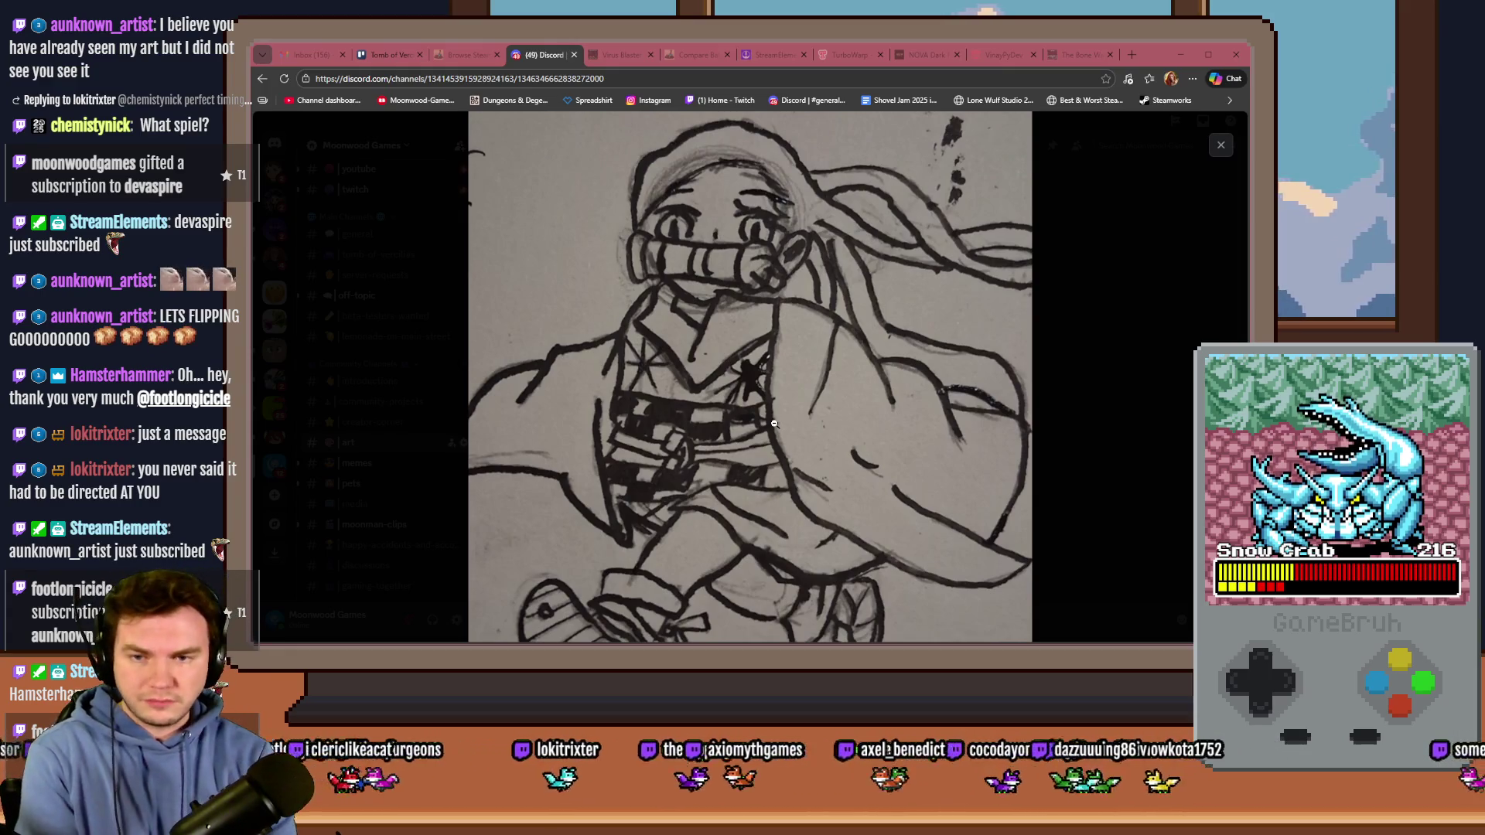
pyautogui.click(753, 380)
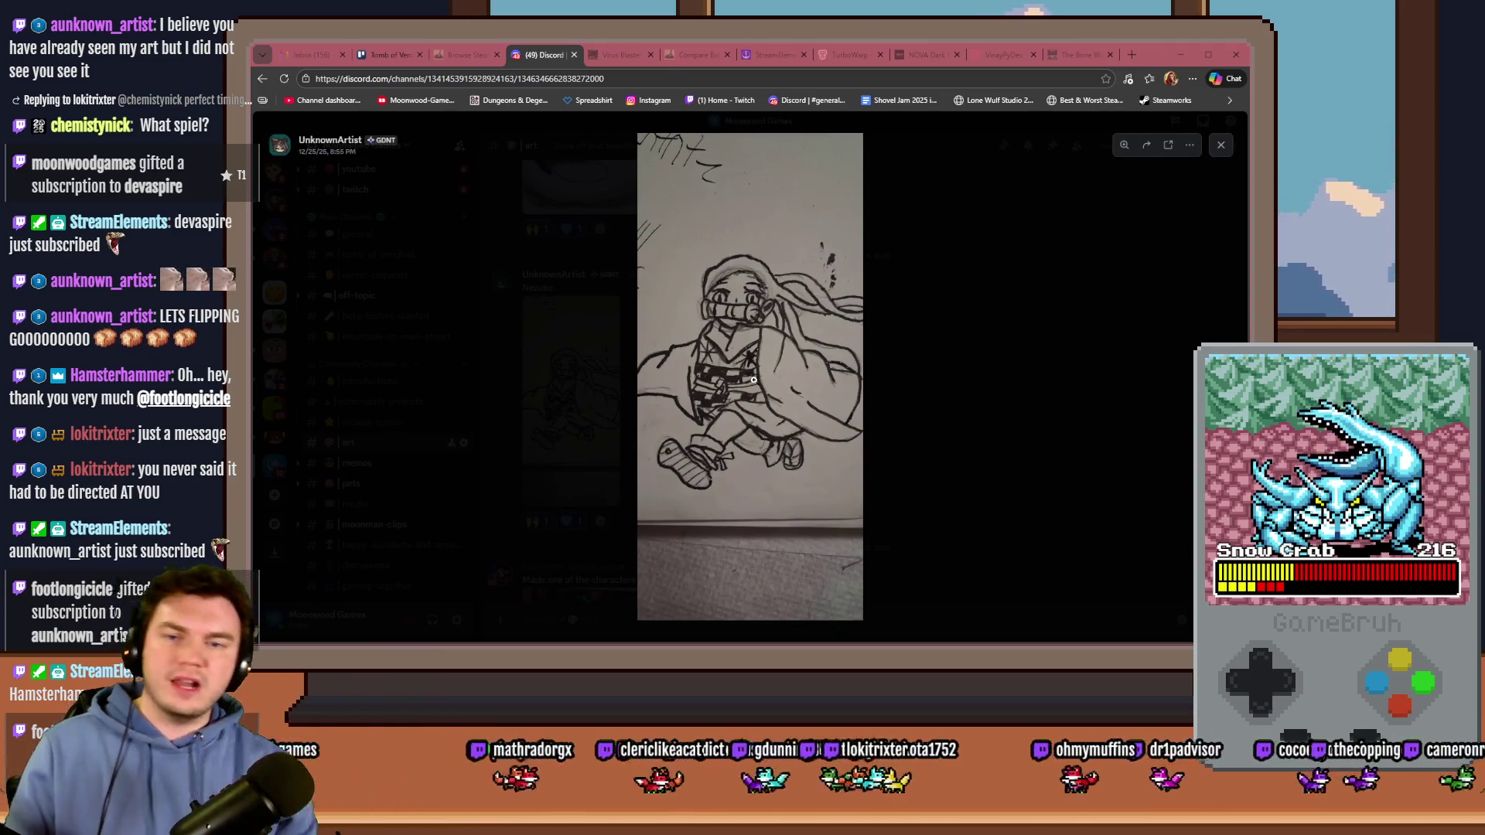
pyautogui.click(735, 363)
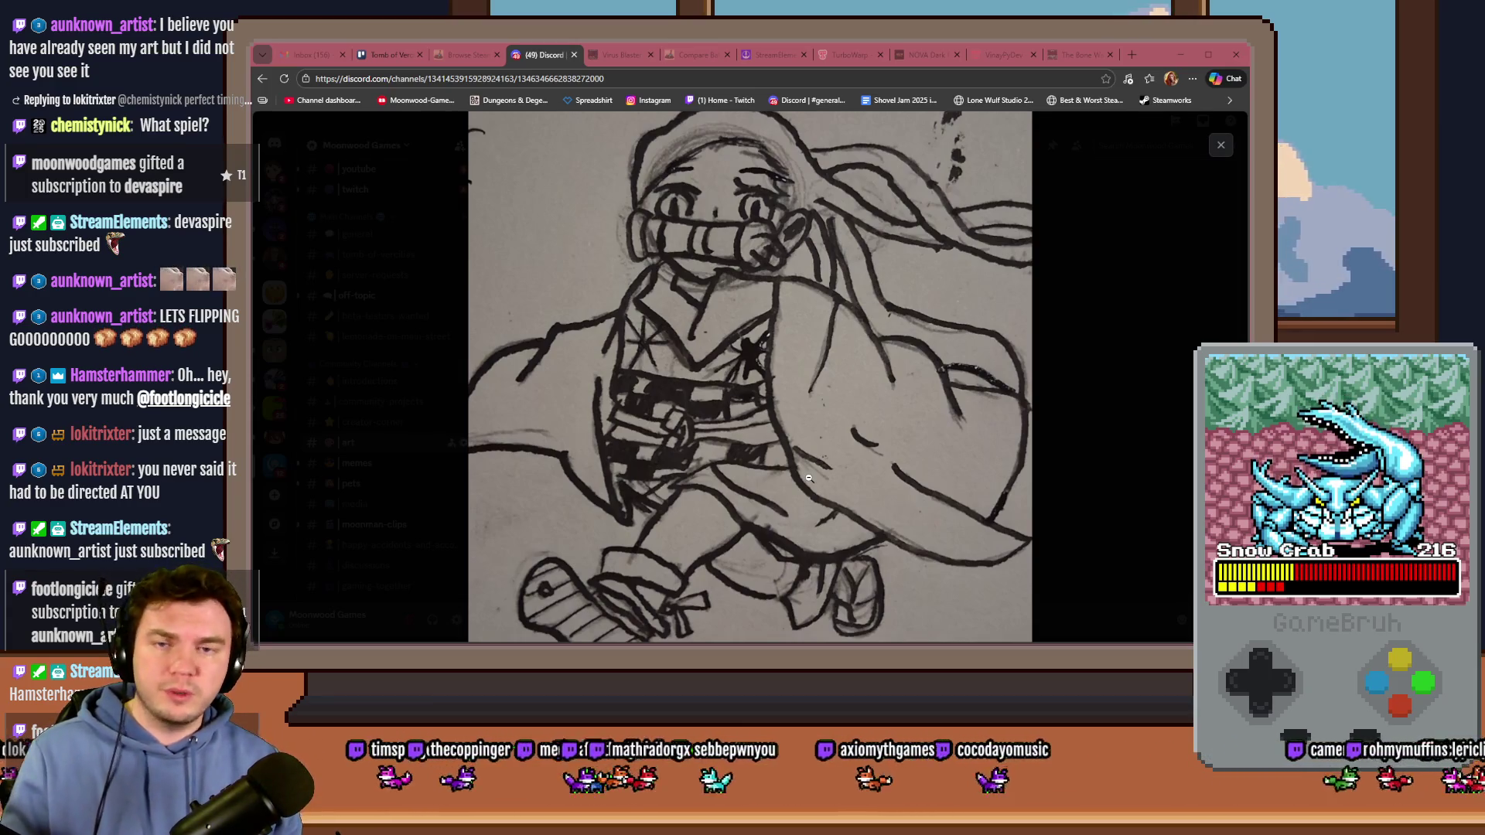
pyautogui.click(793, 431)
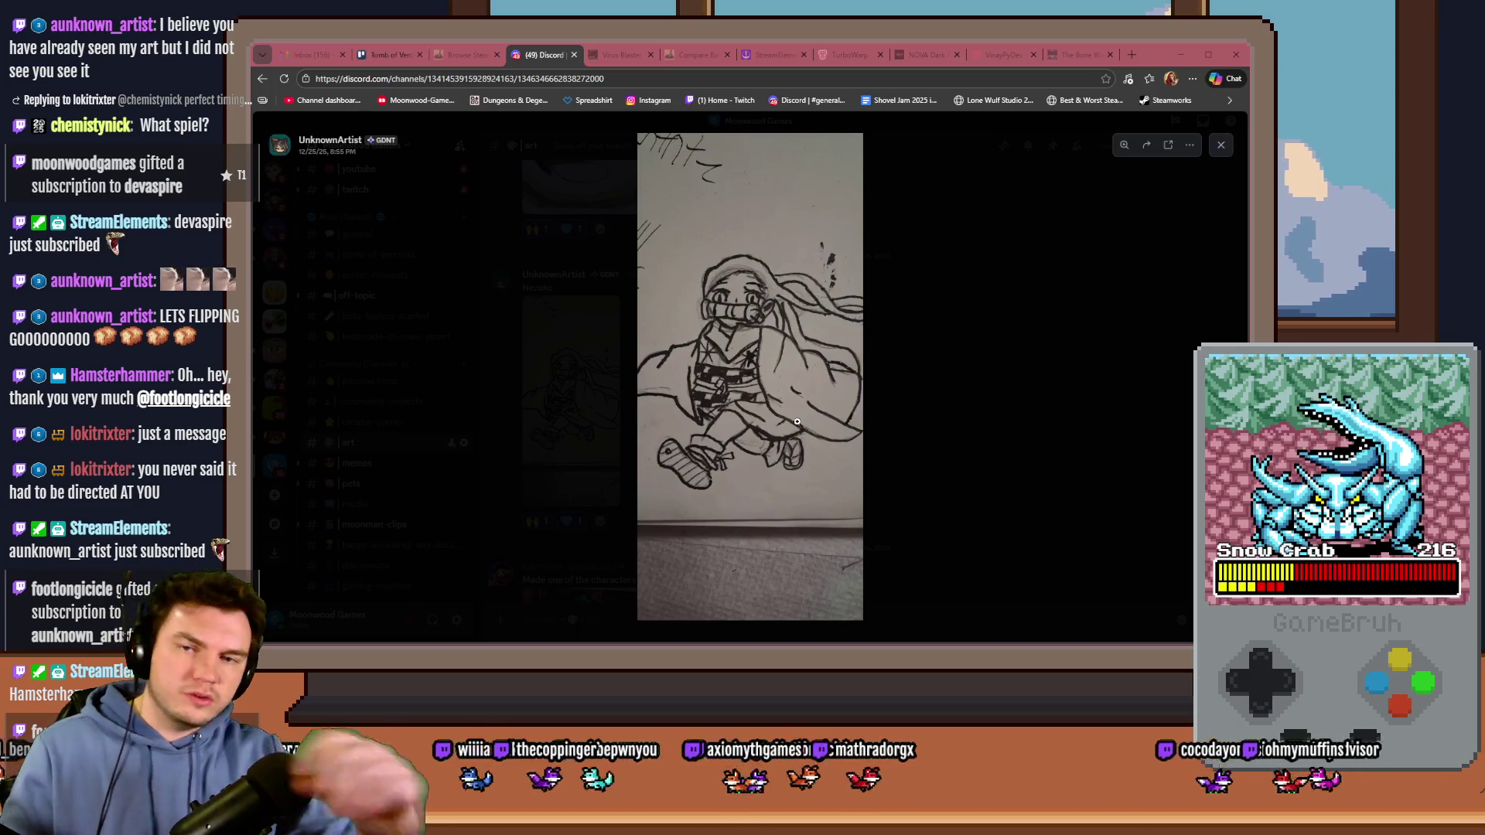
pyautogui.click(737, 276)
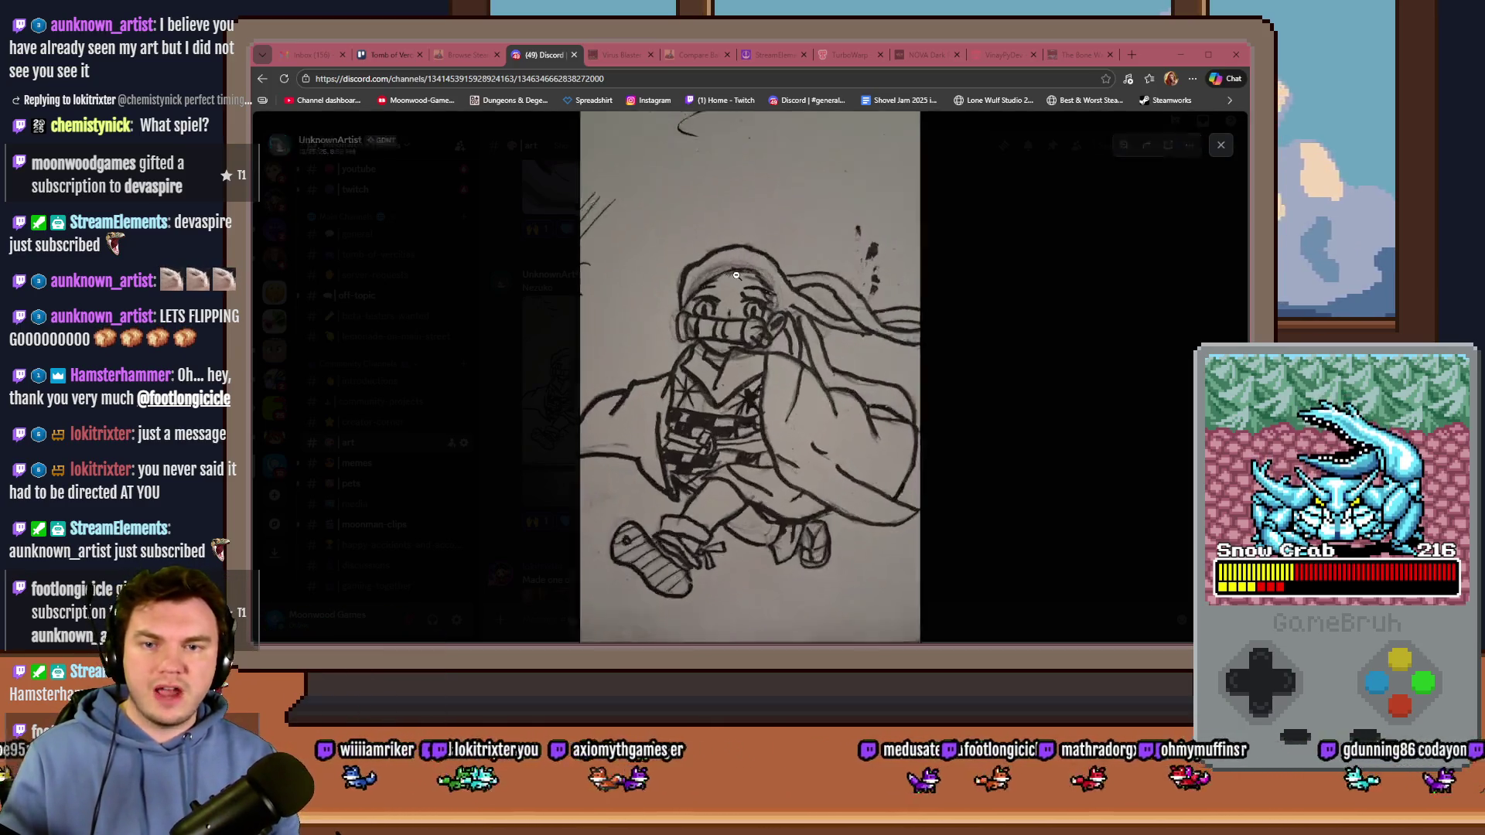
pyautogui.click(736, 275)
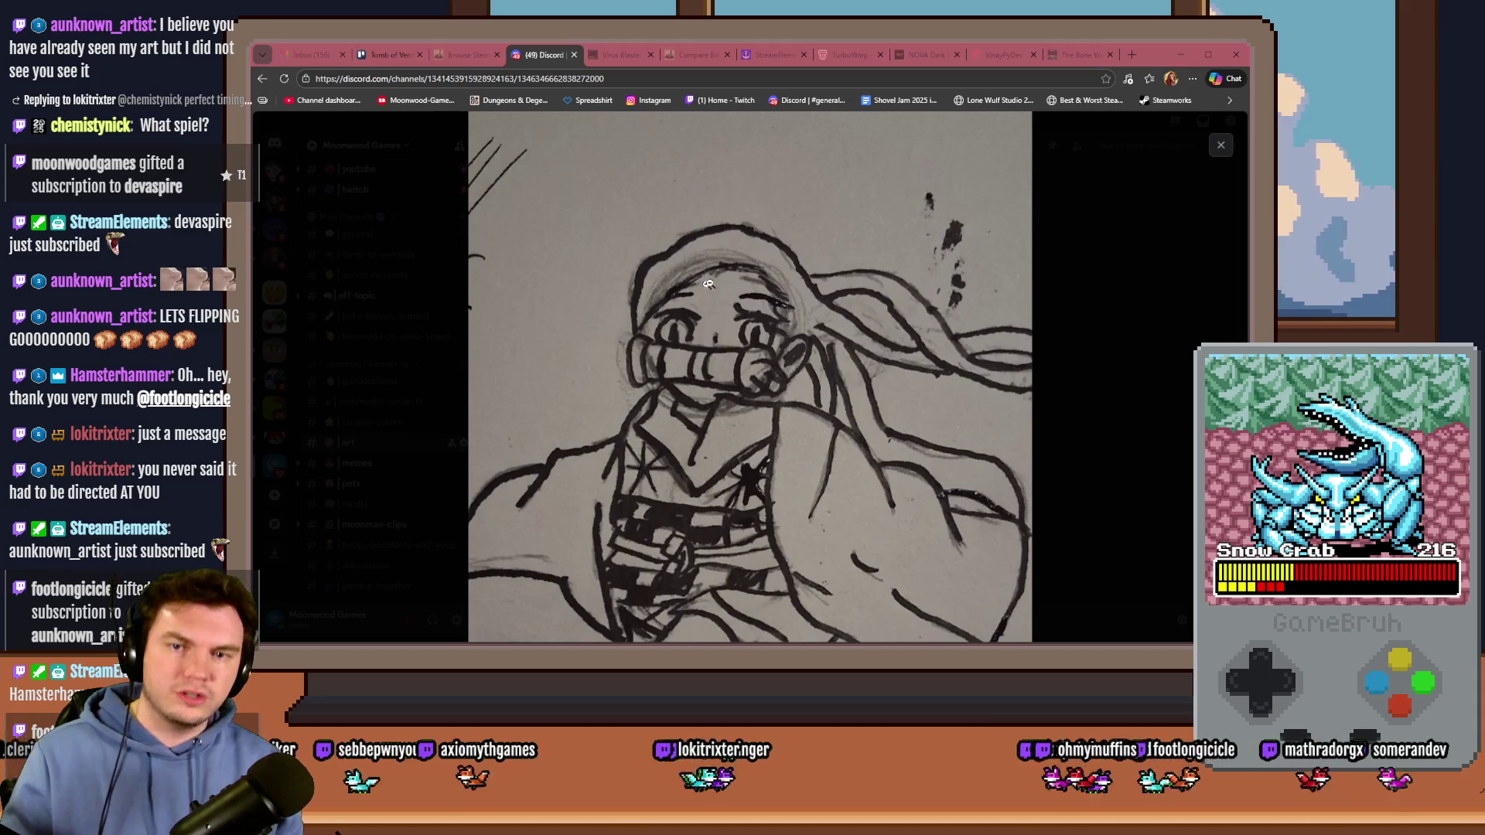
pyautogui.click(739, 313)
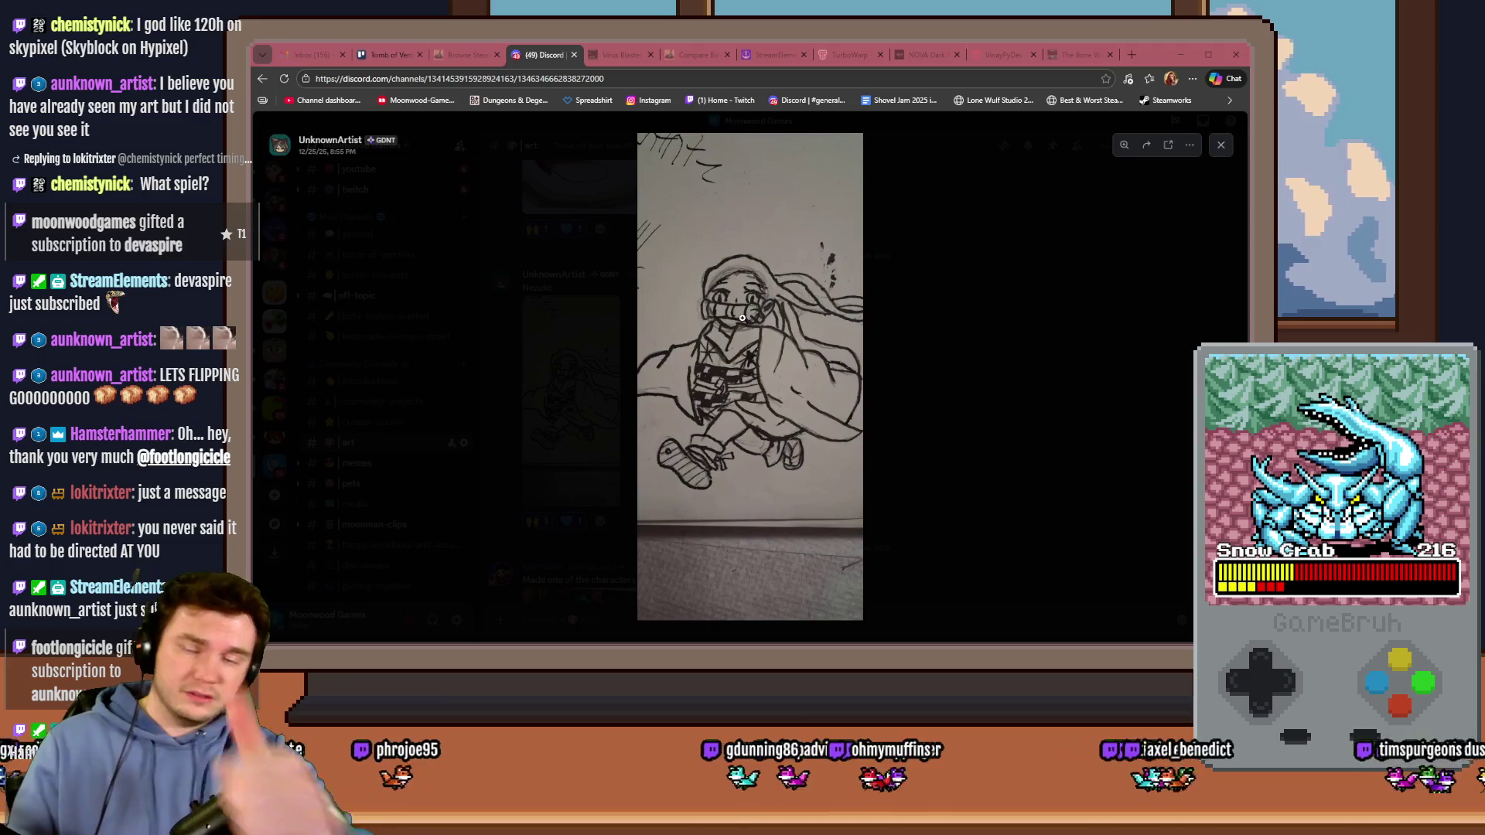
# Step: Close the image viewer, scroll the #art feed, and return to the Tomb of Vercilias Trello board
pyautogui.click(872, 400)
pyautogui.scroll(-10, 870, 398)
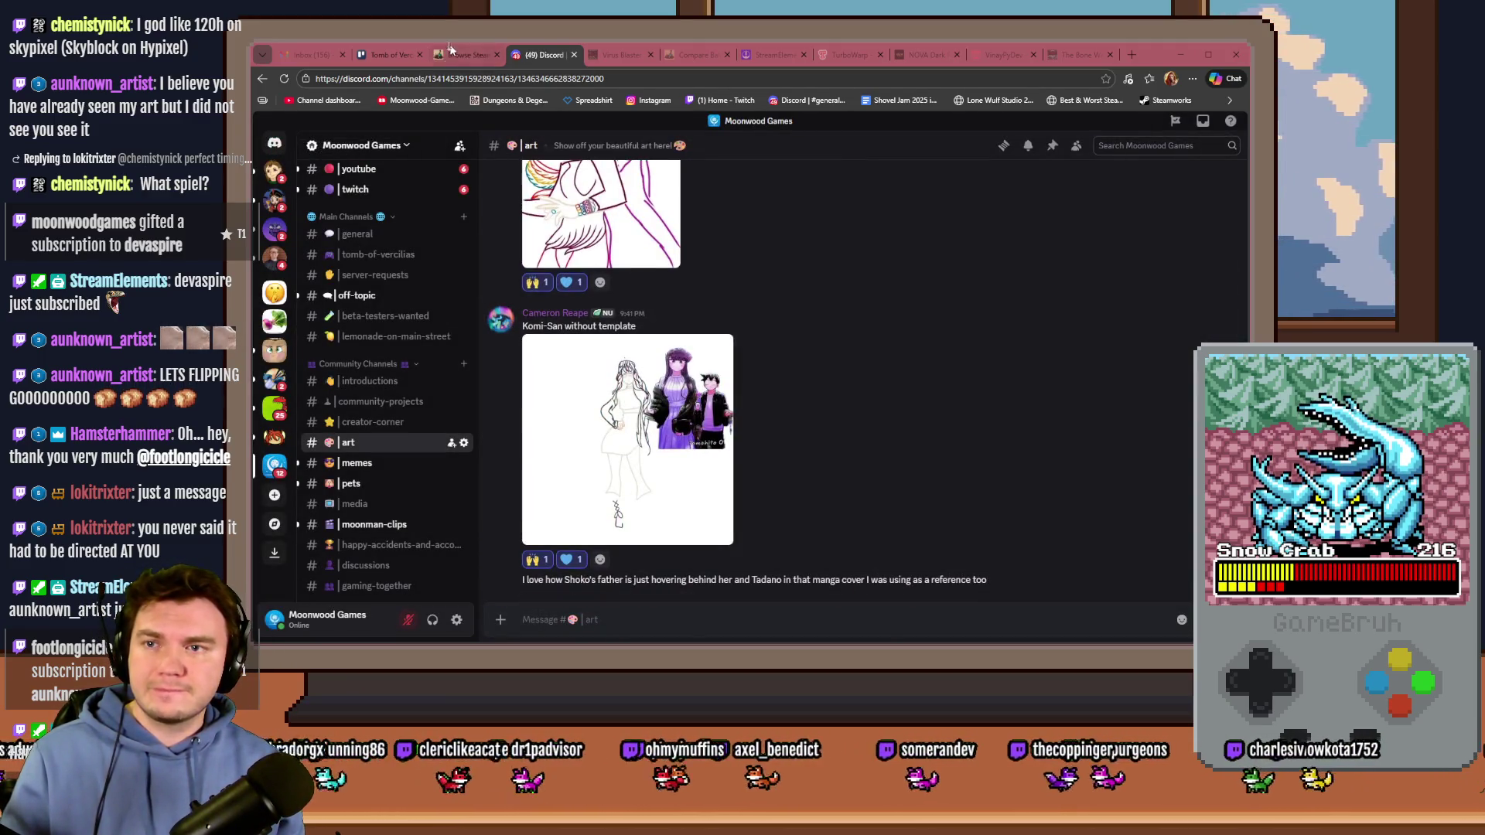
pyautogui.click(388, 54)
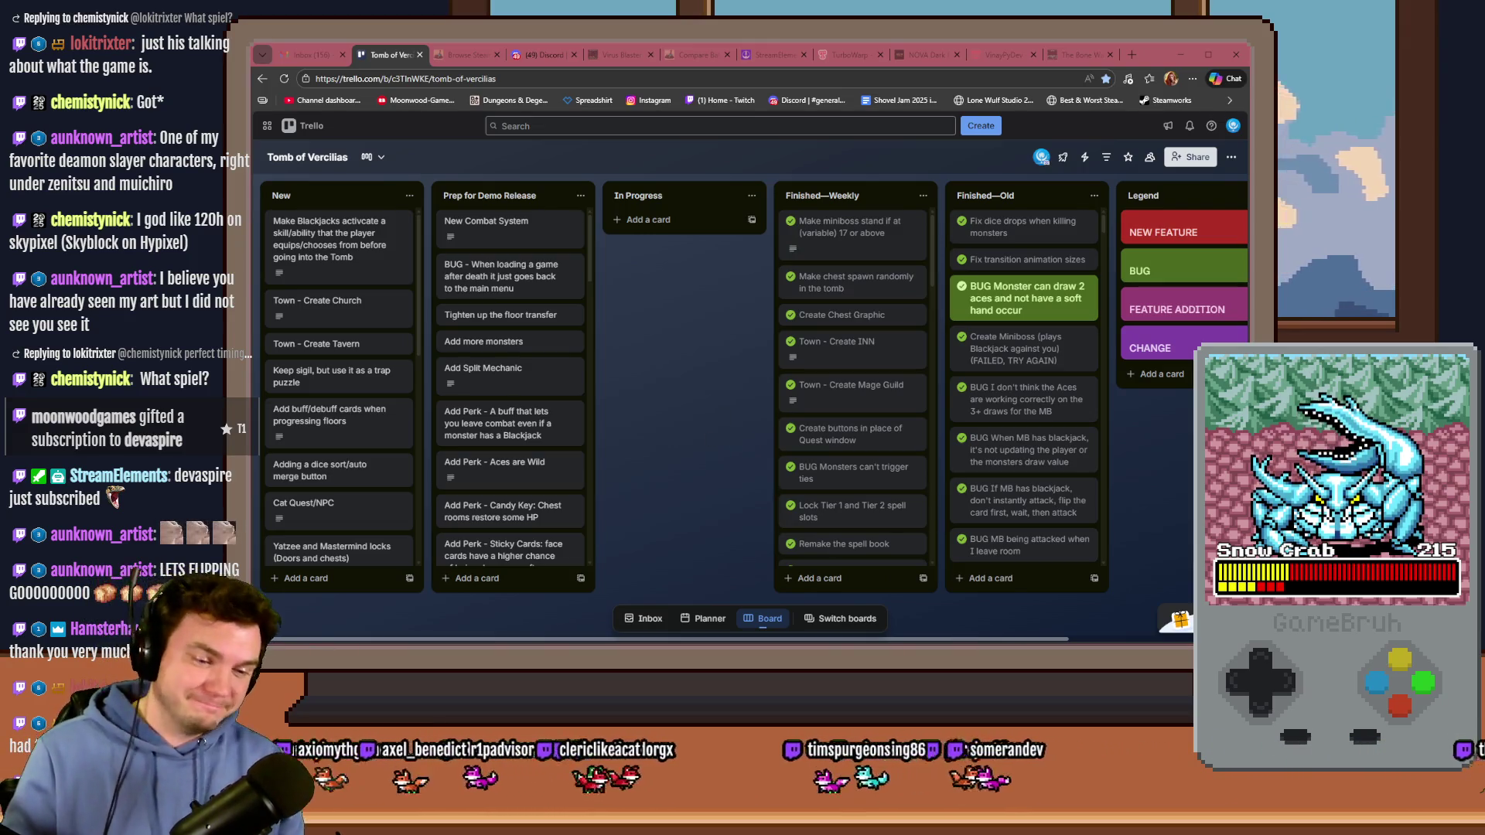
# Step: Preview trapPuzzle_4-3.png in Windows Photos, close it, and return to the TotV_TrapPuzzles mockup
pyautogui.hotkey('alt', 'Tab')
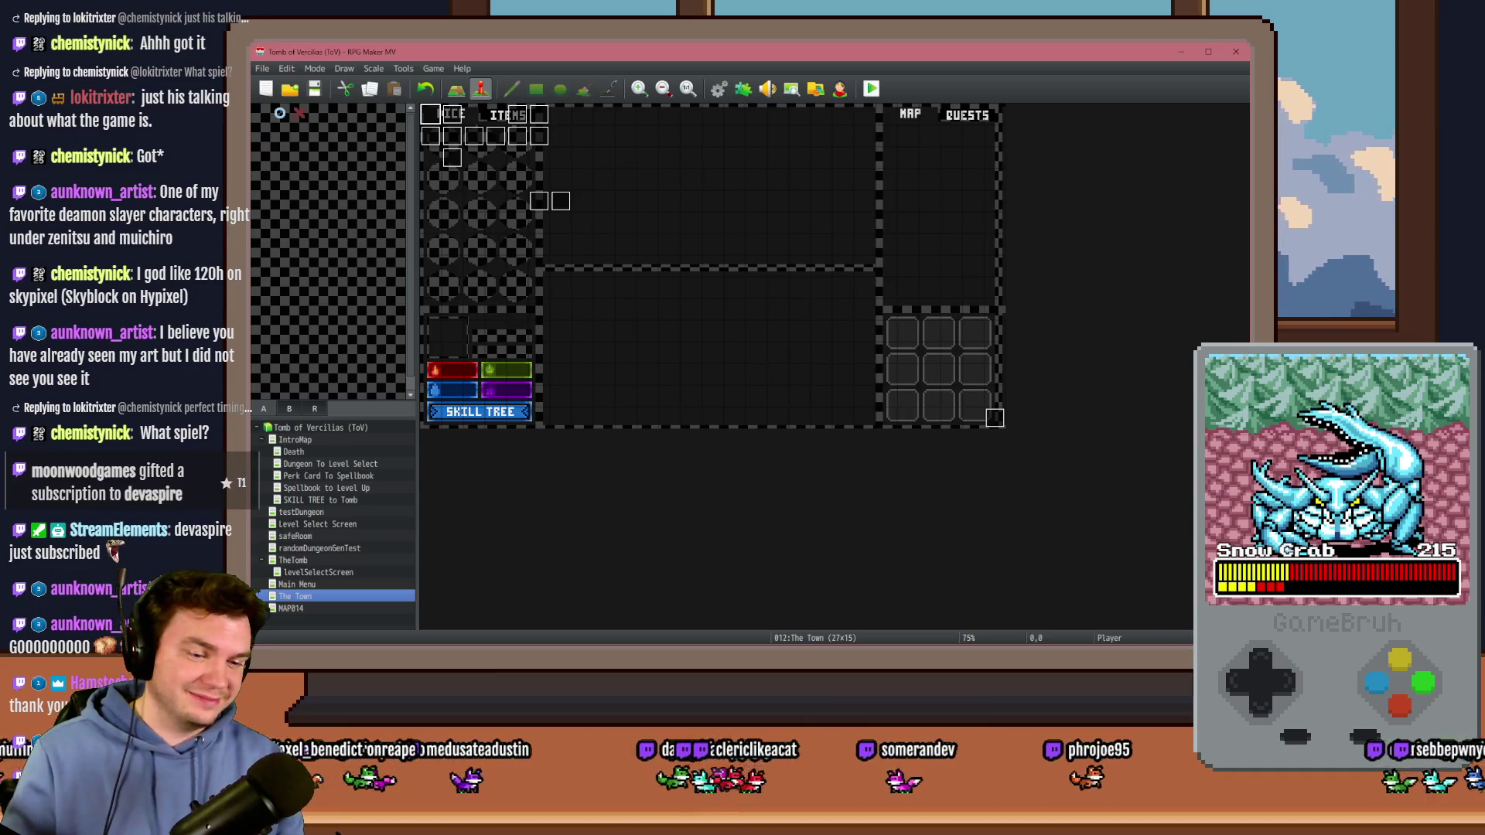
pyautogui.hotkey('alt', 'Tab')
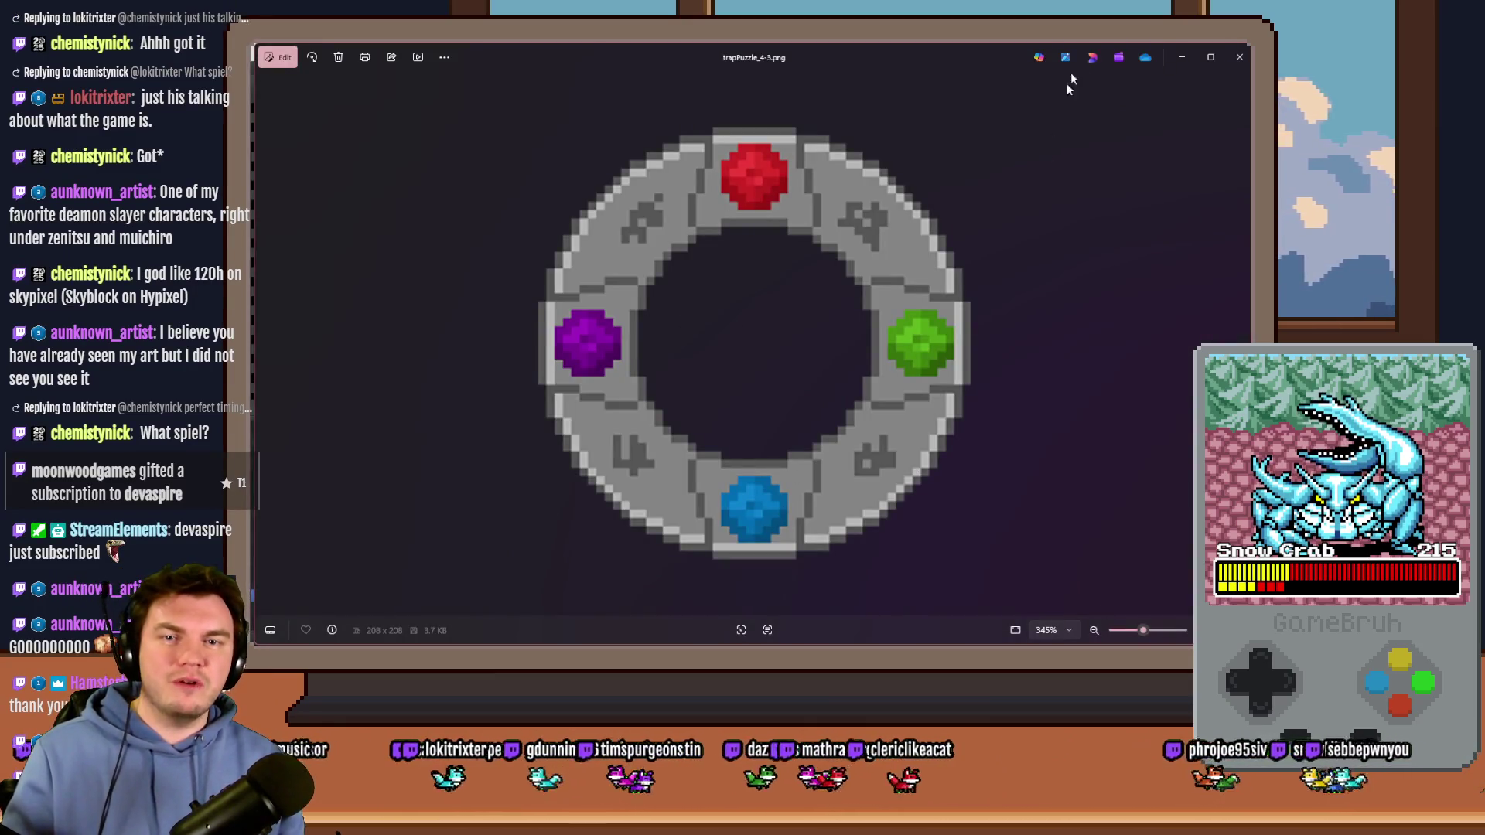
pyautogui.click(1239, 57)
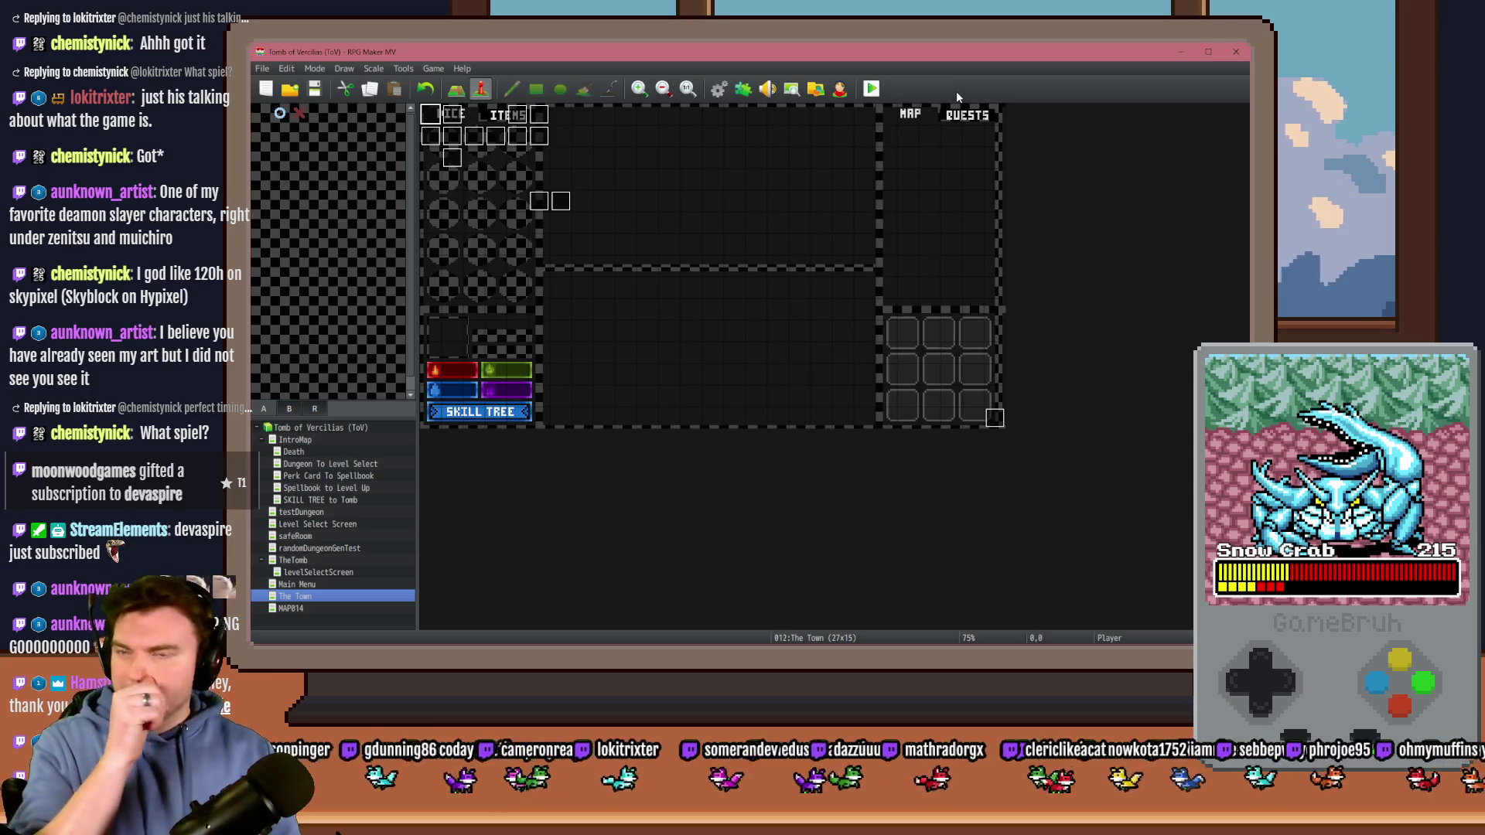
pyautogui.hotkey('alt', 'Tab')
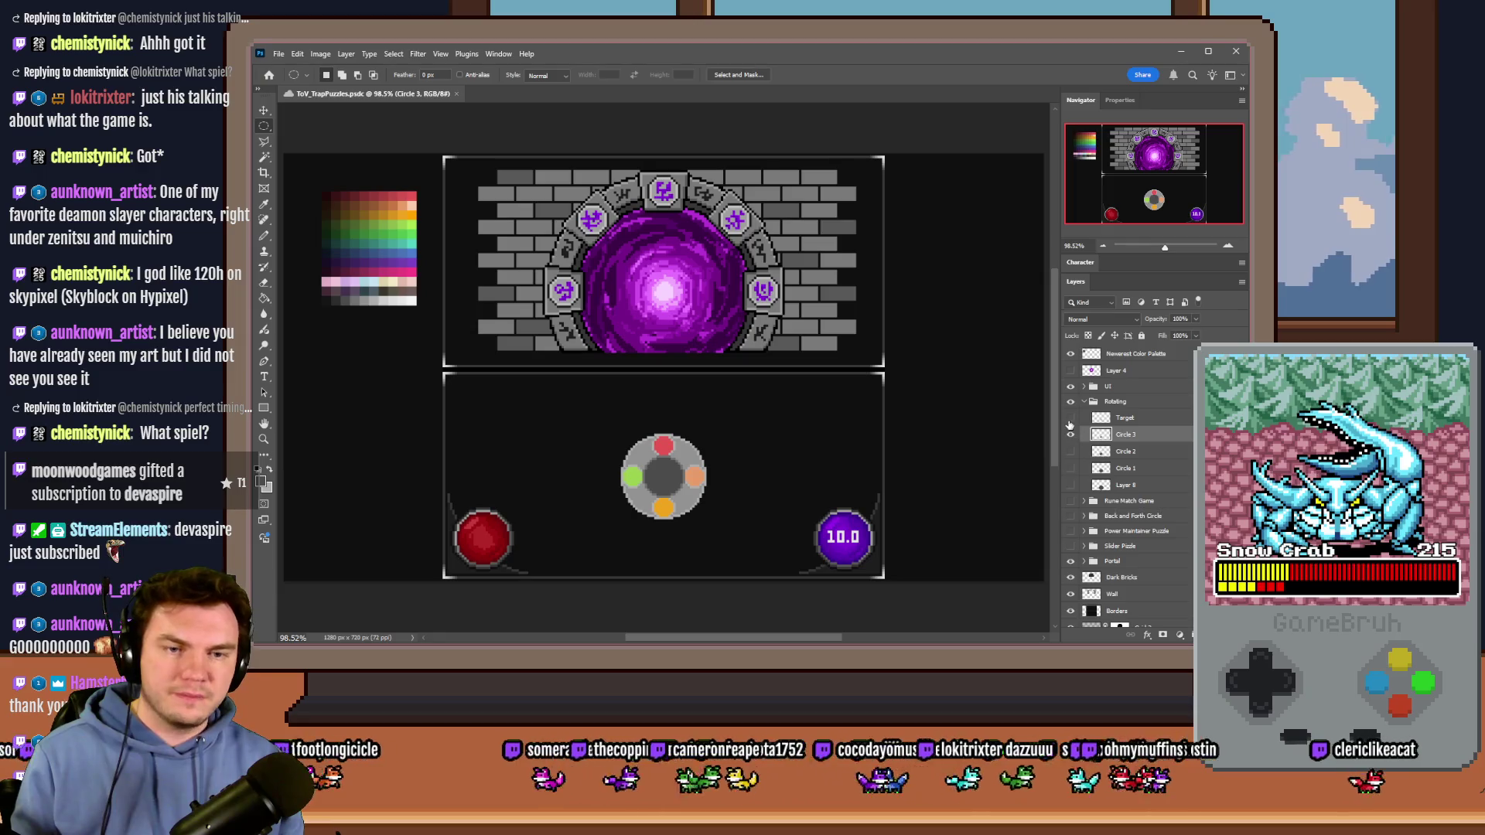
# Step: Copy the Target layer into a new 80x192 document and delete its white Background for transparency
pyautogui.moveTo(1070, 417); pyautogui.dragTo(1070, 435)
pyautogui.click(1125, 417)
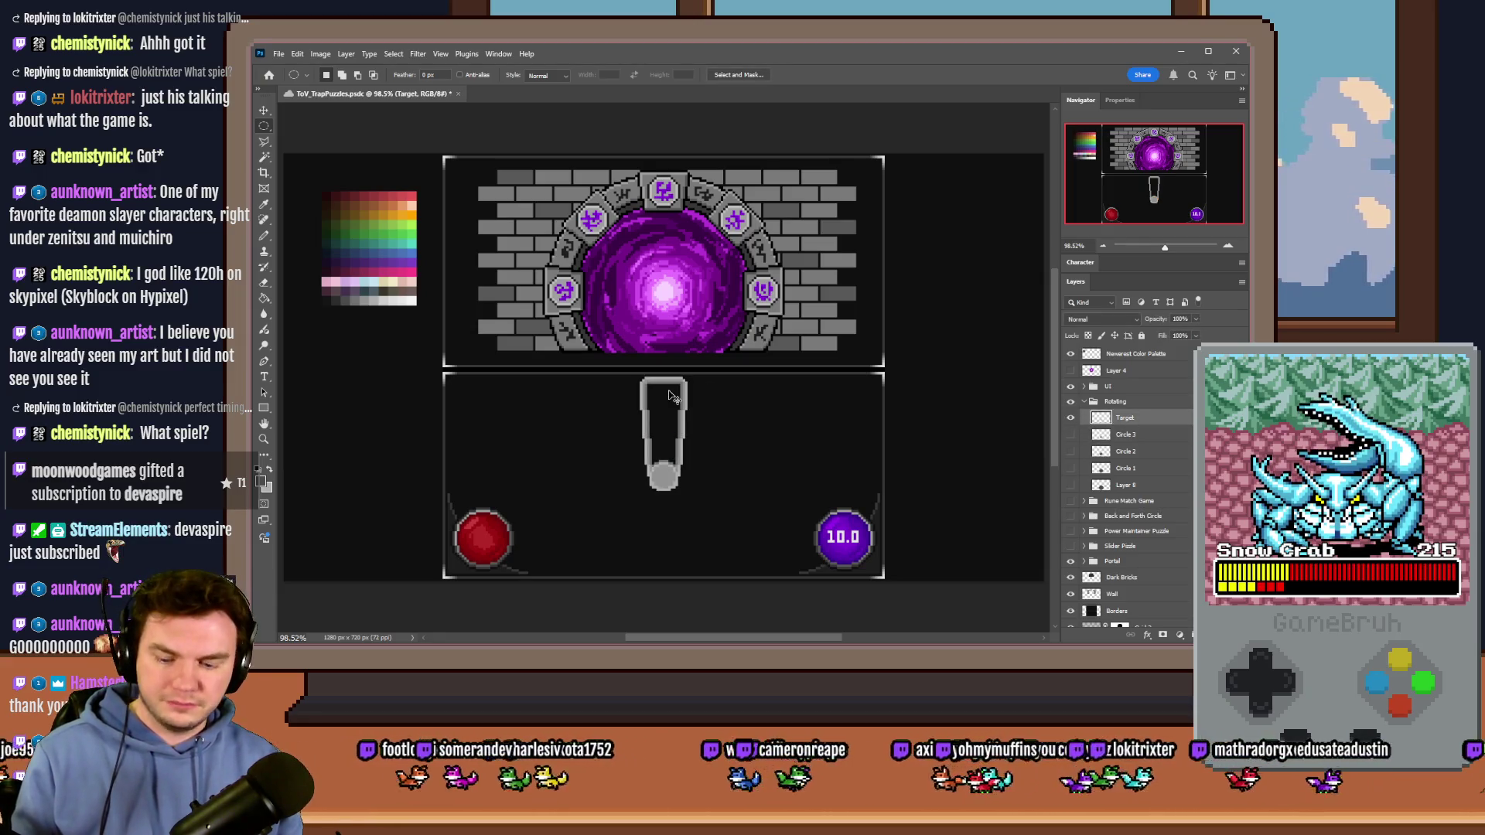
pyautogui.hotkey('ctrl', 'c')
pyautogui.hotkey('ctrl', 'n')
pyautogui.press('Return')
pyautogui.hotkey('ctrl', 'v')
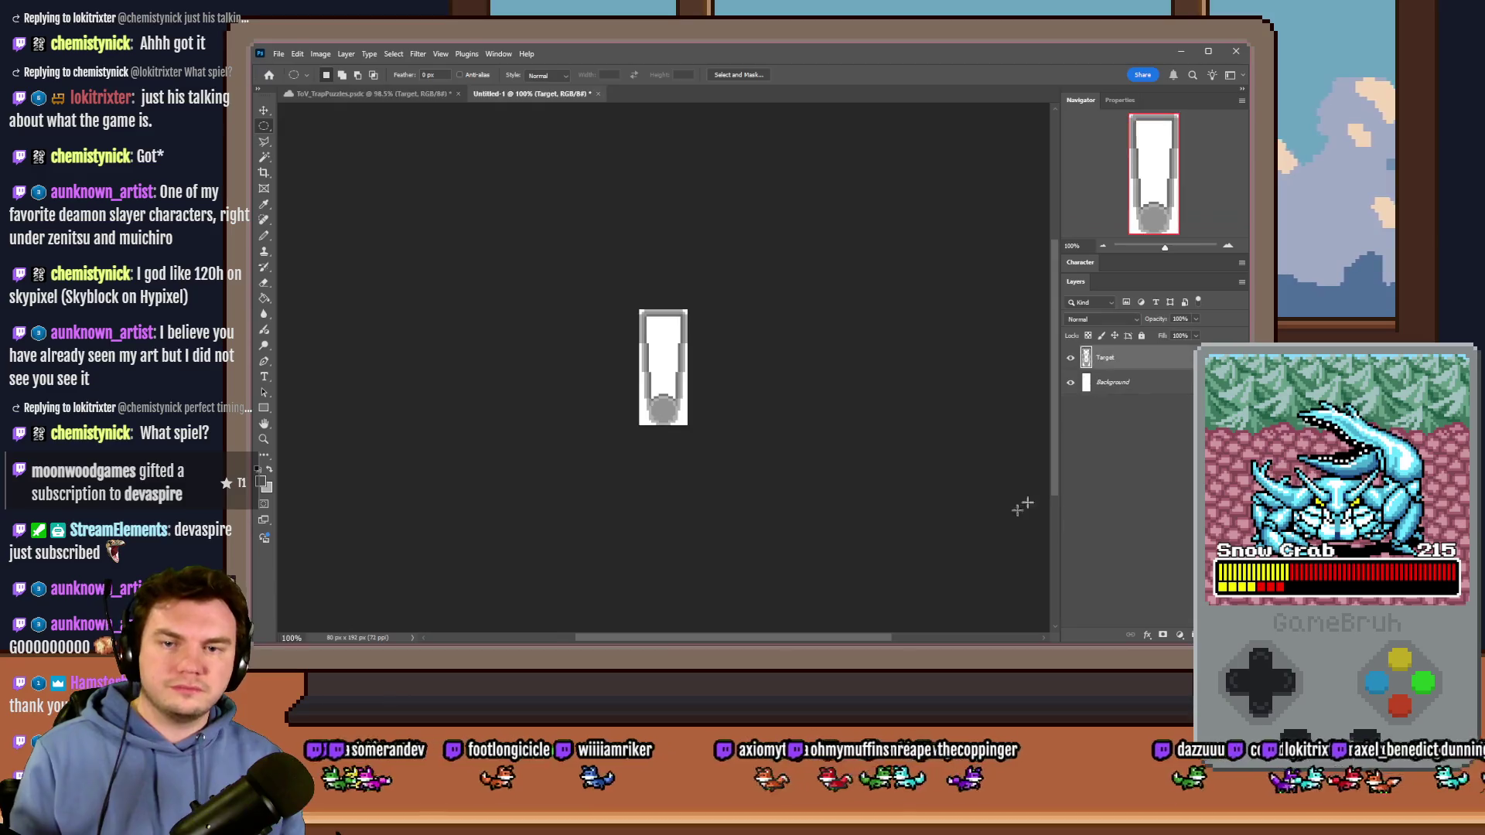
pyautogui.click(1140, 387)
pyautogui.press('Delete')
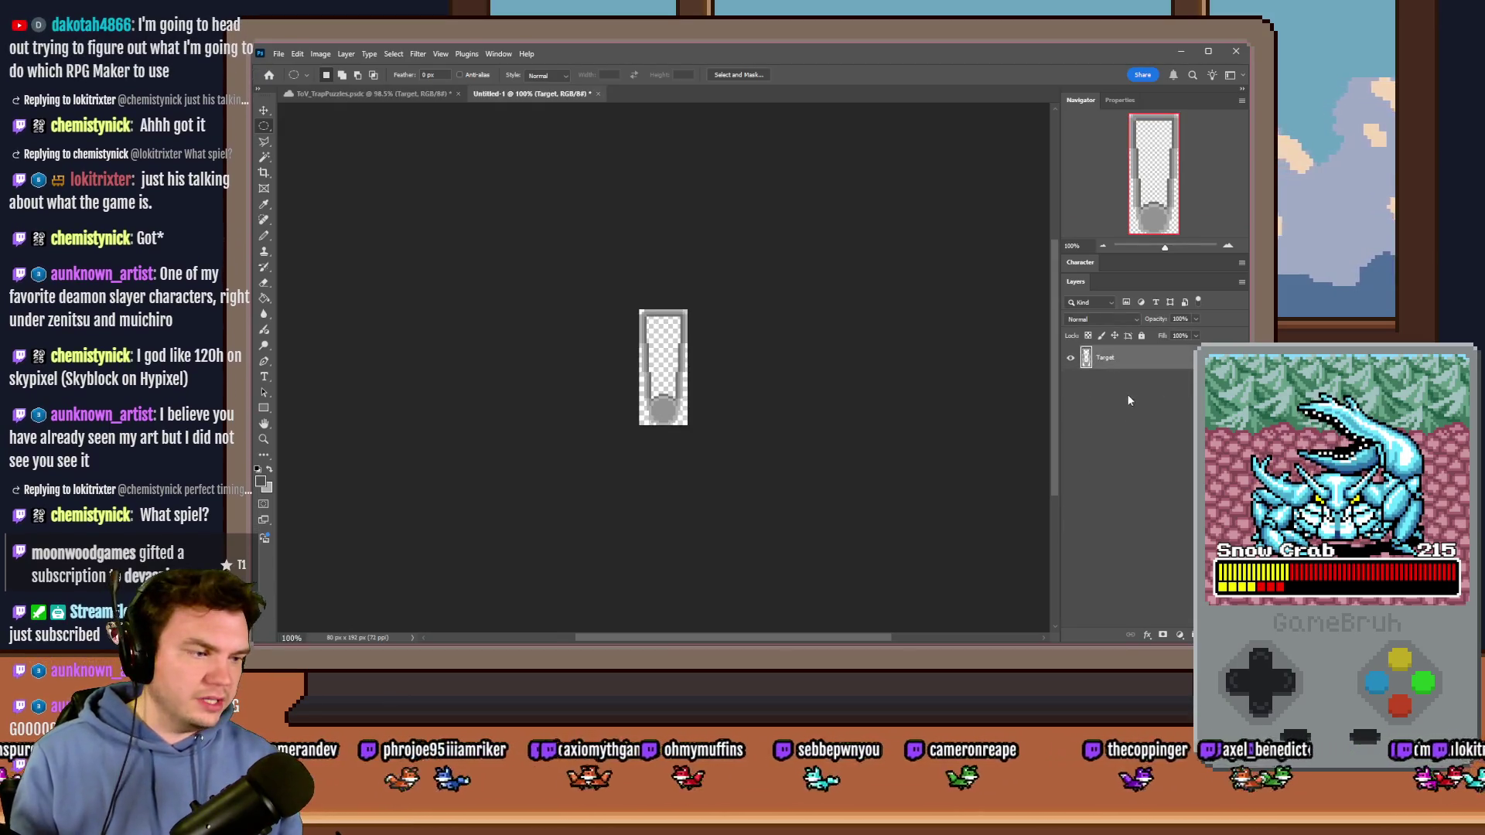
# Step: Save it as a PNG among the portalPuzzle images in img/pictures and return to RPG Maker MV
pyautogui.hotkey('ctrl', 'shift', 's')
pyautogui.click(609, 392)
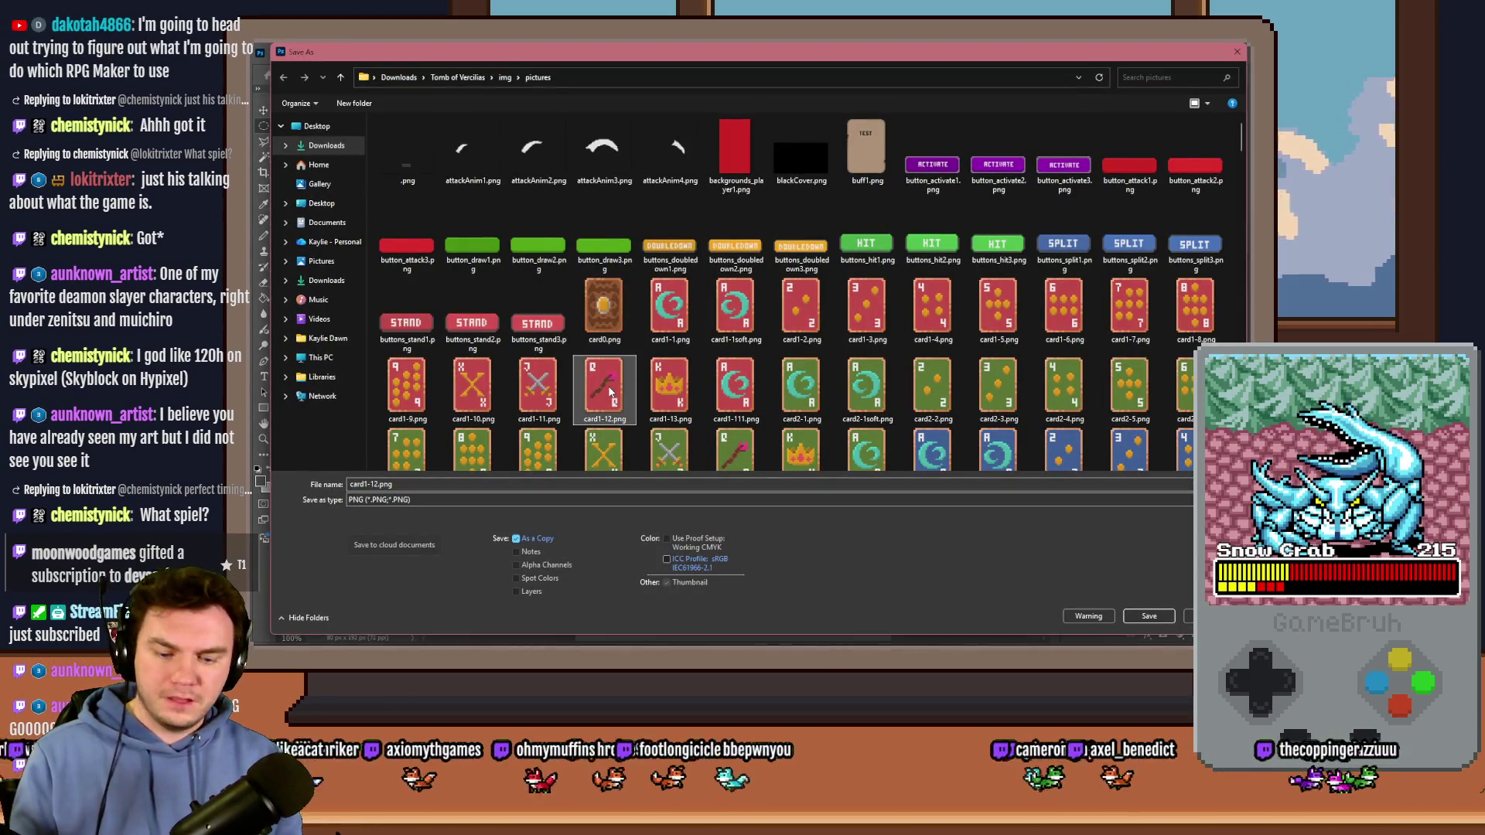
pyautogui.write('portal1')
pyautogui.scroll(-3, 773, 348)
pyautogui.click(407, 348)
pyautogui.click(396, 483)
pyautogui.click(393, 483)
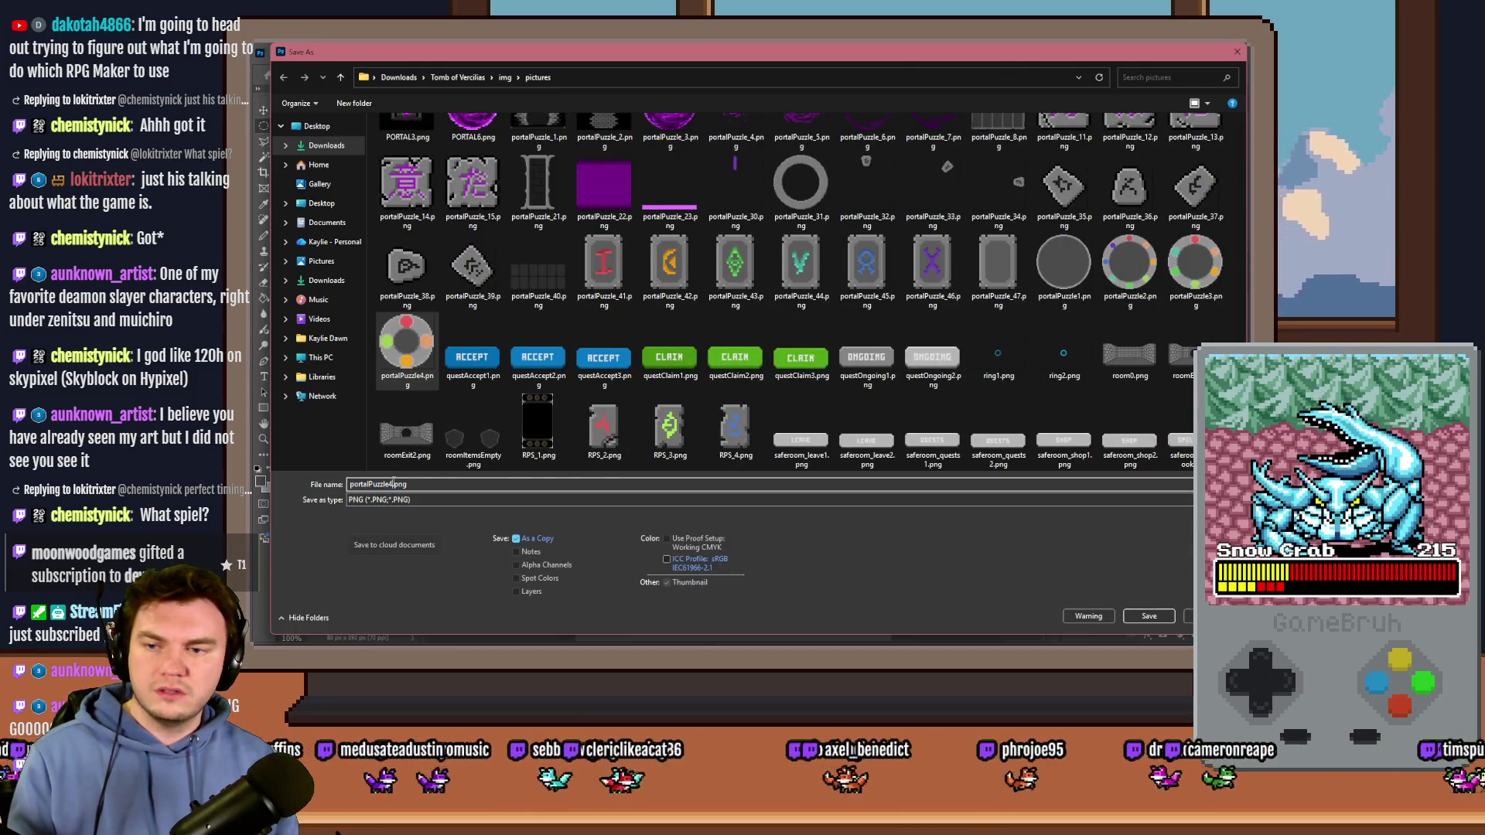
pyautogui.press('Return')
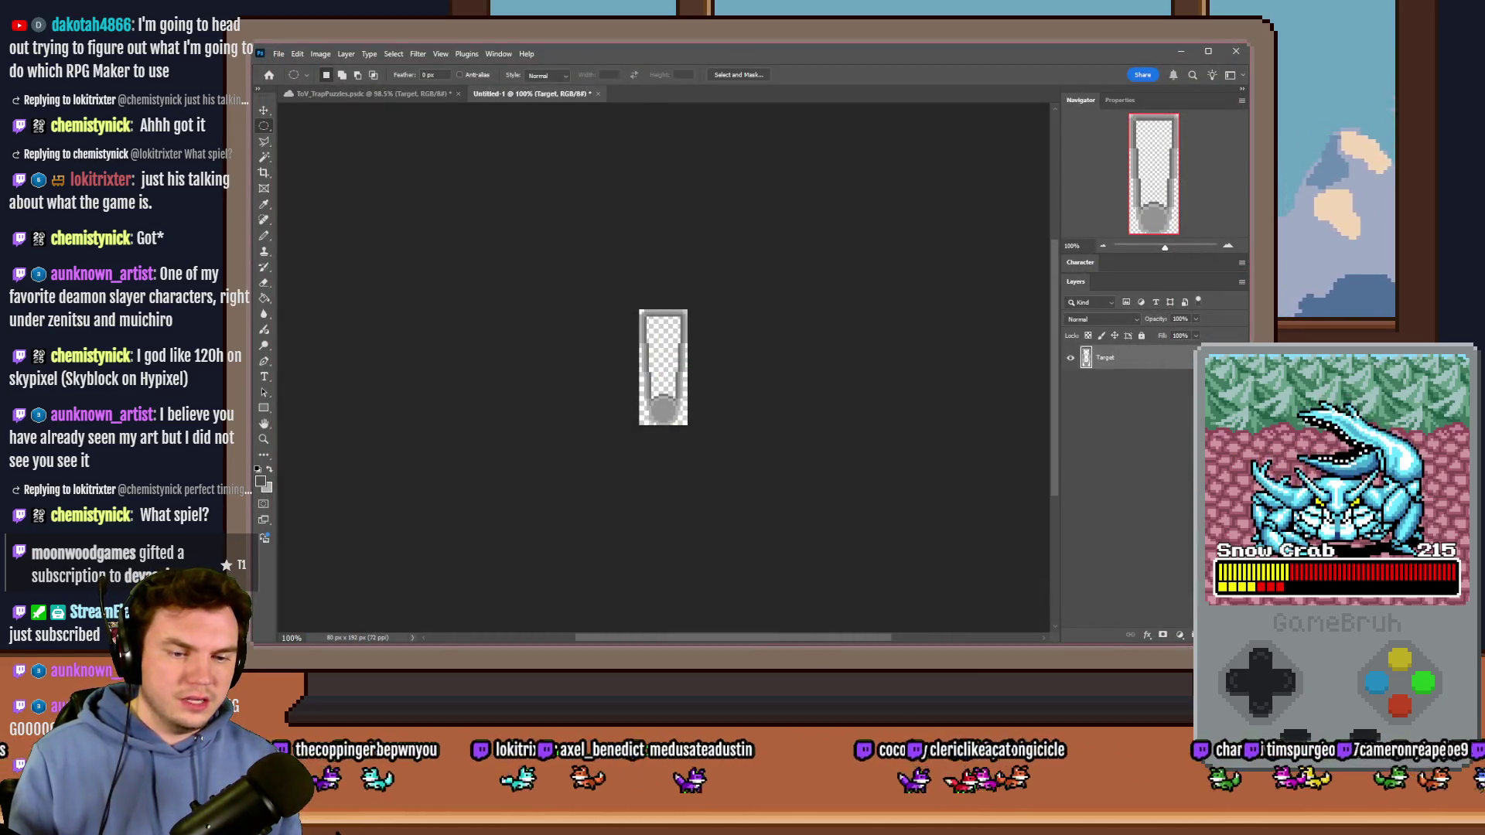
pyautogui.hotkey('alt', 'Tab')
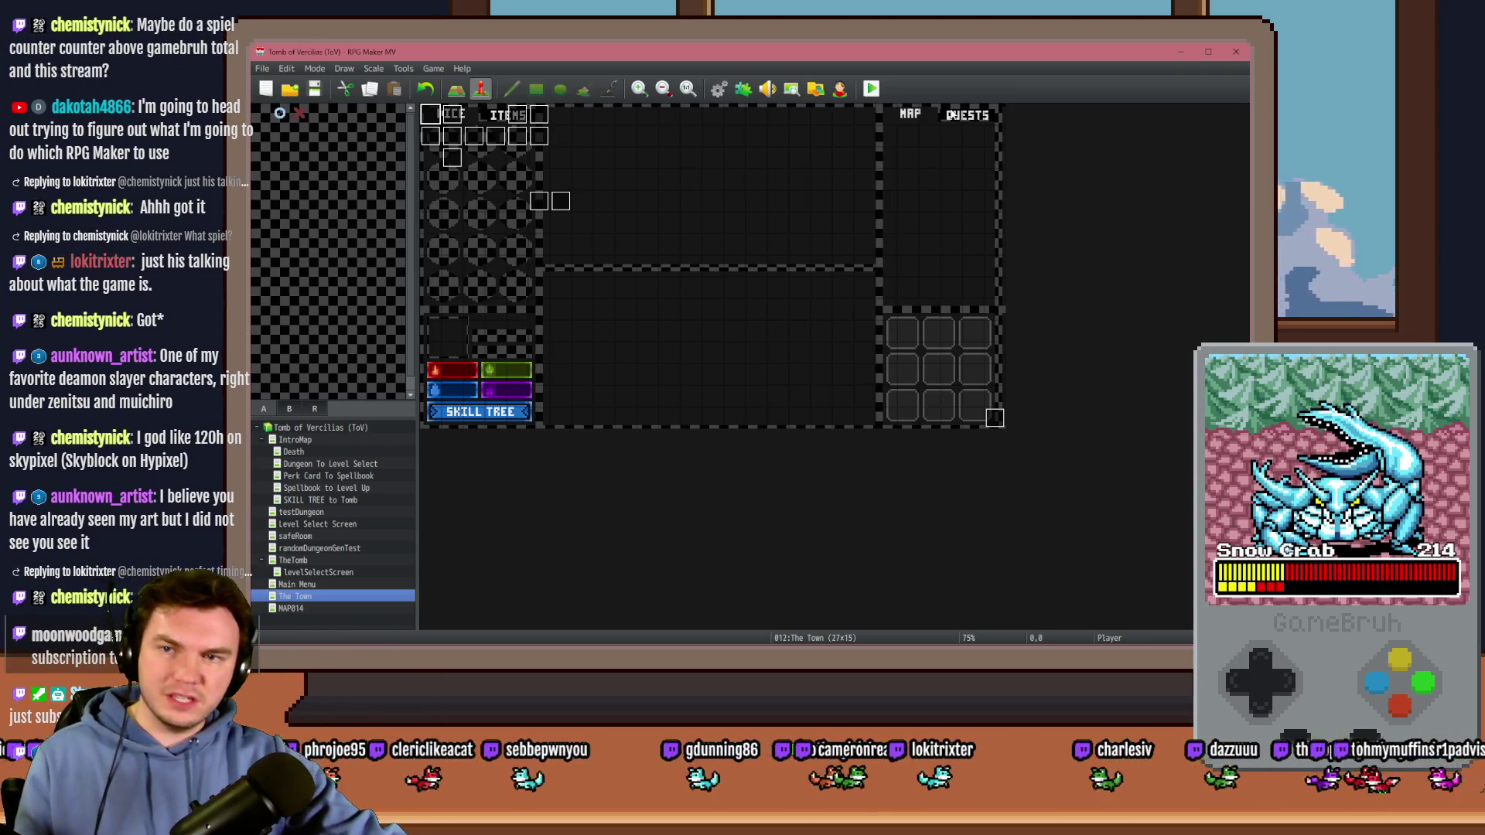
# Step: Open TheTomb map and scroll through the PortalPuzzleInteractions event's commands before closing it with OK
pyautogui.click(318, 475)
pyautogui.rightClick(437, 110)
pyautogui.moveTo(573, 275)
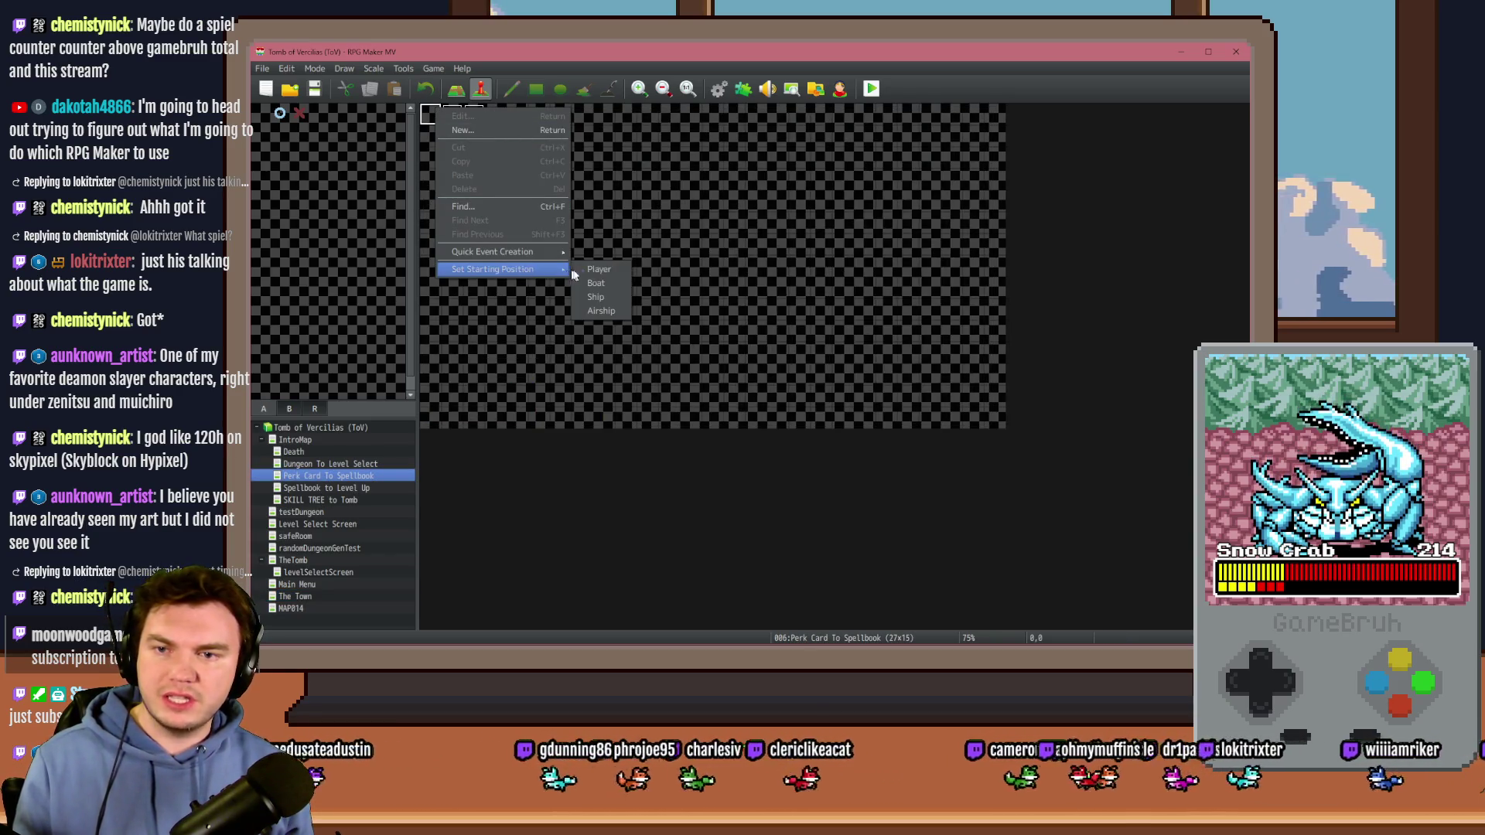
pyautogui.click(293, 560)
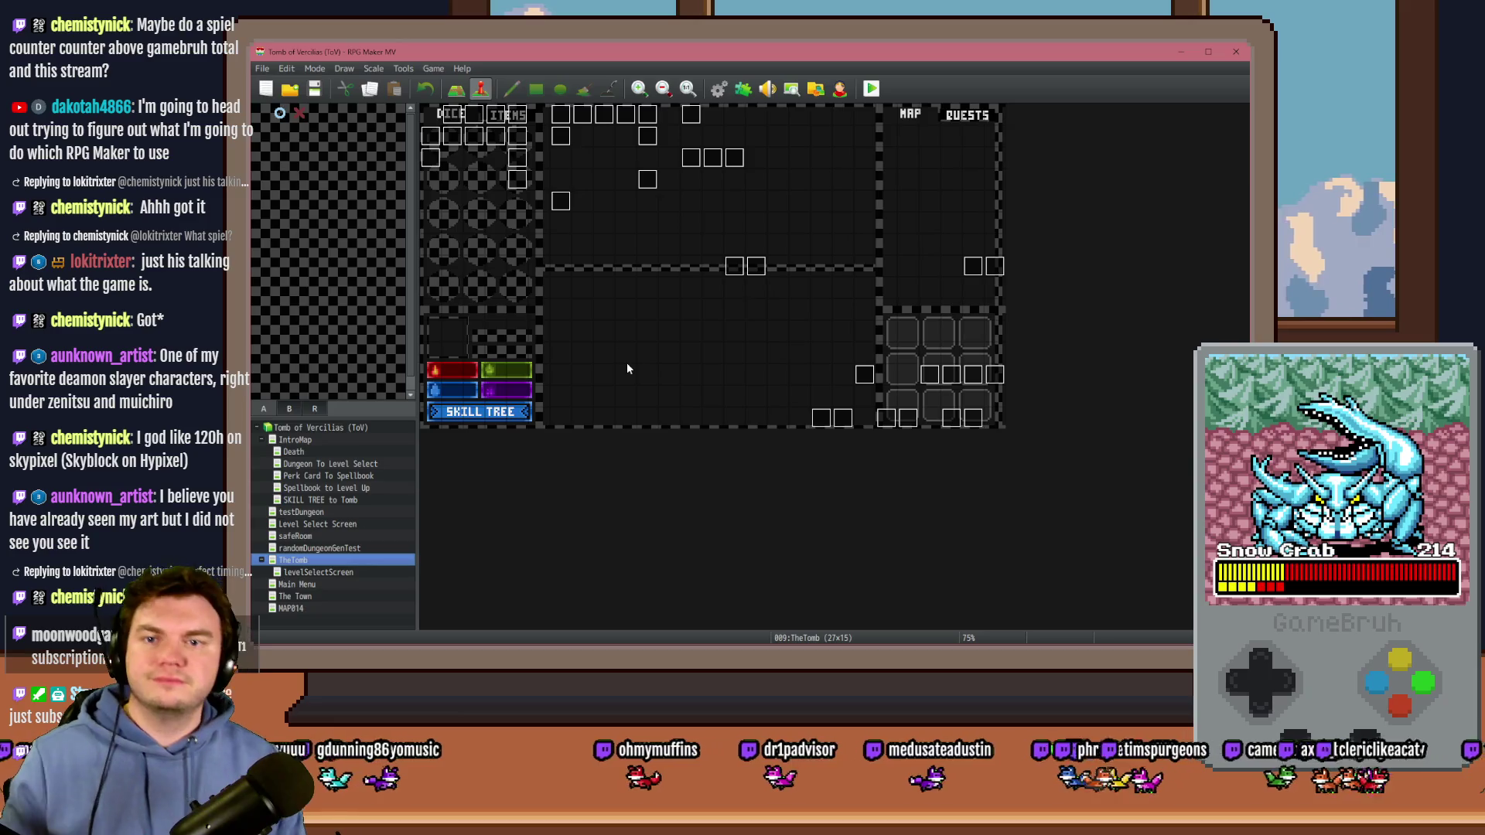
pyautogui.doubleClick(692, 158)
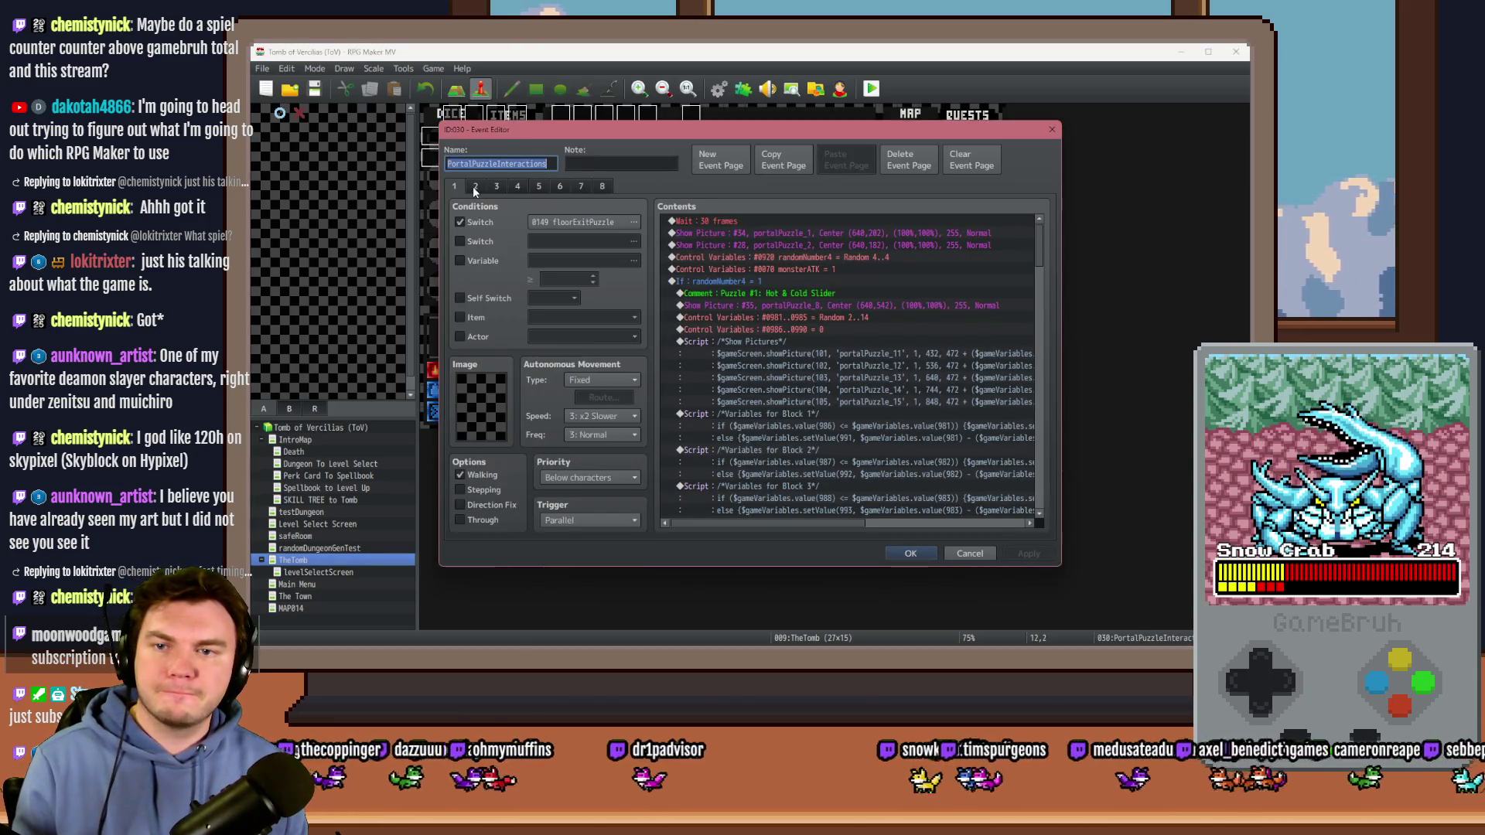
pyautogui.moveTo(1037, 265); pyautogui.dragTo(1043, 337)
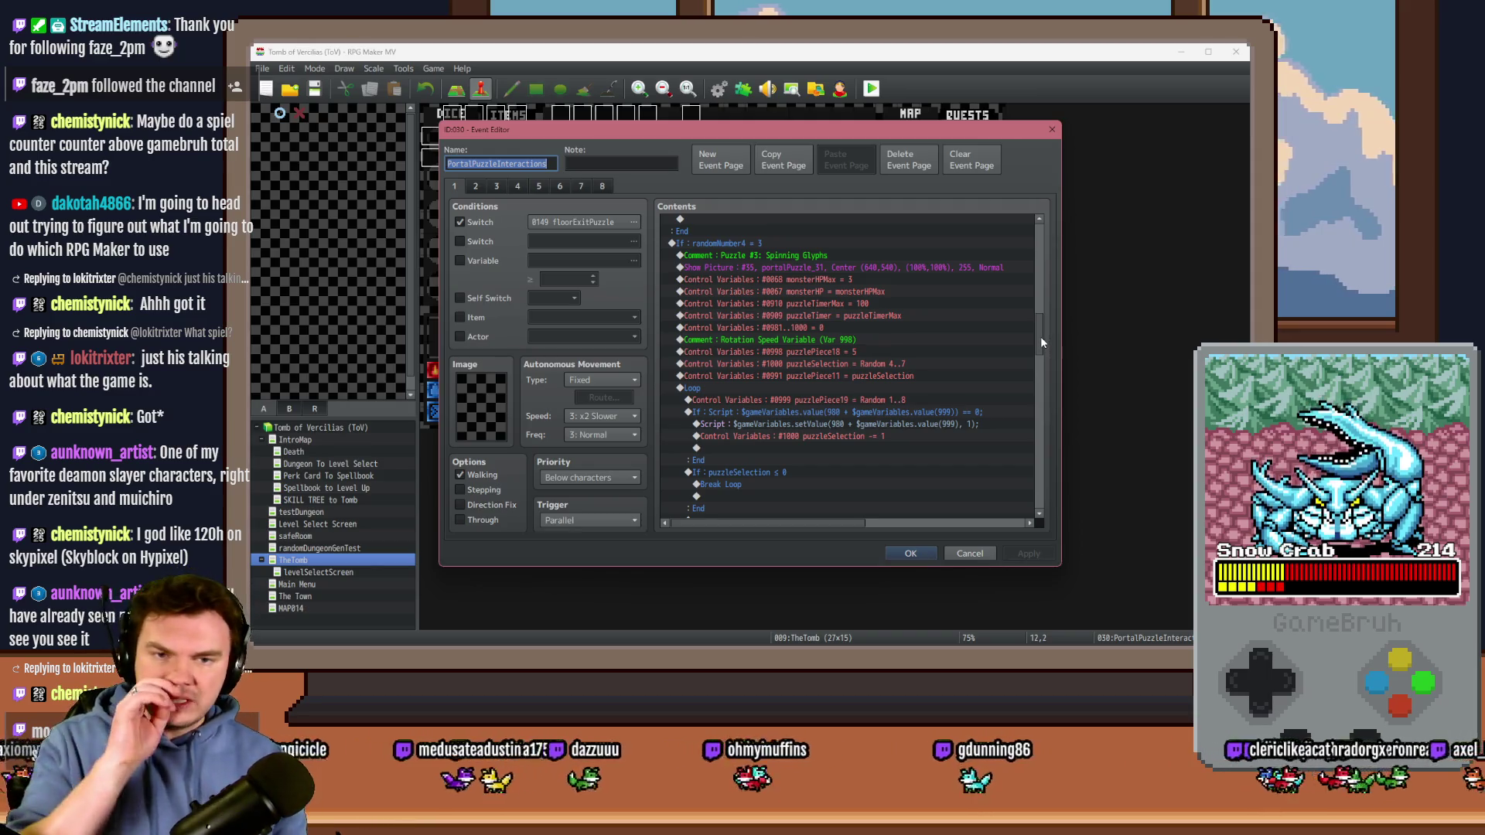
pyautogui.moveTo(1041, 337); pyautogui.dragTo(1035, 393)
pyautogui.click(900, 553)
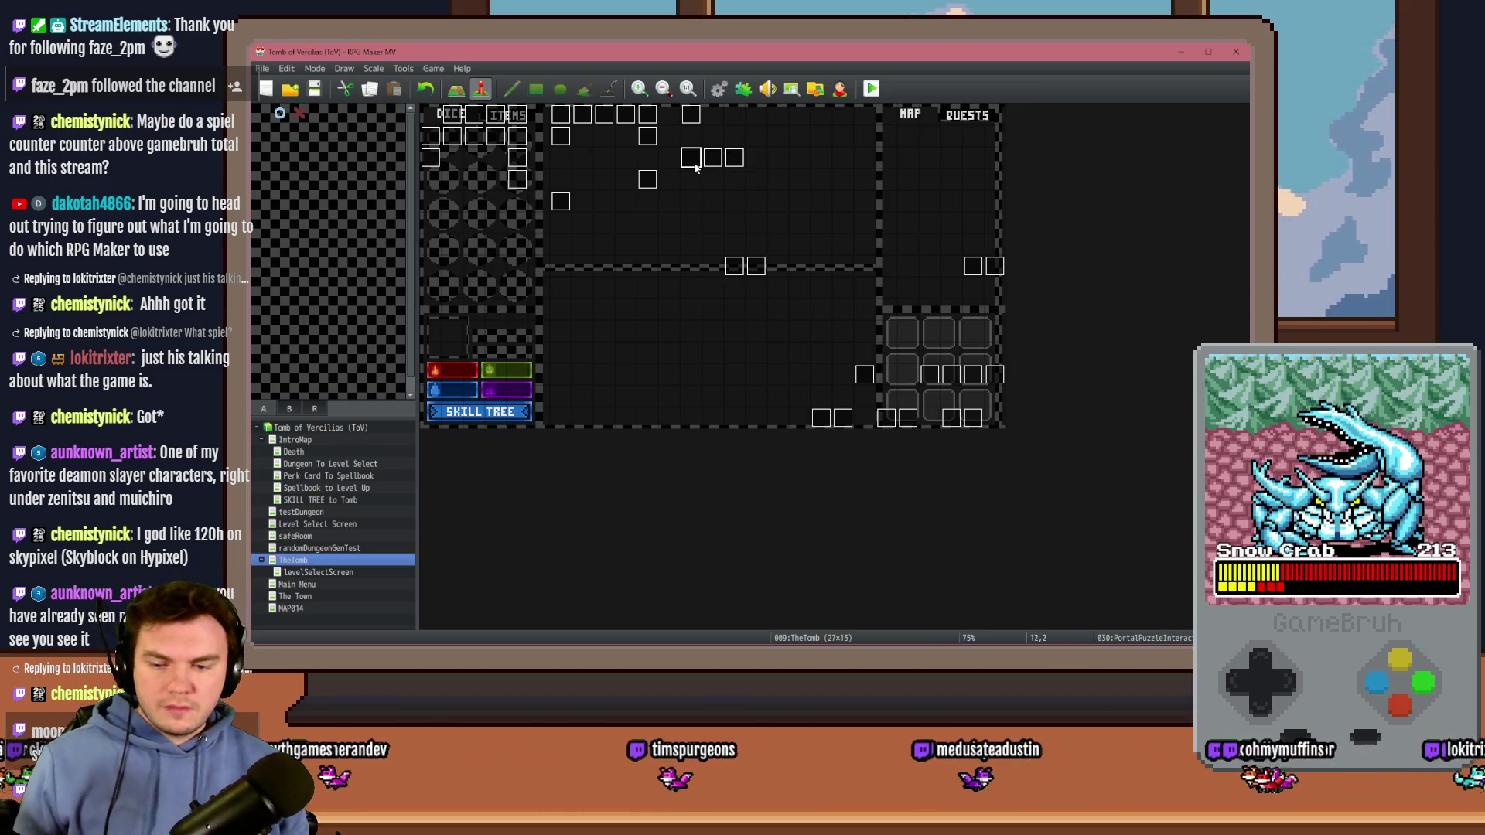
pyautogui.doubleClick(694, 166)
pyautogui.scroll(-2, 1041, 253)
pyautogui.scroll(-7, 1041, 251)
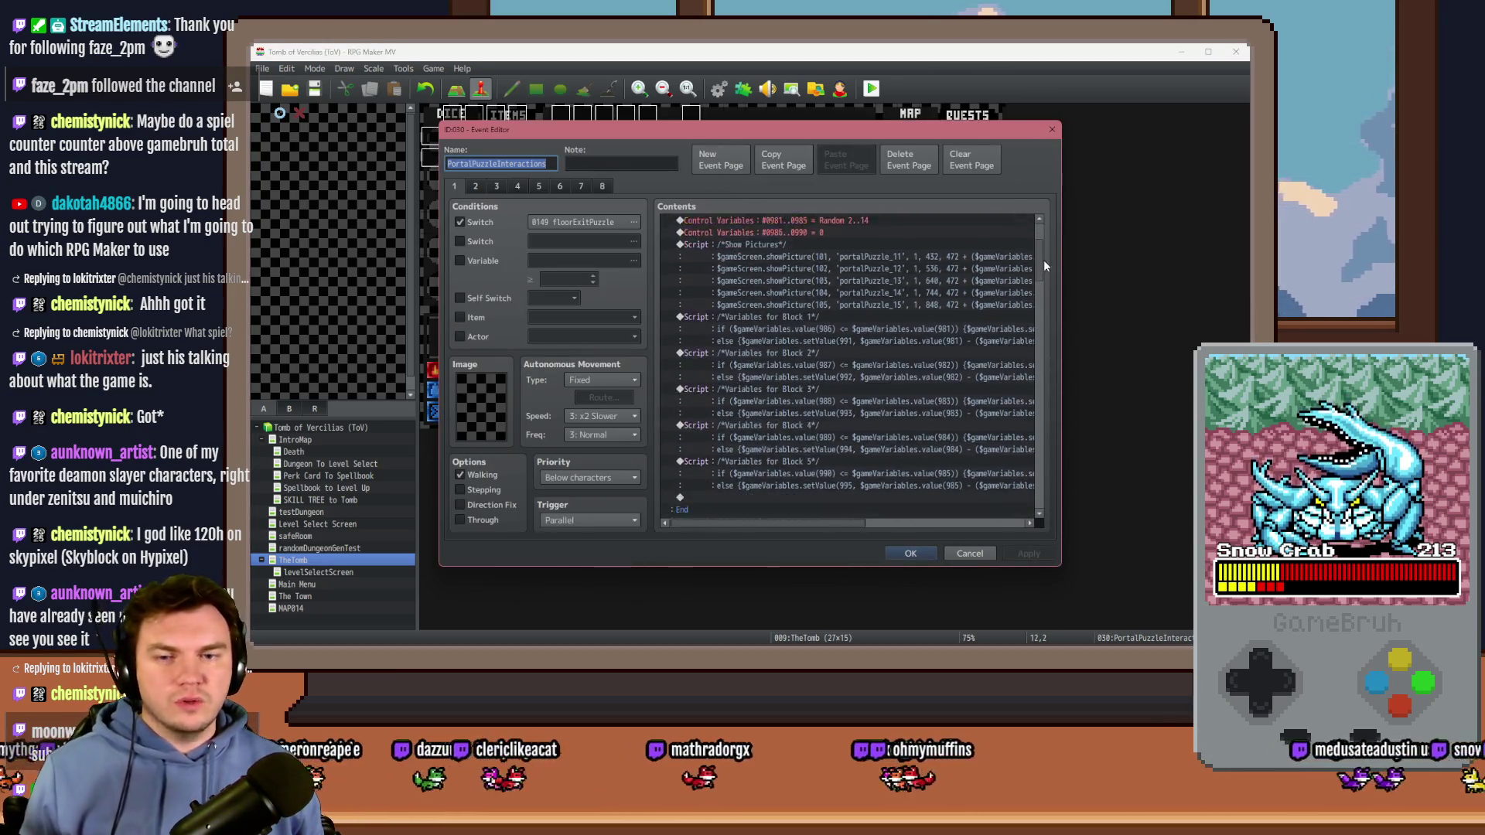
pyautogui.moveTo(1042, 287); pyautogui.dragTo(1047, 401)
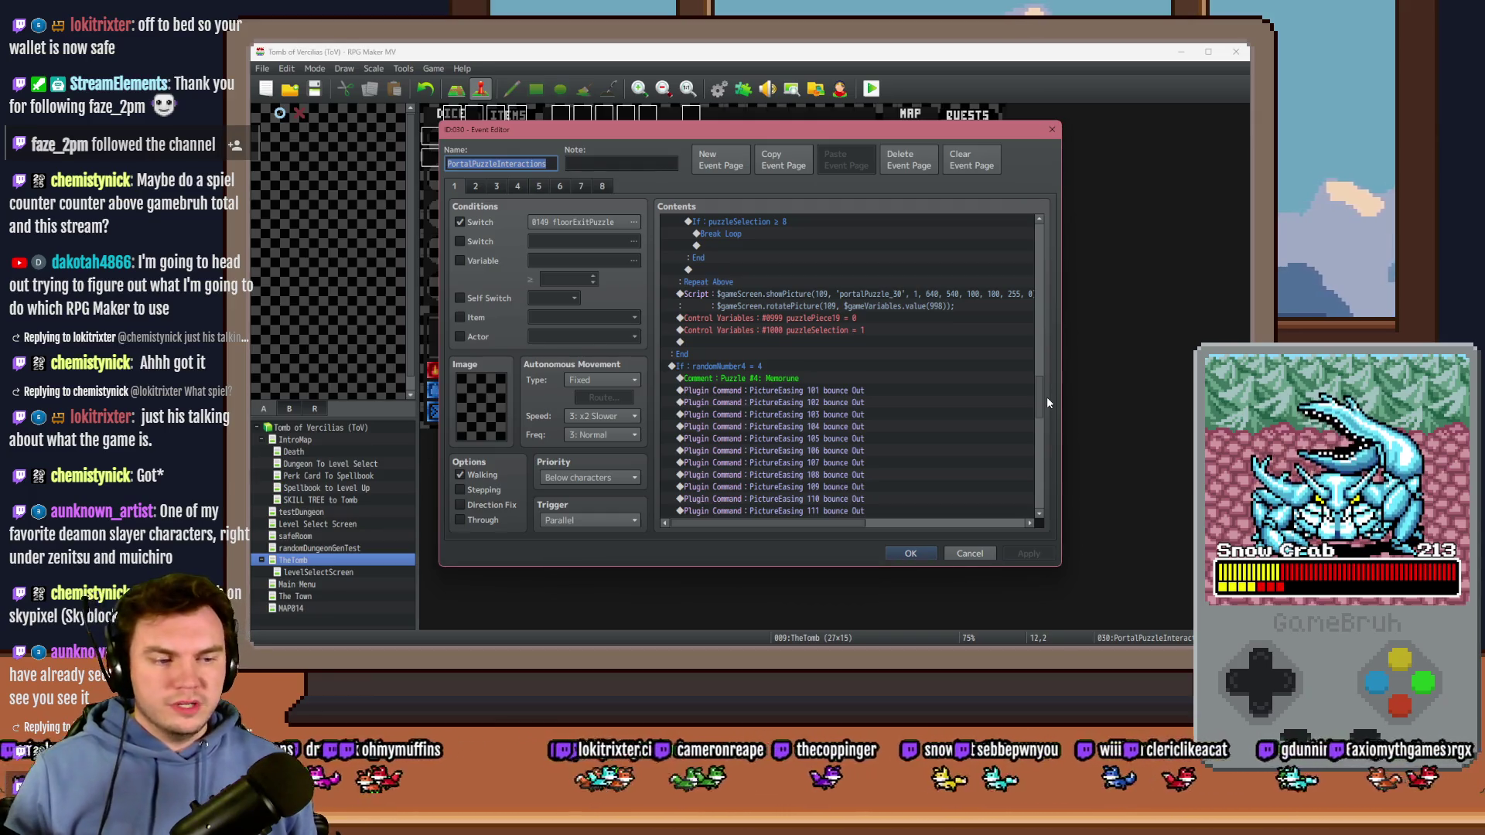
pyautogui.moveTo(1046, 397); pyautogui.dragTo(1045, 429)
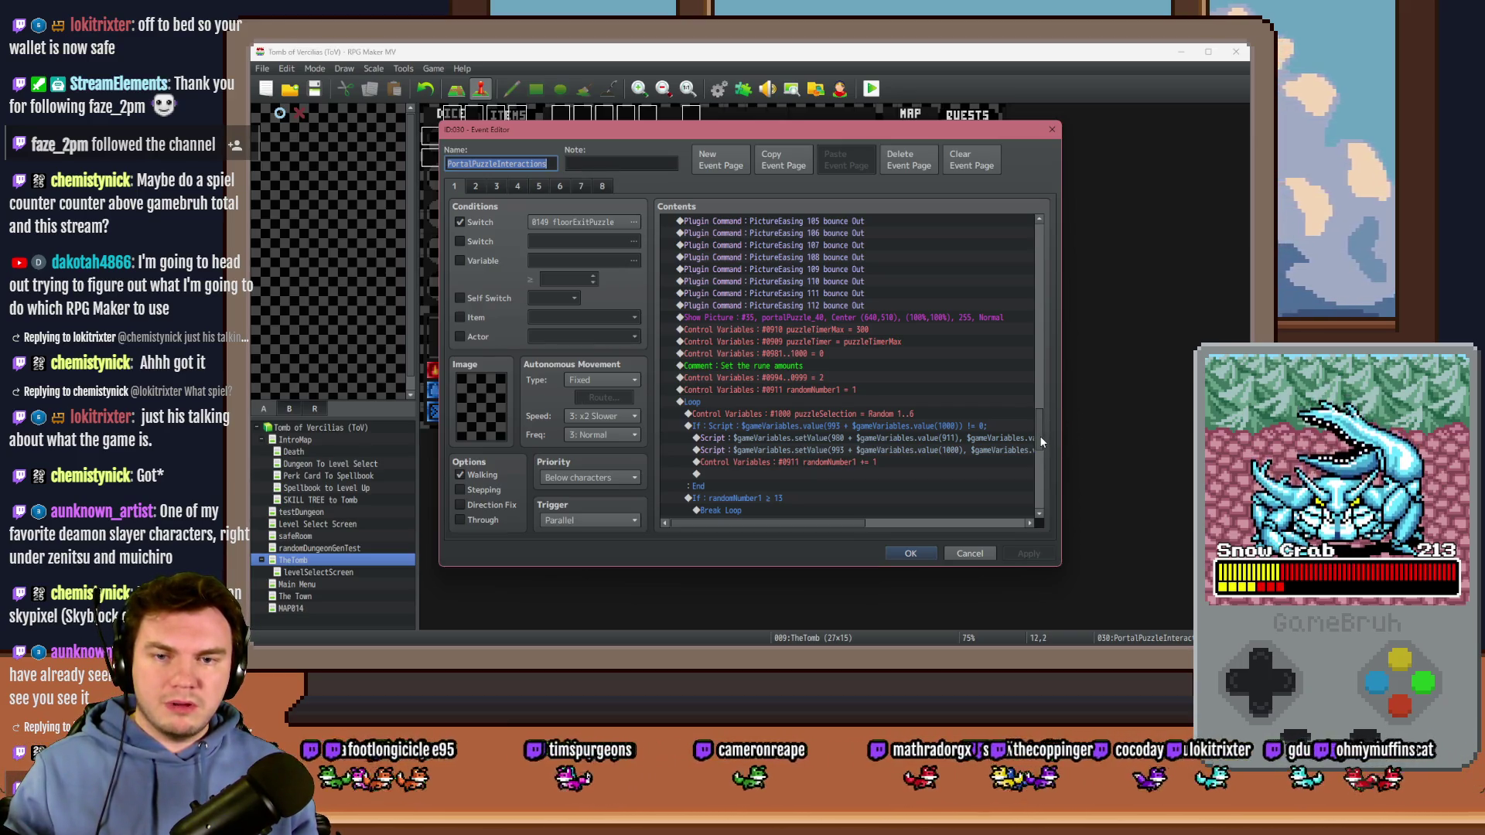
pyautogui.scroll(-3, 1039, 434)
pyautogui.moveTo(1042, 459); pyautogui.dragTo(1051, 359)
pyautogui.click(472, 188)
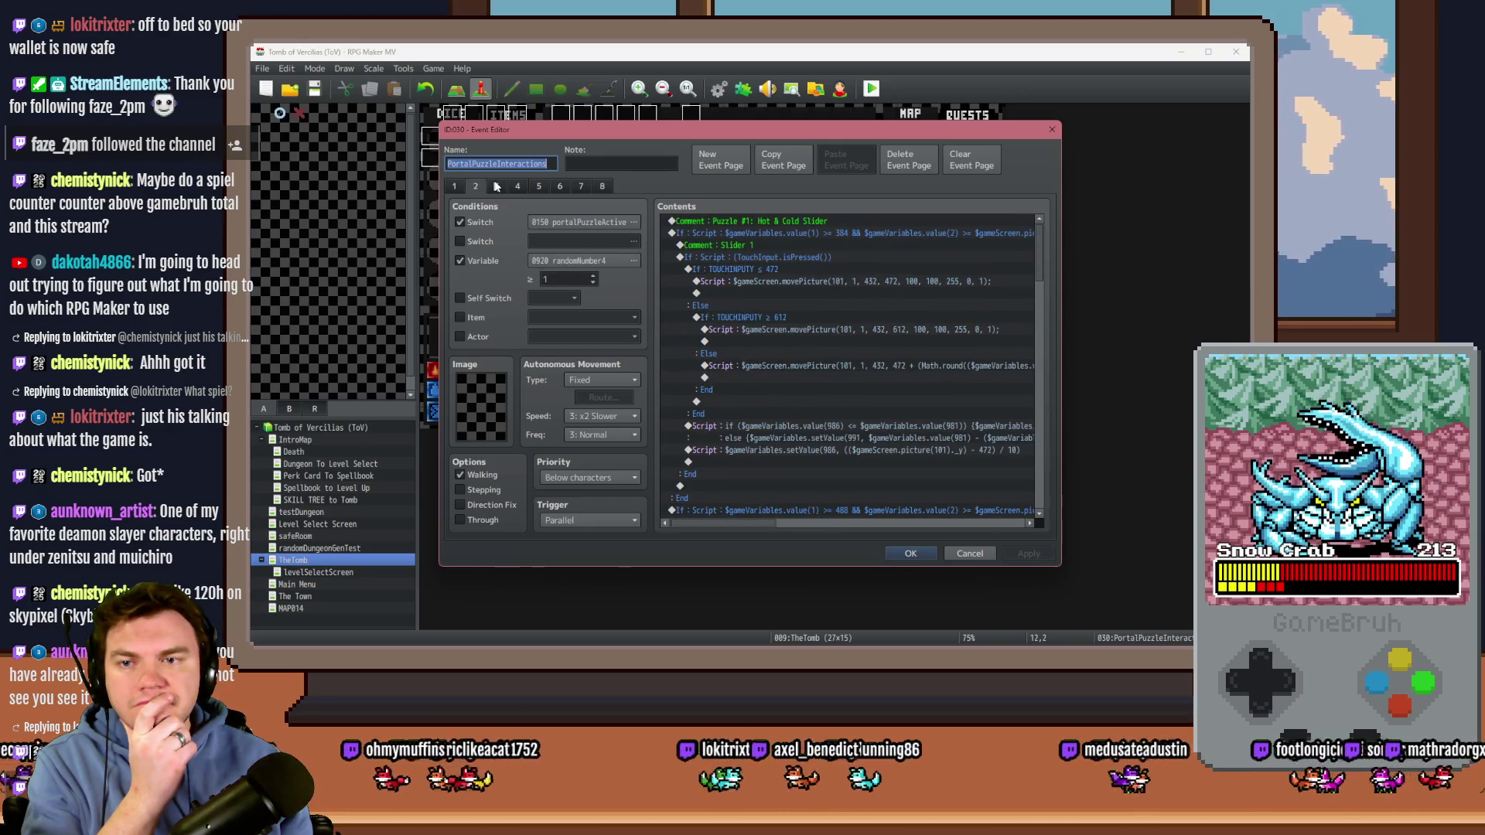
pyautogui.click(496, 187)
pyautogui.click(518, 187)
pyautogui.click(539, 186)
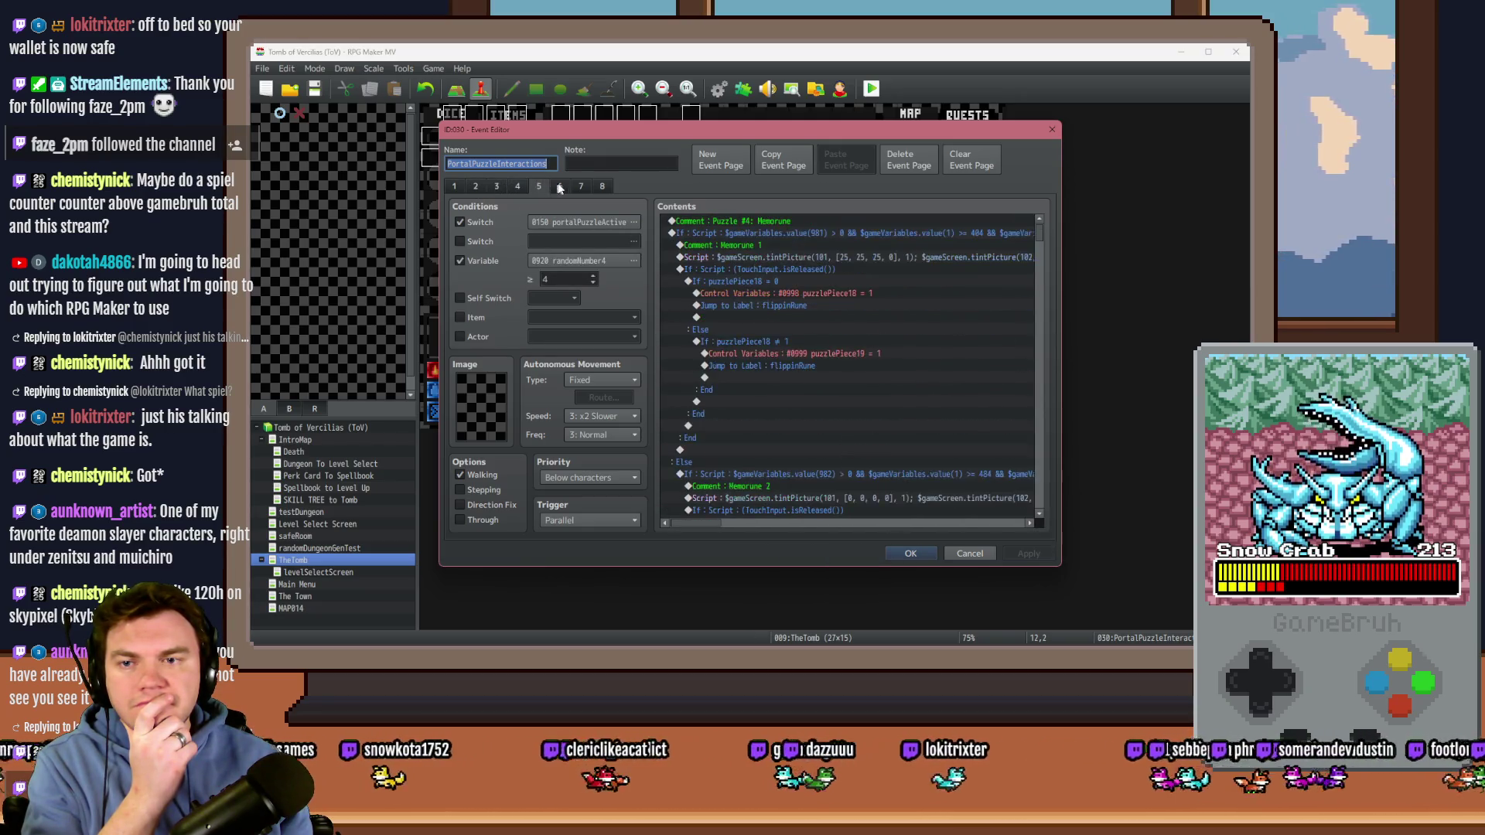
pyautogui.click(560, 186)
pyautogui.click(459, 187)
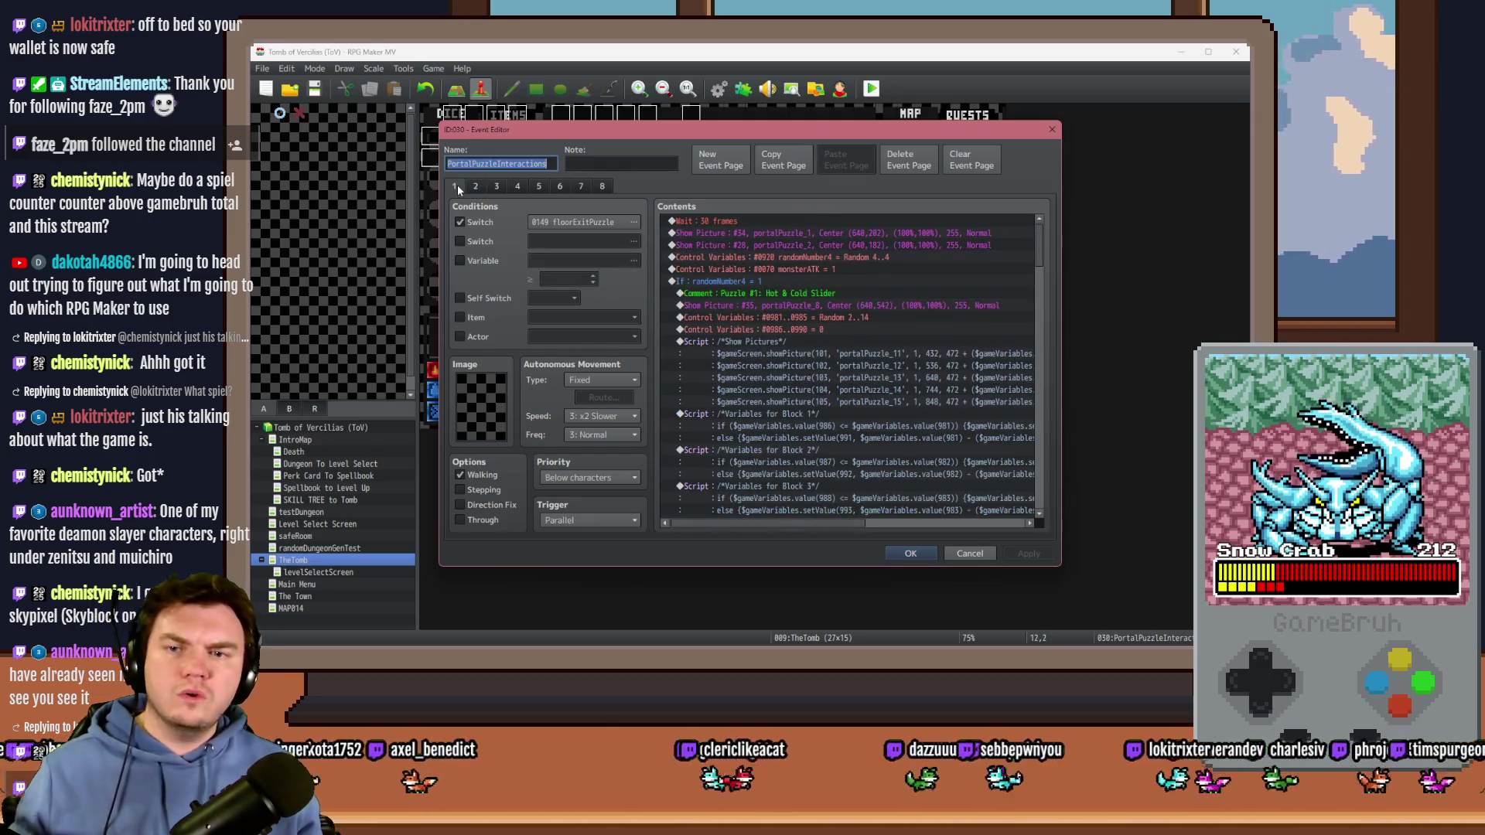
pyautogui.moveTo(1043, 247); pyautogui.dragTo(1042, 311)
pyautogui.click(969, 552)
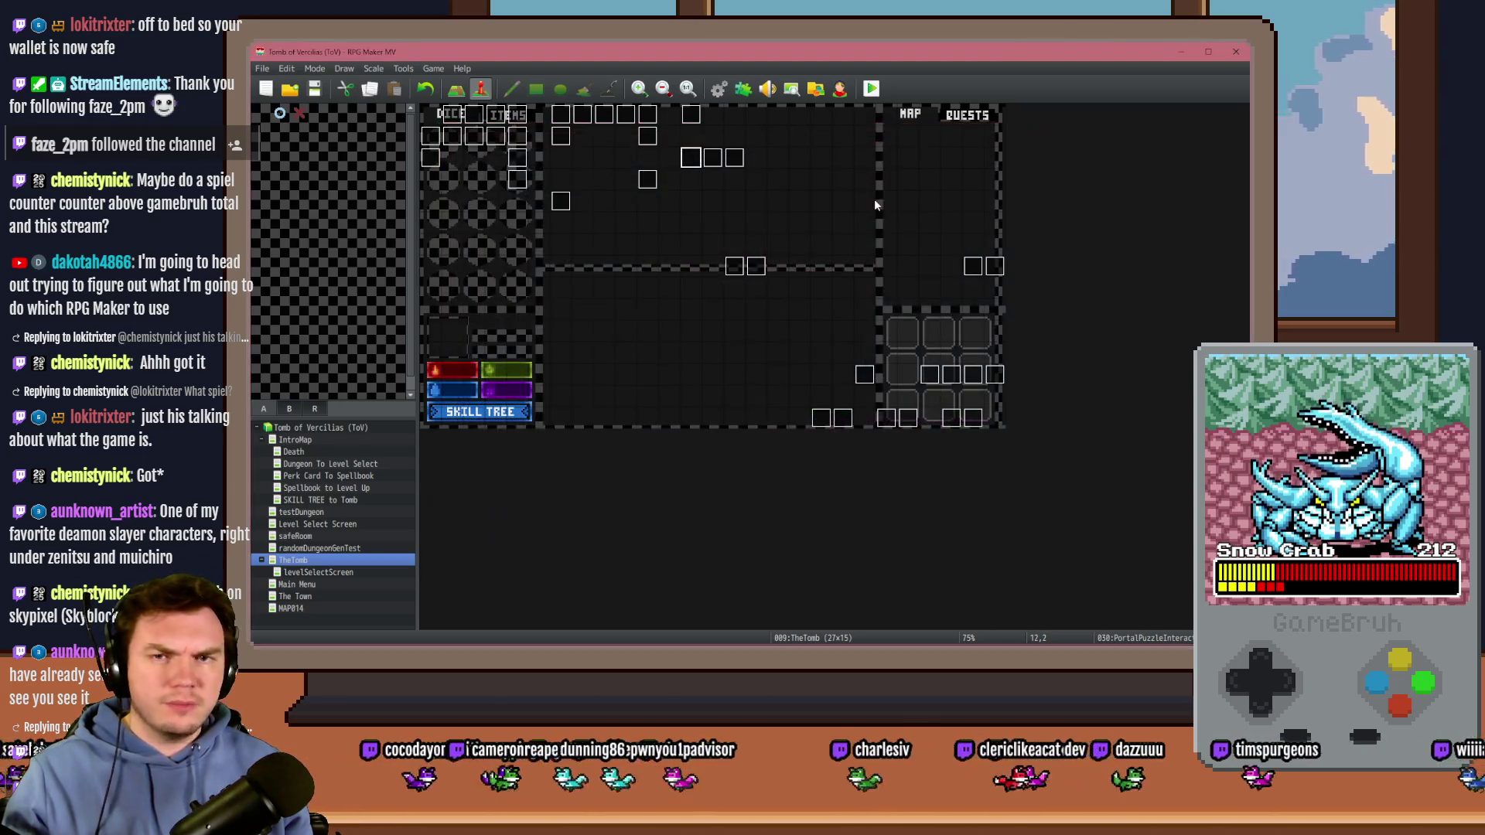
# Step: Open and close the trapPuzzle3 and trapPuzzle4 events to compare them
pyautogui.doubleClick(628, 118)
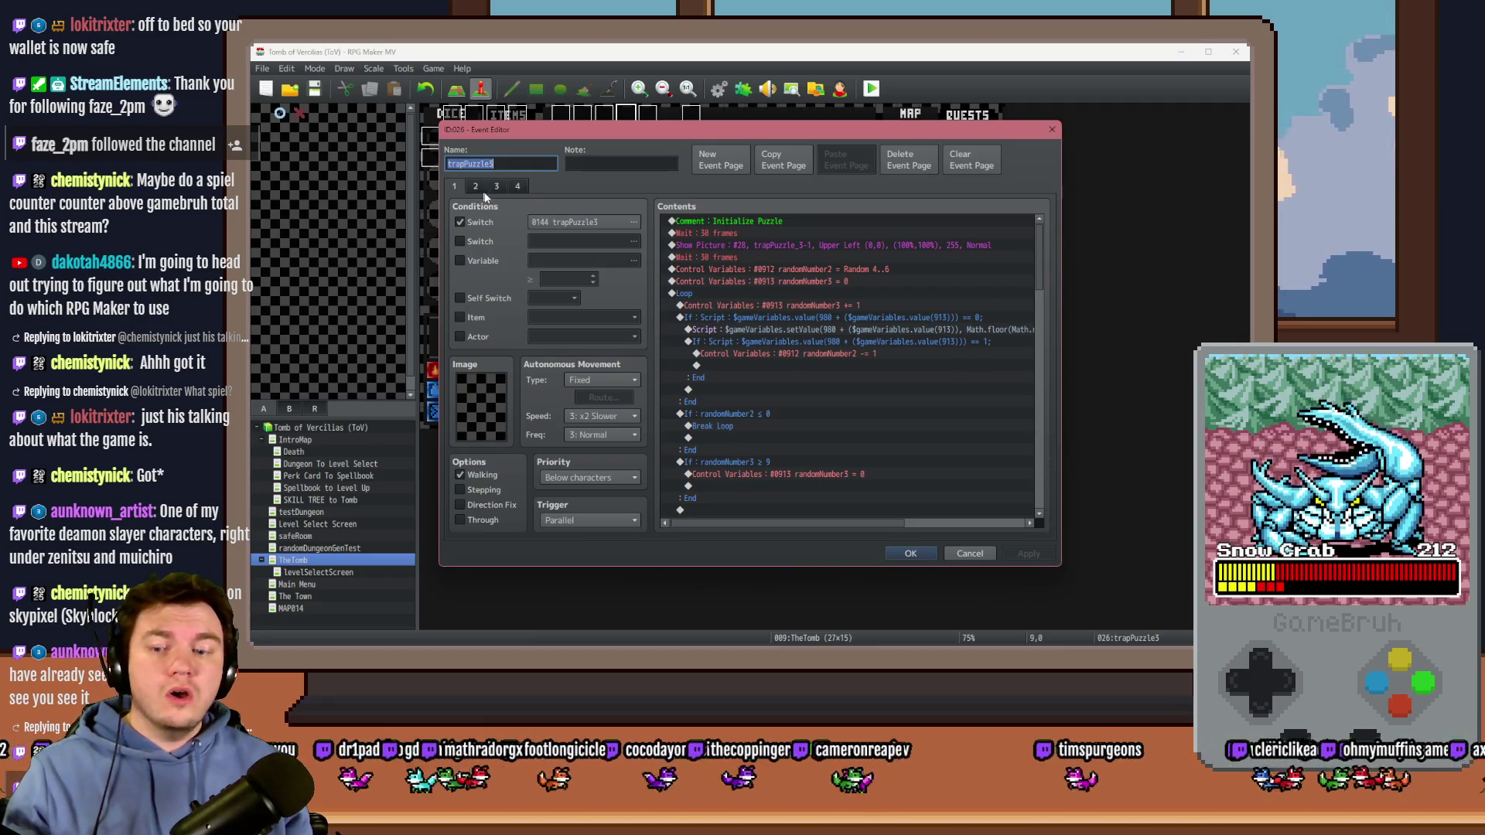
pyautogui.press('Escape')
pyautogui.doubleClick(649, 112)
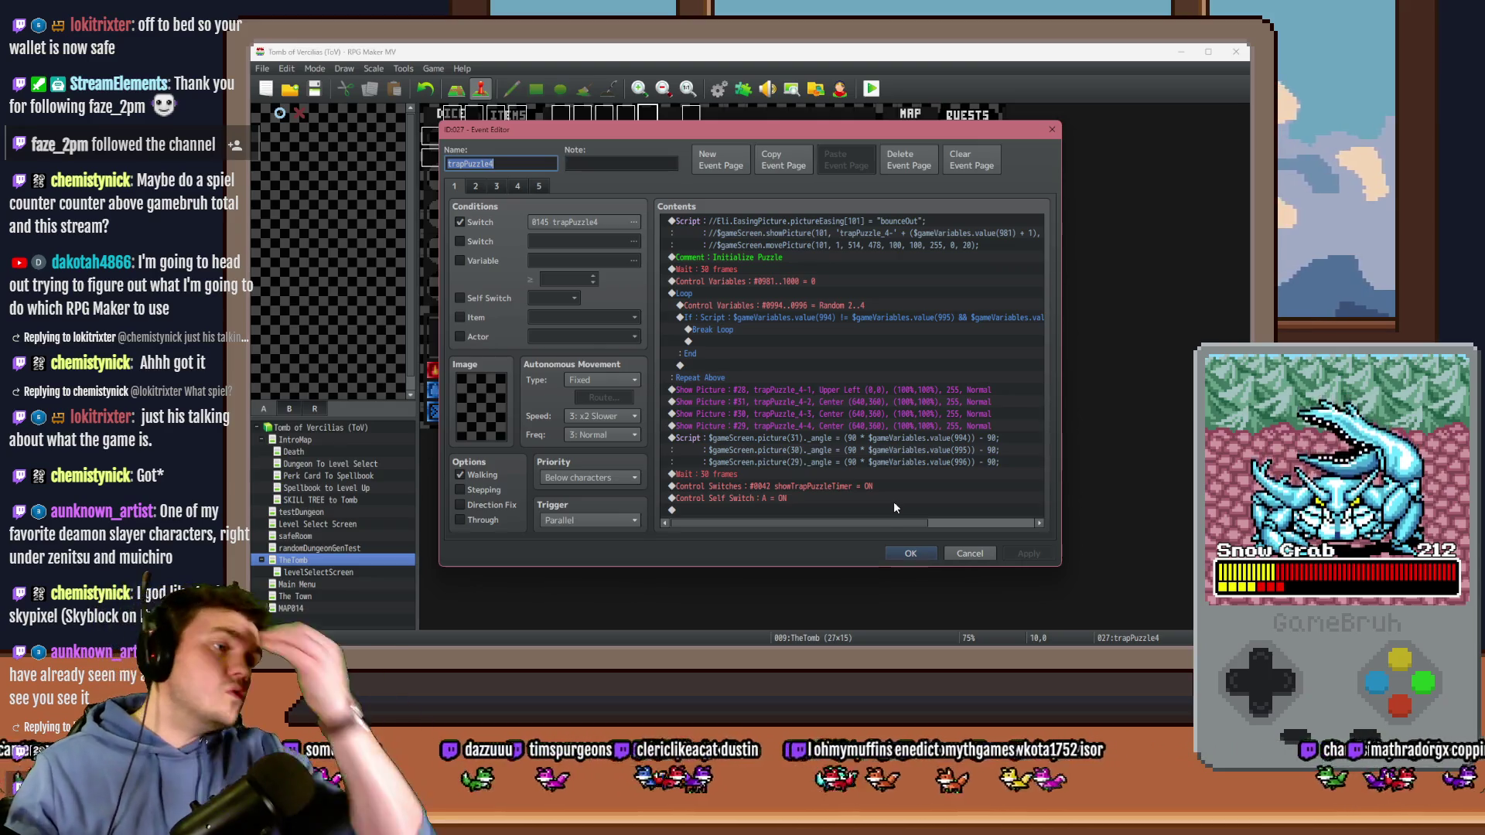
pyautogui.press('Escape')
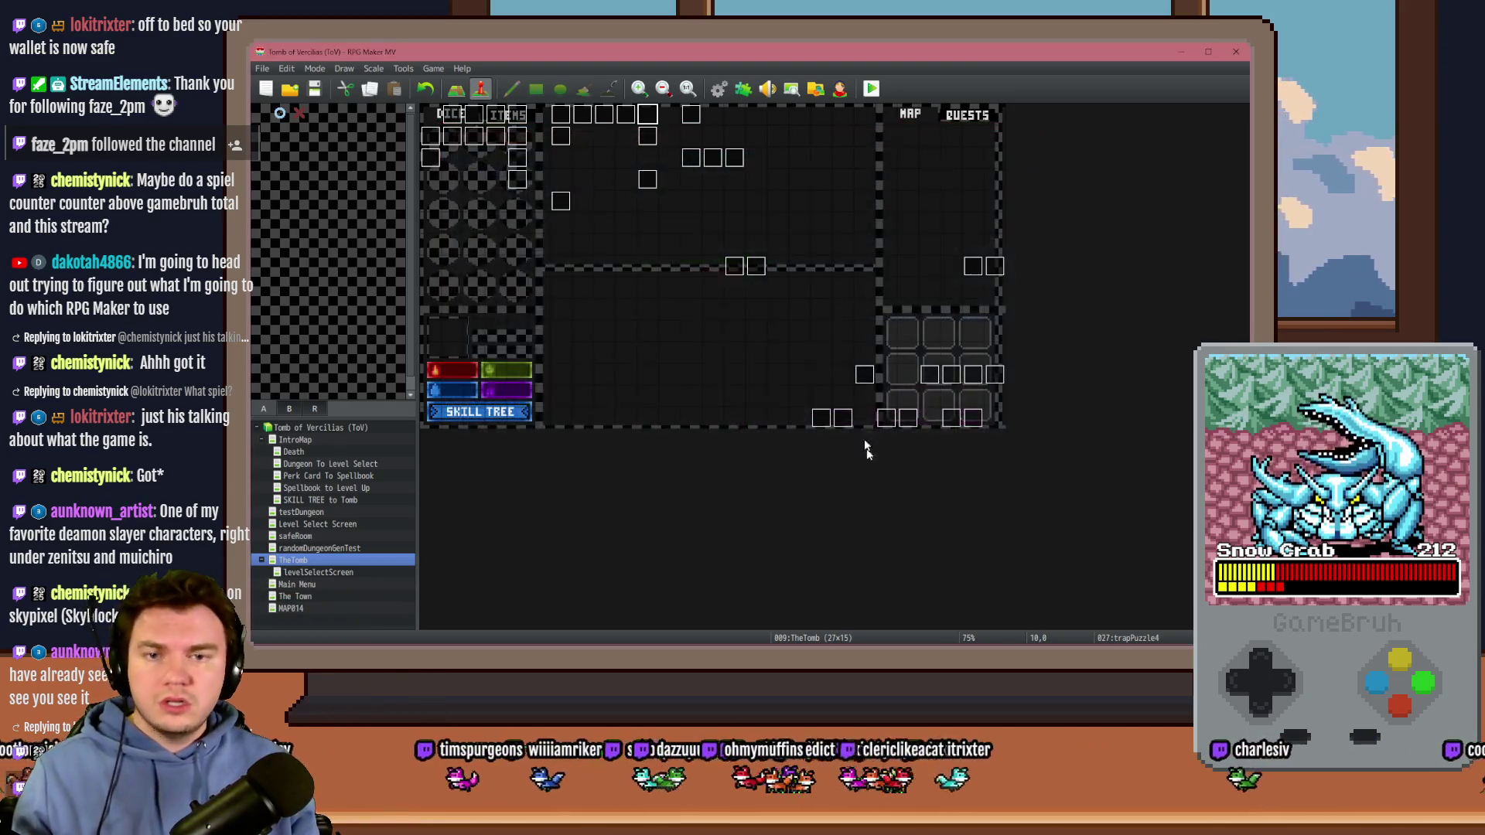
# Step: Inspect the PortalPuzzleInteractions Control Variables #0920 randomNumber4 command, then start a playtest
pyautogui.doubleClick(692, 158)
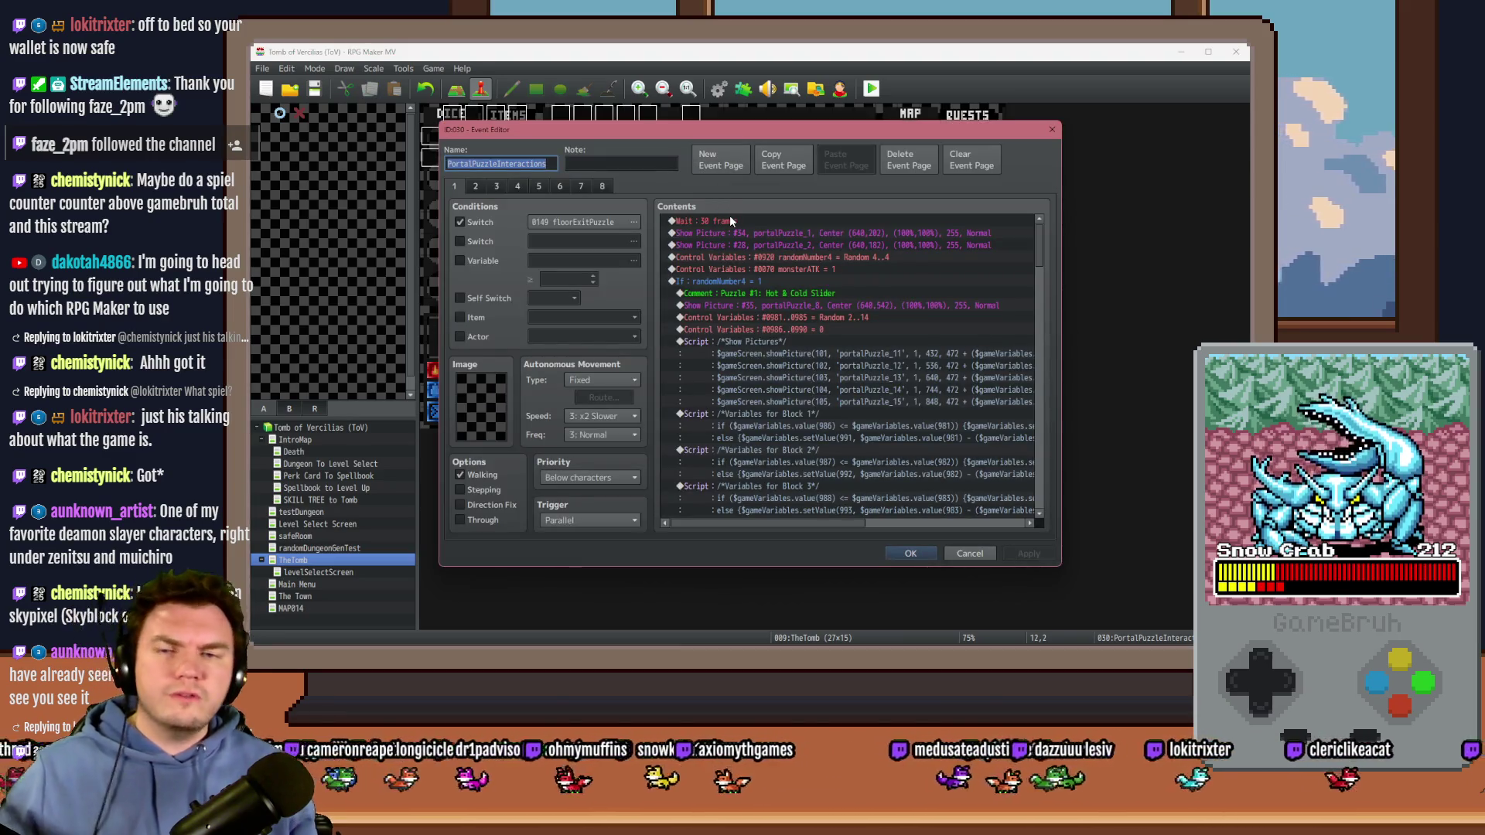
pyautogui.doubleClick(790, 257)
pyautogui.press('Escape')
pyautogui.press('Escape')
pyautogui.hotkey('ctrl', 'r')
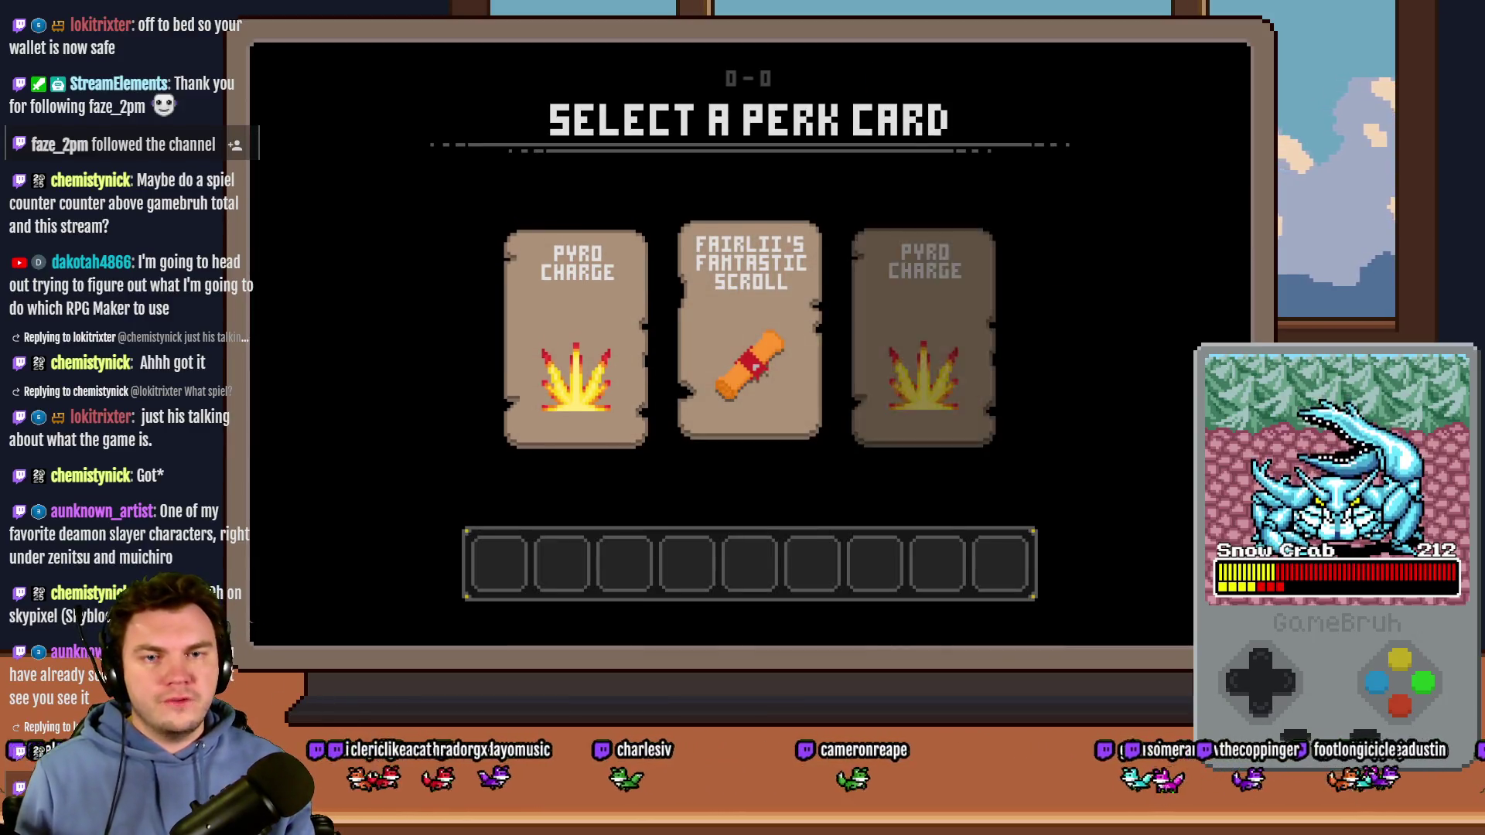
# Step: Pick a perk card, then turn on switch 0149 FLOOREXITPUZZLE from the F9 debug list
pyautogui.click(645, 255)
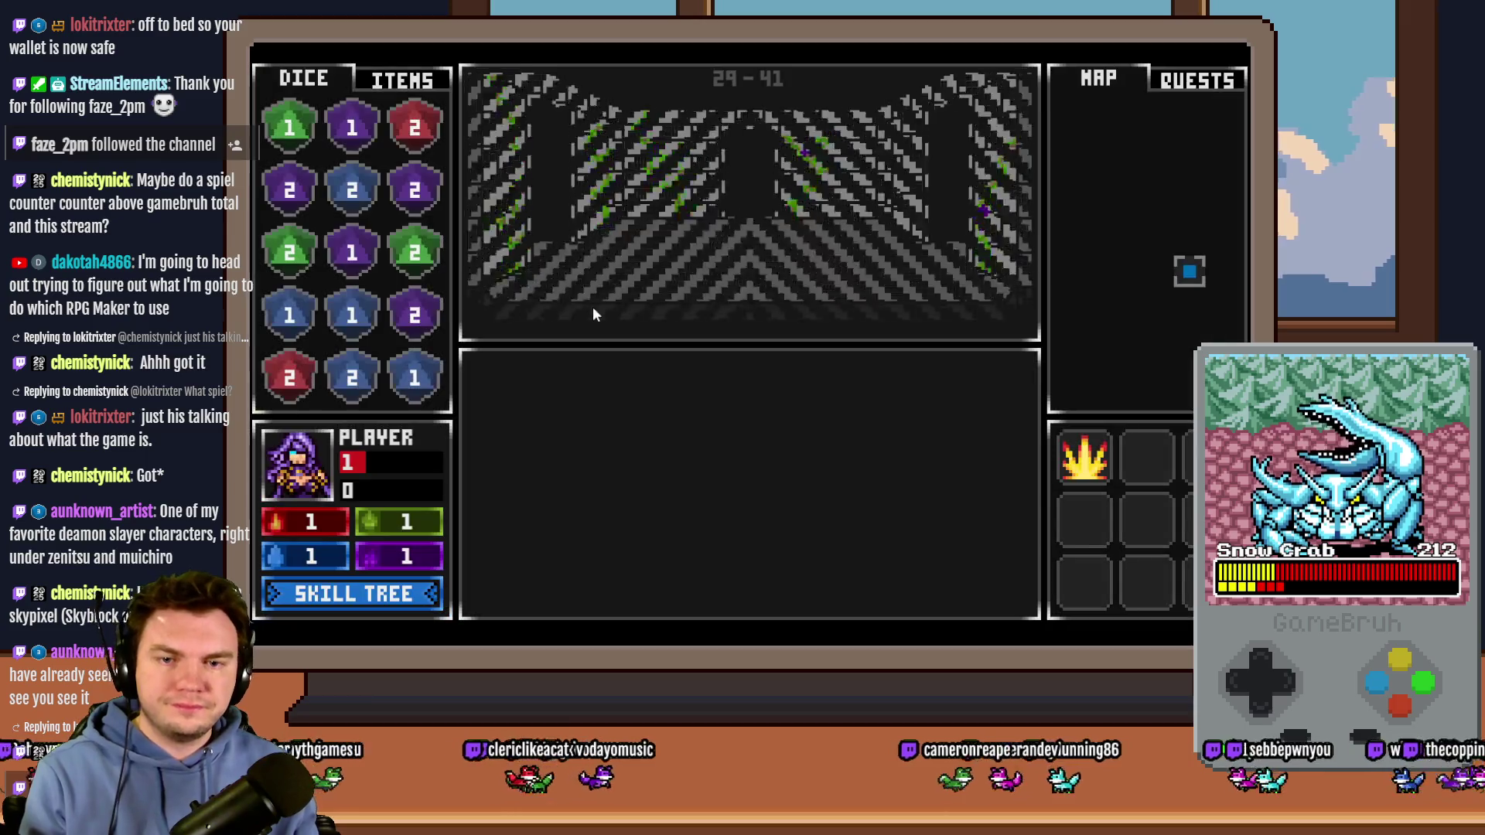
pyautogui.press('F9')
pyautogui.press('Down')
pyautogui.press('Down')
pyautogui.press('Down')
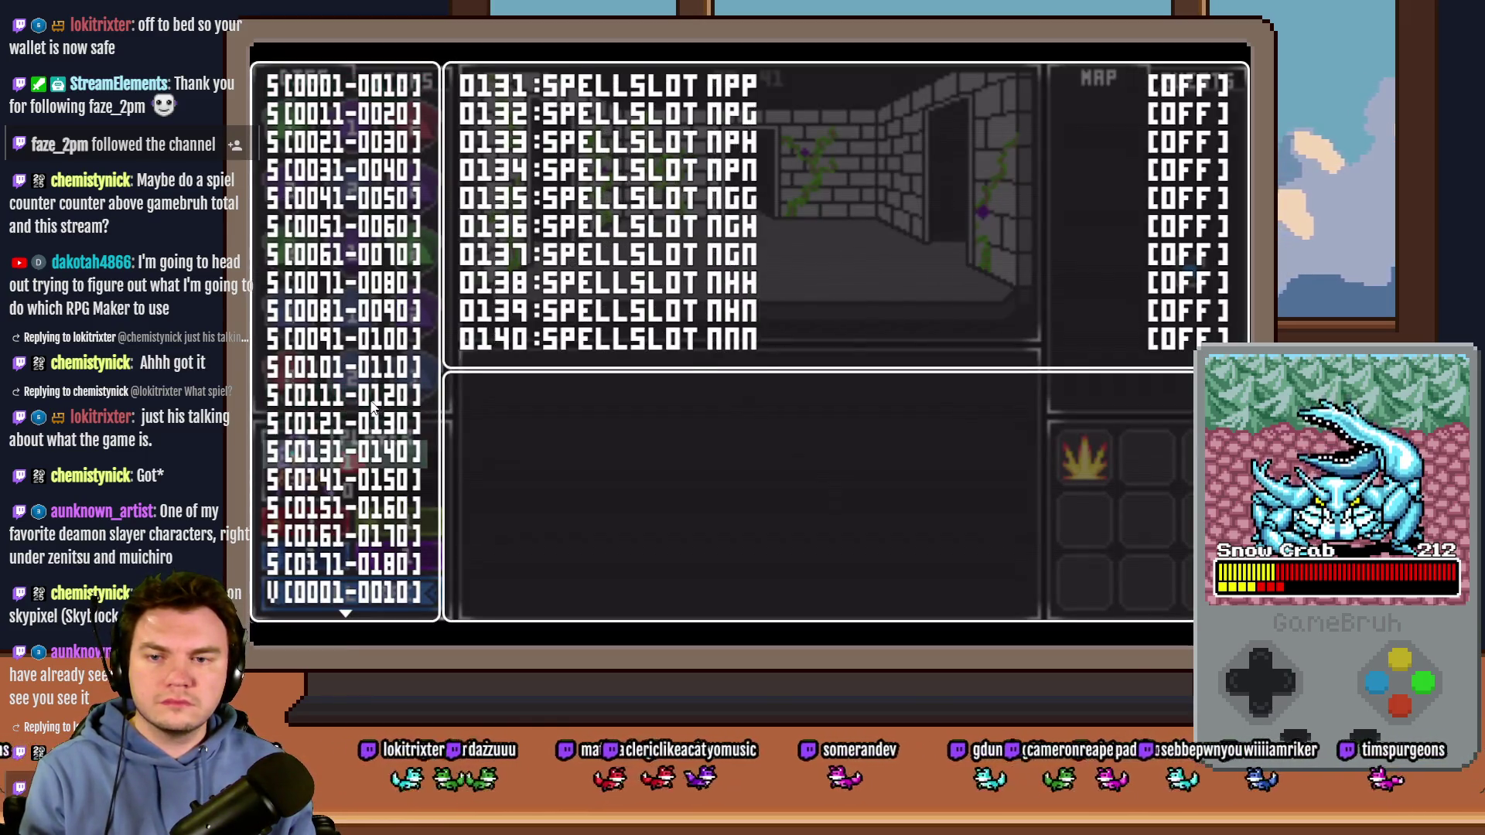
pyautogui.press('Up')
pyautogui.press('Return')
pyautogui.press('Down')
pyautogui.press('Down')
pyautogui.press('Down')
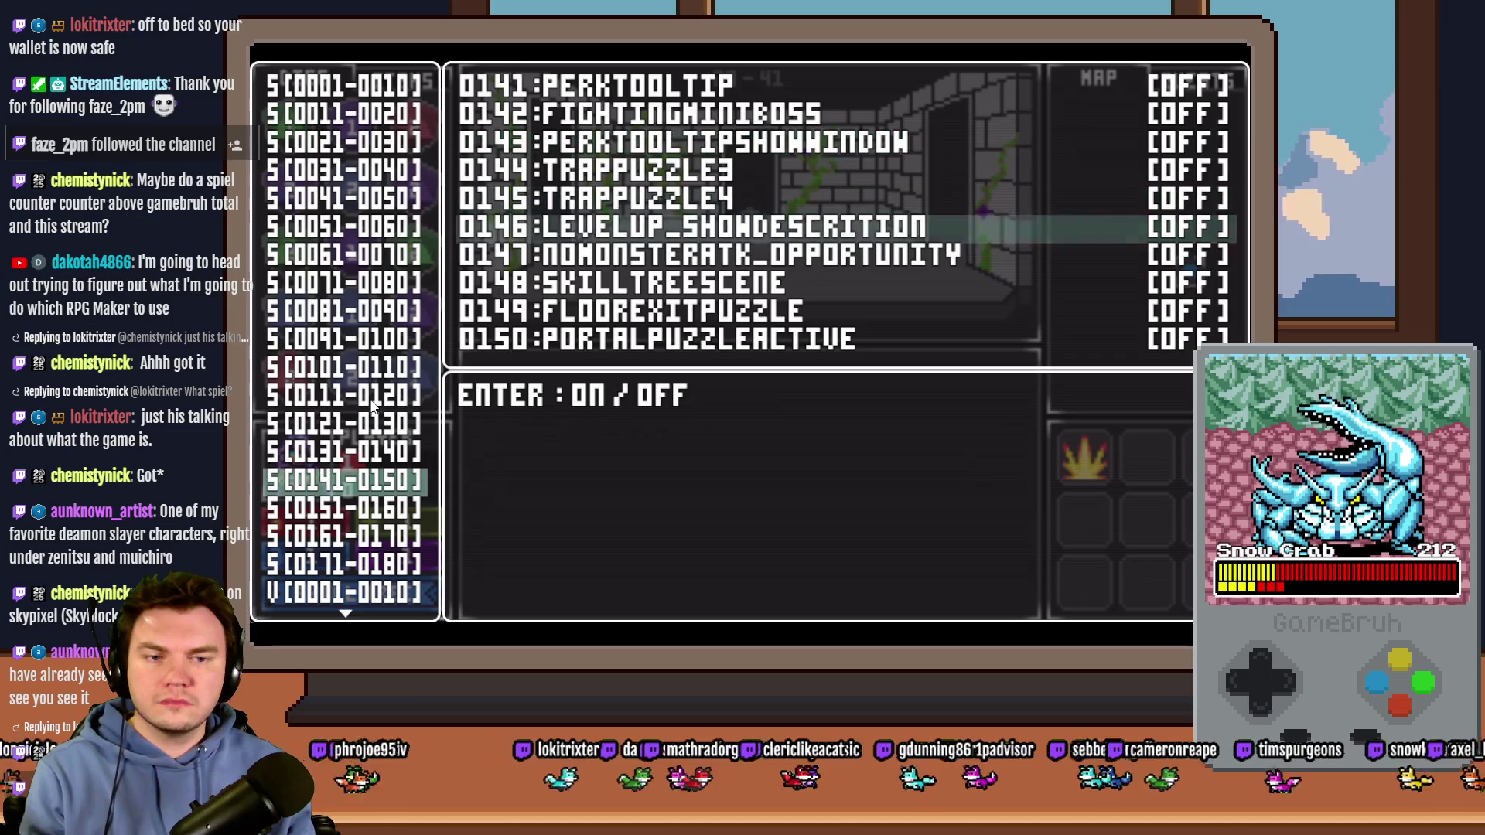
pyautogui.press('Return')
pyautogui.press('Escape')
pyautogui.press('Escape')
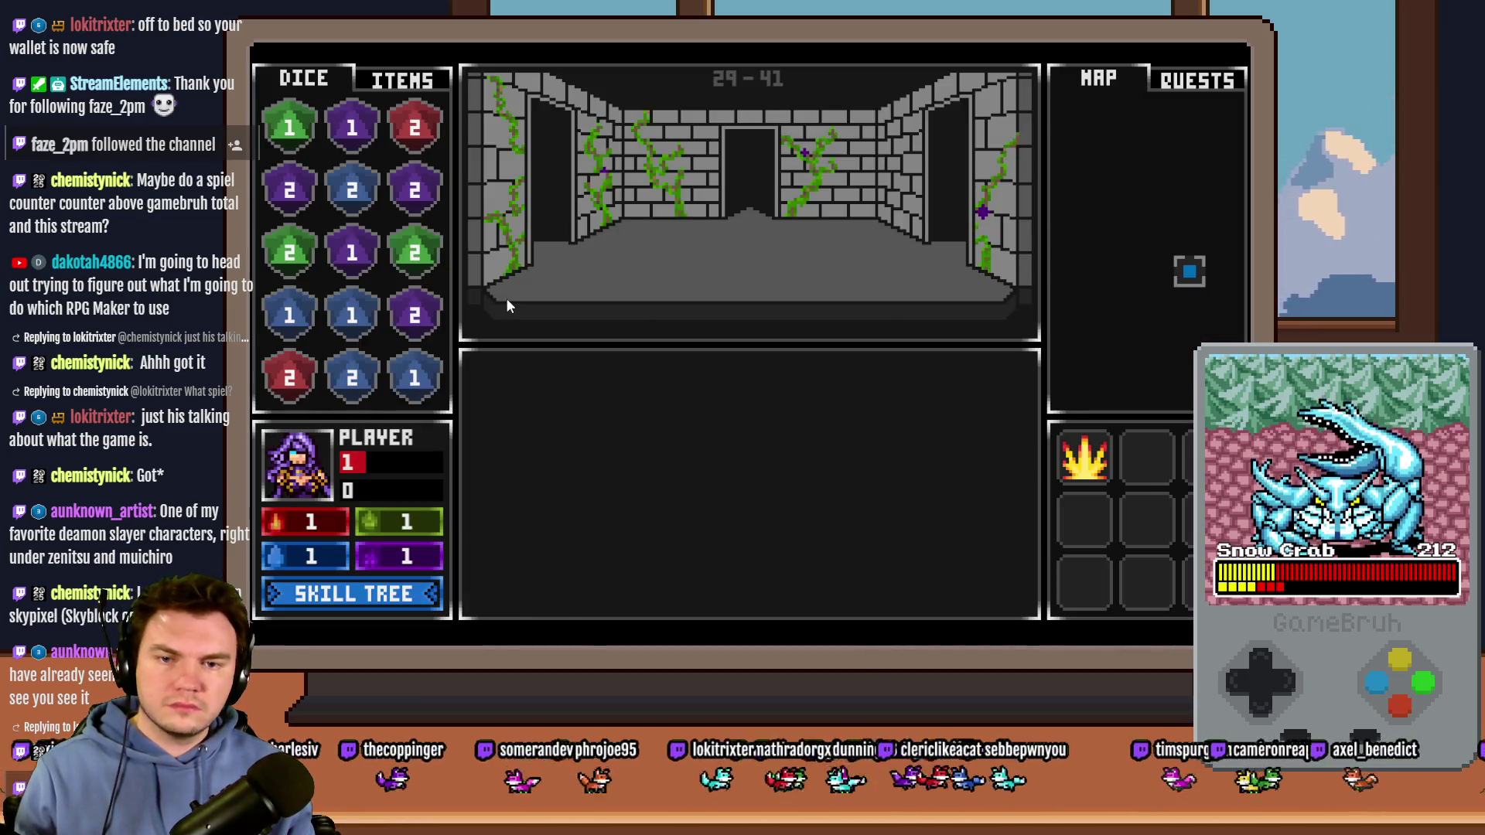
# Step: Time clicks to light each ring rune until the portal opens, then close the playtest
pyautogui.click(721, 397)
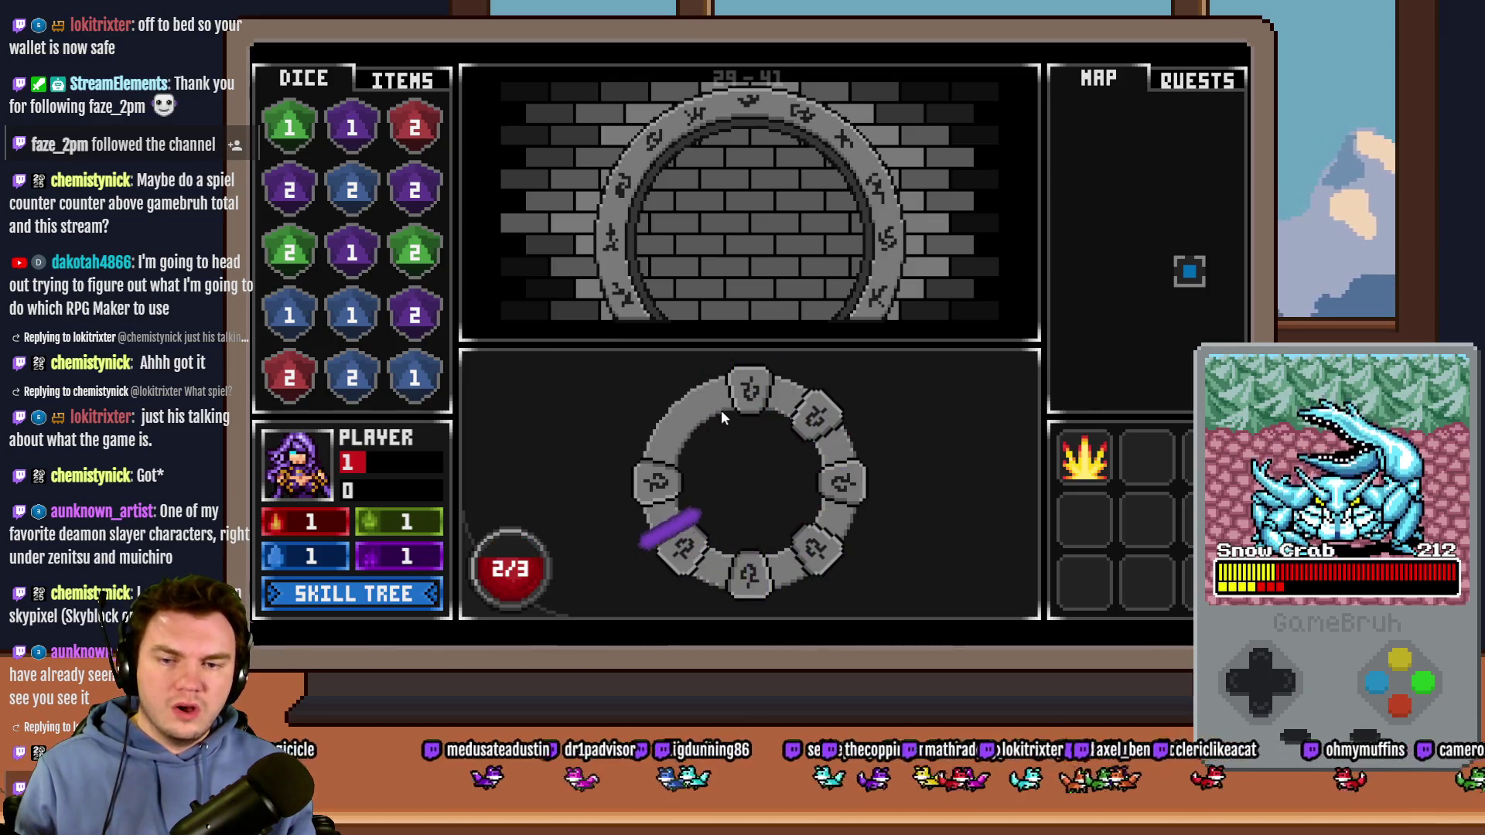
pyautogui.click(721, 410)
pyautogui.click(720, 410)
pyautogui.click(721, 410)
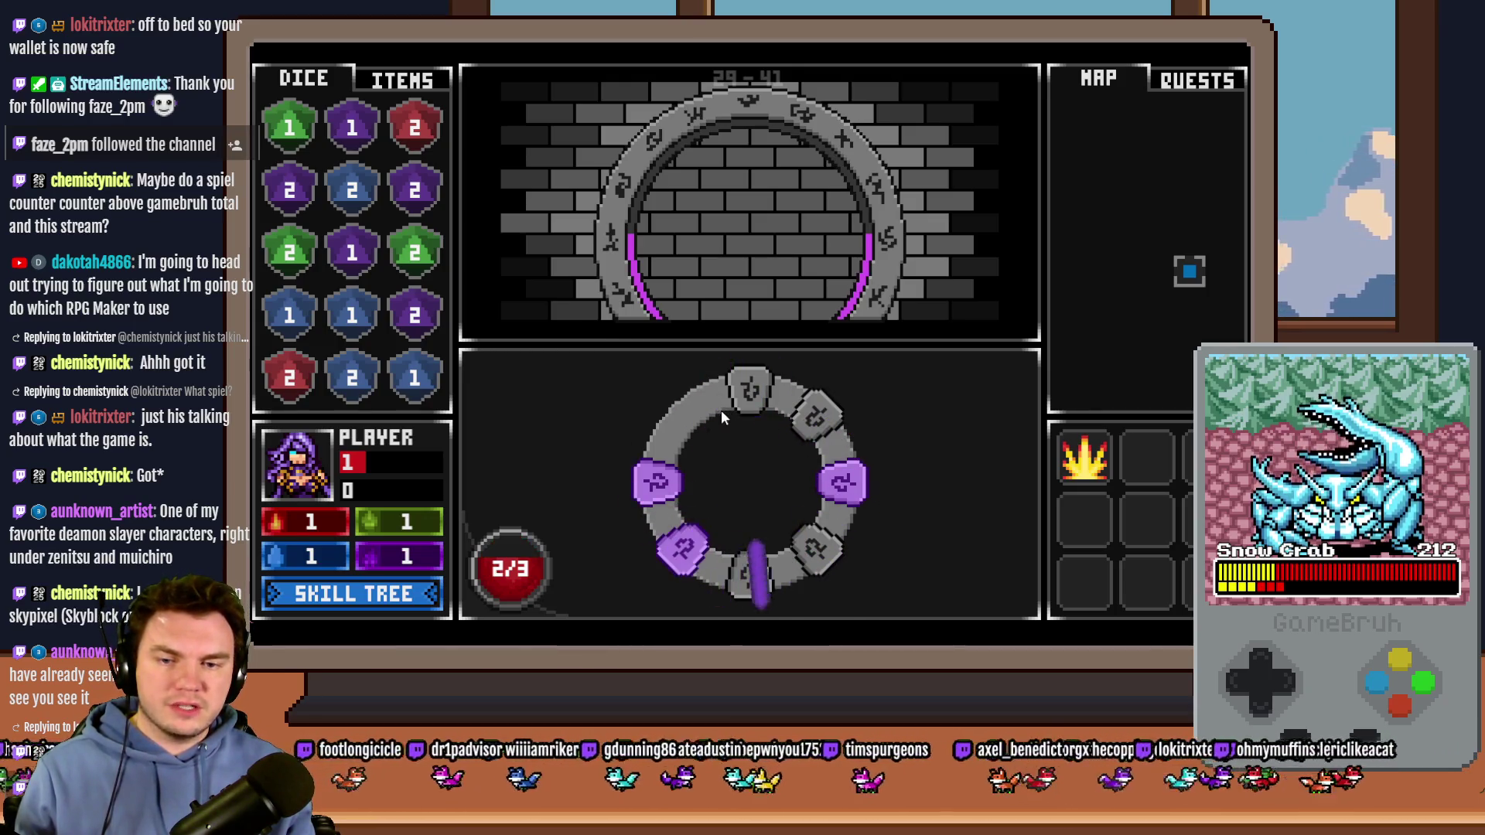
pyautogui.click(721, 410)
pyautogui.click(747, 447)
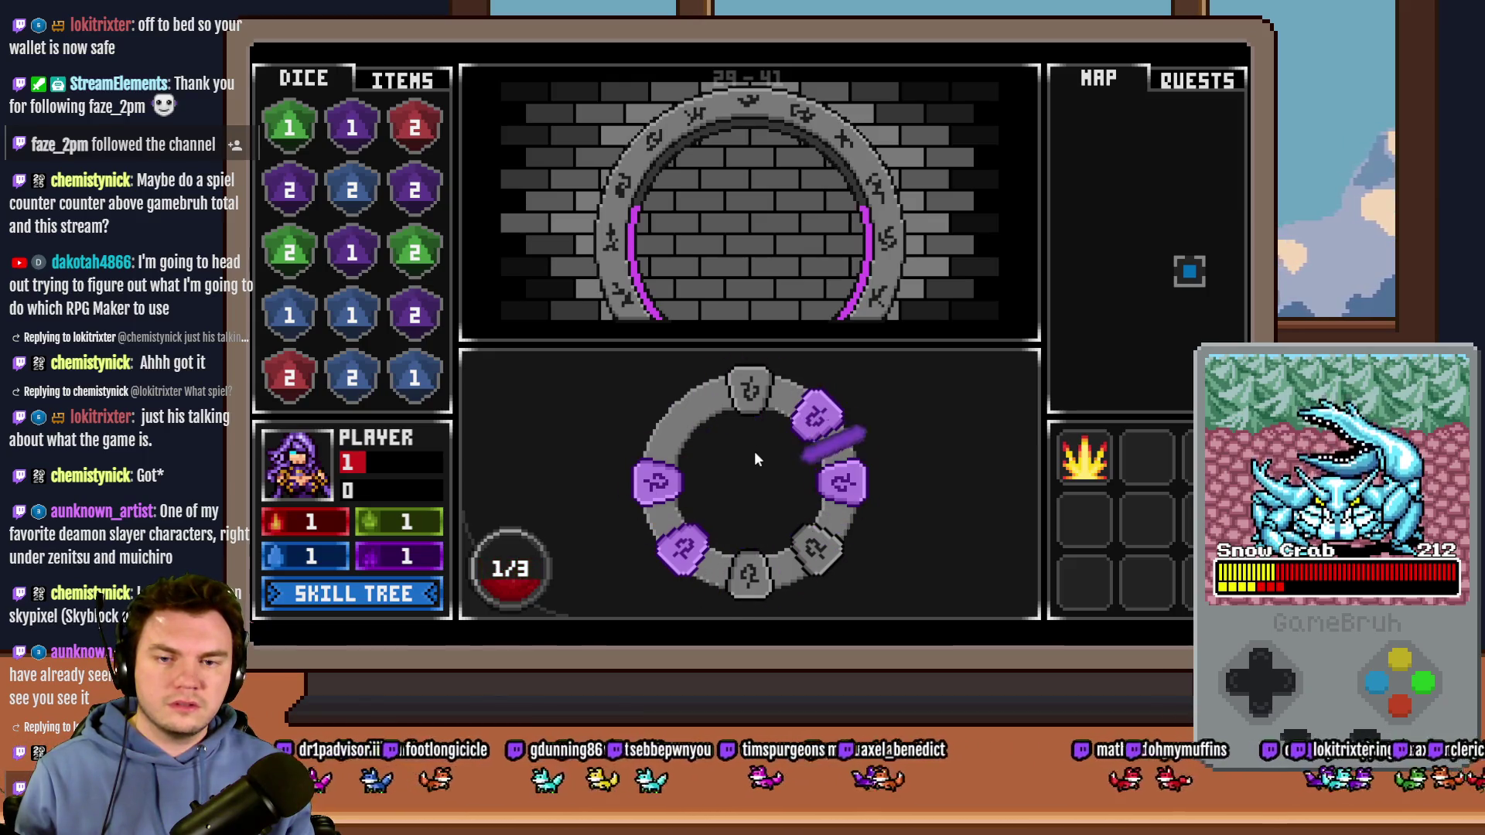
pyautogui.click(752, 474)
pyautogui.click(751, 473)
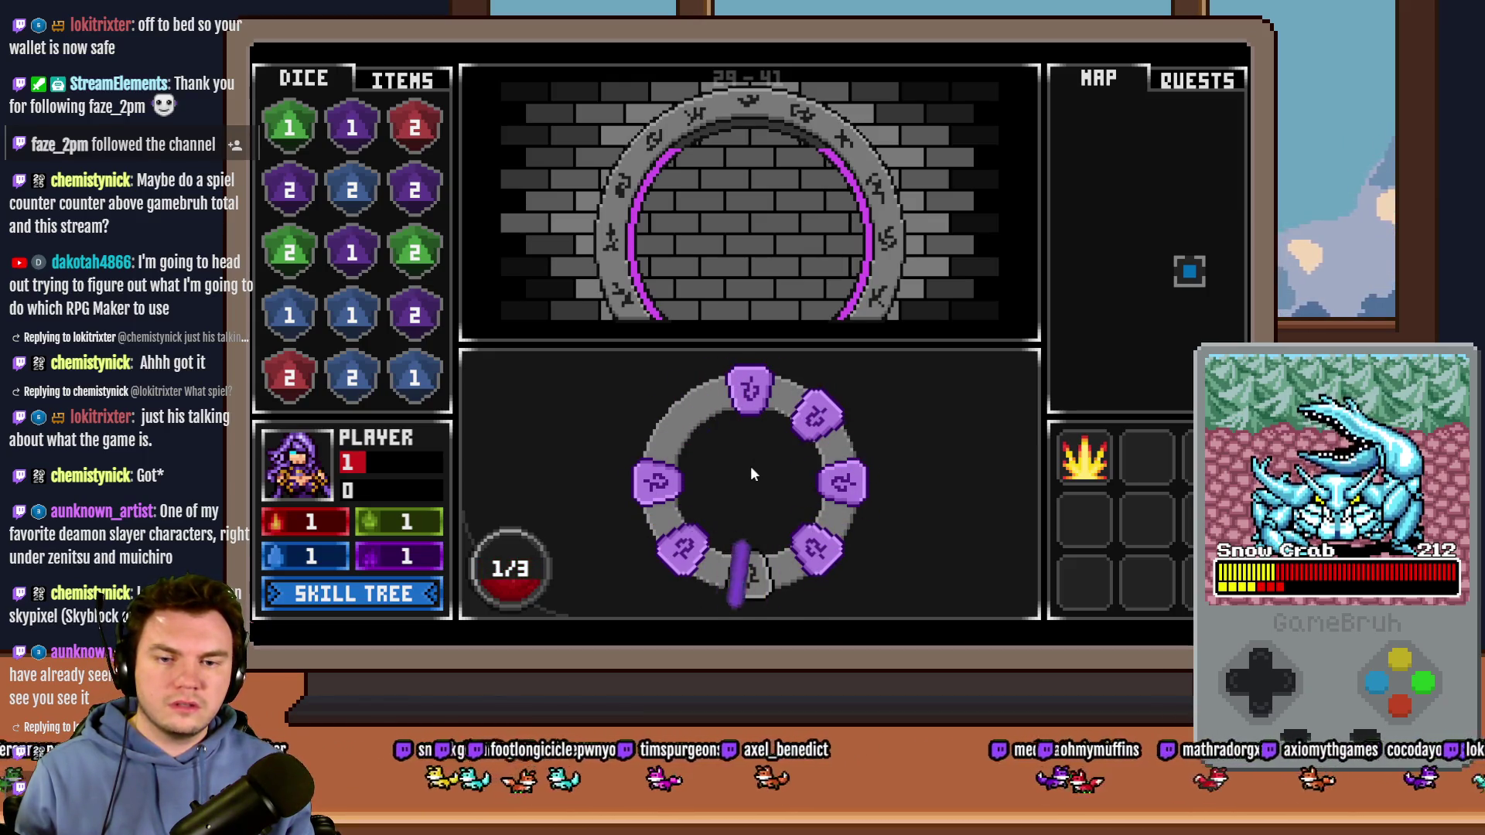
pyautogui.click(751, 468)
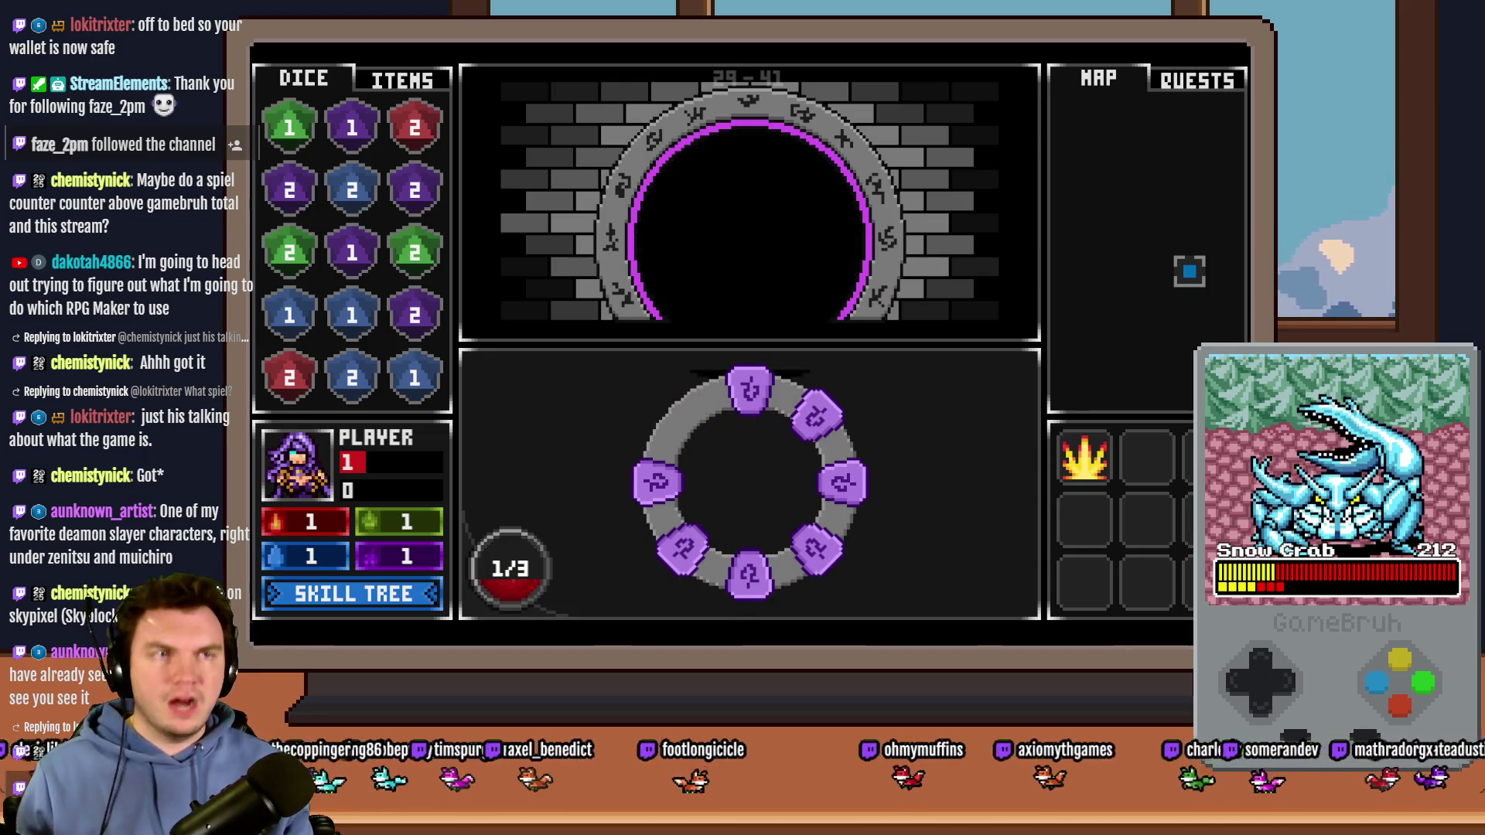
pyautogui.hotkey('alt', 'F4')
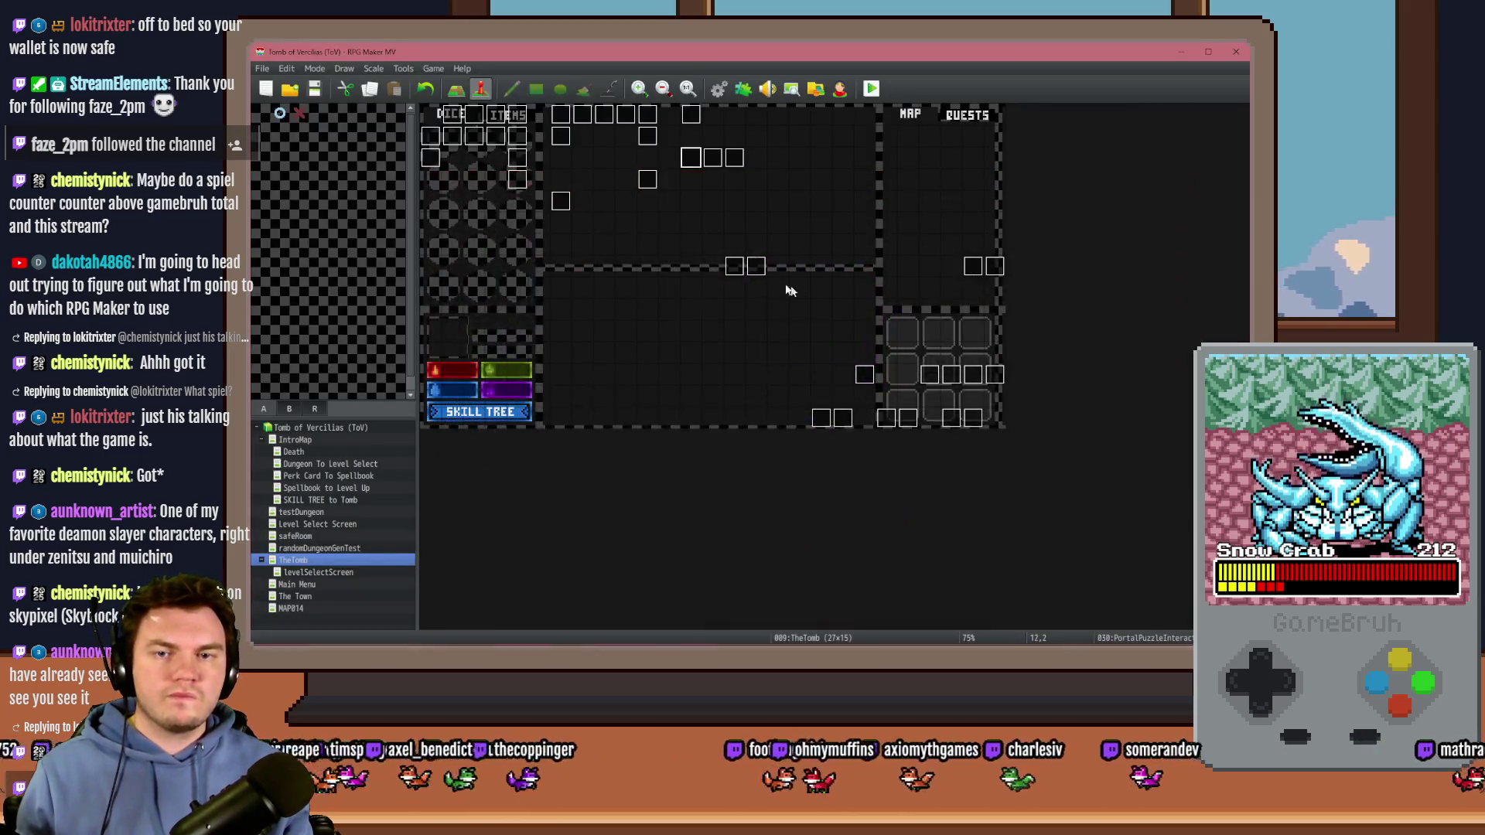
# Step: Review the PortalPuzzleInteractions and trapPuzzle4 events without changing them
pyautogui.doubleClick(692, 158)
pyautogui.moveTo(1038, 242); pyautogui.dragTo(1047, 497)
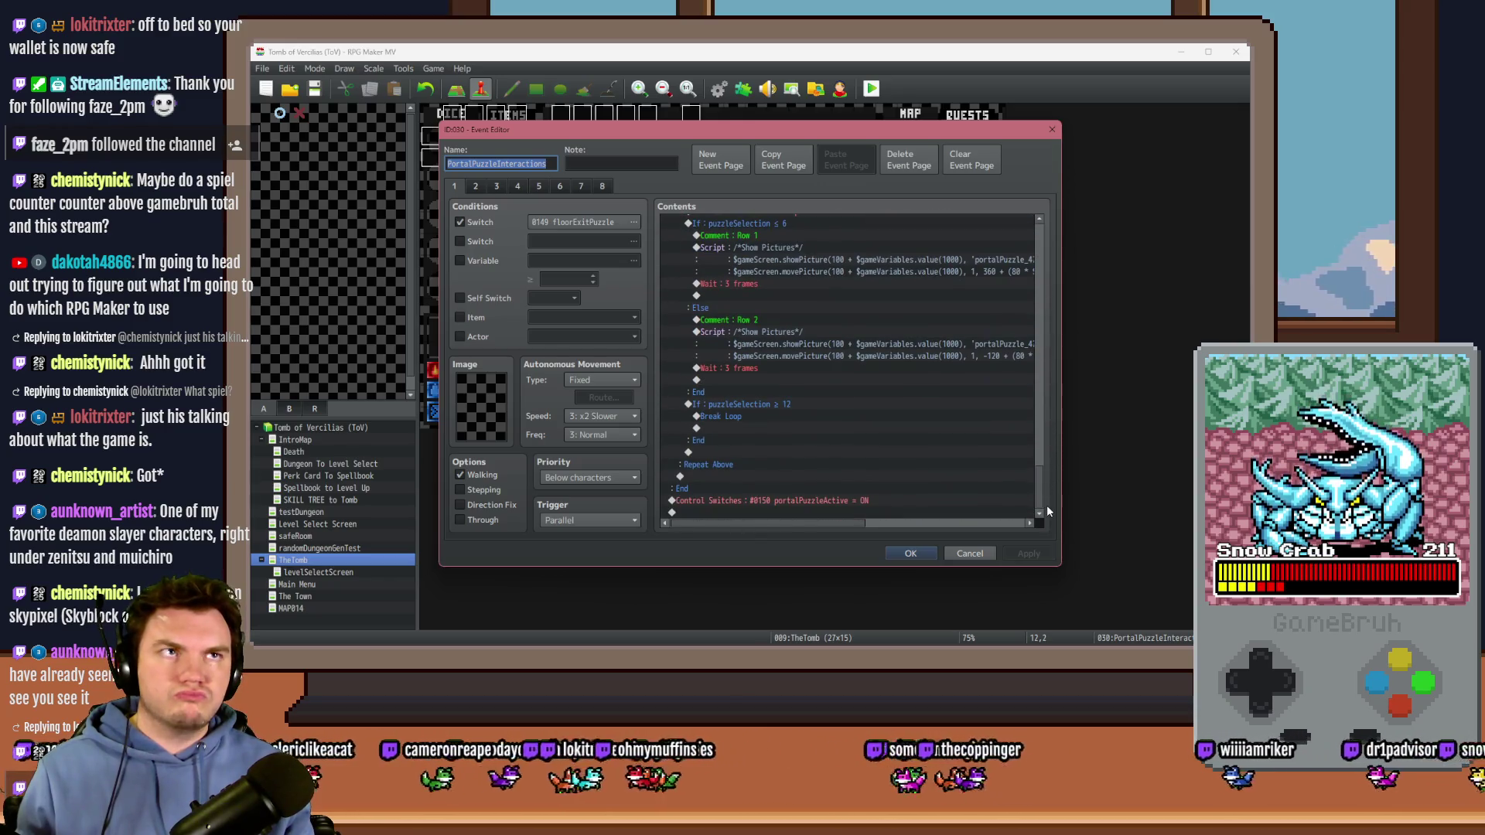
pyautogui.click(969, 553)
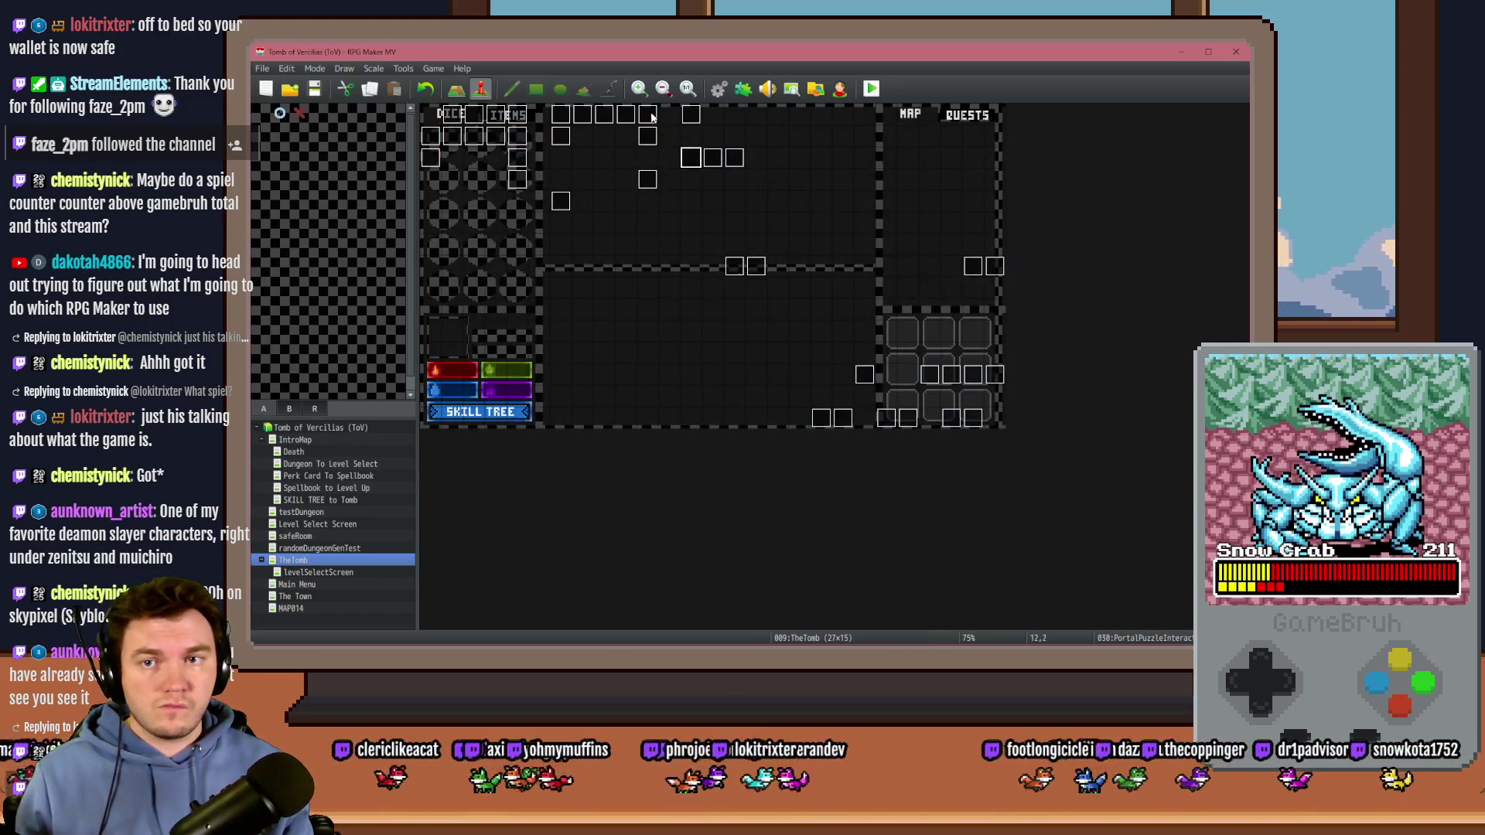
pyautogui.doubleClick(648, 114)
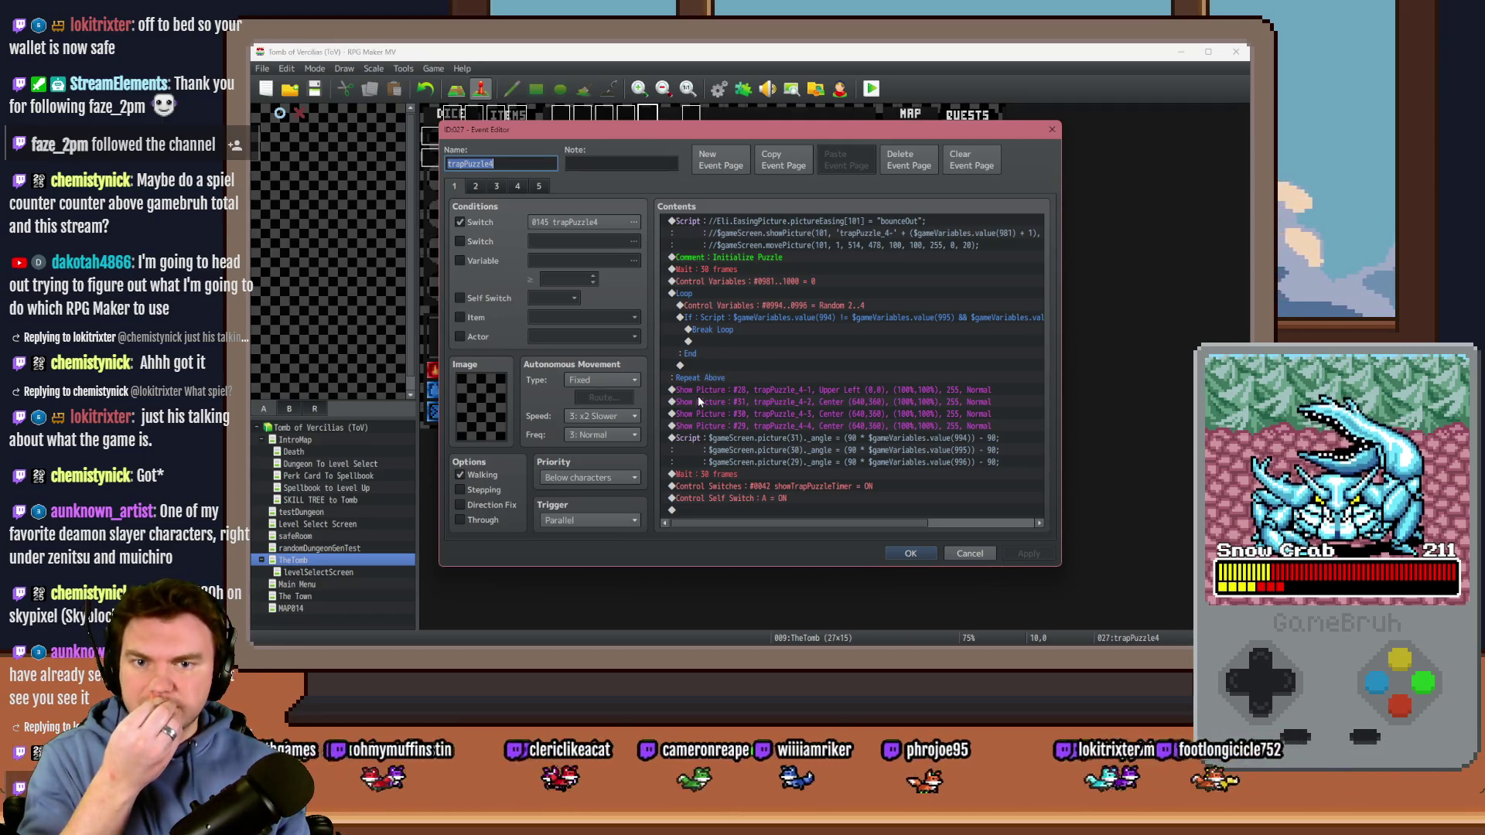
pyautogui.click(908, 554)
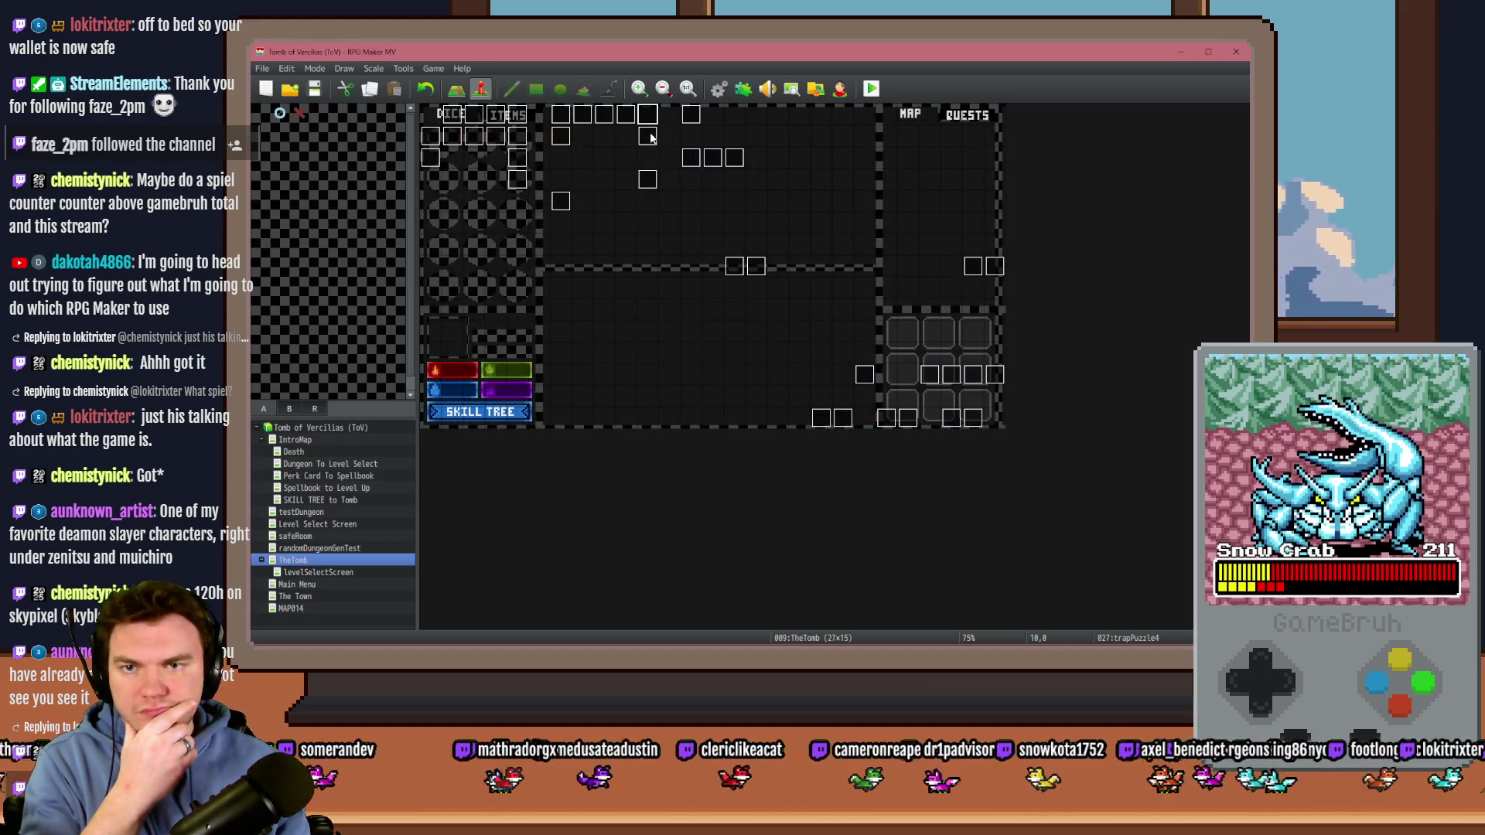
# Step: Look through the pages of the trapPuzzle3 event and close it
pyautogui.doubleClick(626, 113)
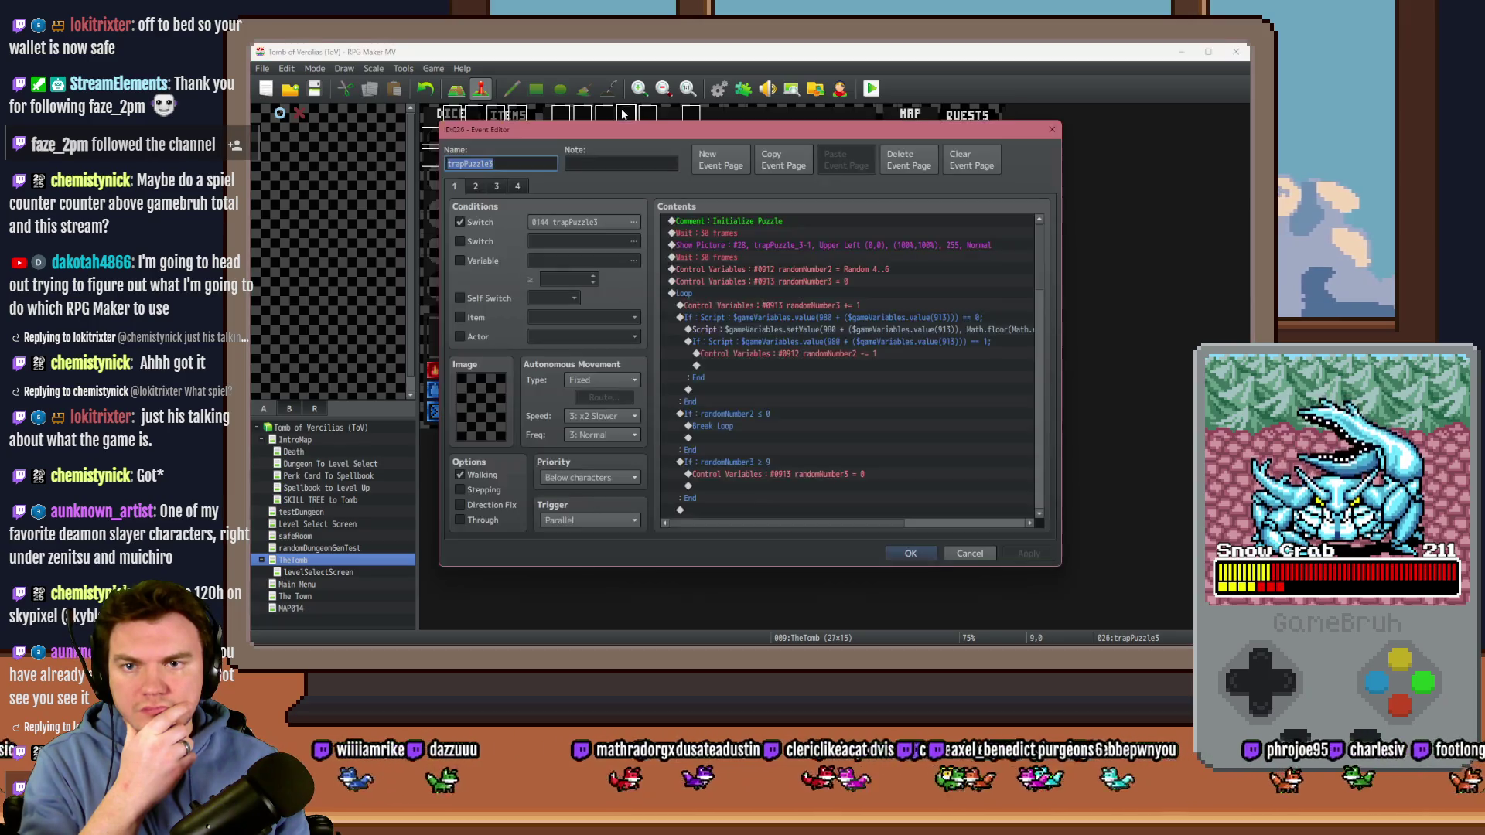
pyautogui.click(496, 186)
pyautogui.click(517, 186)
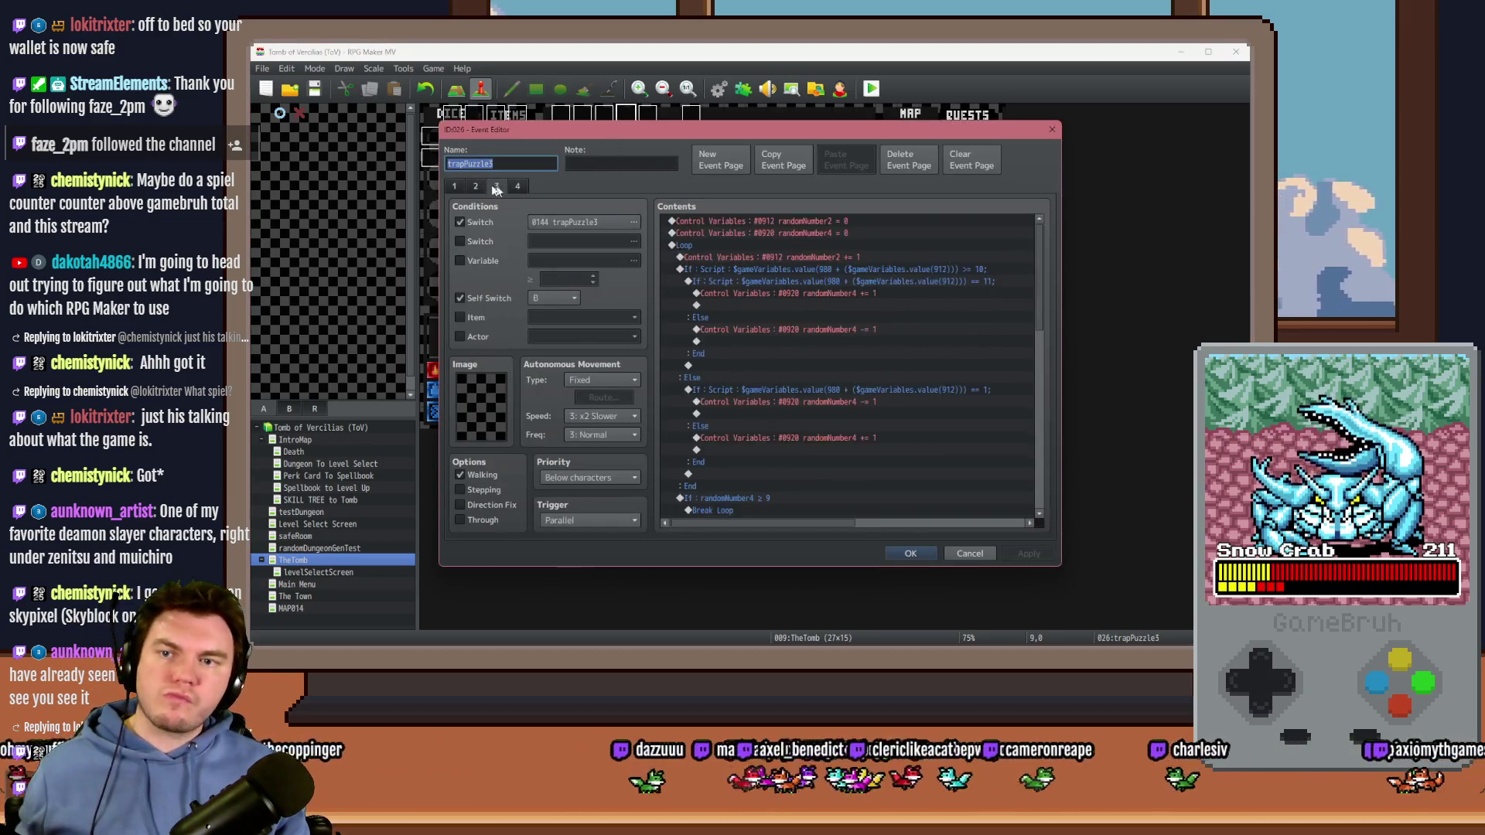
pyautogui.click(455, 186)
pyautogui.press('Escape')
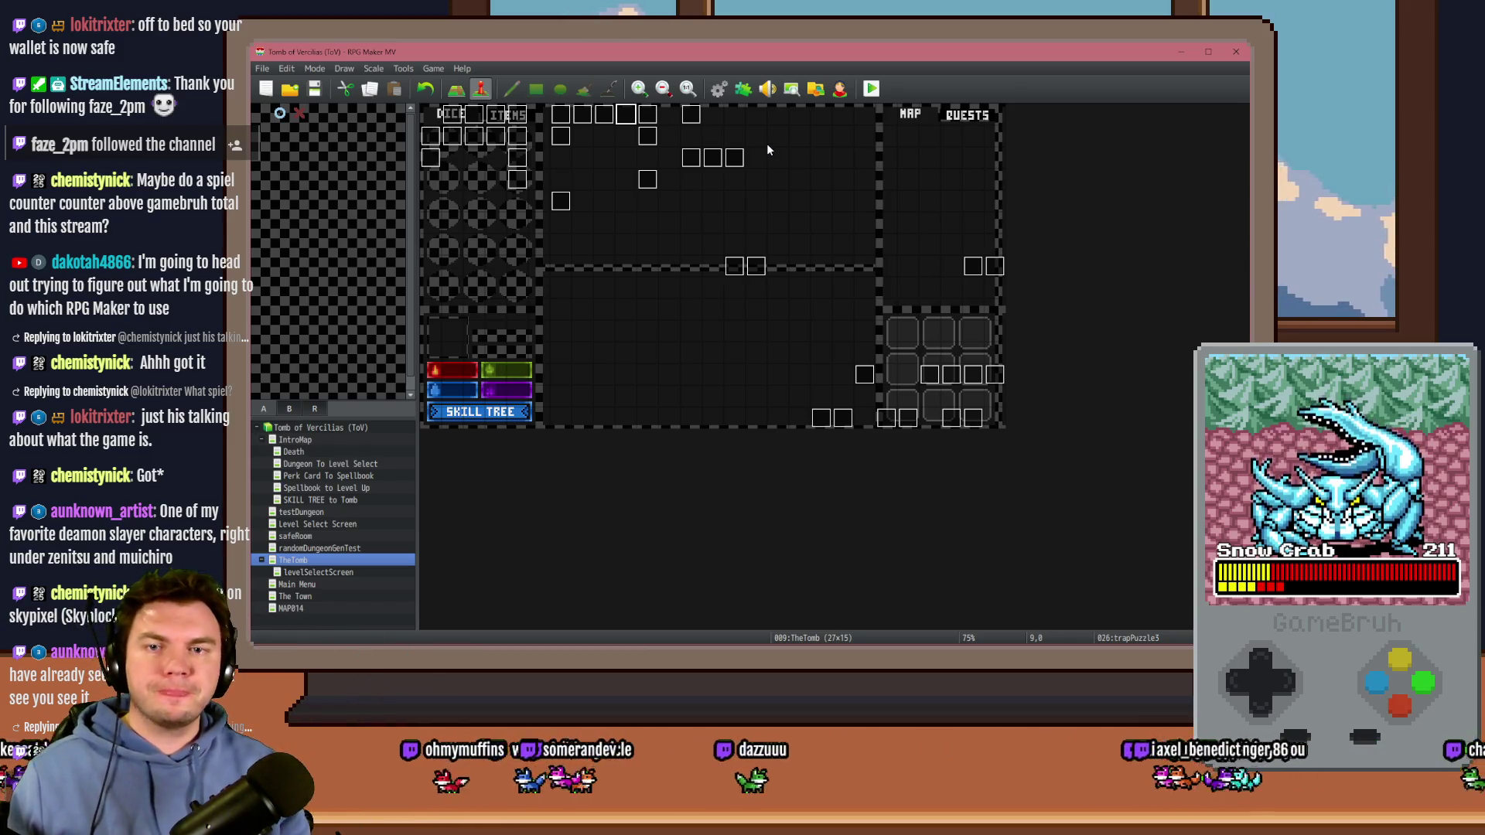
# Step: Recheck trapPuzzle4, then paste a copy of the puzzle event onto empty tile 16,2
pyautogui.doubleClick(642, 114)
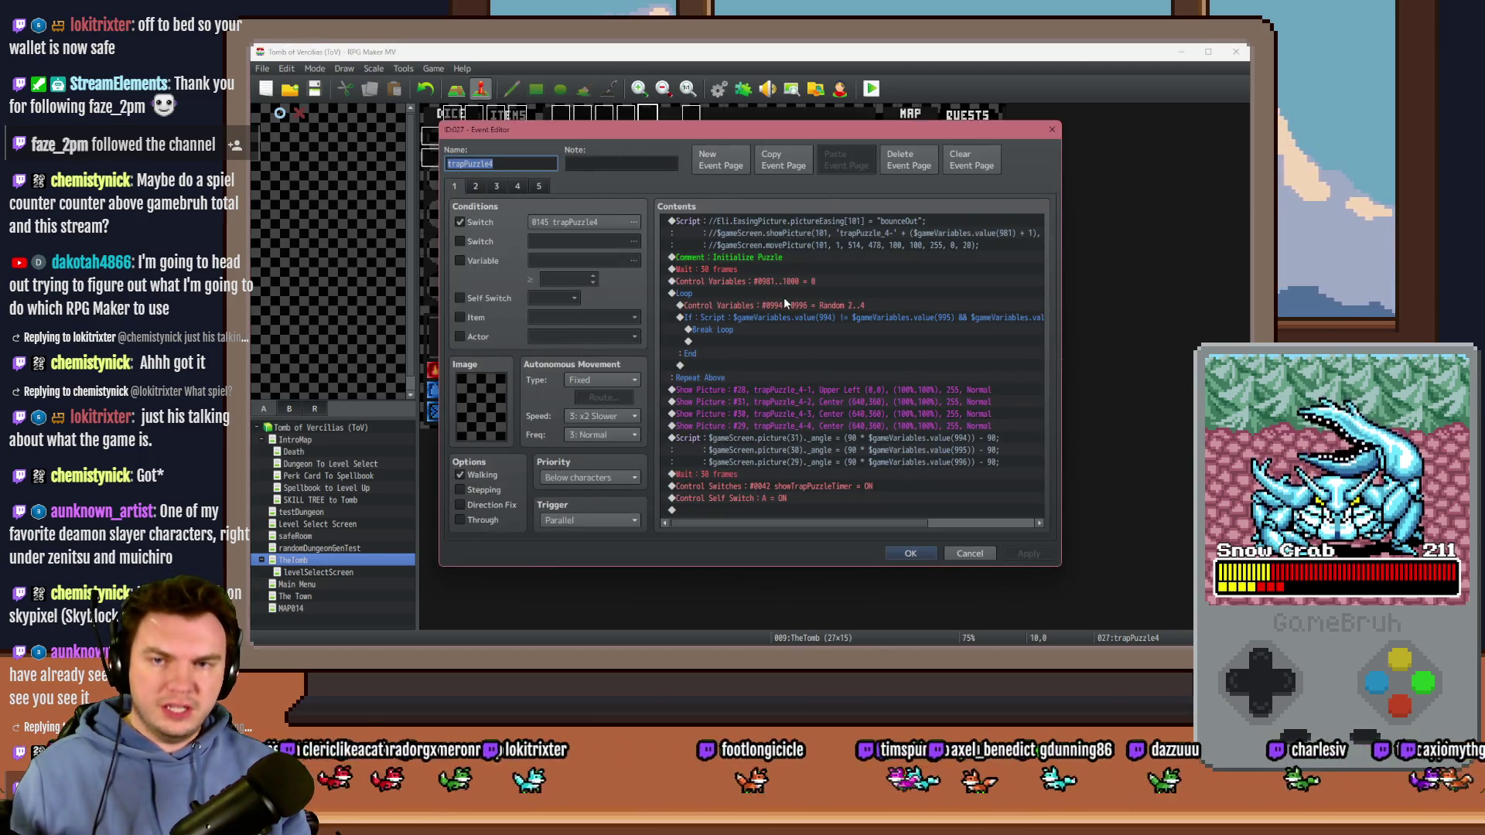
pyautogui.click(967, 554)
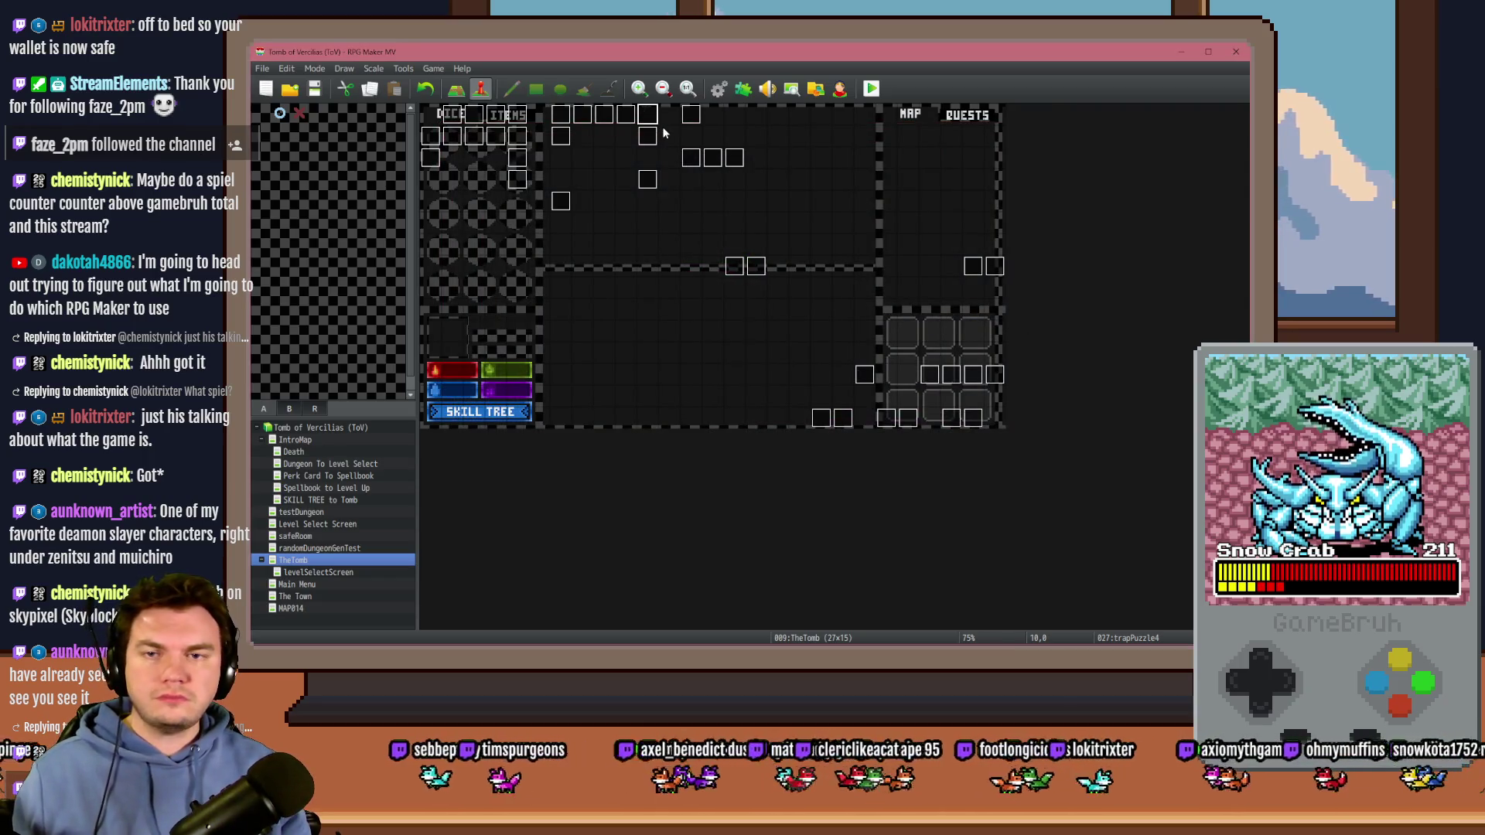
pyautogui.click(778, 158)
pyautogui.hotkey('ctrl', 'v')
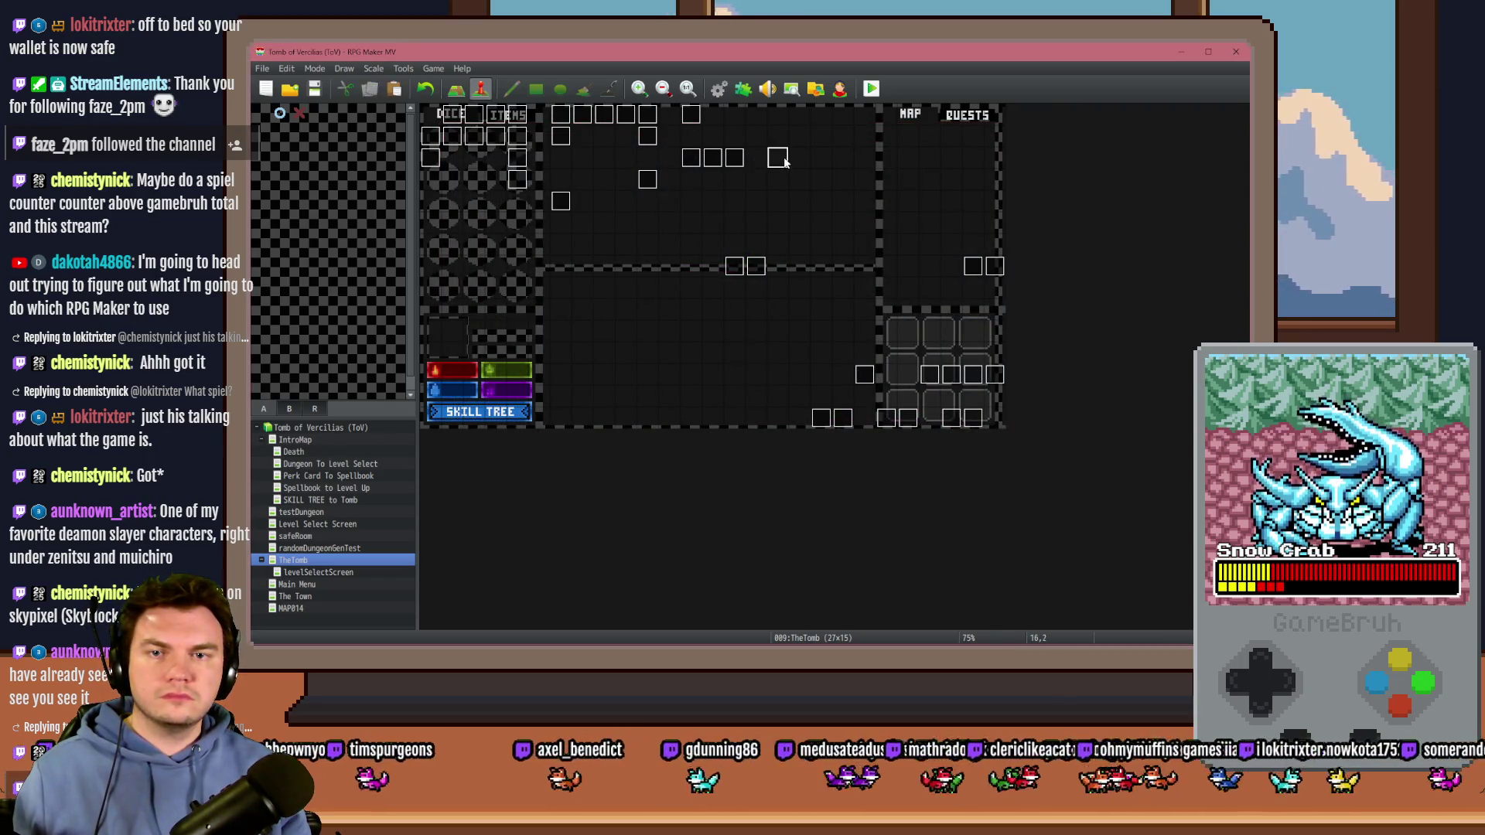
pyautogui.click(647, 180)
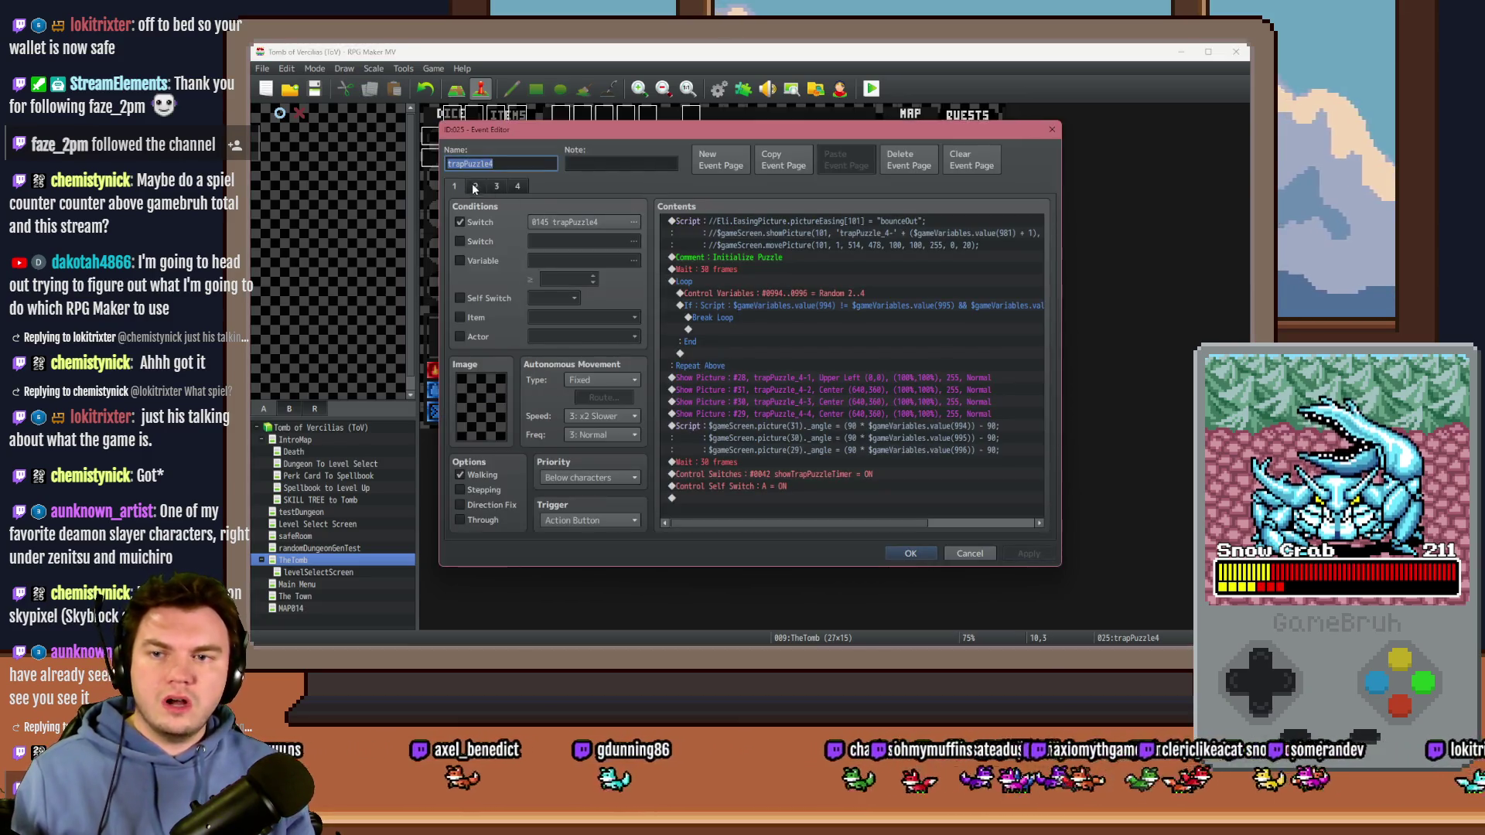
pyautogui.click(475, 186)
pyautogui.click(497, 186)
pyautogui.click(475, 185)
pyautogui.click(454, 186)
pyautogui.press('Escape')
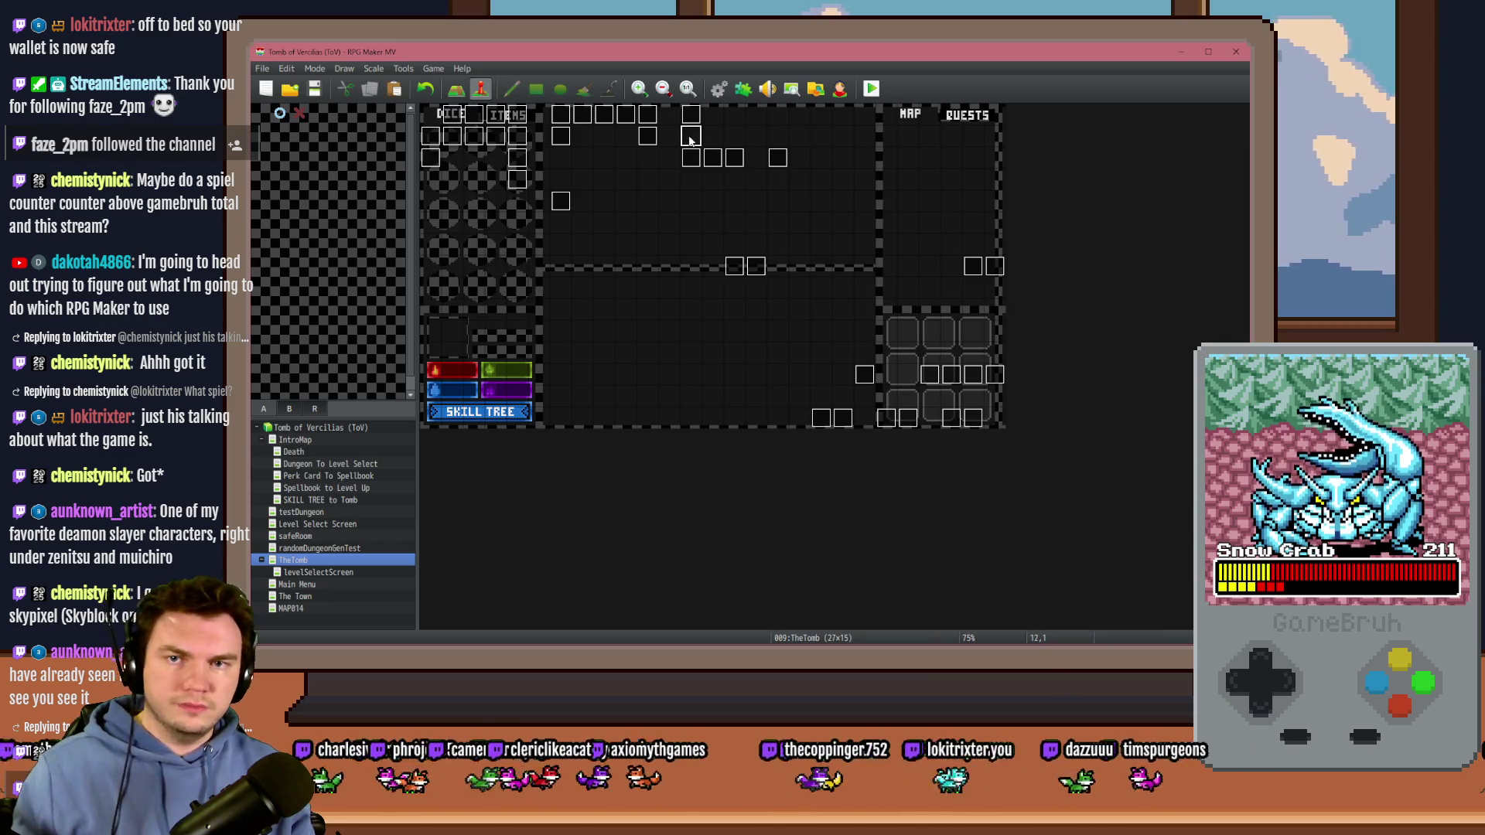
pyautogui.doubleClick(778, 158)
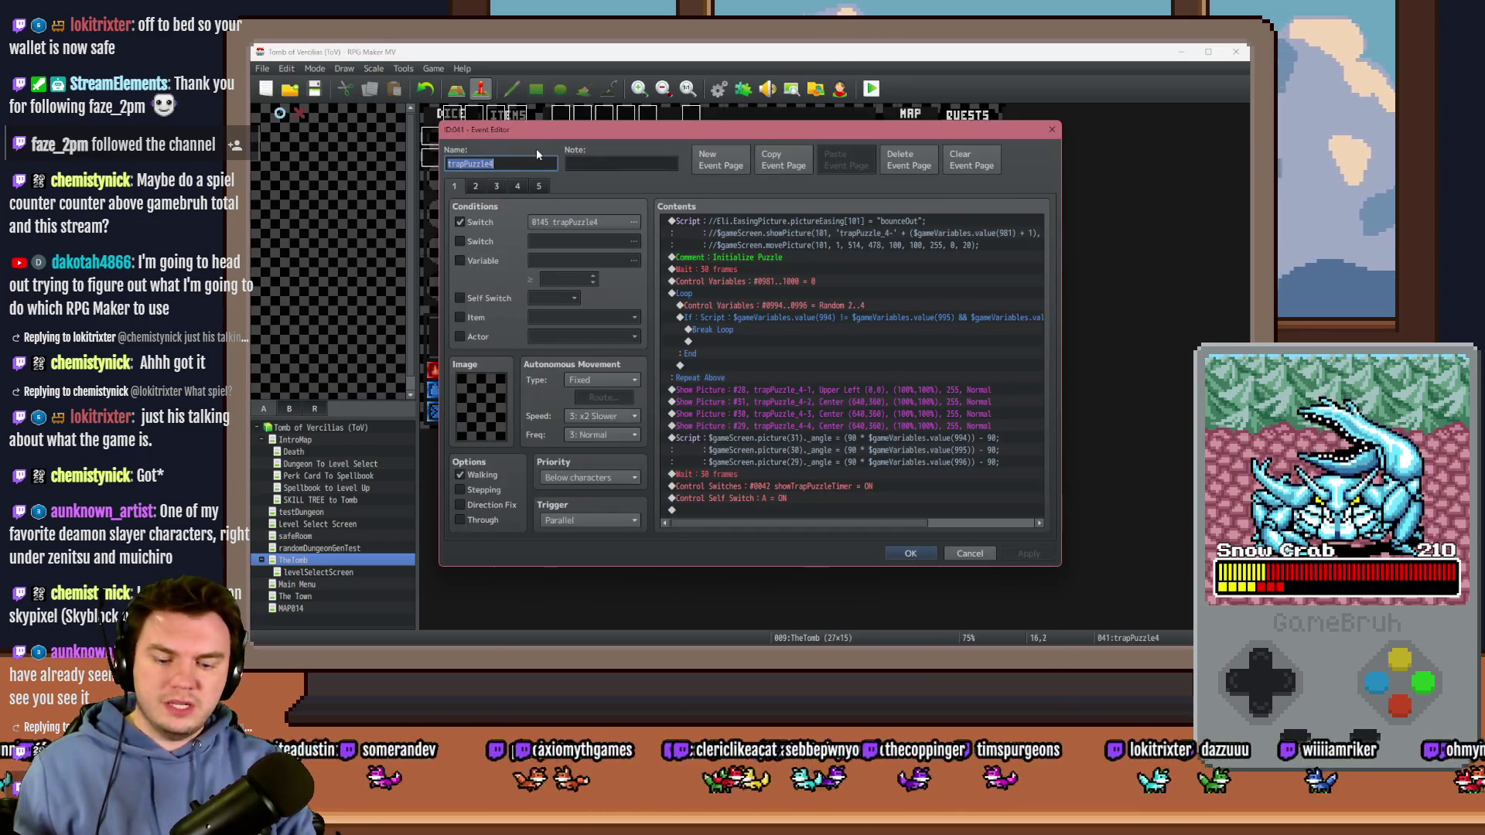
# Step: Name the event portalPuzzle and make page 1 require new switch 0164, named portalPuzzle
pyautogui.write('portalPuz')
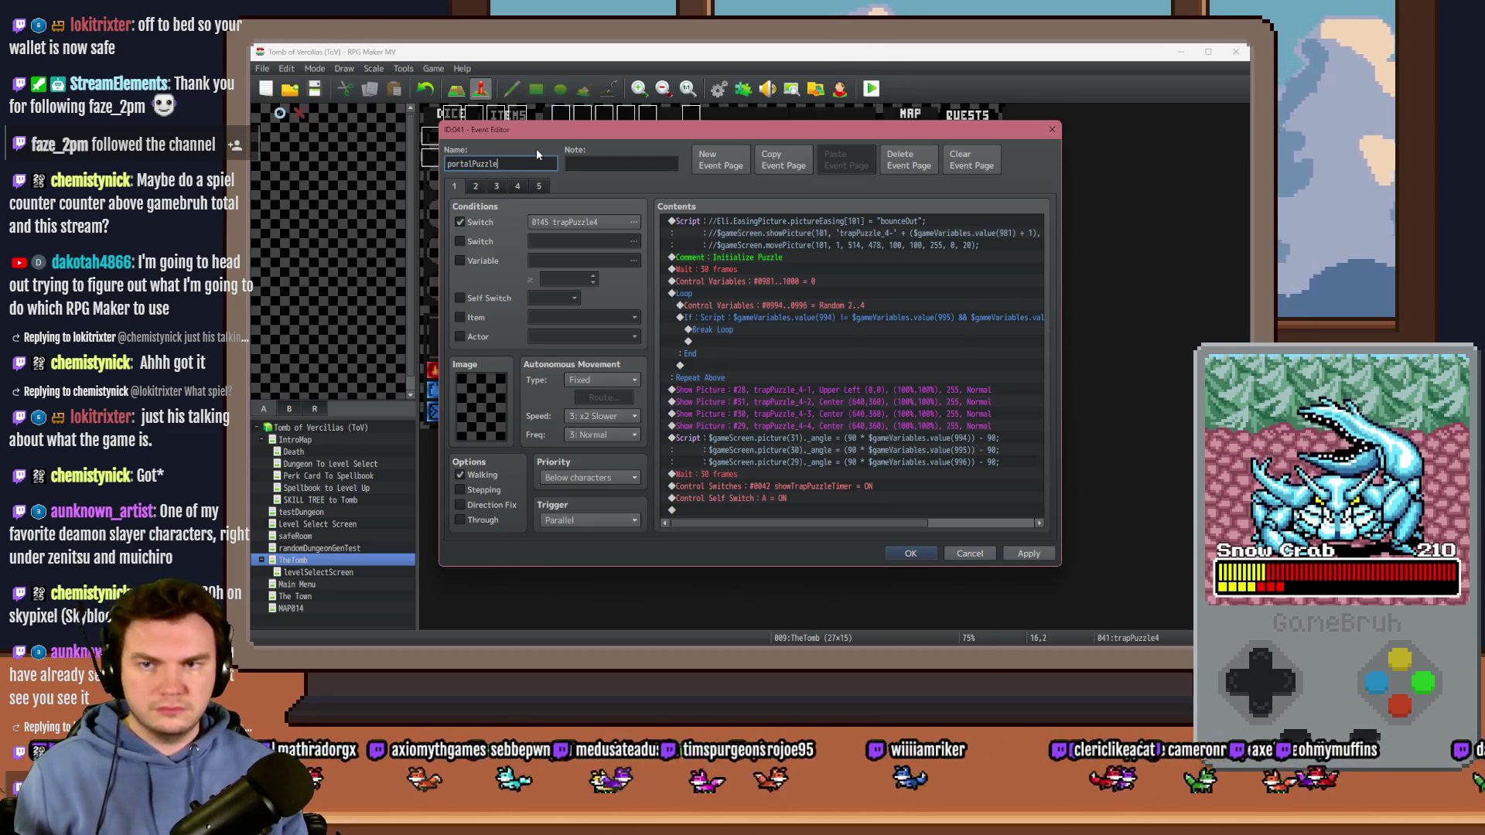
pyautogui.click(584, 222)
pyautogui.click(698, 323)
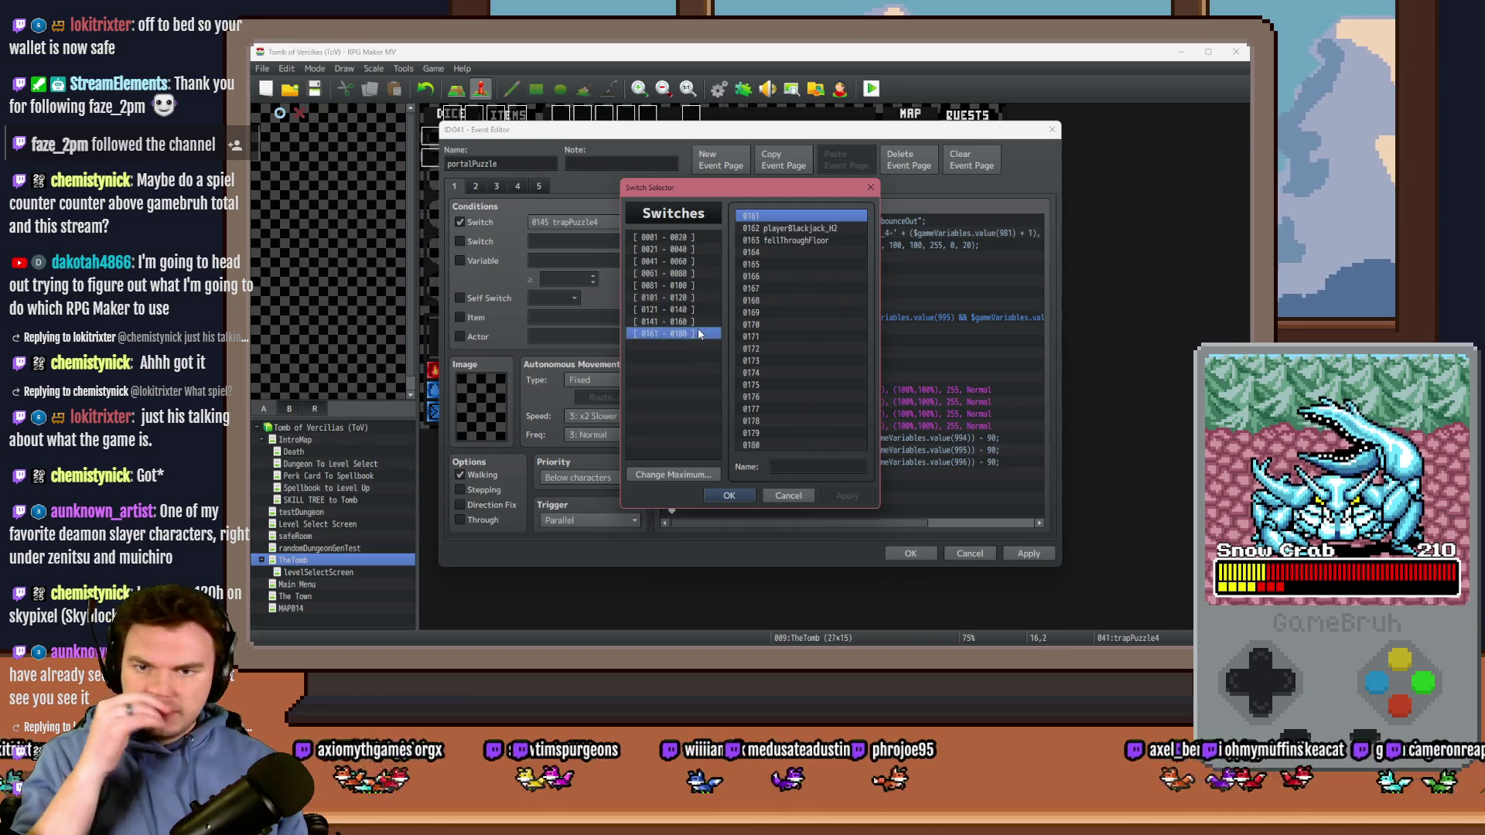
pyautogui.click(693, 333)
pyautogui.click(766, 252)
pyautogui.click(818, 466)
pyautogui.write('portalPuzzle')
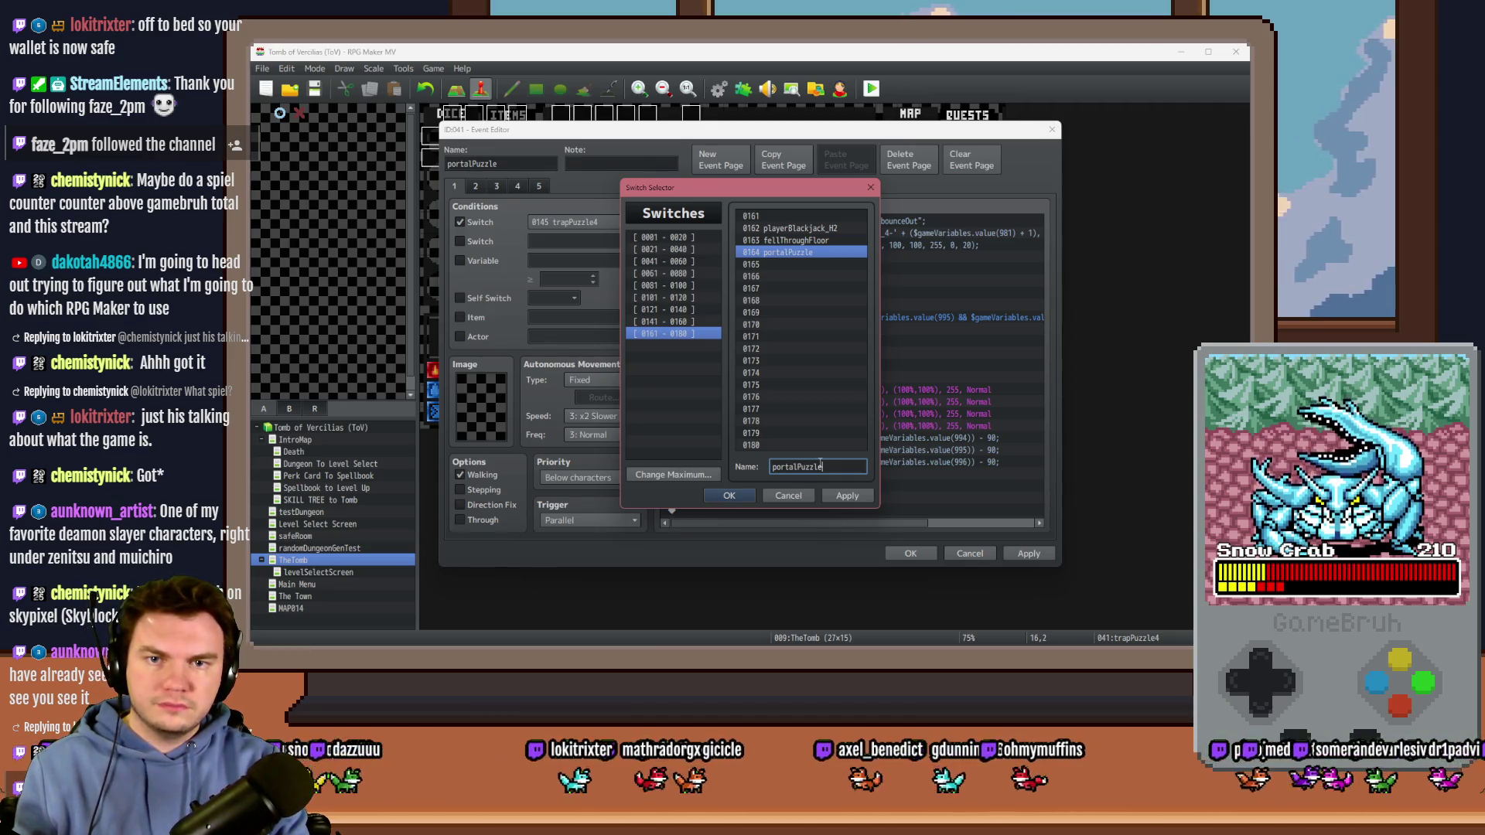
pyautogui.press('Return')
# Step: Set the condition on pages 2, 3 and 4 to the portalPuzzle switch as well
pyautogui.click(476, 187)
pyautogui.click(456, 188)
pyautogui.click(480, 189)
pyautogui.click(555, 221)
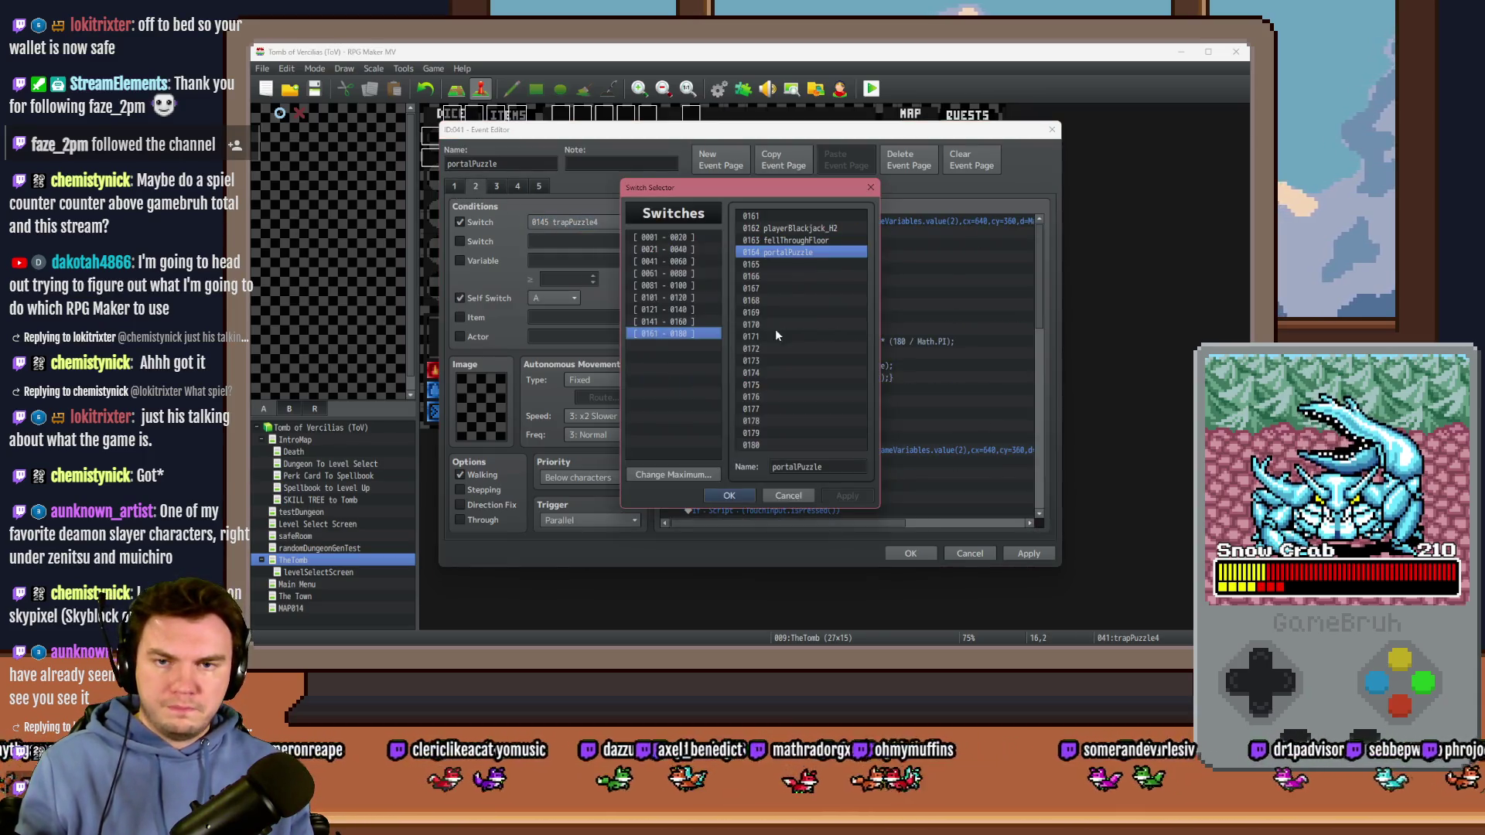
pyautogui.doubleClick(786, 252)
pyautogui.click(497, 186)
pyautogui.click(553, 221)
pyautogui.press('Escape')
pyautogui.click(516, 186)
pyautogui.click(554, 222)
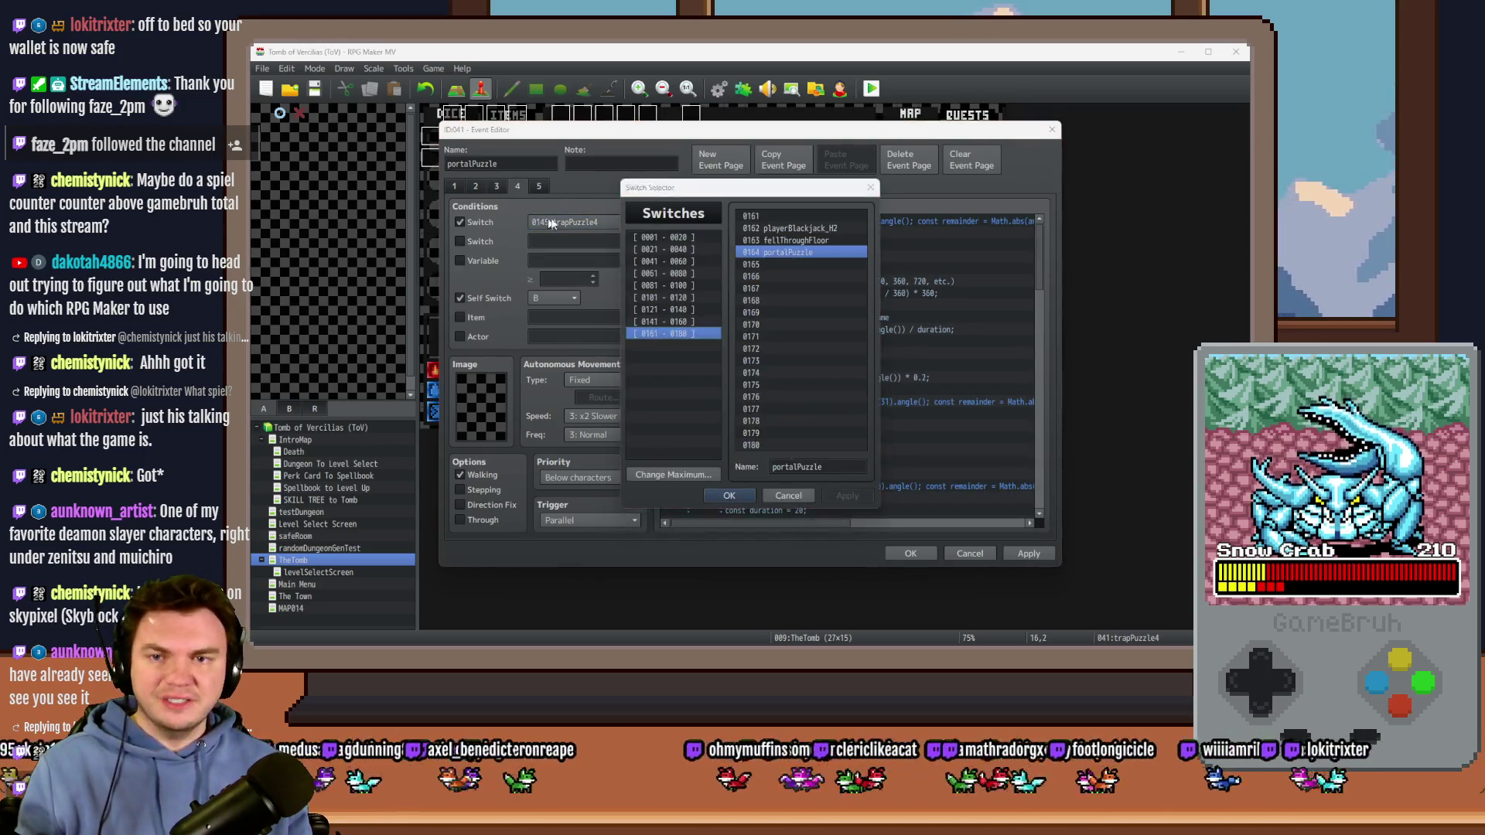
pyautogui.press('Escape')
pyautogui.click(540, 188)
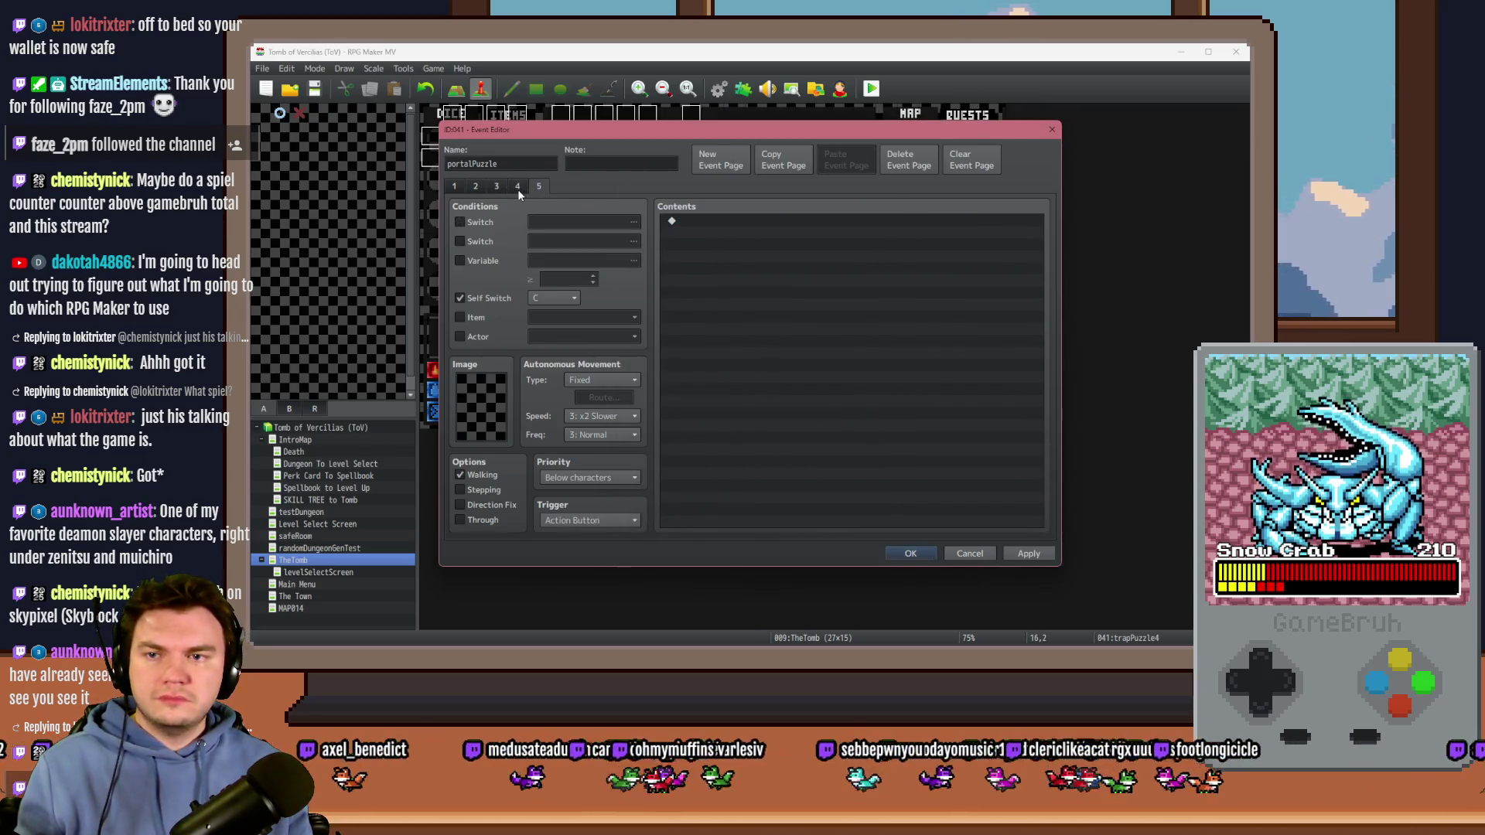
# Step: Check page 4's script, delete the empty page 5, and return to page 1
pyautogui.click(518, 189)
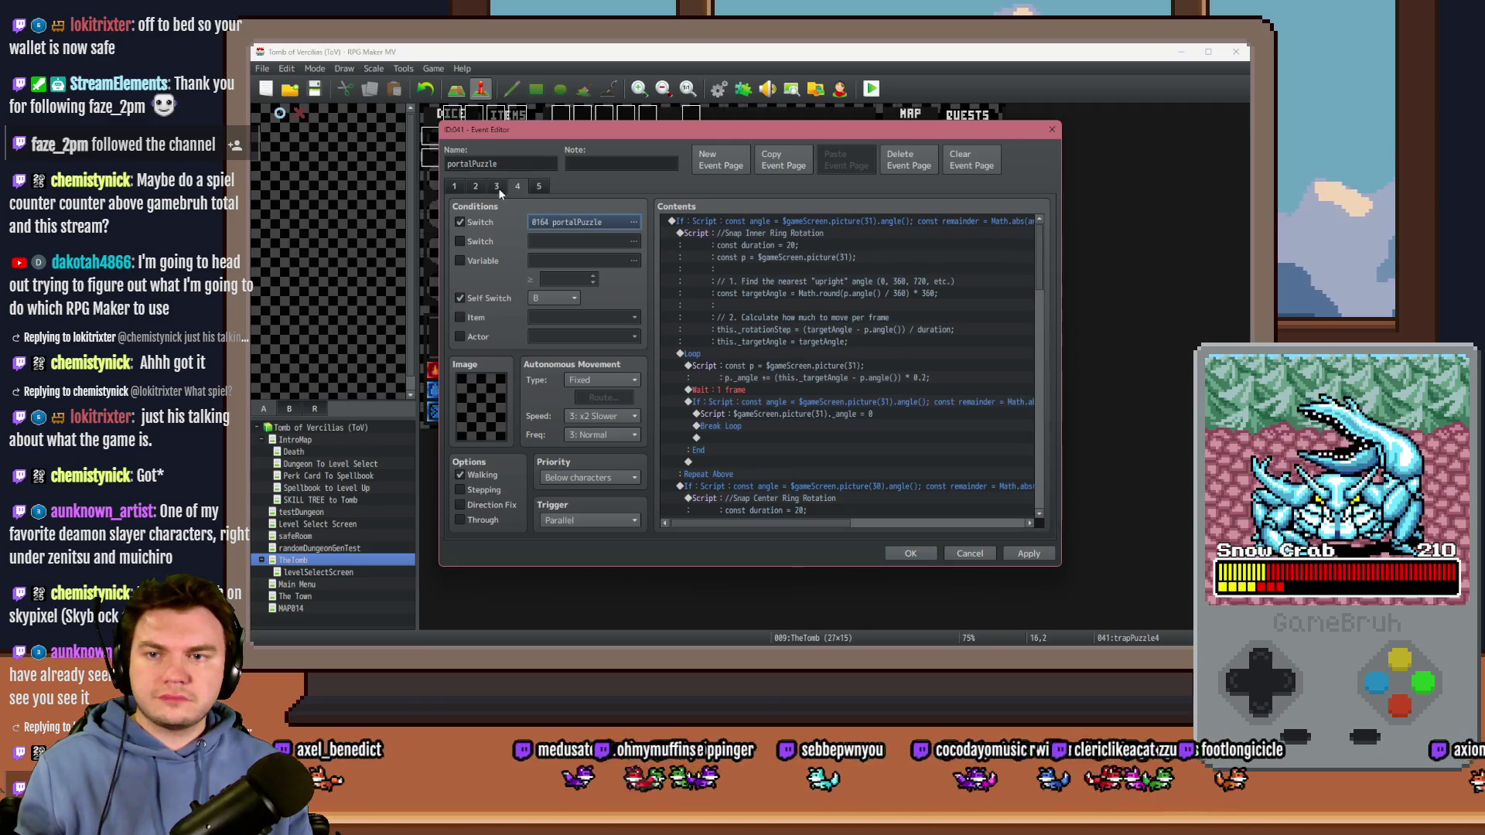
pyautogui.click(538, 187)
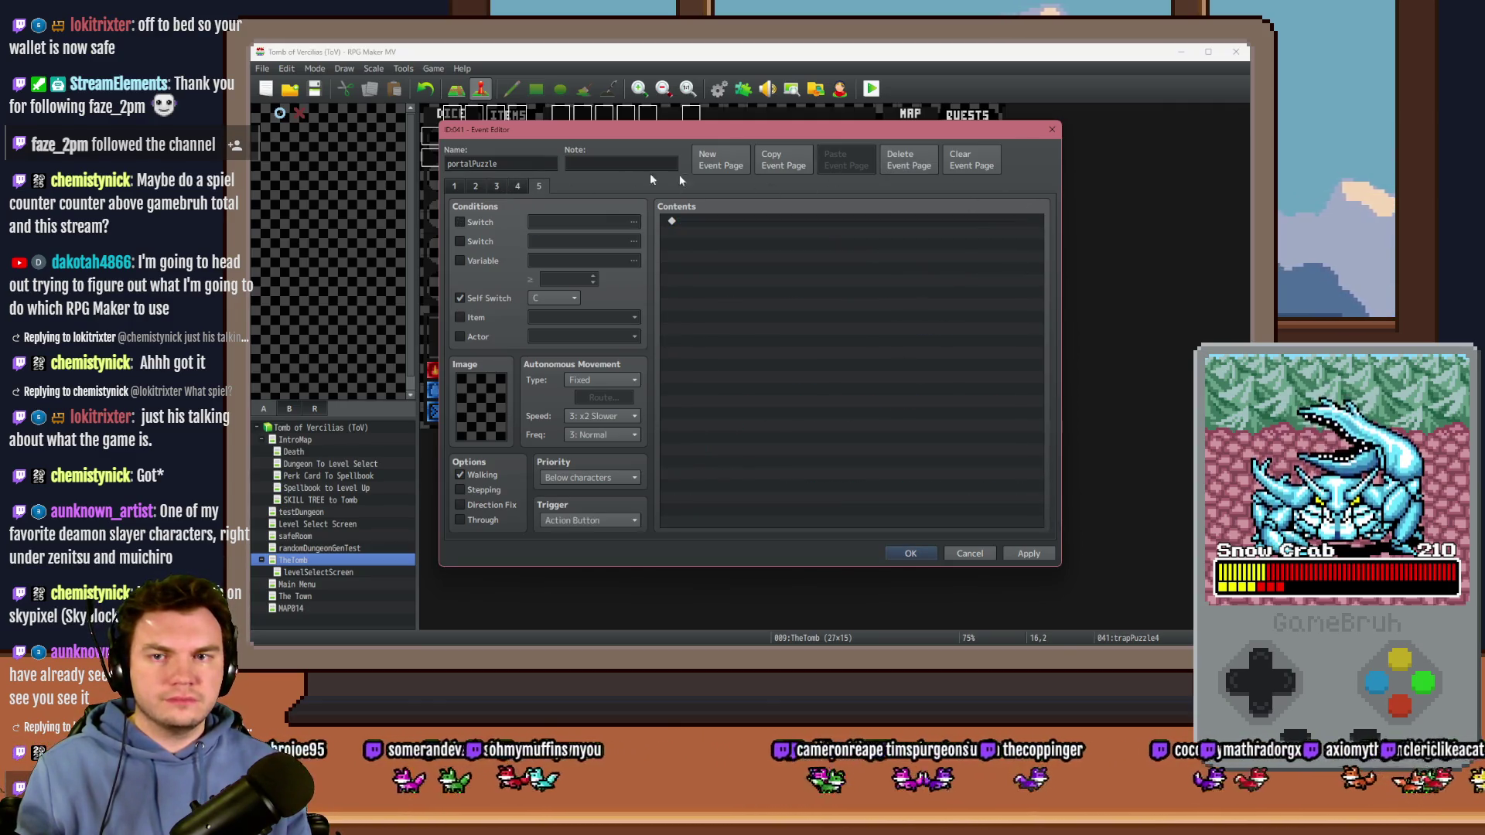
pyautogui.click(517, 185)
pyautogui.moveTo(1055, 254)
pyautogui.mouseDown()
pyautogui.moveTo(1050, 415)
pyautogui.moveTo(1066, 481)
pyautogui.moveTo(1039, 279)
pyautogui.mouseUp()
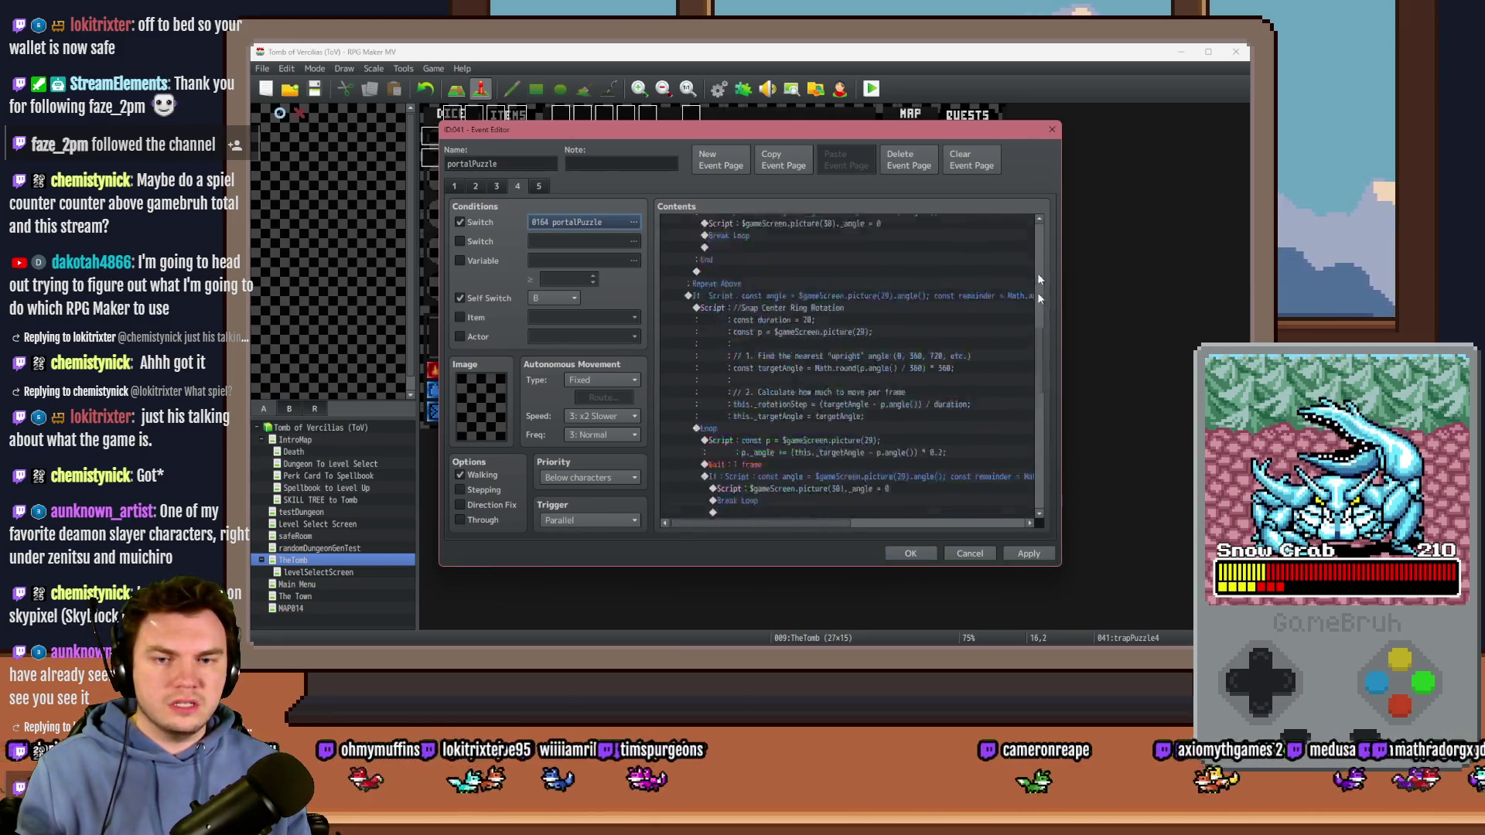
pyautogui.click(539, 186)
pyautogui.click(908, 159)
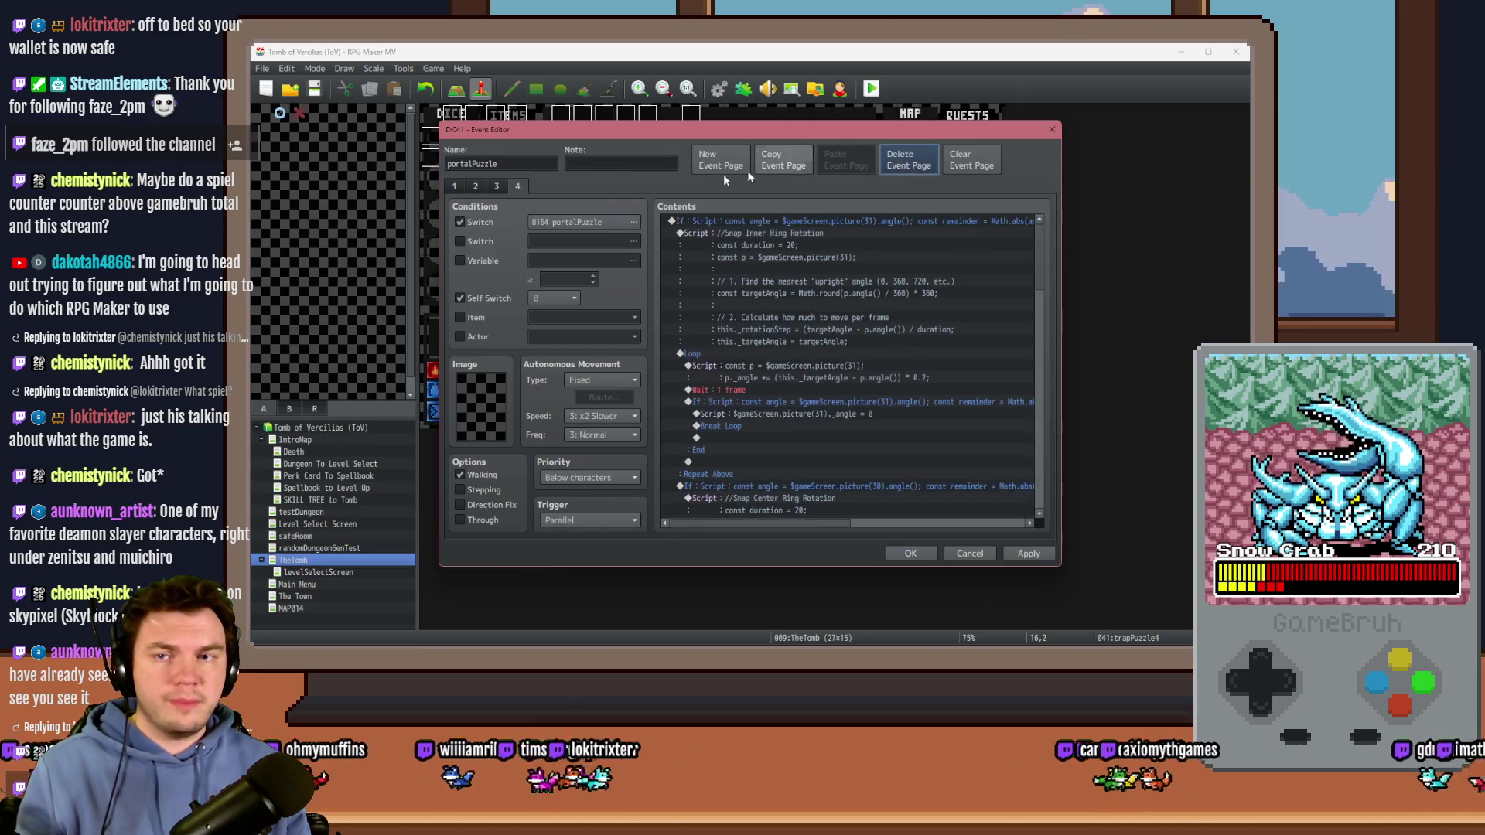
pyautogui.click(461, 187)
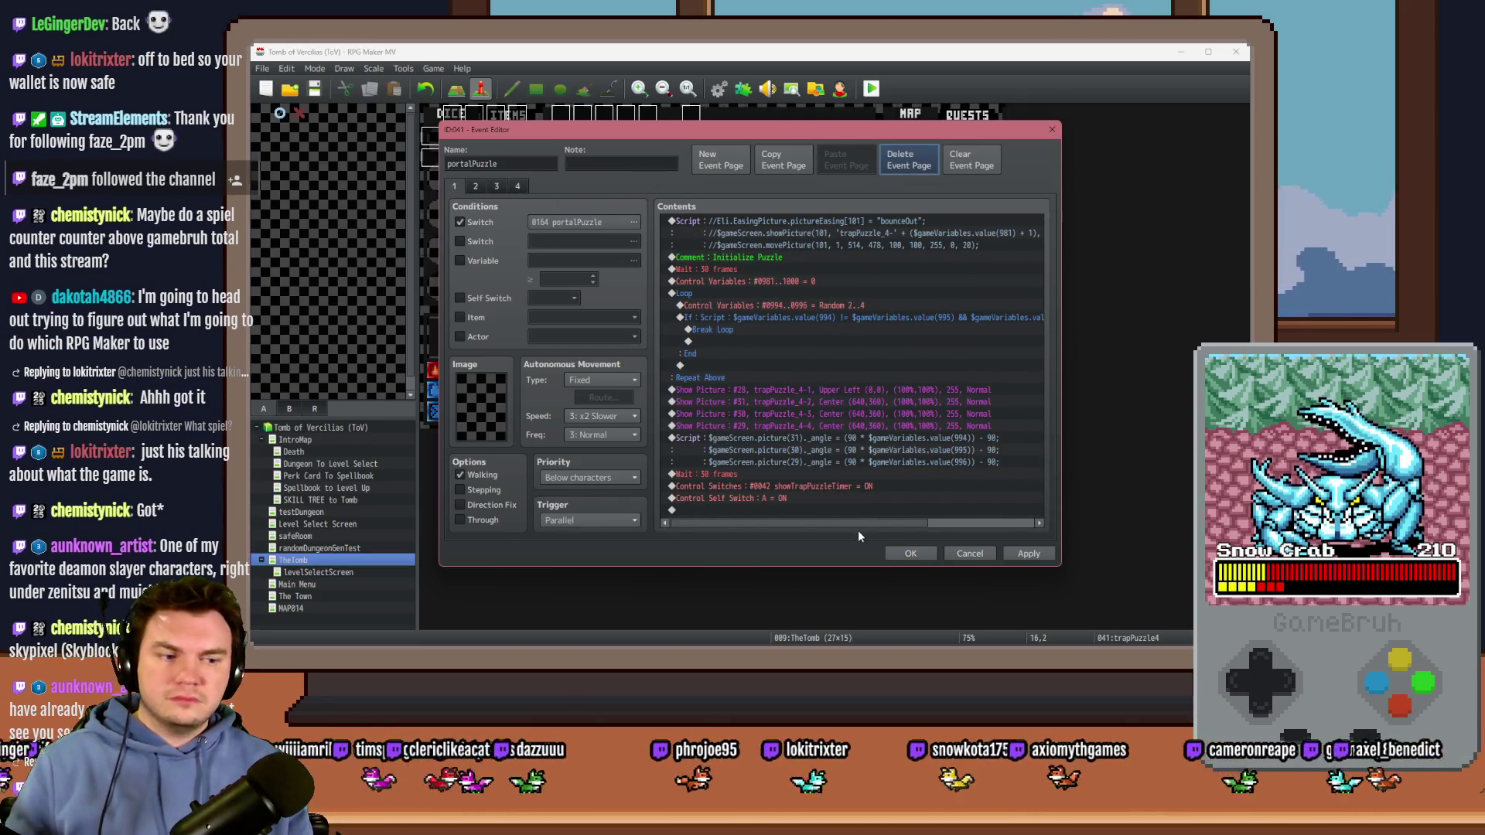
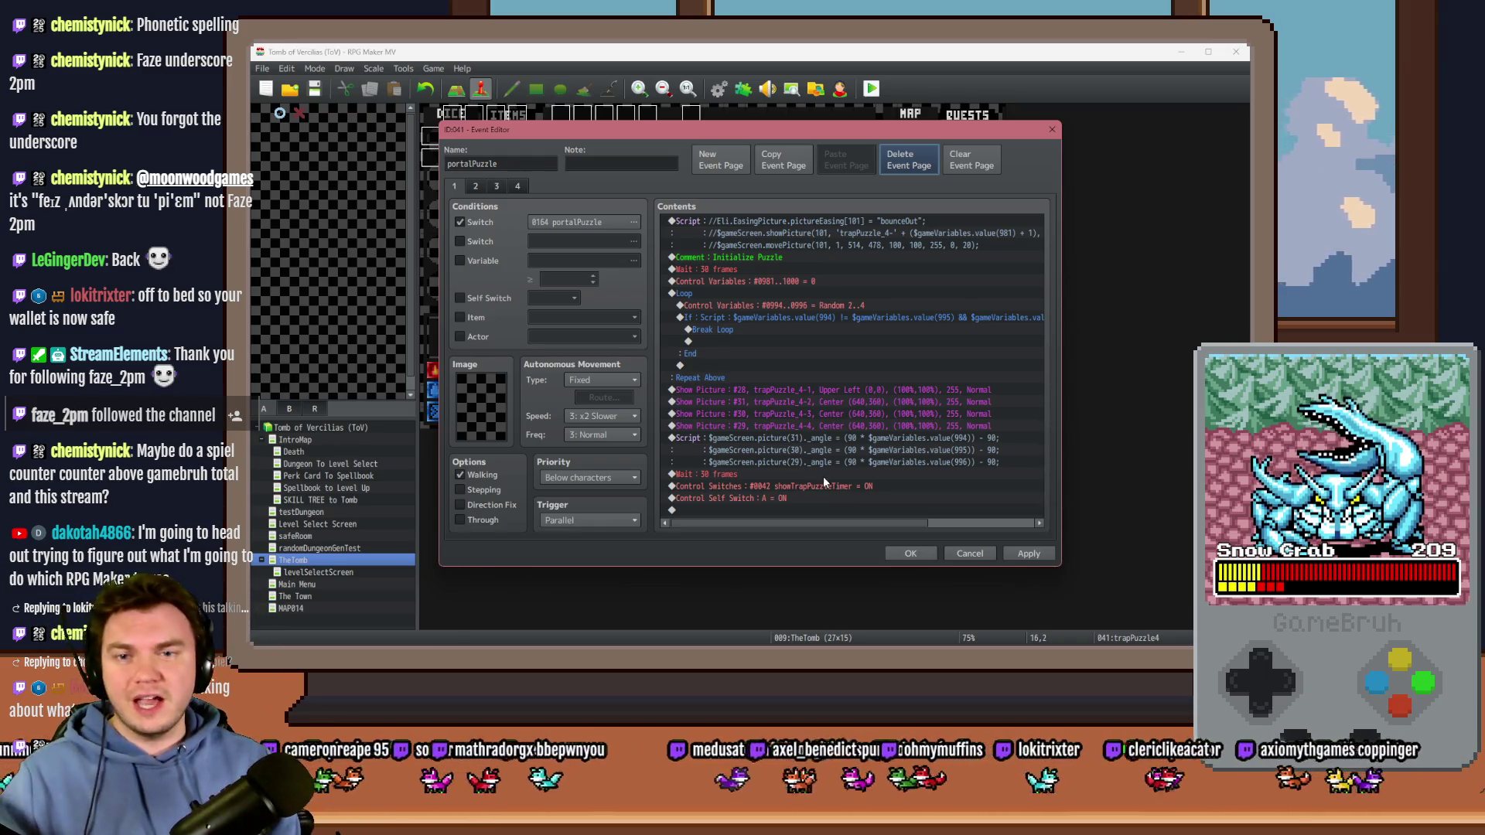
# Step: Delete the picture-easing Script command from the portalPuzzle event
pyautogui.click(756, 225)
pyautogui.press('Delete')
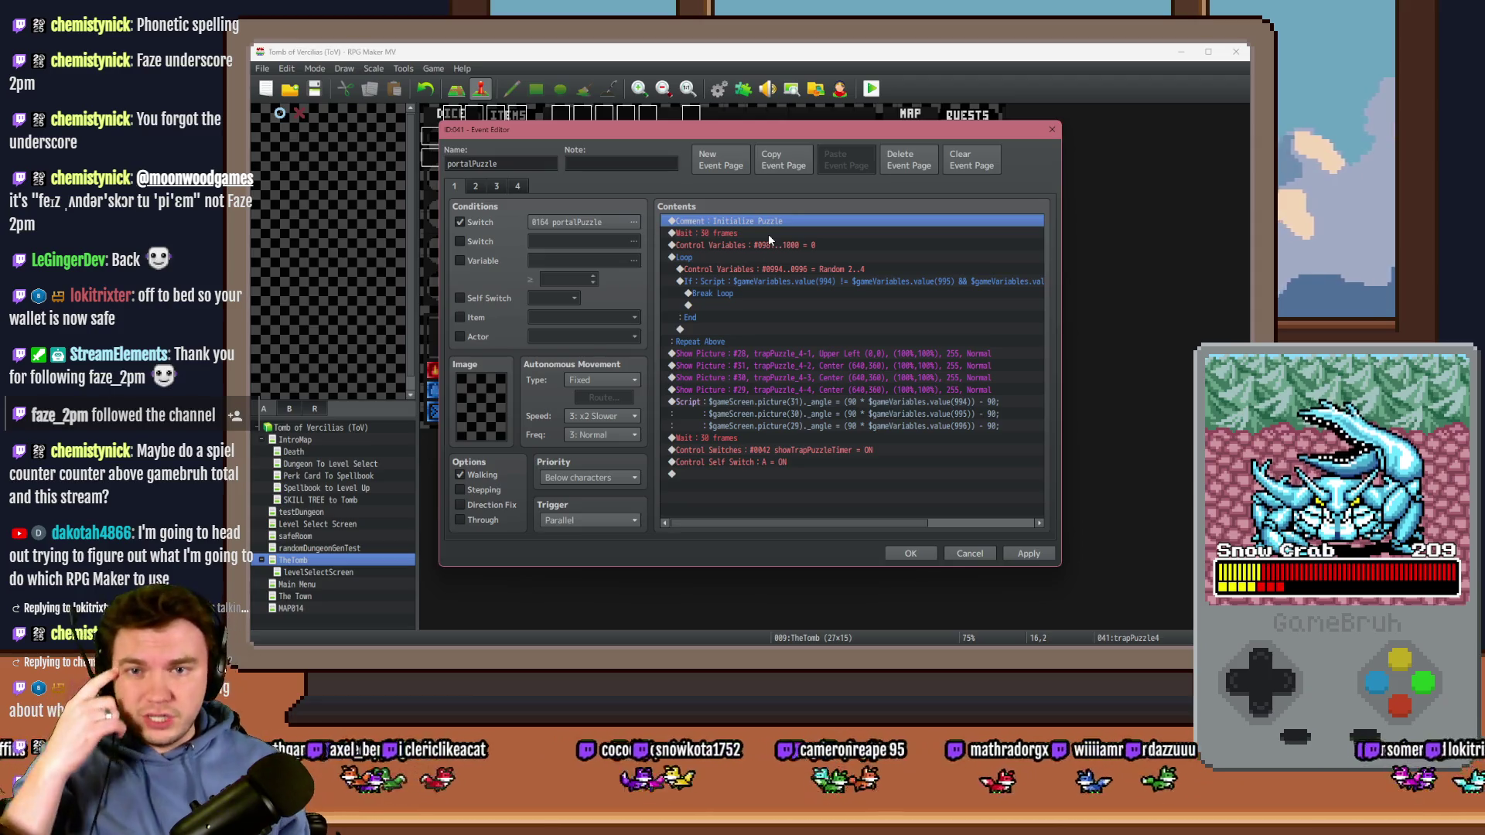
pyautogui.click(792, 269)
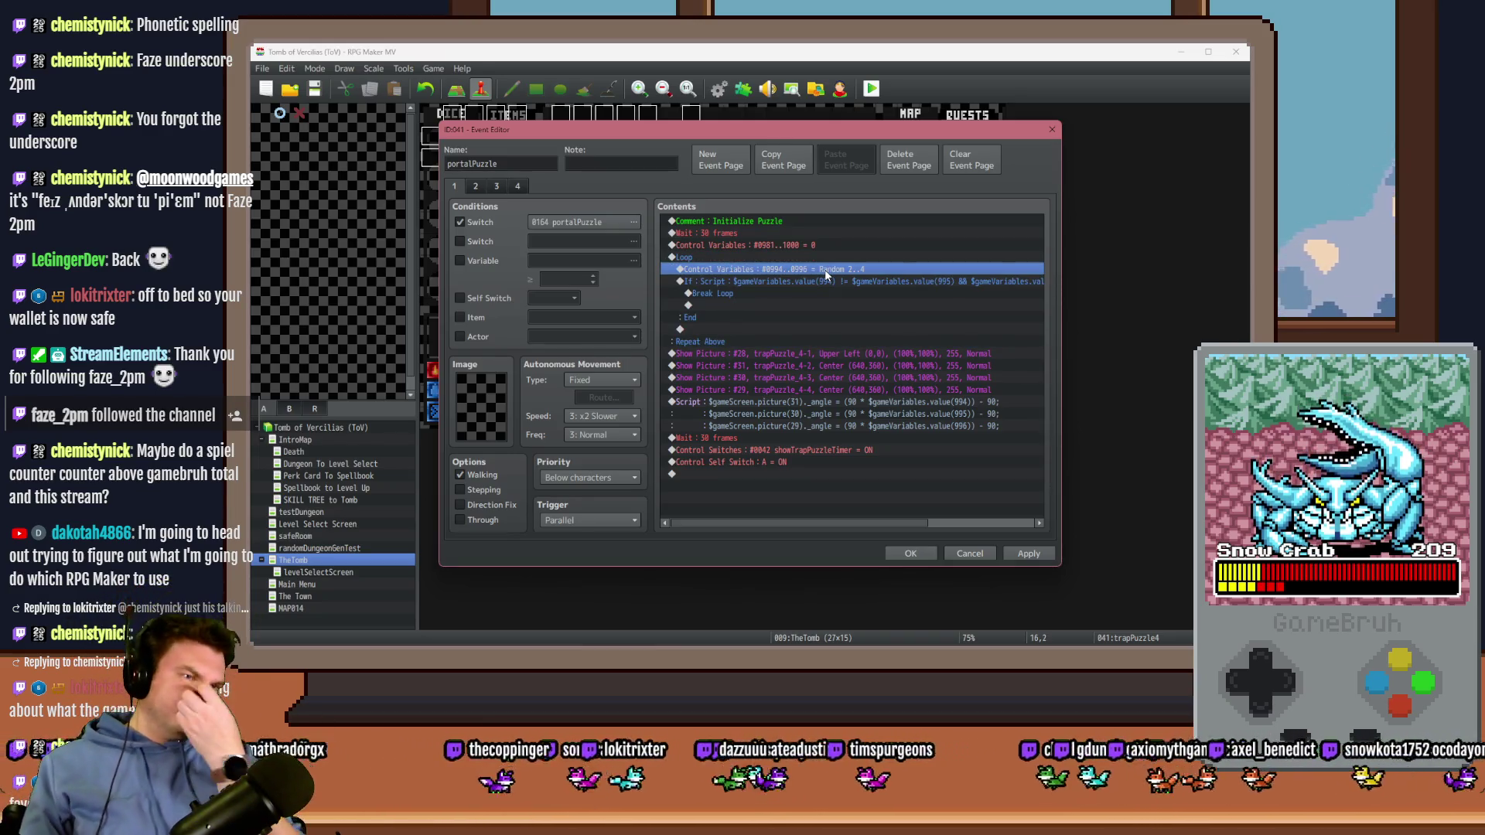
pyautogui.click(824, 258)
pyautogui.click(823, 271)
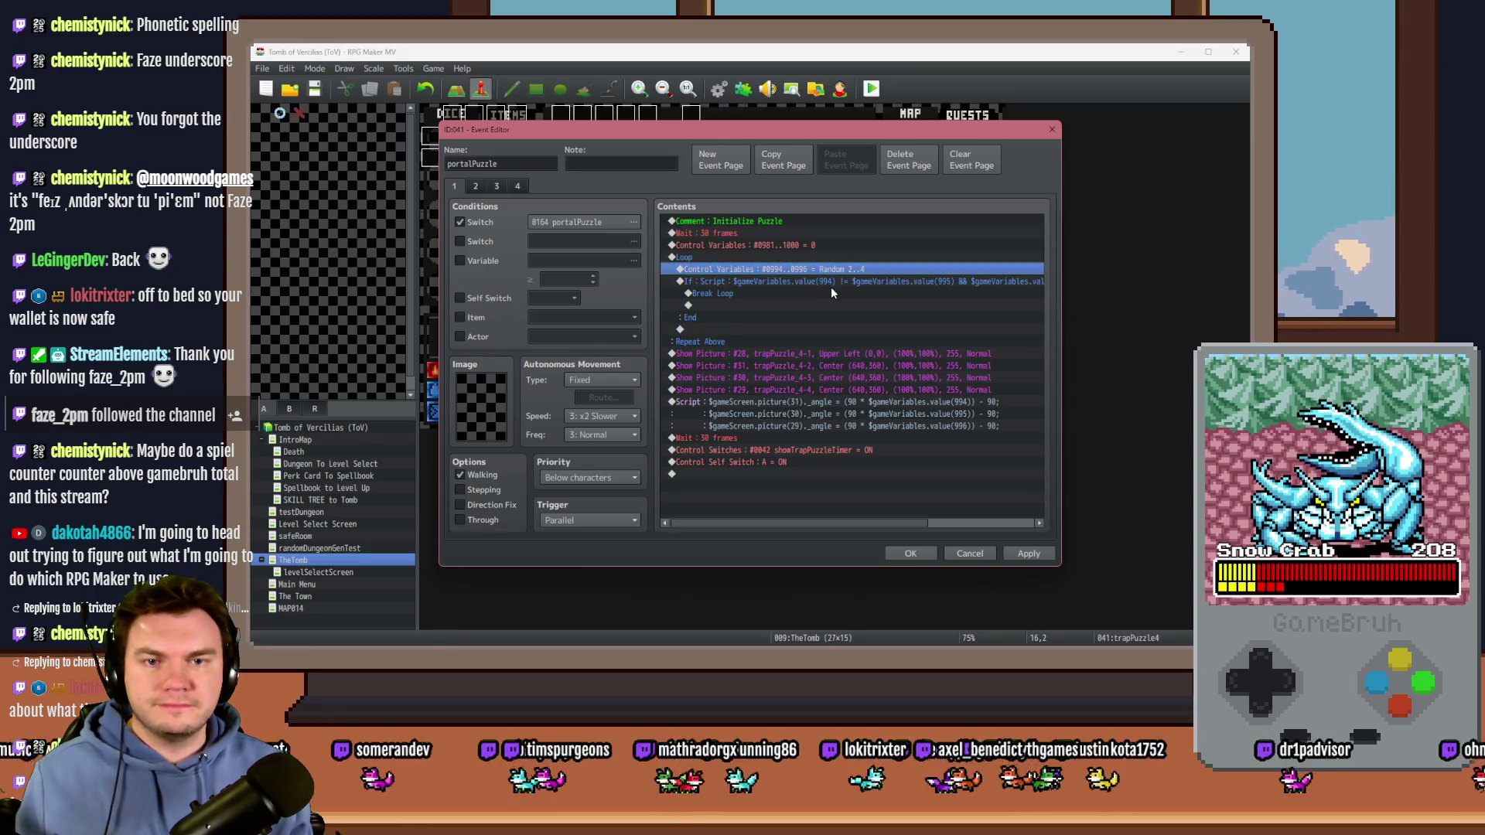
pyautogui.click(831, 282)
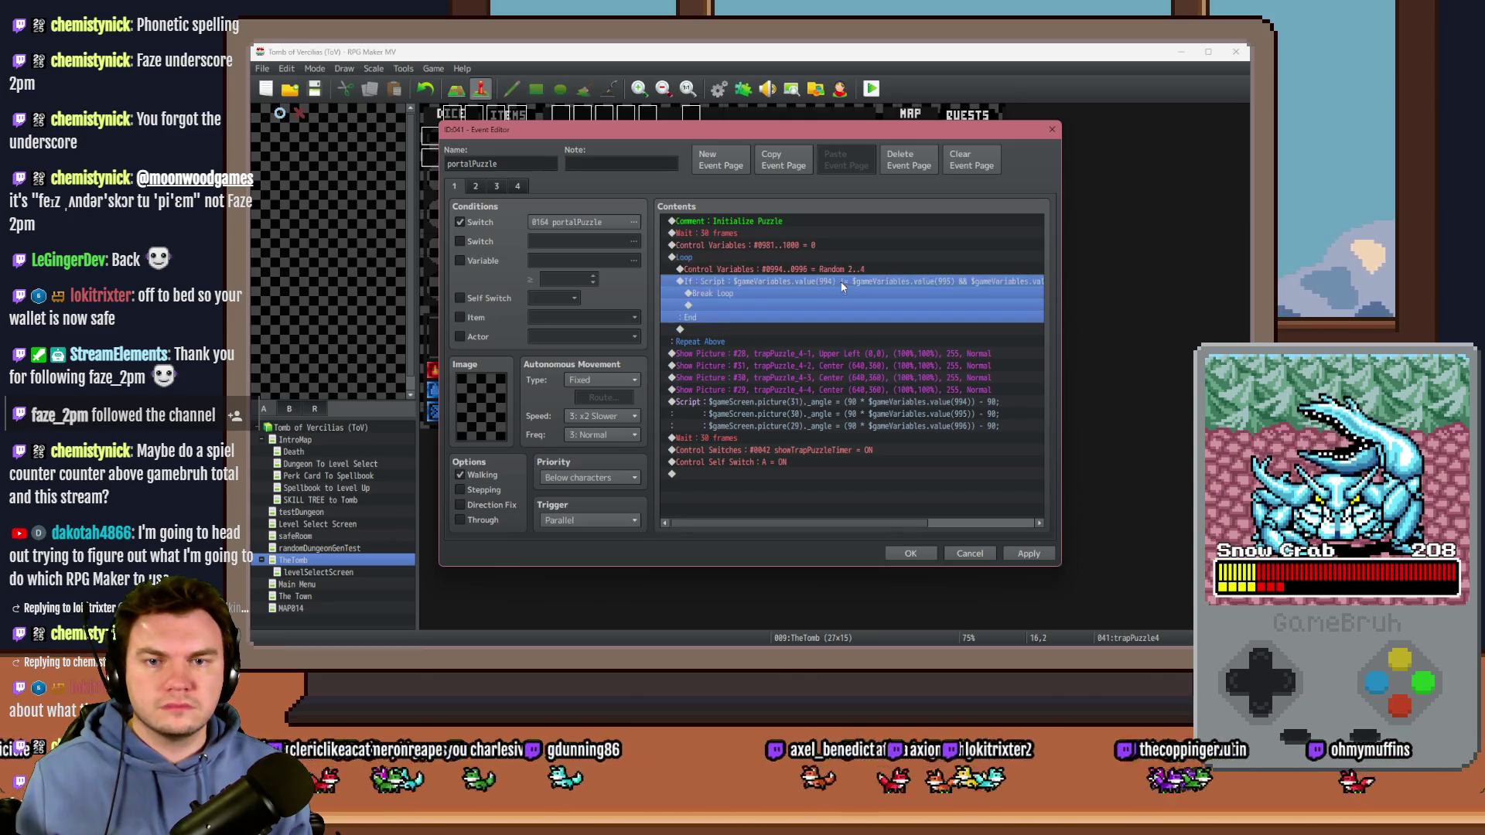
# Step: Cut the Random 2..4 variable command, paste it back above the If block, and close the editor
pyautogui.moveTo(820, 522)
pyautogui.mouseDown()
pyautogui.moveTo(963, 526)
pyautogui.moveTo(819, 526)
pyautogui.mouseUp()
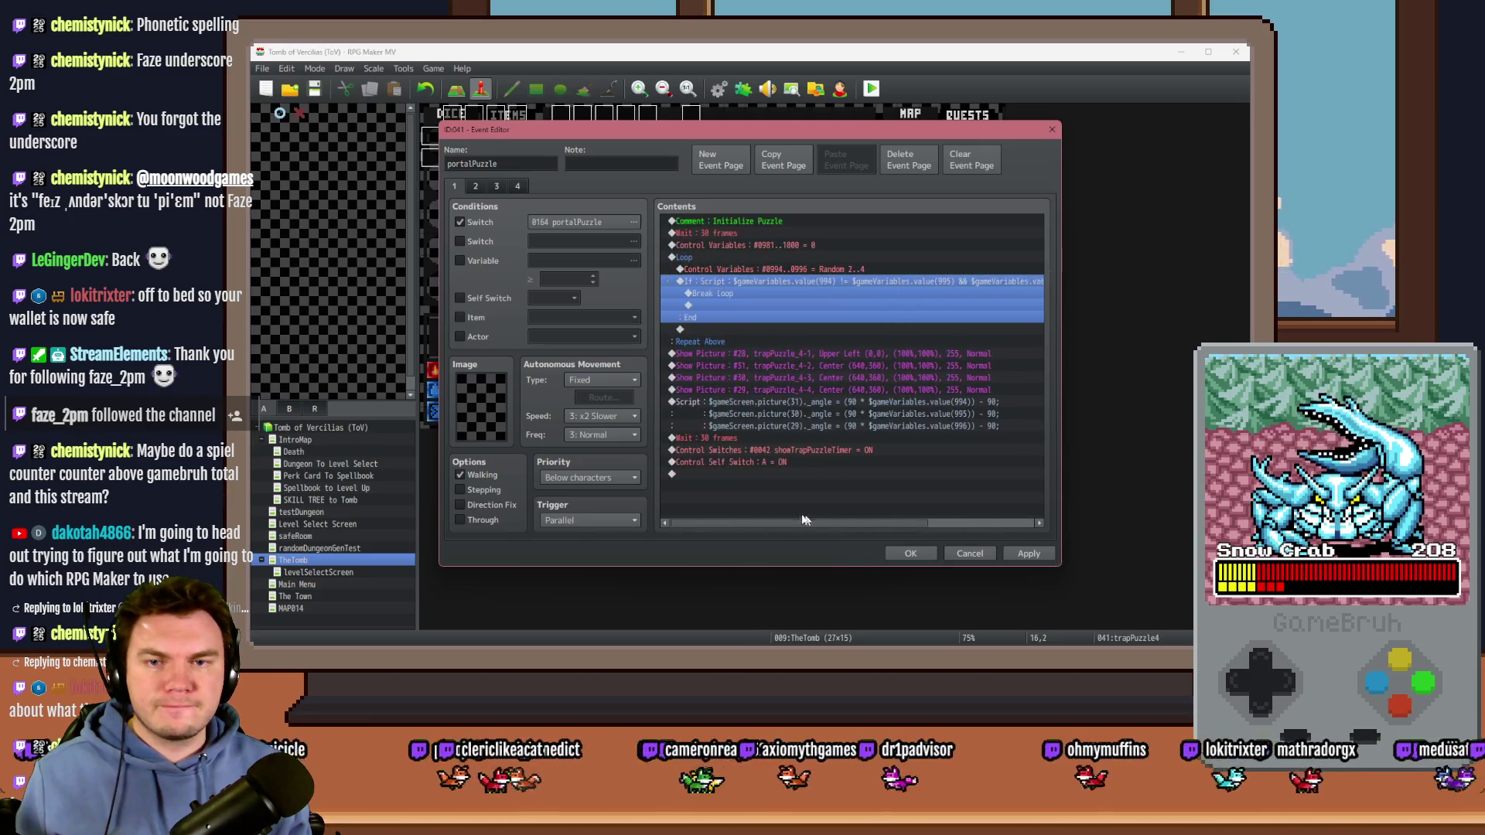
pyautogui.click(837, 267)
pyautogui.click(837, 280)
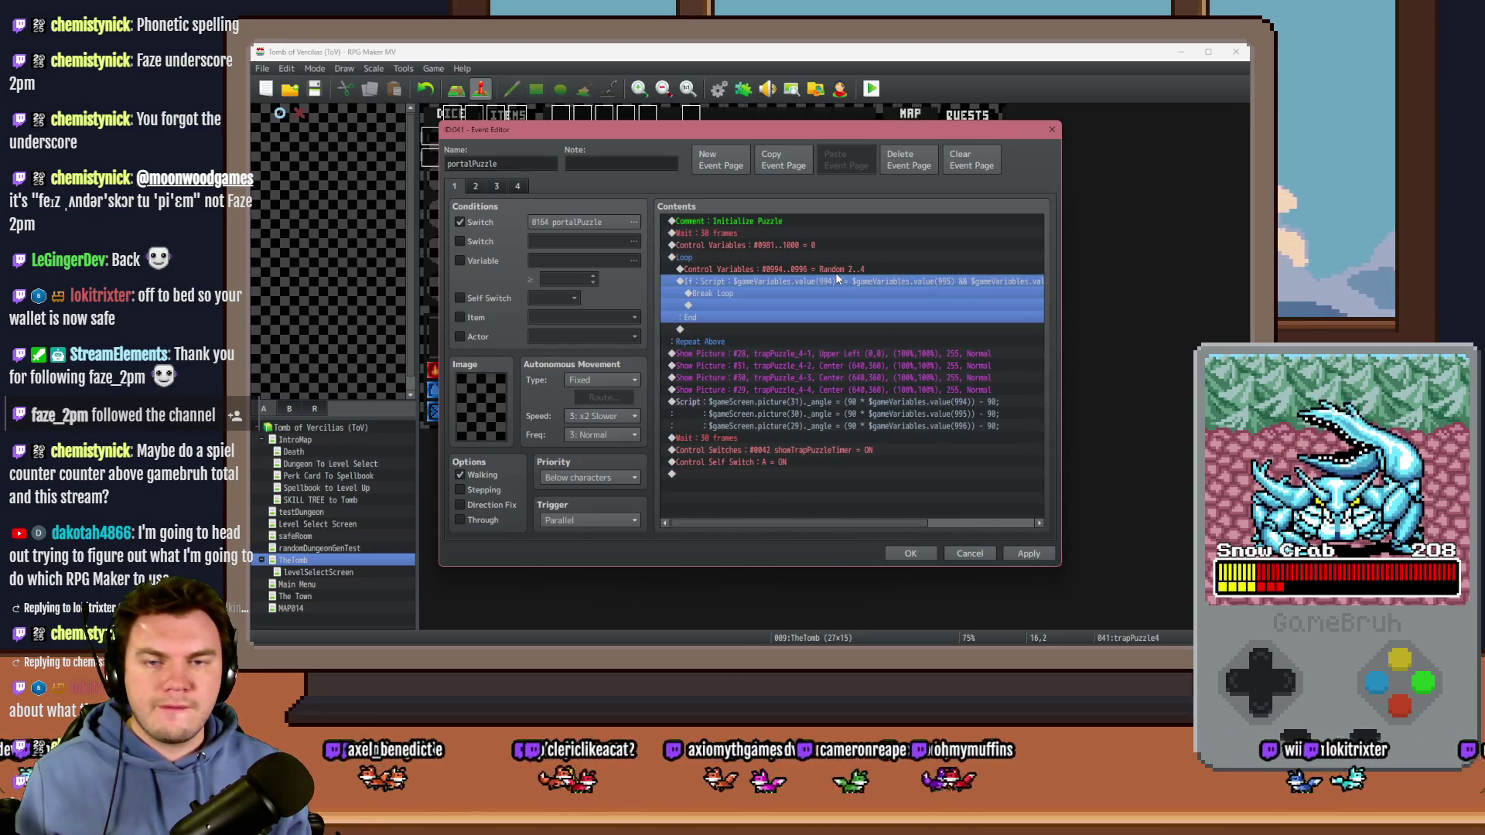
pyautogui.click(844, 266)
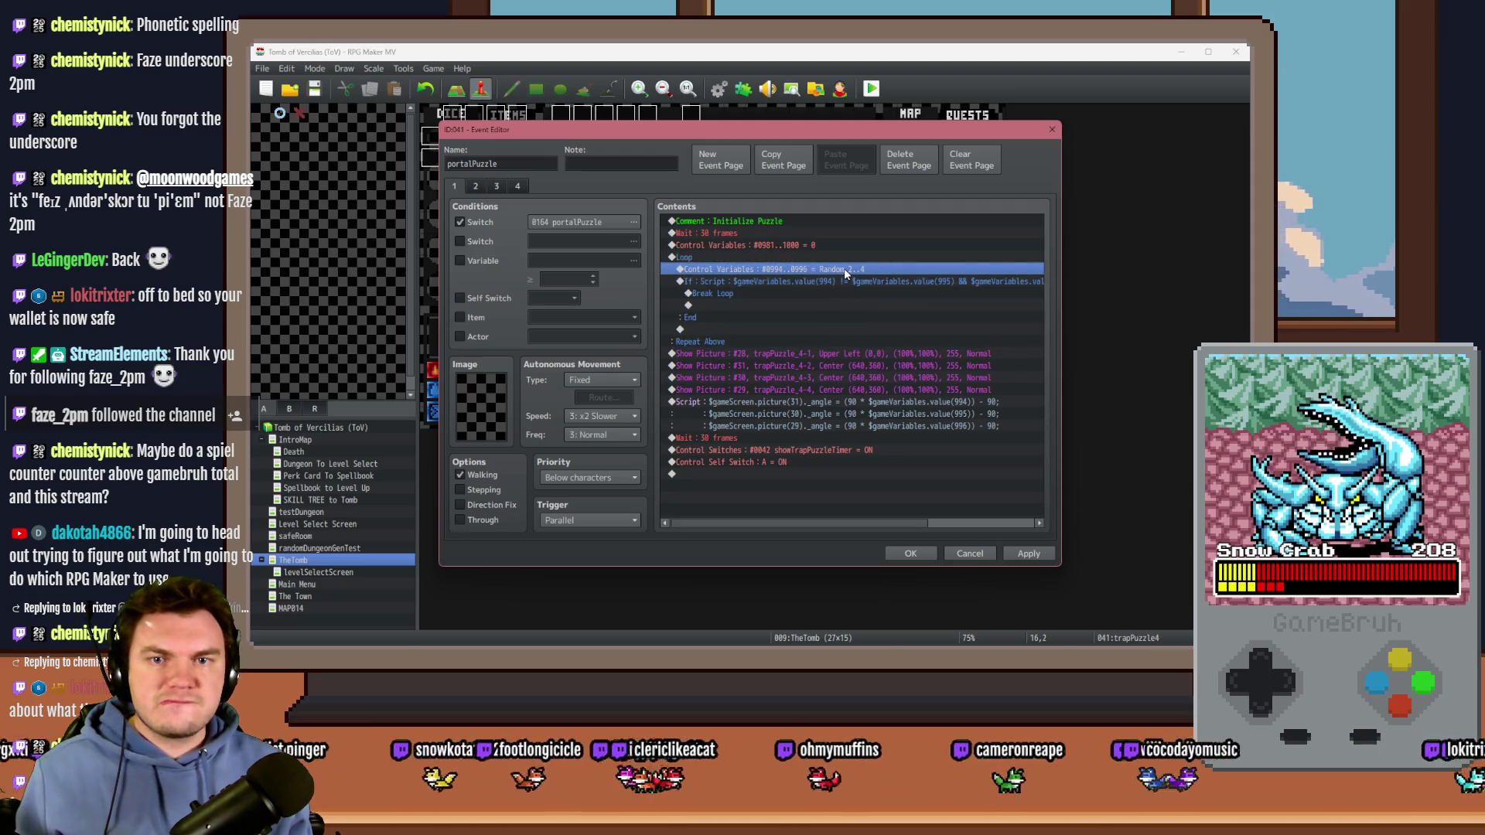
pyautogui.press('Delete')
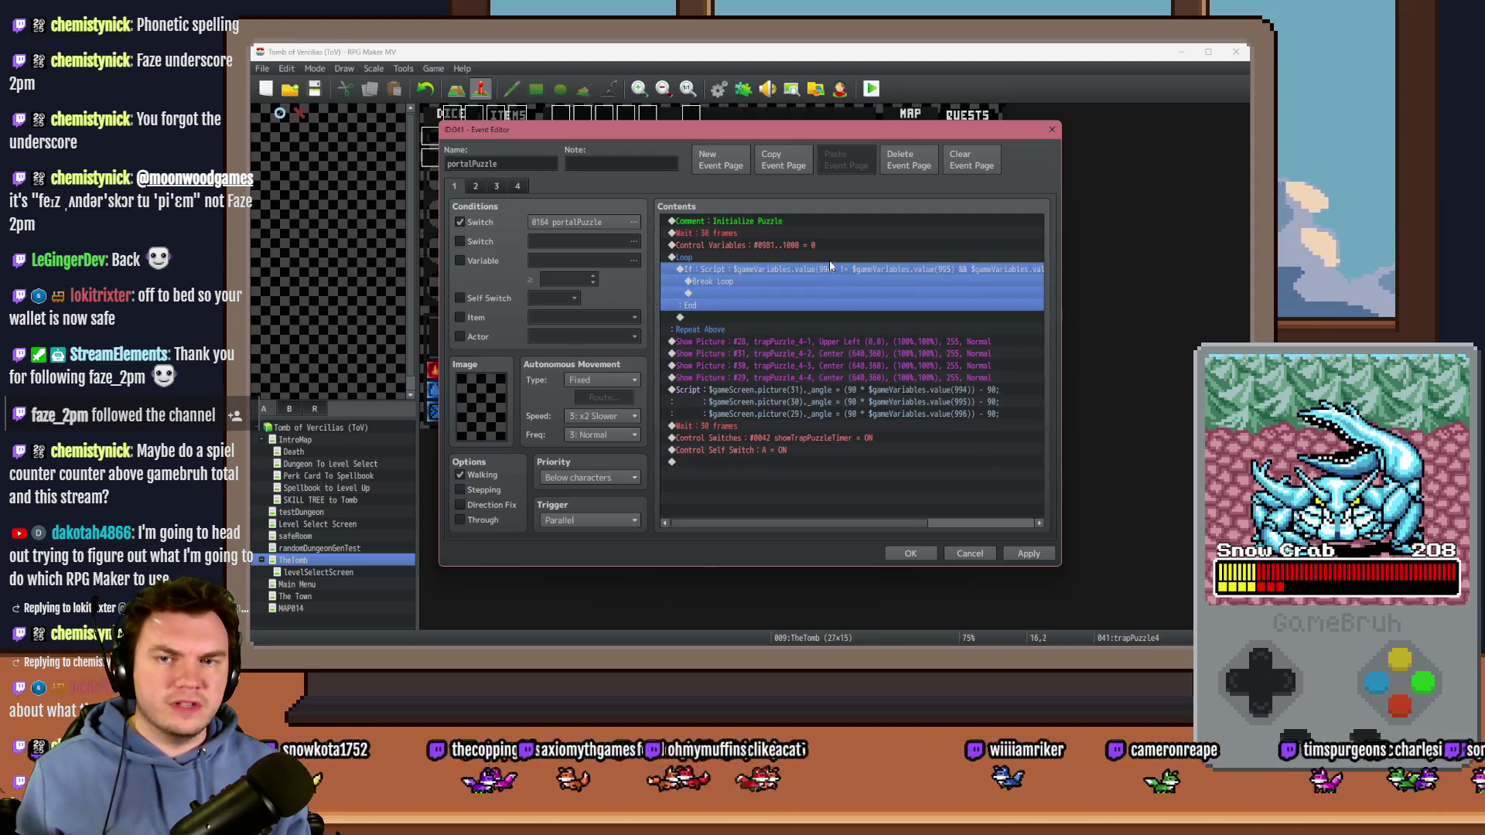
pyautogui.click(829, 260)
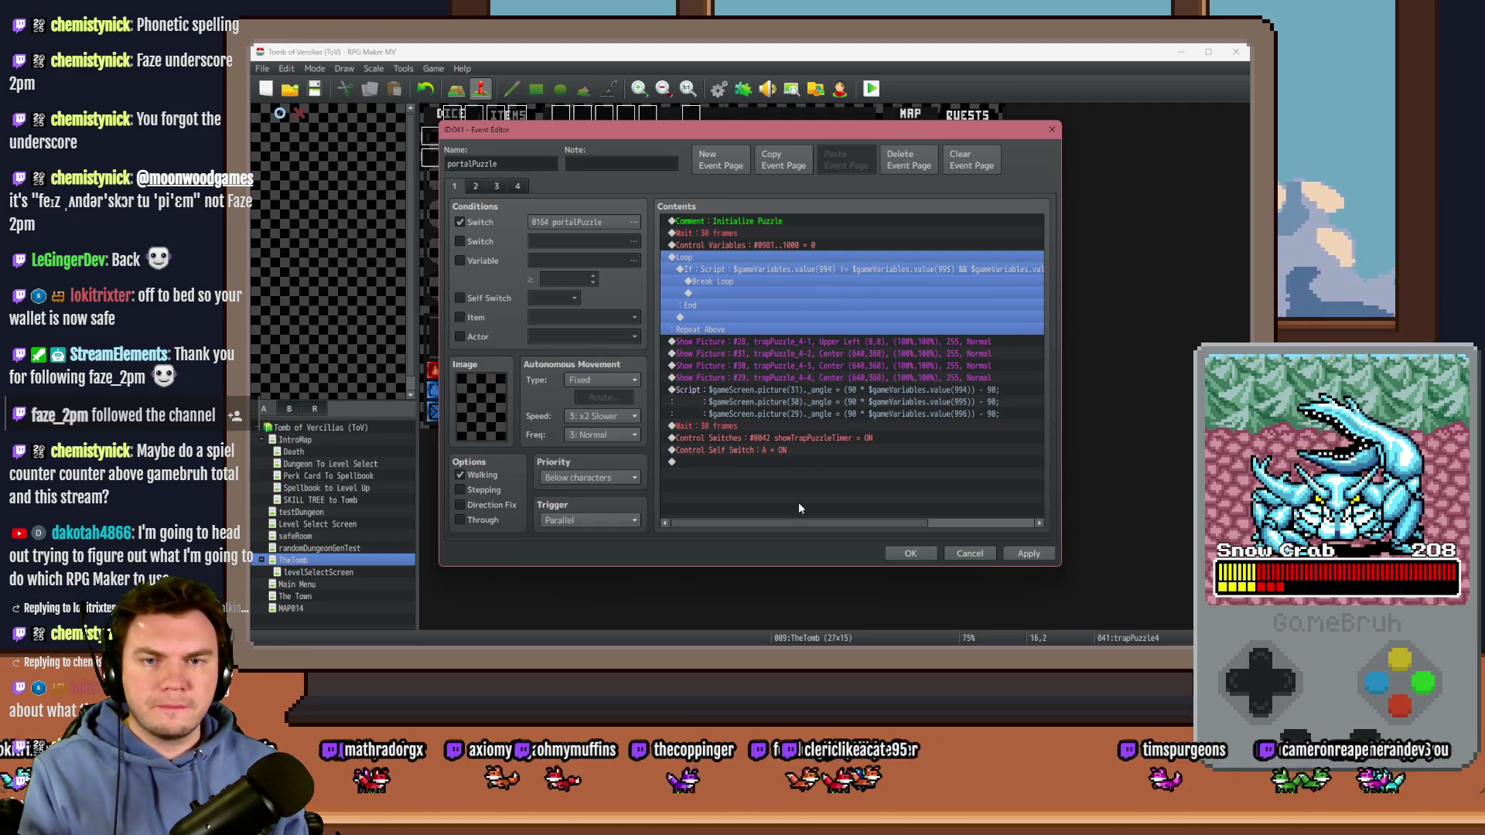
pyautogui.moveTo(798, 526)
pyautogui.mouseDown()
pyautogui.moveTo(908, 531)
pyautogui.moveTo(798, 531)
pyautogui.mouseUp()
pyautogui.click(790, 255)
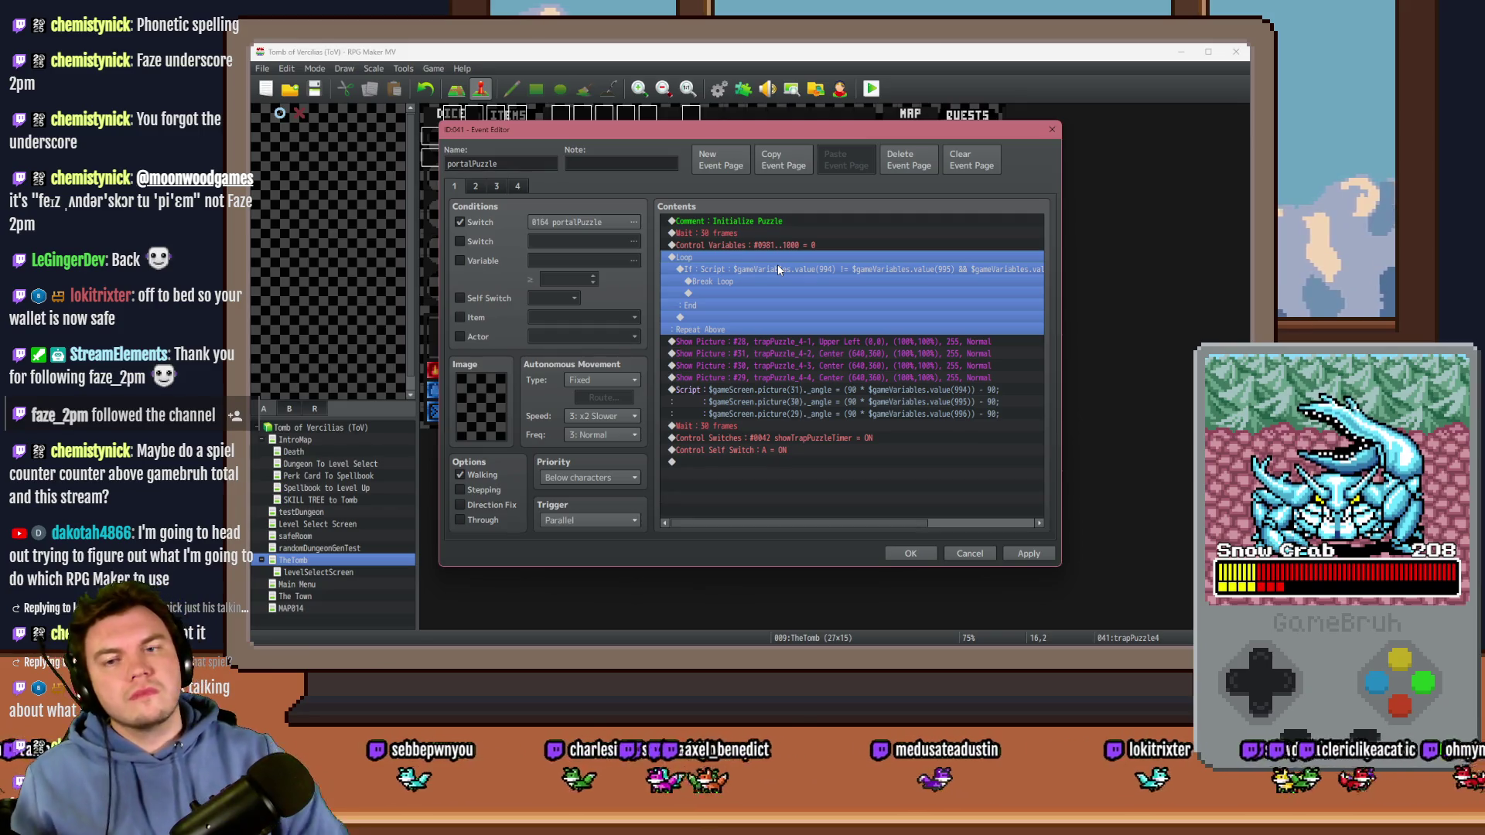
pyautogui.click(777, 264)
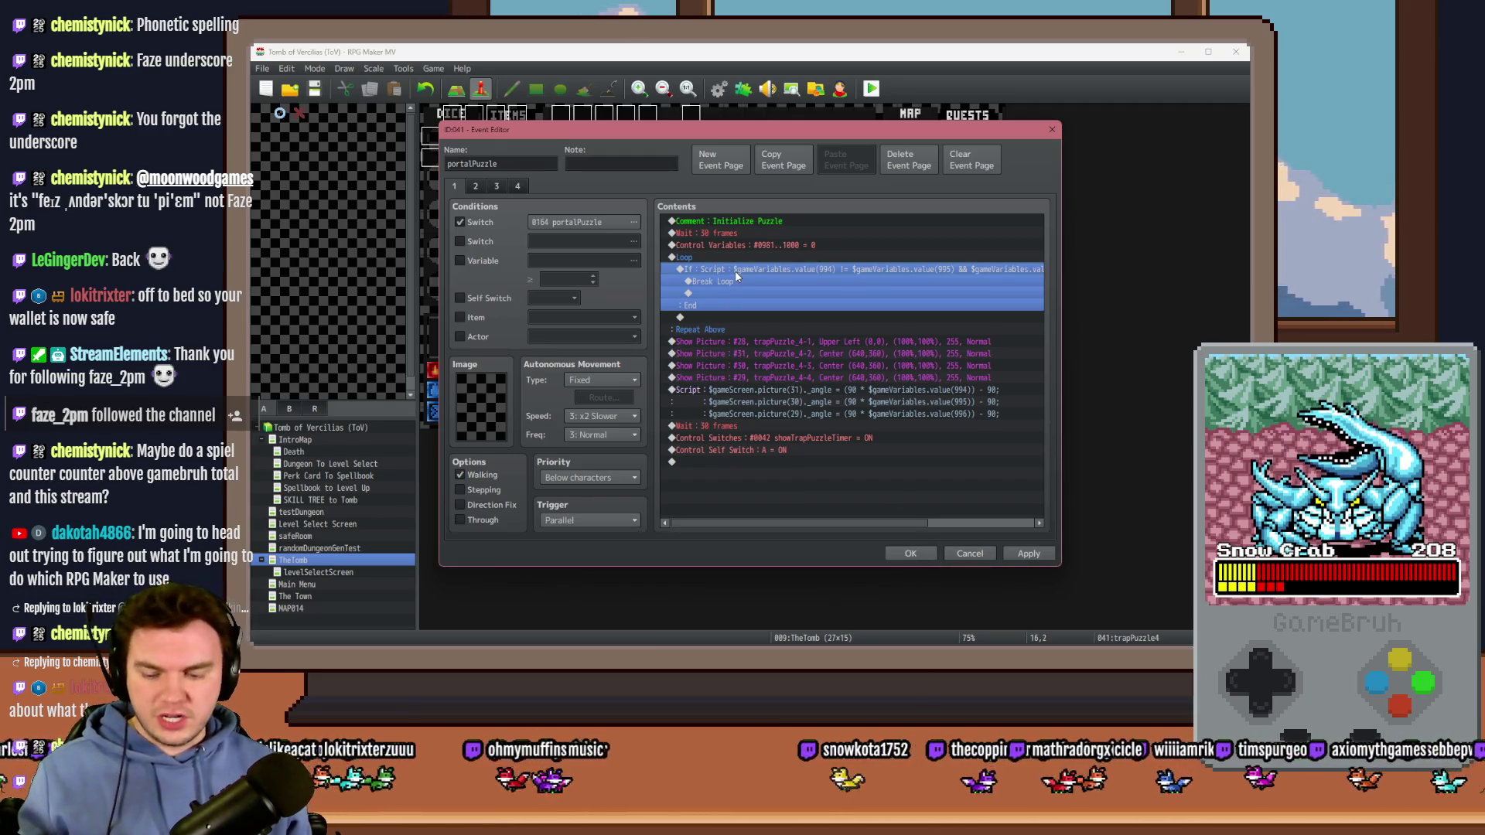
pyautogui.hotkey('ctrl', 'v')
pyautogui.click(910, 554)
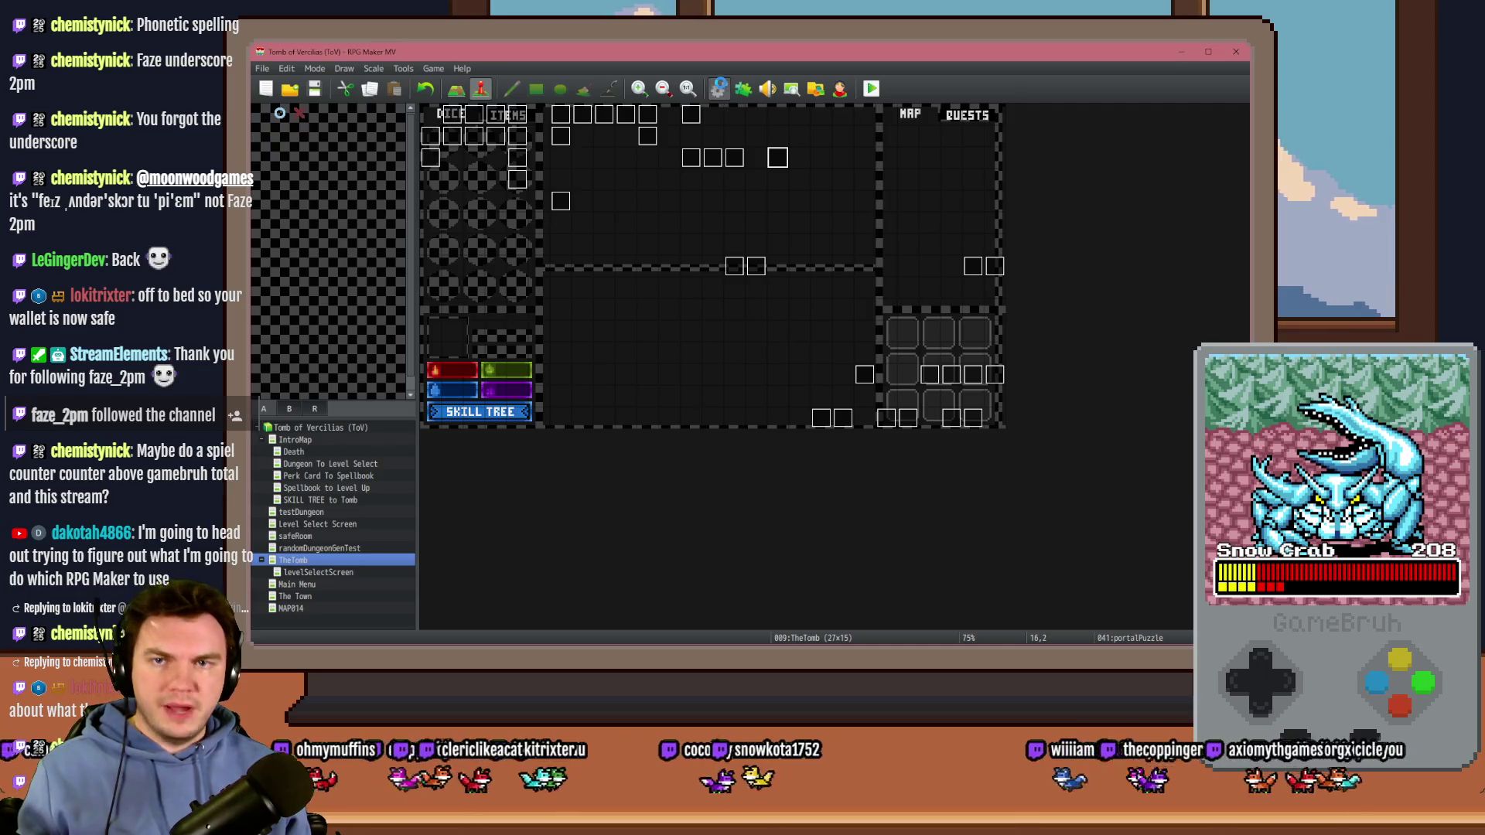
# Step: Paste the Random 2..4 variable command above the Loop in the RTG(Spawn) common event
pyautogui.click(719, 89)
pyautogui.click(550, 208)
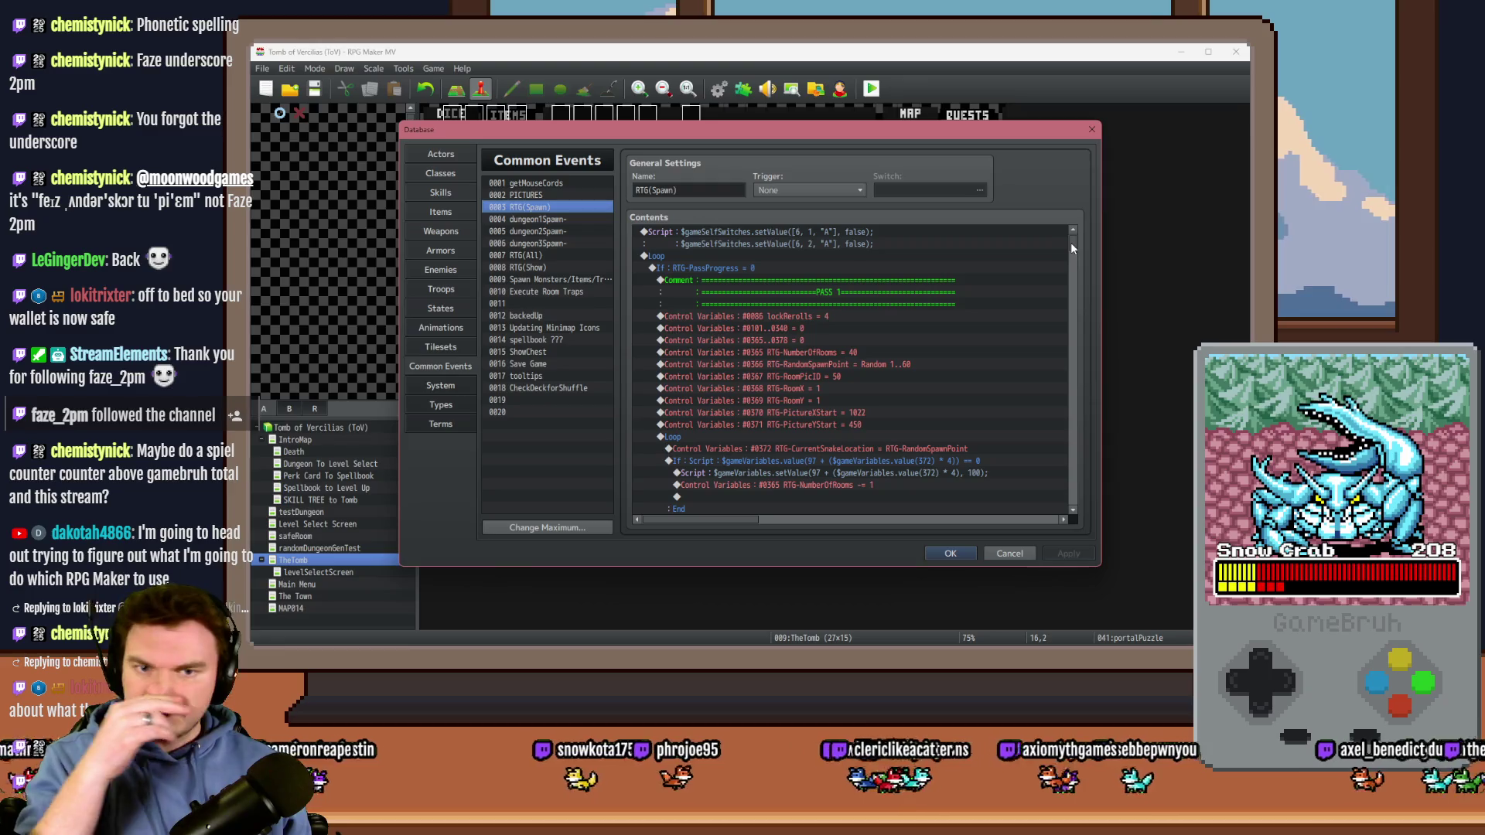
pyautogui.scroll(-3, 1071, 244)
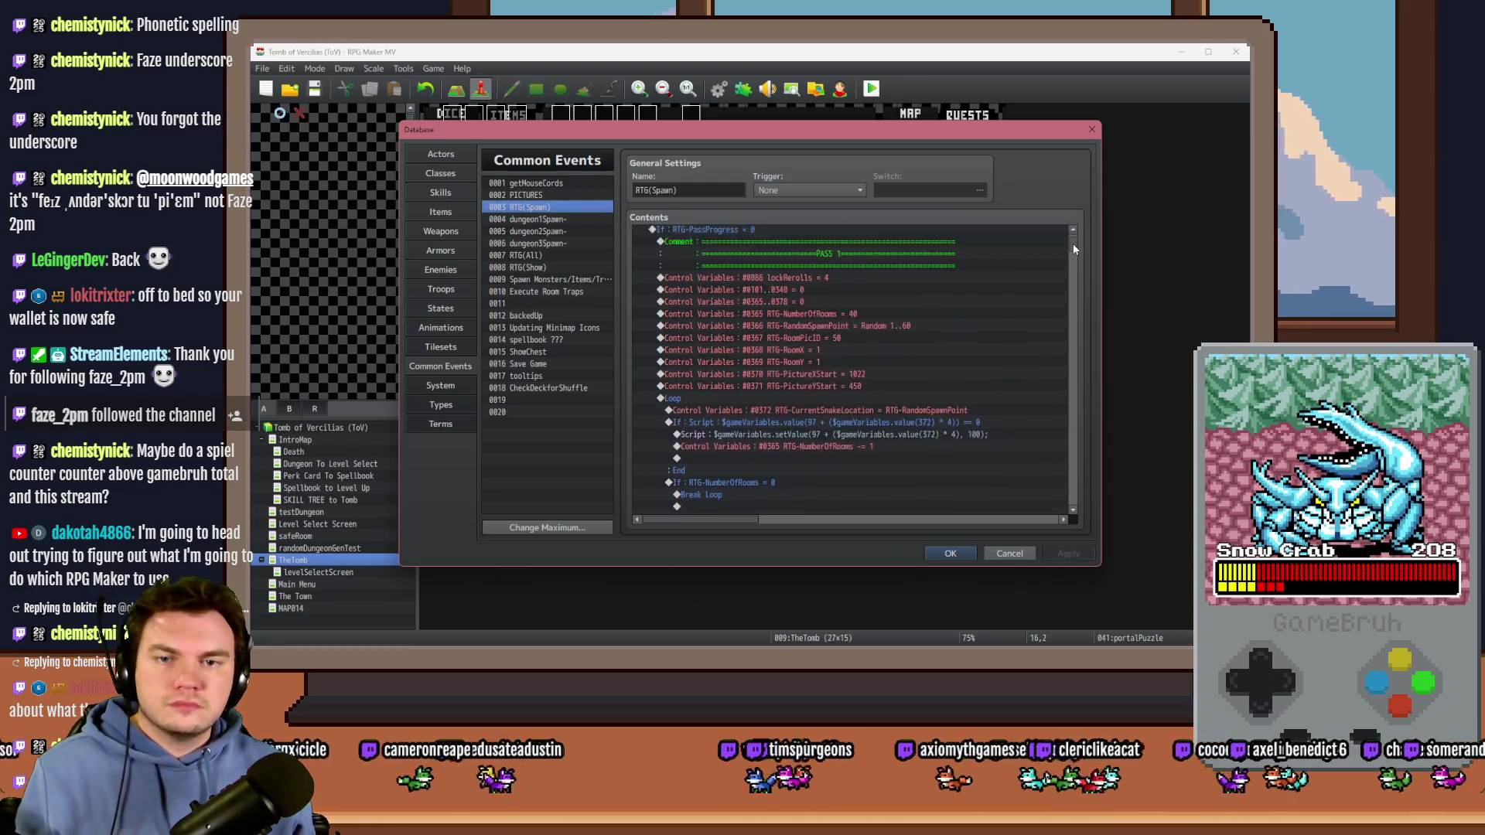
pyautogui.scroll(1, 1073, 246)
pyautogui.scroll(-5, 1073, 245)
pyautogui.click(847, 337)
pyautogui.click(845, 348)
pyautogui.click(840, 361)
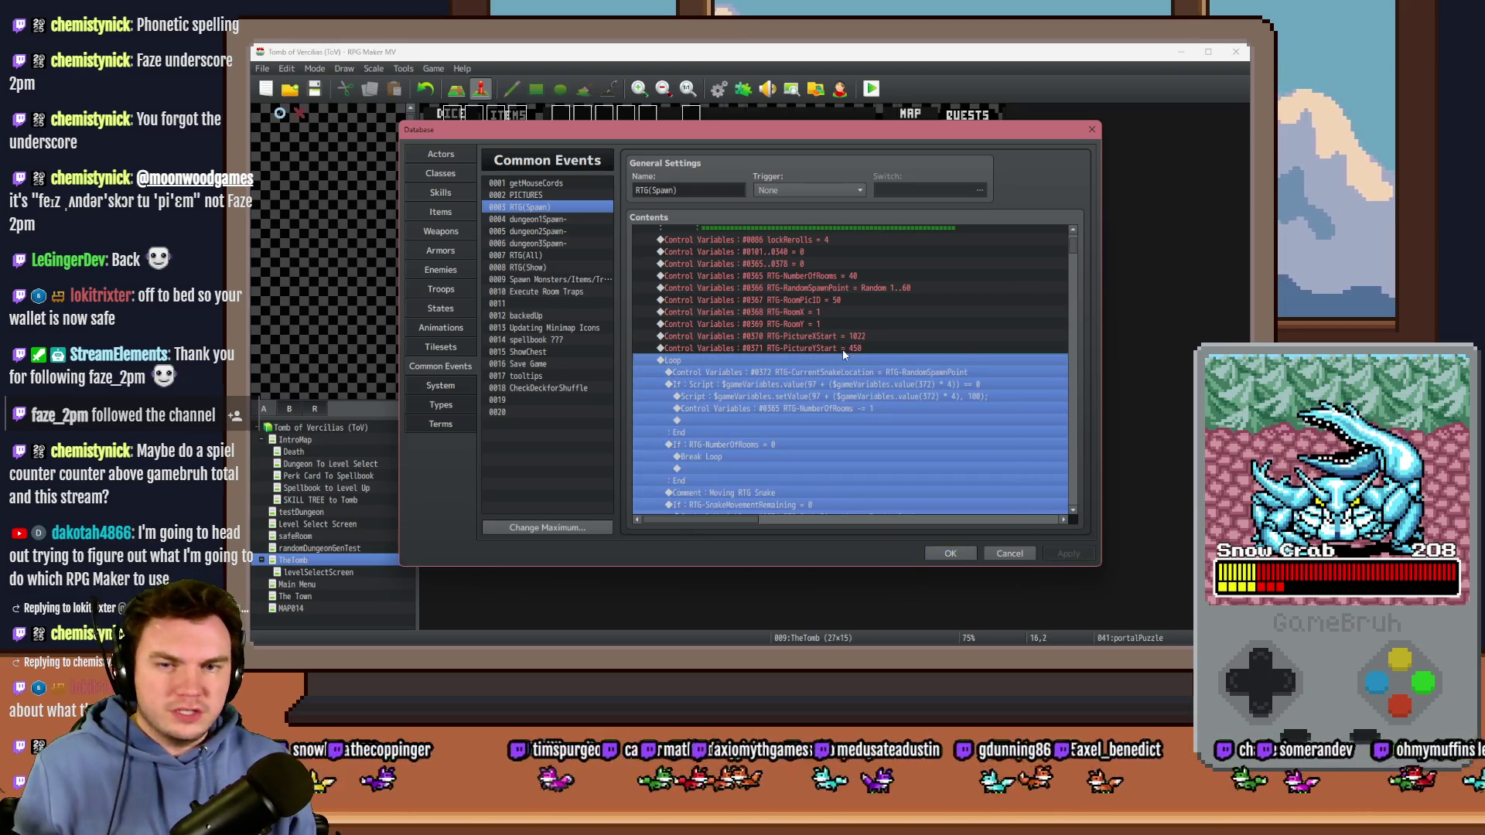
pyautogui.hotkey('ctrl', 'v')
pyautogui.doubleClick(823, 360)
# Step: Switch the command to a single variable and pick the unused variable 0820
pyautogui.click(736, 280)
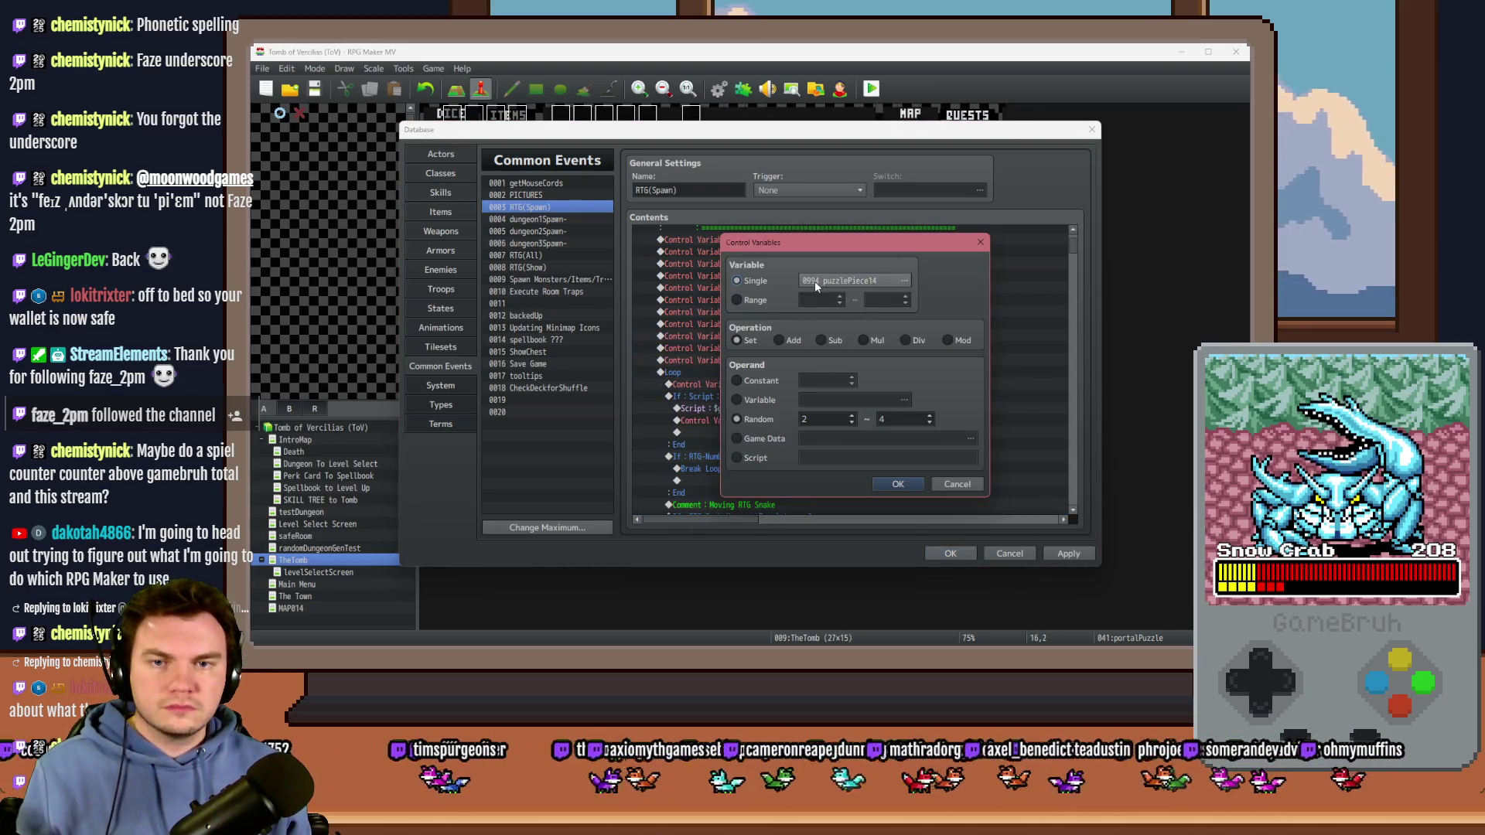
pyautogui.click(737, 299)
pyautogui.click(736, 280)
pyautogui.click(850, 280)
pyautogui.moveTo(821, 266); pyautogui.dragTo(818, 406)
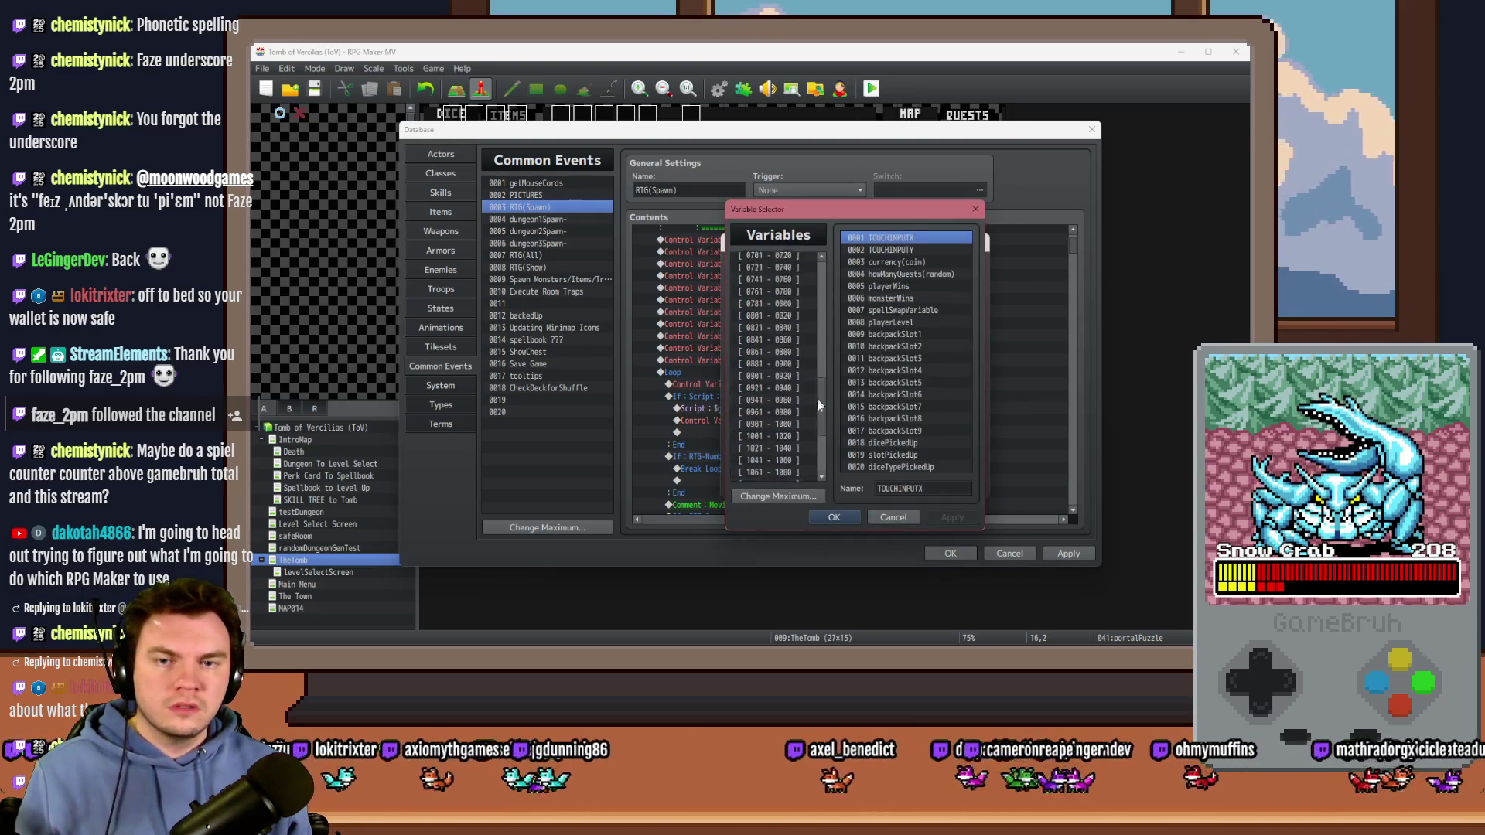
pyautogui.click(810, 421)
pyautogui.scroll(-1, 811, 410)
pyautogui.press('Up')
pyautogui.press('Up')
pyautogui.press('Up')
pyautogui.press('Up')
pyautogui.press('Up')
pyautogui.press('Up')
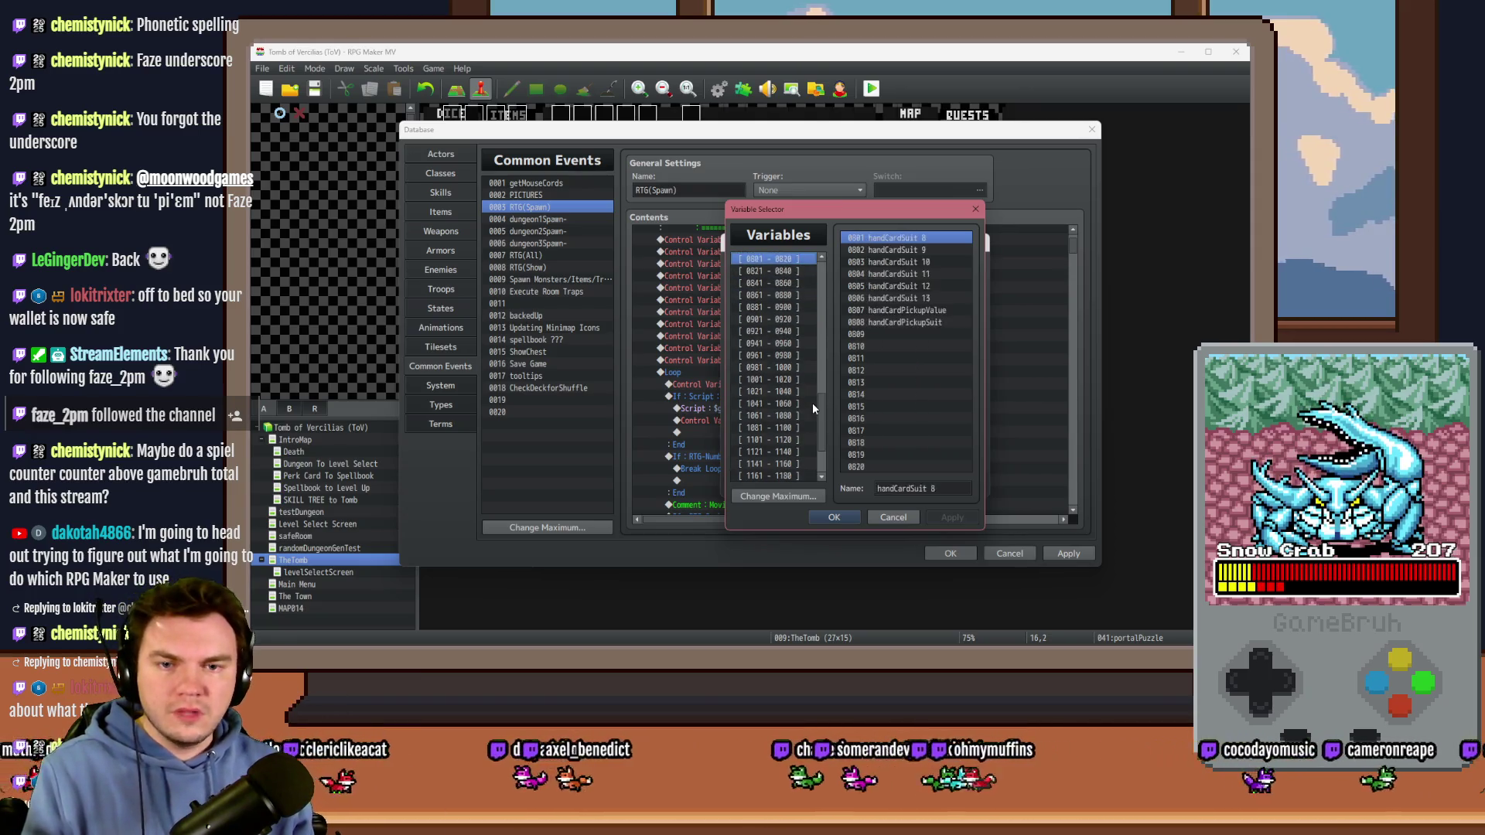
pyautogui.scroll(1, 812, 403)
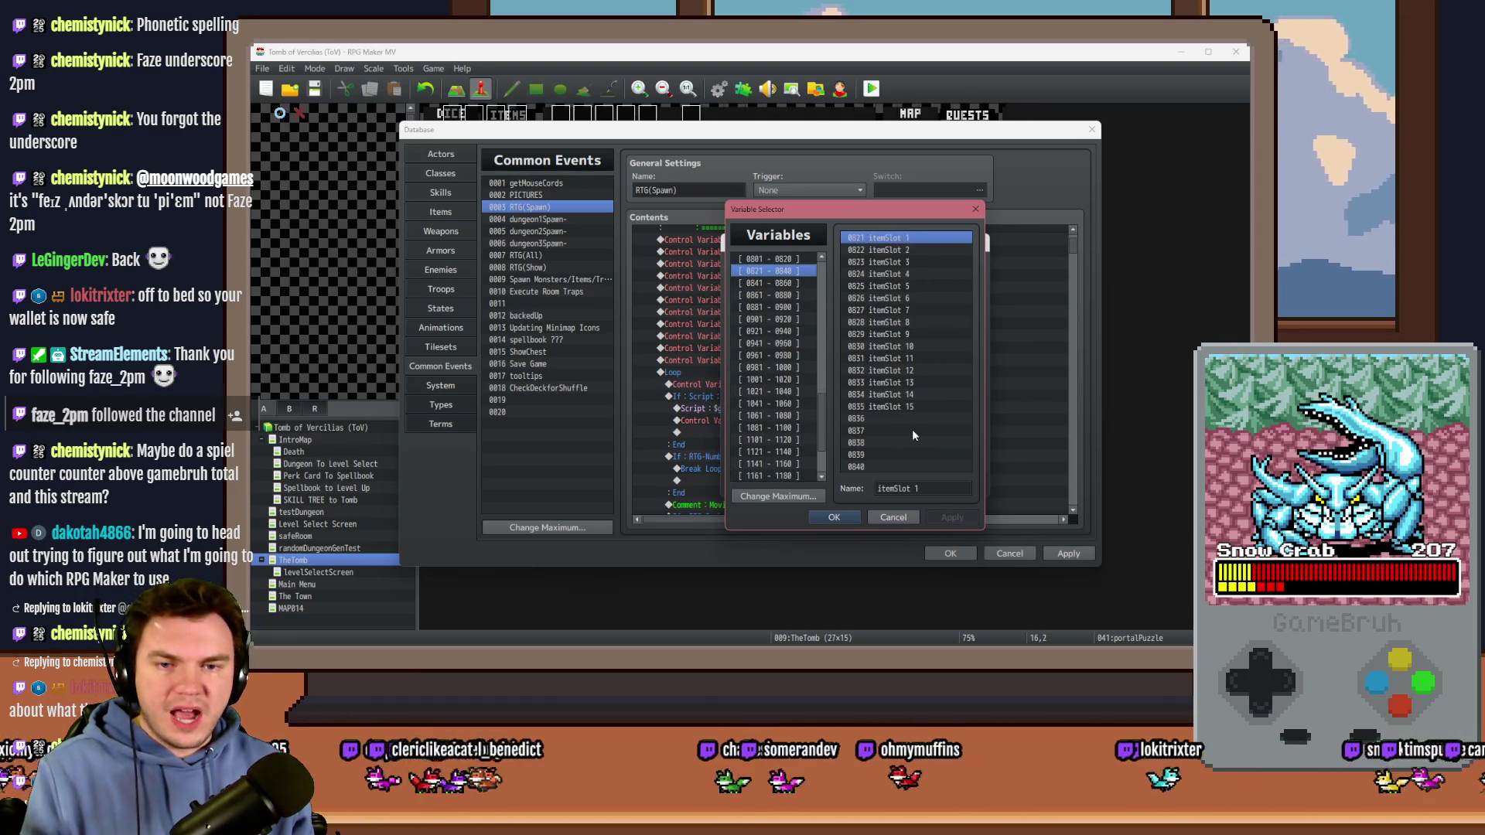
pyautogui.moveTo(907, 420); pyautogui.dragTo(906, 467)
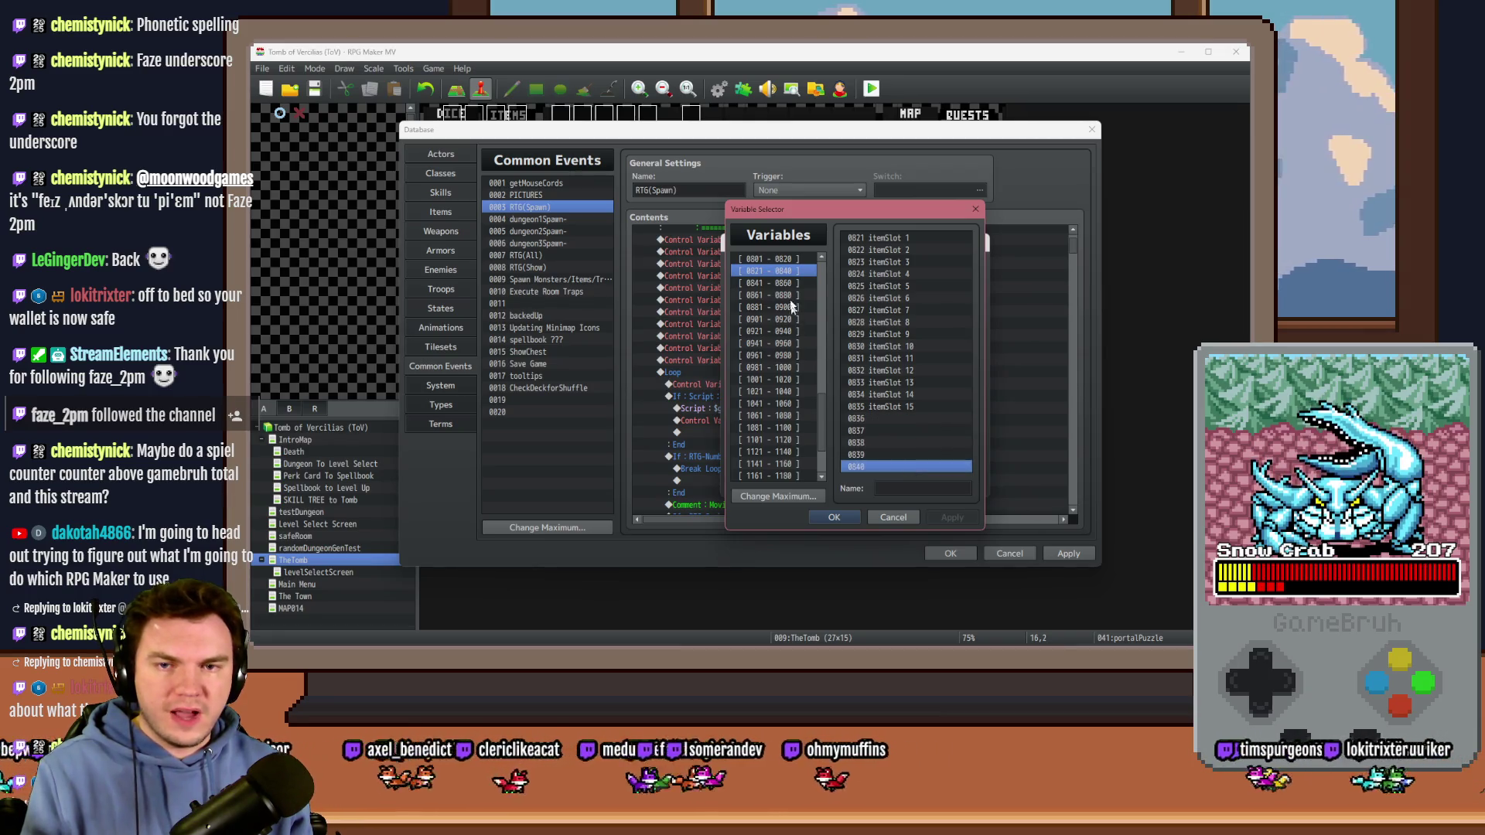
pyautogui.click(793, 260)
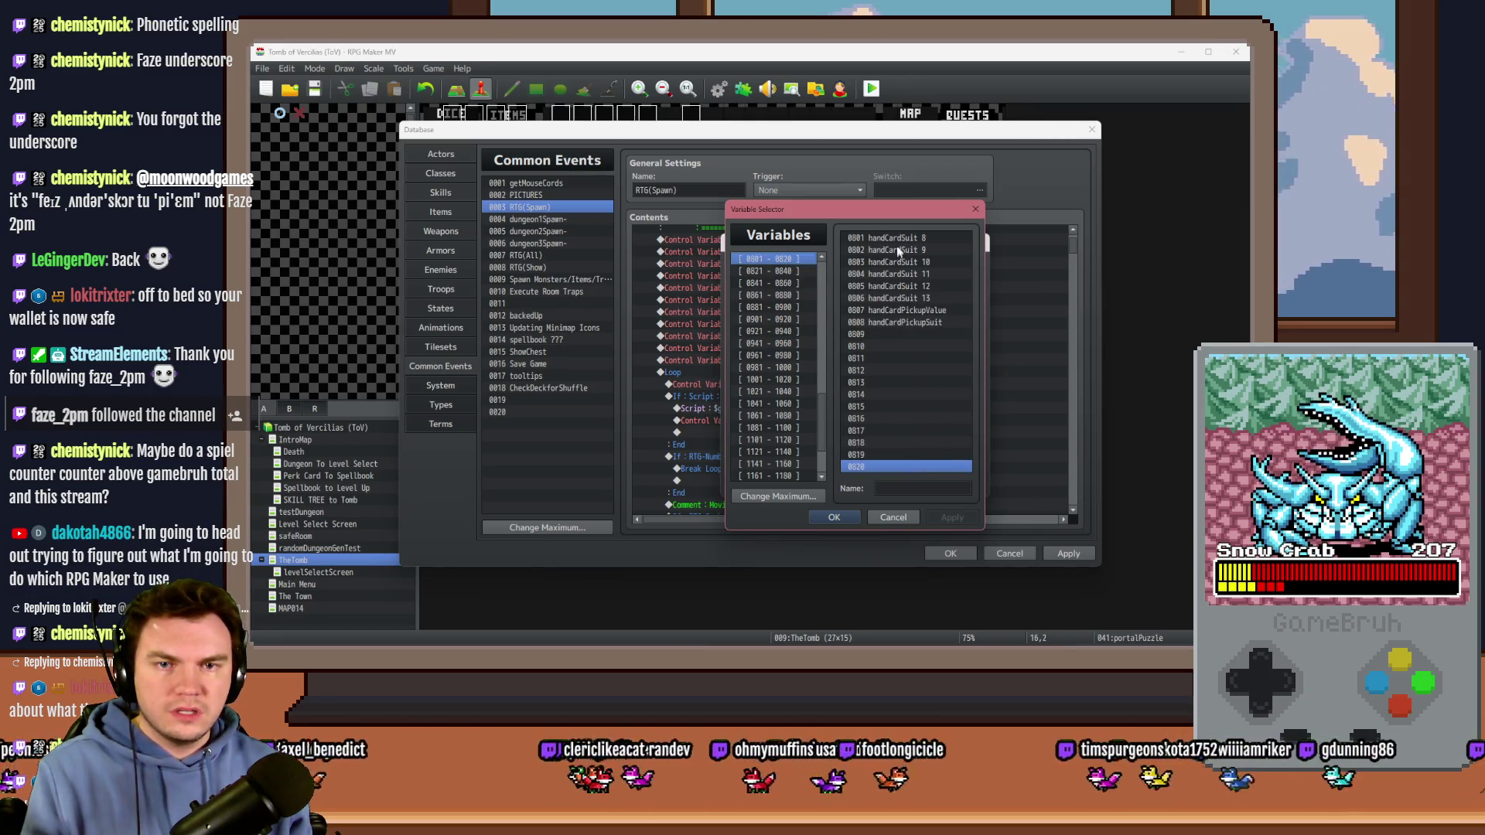
pyautogui.moveTo(894, 331); pyautogui.dragTo(897, 395)
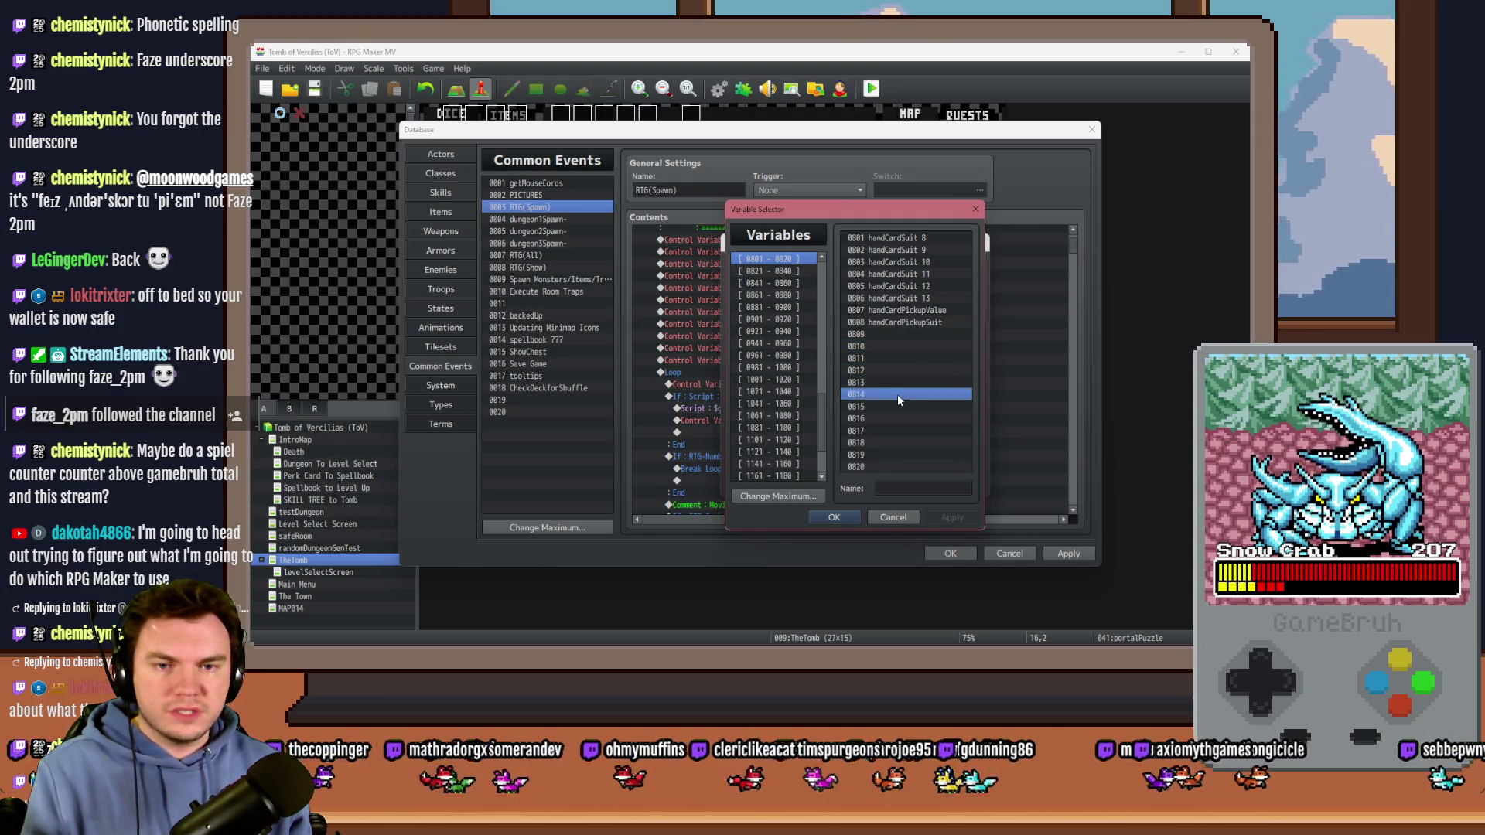
pyautogui.click(891, 467)
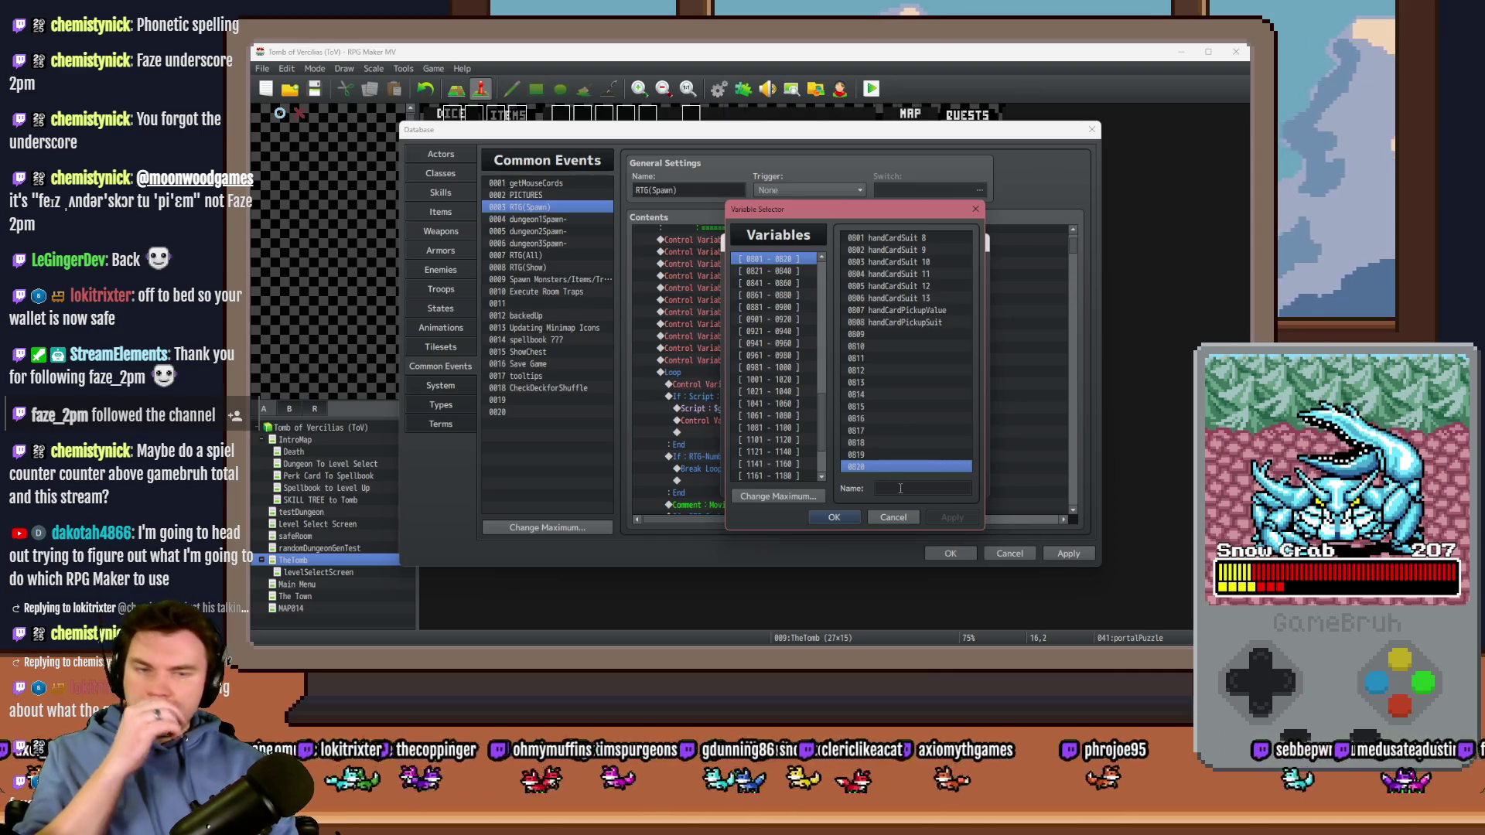
pyautogui.click(900, 488)
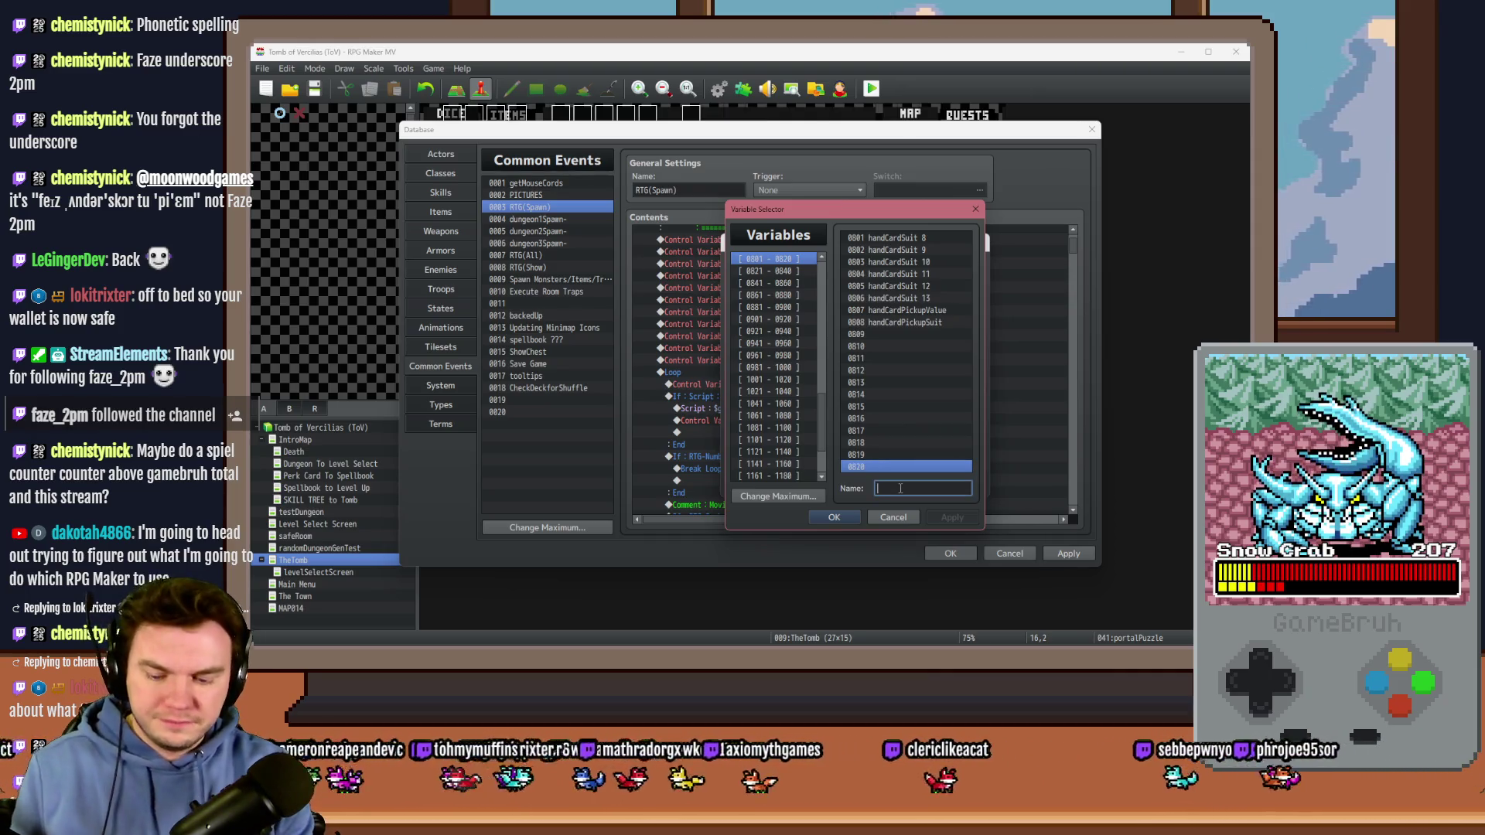
# Step: Name variables 0818–0820 portalPuzzle_goal1, portalPuzzle_goal2 and portalPuzzle_goal3
pyautogui.write('portalPuzzle_')
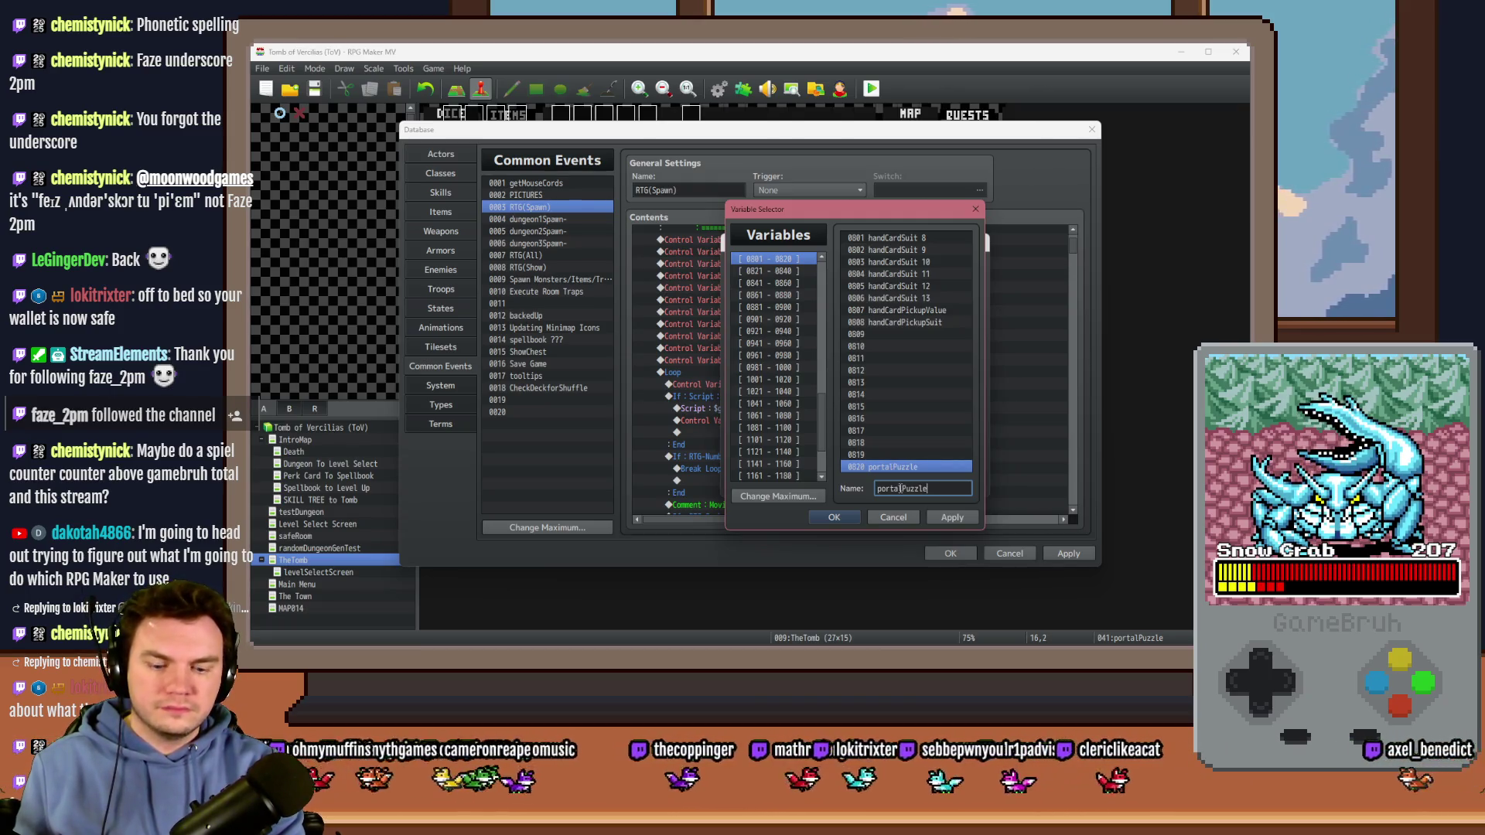
pyautogui.write('goal1')
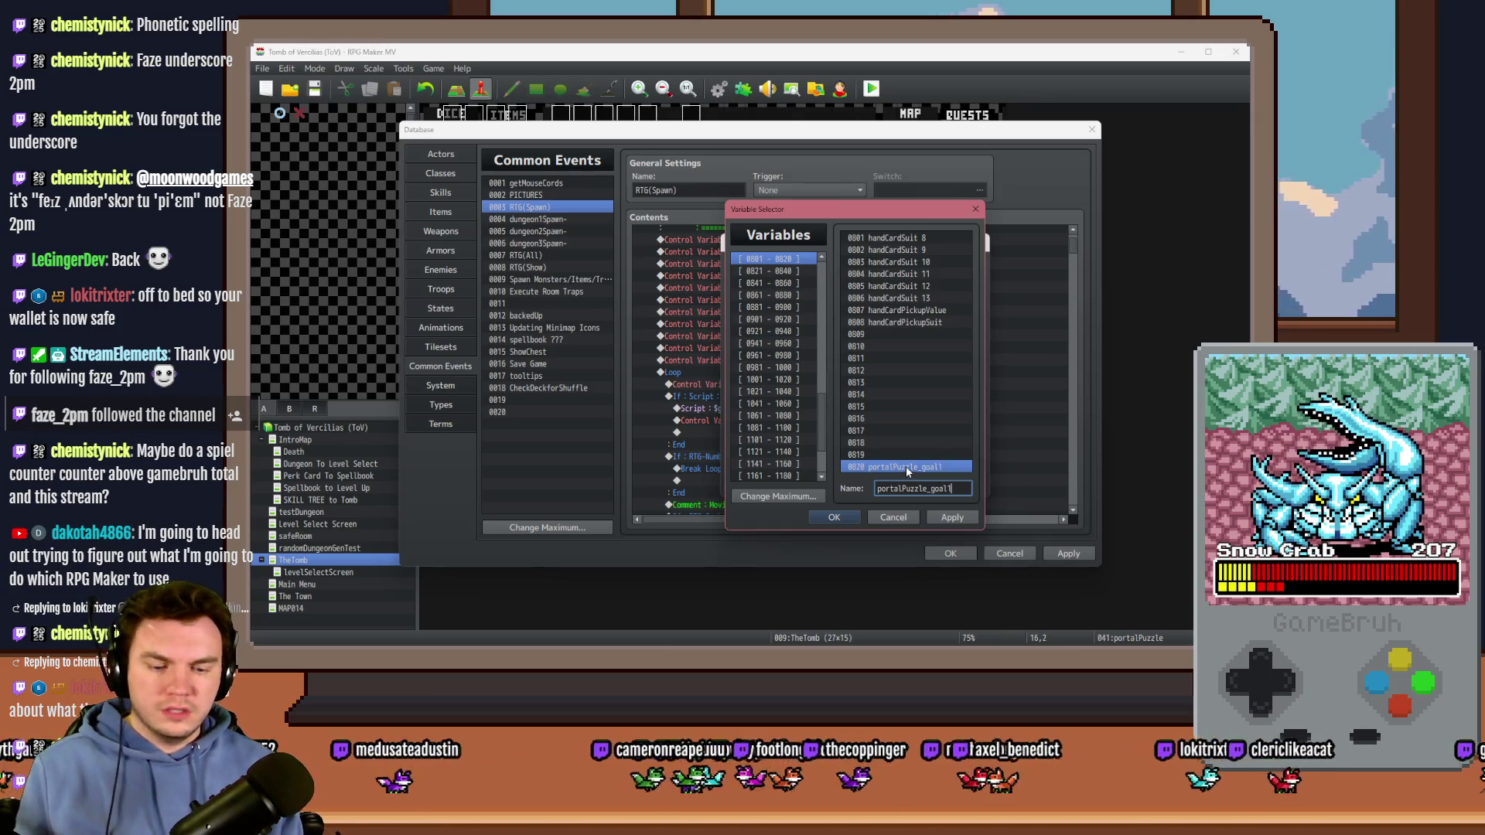
pyautogui.press('BackSpace')
pyautogui.write('3')
pyautogui.click(910, 450)
pyautogui.write('portalPuzzle_goal3')
pyautogui.click(910, 446)
pyautogui.write('portalPuzzle_goal3')
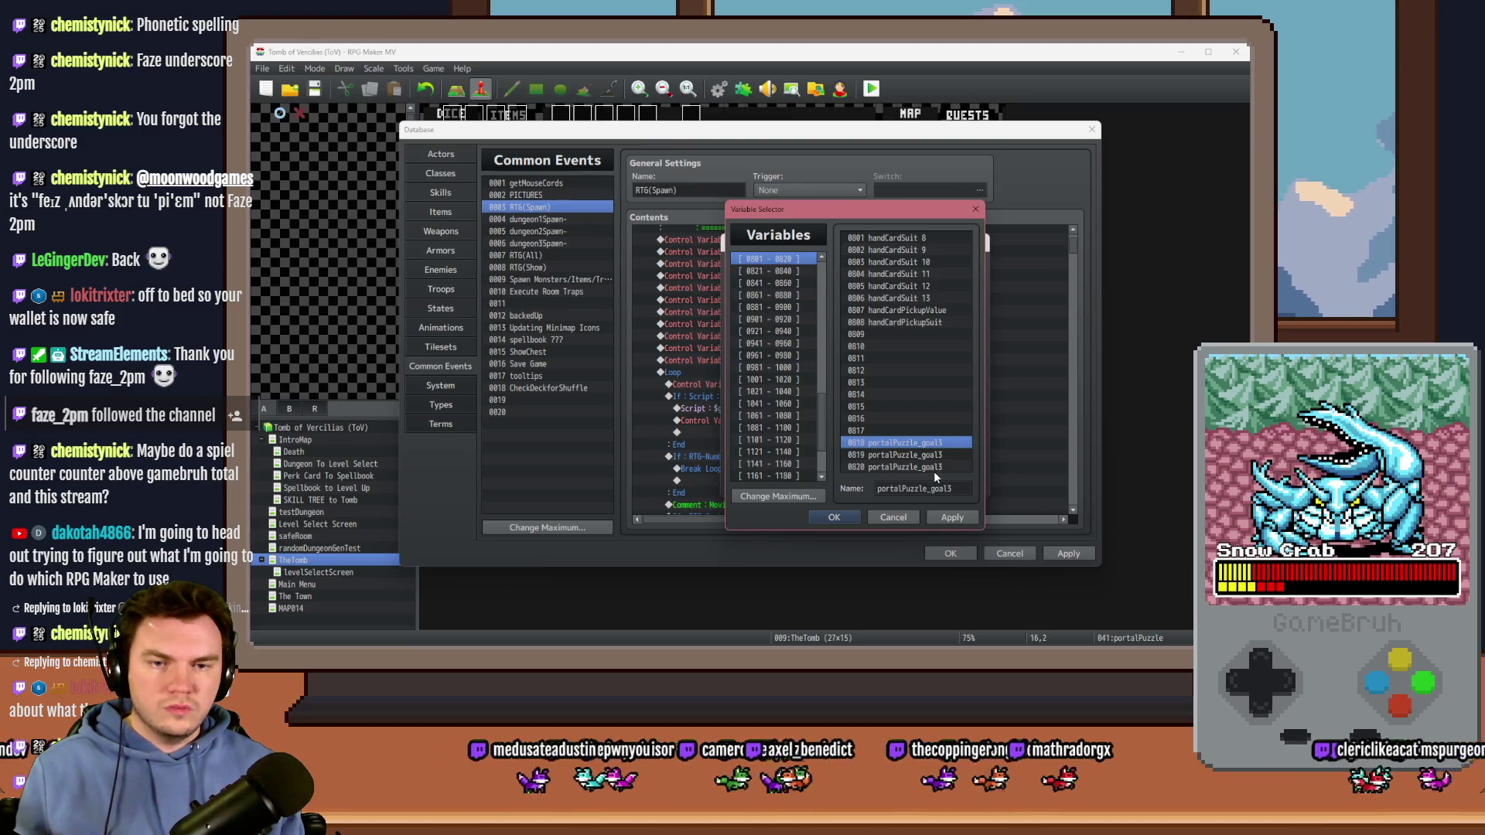
pyautogui.click(935, 455)
pyautogui.write('2')
pyautogui.click(914, 442)
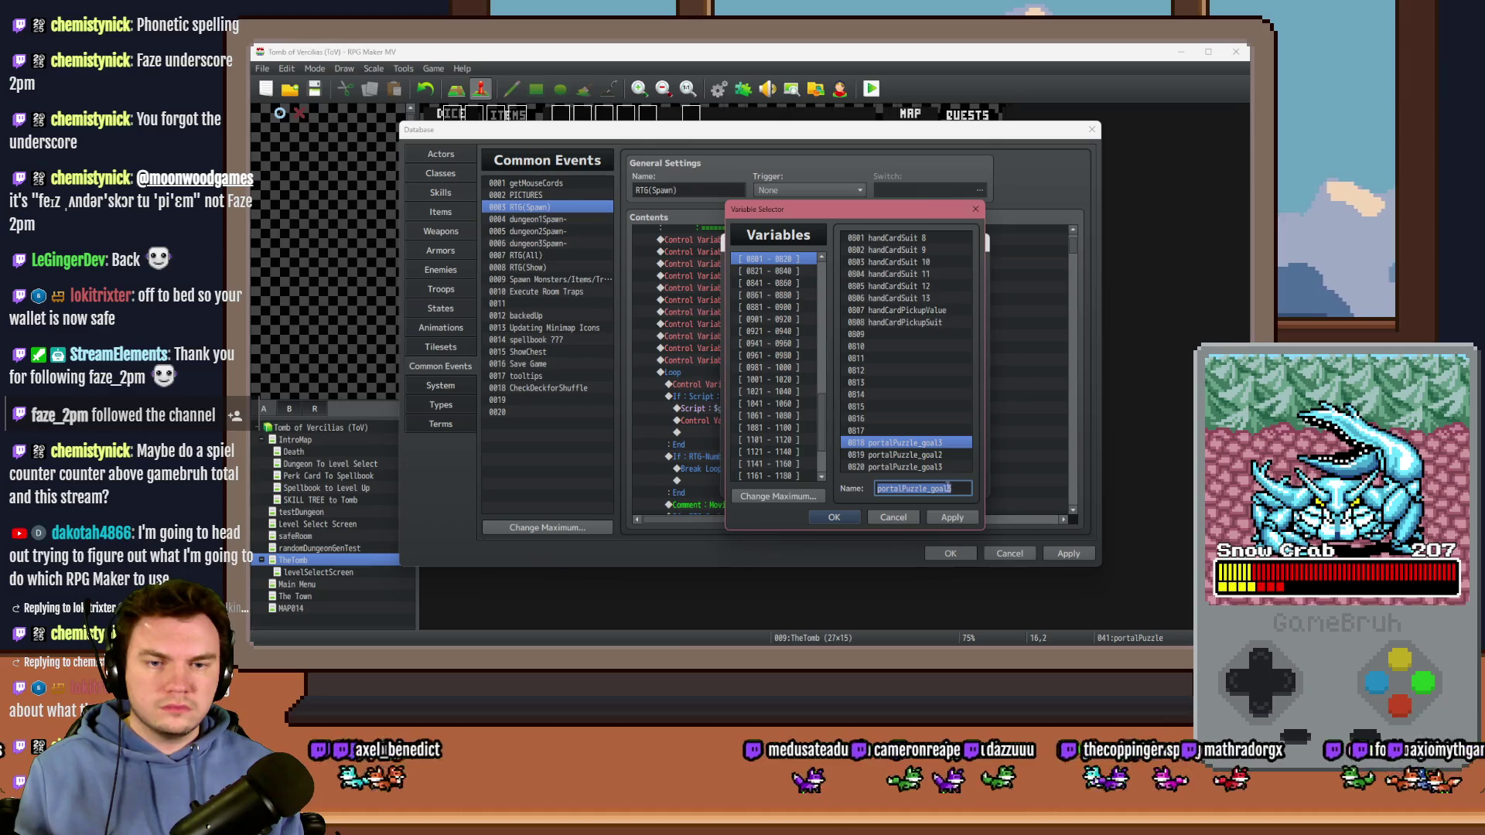
# Step: Rename variable 0817 to portalPuzzle_actual3
pyautogui.click(936, 430)
pyautogui.hotkey('ctrl', 'v')
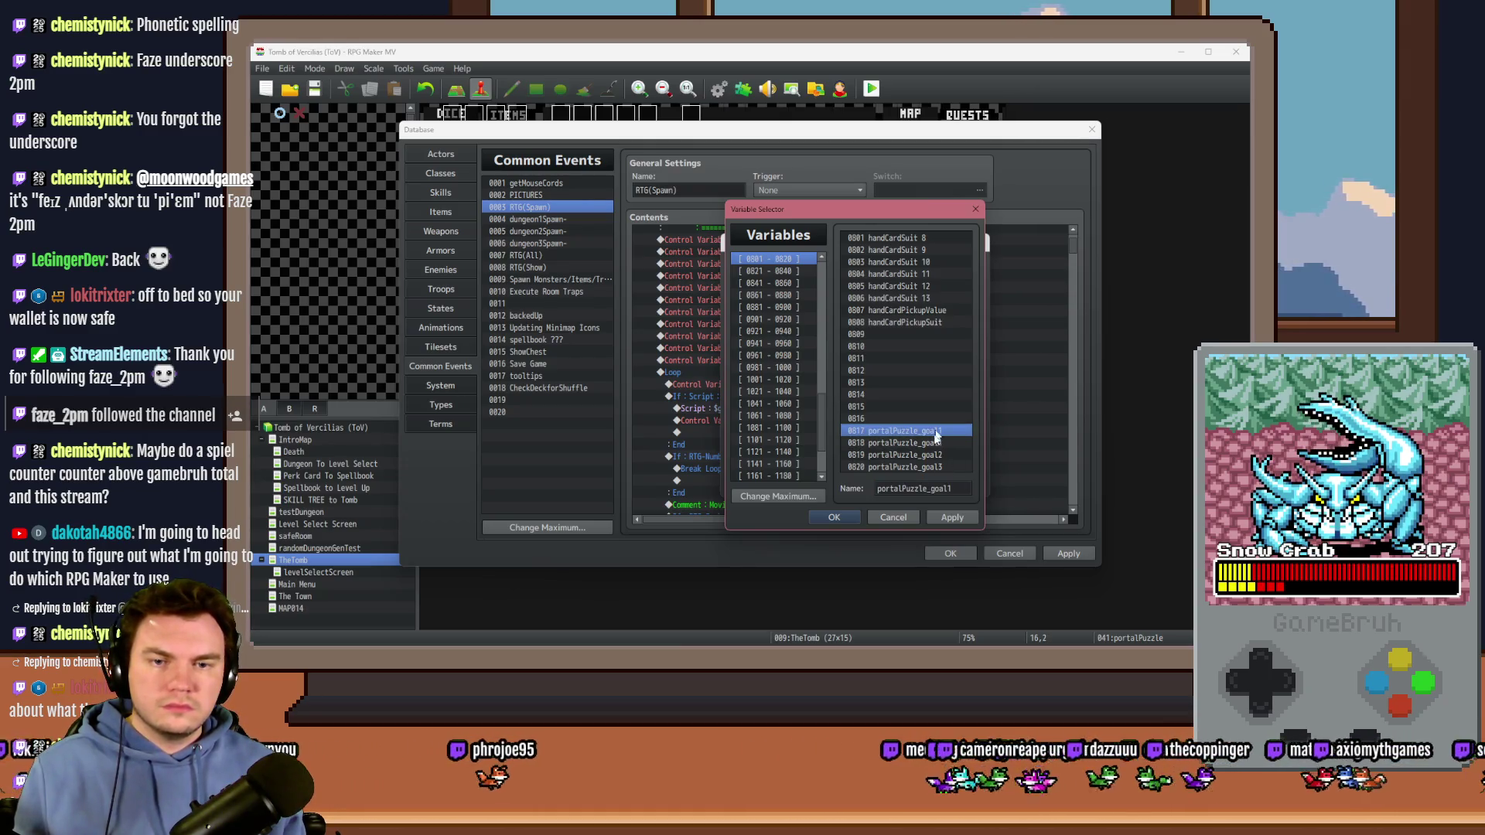
pyautogui.moveTo(929, 488); pyautogui.dragTo(966, 486)
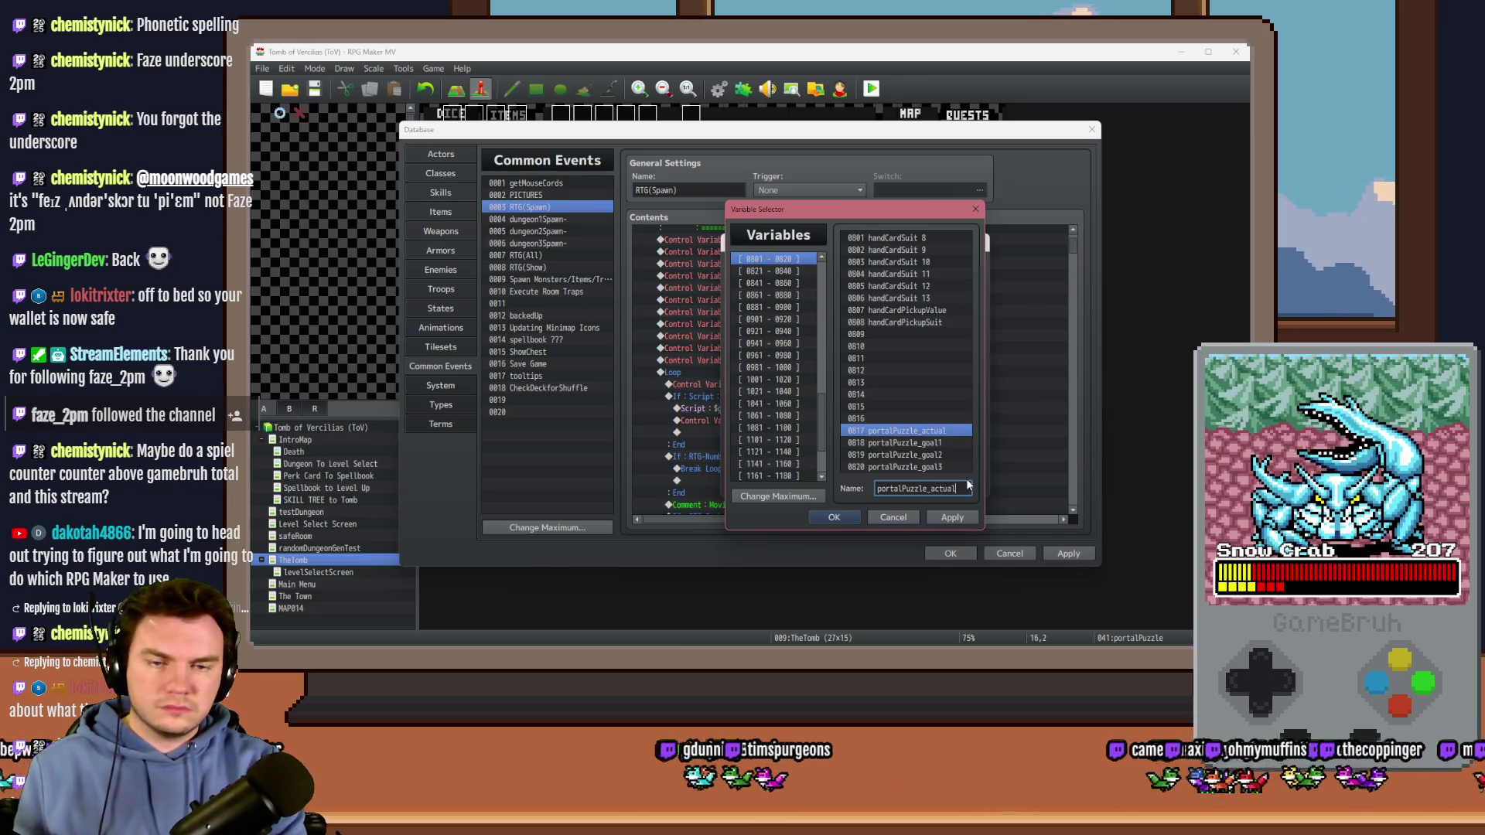
pyautogui.press('BackSpace')
pyautogui.write('3')
# Step: Name variables 0816 and 0815 portalPuzzle_actual2 and portalPuzzle_actual1
pyautogui.click(897, 418)
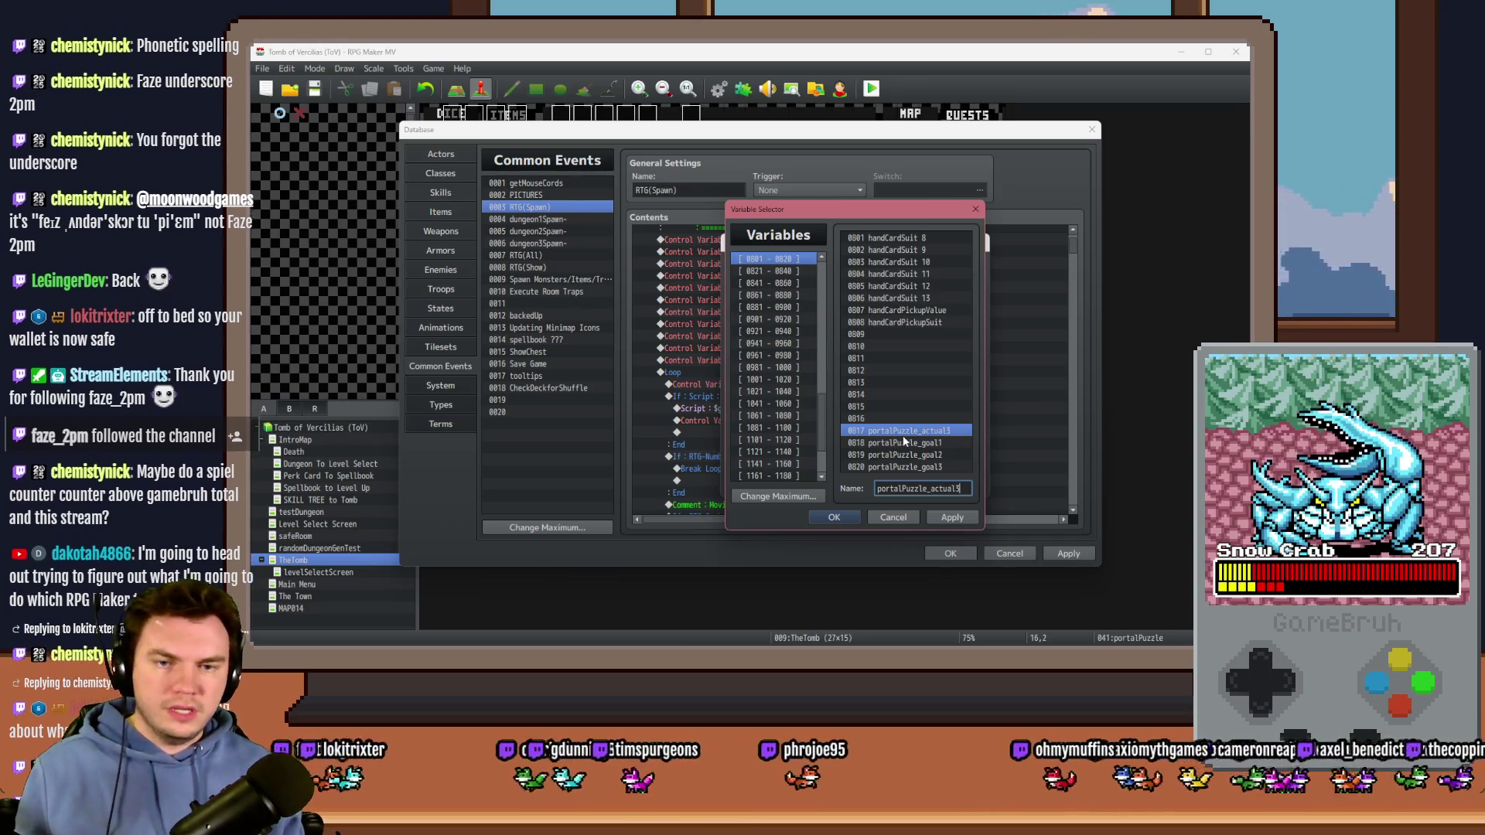
pyautogui.write('portalPuzzle_actual3')
pyautogui.click(904, 406)
pyautogui.write('portalPuzzle_actual3')
pyautogui.click(916, 419)
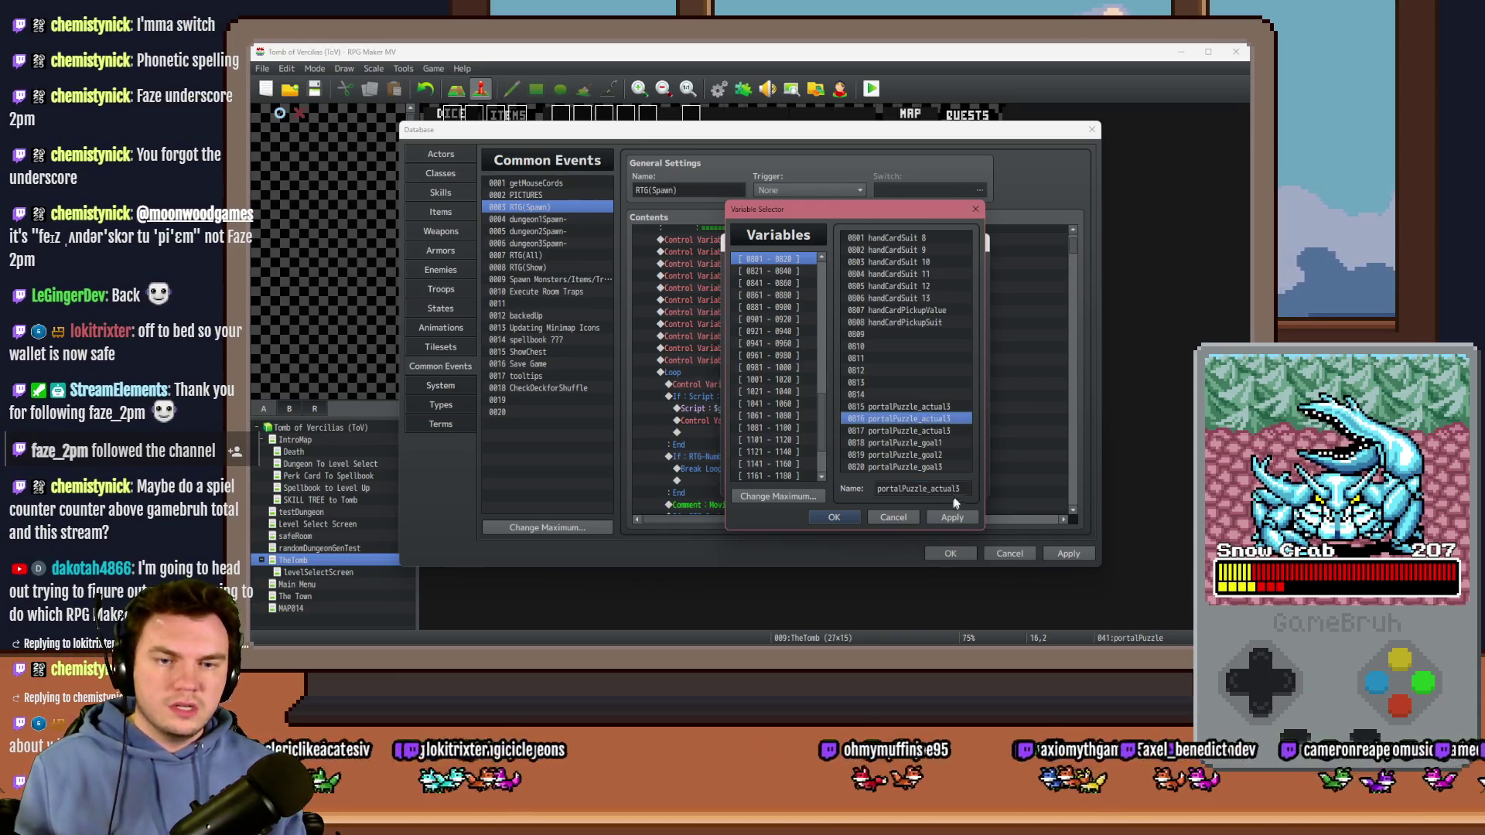
pyautogui.moveTo(956, 489); pyautogui.dragTo(964, 485)
pyautogui.write('2')
pyautogui.click(950, 408)
pyautogui.write('1')
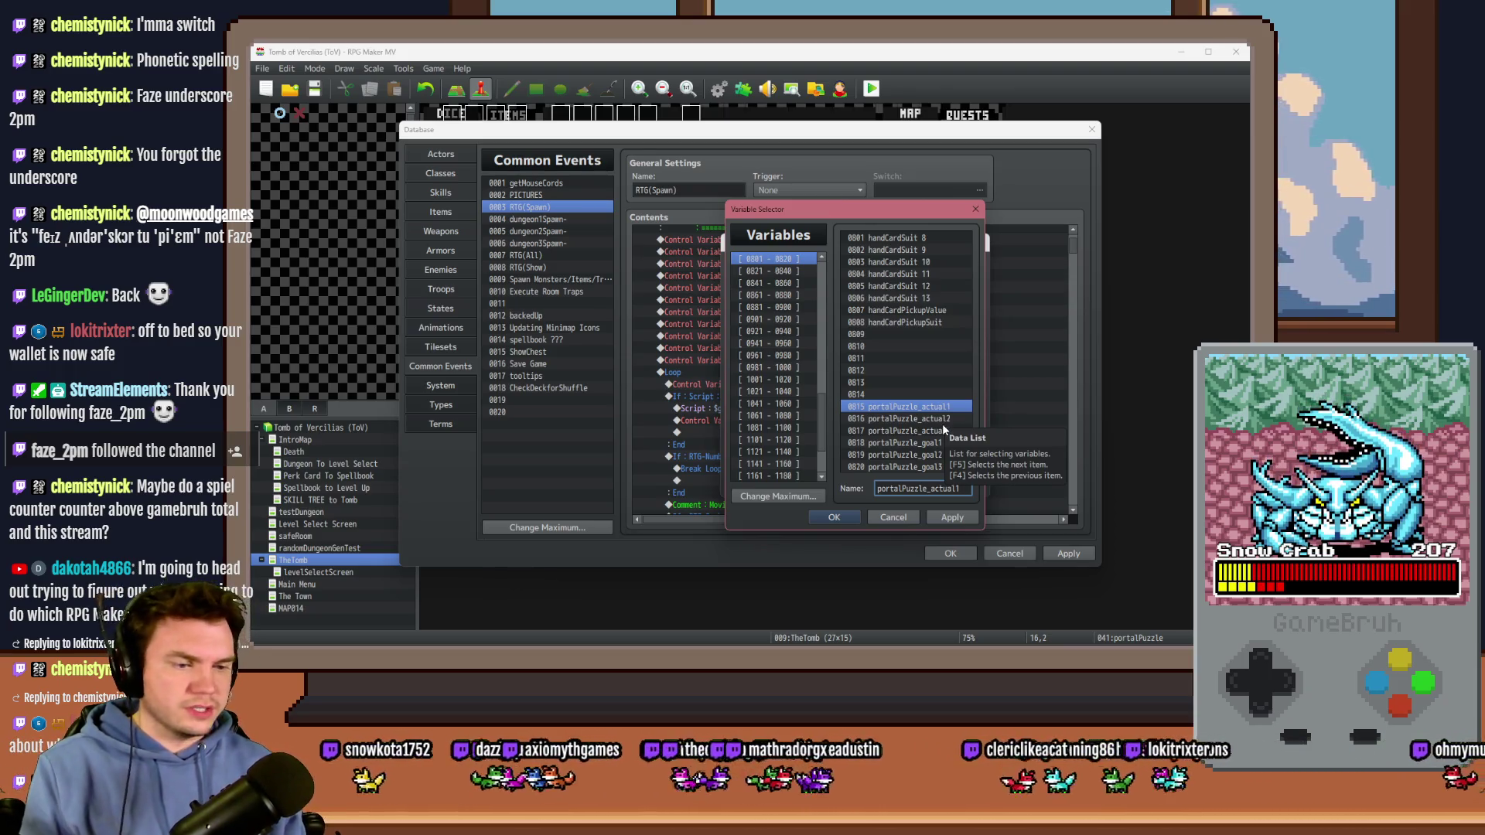
pyautogui.click(937, 427)
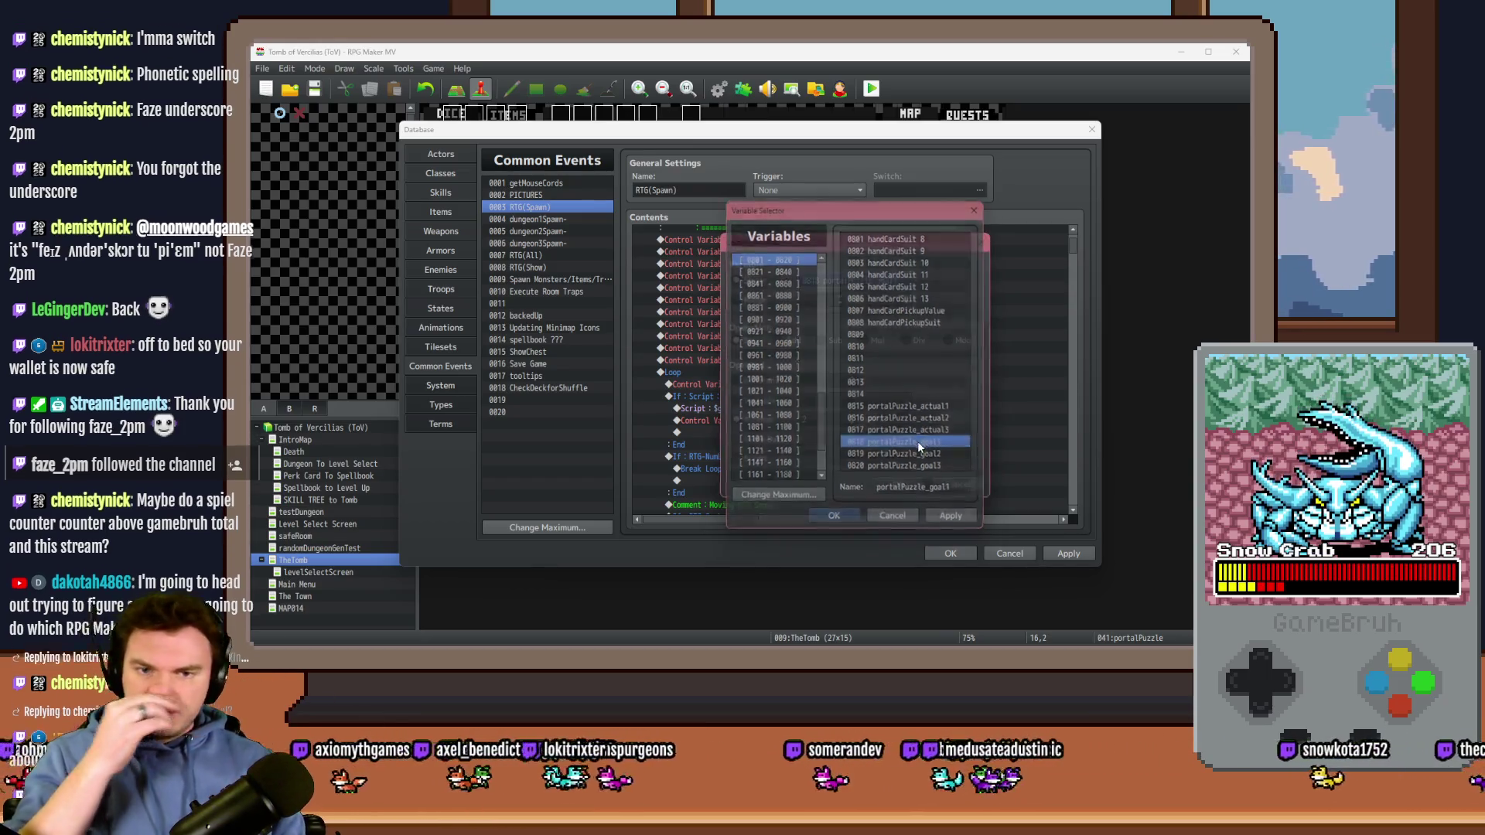
# Step: Set portalPuzzle_goal1 (#0818) to Random 1..8
pyautogui.doubleClick(917, 443)
pyautogui.doubleClick(811, 419)
pyautogui.write('1')
pyautogui.doubleClick(892, 419)
pyautogui.write('8')
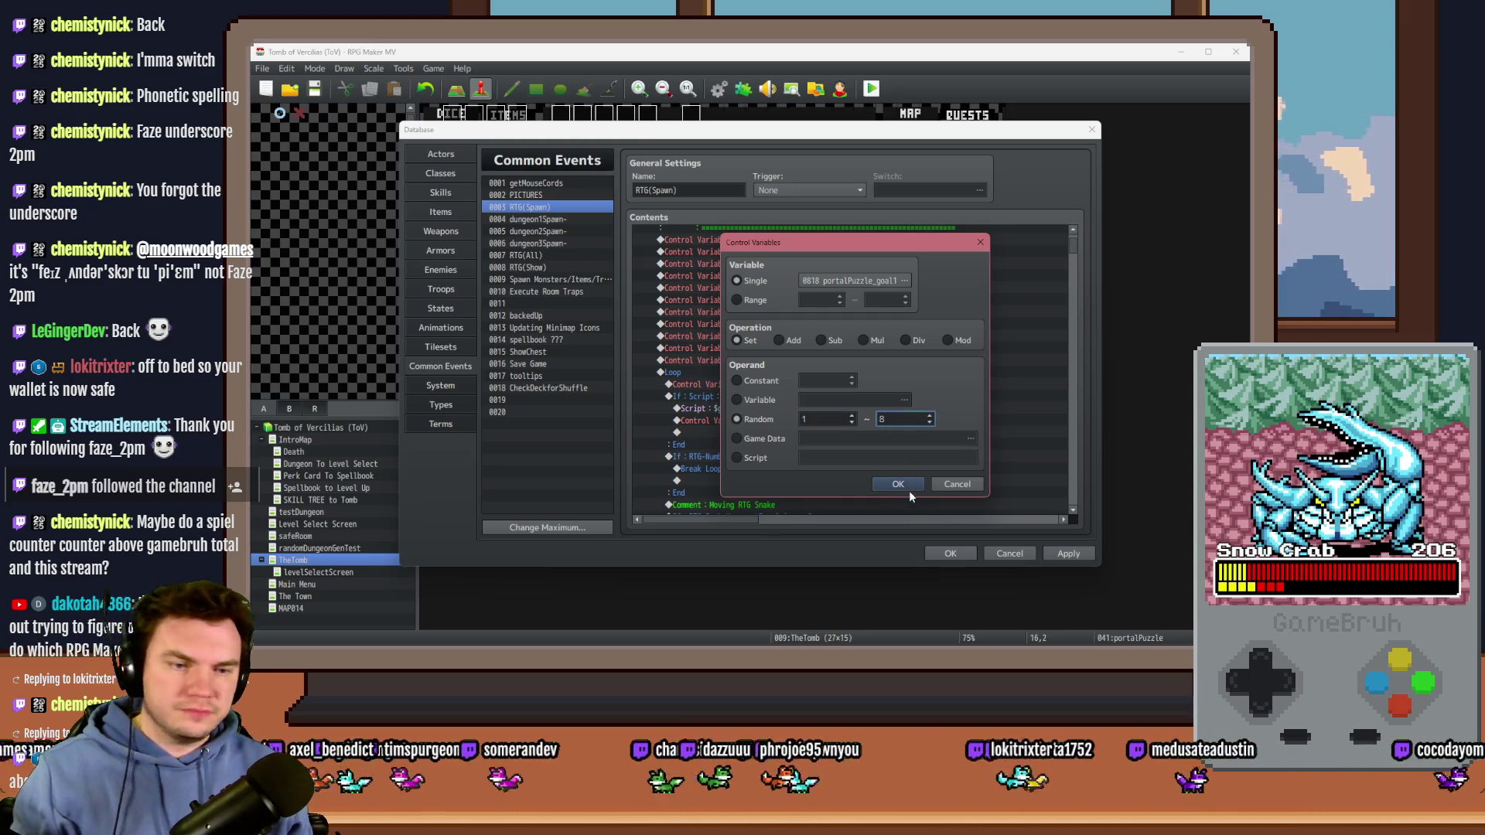
pyautogui.click(908, 487)
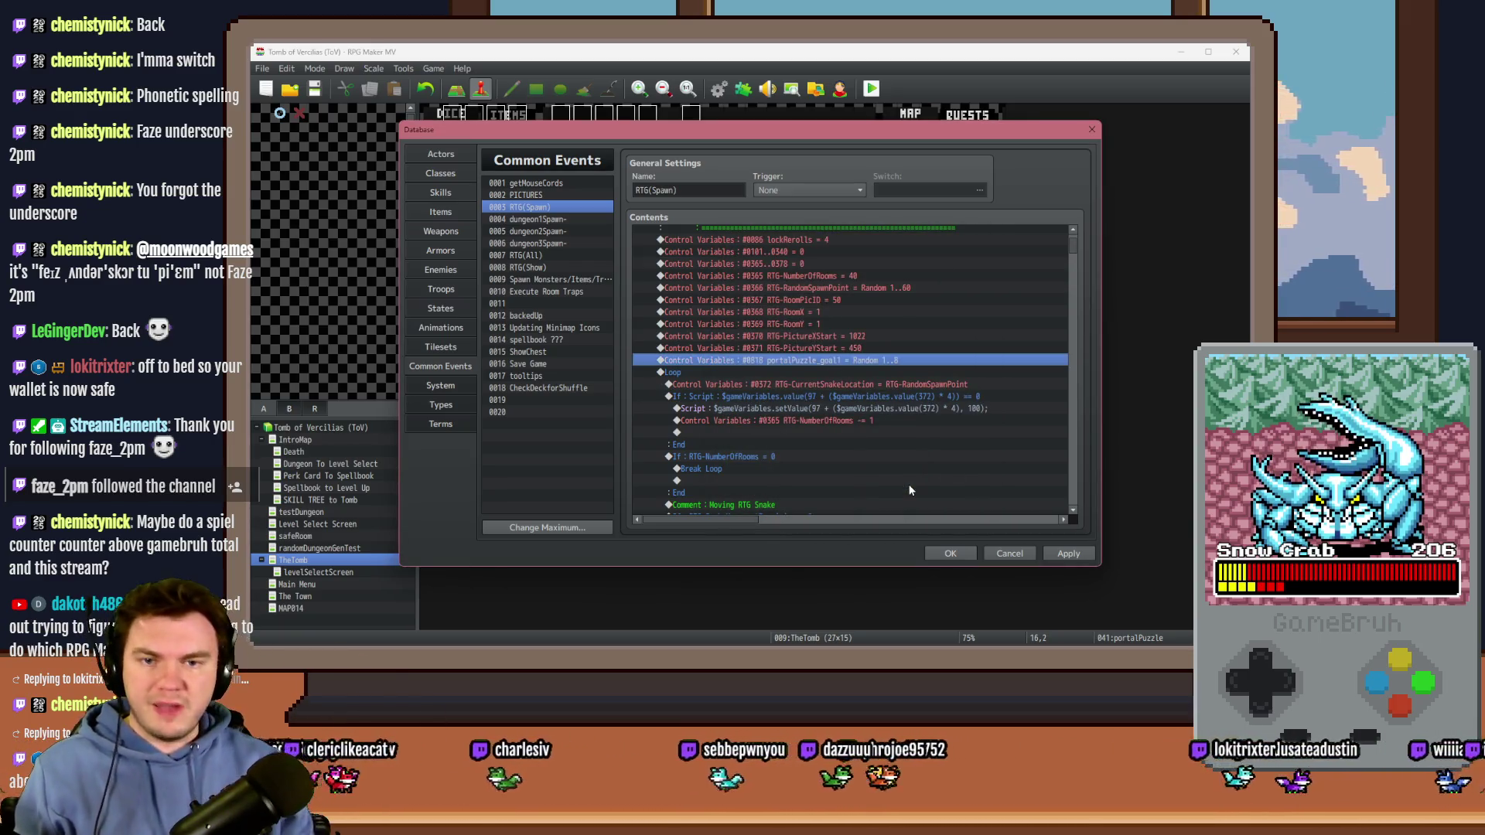
# Step: Duplicate the line and point the copy at portalPuzzle_goal2 with Random 1..6
pyautogui.hotkey('ctrl', 'c')
pyautogui.hotkey('ctrl', 'v')
pyautogui.doubleClick(894, 360)
pyautogui.click(890, 283)
pyautogui.doubleClick(905, 455)
pyautogui.press('Return')
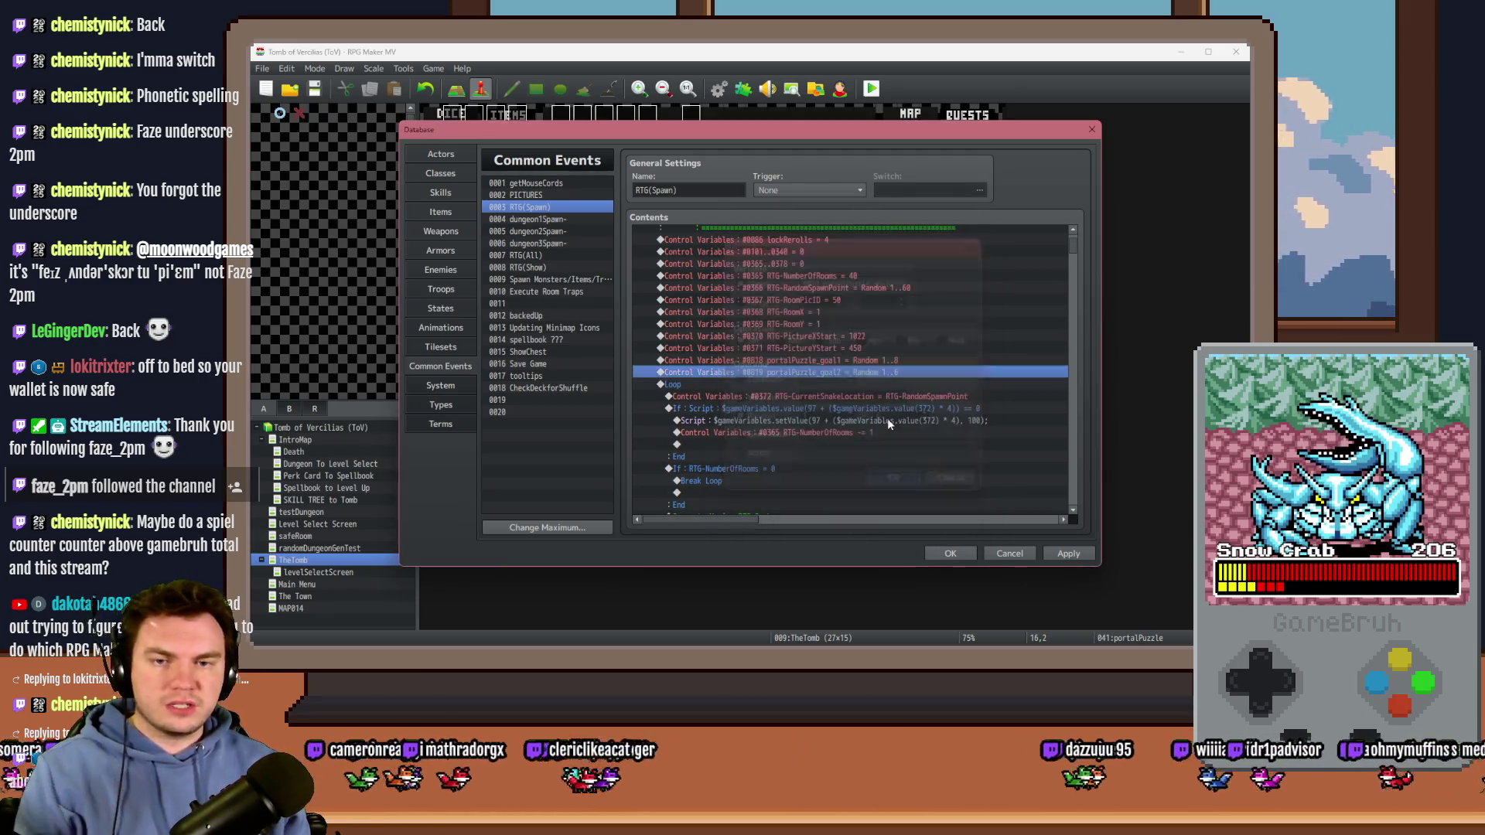
# Step: Add a portalPuzzle_goal3 copy with Random 1..4 and apply the common event changes
pyautogui.hotkey('ctrl', 'c')
pyautogui.hotkey('ctrl', 'v')
pyautogui.doubleClick(876, 384)
pyautogui.click(889, 282)
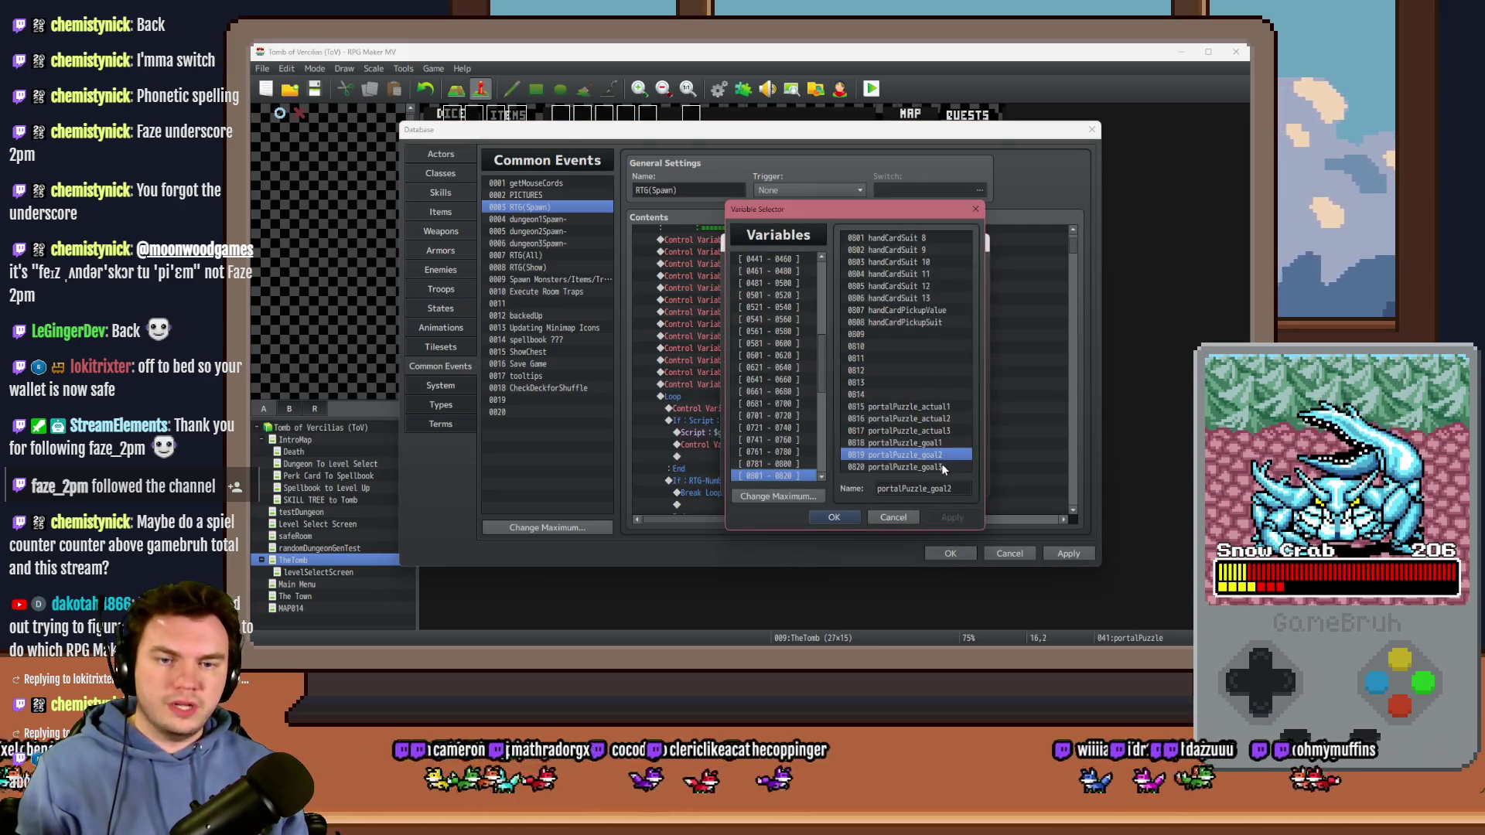
pyautogui.doubleClick(941, 466)
pyautogui.click(895, 482)
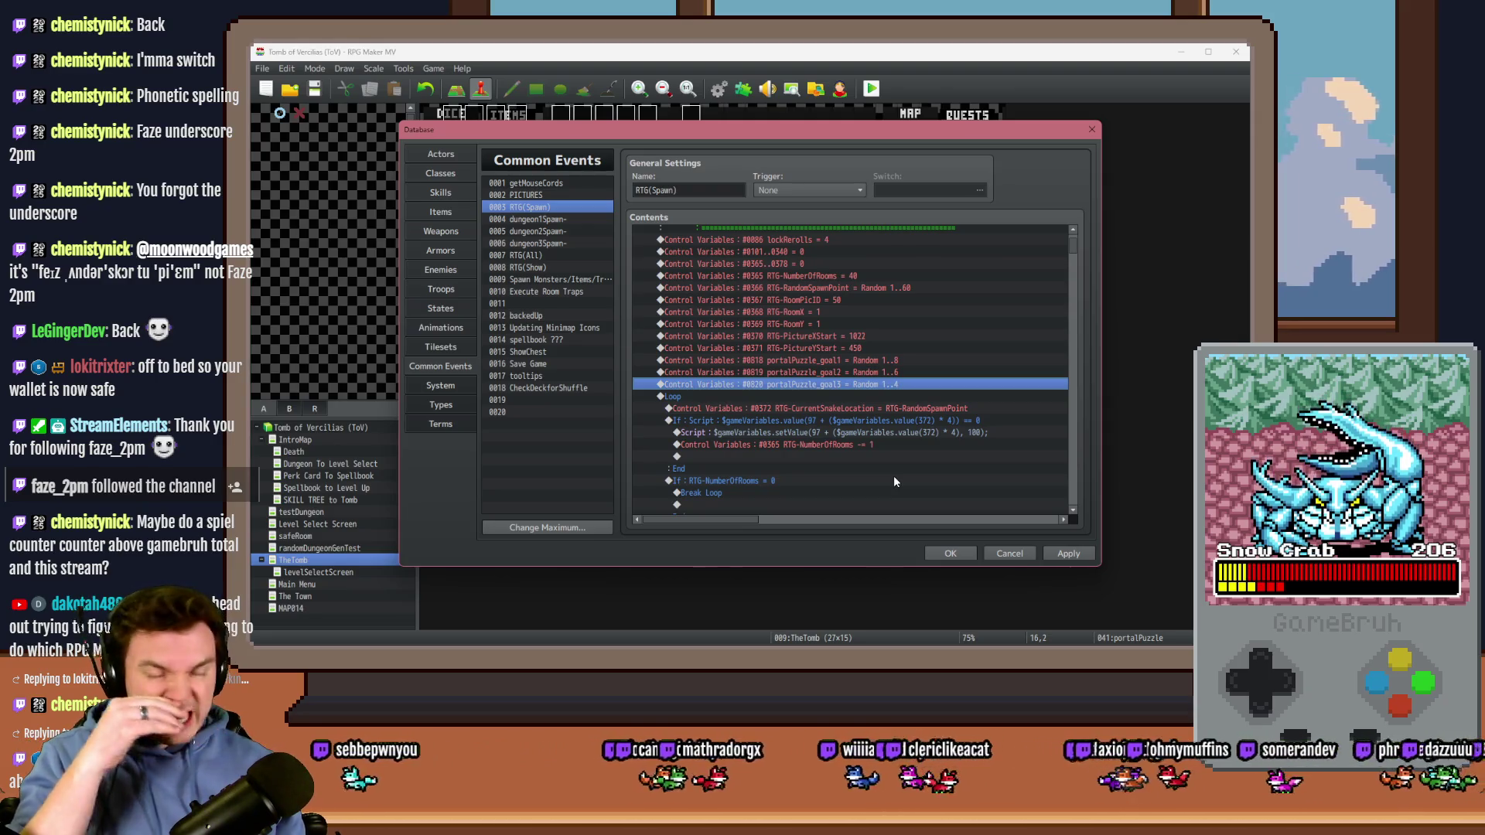
pyautogui.click(1074, 560)
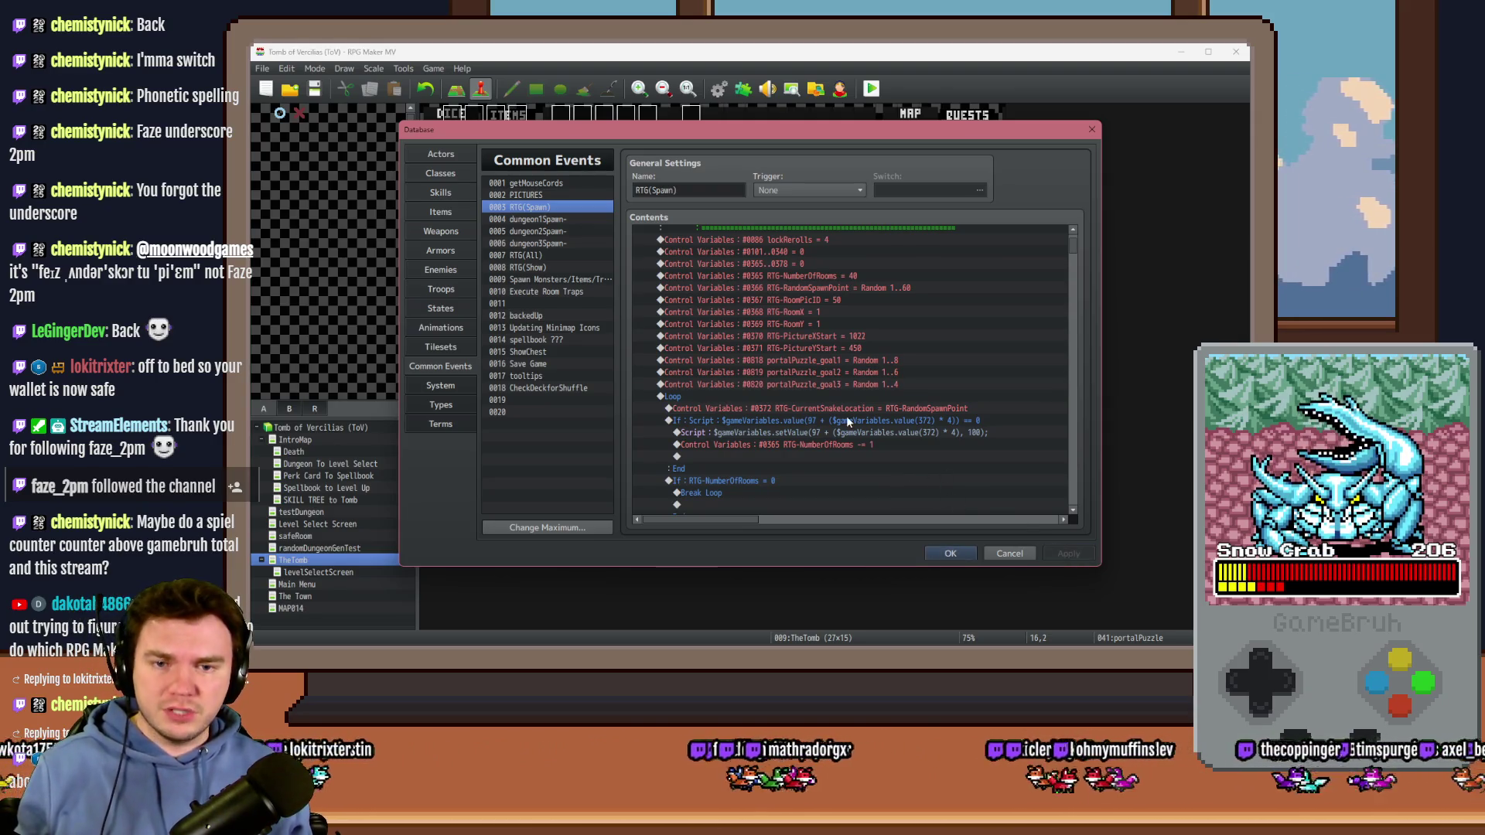
pyautogui.click(858, 360)
pyautogui.moveTo(877, 369); pyautogui.dragTo(879, 389)
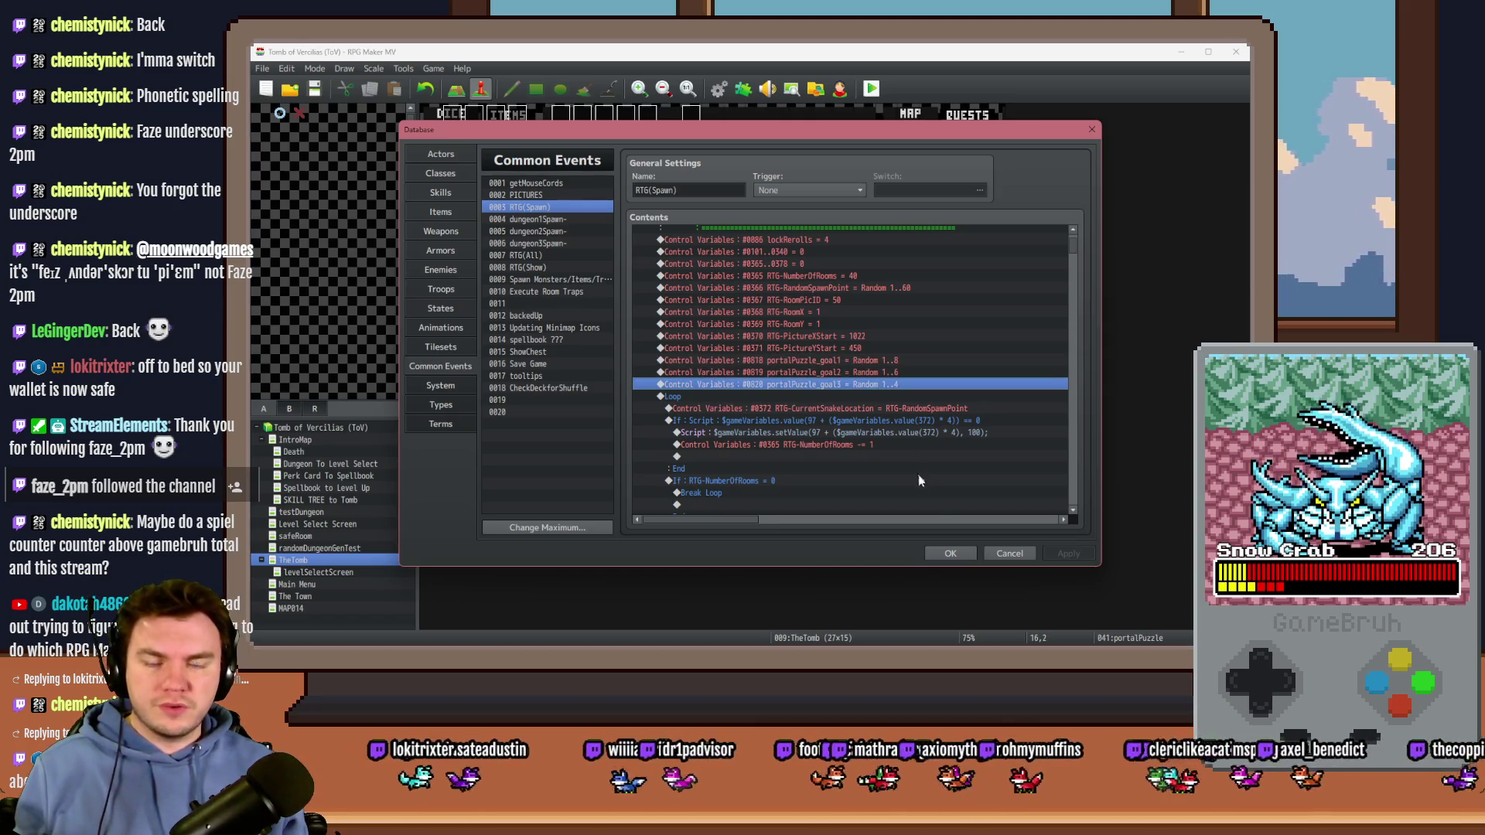
# Step: Close the Database, open the portalPuzzle map event and review its pages 1–4
pyautogui.click(950, 554)
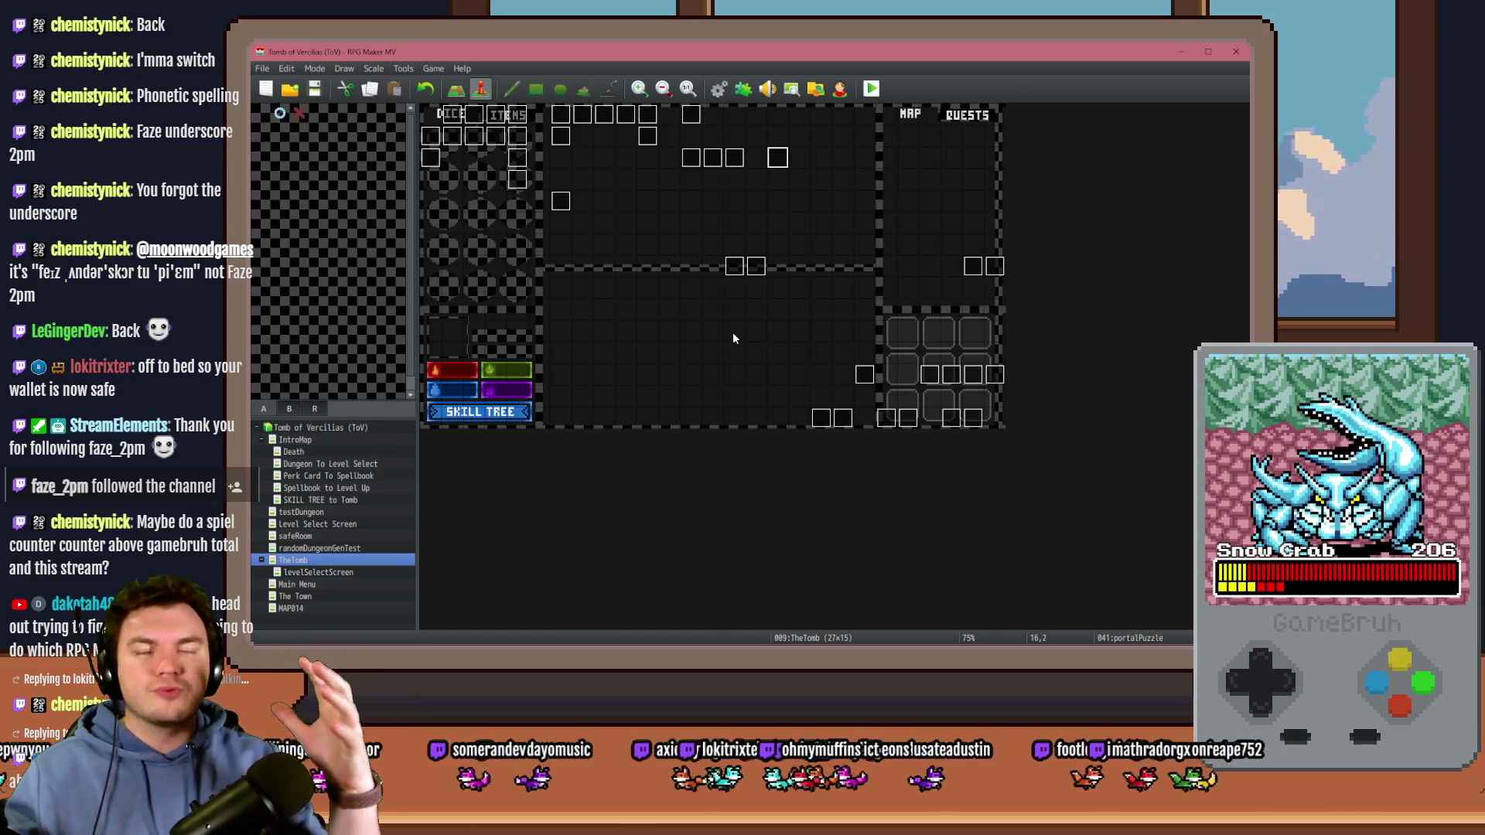
pyautogui.doubleClick(773, 164)
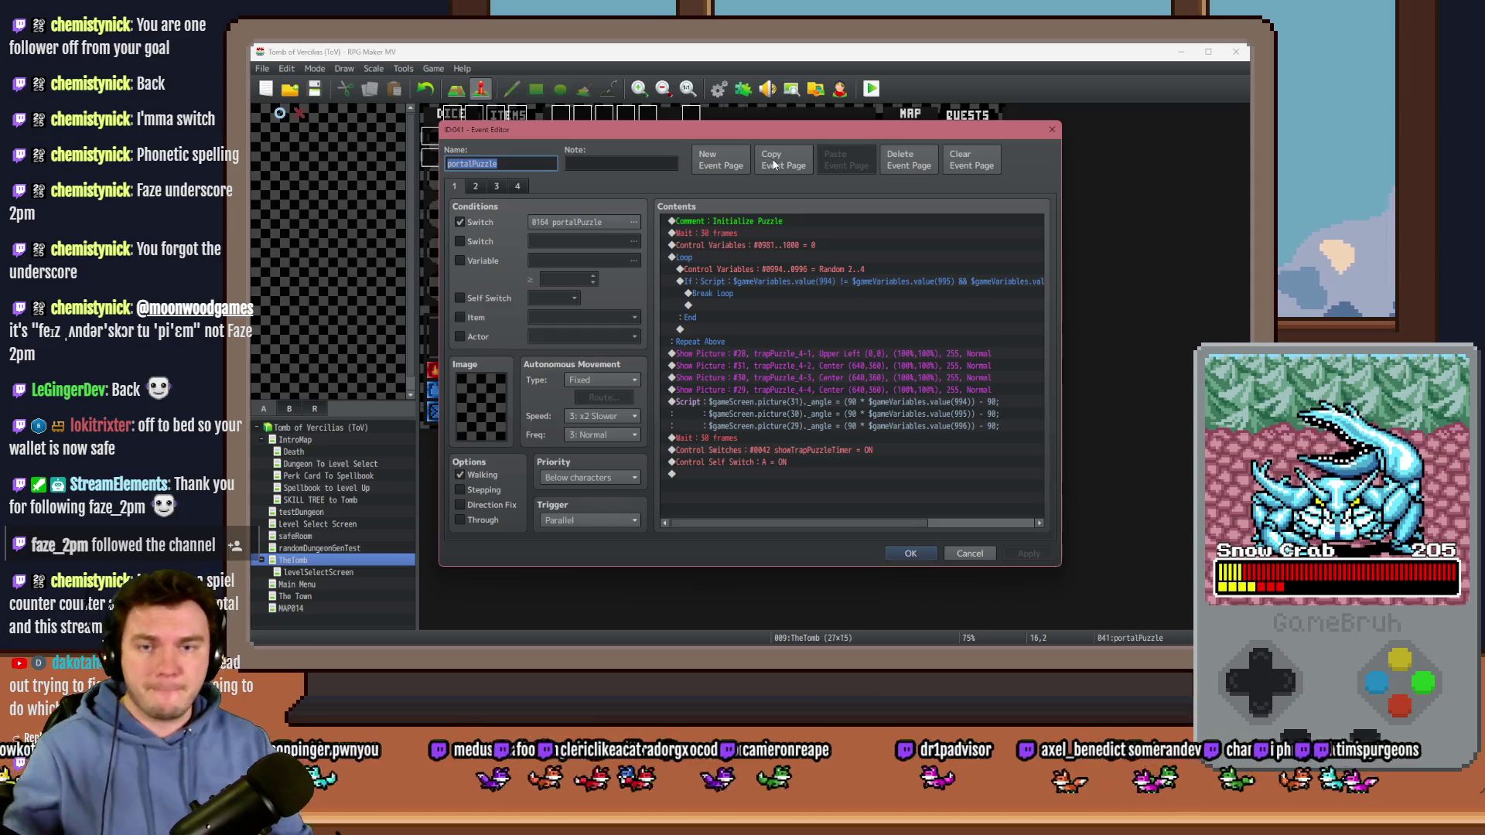
pyautogui.click(476, 186)
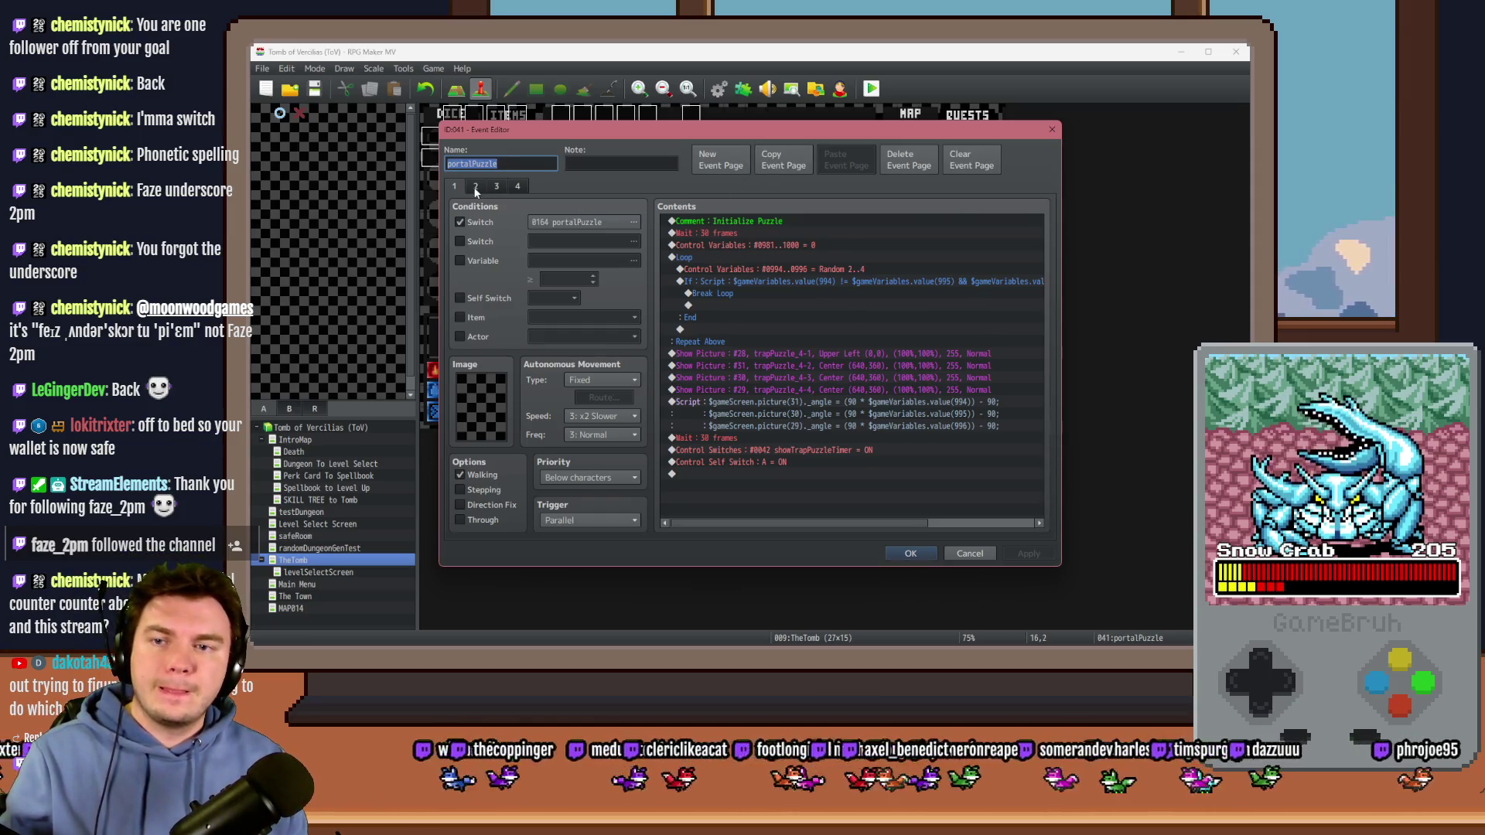
pyautogui.click(497, 185)
pyautogui.click(514, 186)
pyautogui.click(455, 186)
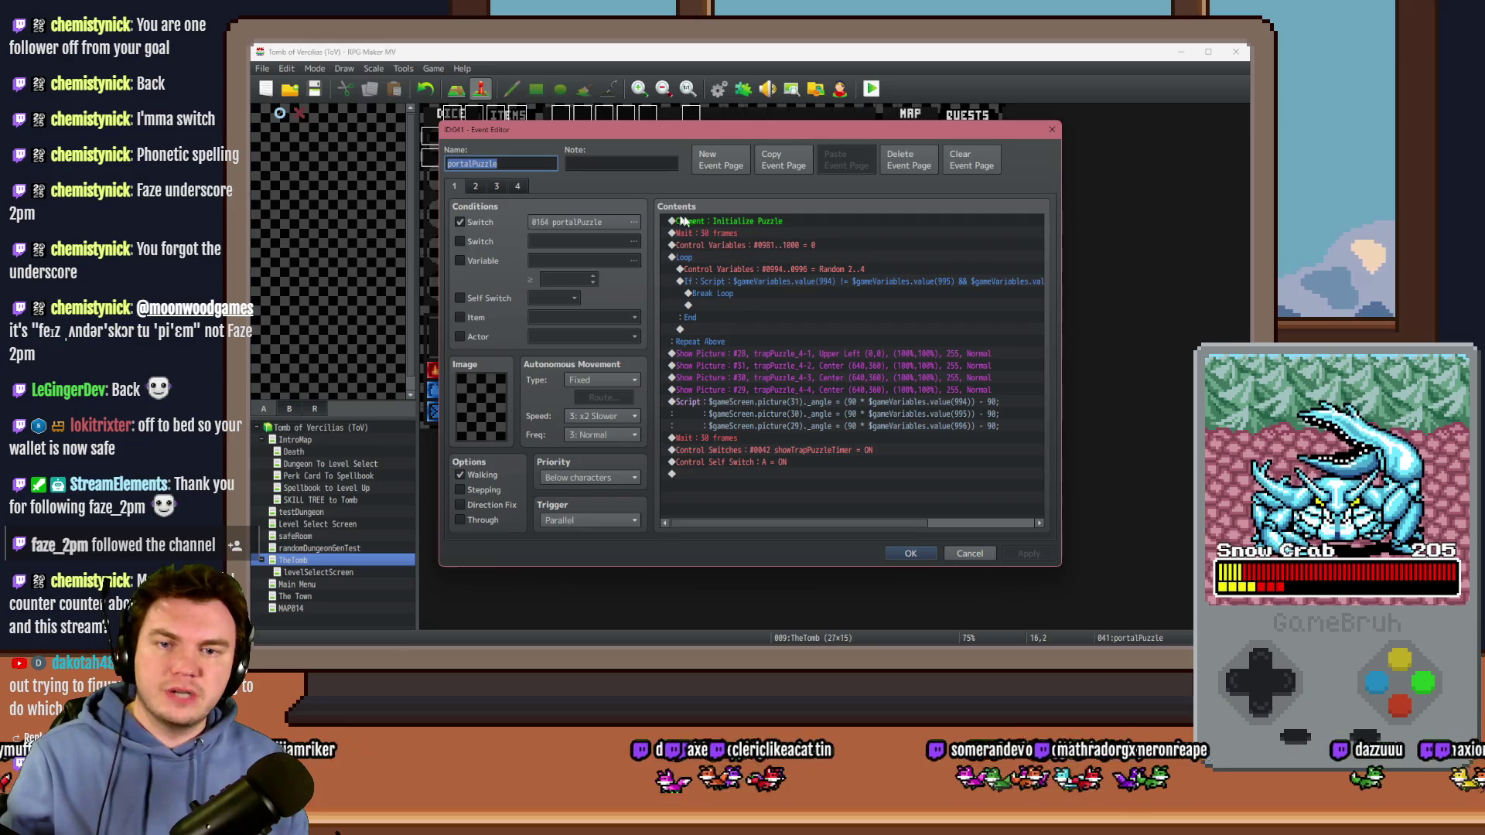
# Step: Select the Random 994–996 variables line in the Initialize Puzzle commands
pyautogui.click(751, 269)
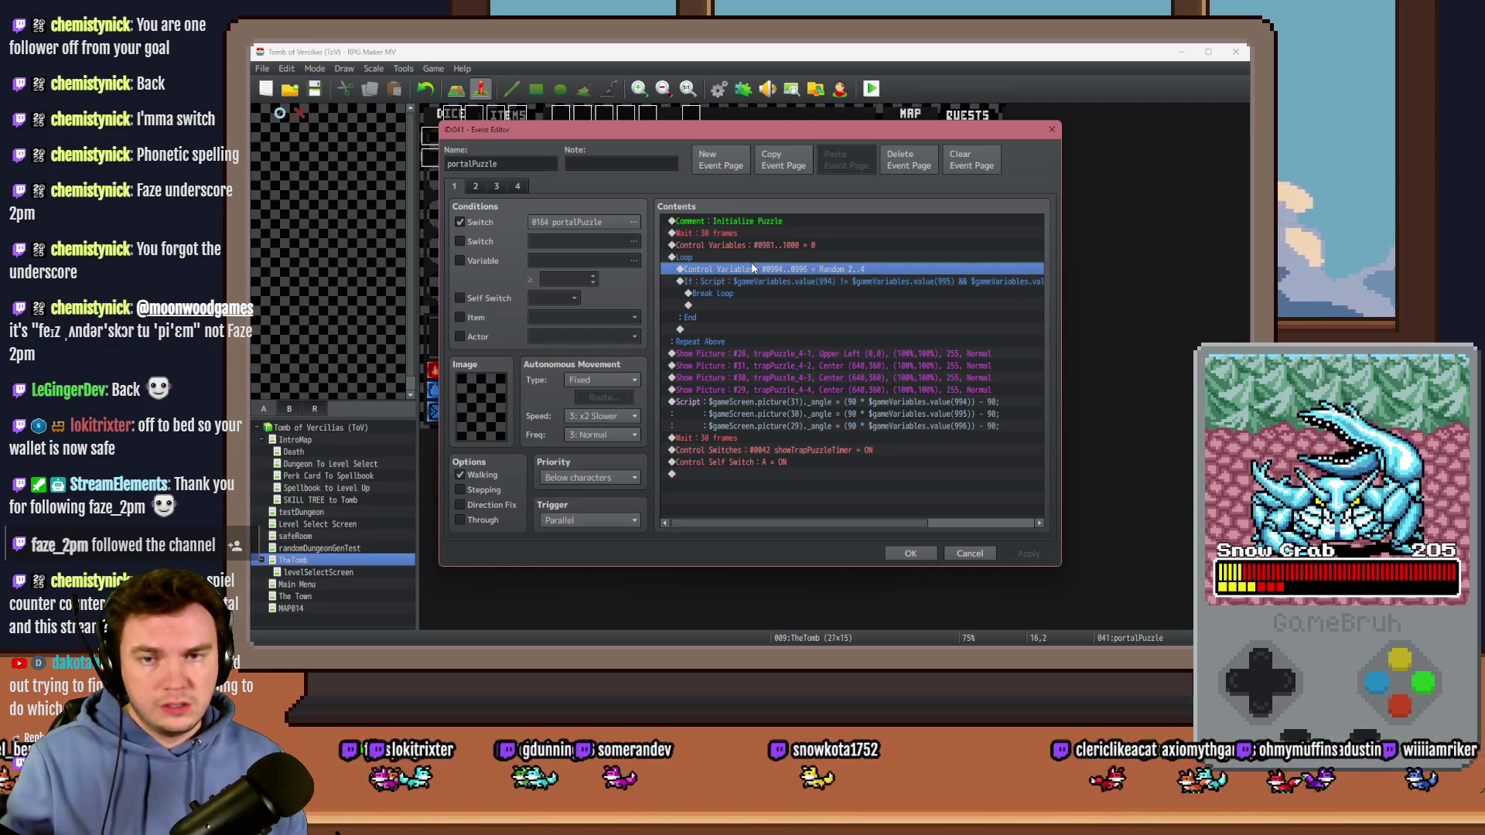
pyautogui.press('Up')
pyautogui.press('Down')
pyautogui.press('Up')
pyautogui.press('Down')
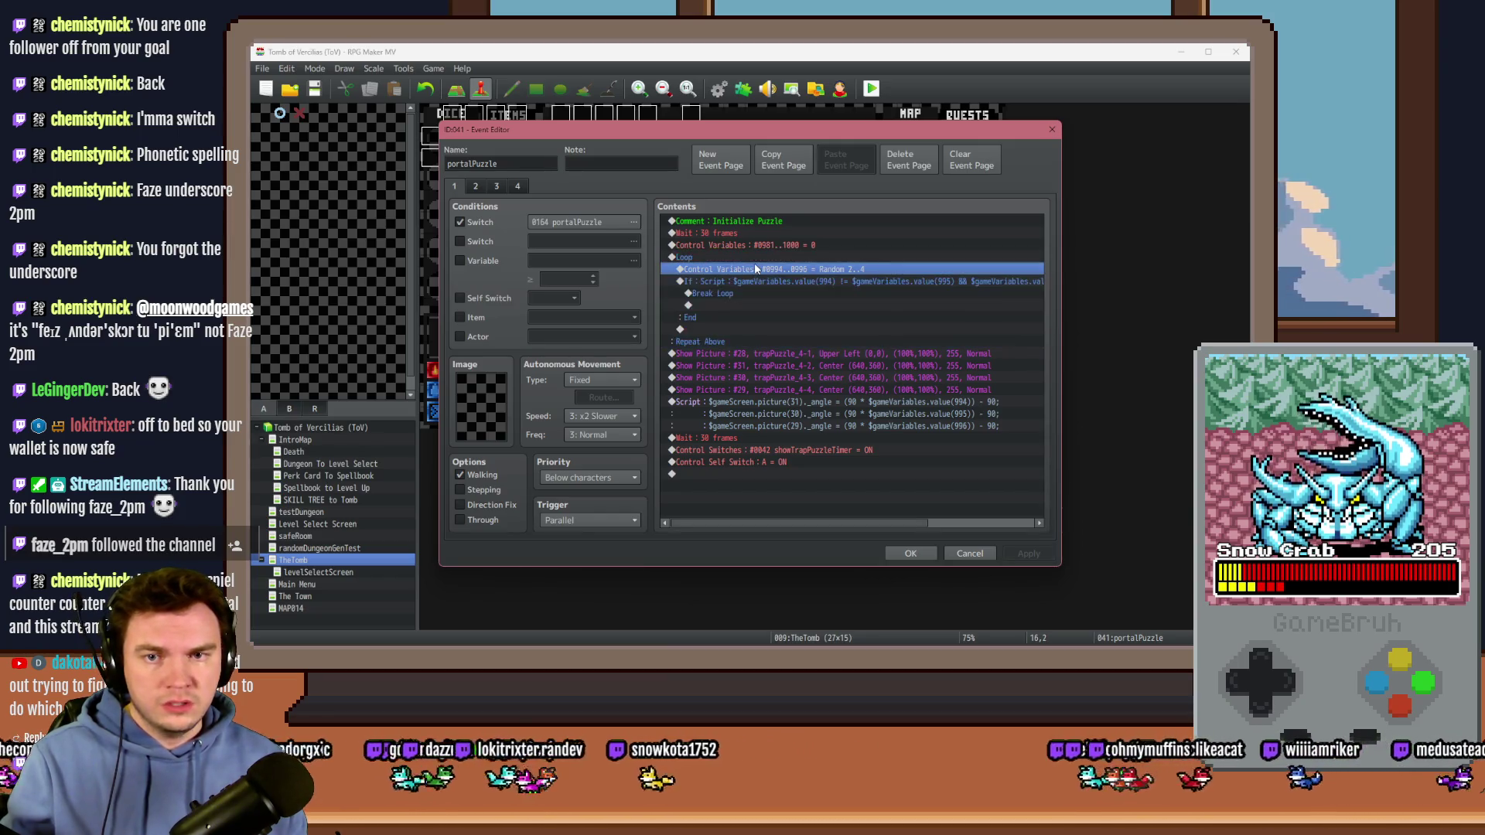
pyautogui.press('Up')
pyautogui.press('Return')
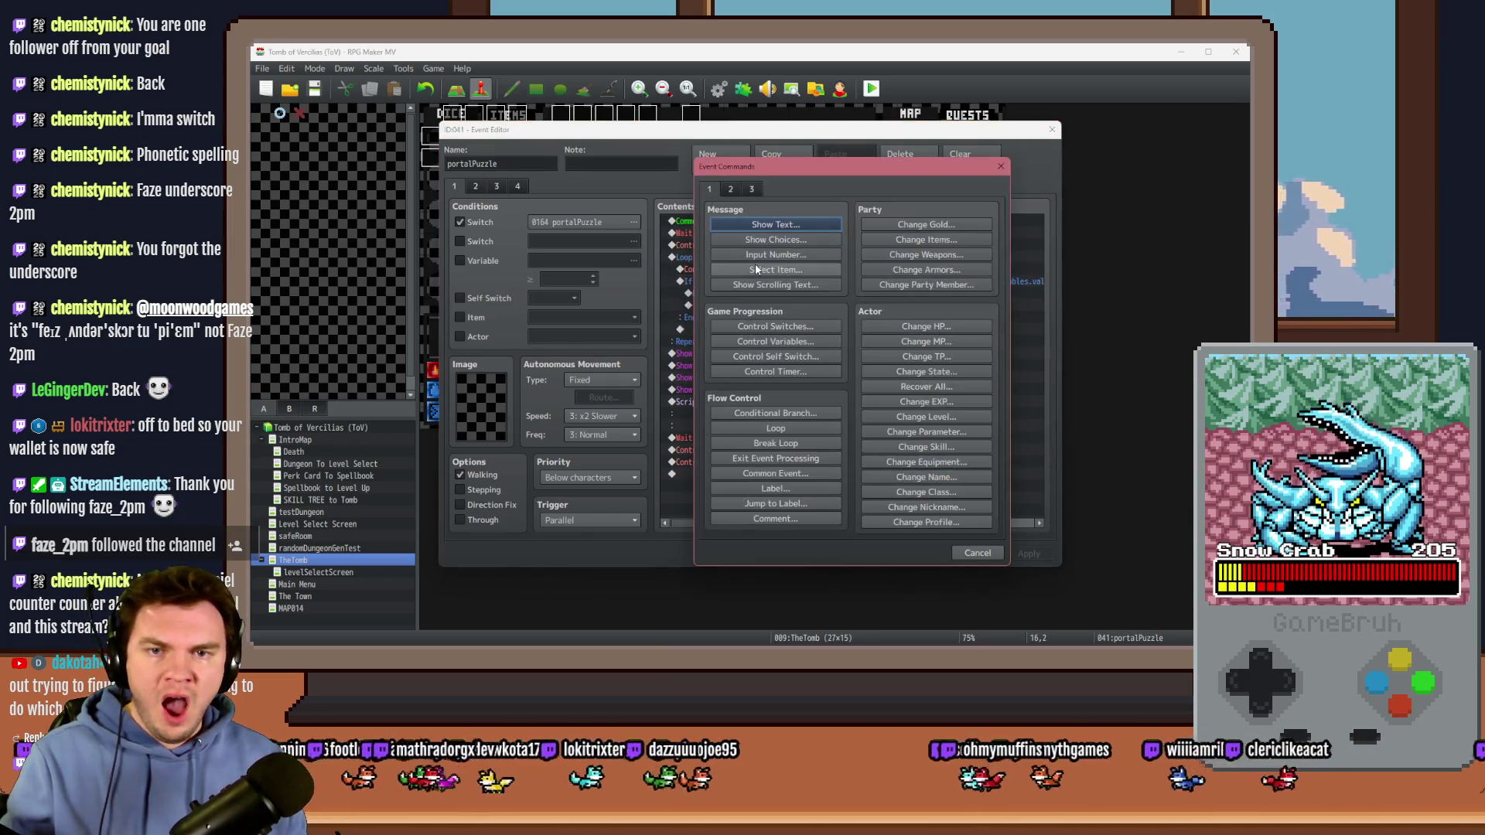
# Step: Change the Random 994–996 line to set variables 0815–0817 to Random 0..360
pyautogui.press('Escape')
pyautogui.press('Down')
pyautogui.doubleClick(756, 269)
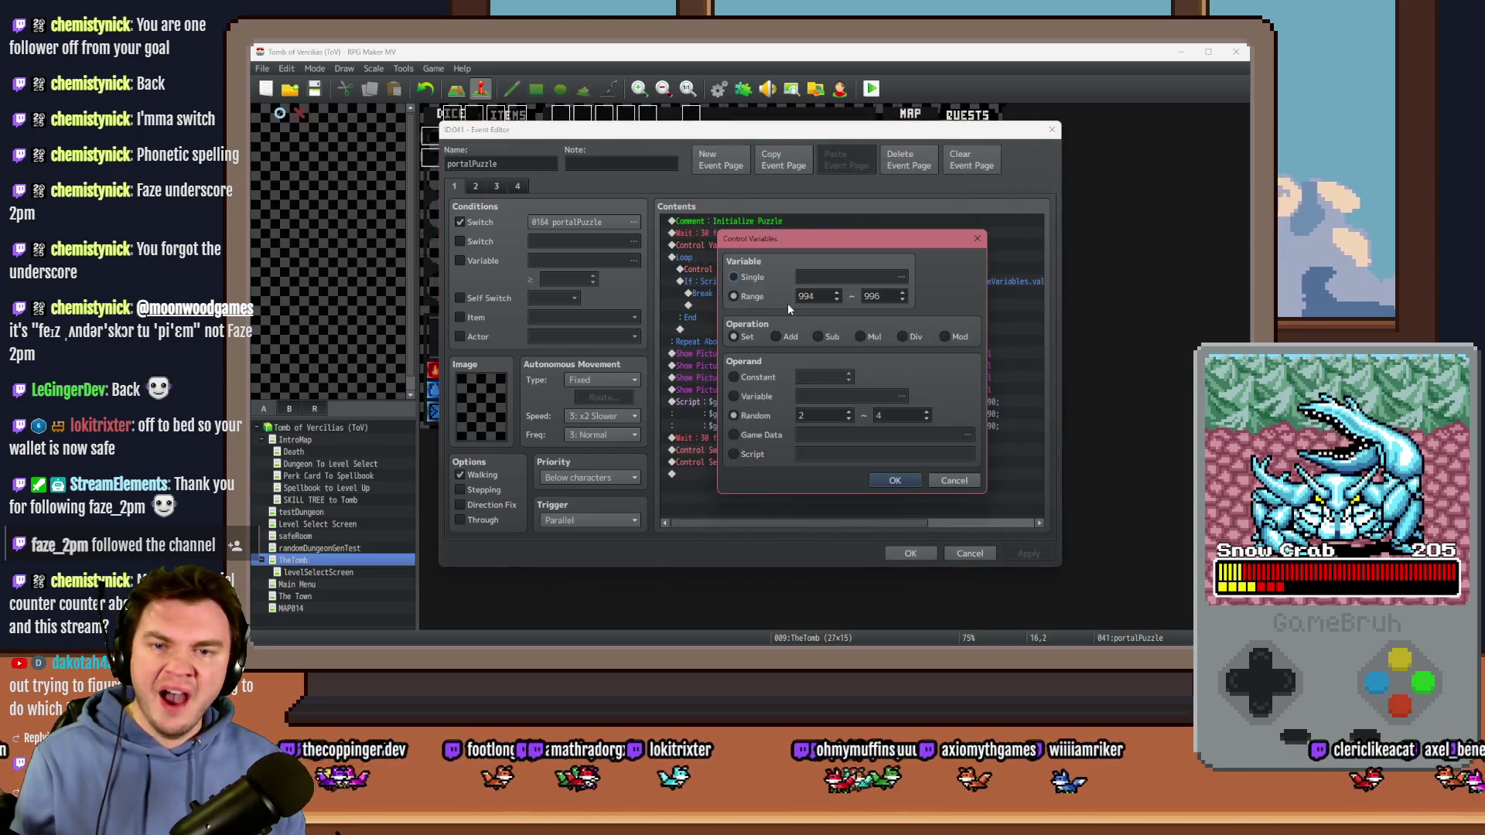
pyautogui.click(759, 279)
pyautogui.click(815, 276)
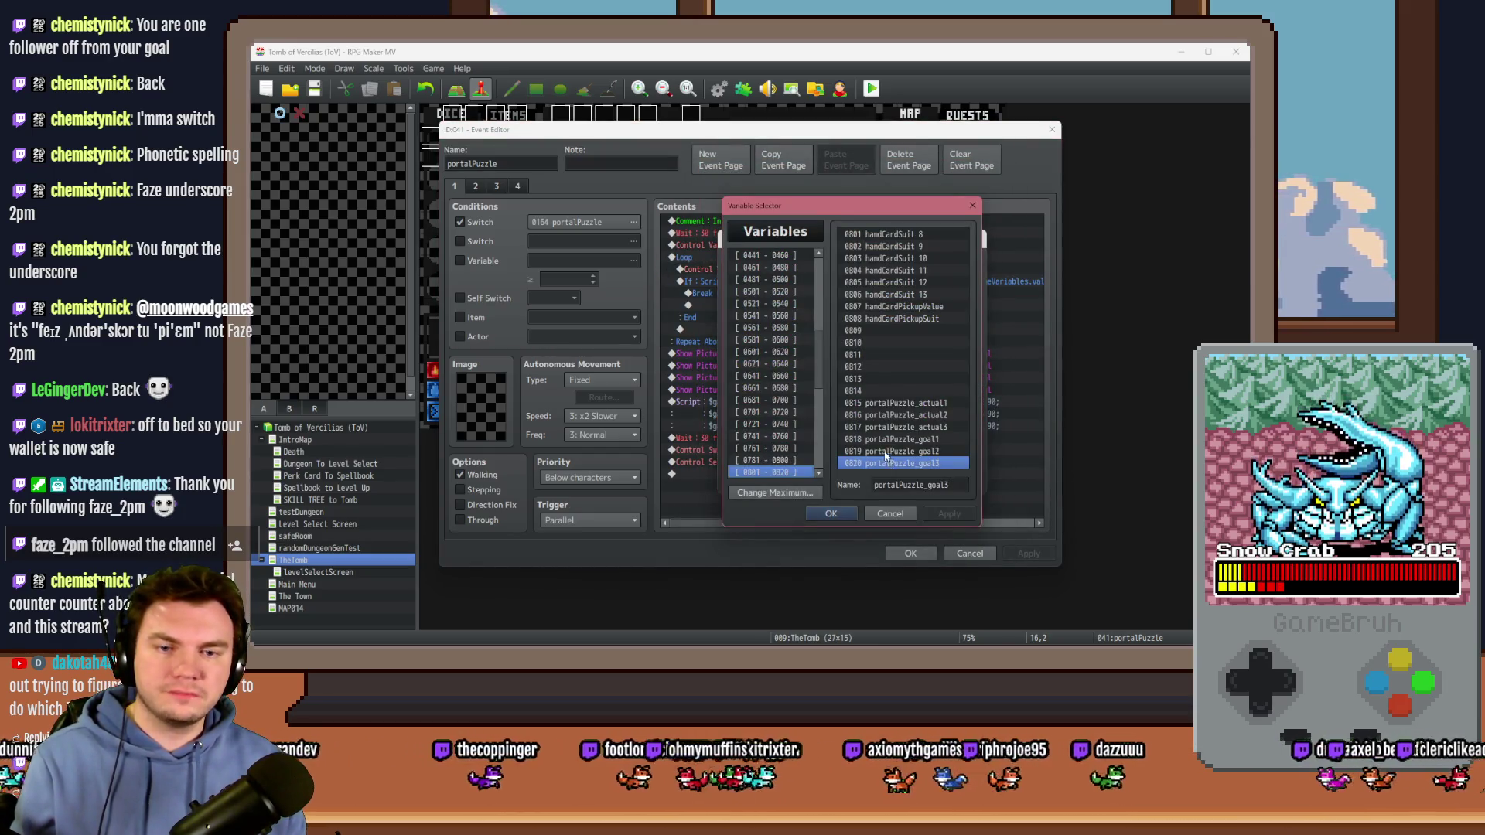
pyautogui.click(915, 403)
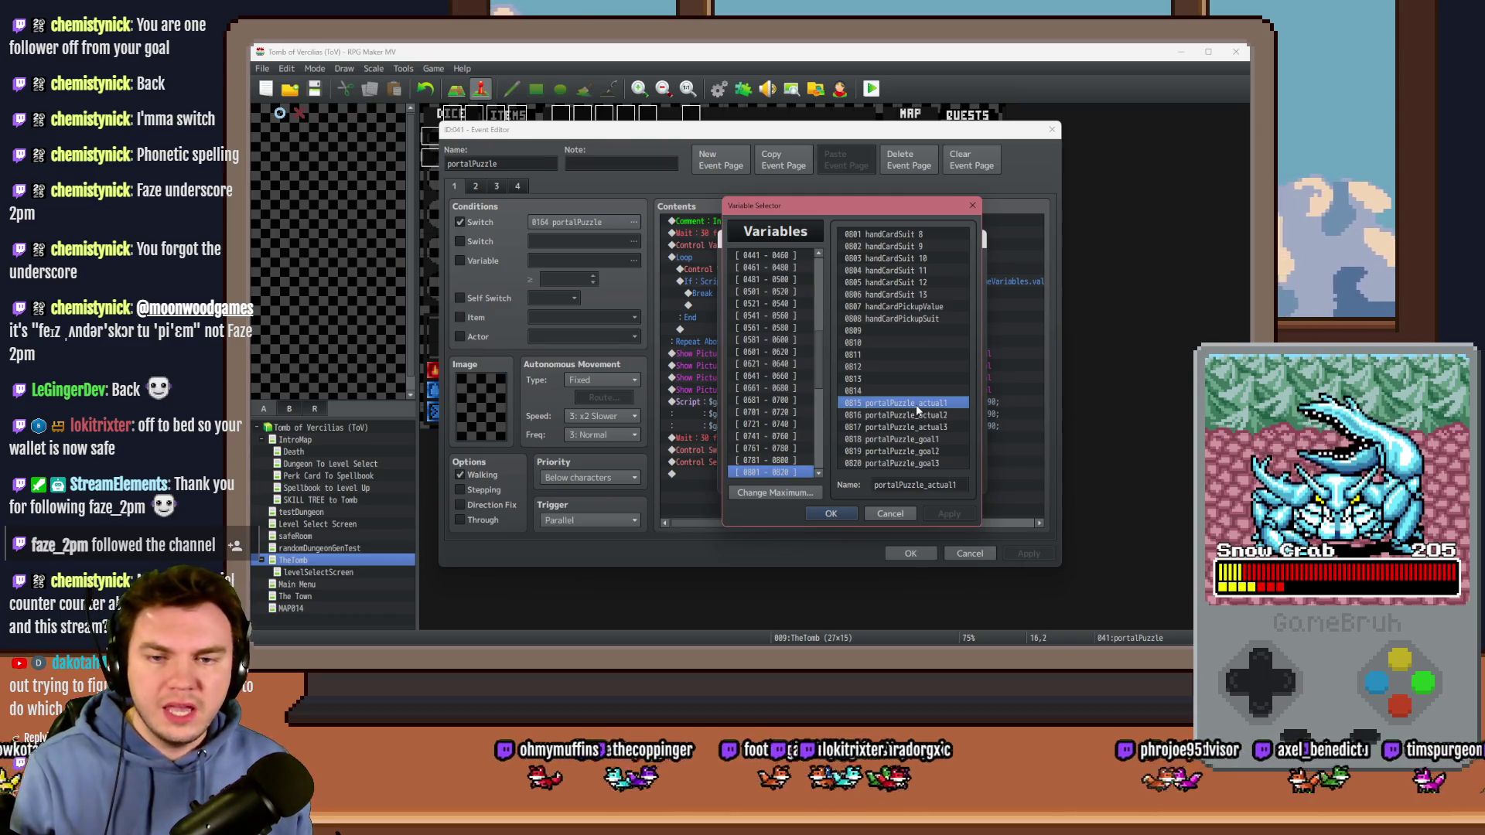
pyautogui.doubleClick(915, 405)
pyautogui.click(733, 296)
pyautogui.write('815')
pyautogui.doubleClick(885, 296)
pyautogui.write('817')
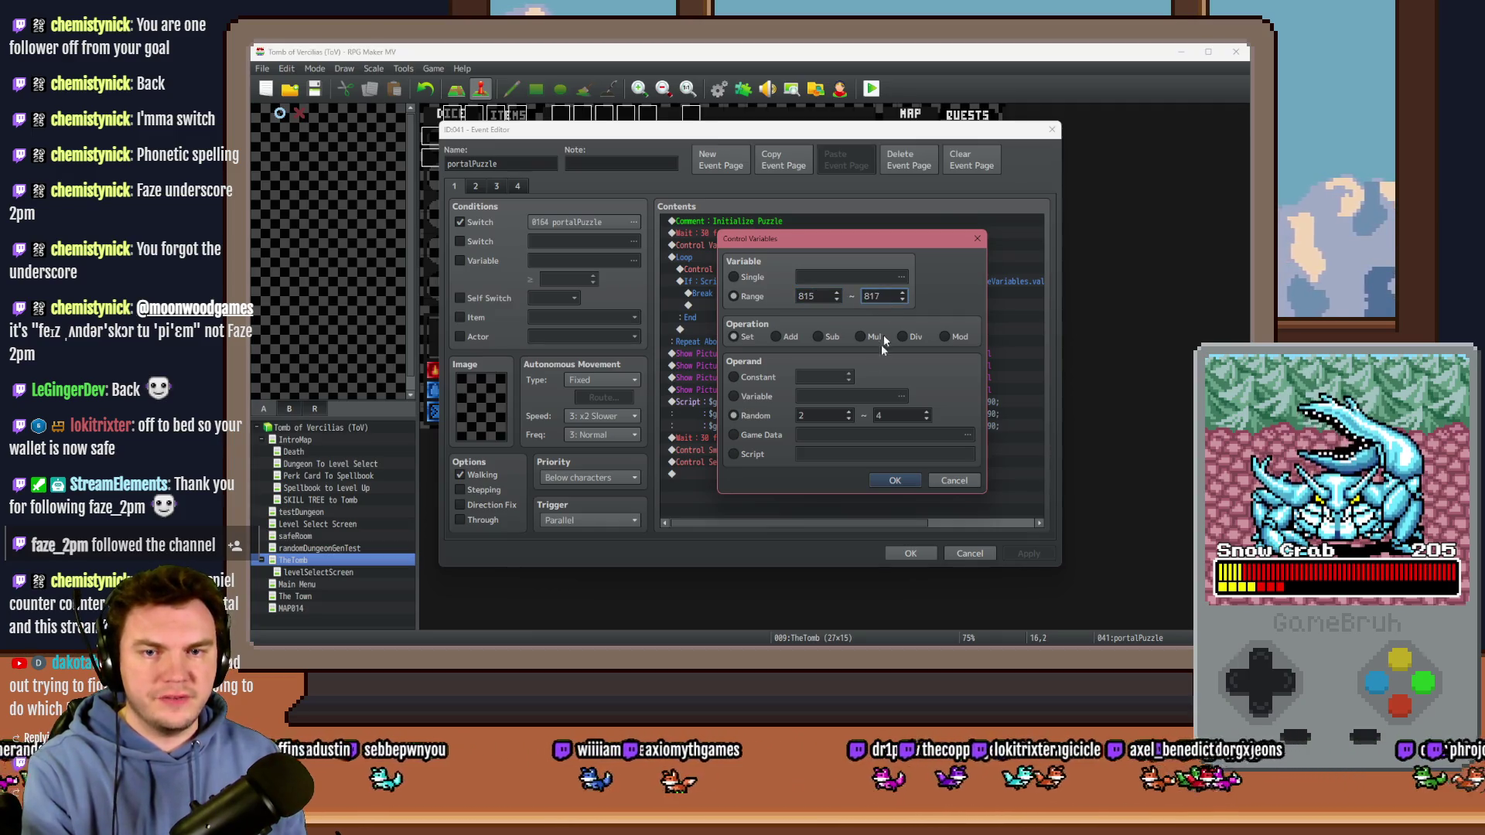
pyautogui.doubleClick(819, 418)
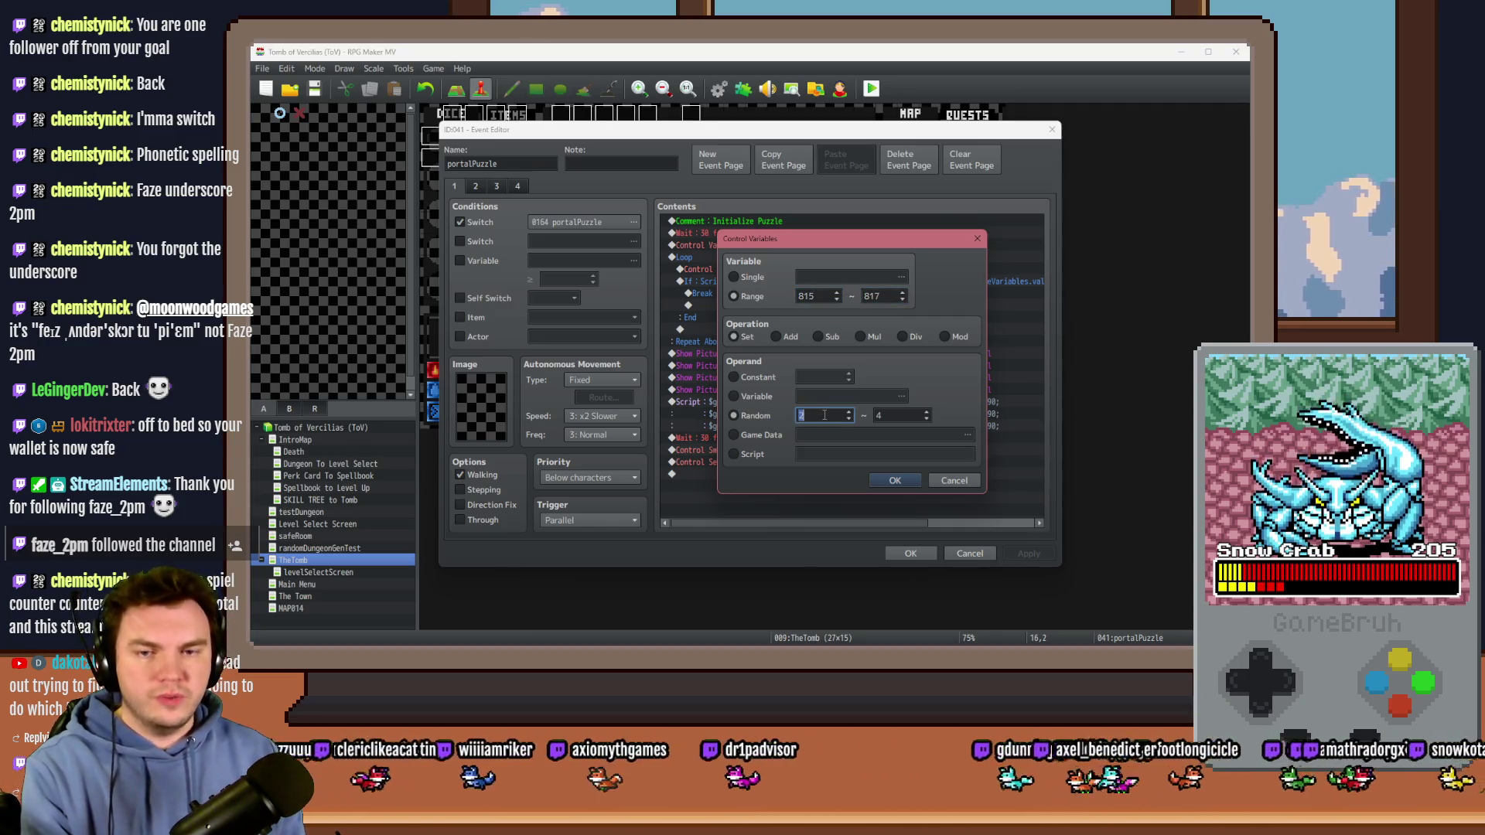
pyautogui.write('0')
pyautogui.doubleClick(907, 418)
pyautogui.write('360')
pyautogui.click(908, 480)
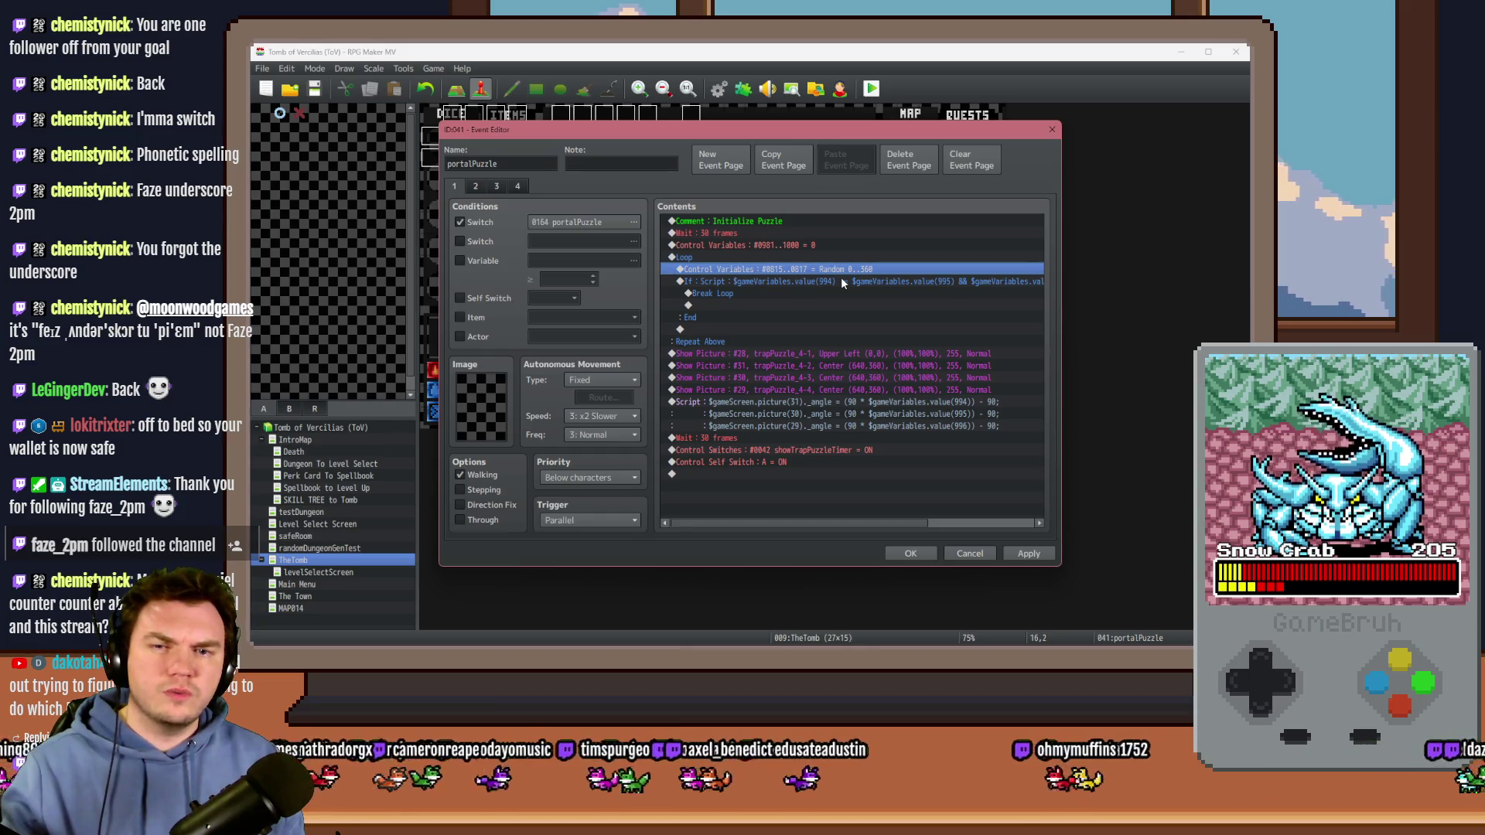
# Step: Rework the line to set only portalPuzzle_actual1 to Random 1..8
pyautogui.doubleClick(785, 269)
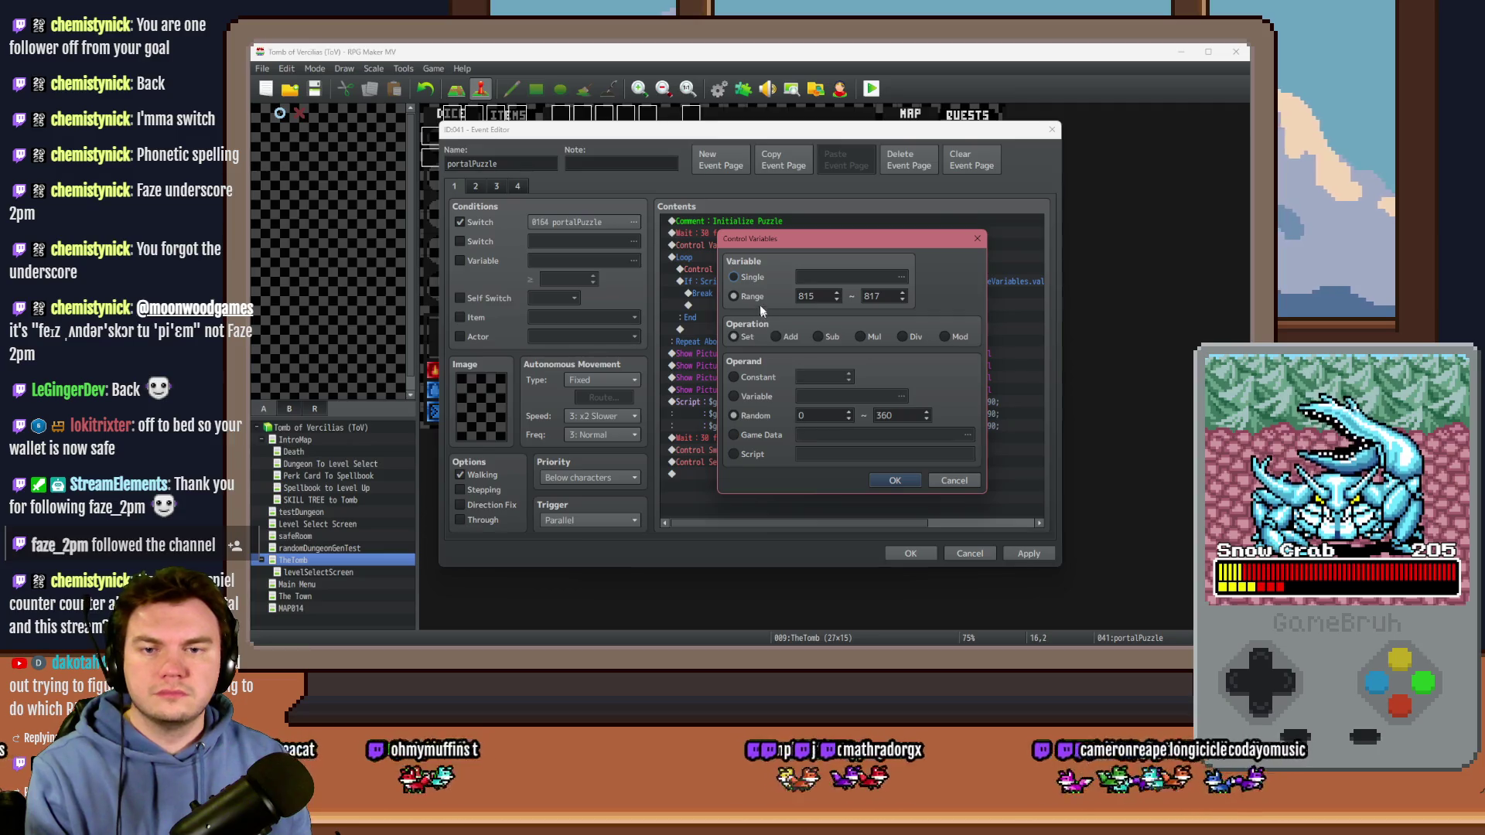
pyautogui.click(828, 276)
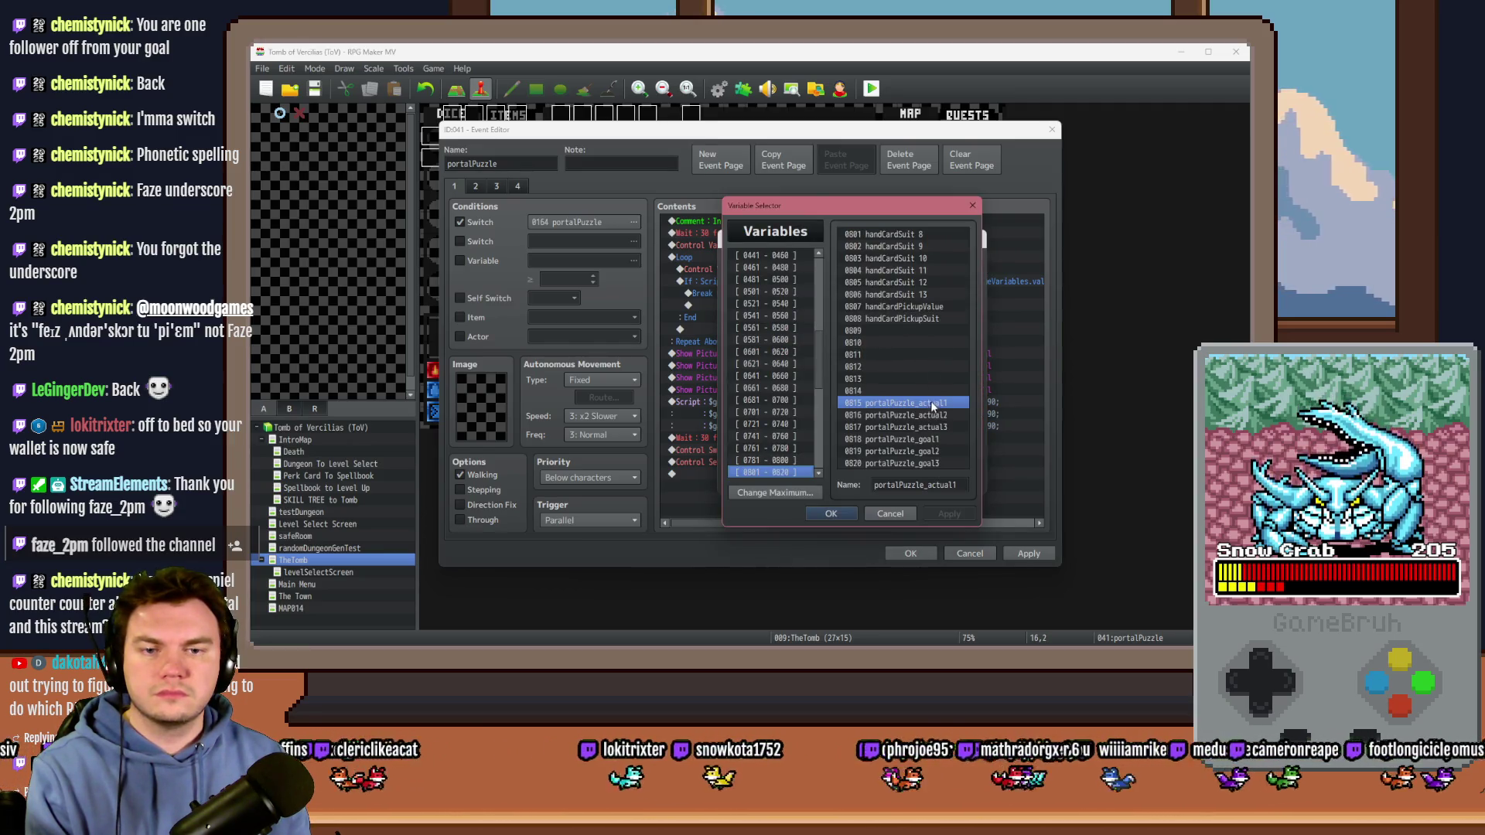
pyautogui.doubleClick(931, 401)
pyautogui.click(813, 417)
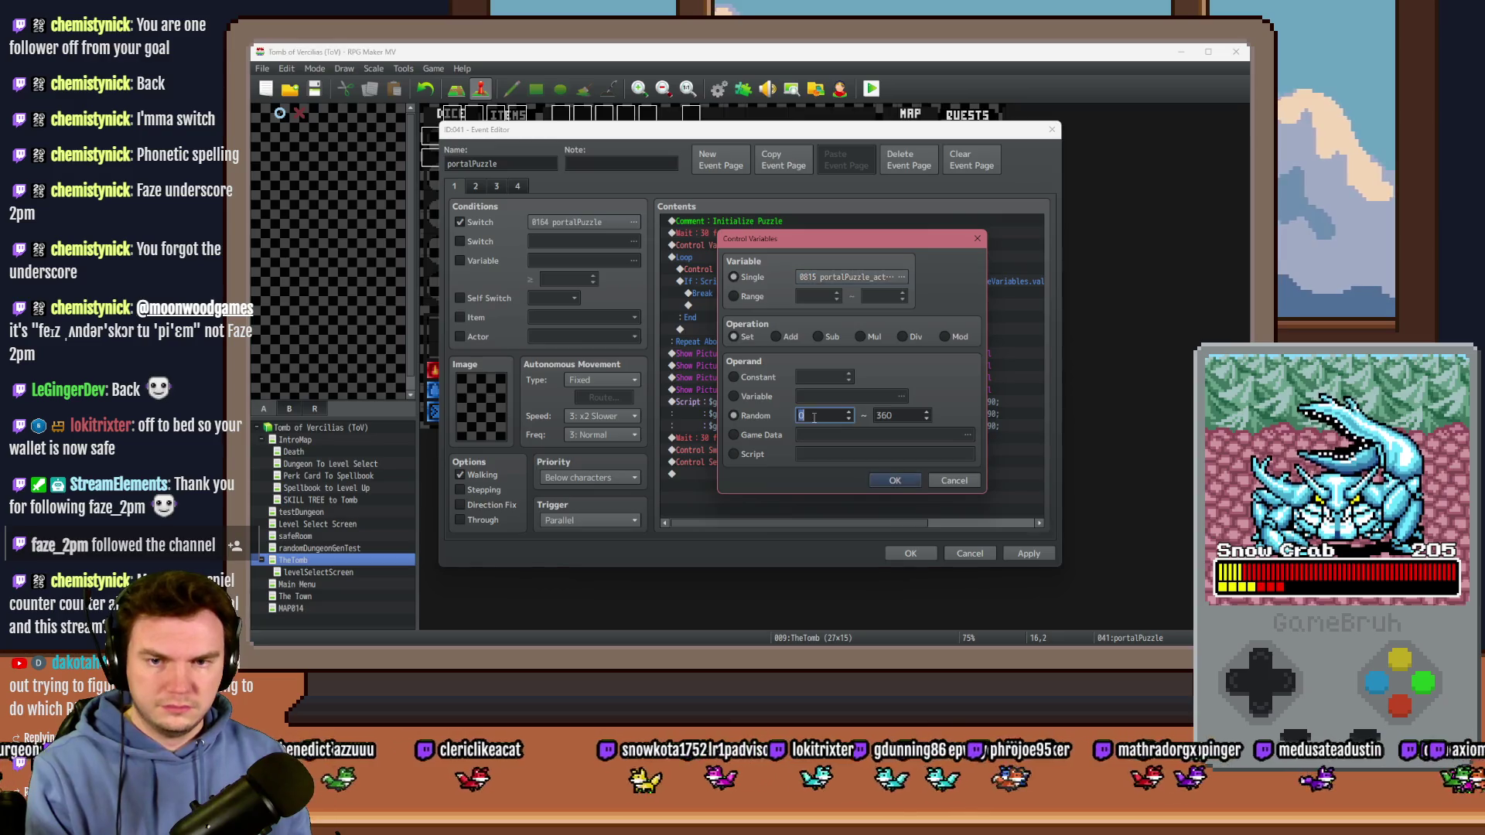
pyautogui.write('1')
pyautogui.press('Tab')
pyautogui.write('8')
pyautogui.click(896, 481)
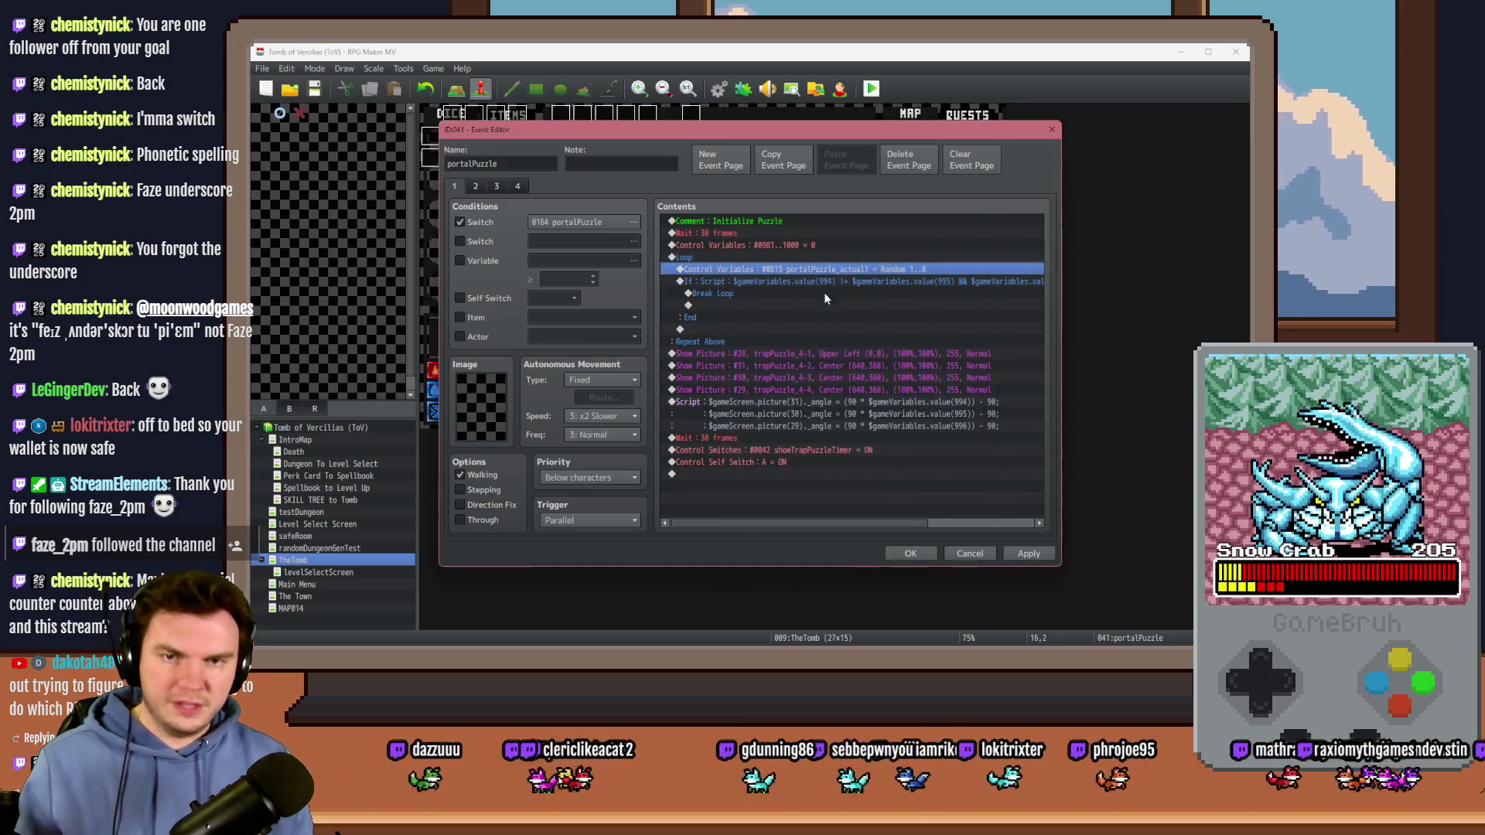
# Step: Duplicate the line as portalPuzzle_actual2 with Random 1..6
pyautogui.hotkey('ctrl', 'c')
pyautogui.hotkey('ctrl', 'v')
pyautogui.doubleClick(828, 270)
pyautogui.doubleClick(879, 415)
pyautogui.write('6')
pyautogui.click(851, 276)
pyautogui.click(895, 417)
pyautogui.click(894, 464)
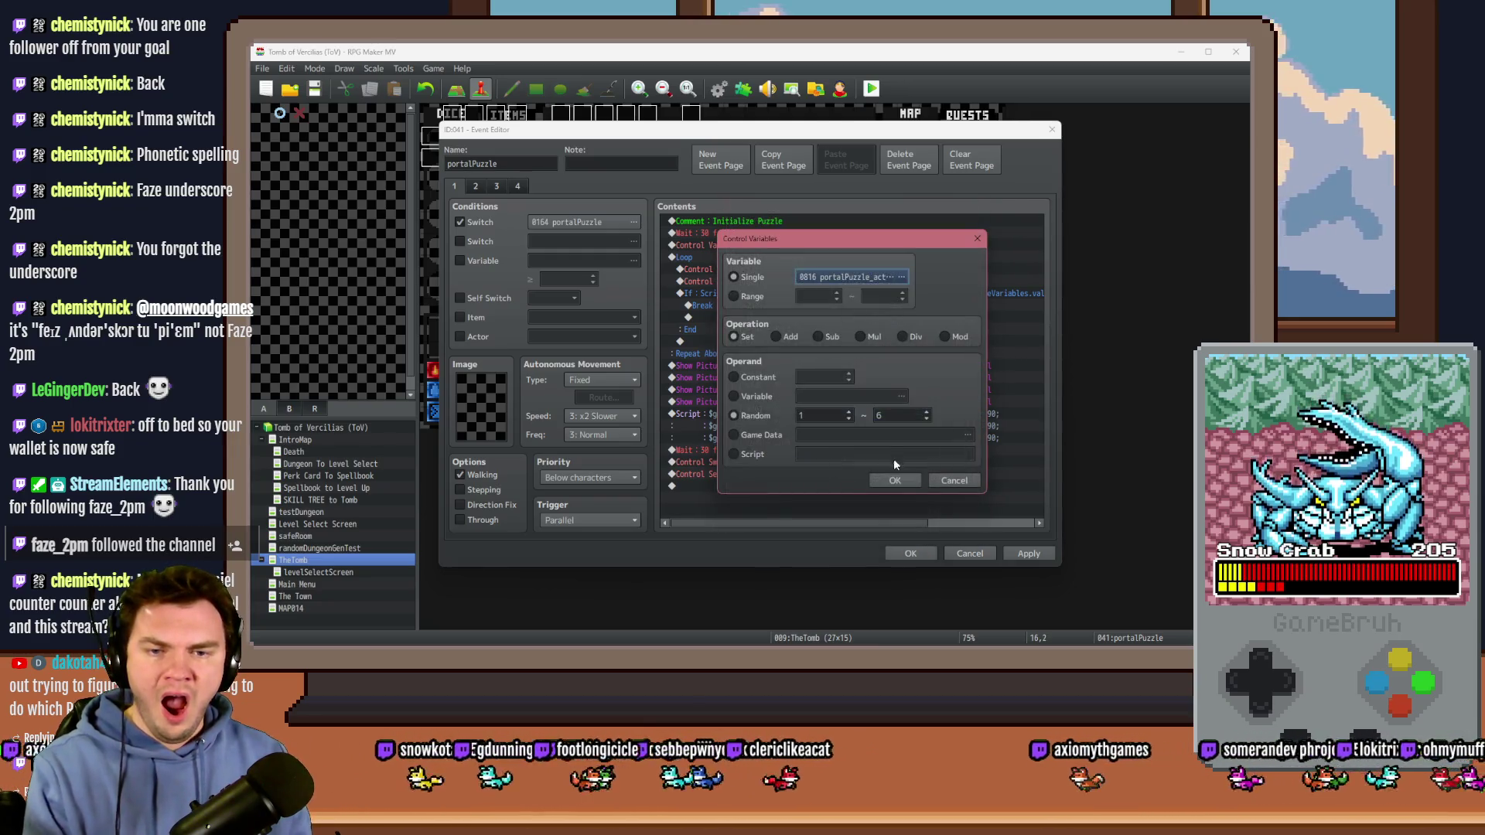
pyautogui.click(895, 480)
# Step: Duplicate it again as portalPuzzle_actual3 with Random 1..4
pyautogui.hotkey('ctrl', 'c')
pyautogui.hotkey('ctrl', 'v')
pyautogui.doubleClick(842, 293)
pyautogui.click(880, 277)
pyautogui.doubleClick(897, 427)
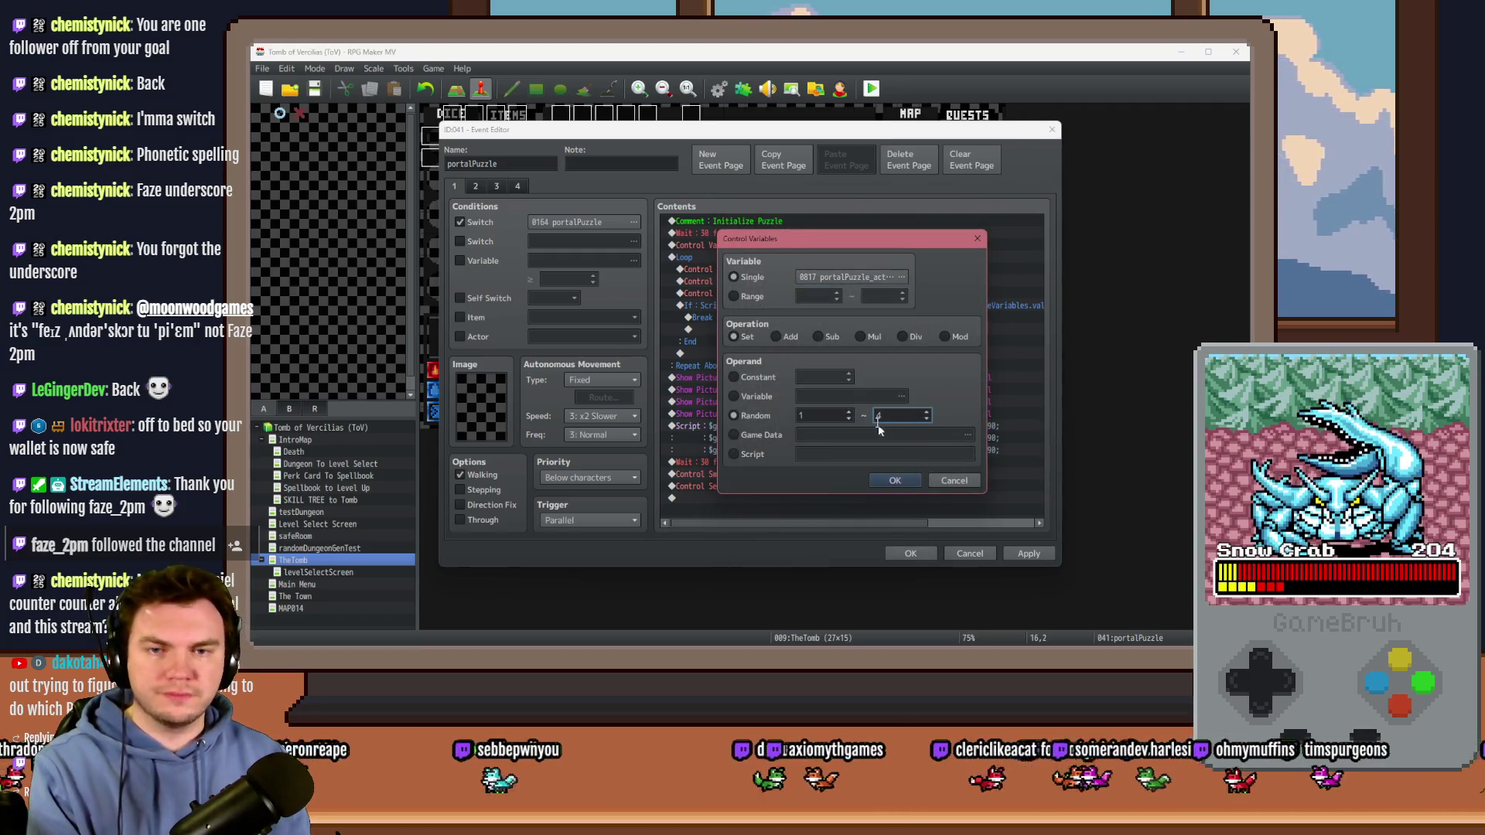
pyautogui.click(895, 480)
pyautogui.click(818, 307)
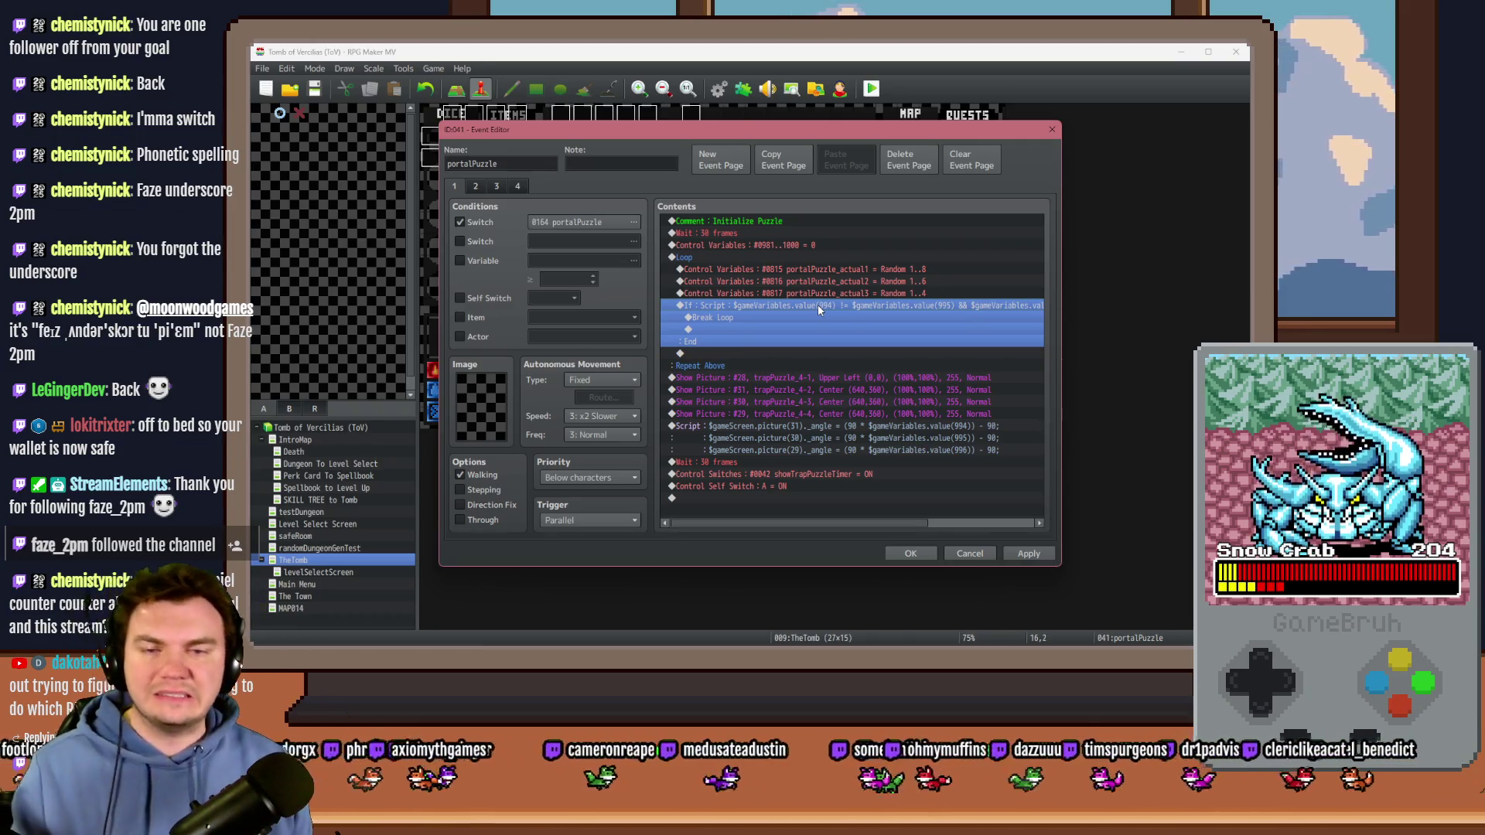
# Step: In the loop's If script condition, change 994 to 815 and 995 to 816
pyautogui.moveTo(822, 525)
pyautogui.mouseDown()
pyautogui.moveTo(941, 524)
pyautogui.moveTo(784, 503)
pyautogui.mouseUp()
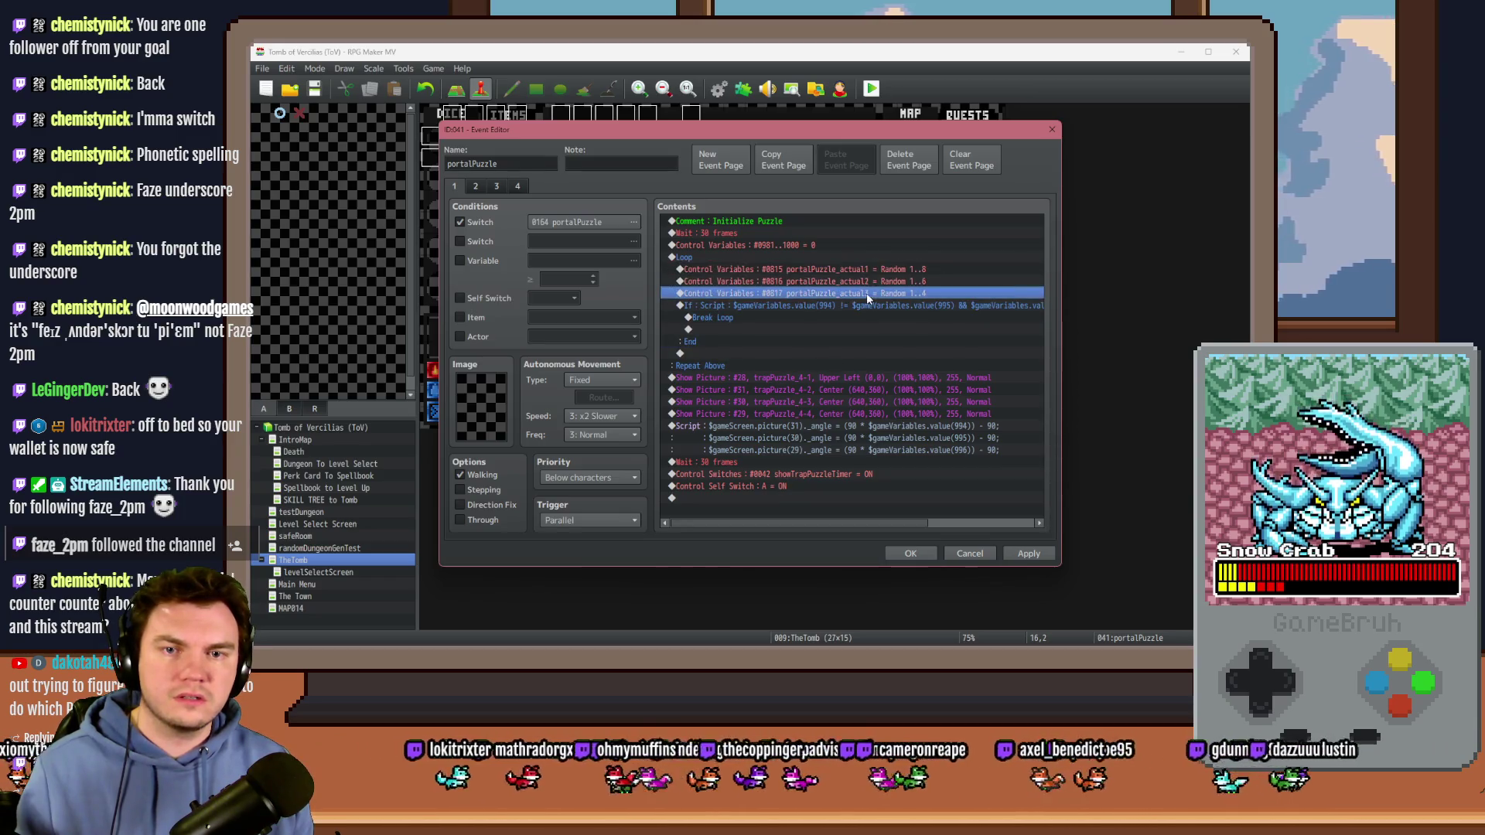
pyautogui.click(872, 306)
pyautogui.doubleClick(872, 307)
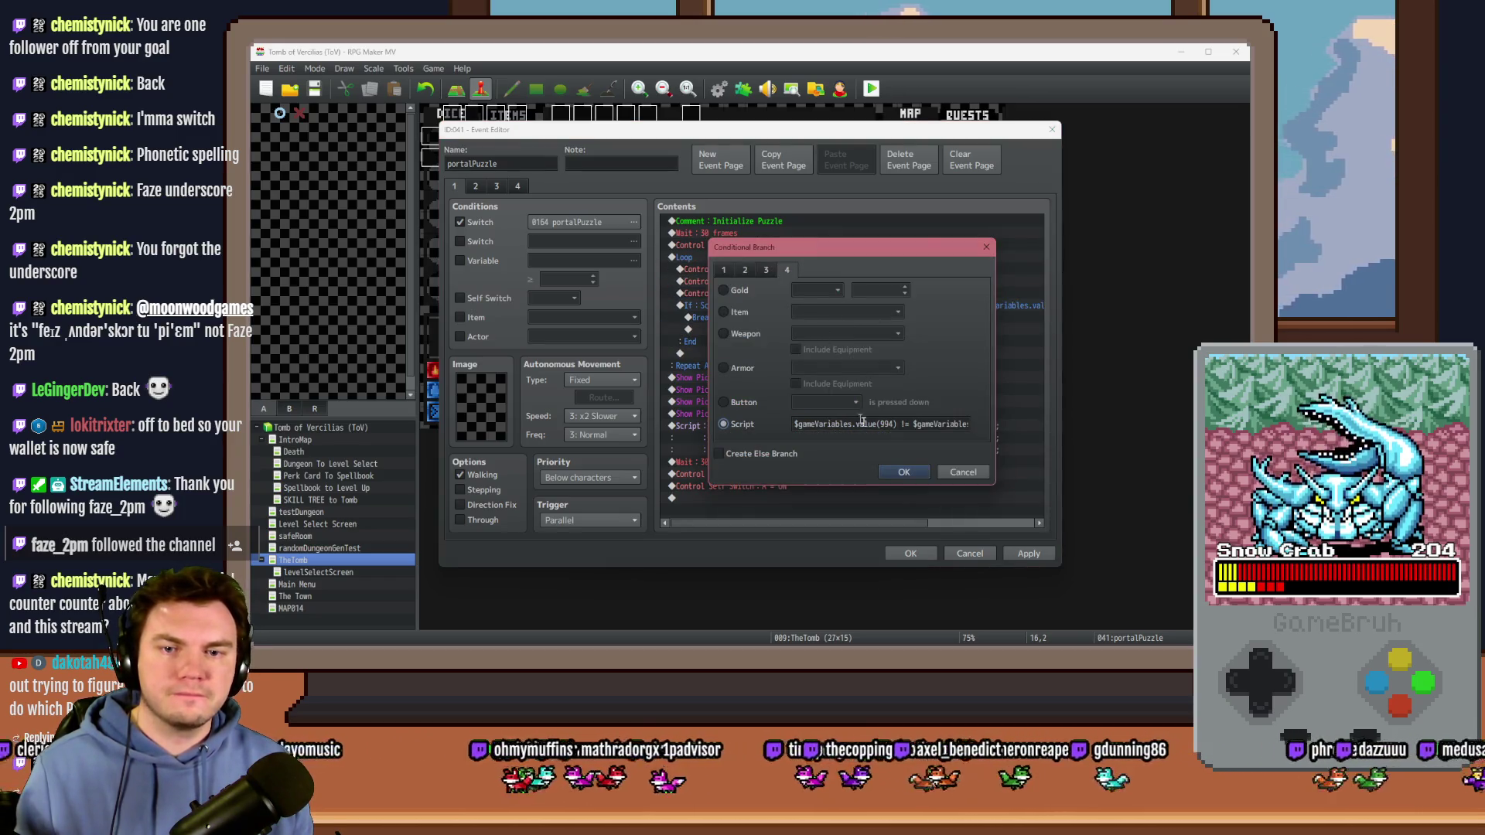
pyautogui.doubleClick(876, 422)
pyautogui.moveTo(879, 239)
pyautogui.mouseDown()
pyautogui.moveTo(869, 369)
pyautogui.moveTo(879, 319)
pyautogui.mouseUp()
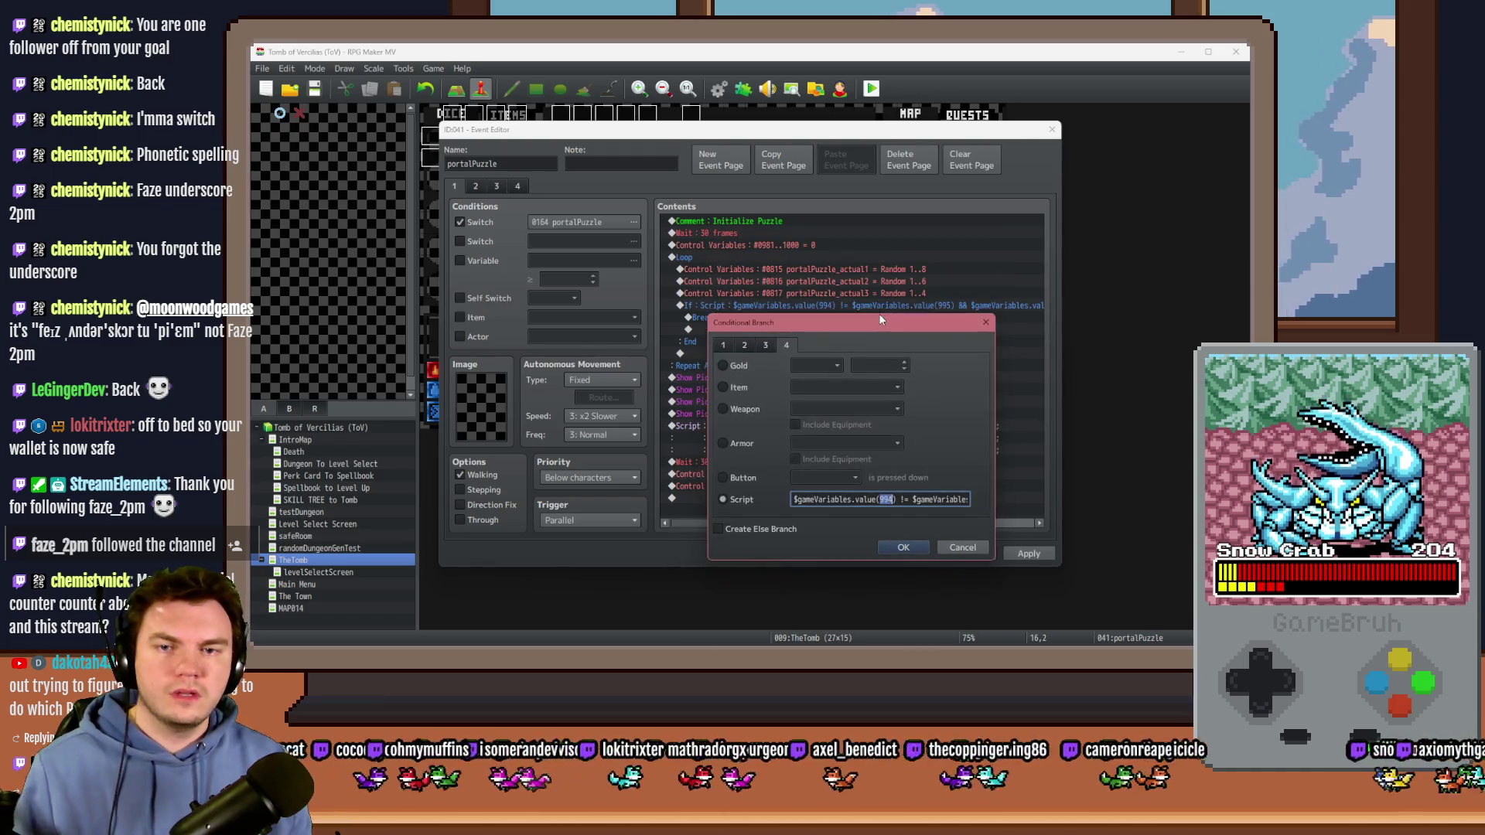
pyautogui.write('815) !=')
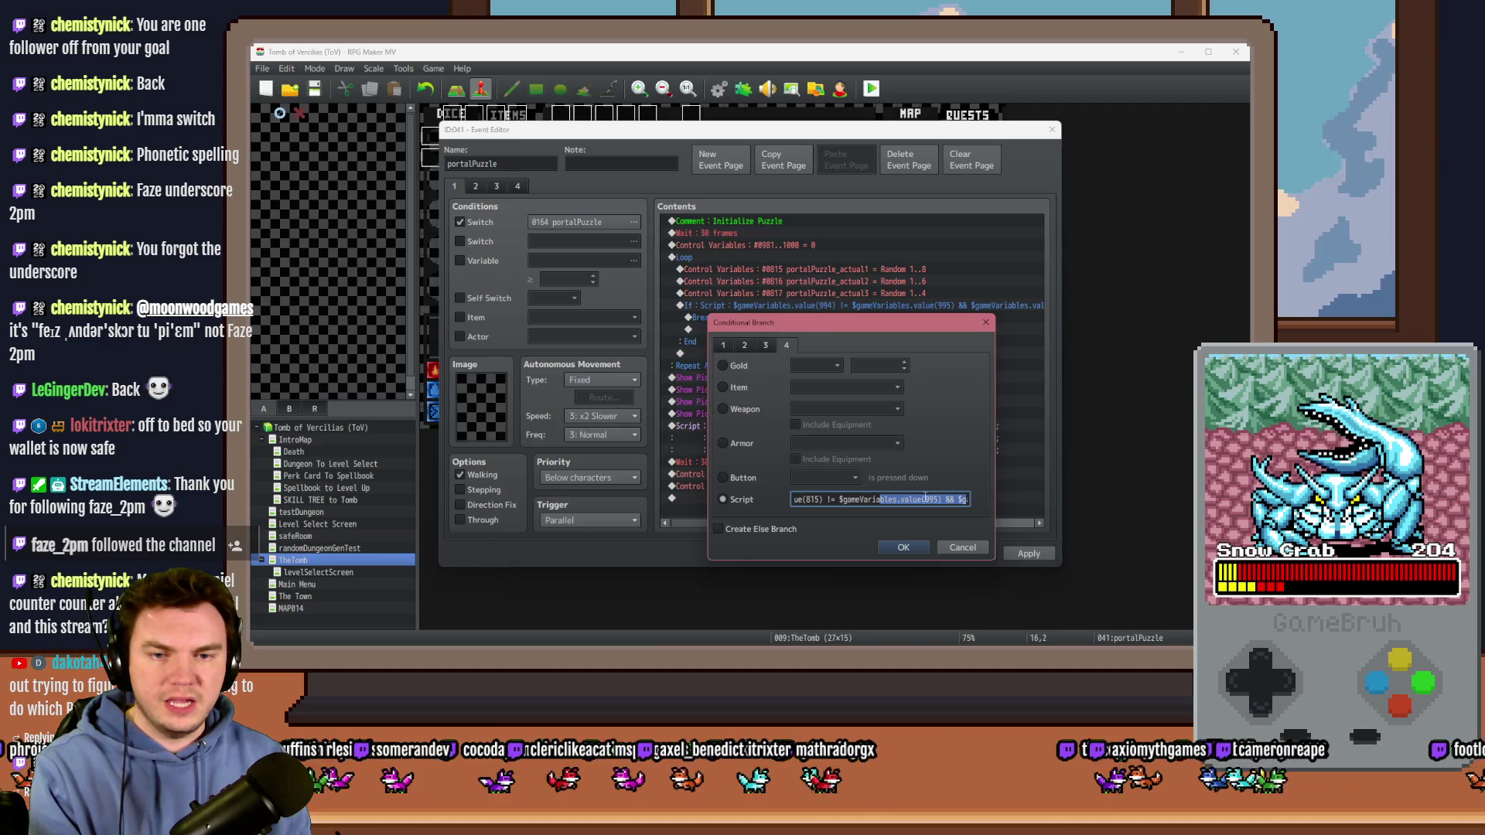
pyautogui.doubleClick(932, 499)
pyautogui.write('816) && $g')
# Step: Replace the second 994 with 815 and 996 with 817
pyautogui.moveTo(959, 499); pyautogui.dragTo(979, 504)
pyautogui.doubleClick(909, 498)
pyautogui.write('815')
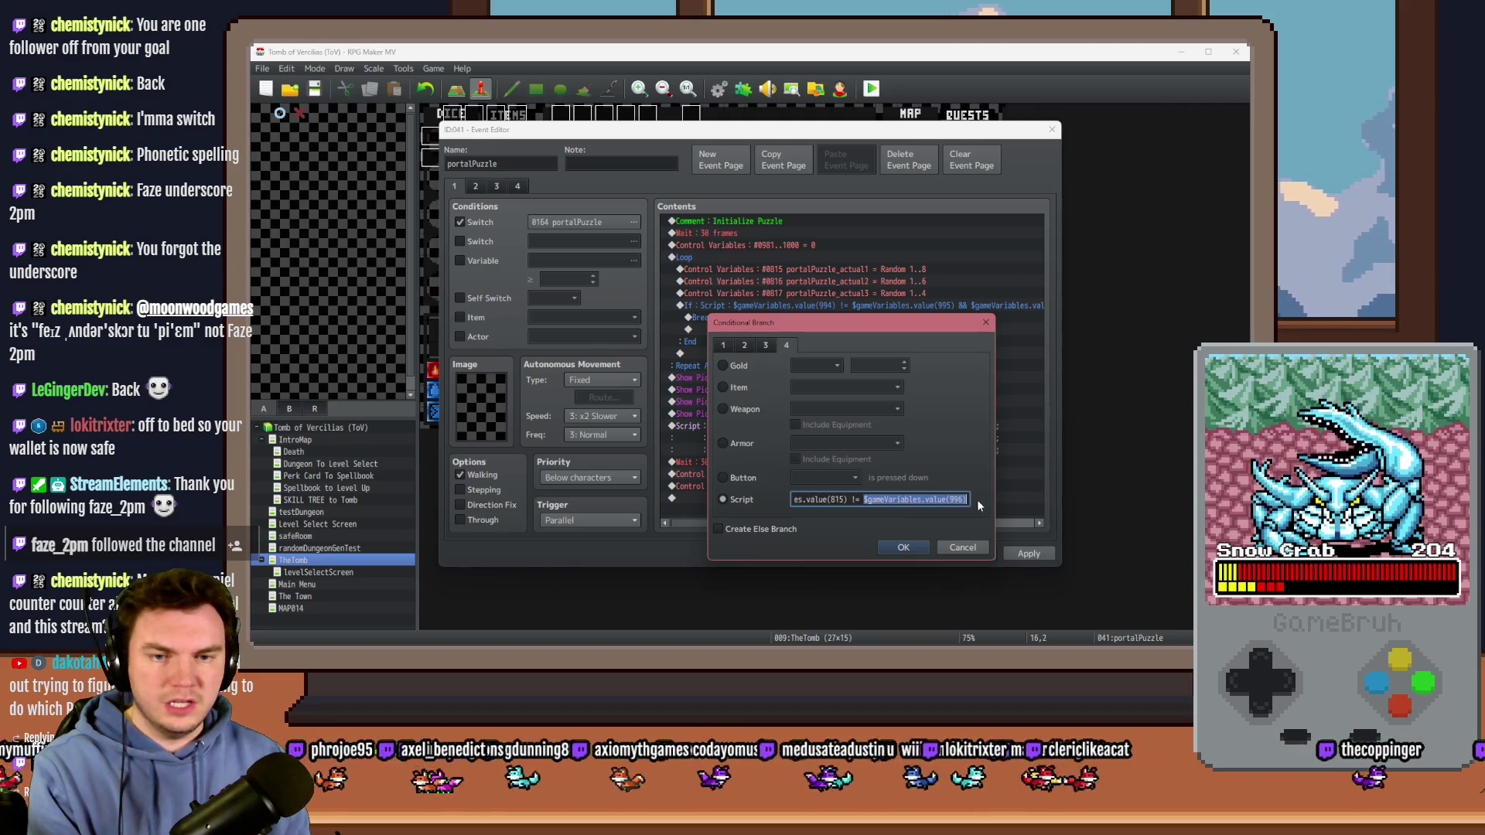
pyautogui.doubleClick(955, 499)
pyautogui.write('817')
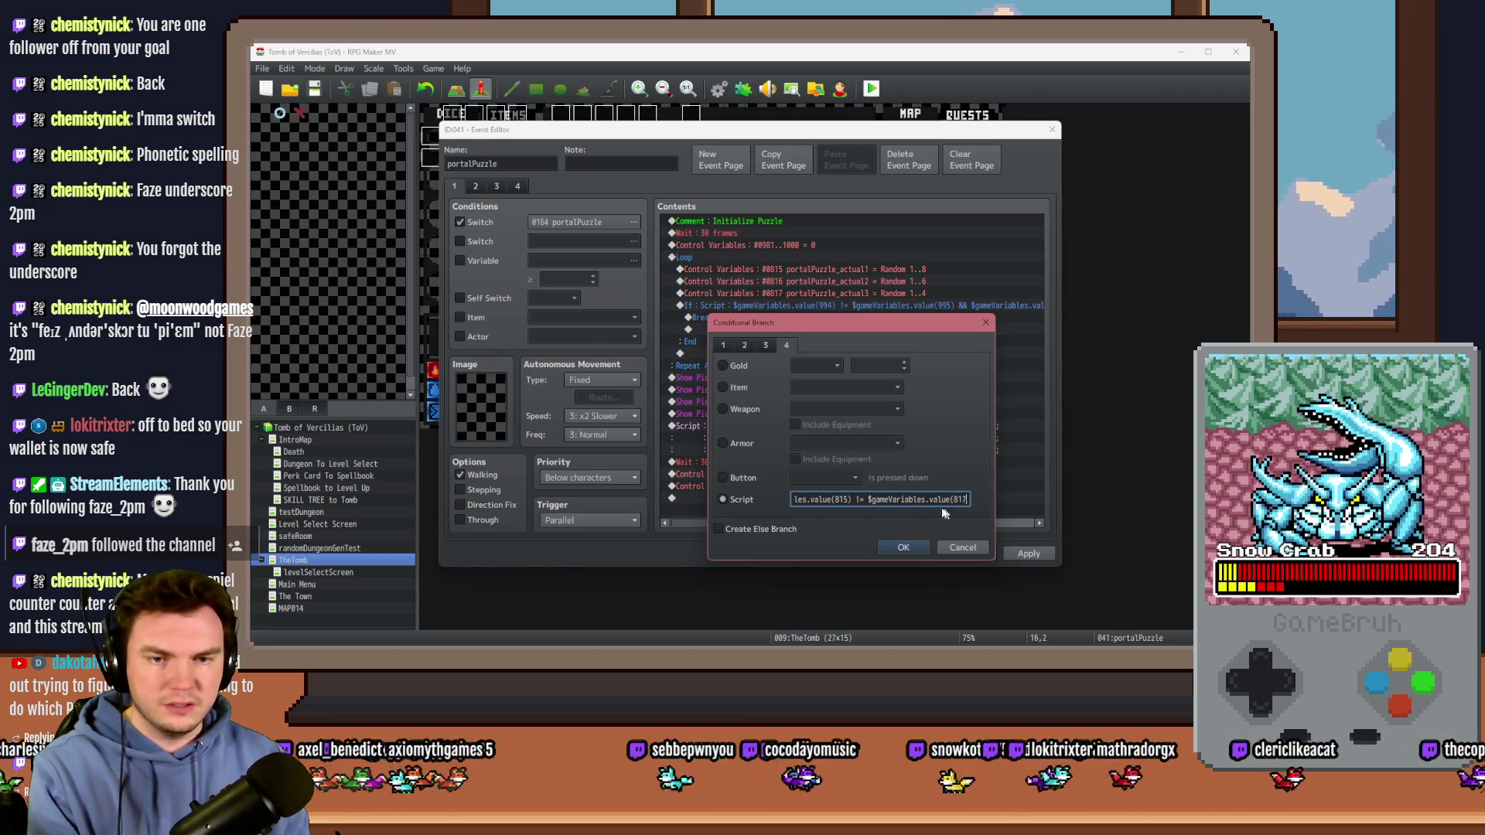
# Step: Change the final comparison's 815 to 816 and confirm the exit condition
pyautogui.press('End')
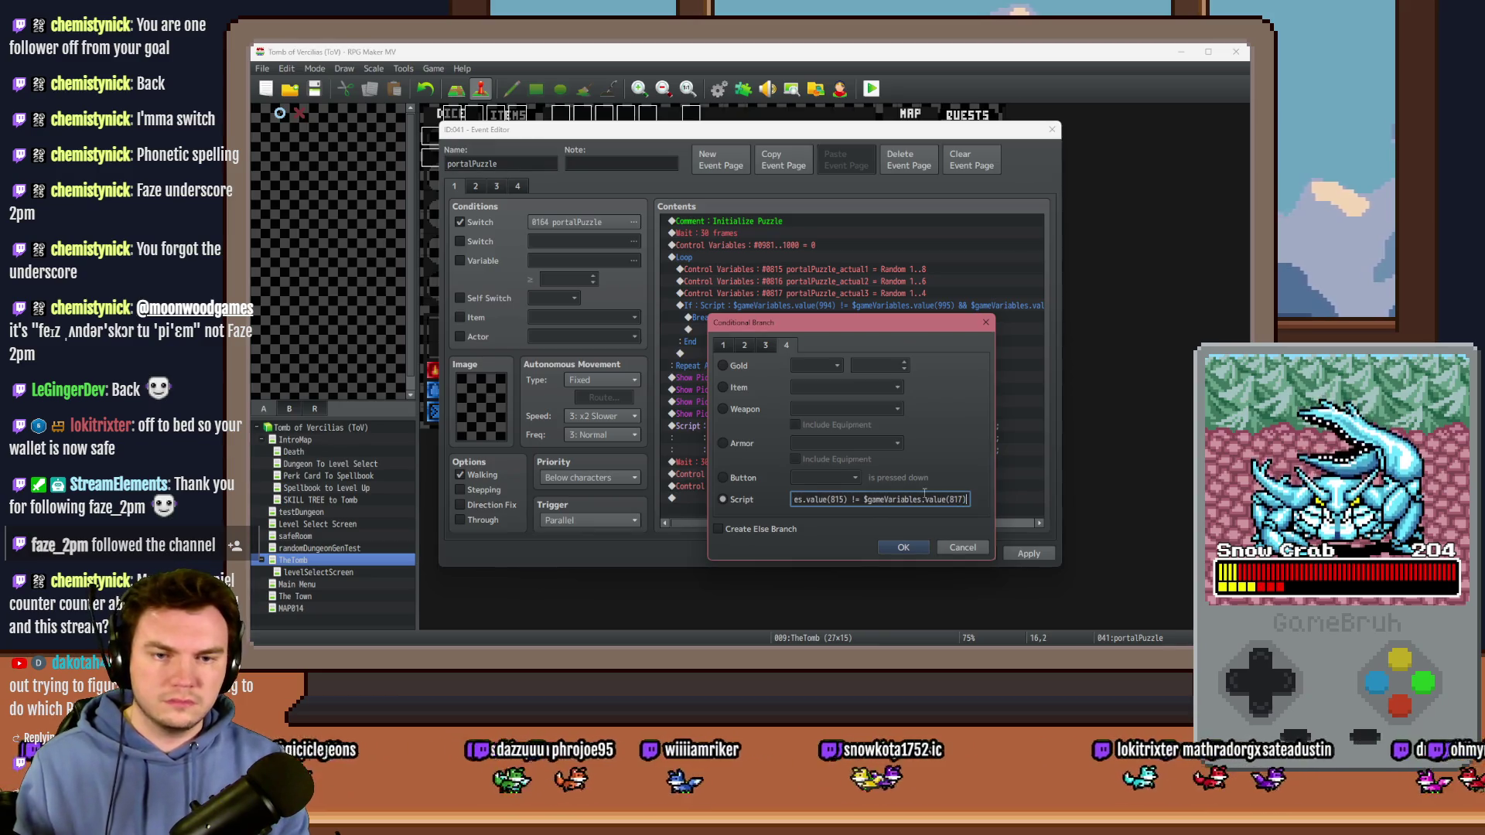
pyautogui.hotkey('shift', 'Left')
pyautogui.hotkey('shift', 'Left')
pyautogui.hotkey('shift', 'Left')
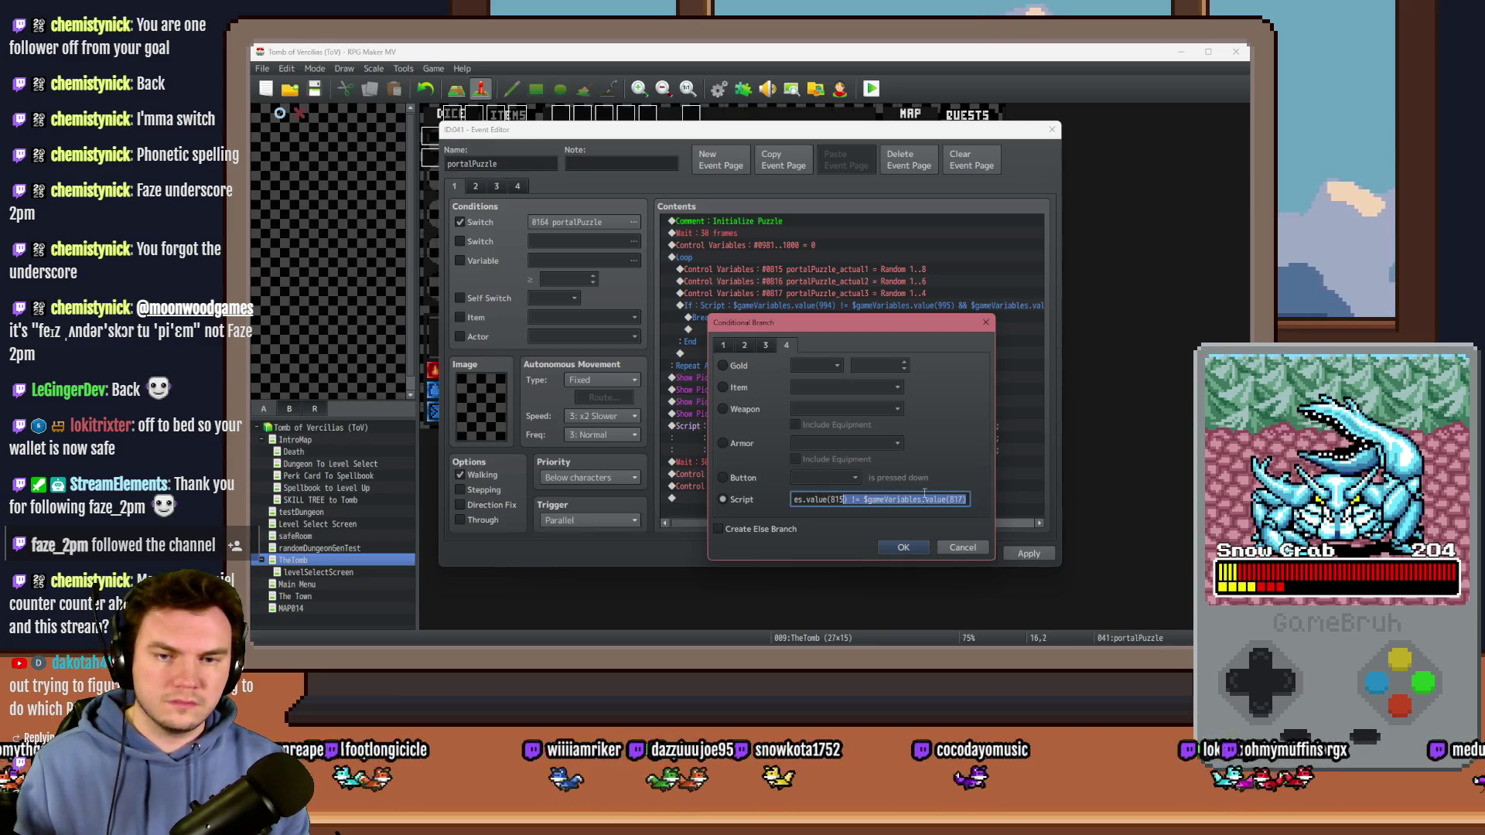
pyautogui.hotkey('shift', 'Left')
pyautogui.hotkey('shift', 'Left')
pyautogui.hotkey('shift', 'Left')
pyautogui.hotkey('shift', 'Right')
pyautogui.hotkey('shift', 'Right')
pyautogui.hotkey('shift', 'Right')
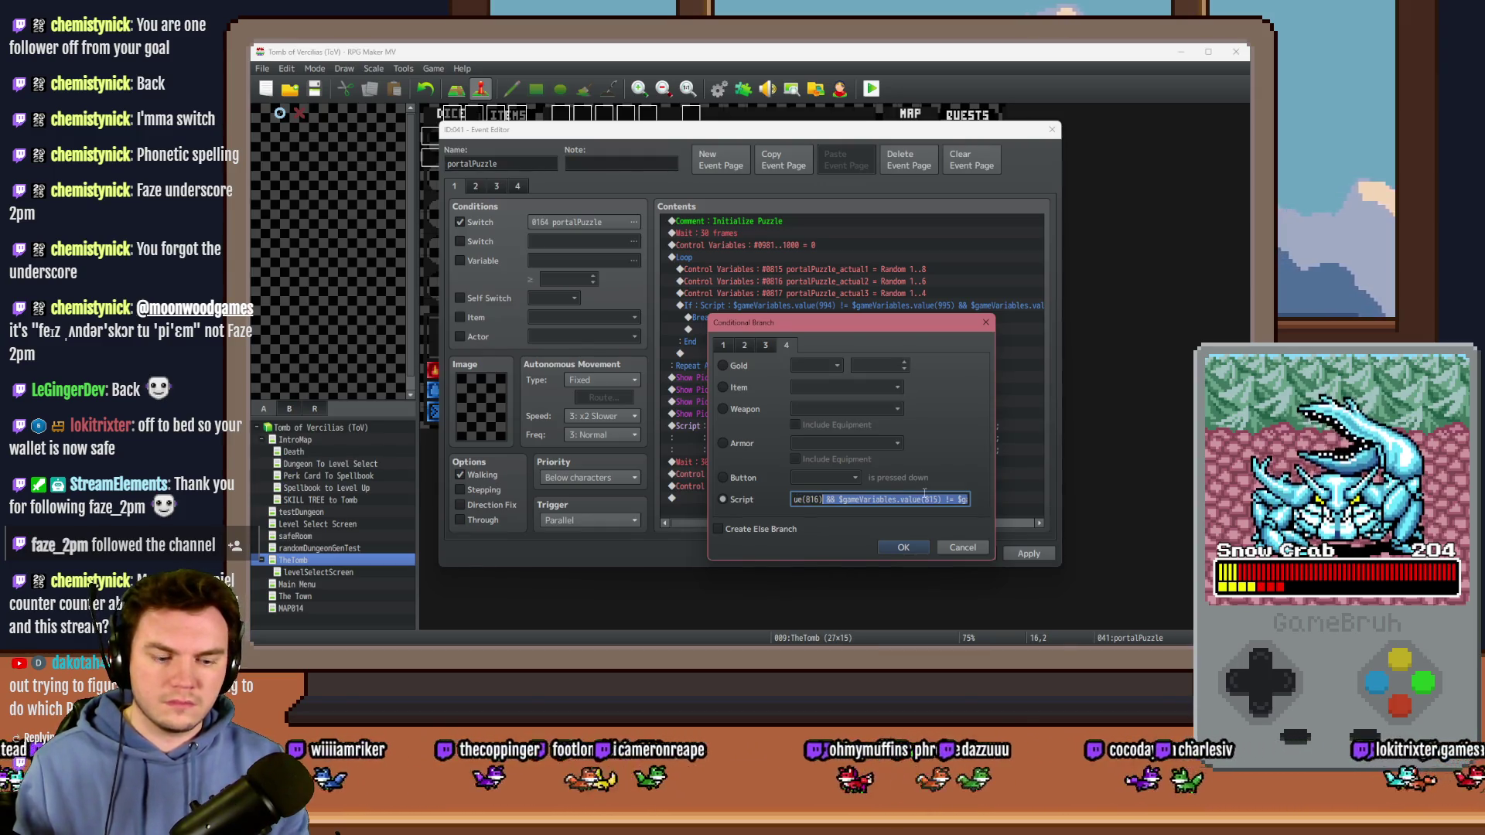
pyautogui.press('End')
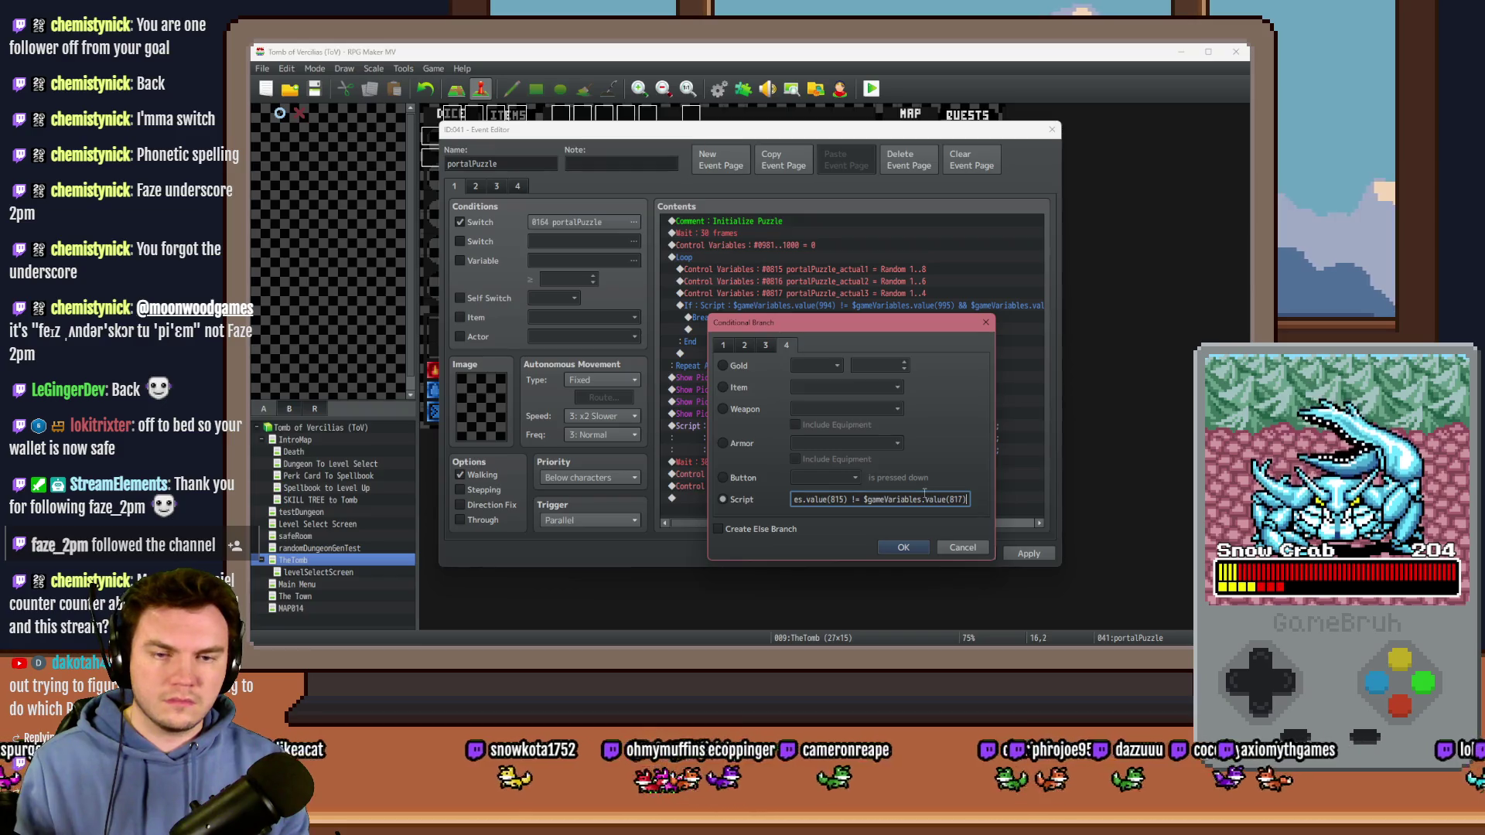
pyautogui.doubleClick(837, 499)
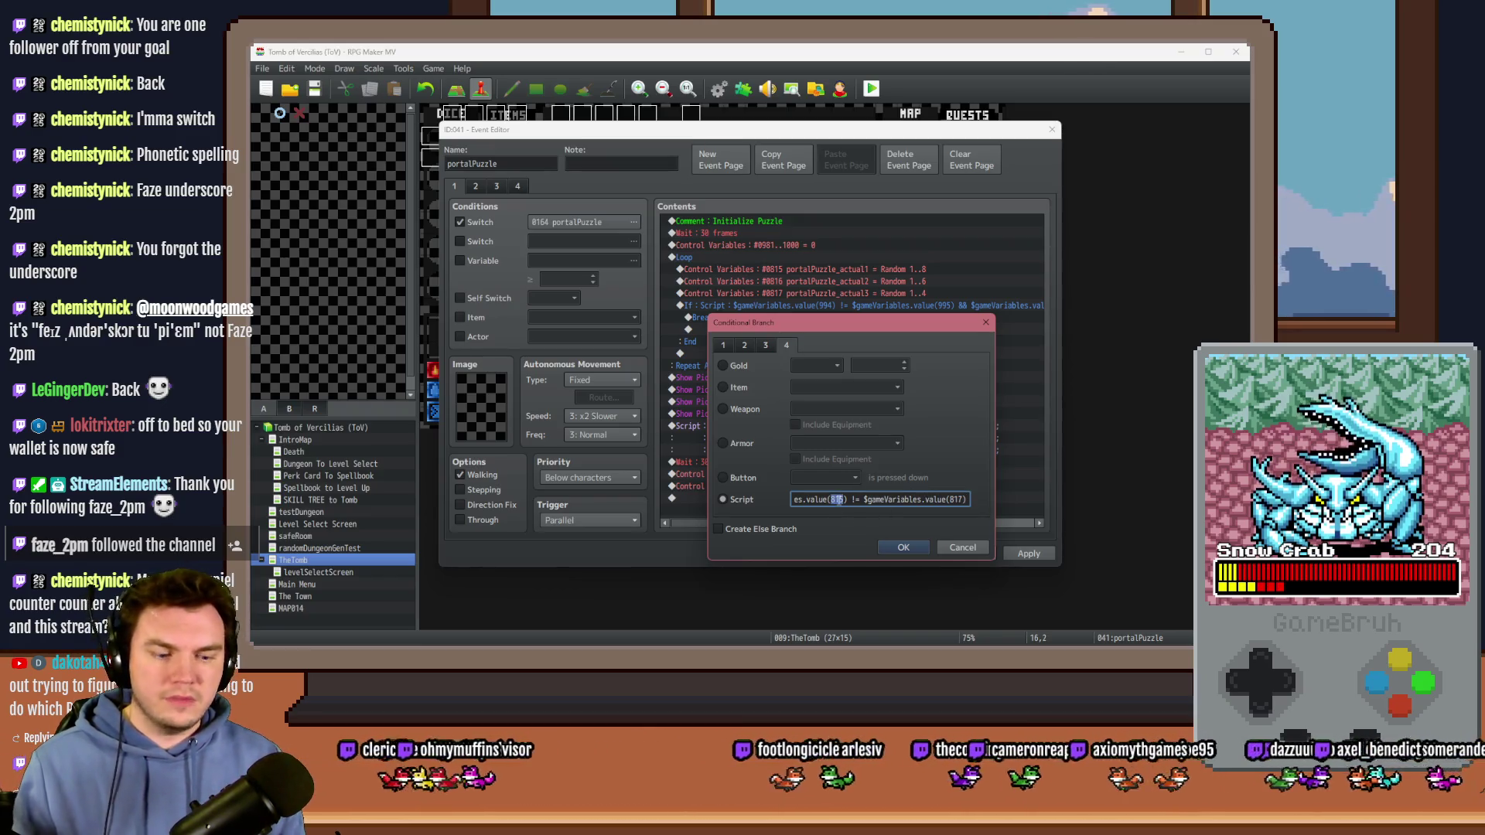
pyautogui.write('816')
pyautogui.click(902, 547)
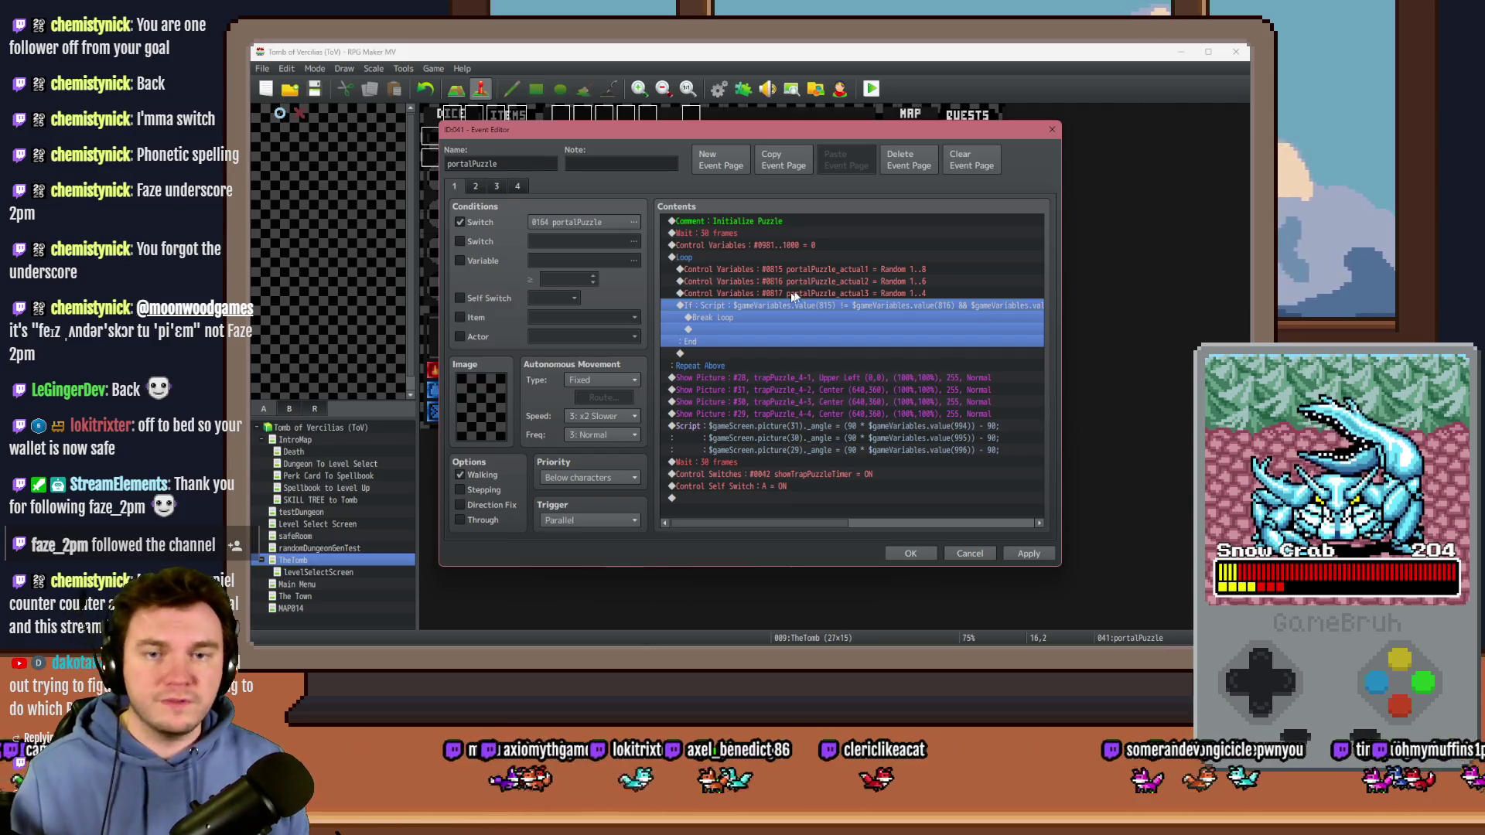
# Step: Review the portalPuzzle_actual1 and actual3 randomize lines, then select Show Picture #28
pyautogui.click(928, 269)
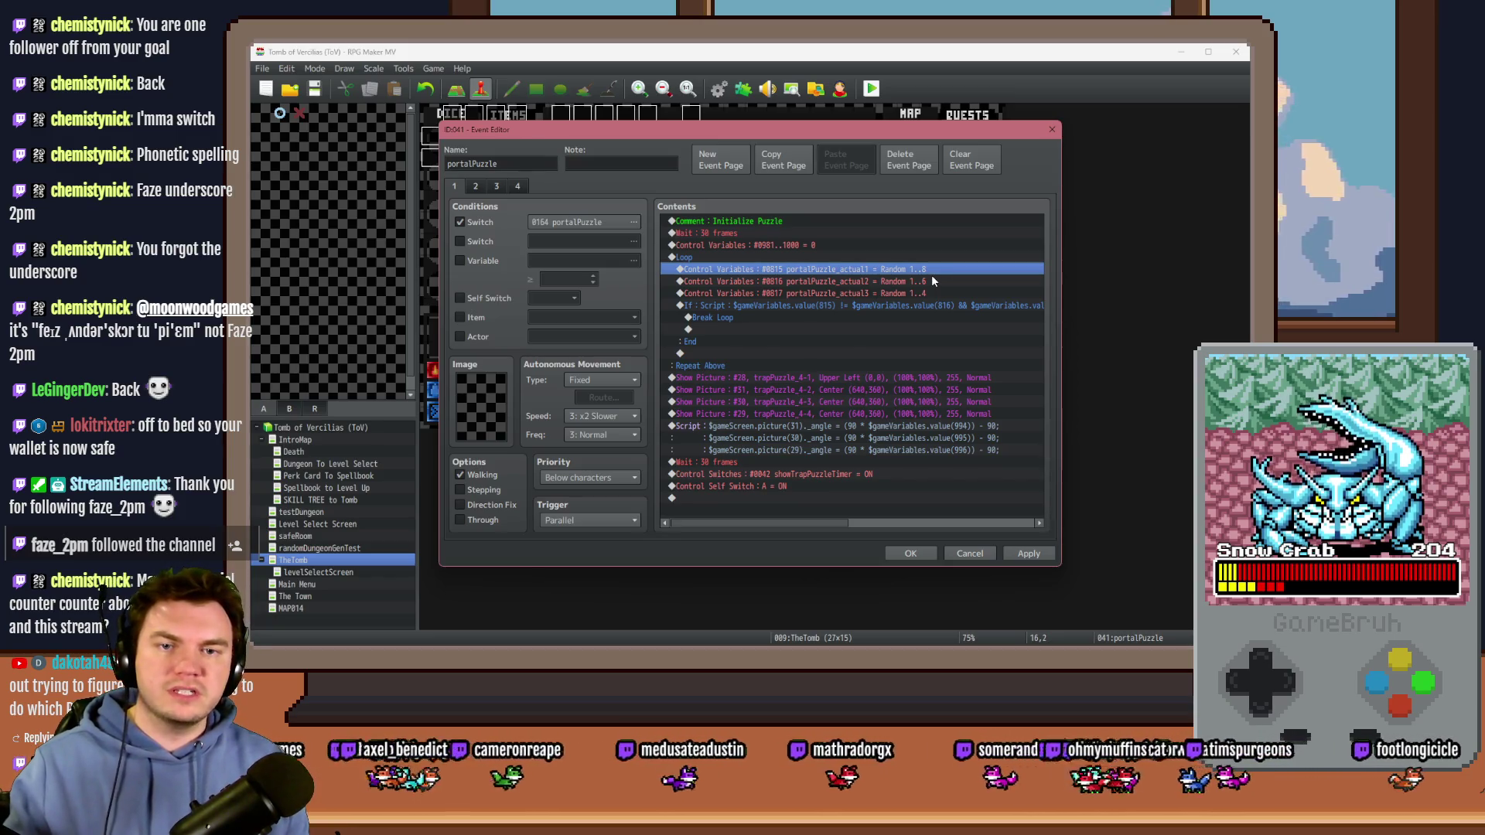
pyautogui.click(924, 292)
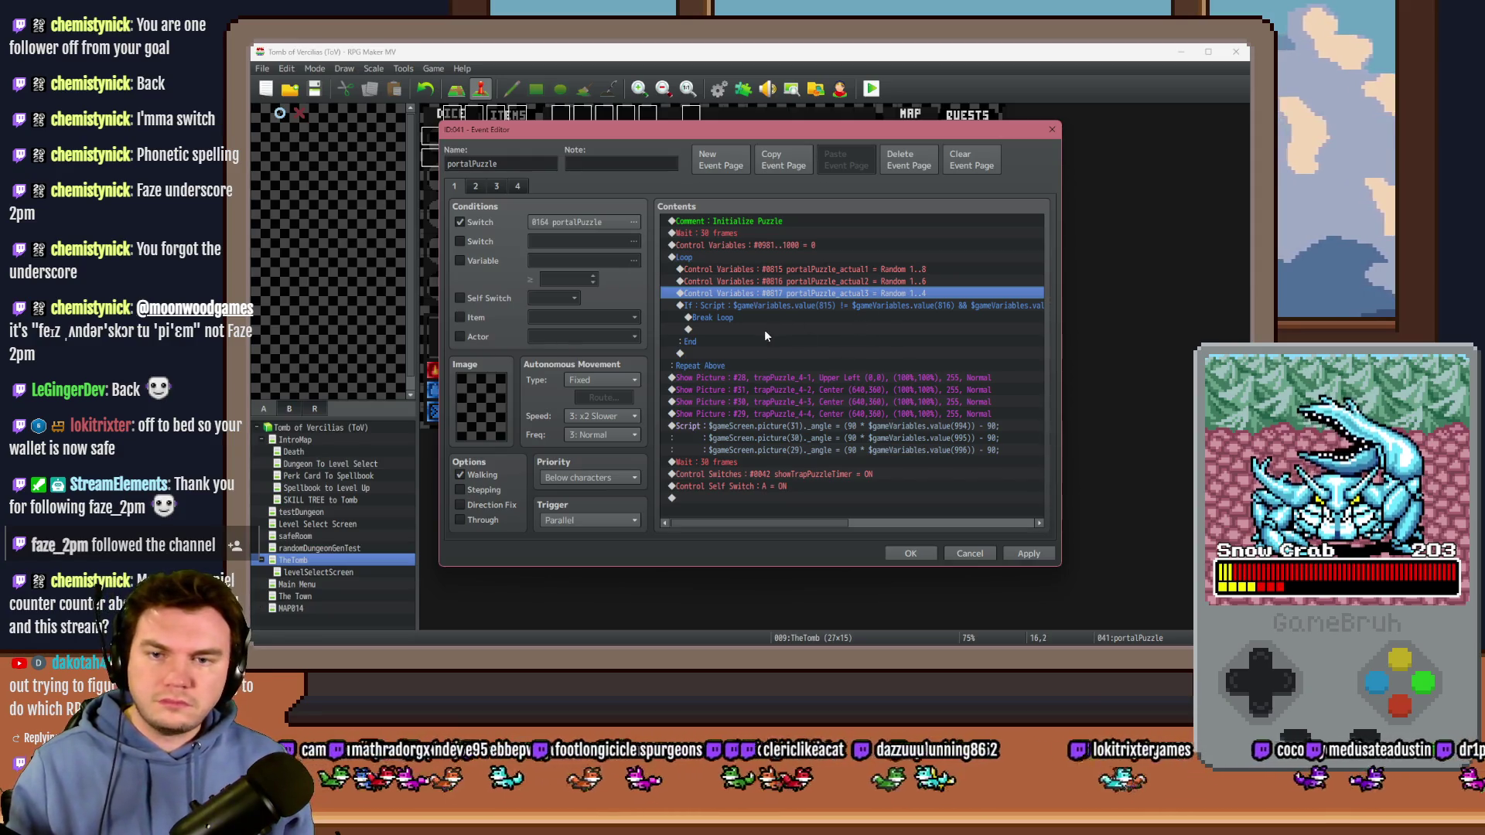
pyautogui.click(756, 379)
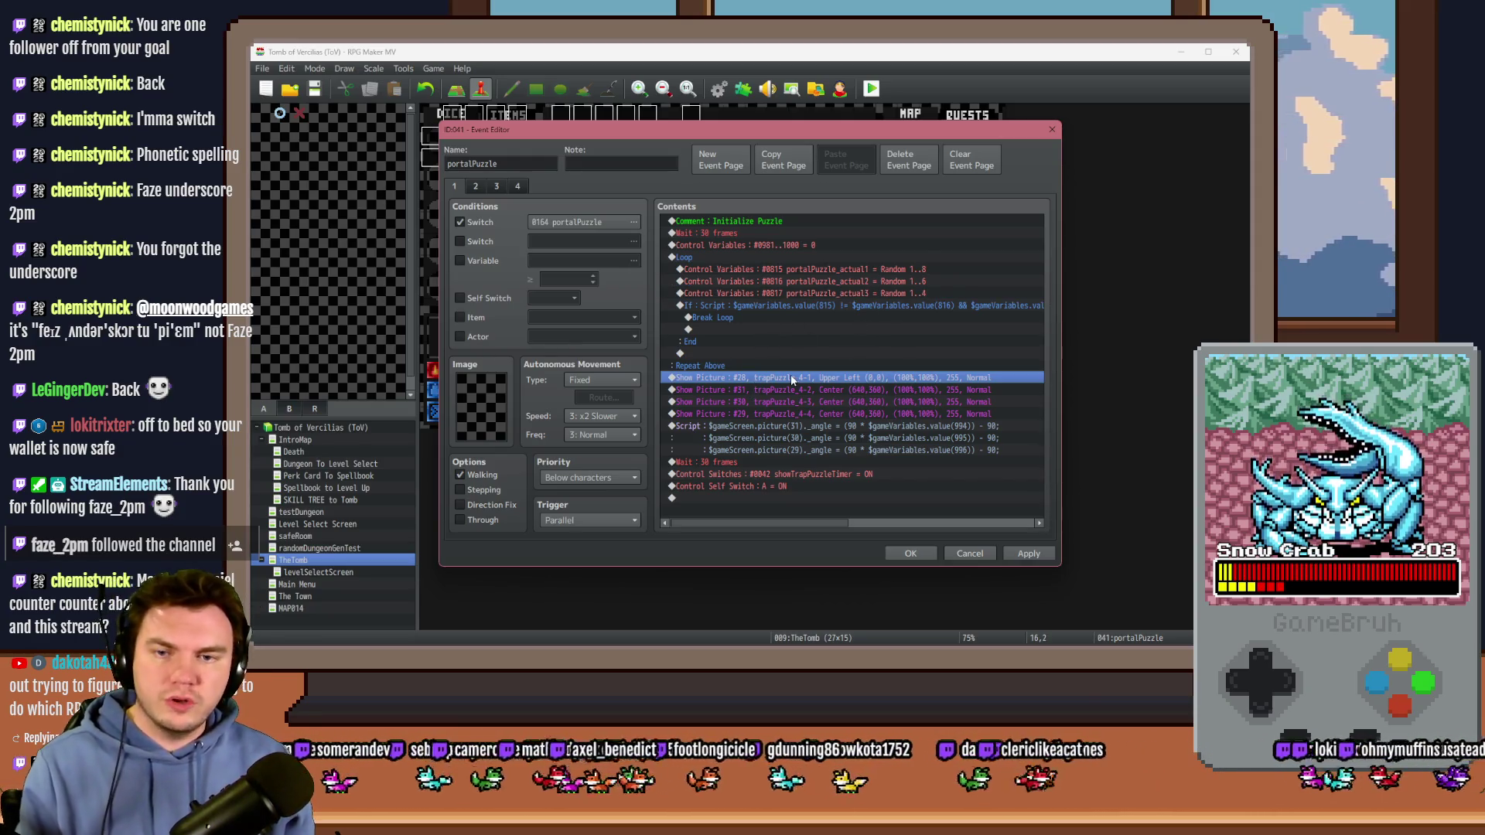
# Step: Set the Show Picture #28 image to portalPuzzle1
pyautogui.doubleClick(791, 374)
pyautogui.click(837, 294)
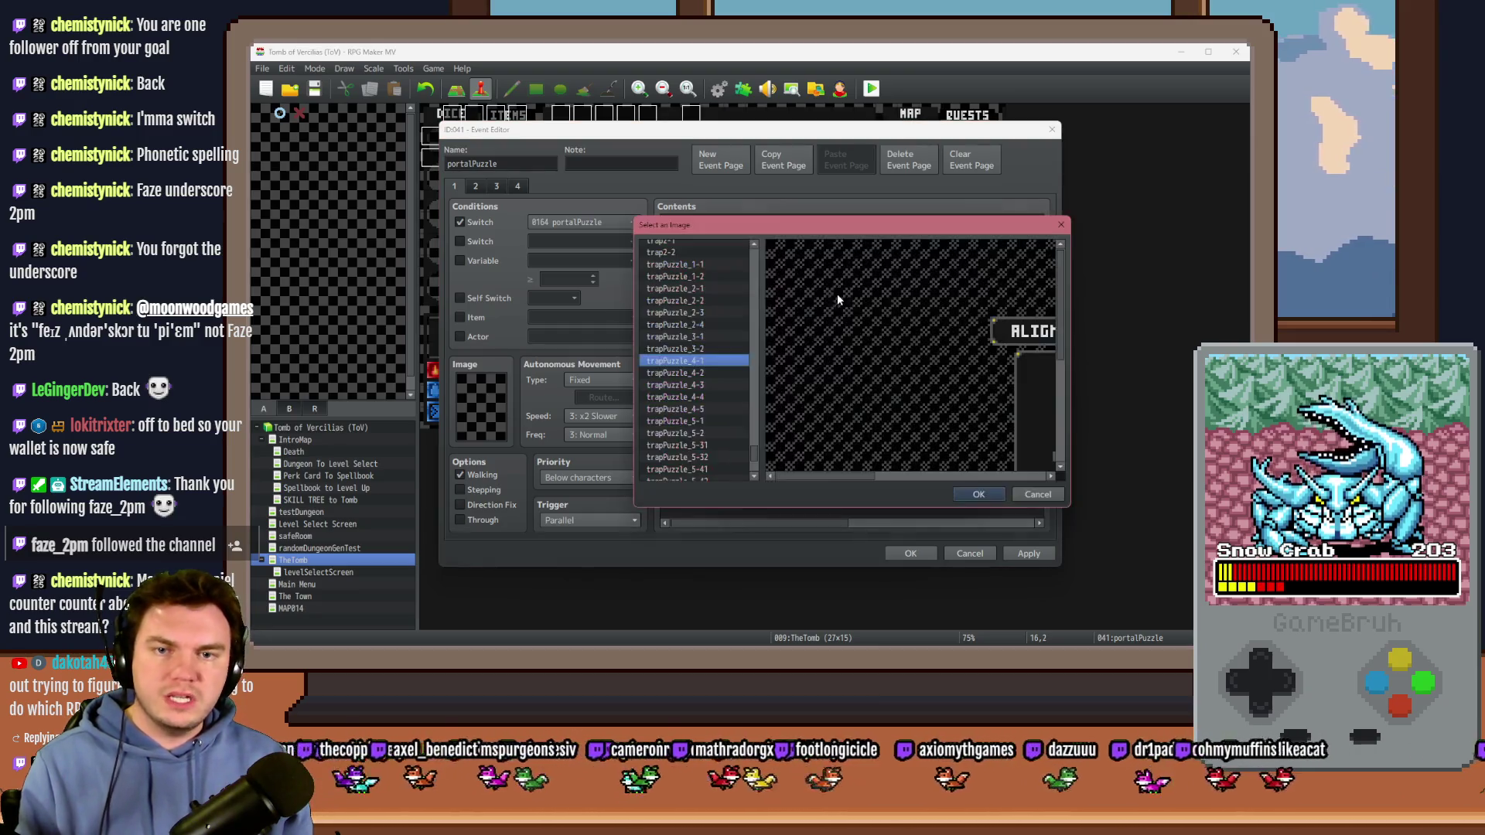
pyautogui.press('p')
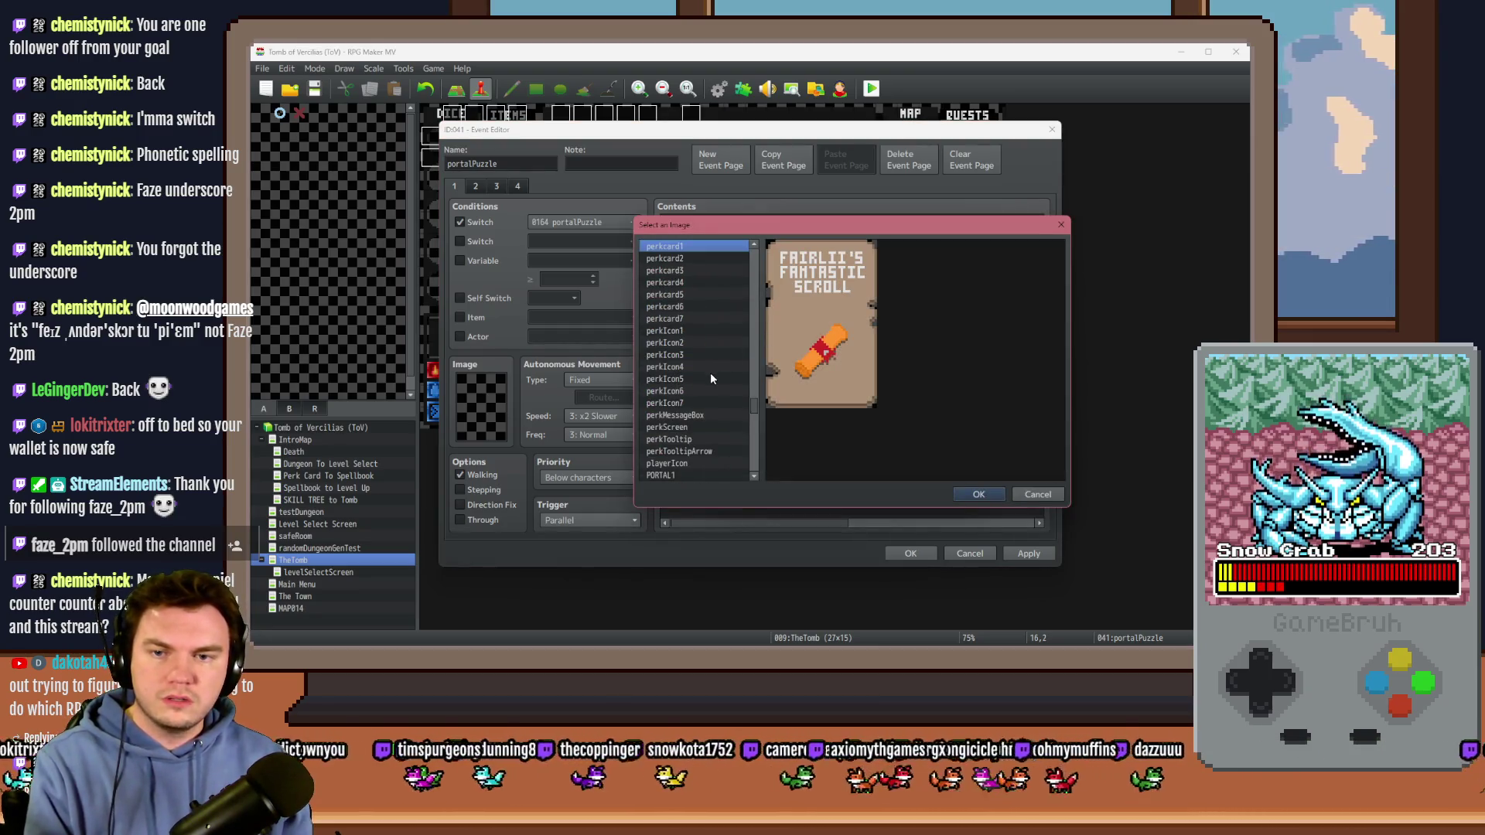
pyautogui.scroll(-1, 710, 373)
pyautogui.scroll(-3, 710, 372)
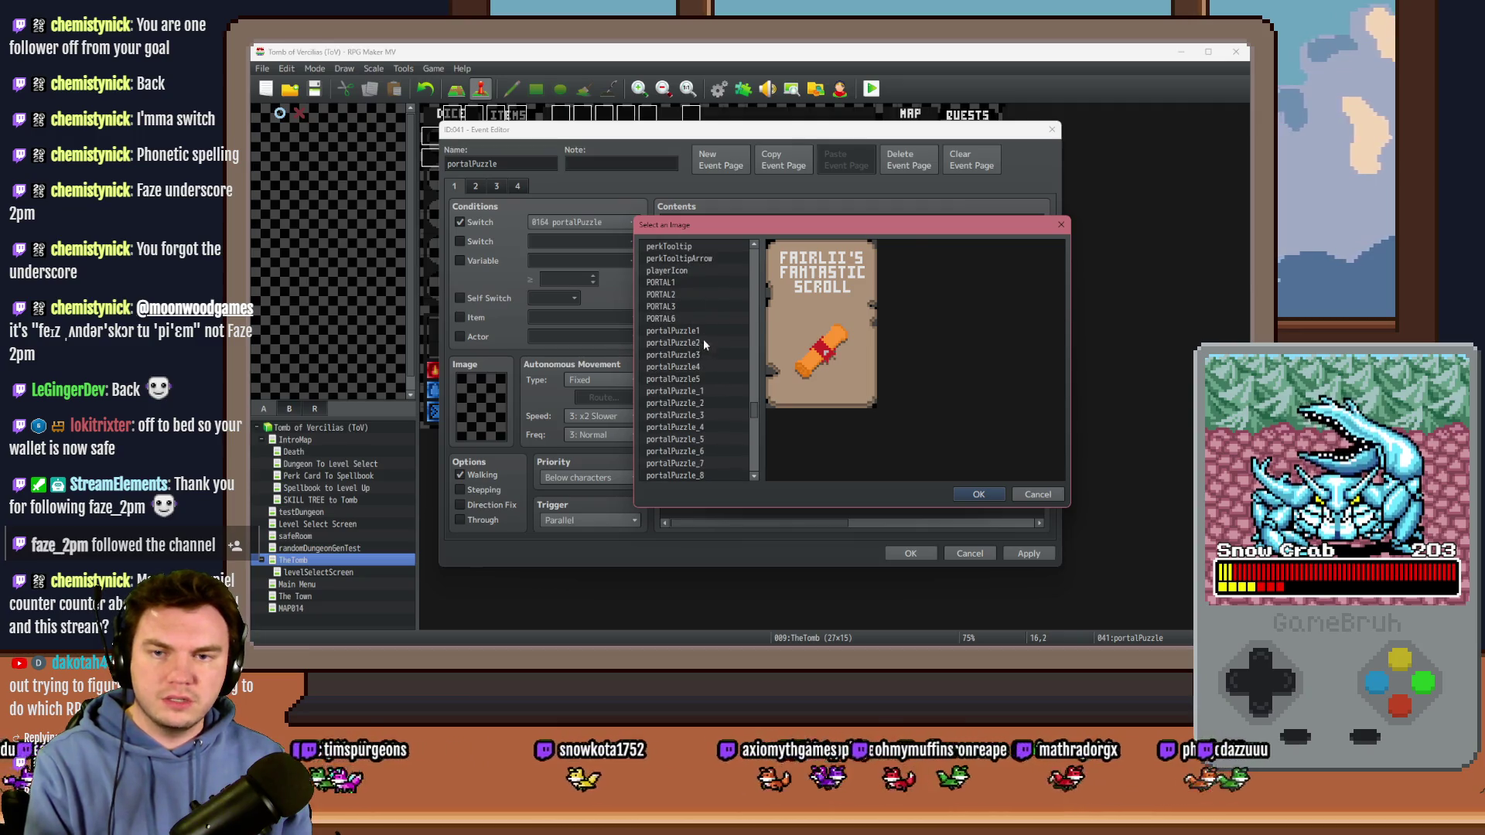
pyautogui.click(704, 331)
pyautogui.click(971, 493)
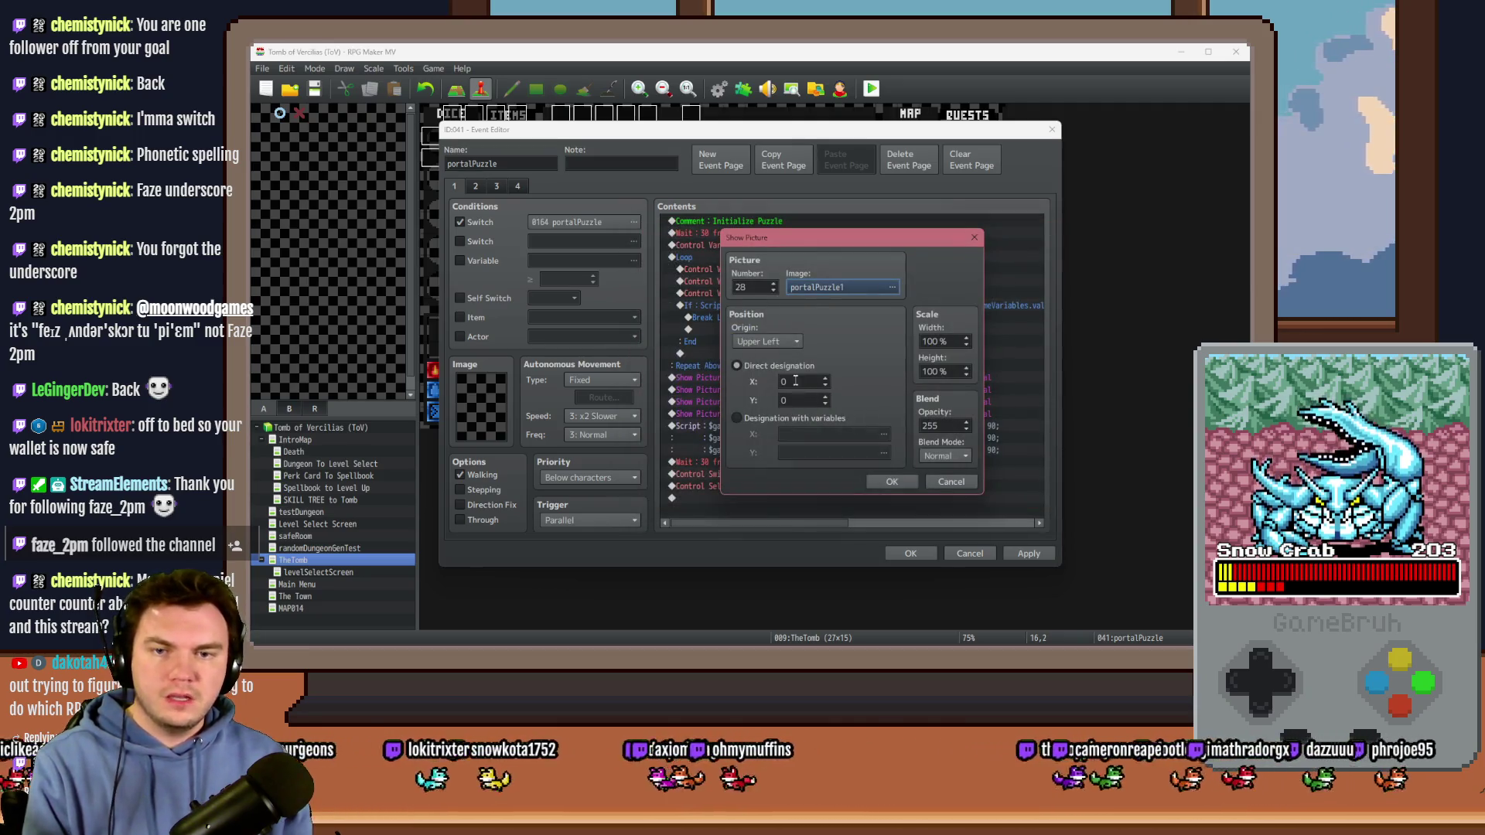
# Step: Set the origin to Center and X to 640, then switch to Photoshop
pyautogui.click(787, 341)
pyautogui.doubleClick(805, 385)
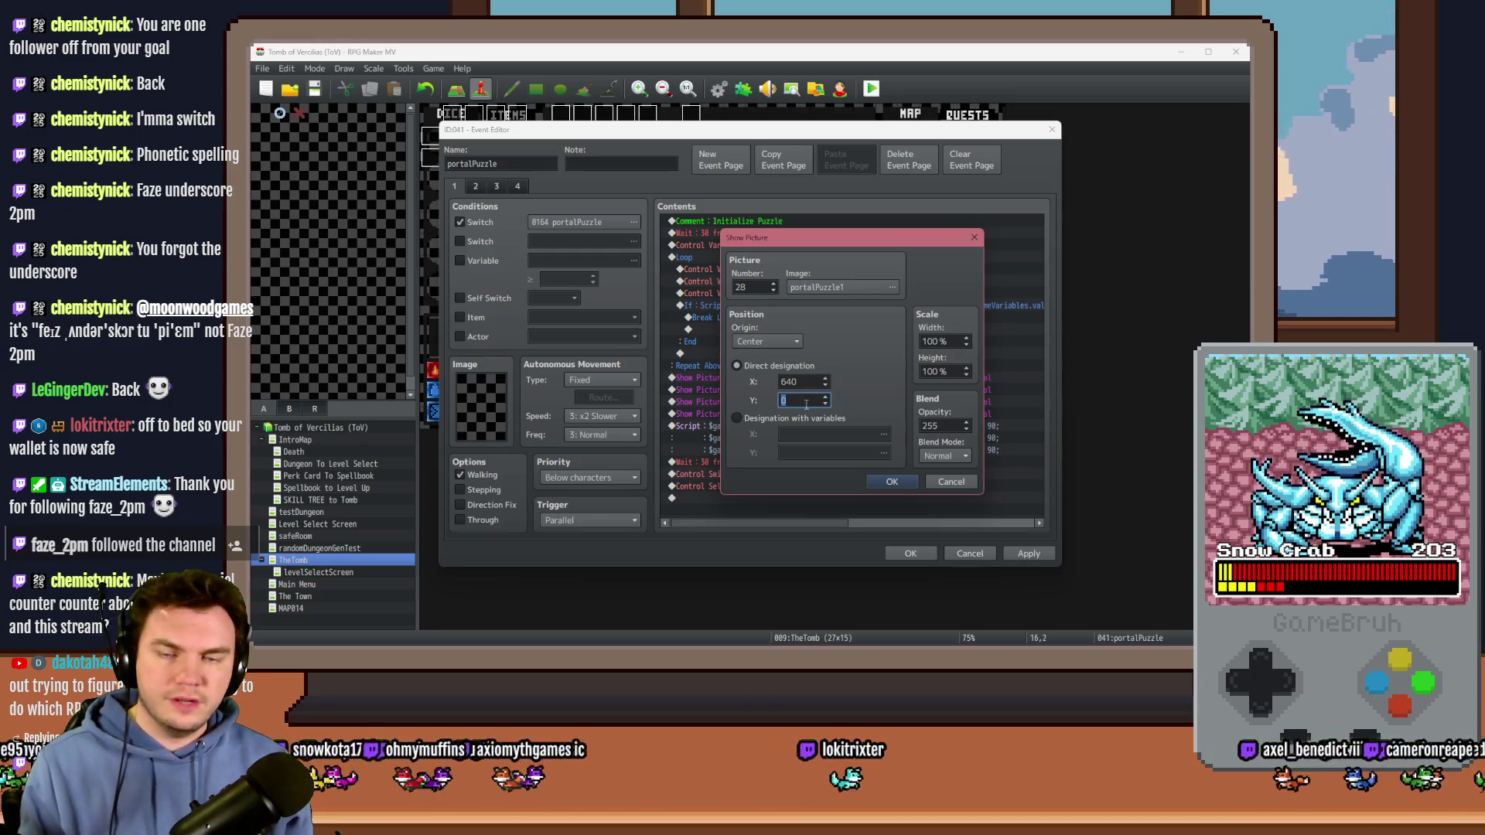
pyautogui.hotkey('alt', 'Tab')
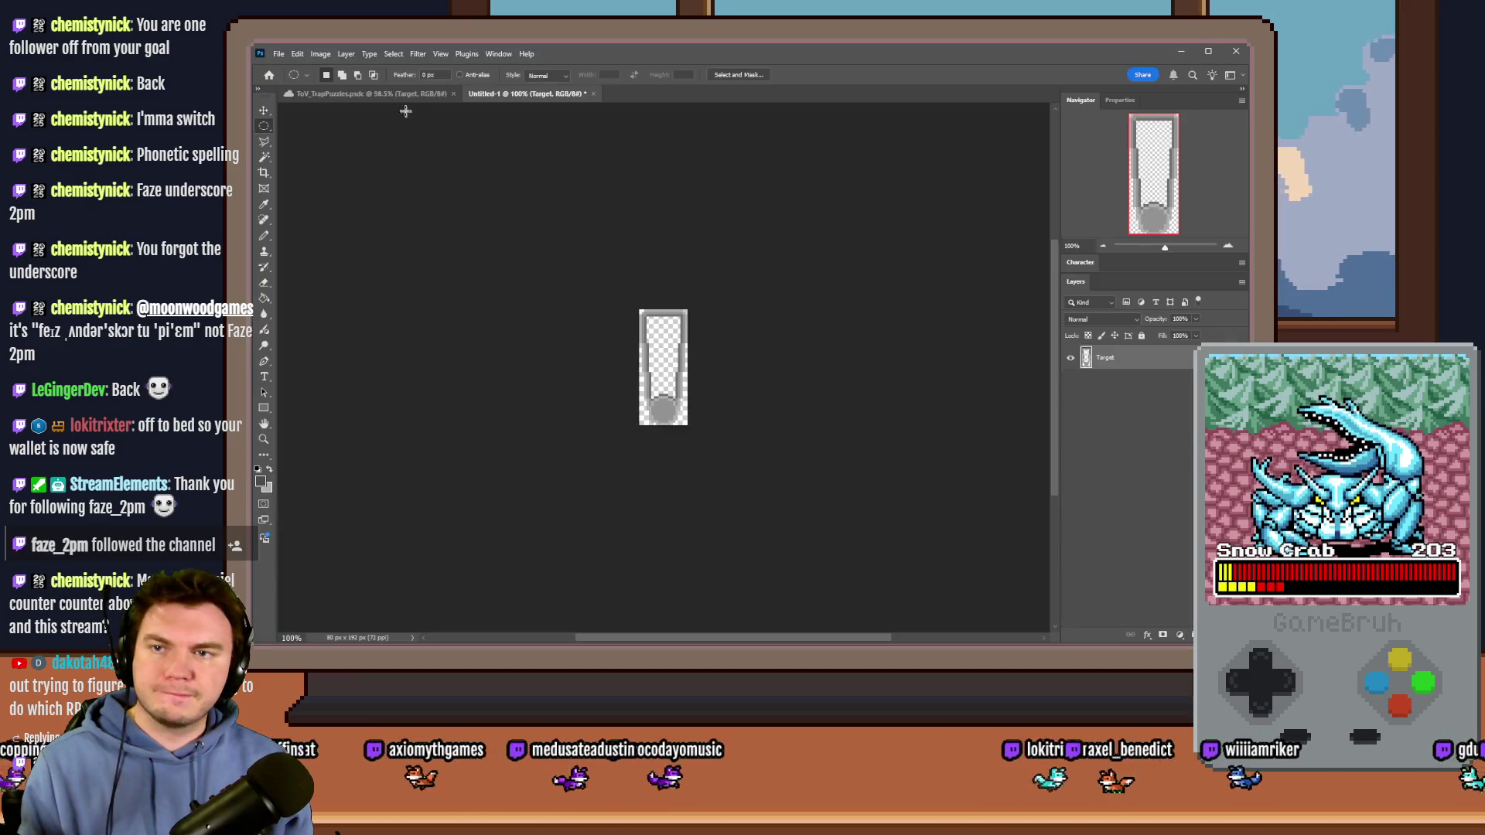
# Step: In Photoshop, move the ToV_TrapPuzzles dial layer to gauge the ring position, then select RPG Maker's Y field
pyautogui.click(371, 93)
pyautogui.moveTo(1070, 434); pyautogui.dragTo(1070, 485)
pyautogui.click(1111, 487)
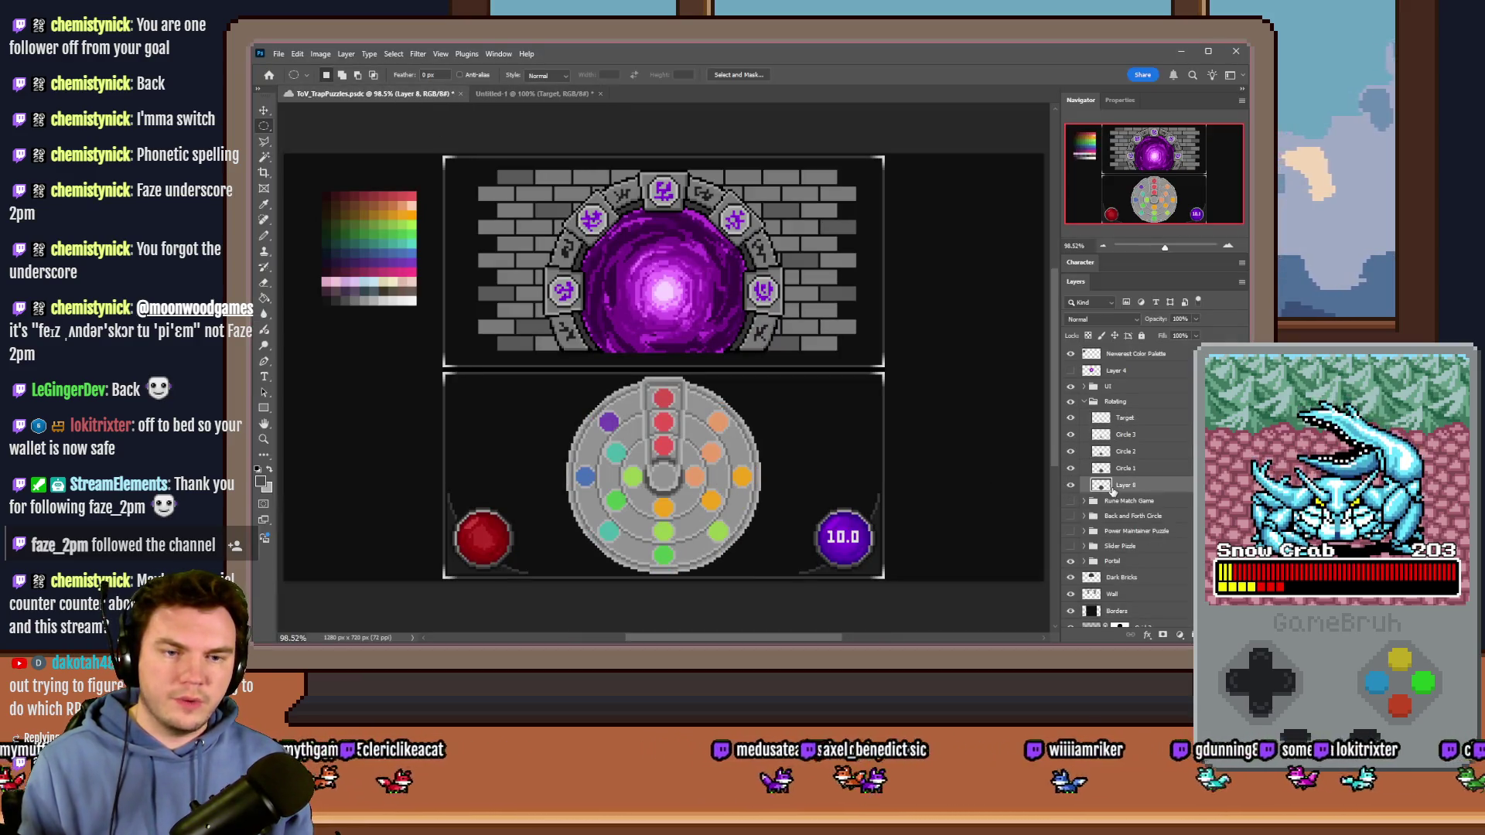
pyautogui.rightClick(662, 471)
pyautogui.click(720, 594)
pyautogui.moveTo(693, 538); pyautogui.dragTo(696, 224)
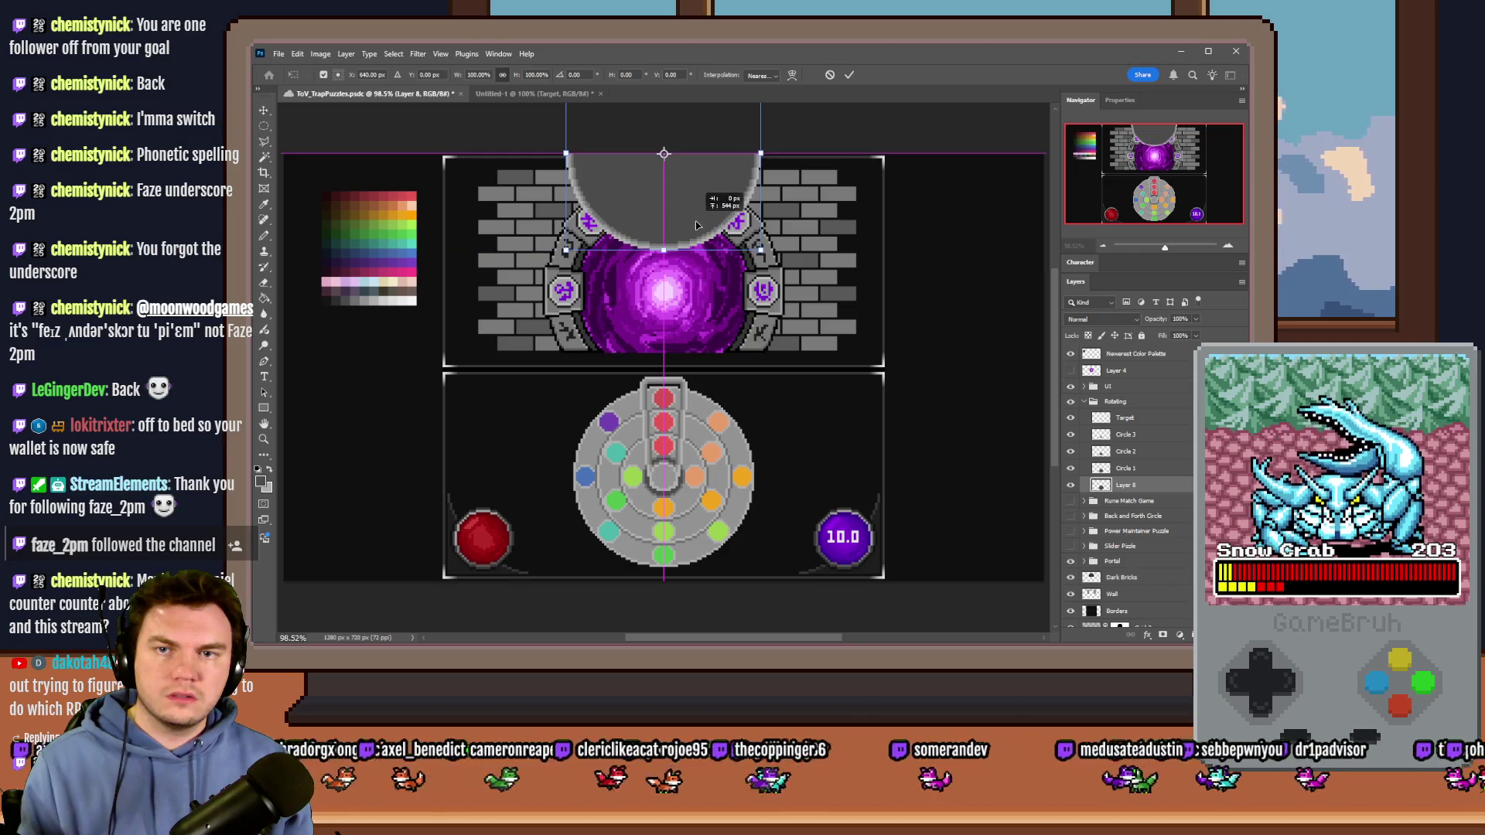
pyautogui.hotkey('alt', 'Tab')
pyautogui.doubleClick(789, 400)
# Step: Enter Y 544, confirm picture #28 and the portalPuzzle event, then open the Database
pyautogui.write('544')
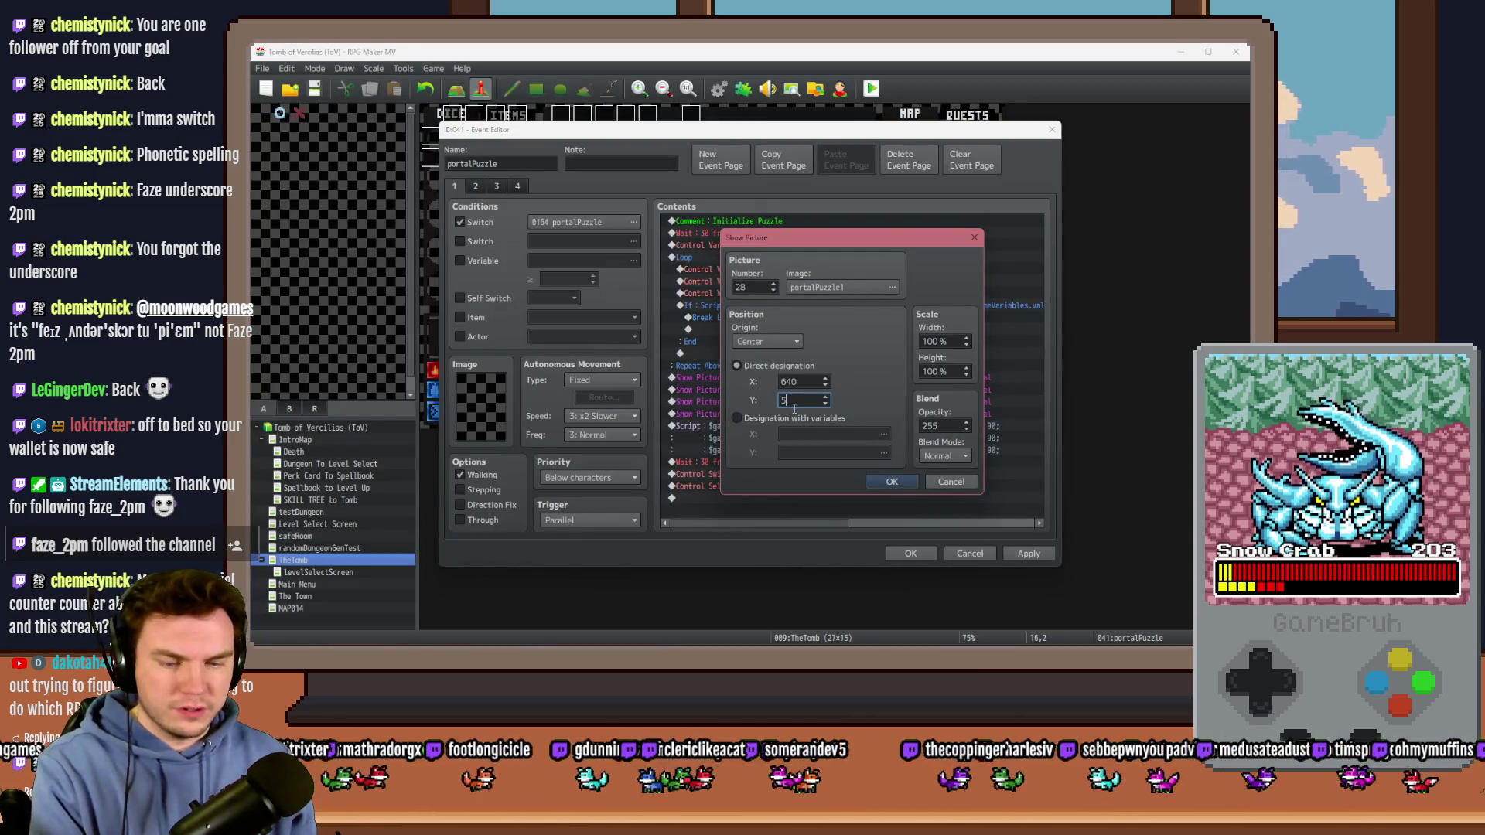
pyautogui.click(892, 482)
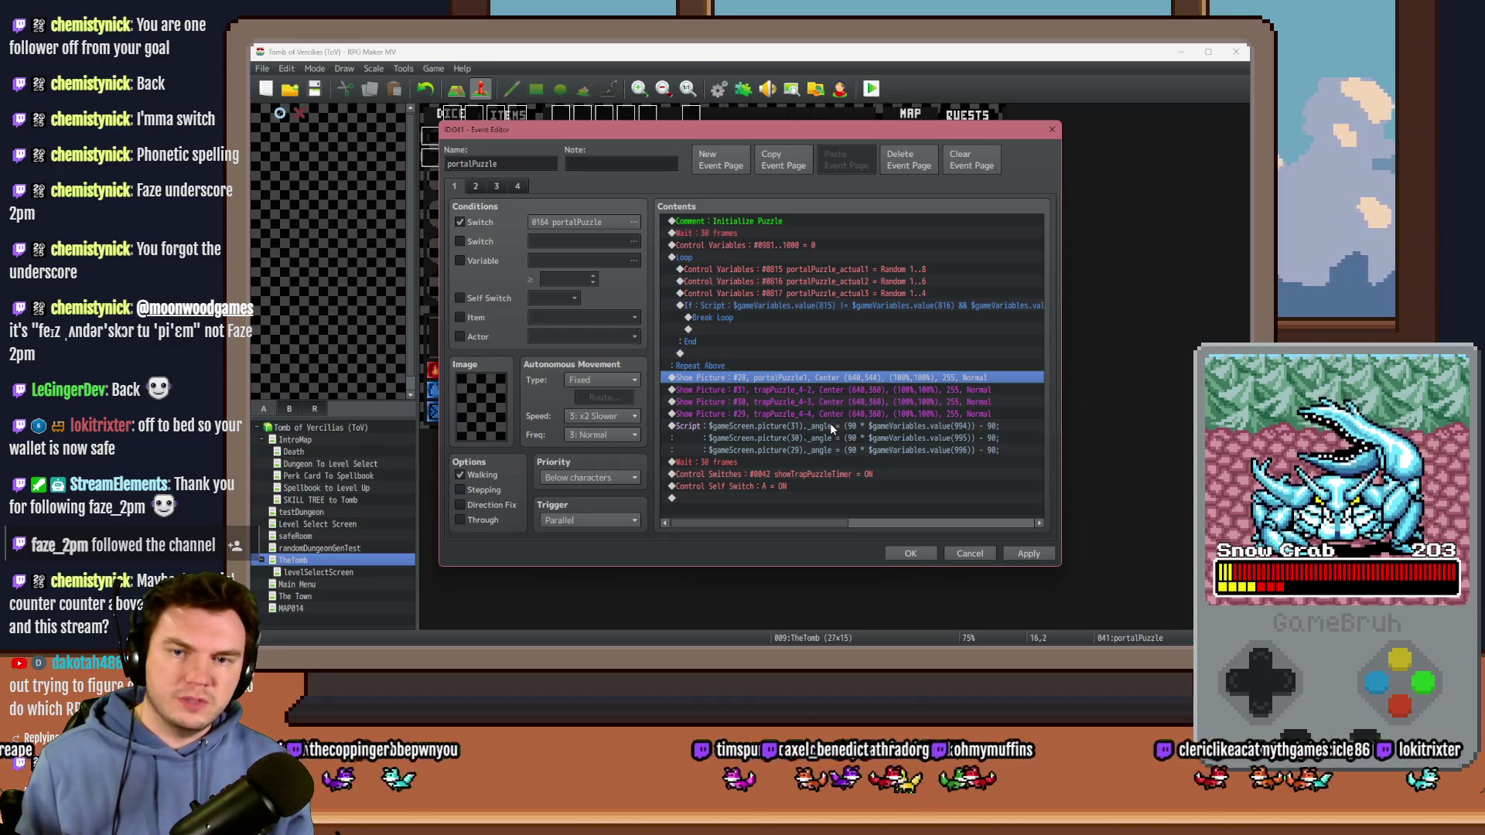
pyautogui.click(916, 554)
pyautogui.click(724, 93)
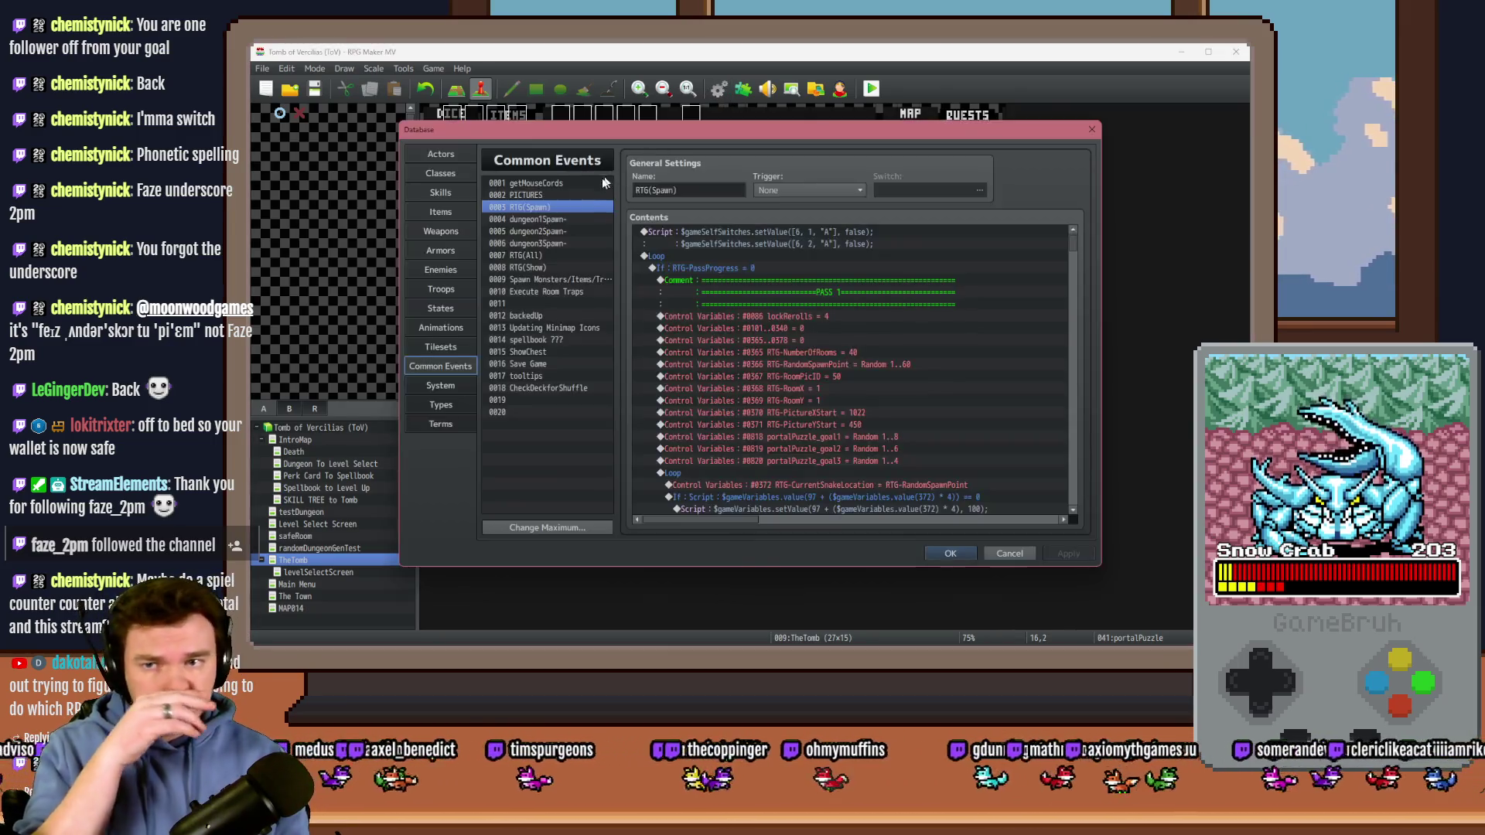
# Step: Check the 0002 PICTURES number ranges, close the Database, and reopen portalPuzzle at Show Picture #28
pyautogui.click(534, 195)
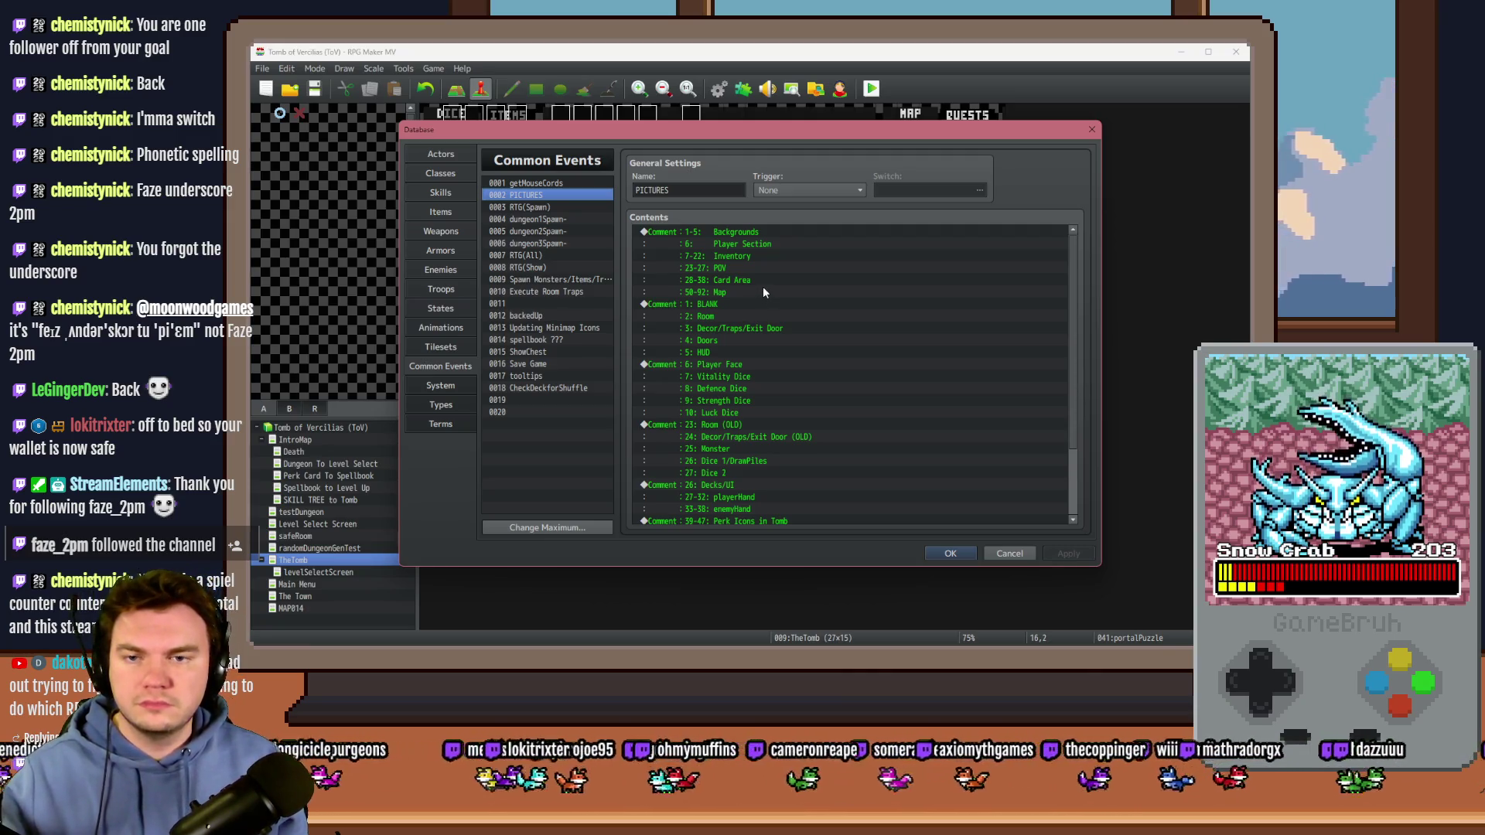
pyautogui.scroll(-3, 747, 423)
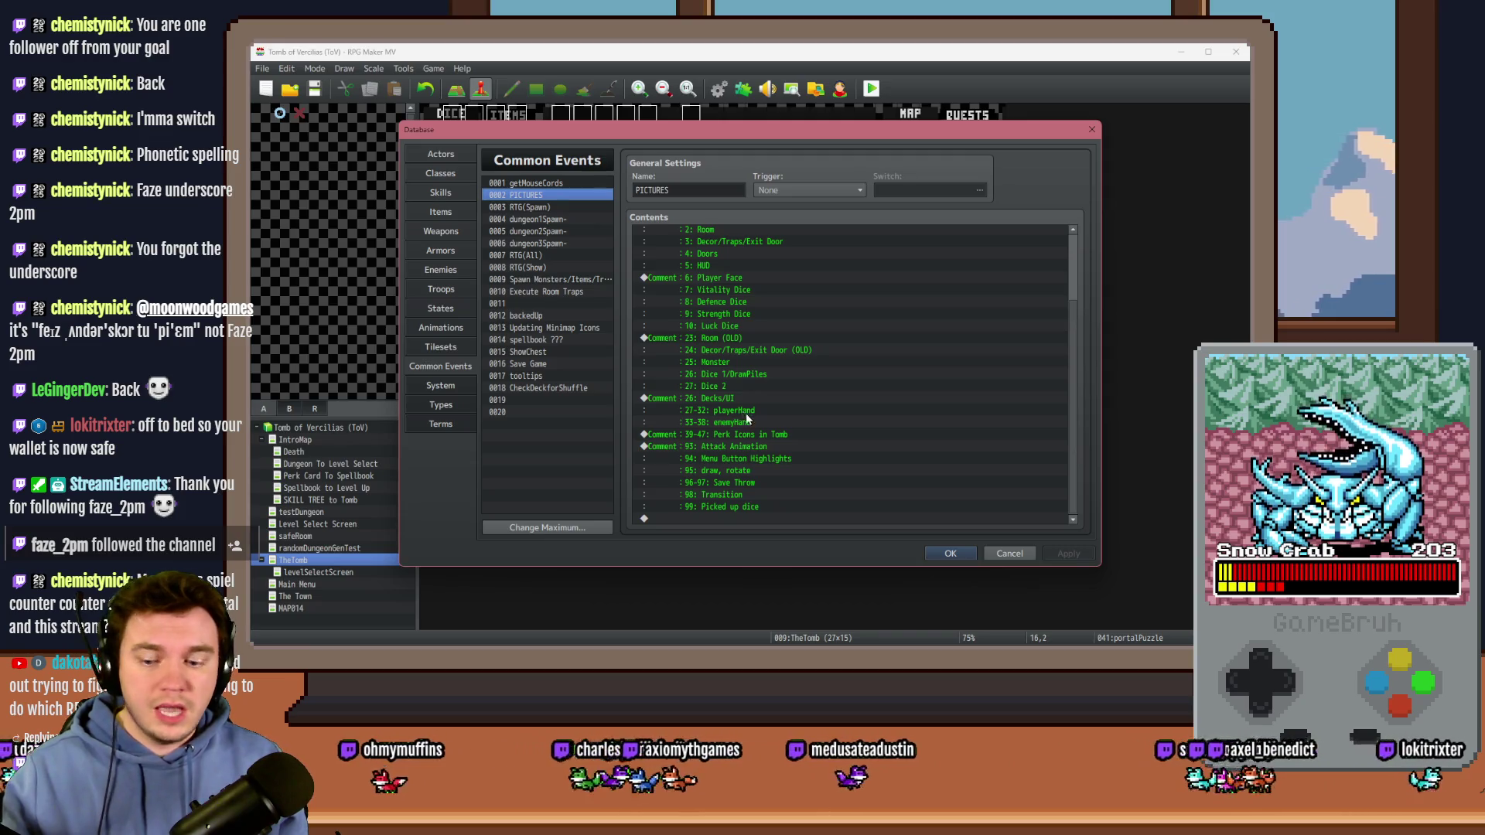
pyautogui.press('Escape')
pyautogui.doubleClick(777, 158)
pyautogui.click(778, 379)
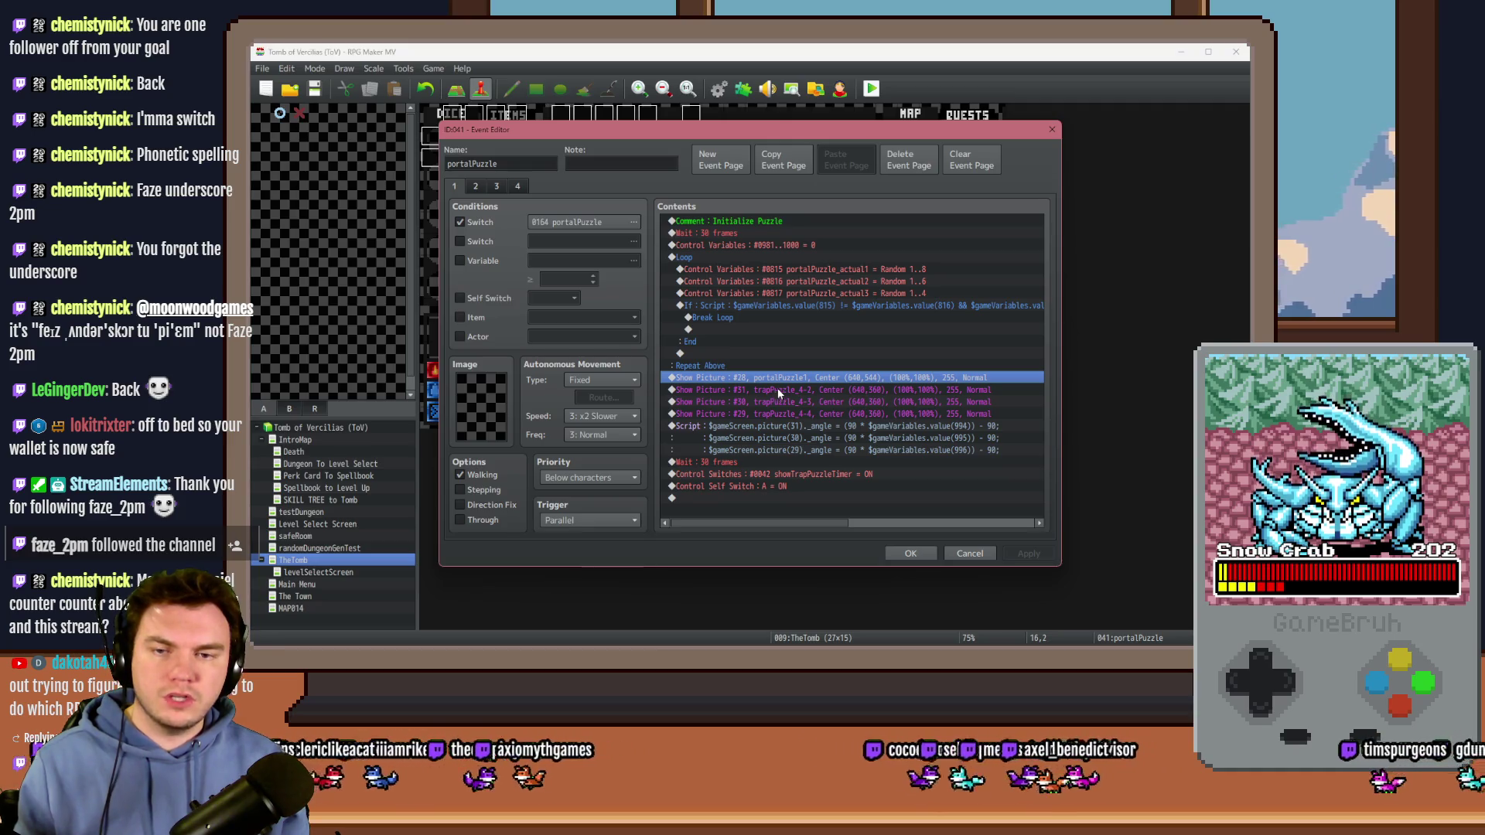
# Step: Set the picture command to portalPuzzle2 and delete the old trapPuzzle picture commands
pyautogui.doubleClick(778, 376)
pyautogui.write('29')
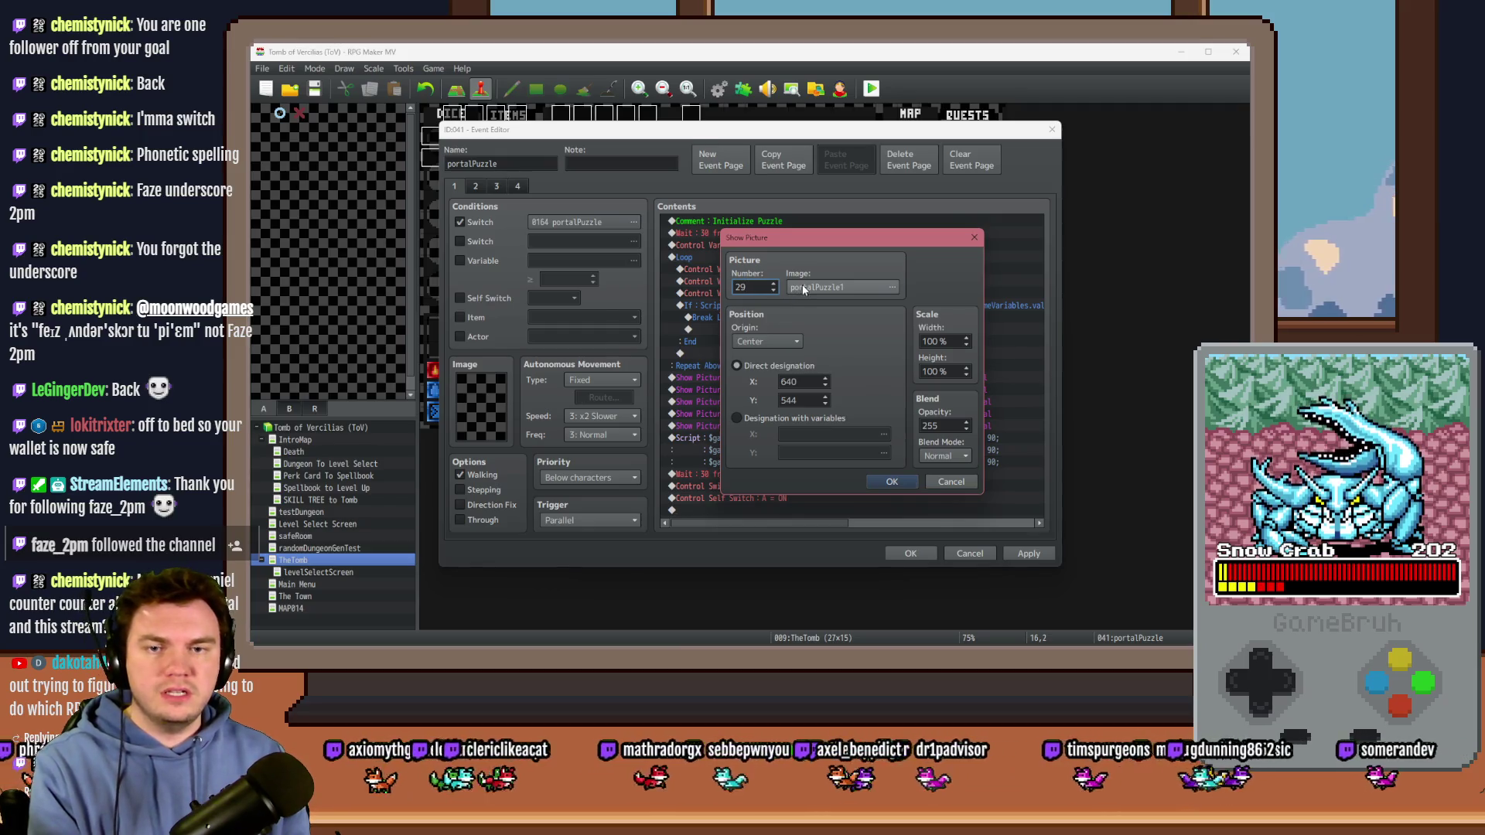
pyautogui.click(799, 286)
pyautogui.click(695, 373)
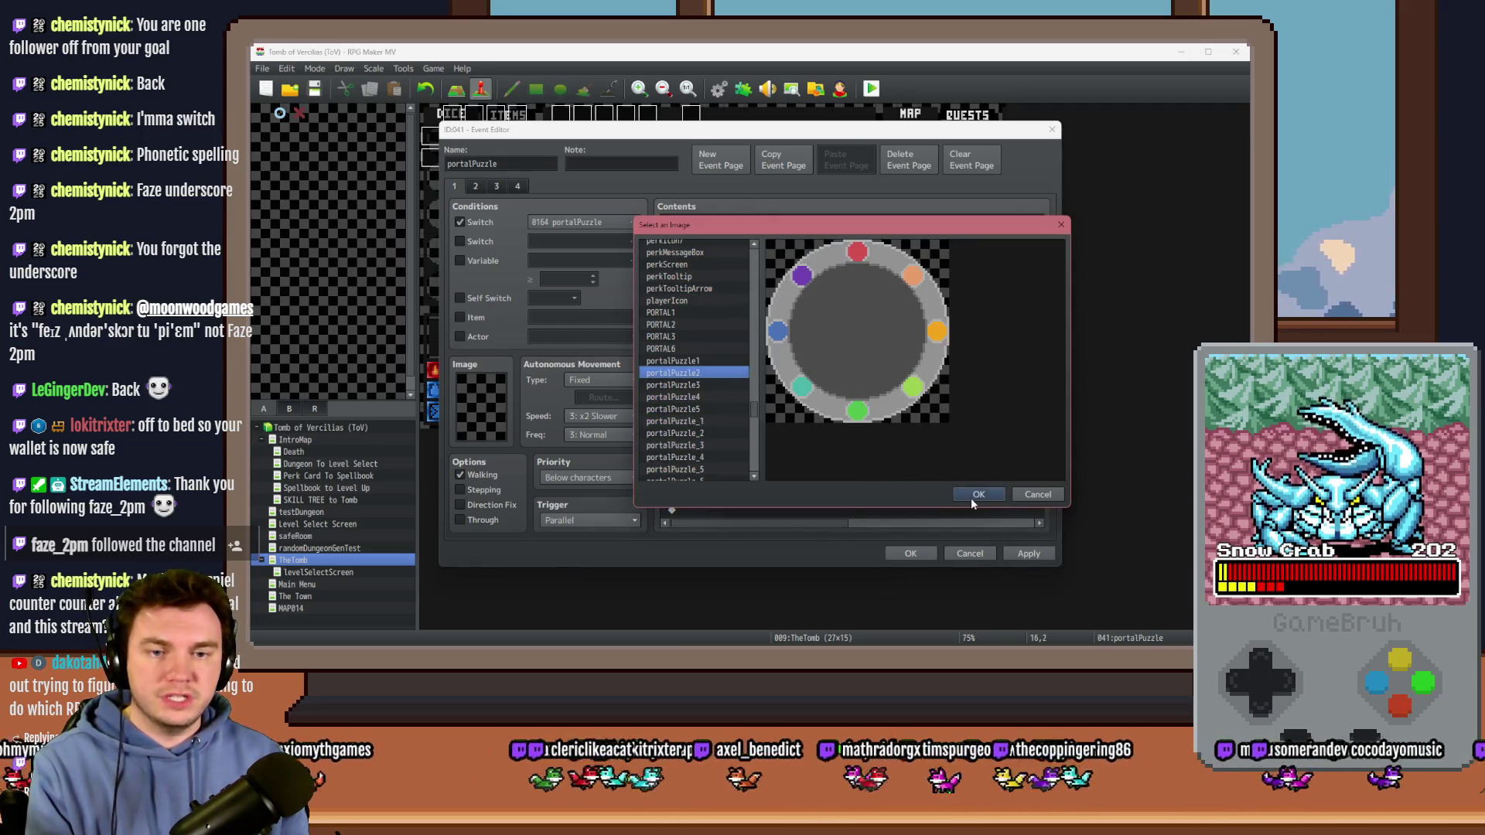
pyautogui.click(973, 497)
pyautogui.click(892, 481)
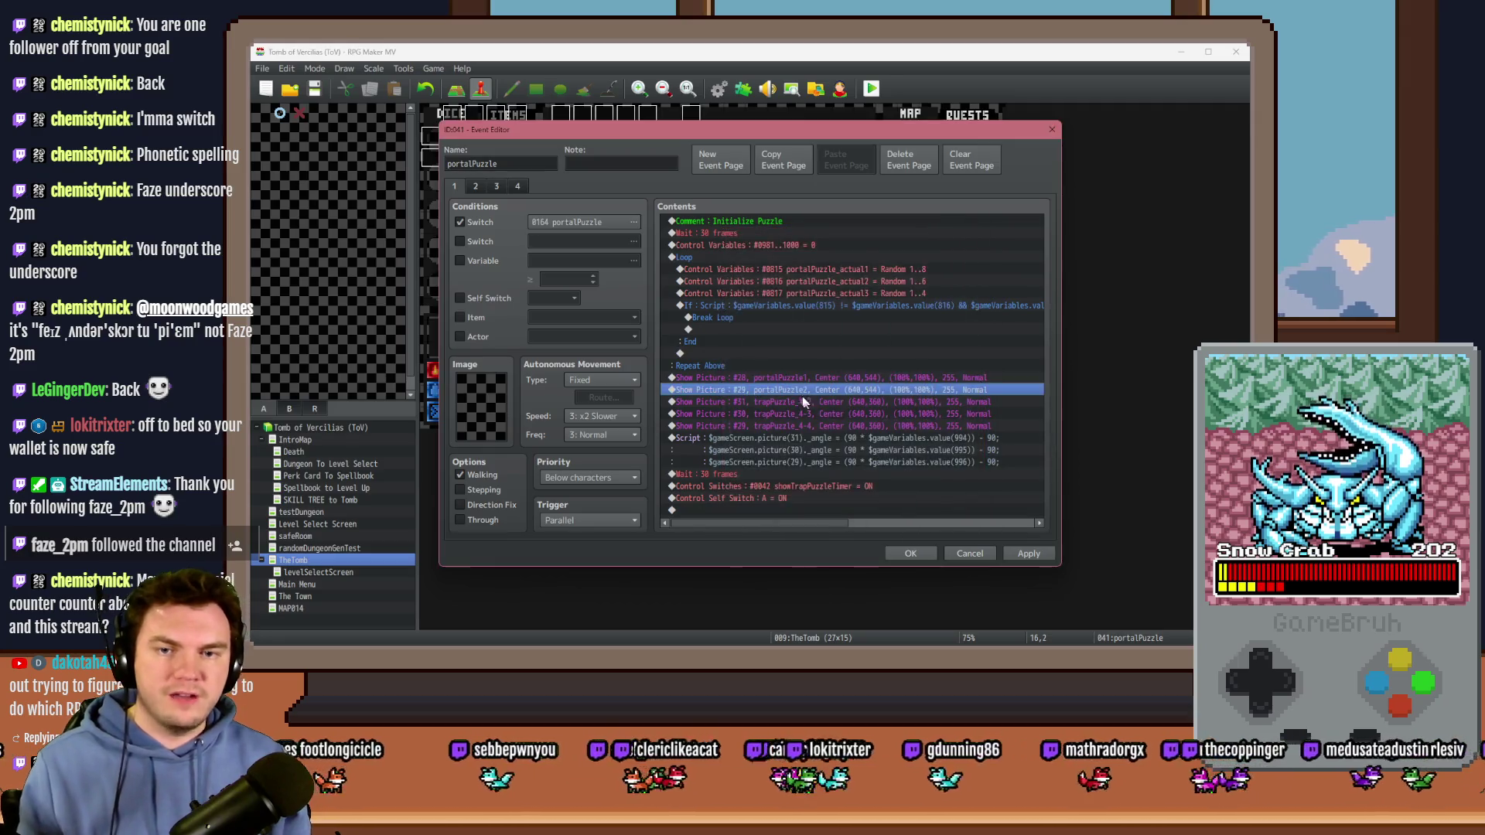
pyautogui.click(823, 401)
pyautogui.press('Delete')
pyautogui.press('Delete')
pyautogui.press('Delete')
# Step: Duplicate the portalPuzzle2 command and switch the copy to portalPuzzle3
pyautogui.click(825, 390)
pyautogui.hotkey('ctrl', 'c')
pyautogui.hotkey('ctrl', 'v')
pyautogui.doubleClick(826, 391)
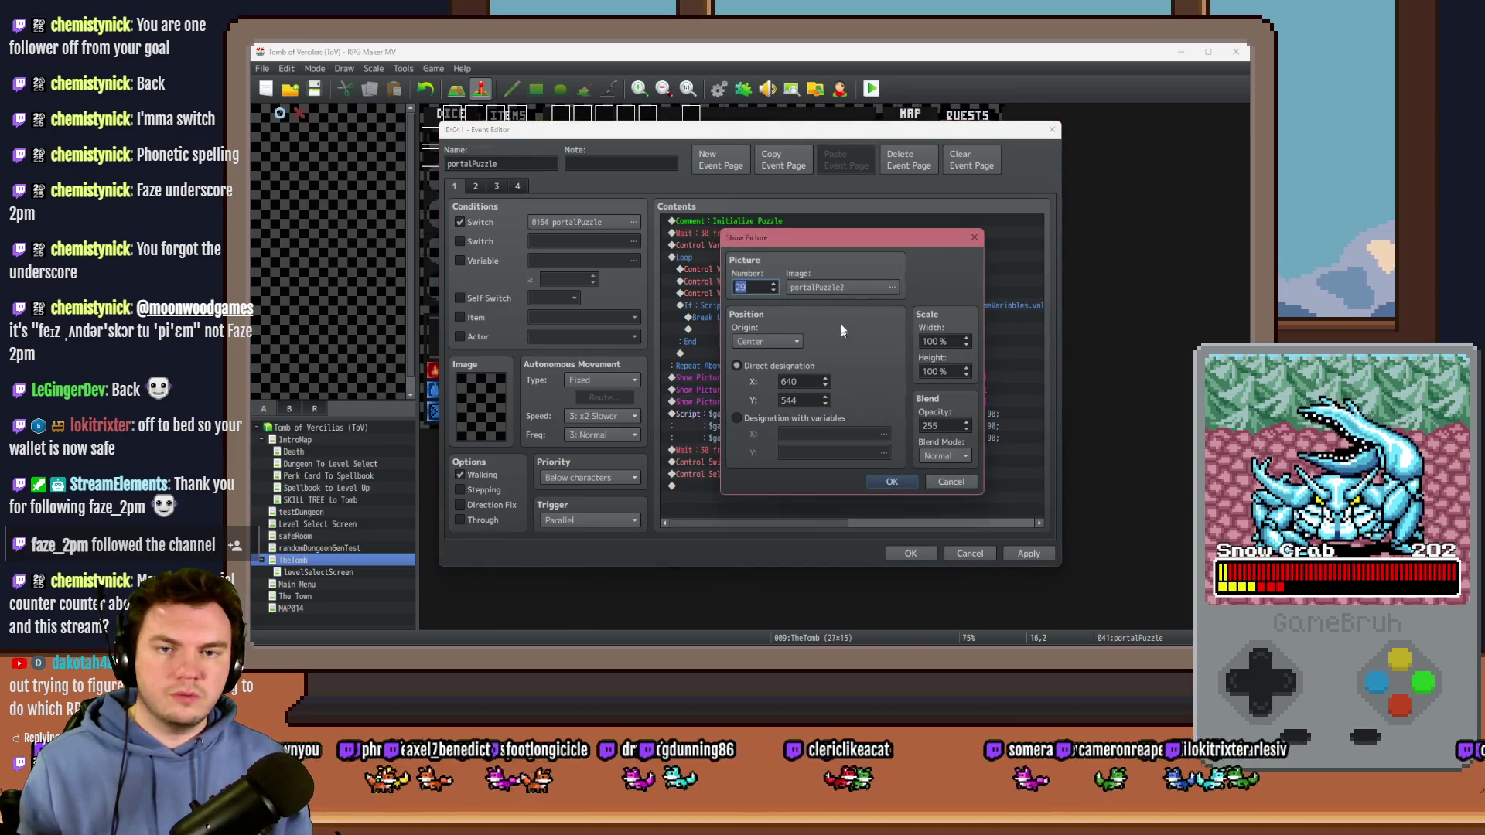
pyautogui.click(892, 287)
pyautogui.doubleClick(719, 385)
pyautogui.click(892, 481)
# Step: Switch the next two duplicated commands to portalPuzzle4 and portalPuzzle5
pyautogui.doubleClick(851, 402)
pyautogui.click(813, 287)
pyautogui.click(701, 373)
pyautogui.doubleClick(701, 373)
pyautogui.click(892, 481)
pyautogui.doubleClick(850, 414)
pyautogui.click(800, 294)
pyautogui.doubleClick(677, 373)
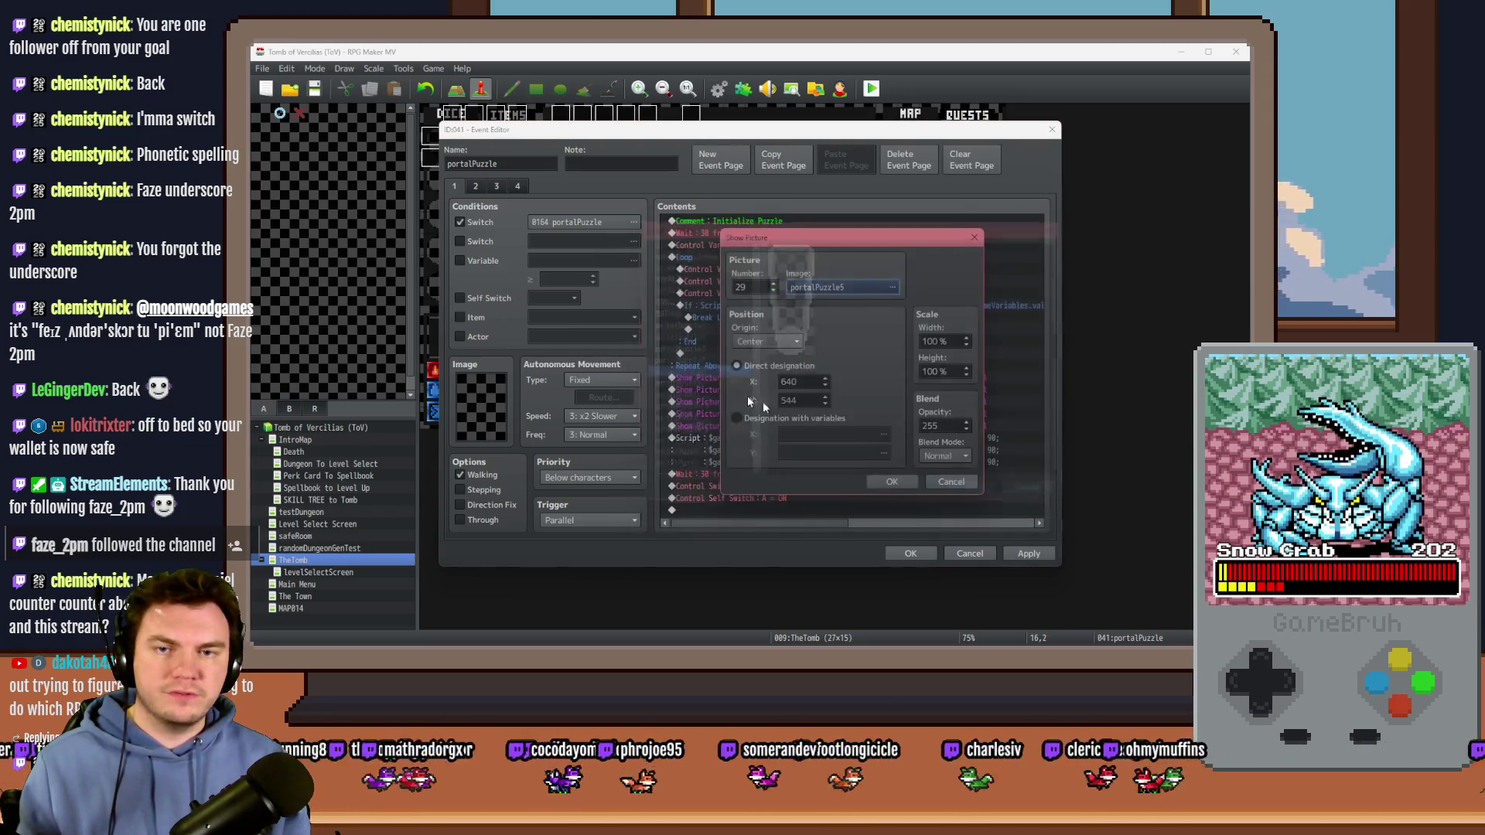
pyautogui.click(892, 481)
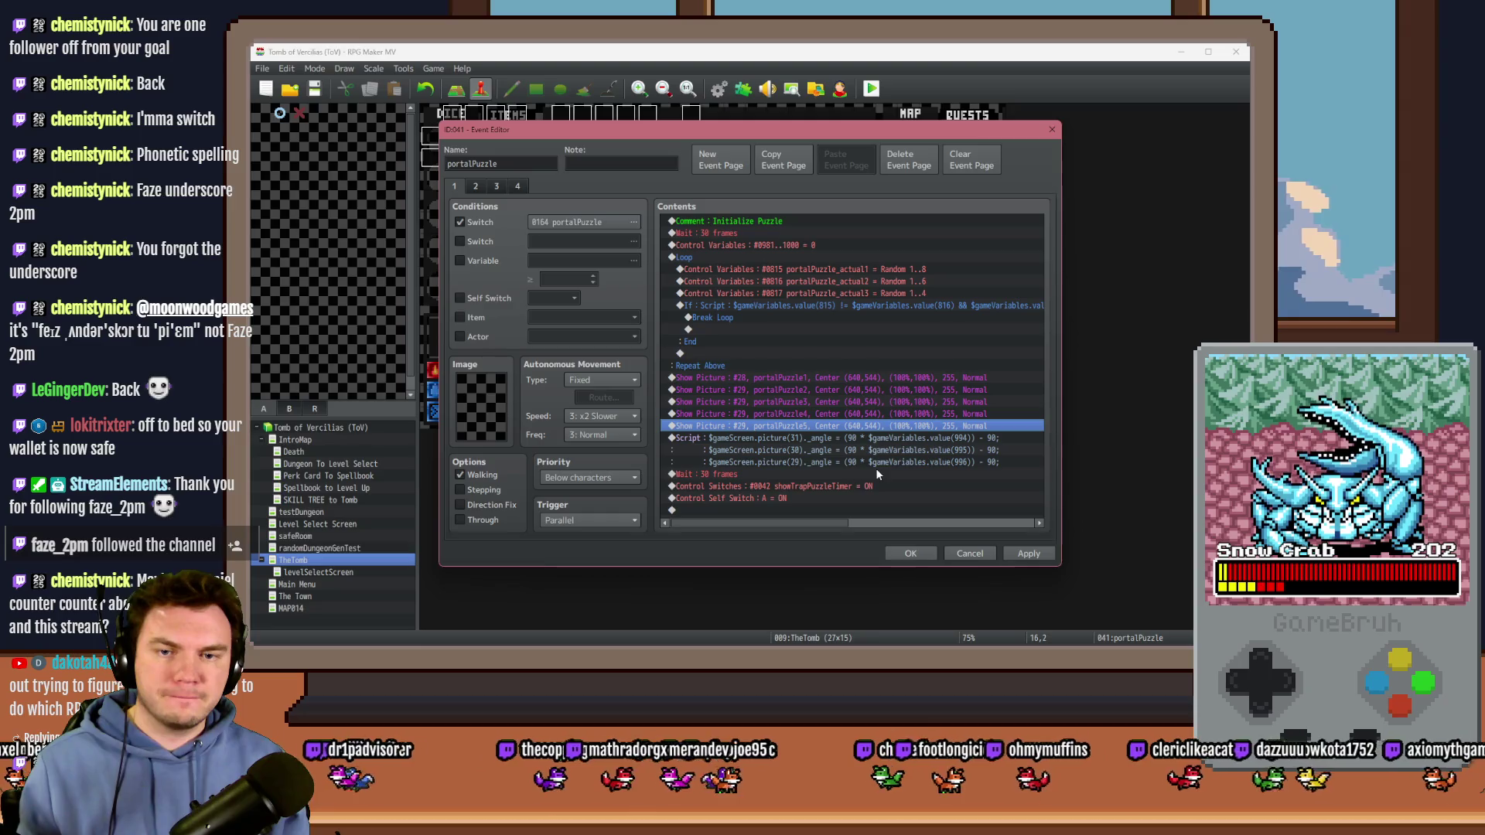
pyautogui.click(880, 438)
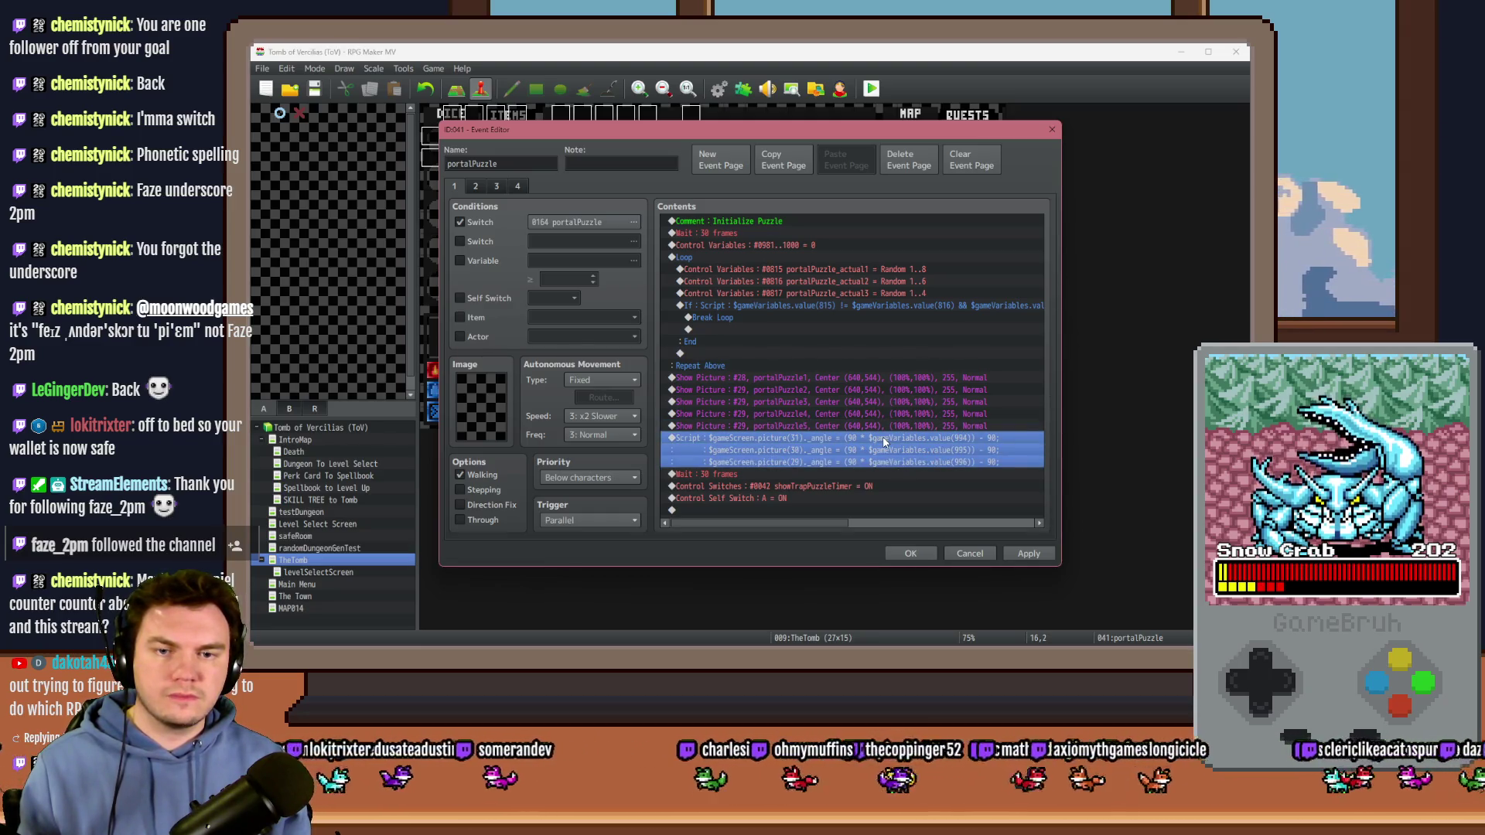
# Step: Delete lines 2 and 3 of the angle script, leaving a single line
pyautogui.doubleClick(886, 440)
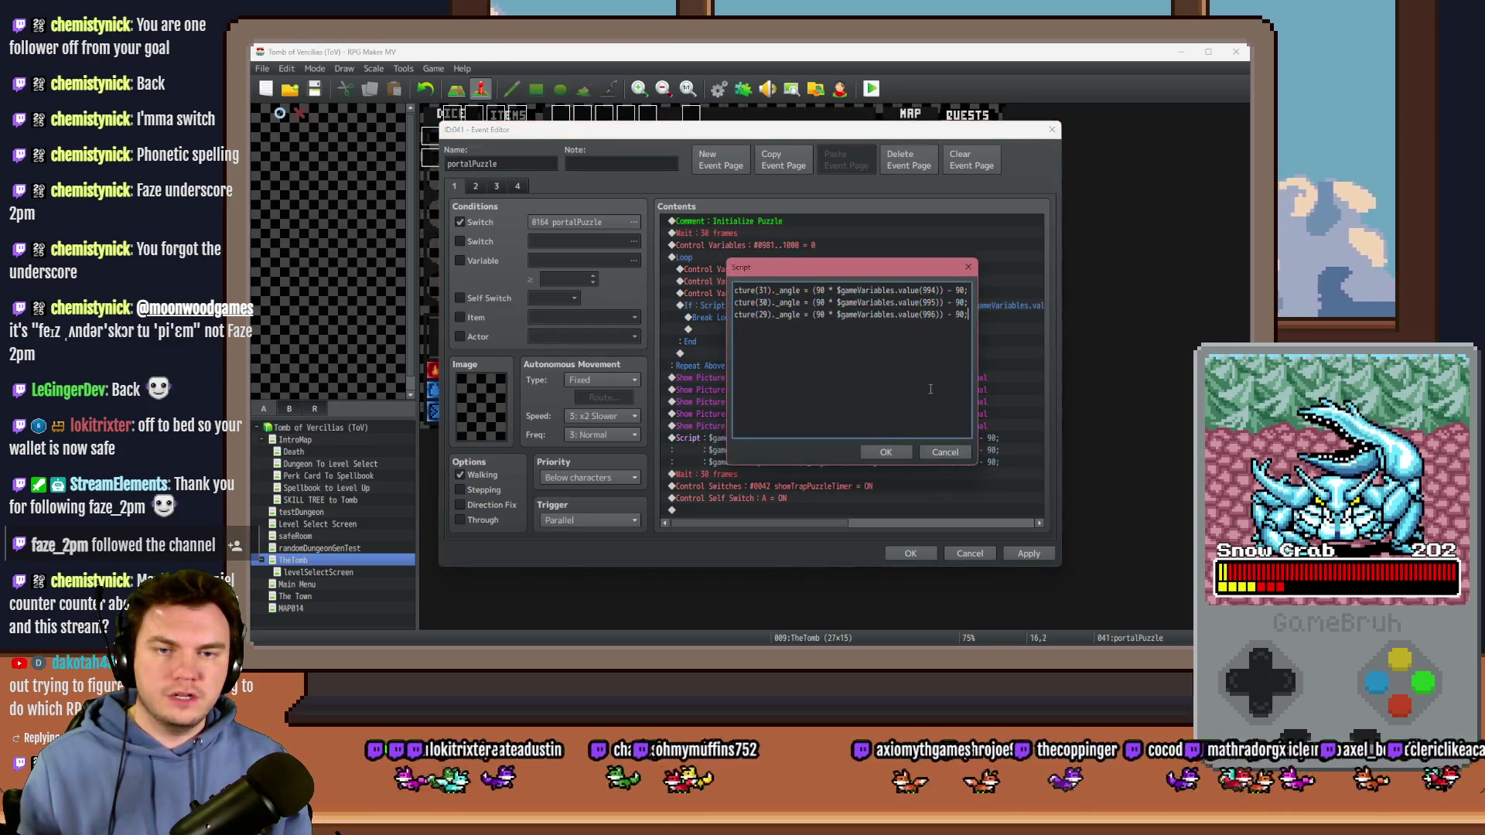
pyautogui.hotkey('shift', 'Home')
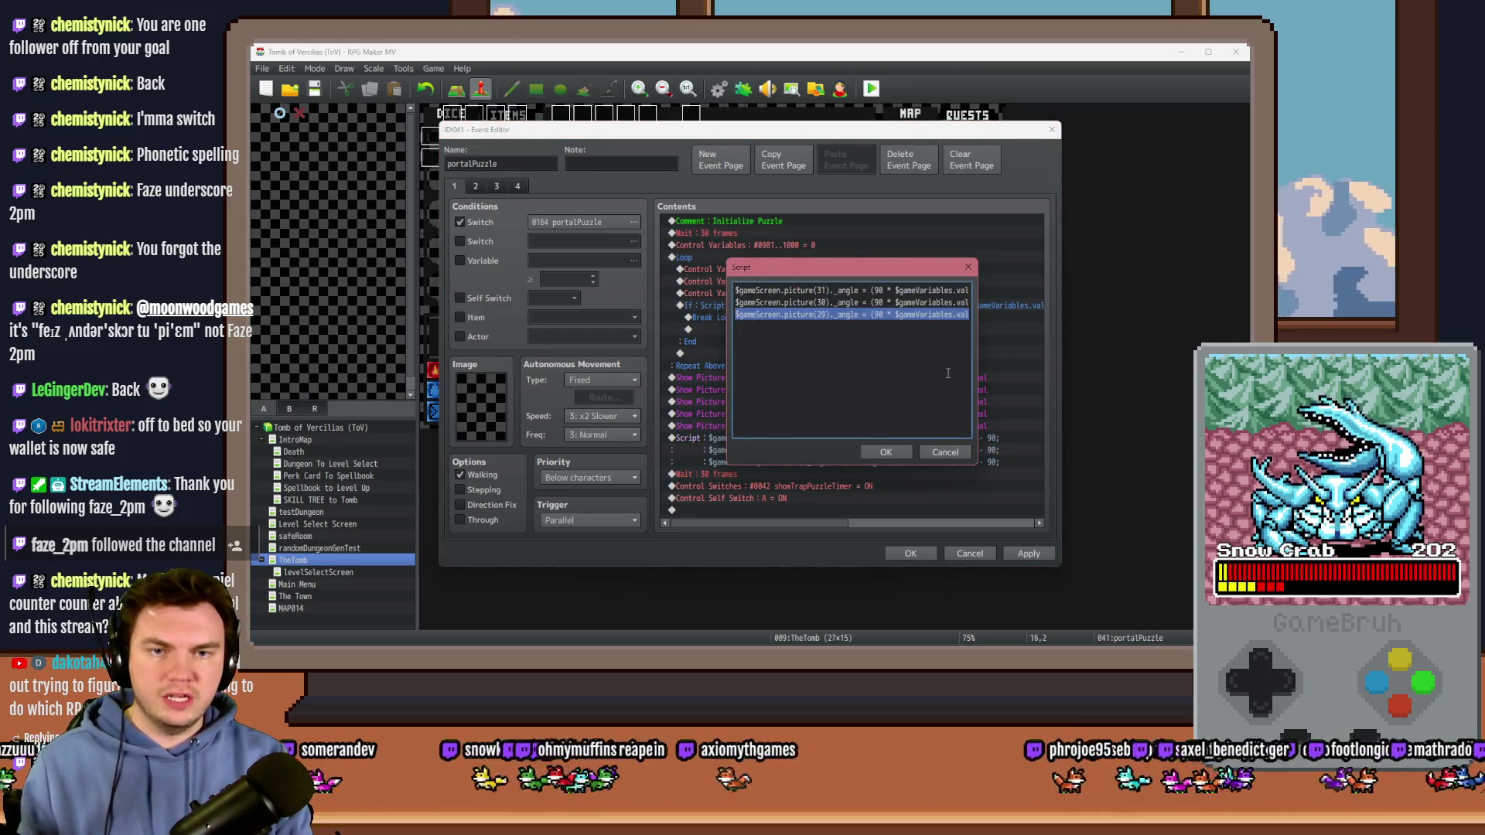
pyautogui.hotkey('shift', 'Up')
pyautogui.press('BackSpace')
pyautogui.press('BackSpace')
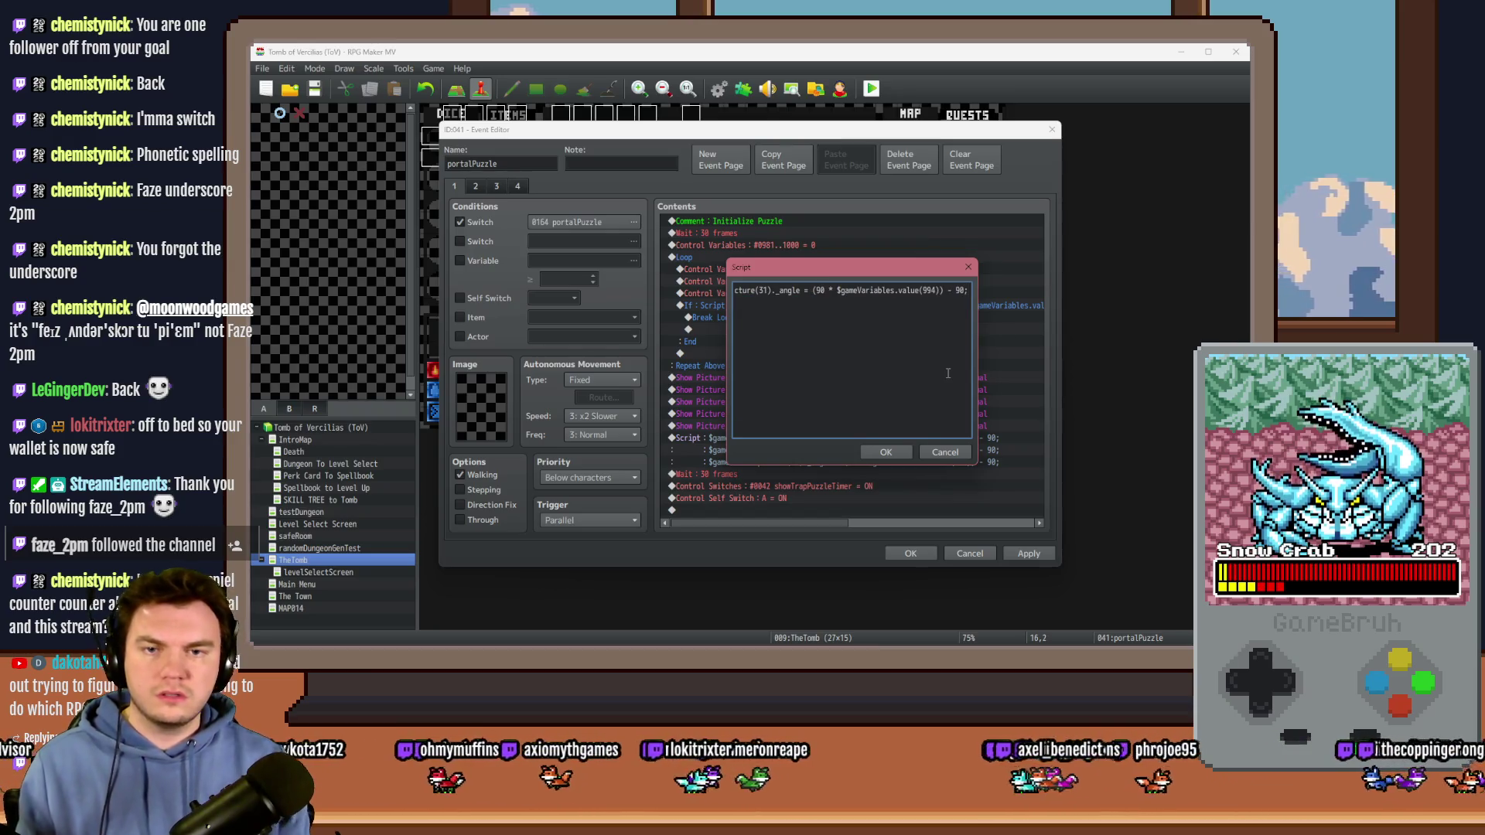
pyautogui.moveTo(797, 290)
pyautogui.mouseDown()
pyautogui.moveTo(655, 292)
pyautogui.moveTo(798, 302)
pyautogui.moveTo(779, 470)
pyautogui.moveTo(780, 421)
pyautogui.mouseUp()
pyautogui.click(861, 599)
# Step: Renumber the portalPuzzle3, 4 and 5 picture commands to 30, 31 and 33
pyautogui.click(762, 402)
pyautogui.press('Return')
pyautogui.write('30')
pyautogui.press('Return')
pyautogui.press('Down')
pyautogui.press('Return')
pyautogui.write('31')
pyautogui.press('Return')
pyautogui.press('Down')
pyautogui.press('Return')
pyautogui.write('33')
pyautogui.press('Return')
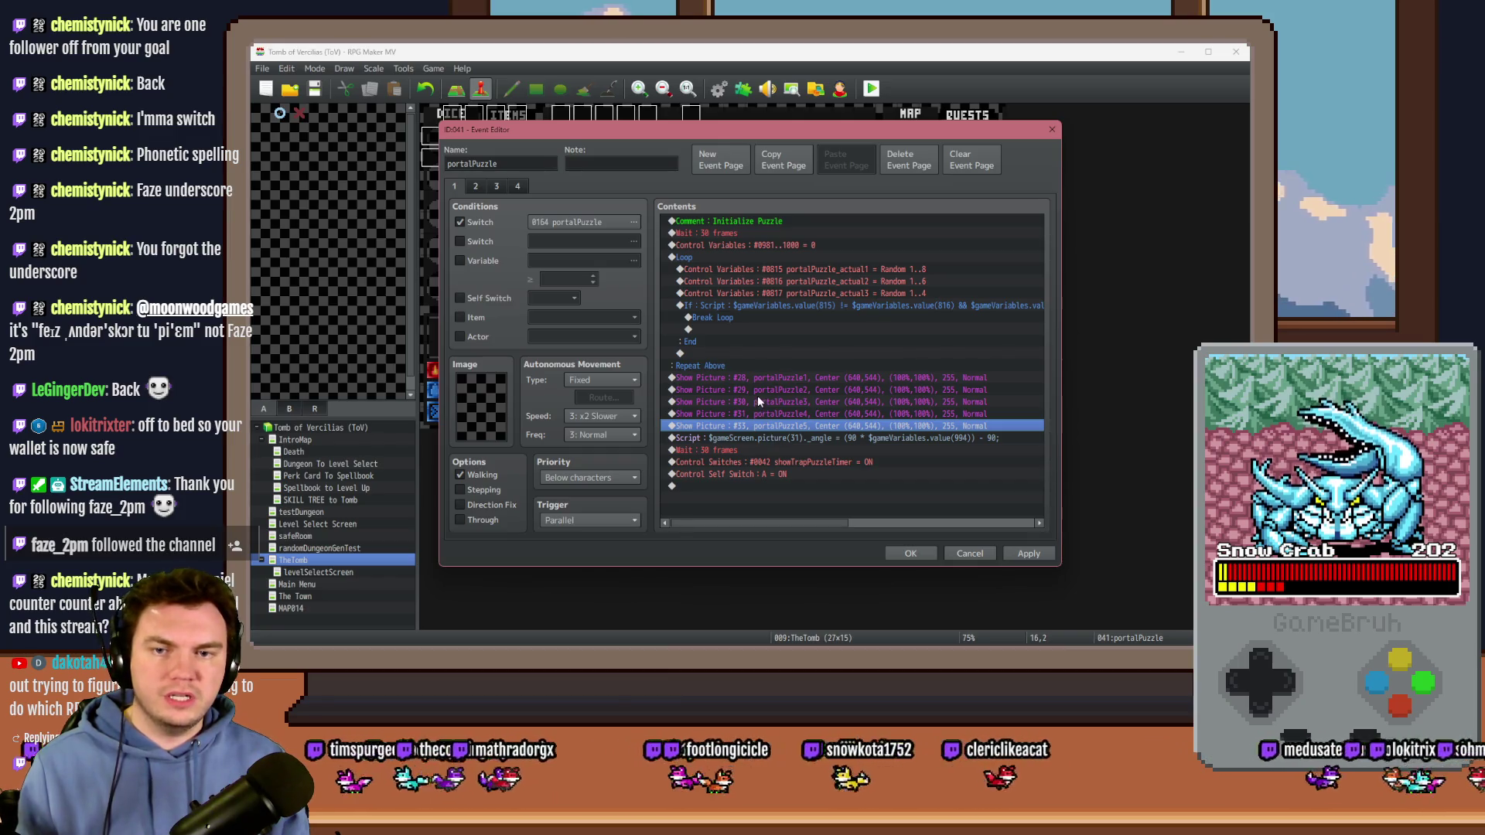
# Step: Change the angle script's picture(31) to picture(29)
pyautogui.doubleClick(764, 438)
pyautogui.doubleClick(763, 291)
pyautogui.write('296')
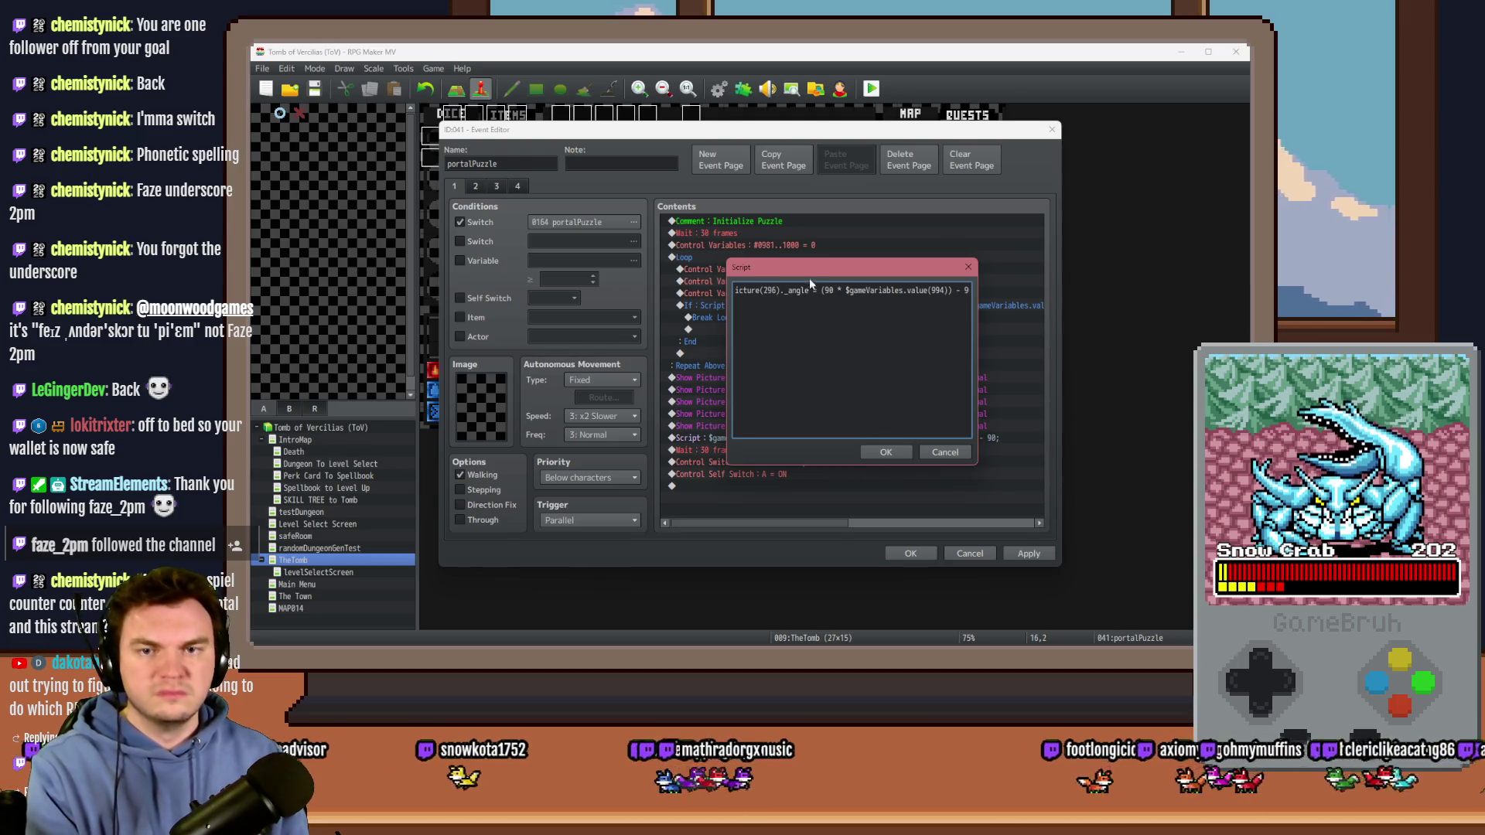
pyautogui.press('BackSpace')
pyautogui.hotkey('shift', 'Home')
pyautogui.moveTo(811, 276)
pyautogui.mouseDown()
pyautogui.moveTo(796, 425)
pyautogui.moveTo(799, 404)
pyautogui.mouseUp()
pyautogui.click(843, 428)
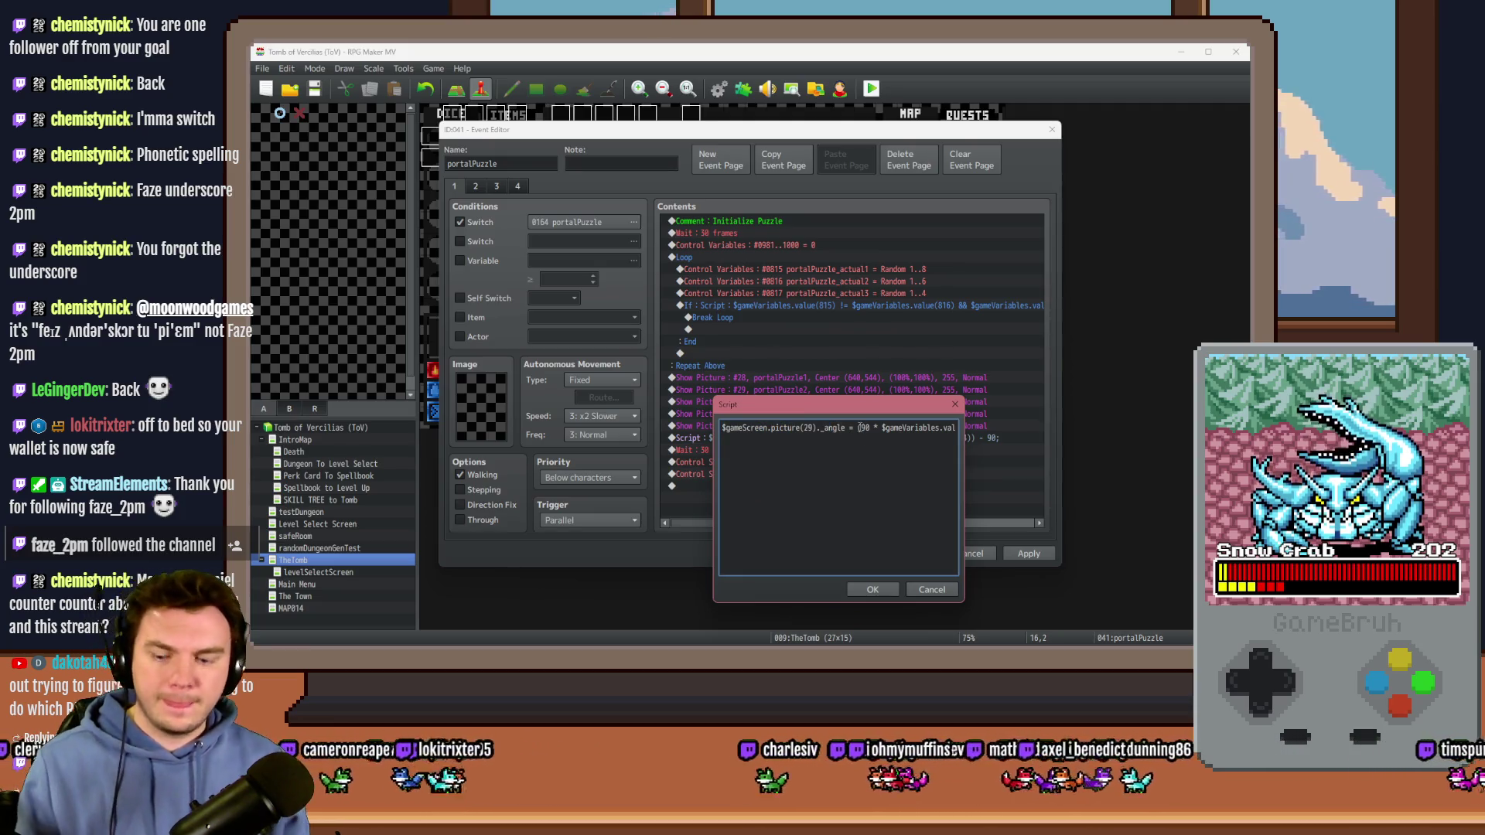
# Step: Compute 360/8 in Calculator to get the 45° step
pyautogui.hotkey('alt', 'Tab')
pyautogui.write('360/8')
pyautogui.press('Return')
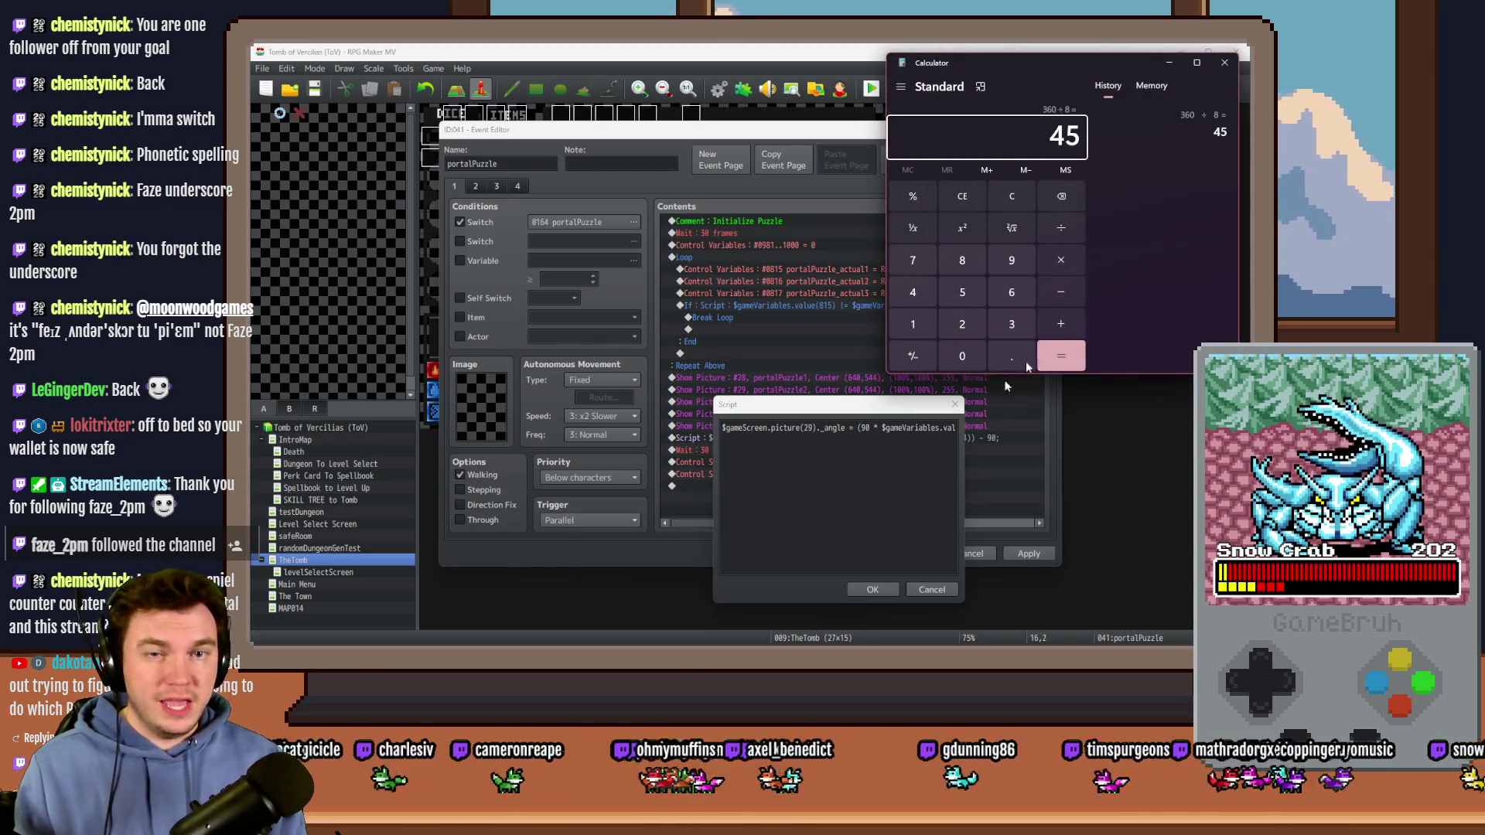
pyautogui.click(1225, 62)
# Step: Replace both 90s with 45 and variable 997 with 815 in the script
pyautogui.doubleClick(865, 427)
pyautogui.write('45')
pyautogui.moveTo(920, 429); pyautogui.dragTo(918, 428)
pyautogui.doubleClick(917, 427)
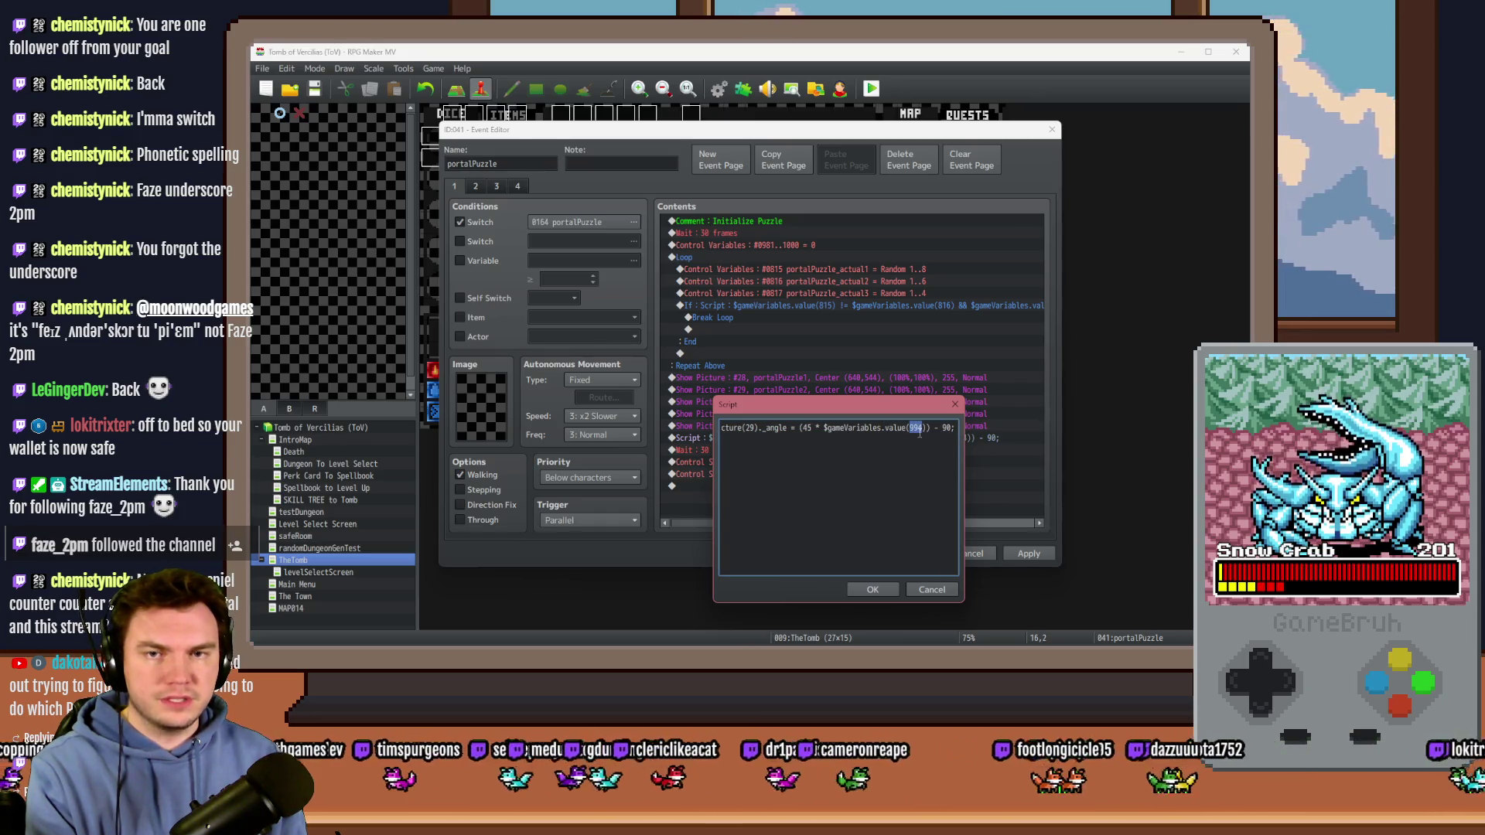
pyautogui.write('815')
pyautogui.moveTo(927, 427); pyautogui.dragTo(960, 427)
pyautogui.doubleClick(948, 429)
pyautogui.write('45')
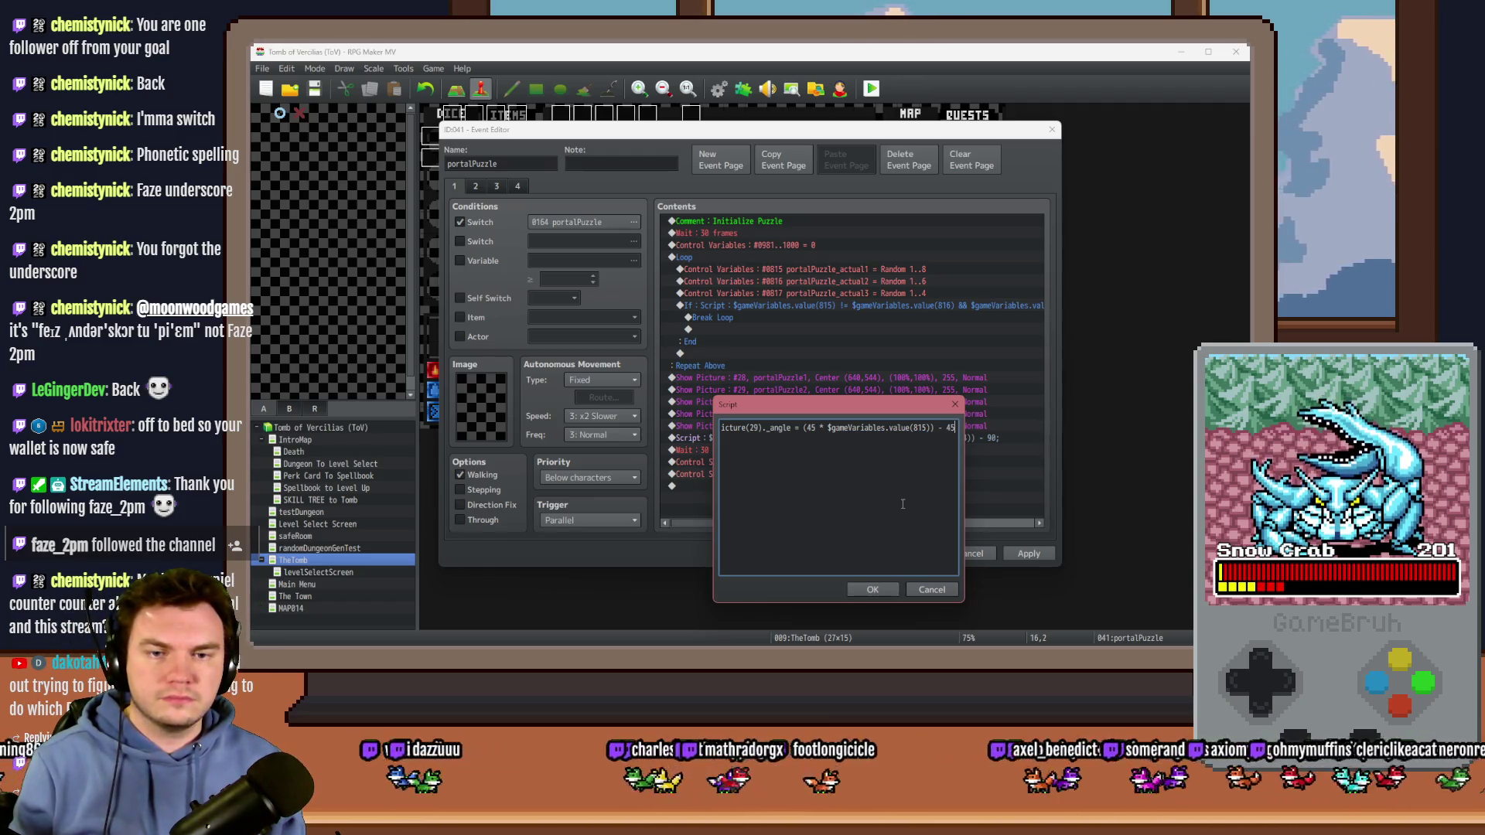
# Step: Duplicate the script line as a second line for picture 30
pyautogui.hotkey('ctrl', 'a')
pyautogui.press('End')
pyautogui.press('Return')
pyautogui.write('$gameScreen.picture(29)._angle = (45 * $gameVariables.value(815)) - 45;')
pyautogui.doubleClick(749, 441)
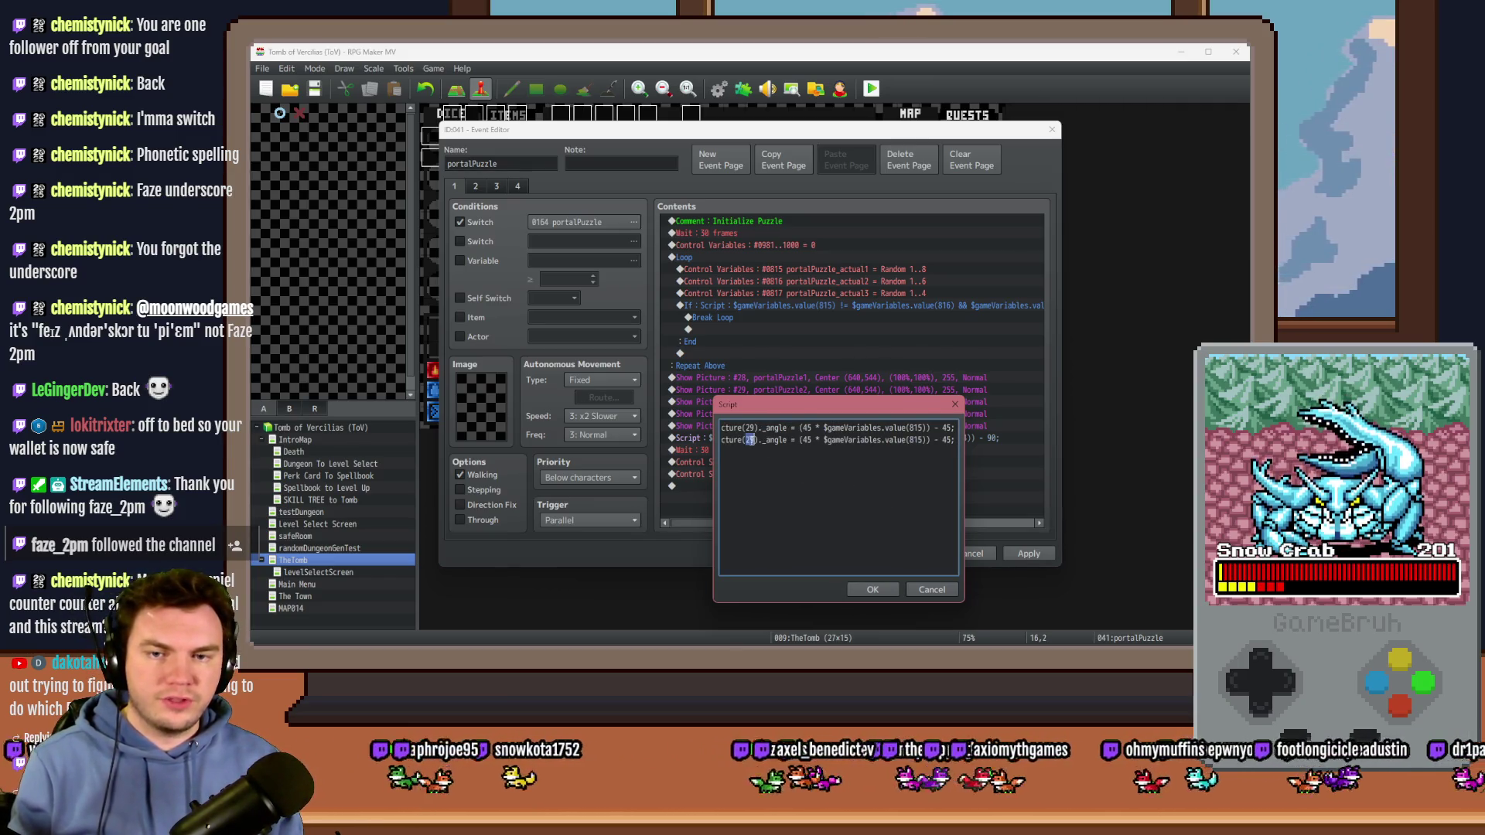
pyautogui.write('30')
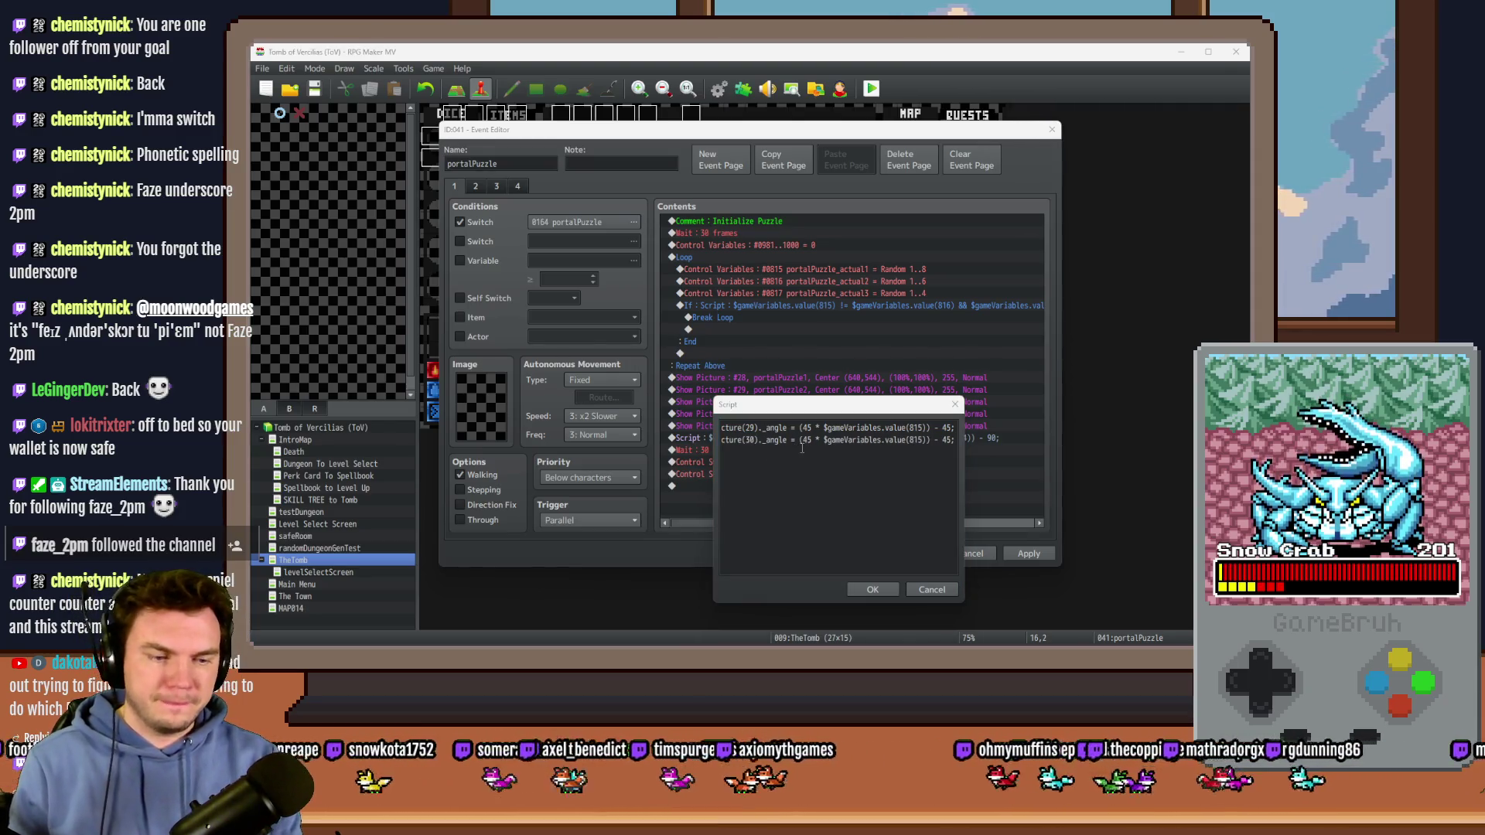
# Step: Compute 360/6 in Calculator and set line two's multiplier to 60
pyautogui.write('0')
pyautogui.press('/')
pyautogui.write('6')
pyautogui.press('Return')
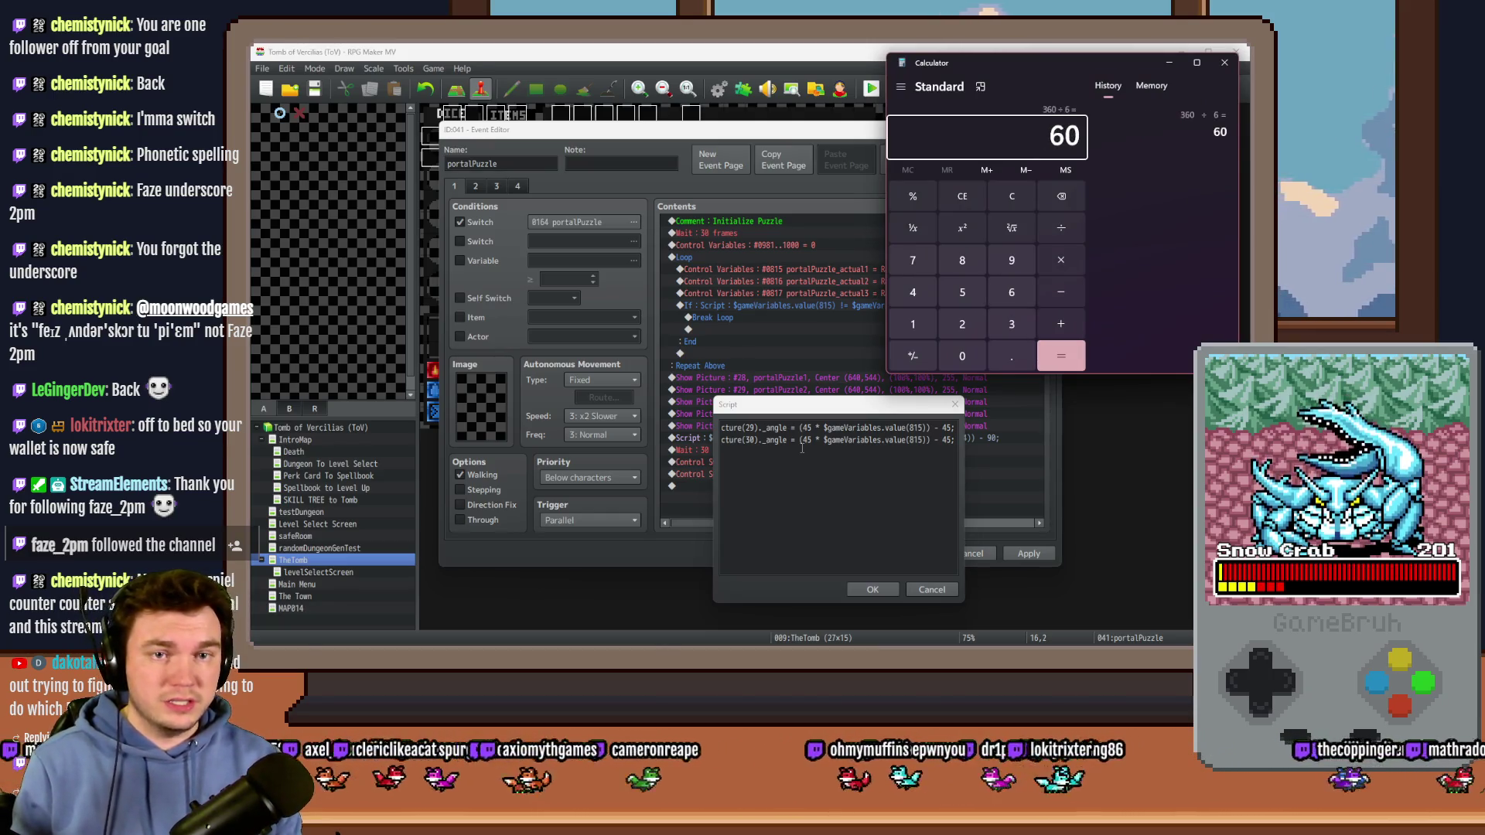
pyautogui.hotkey('alt', 'Tab')
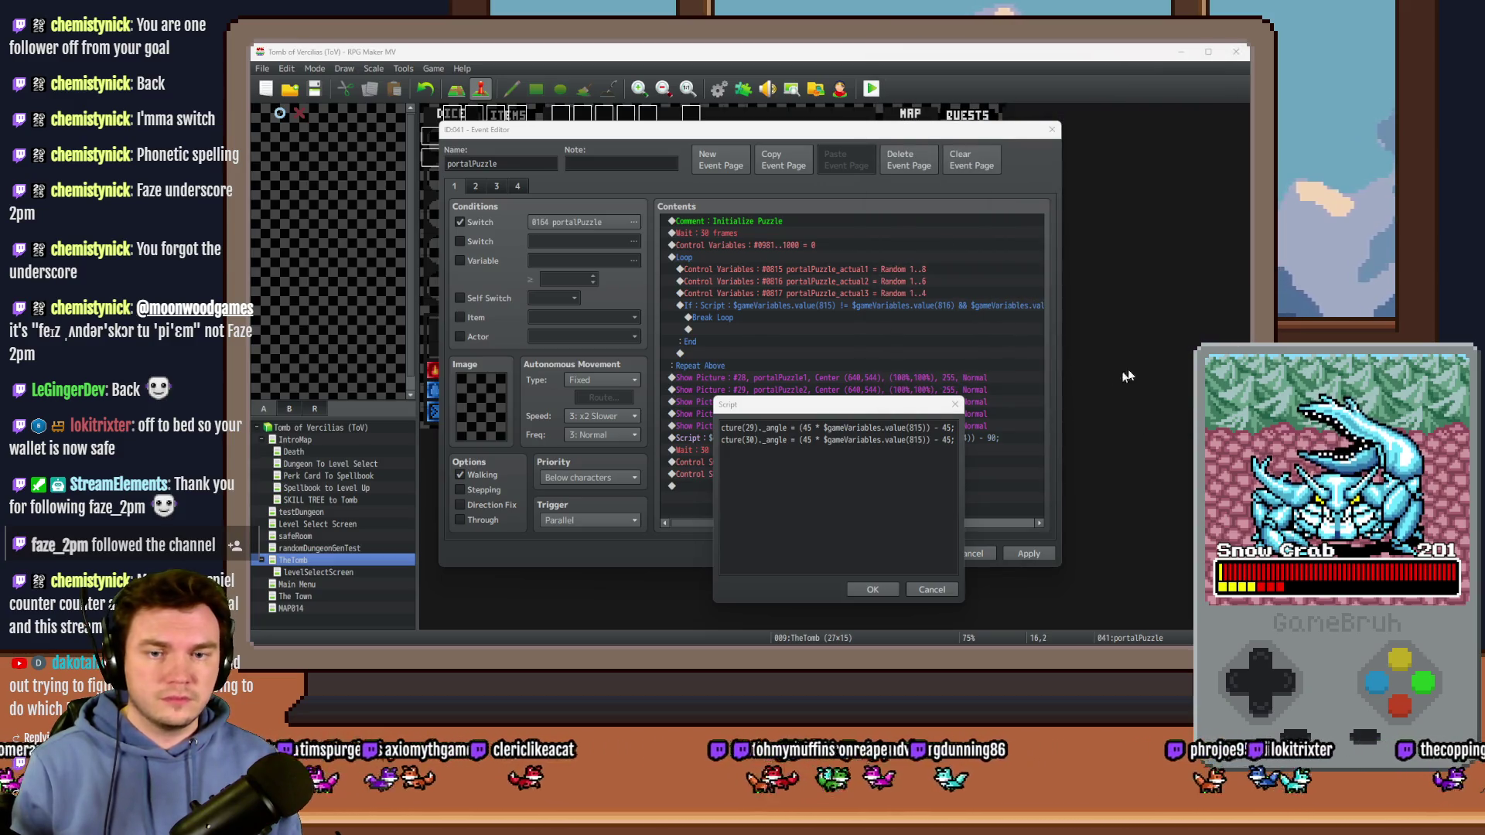
pyautogui.doubleClick(806, 440)
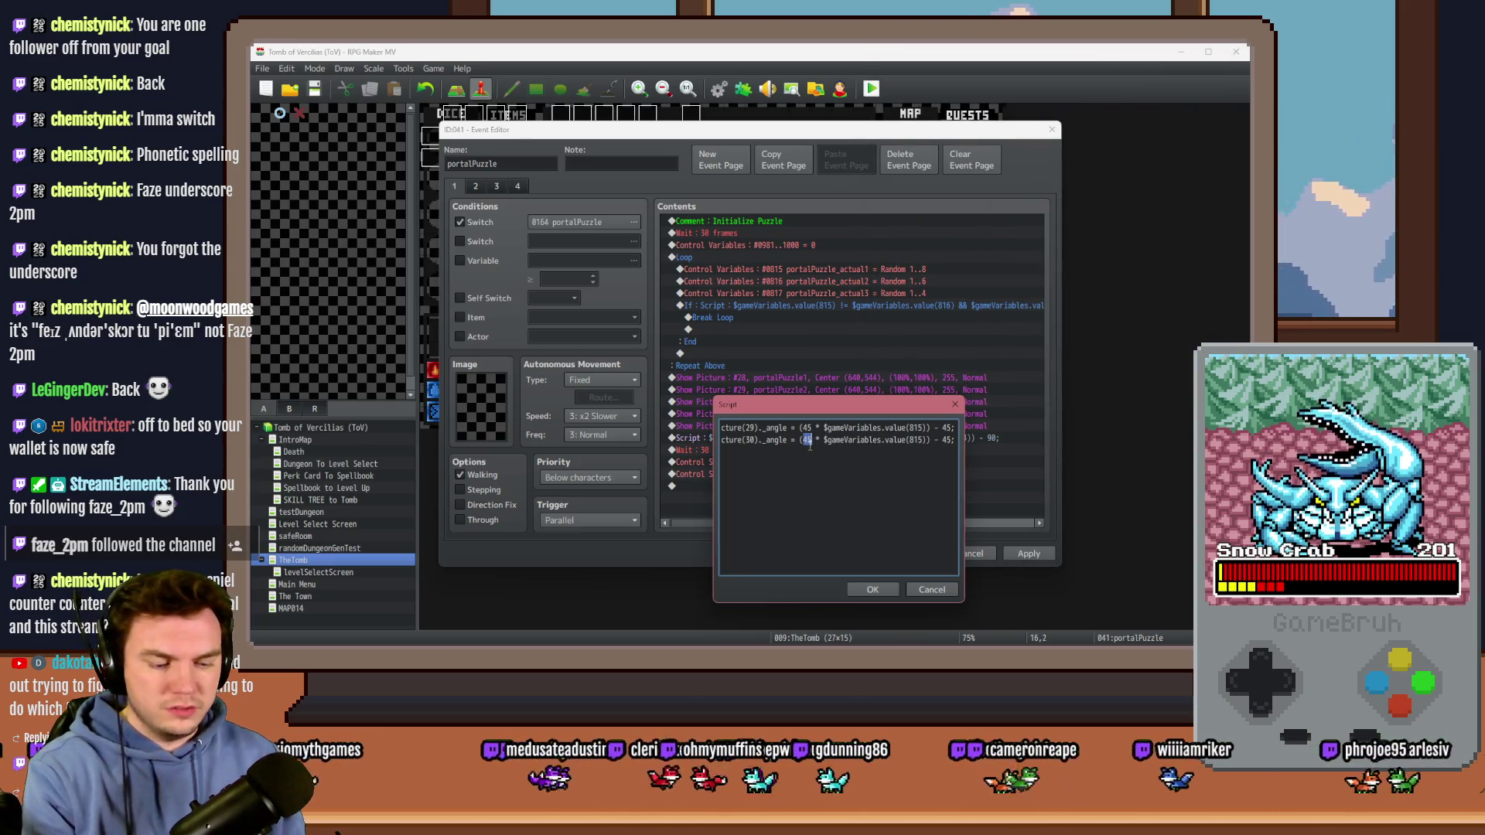
pyautogui.write('60')
pyautogui.write('816')
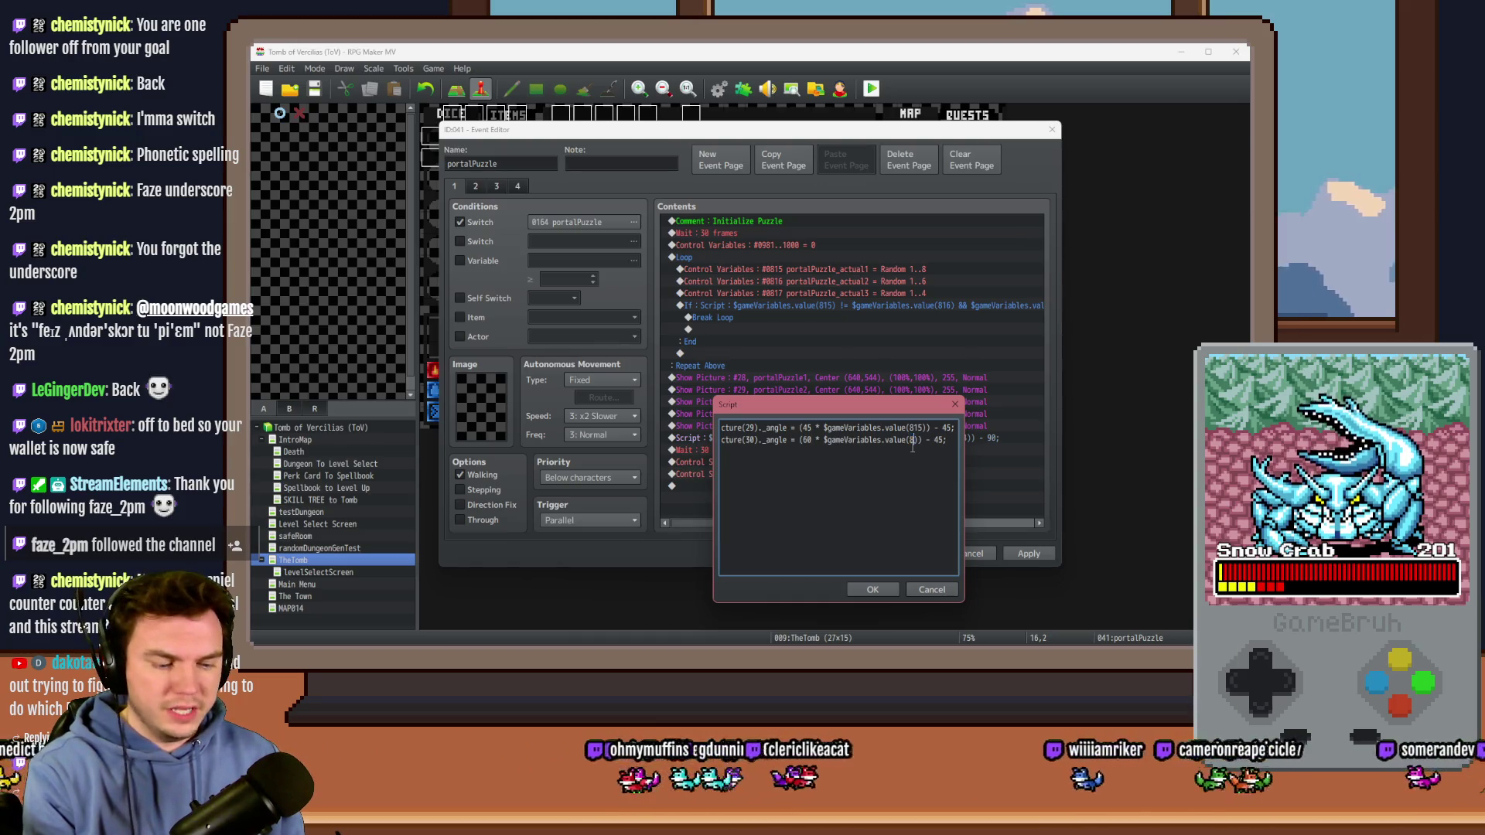
# Step: Copy line two as a third line for picture 31 using variable 817, and confirm
pyautogui.doubleClick(947, 440)
pyautogui.write('60')
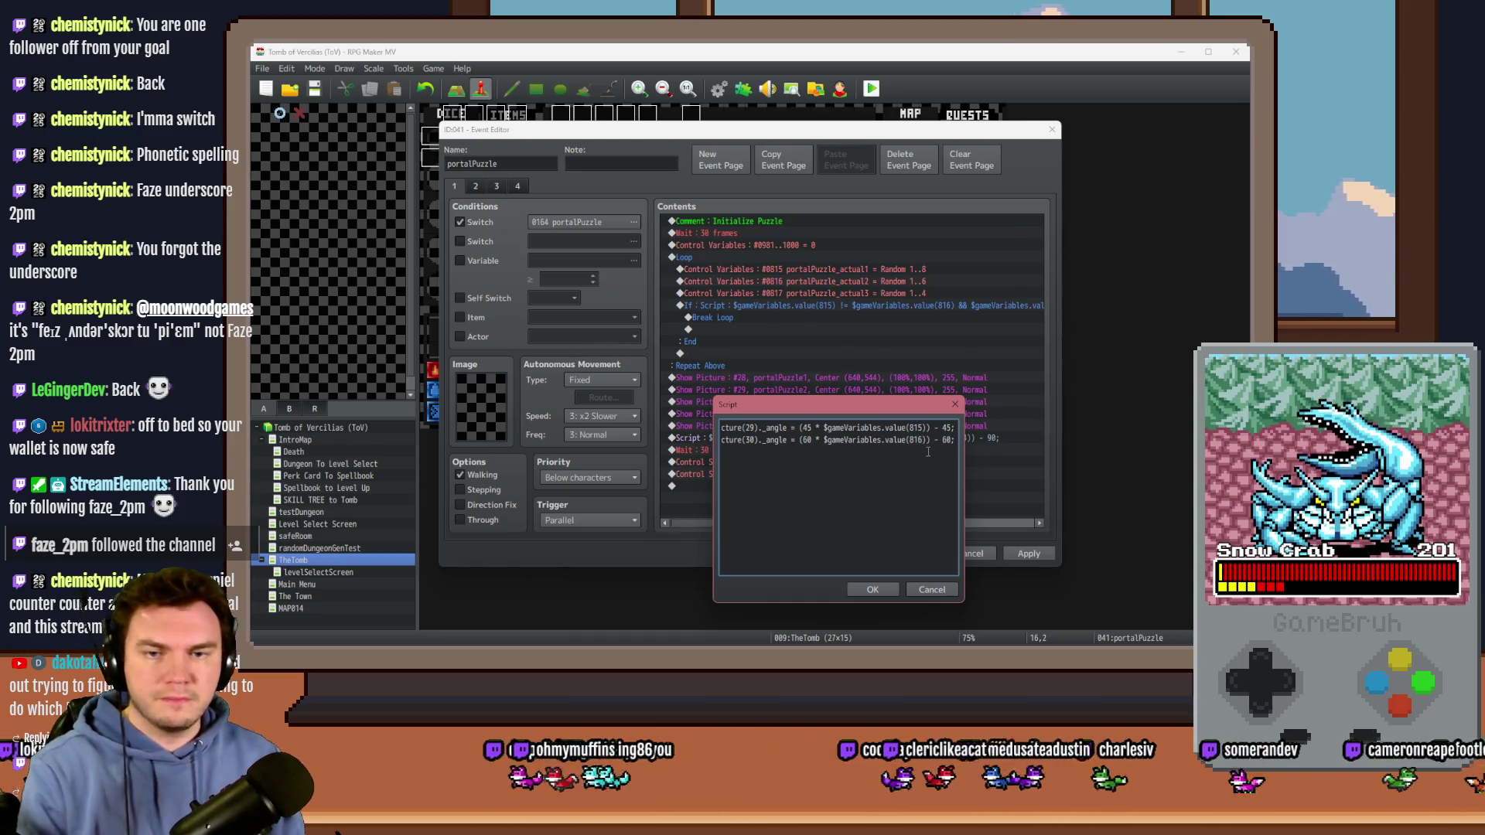
pyautogui.hotkey('shift', 'Up')
pyautogui.hotkey('ctrl', 'c')
pyautogui.press('Down')
pyautogui.hotkey('ctrl', 'v')
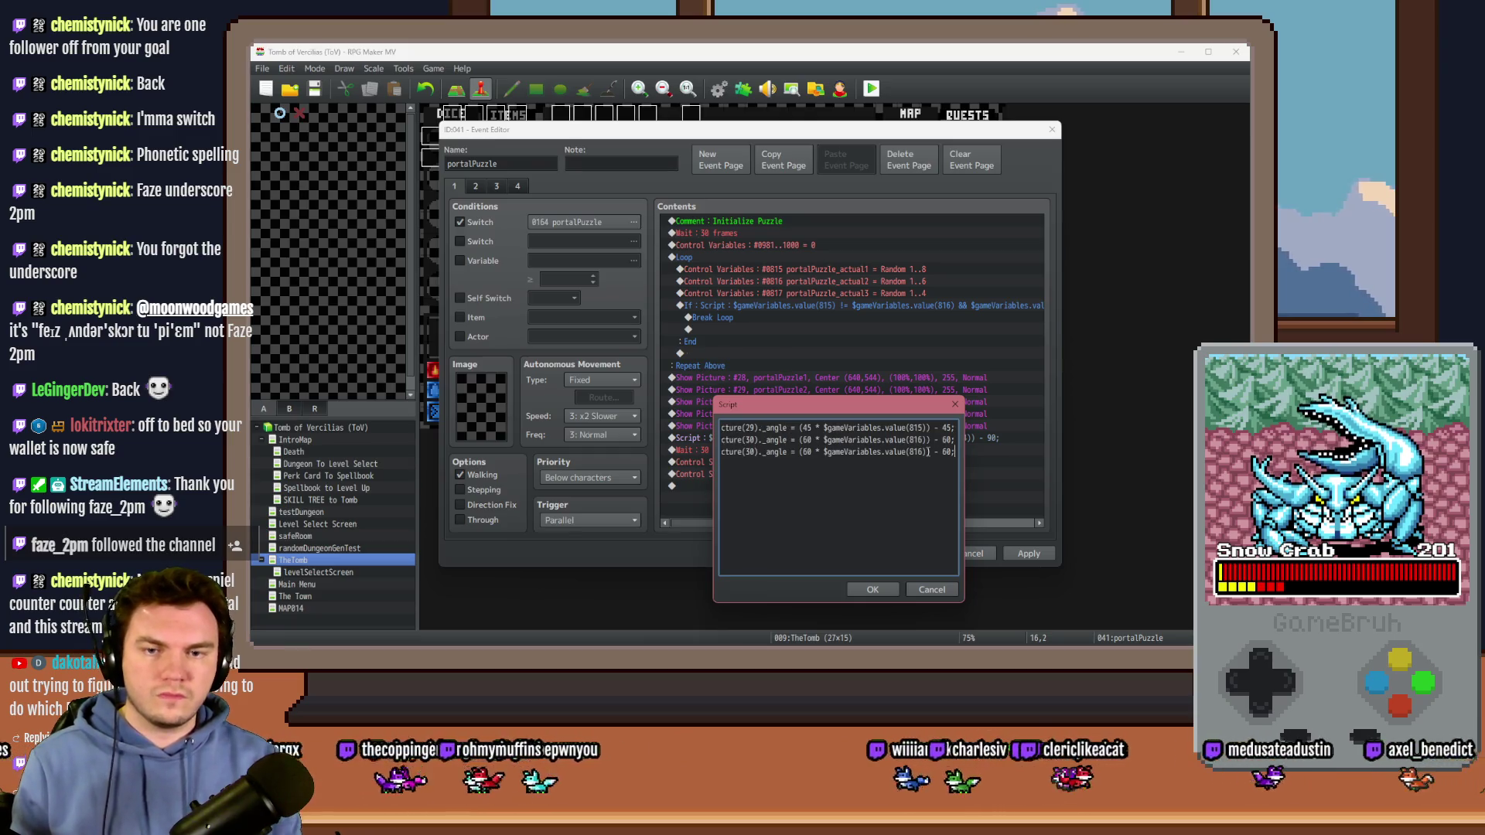
pyautogui.hotkey('alt', 'Tab')
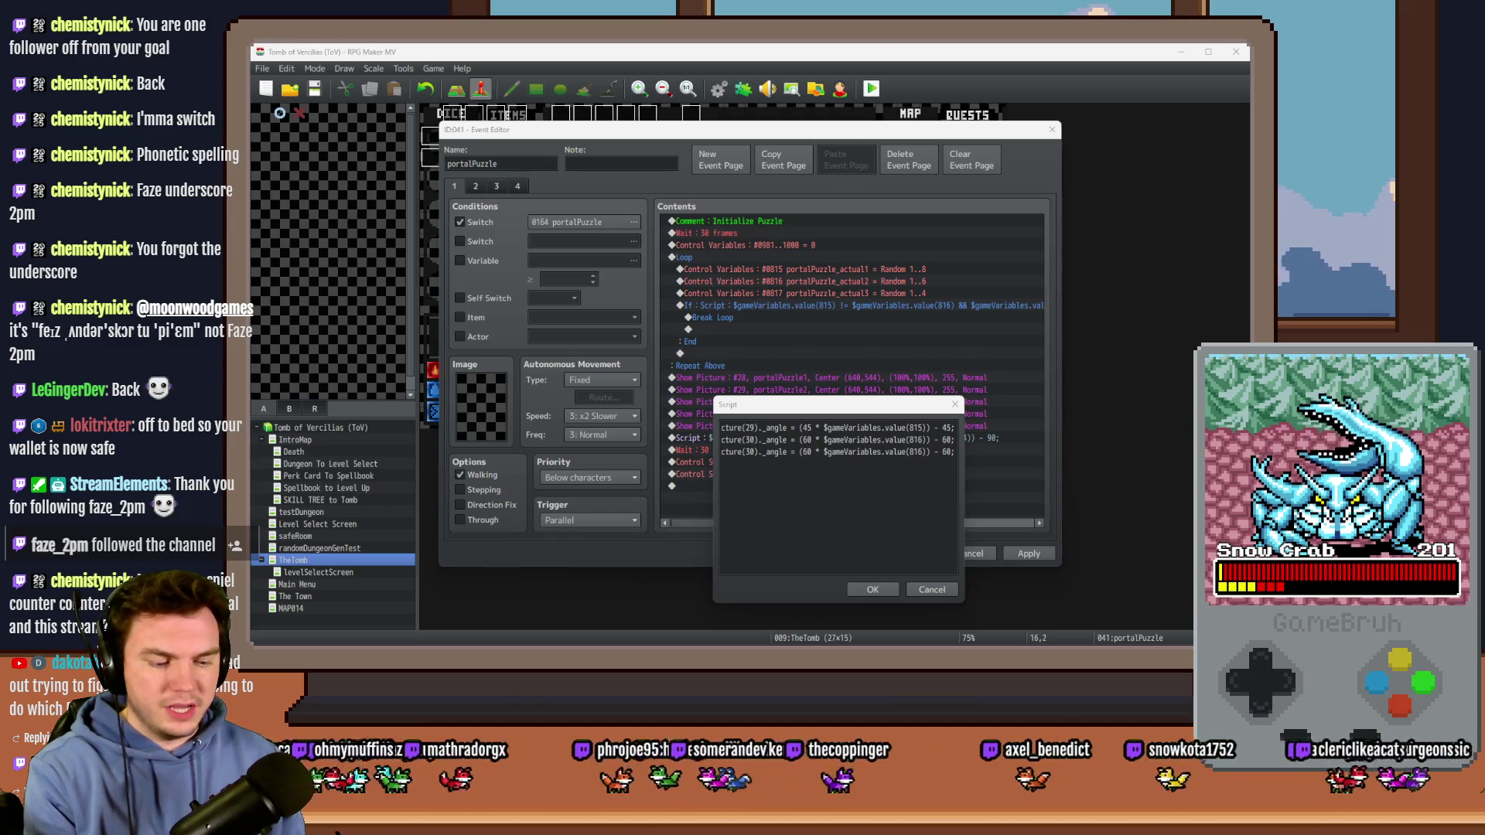
pyautogui.click(754, 453)
pyautogui.press('BackSpace')
pyautogui.write('1')
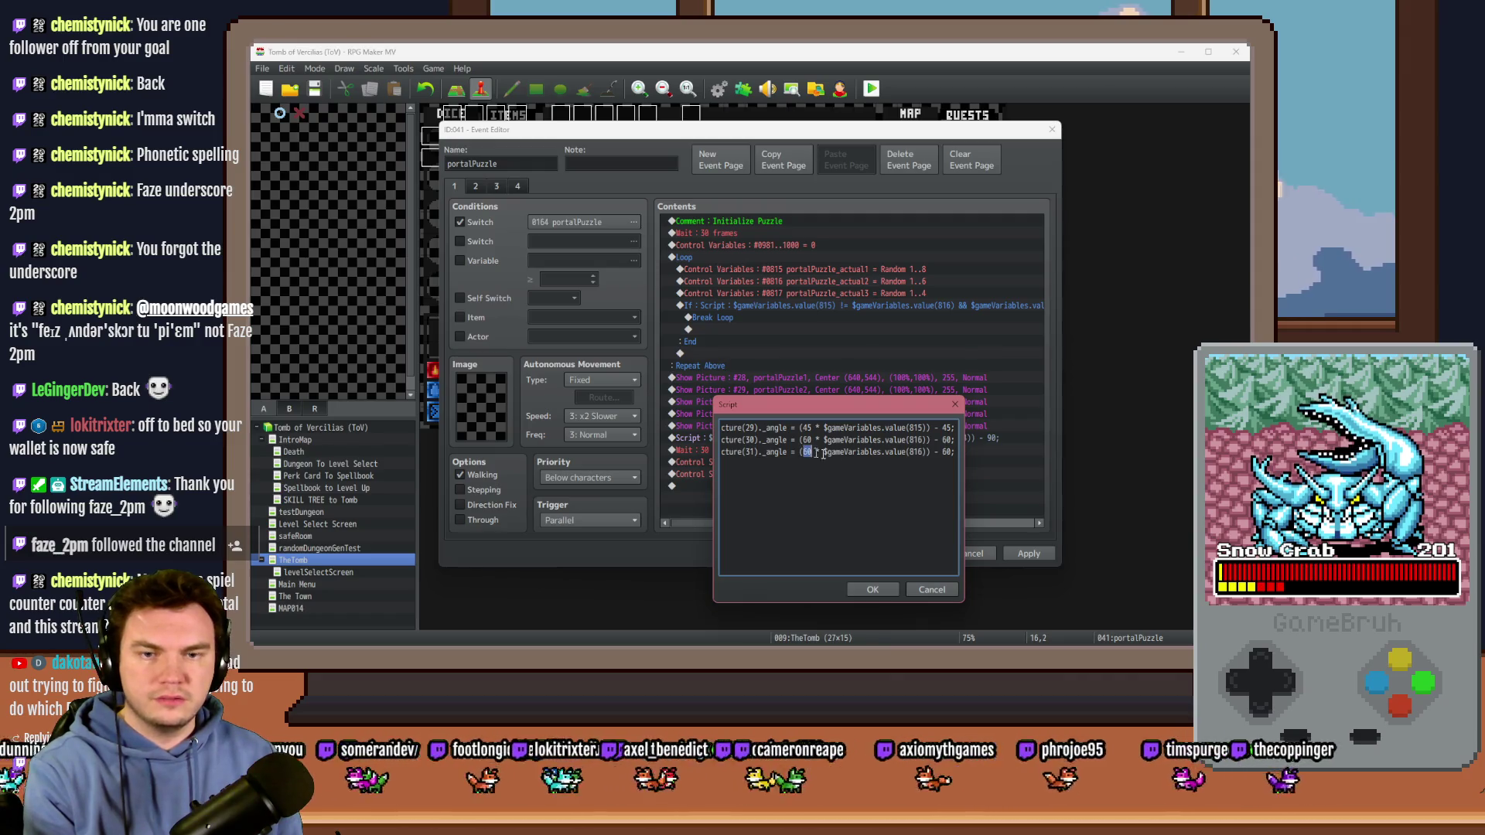
pyautogui.click(920, 451)
pyautogui.press('BackSpace')
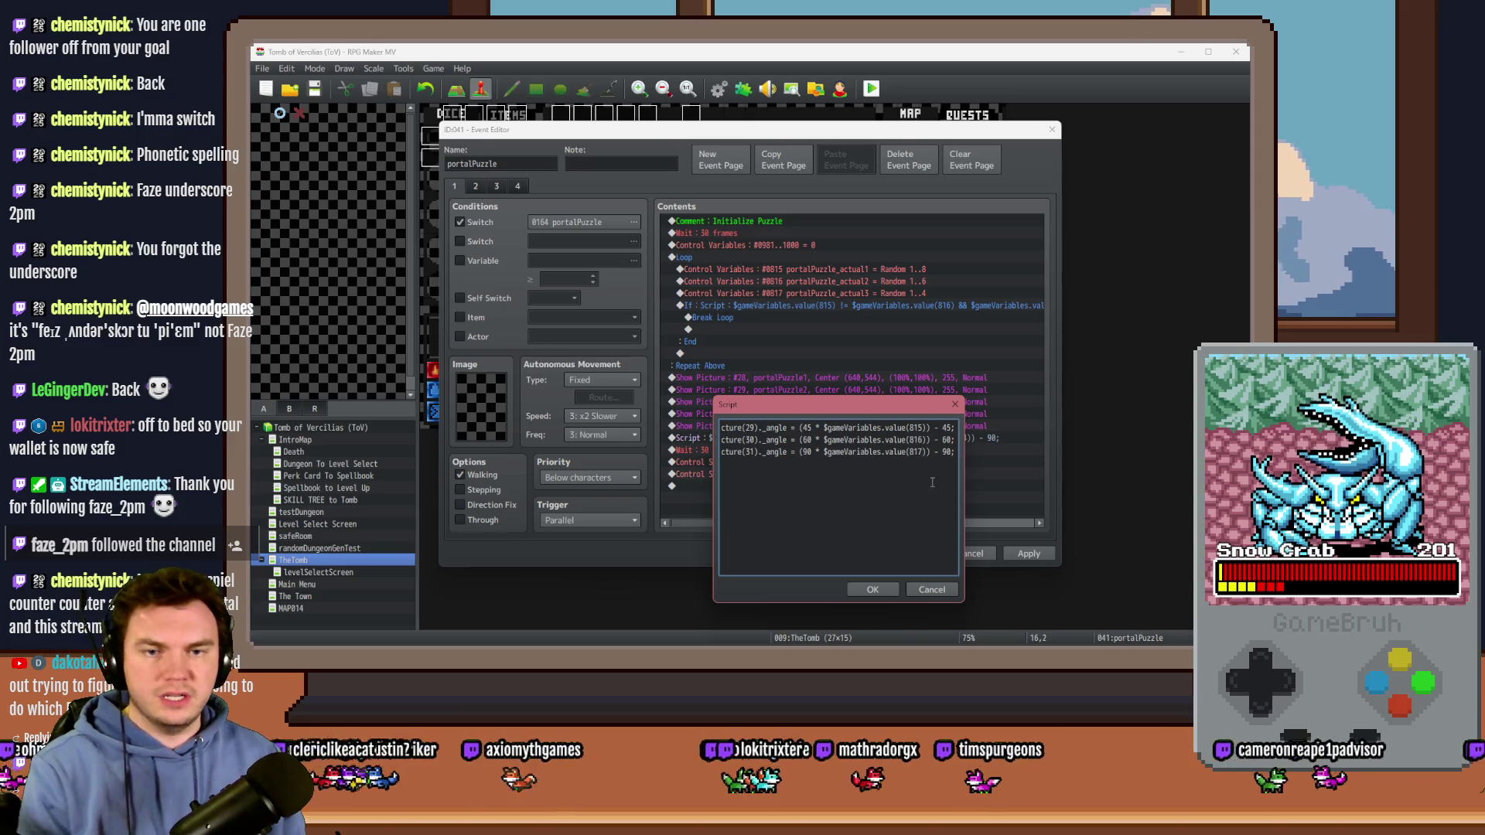
pyautogui.click(873, 590)
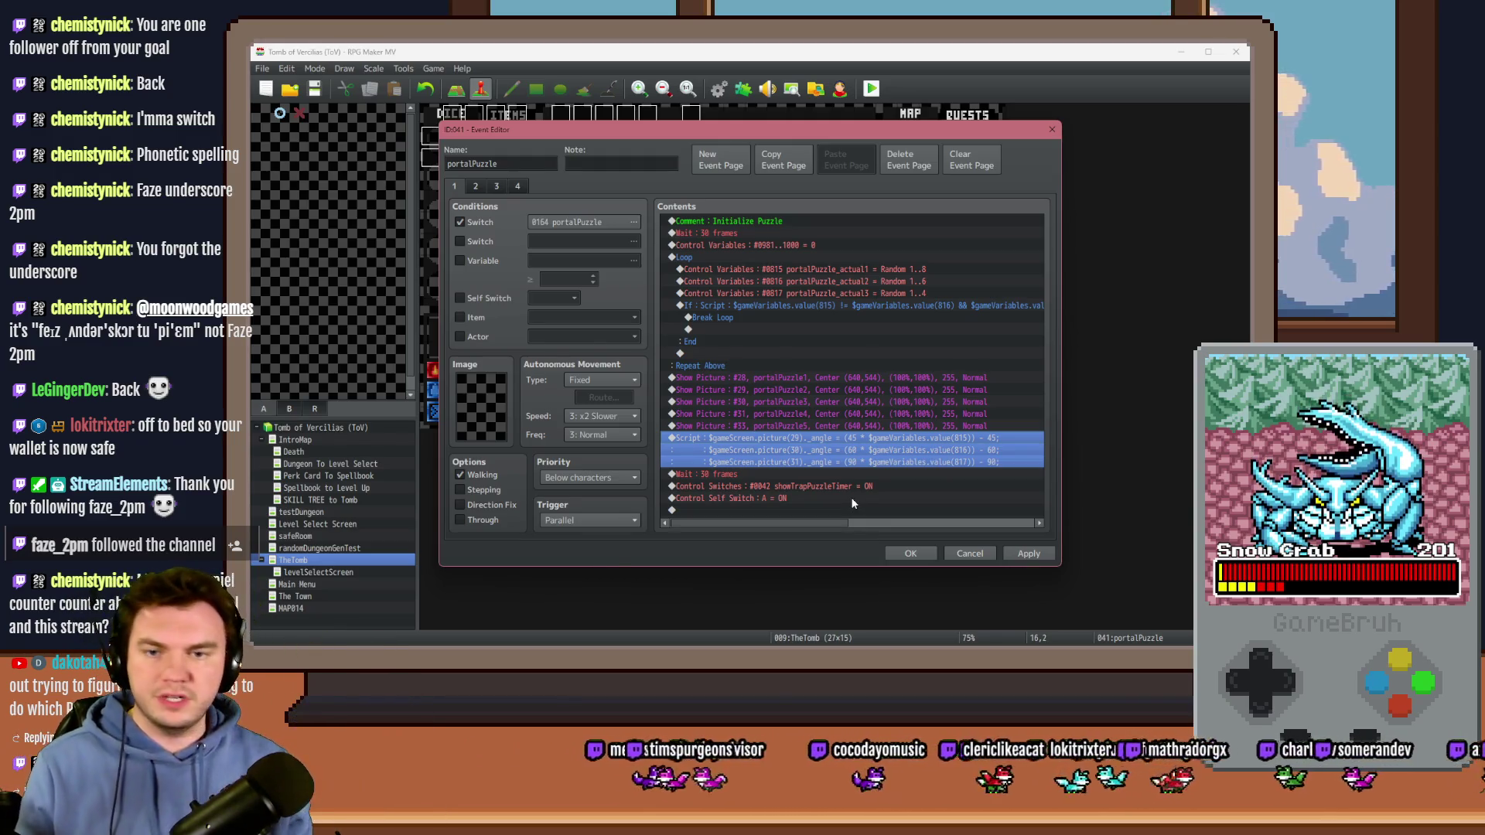
# Step: Review portalPuzzle event pages 3 and 1, then apply the changes and close the Event Editor
pyautogui.click(835, 475)
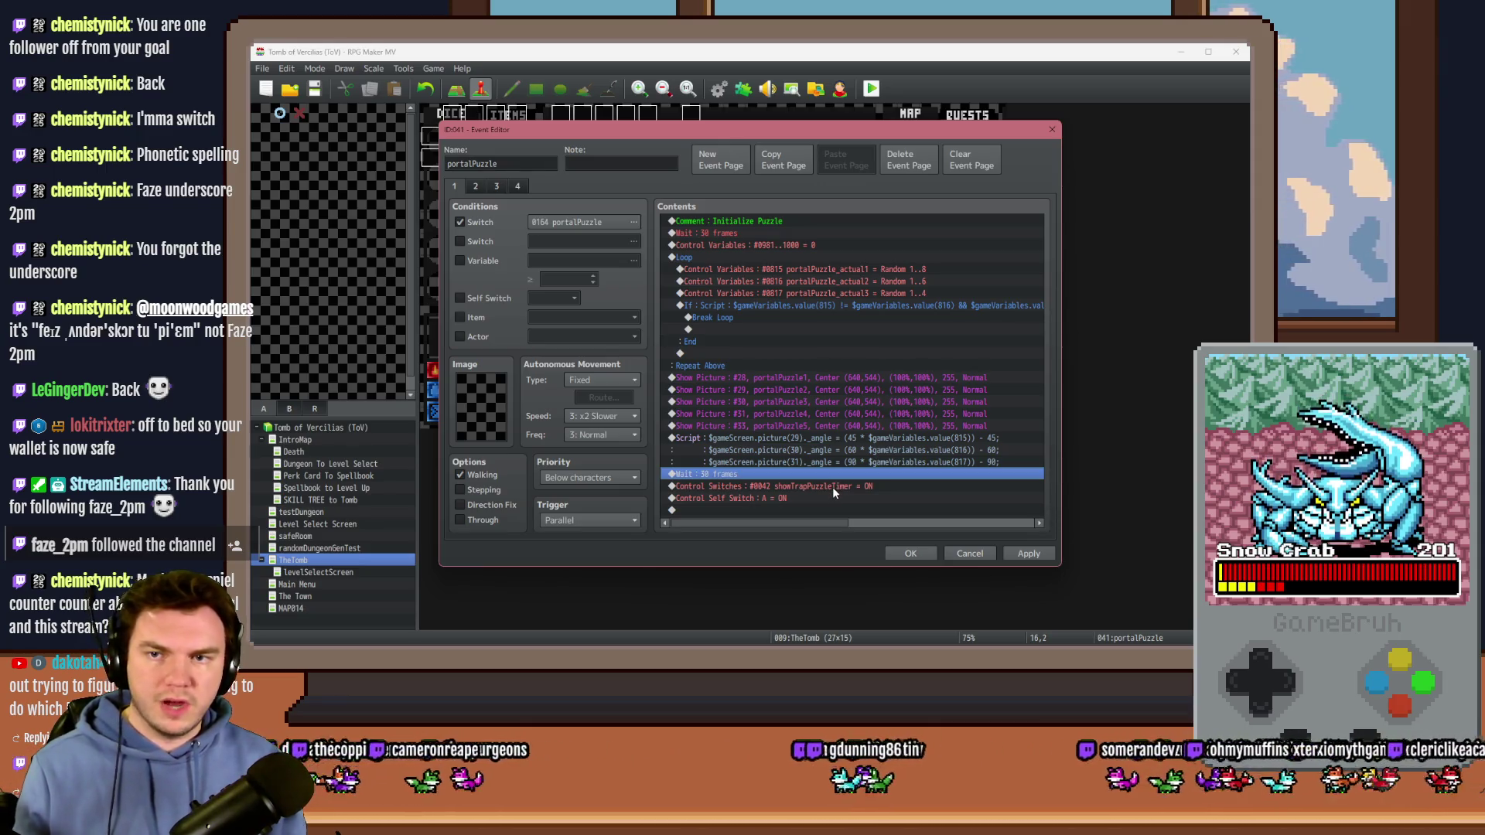
pyautogui.click(474, 186)
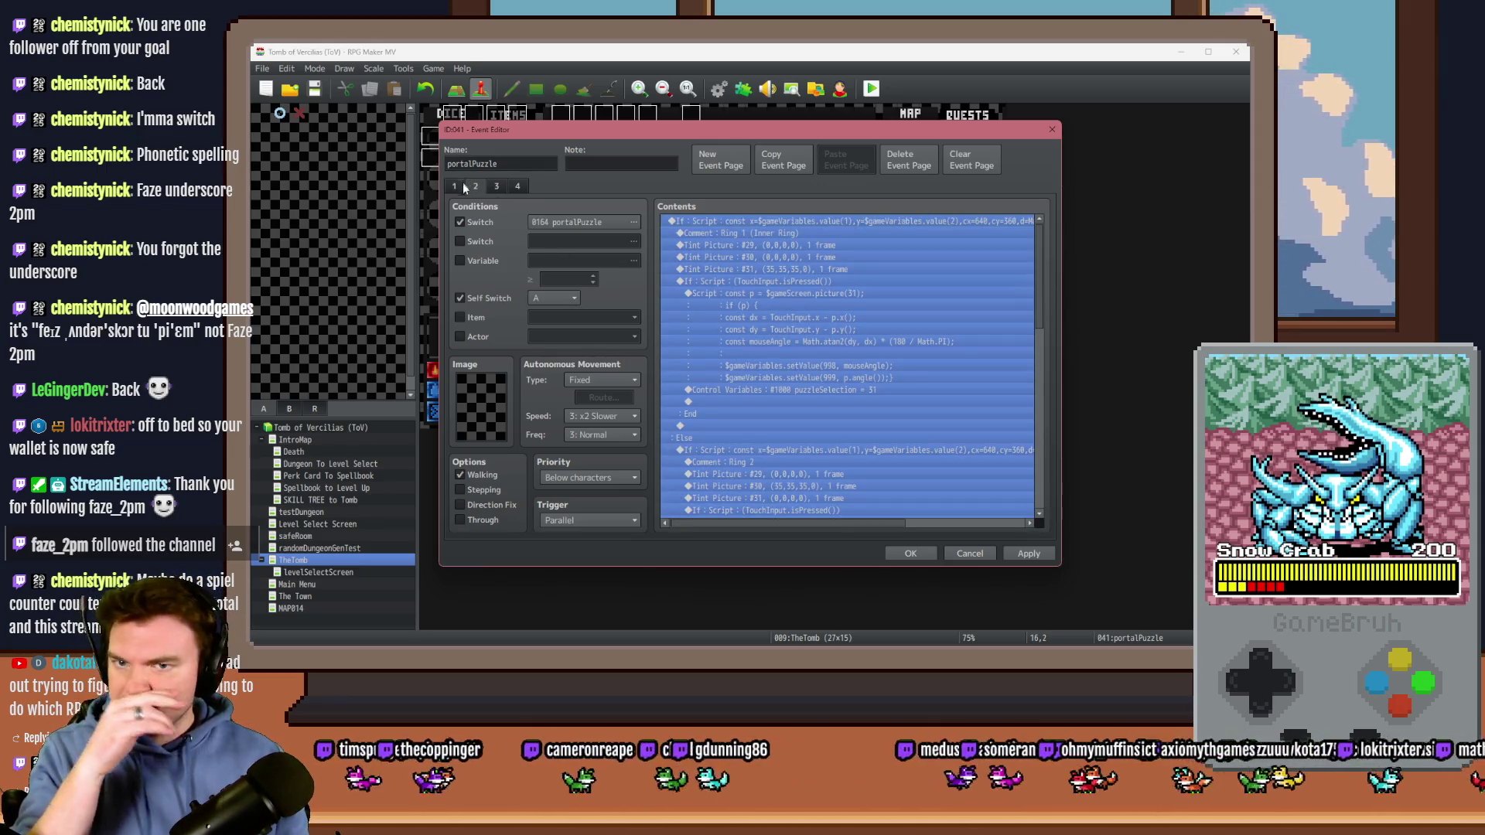
pyautogui.click(491, 189)
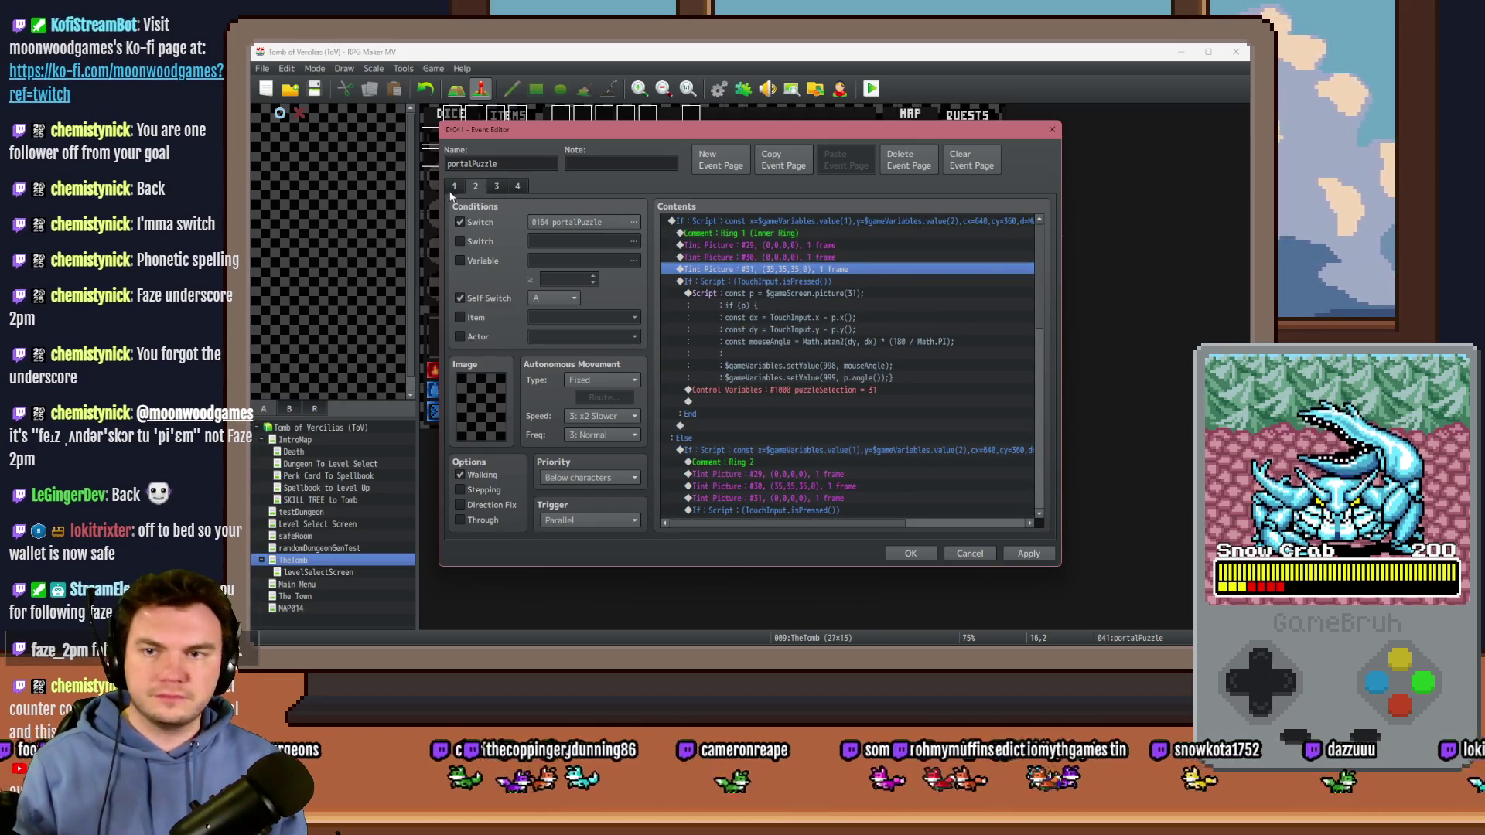
pyautogui.click(454, 186)
pyautogui.click(1047, 558)
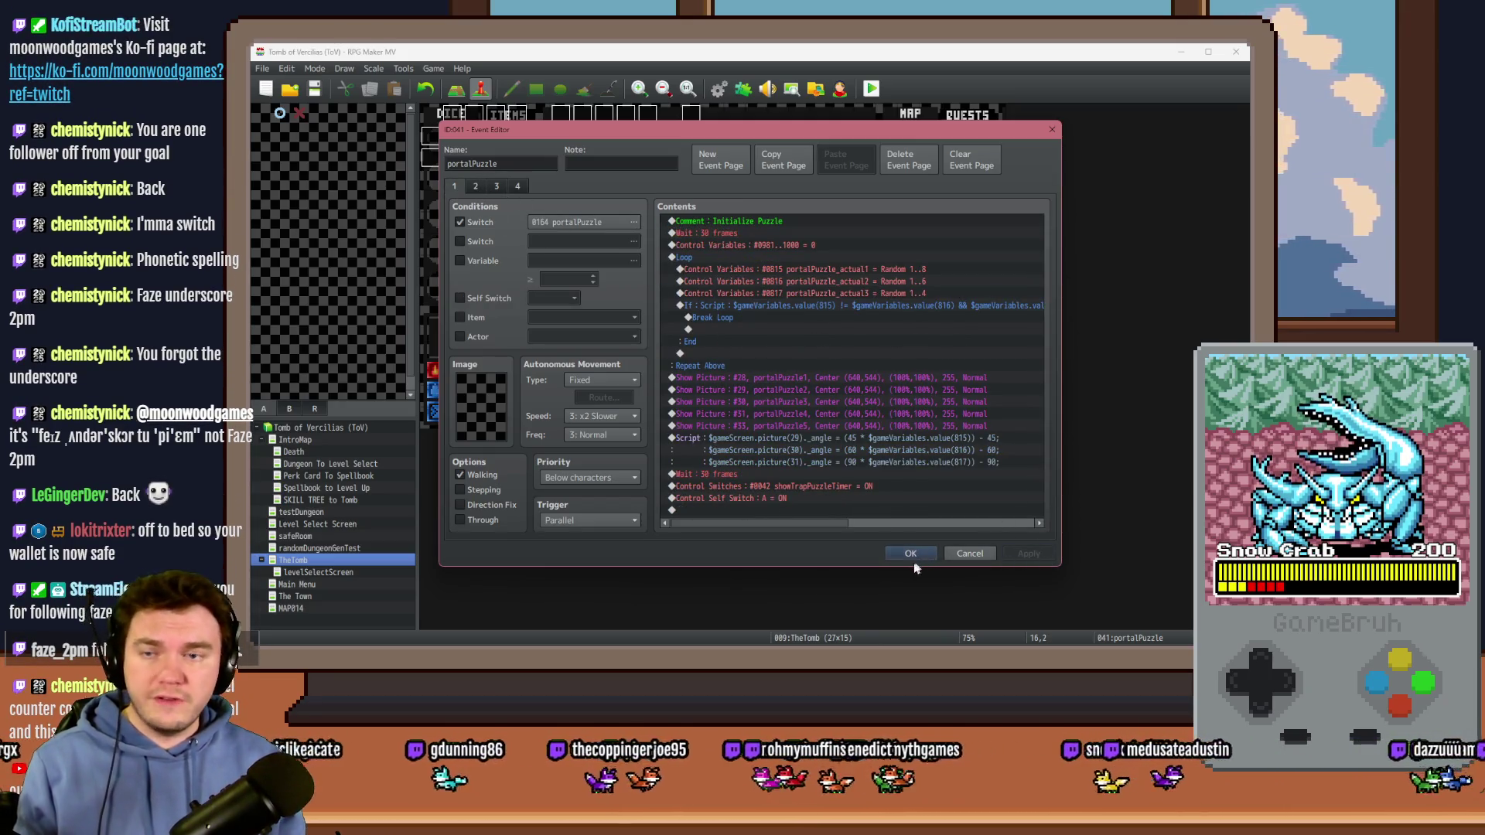
pyautogui.click(910, 554)
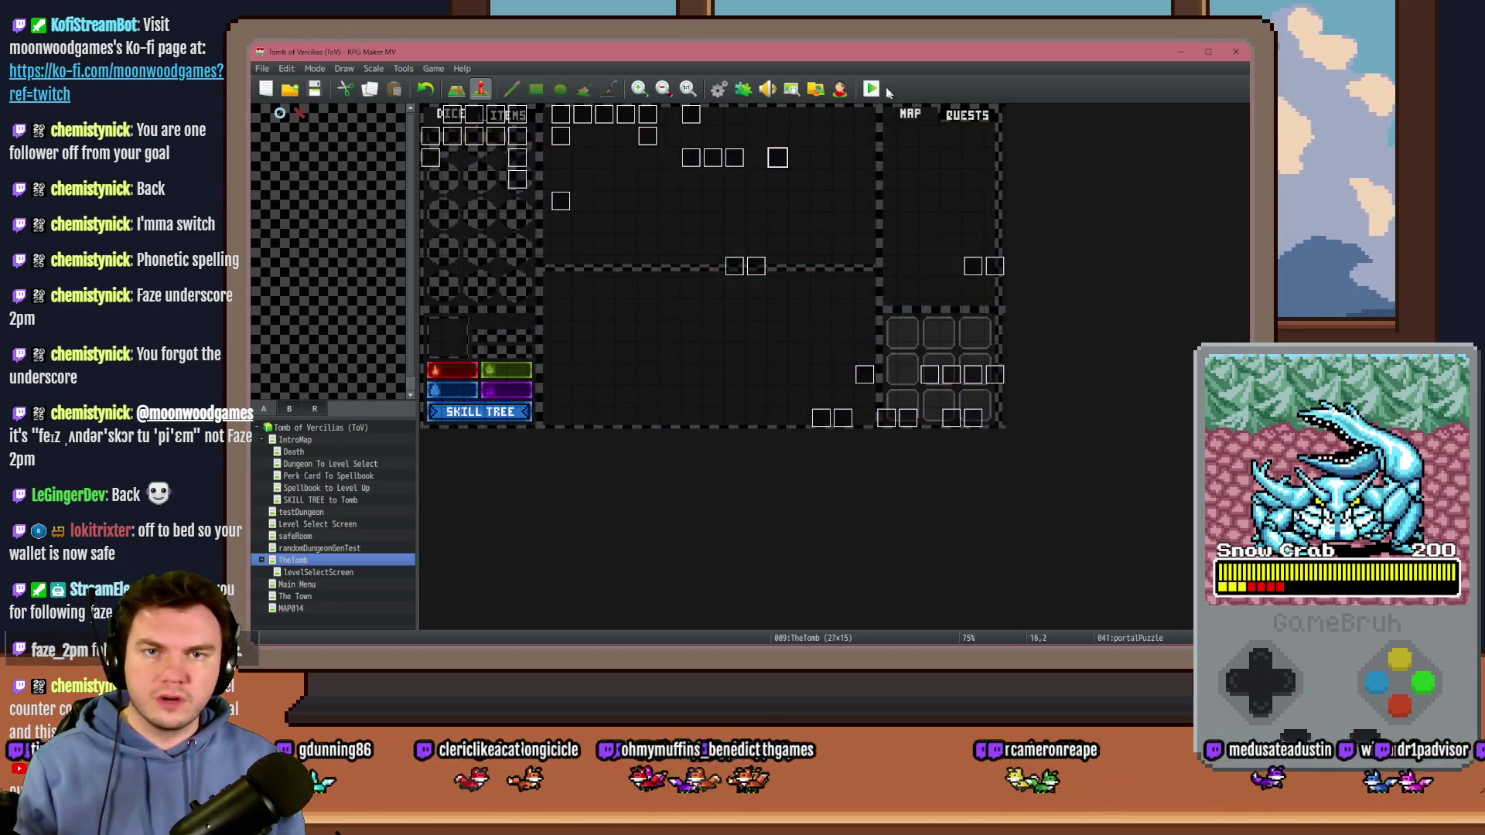
# Step: Start a playtest, pick the hat perk card, and open the F9 debug menu
pyautogui.click(706, 368)
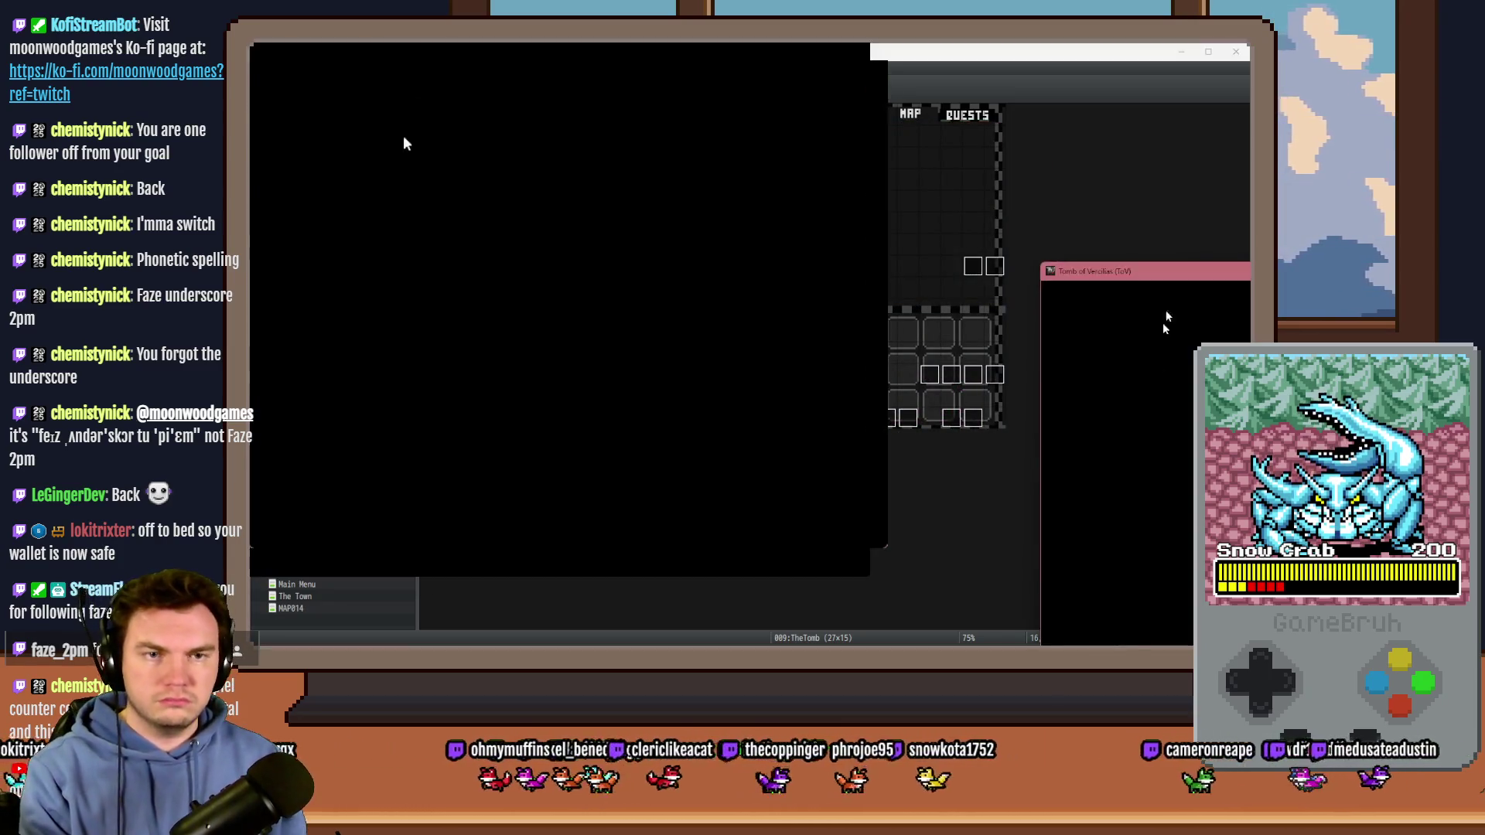
pyautogui.click(591, 276)
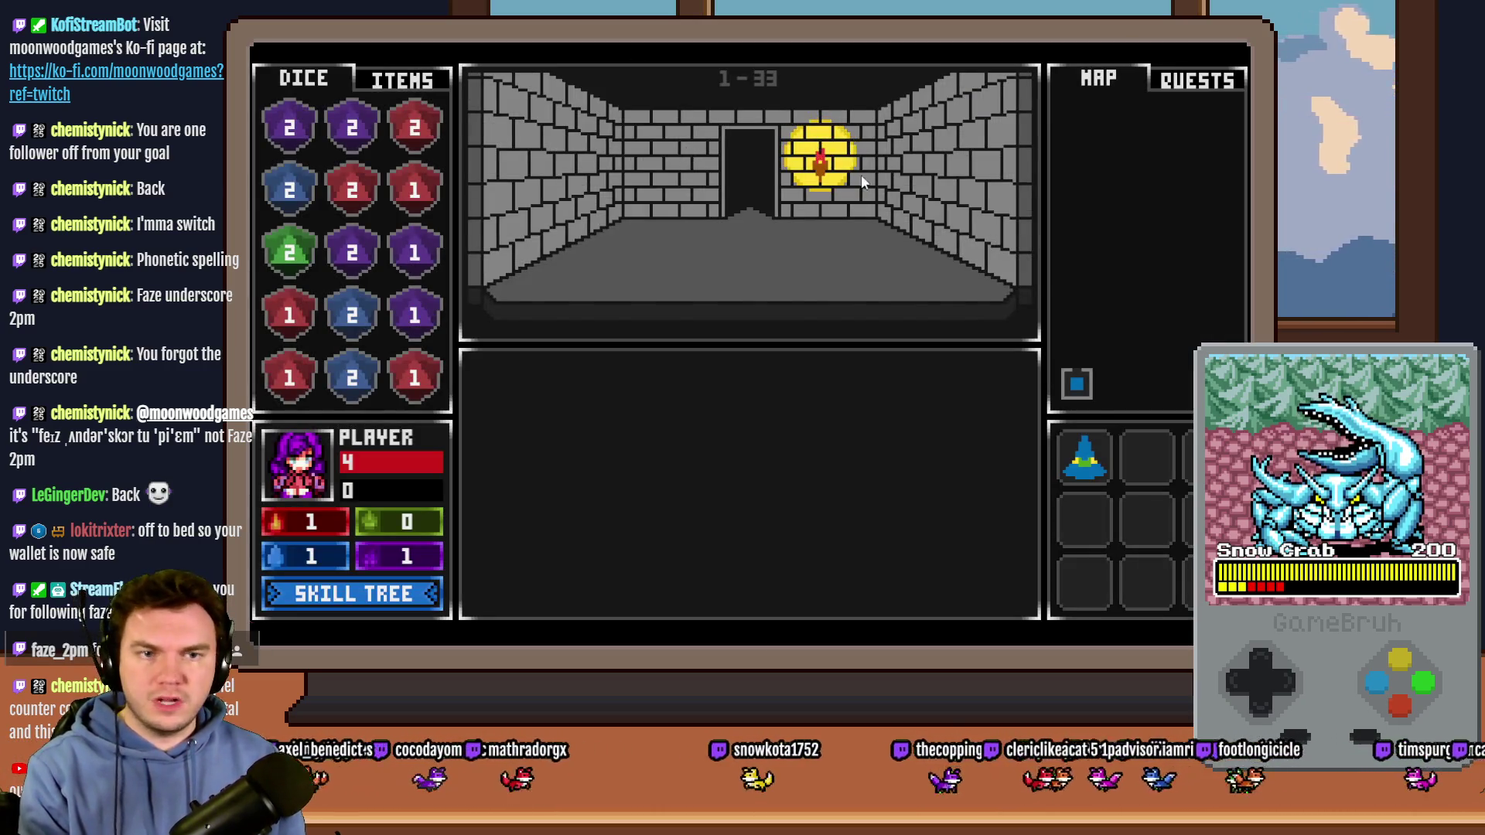
pyautogui.press('F9')
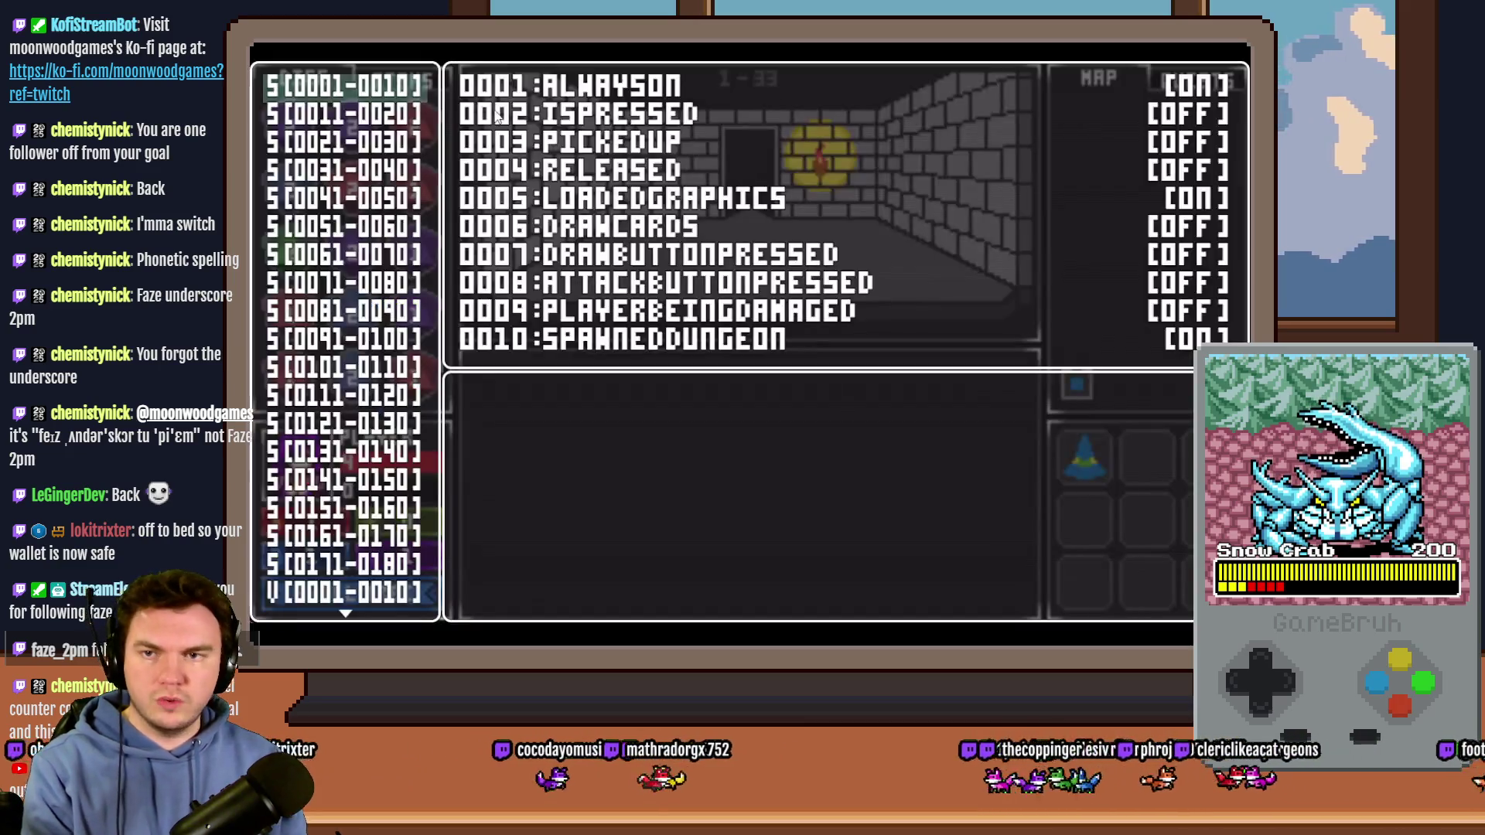
pyautogui.press('Up')
pyautogui.press('Down')
pyautogui.press('Down')
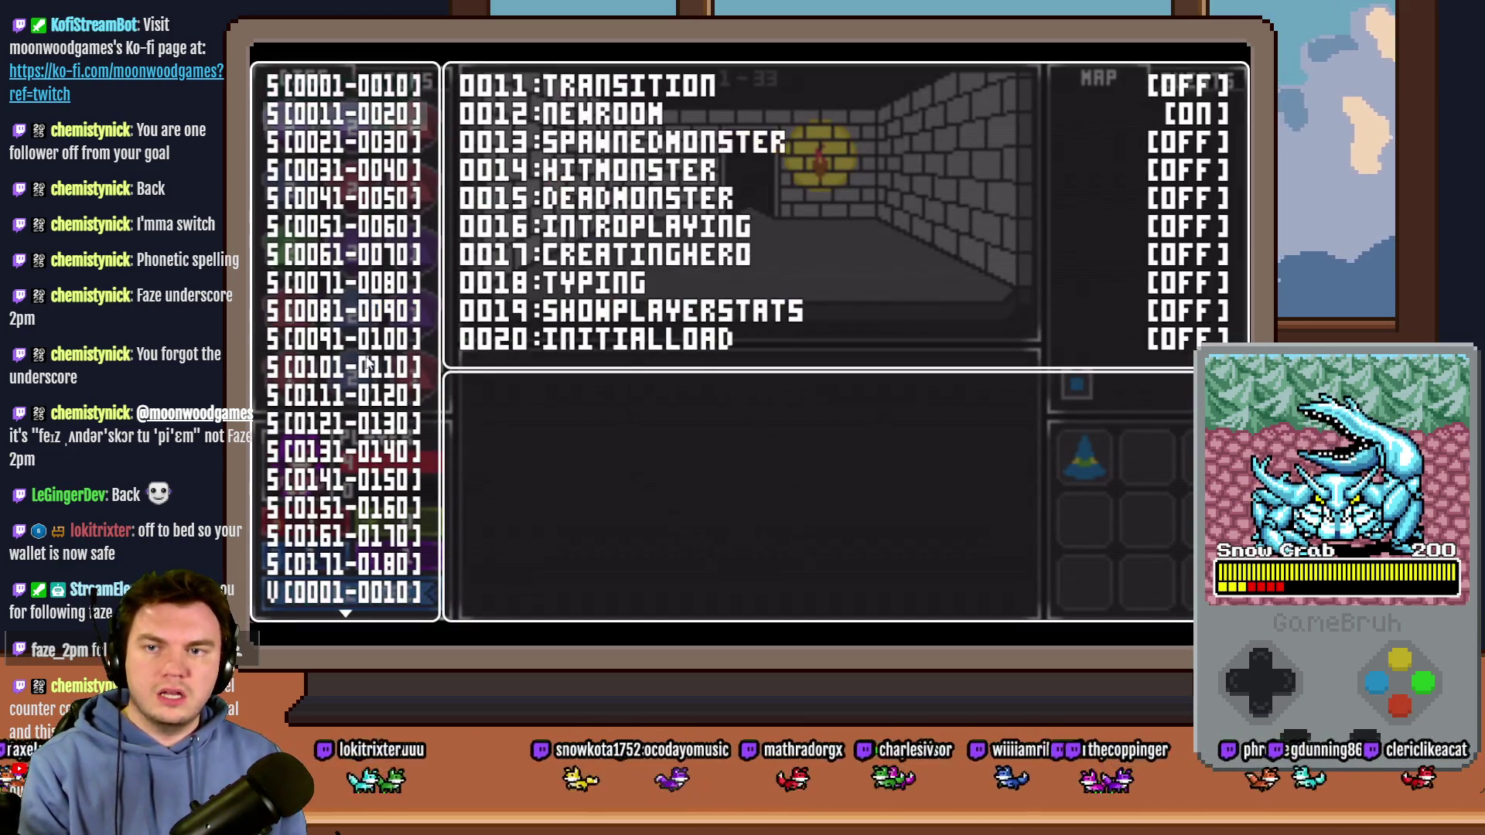
pyautogui.moveTo(345, 592)
pyautogui.press('Down')
pyautogui.press('Down')
pyautogui.press('Down')
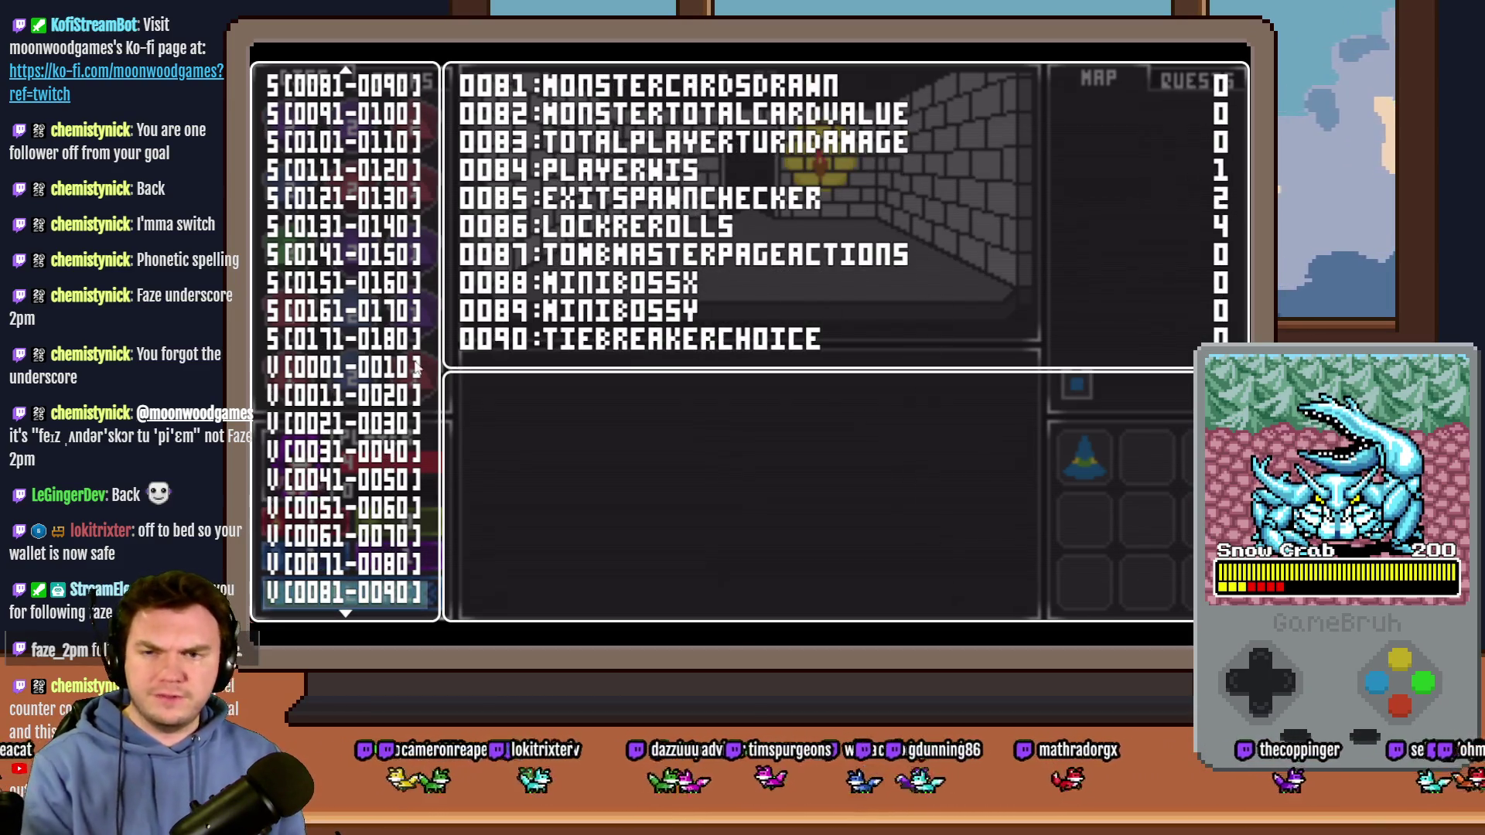
# Step: Browse the debug ranges and select switches 0161–0170
pyautogui.scroll(-7, 367, 386)
pyautogui.scroll(-20, 367, 386)
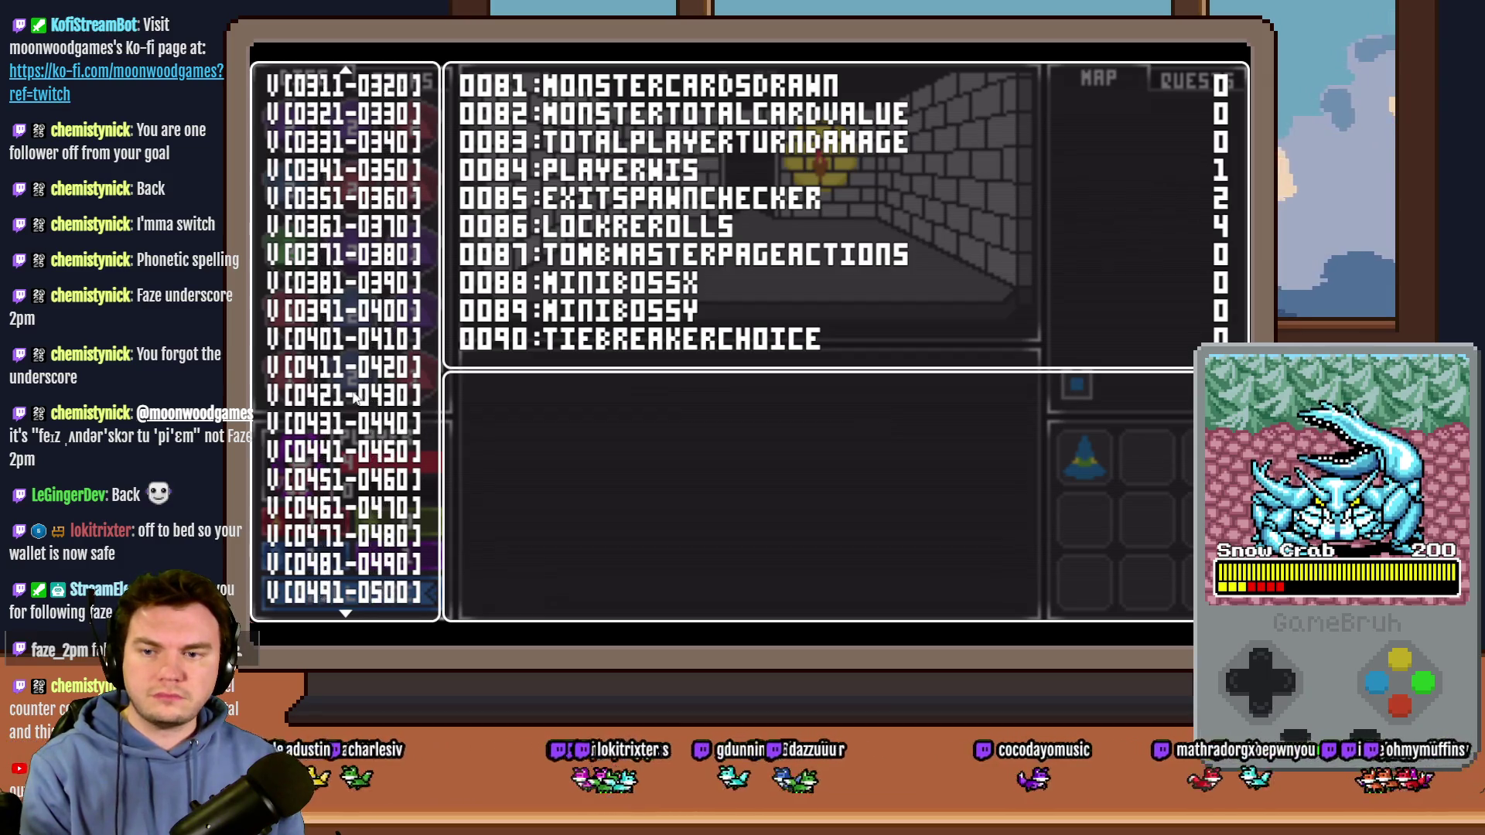
pyautogui.scroll(-20, 345, 415)
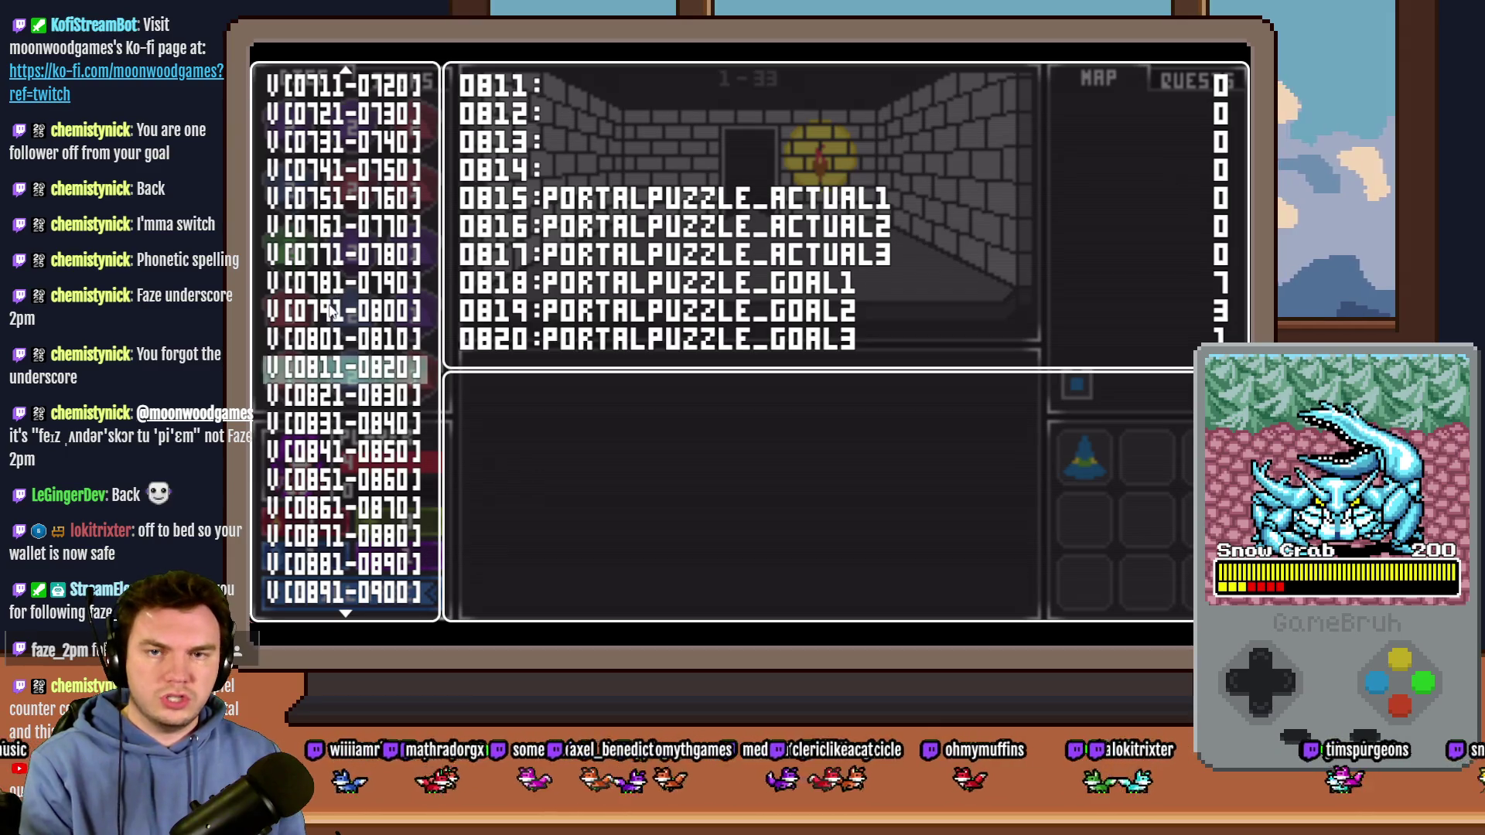
pyautogui.scroll(5, 332, 346)
pyautogui.scroll(15, 331, 346)
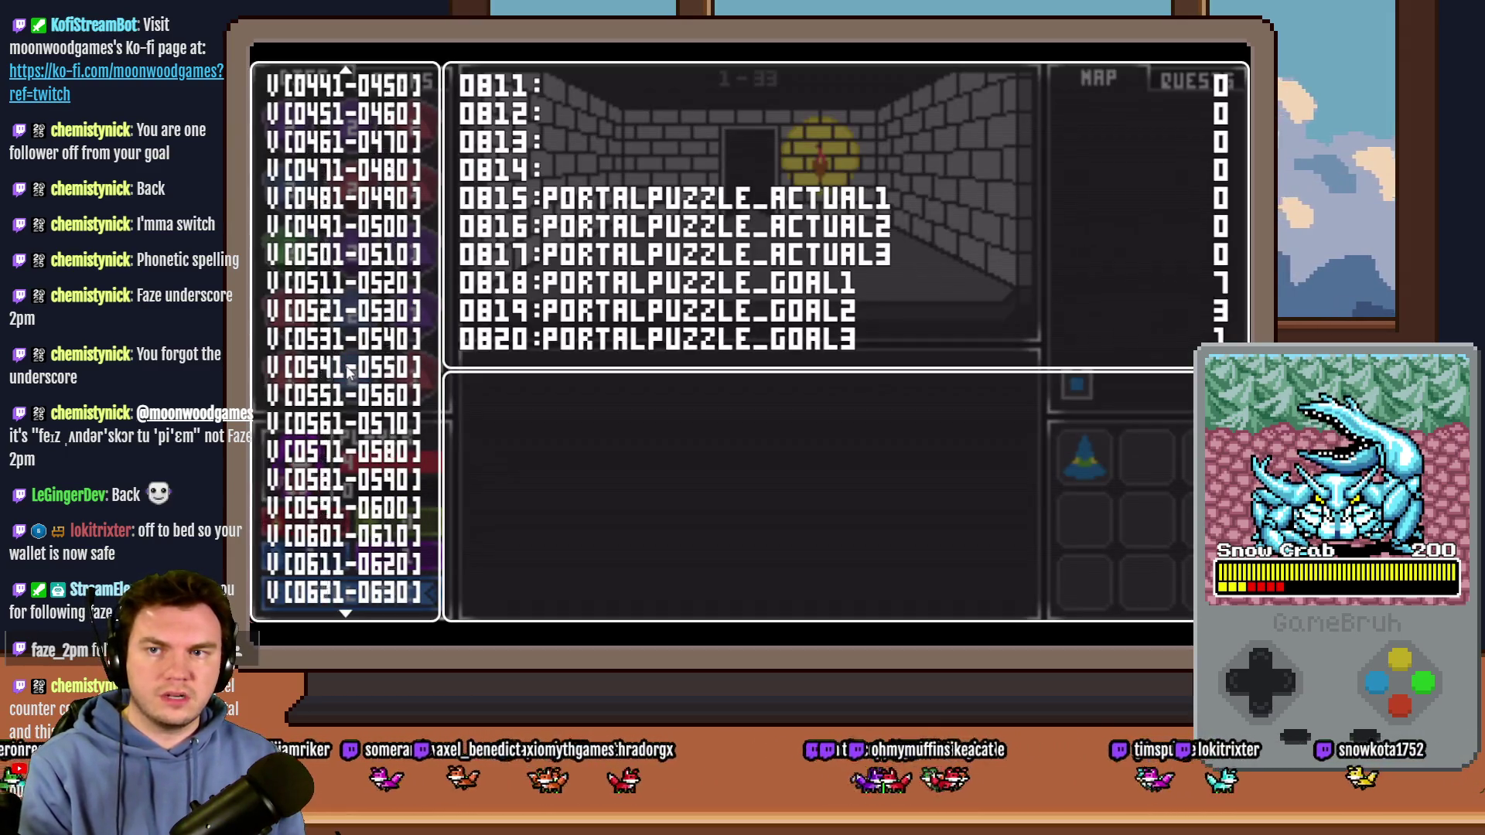
pyautogui.scroll(18, 368, 389)
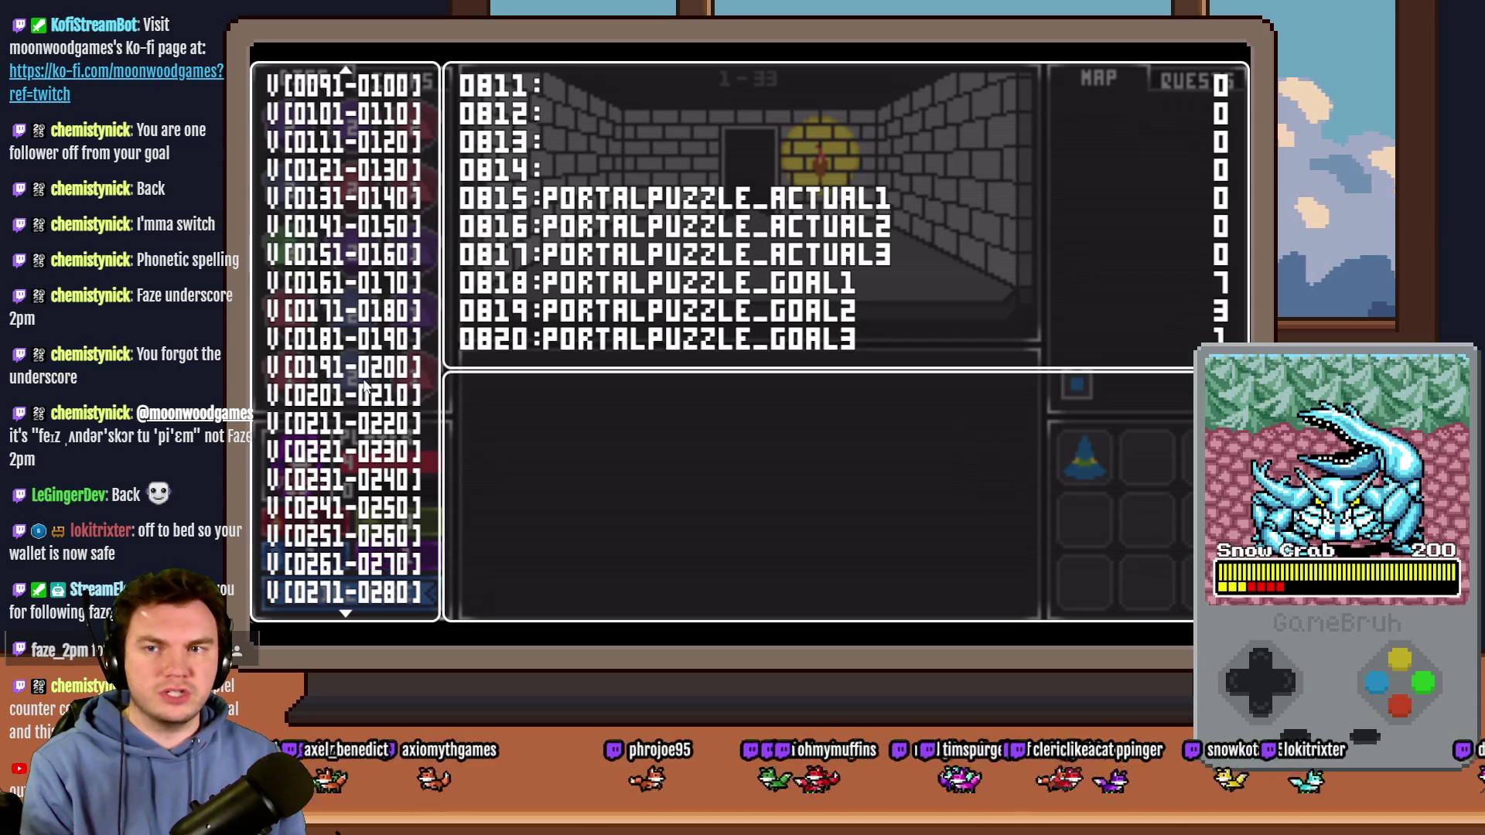
pyautogui.scroll(5, 367, 389)
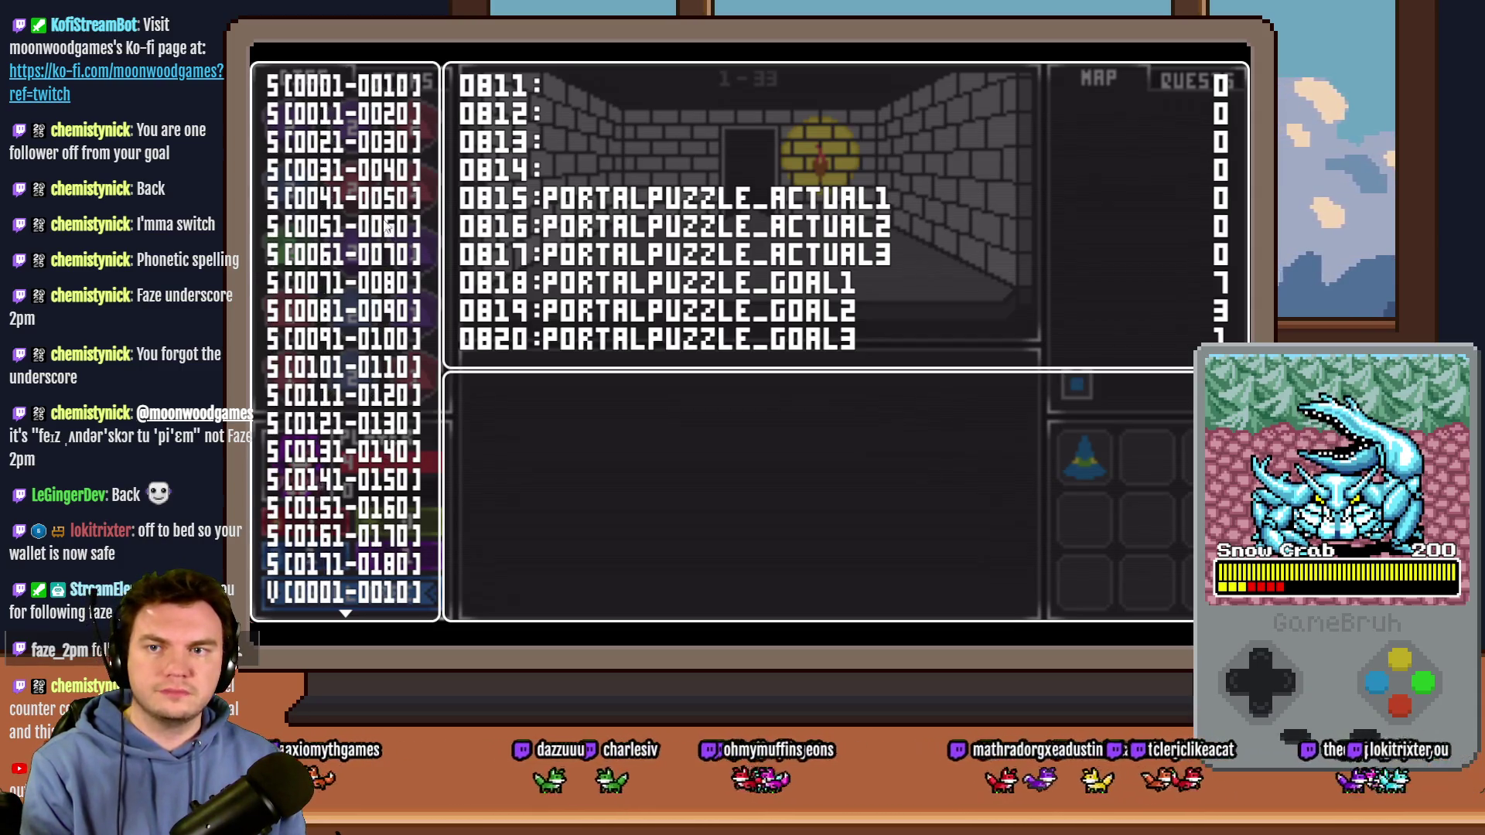
pyautogui.click(362, 481)
pyautogui.press('Down')
pyautogui.press('Down')
# Step: Turn switch 0164 PORTALPUZZLE ON, exit the debug menu, then reopen it with F9
pyautogui.press('Return')
pyautogui.press('Down')
pyautogui.press('Down')
pyautogui.press('Down')
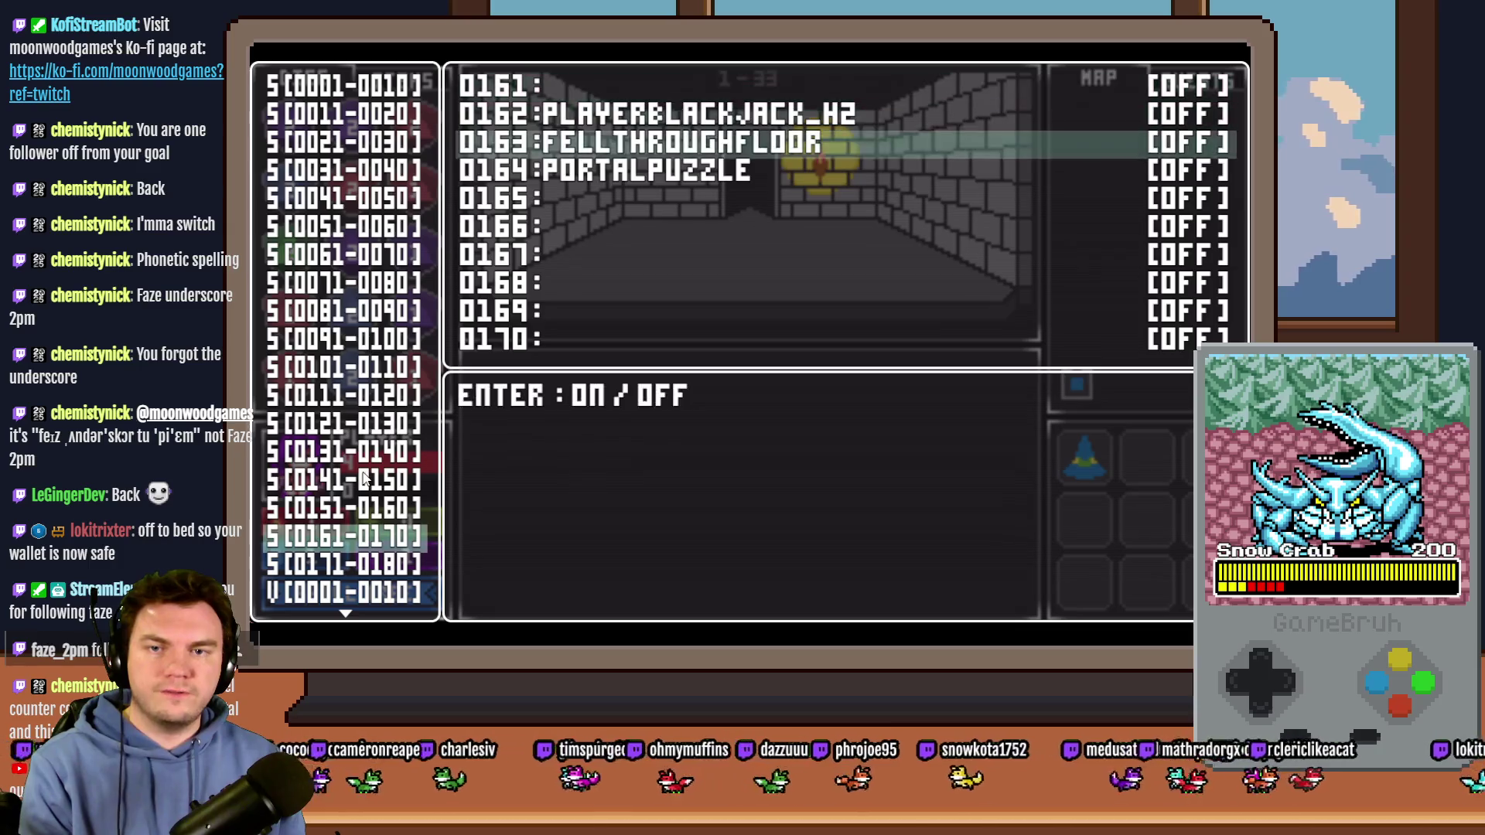
pyautogui.press('Return')
pyautogui.press('Escape')
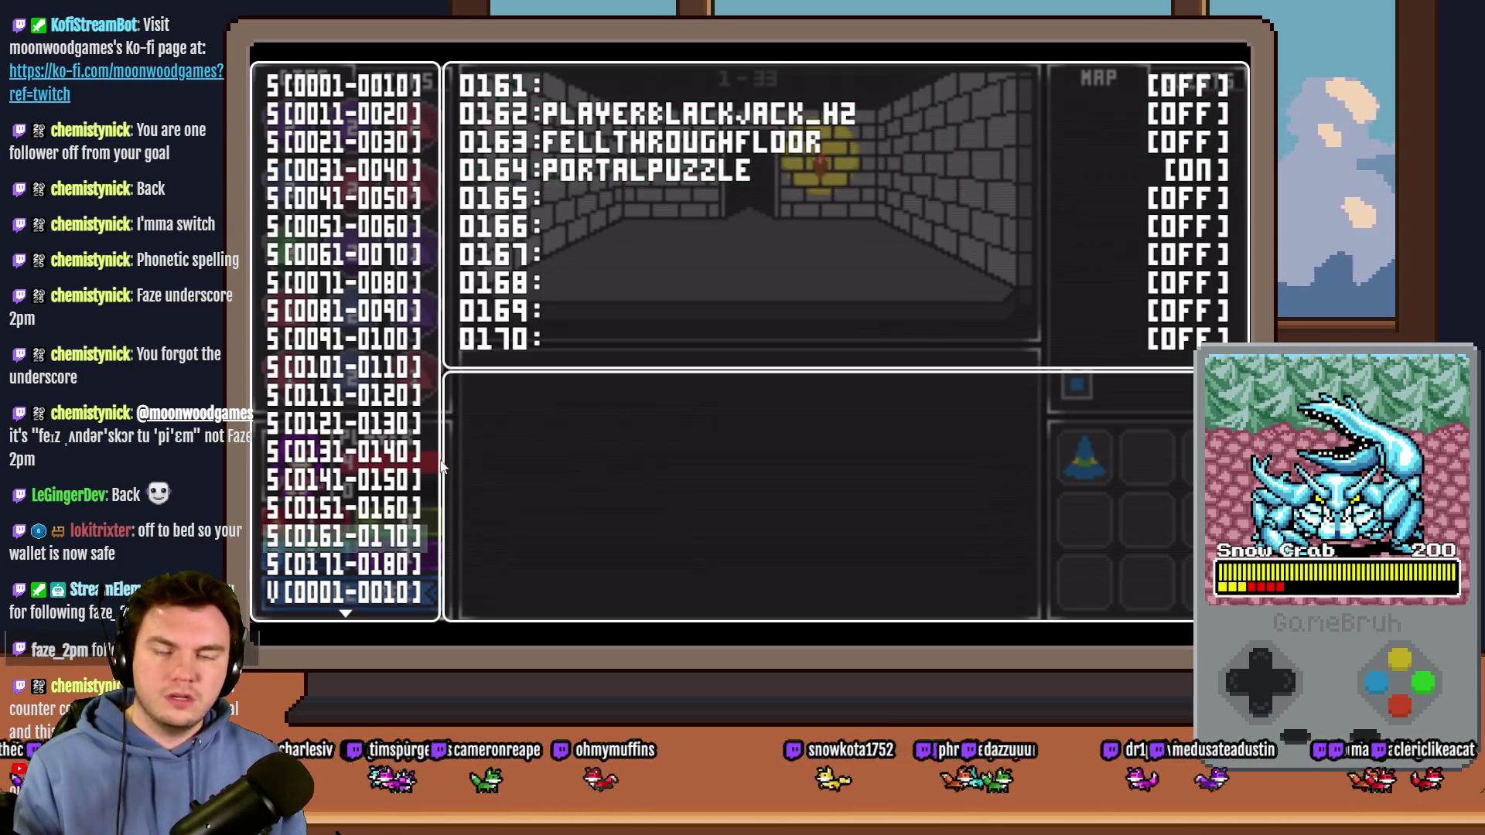
pyautogui.press('Escape')
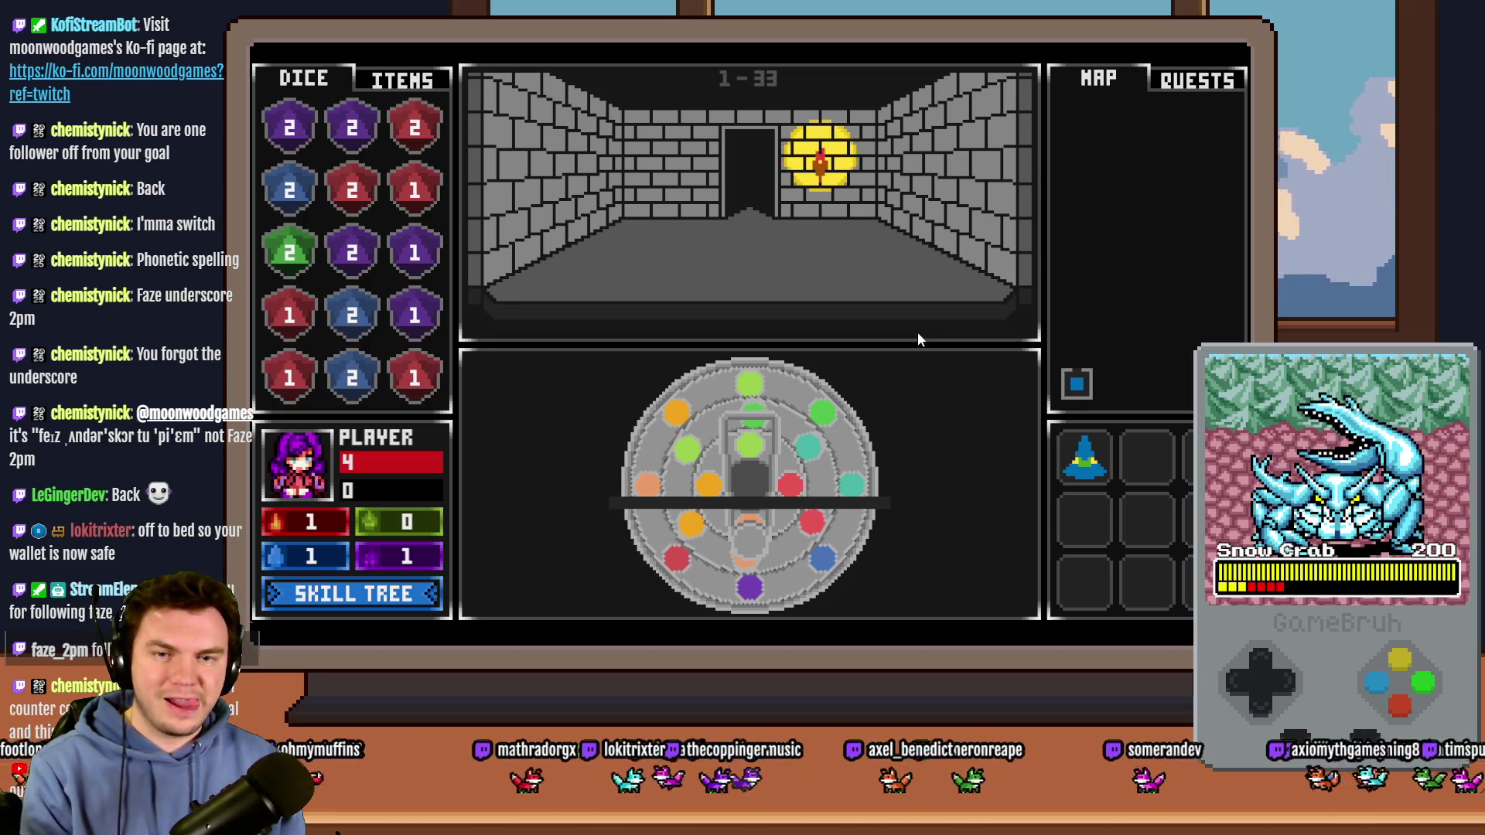
pyautogui.press('F9')
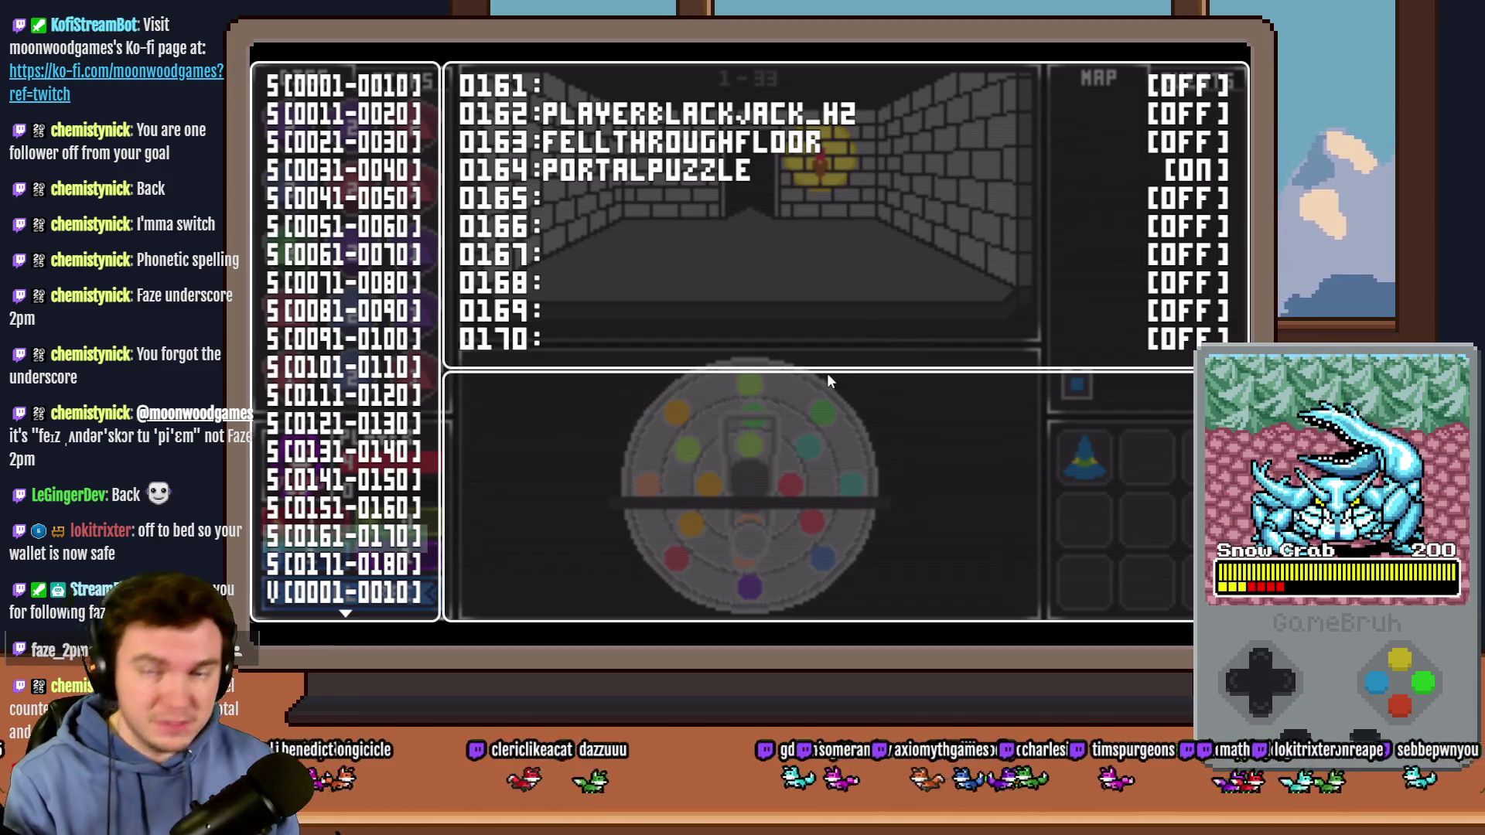
# Step: Show variables 0811–0820, leave fullscreen with F4 and open DevTools with F8
pyautogui.scroll(-12, 363, 553)
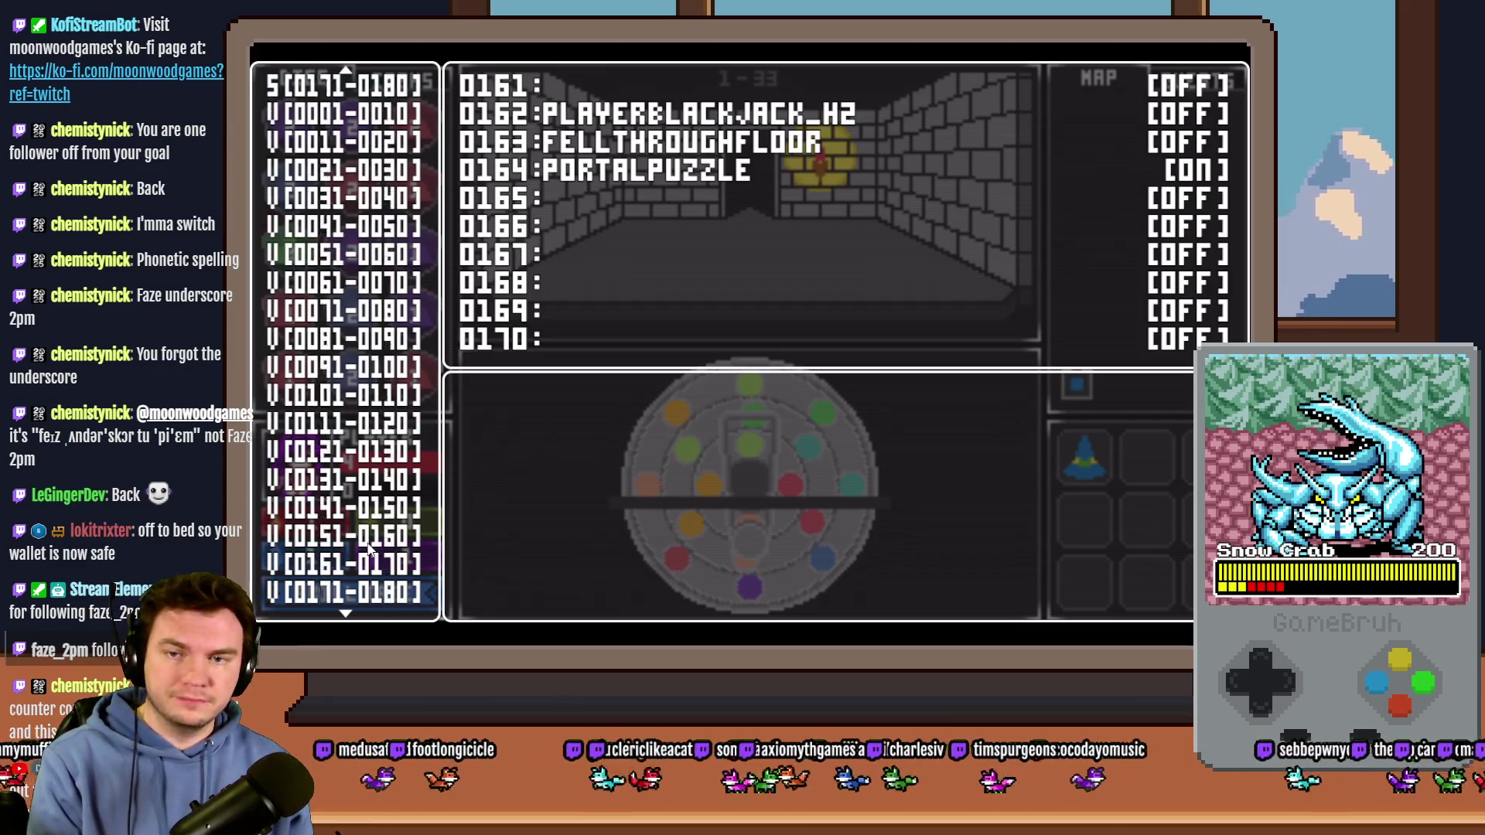
pyautogui.scroll(-20, 363, 553)
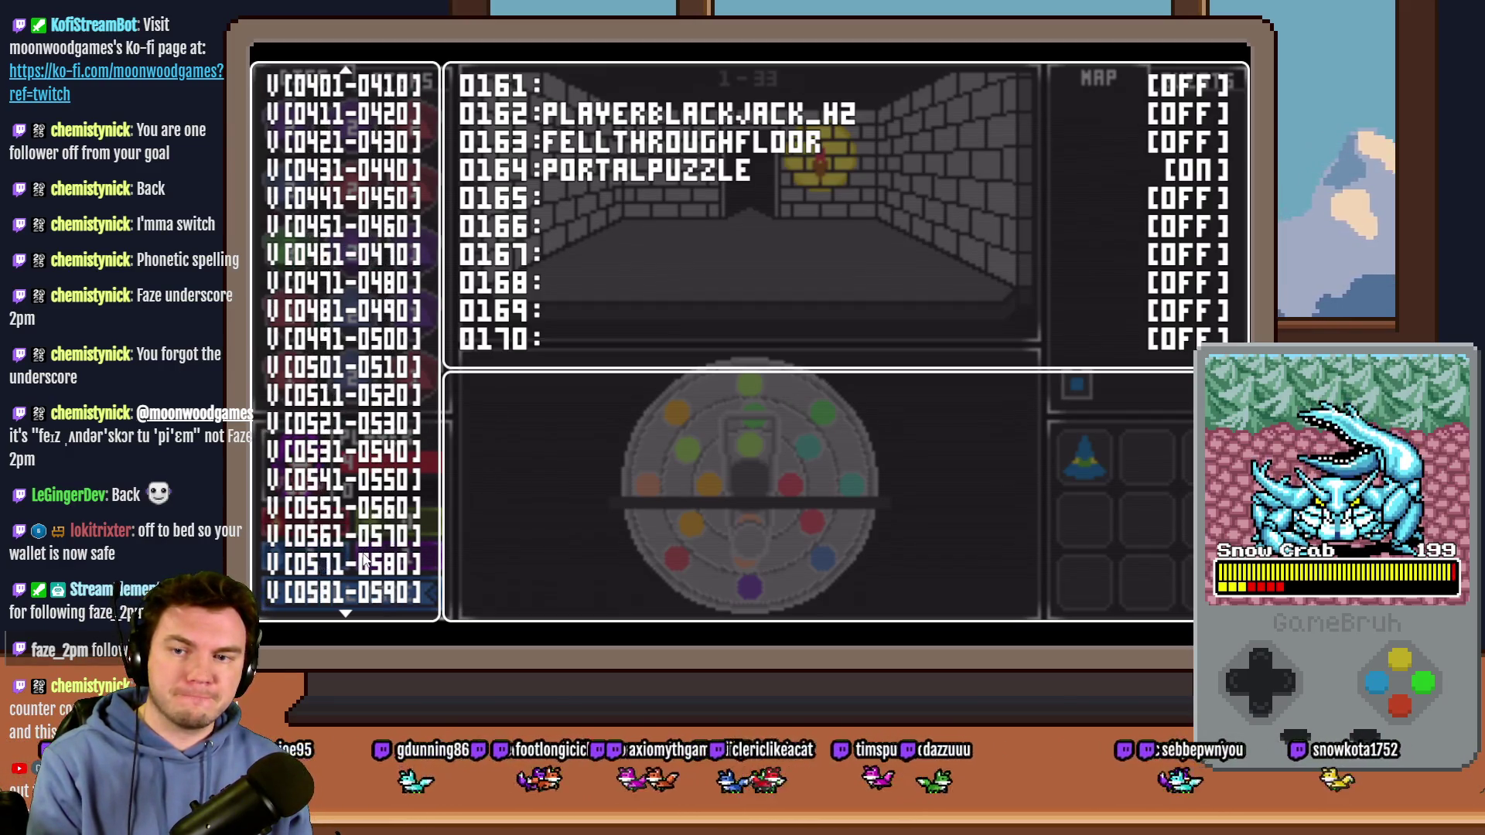
pyautogui.scroll(-9, 363, 564)
pyautogui.click(363, 457)
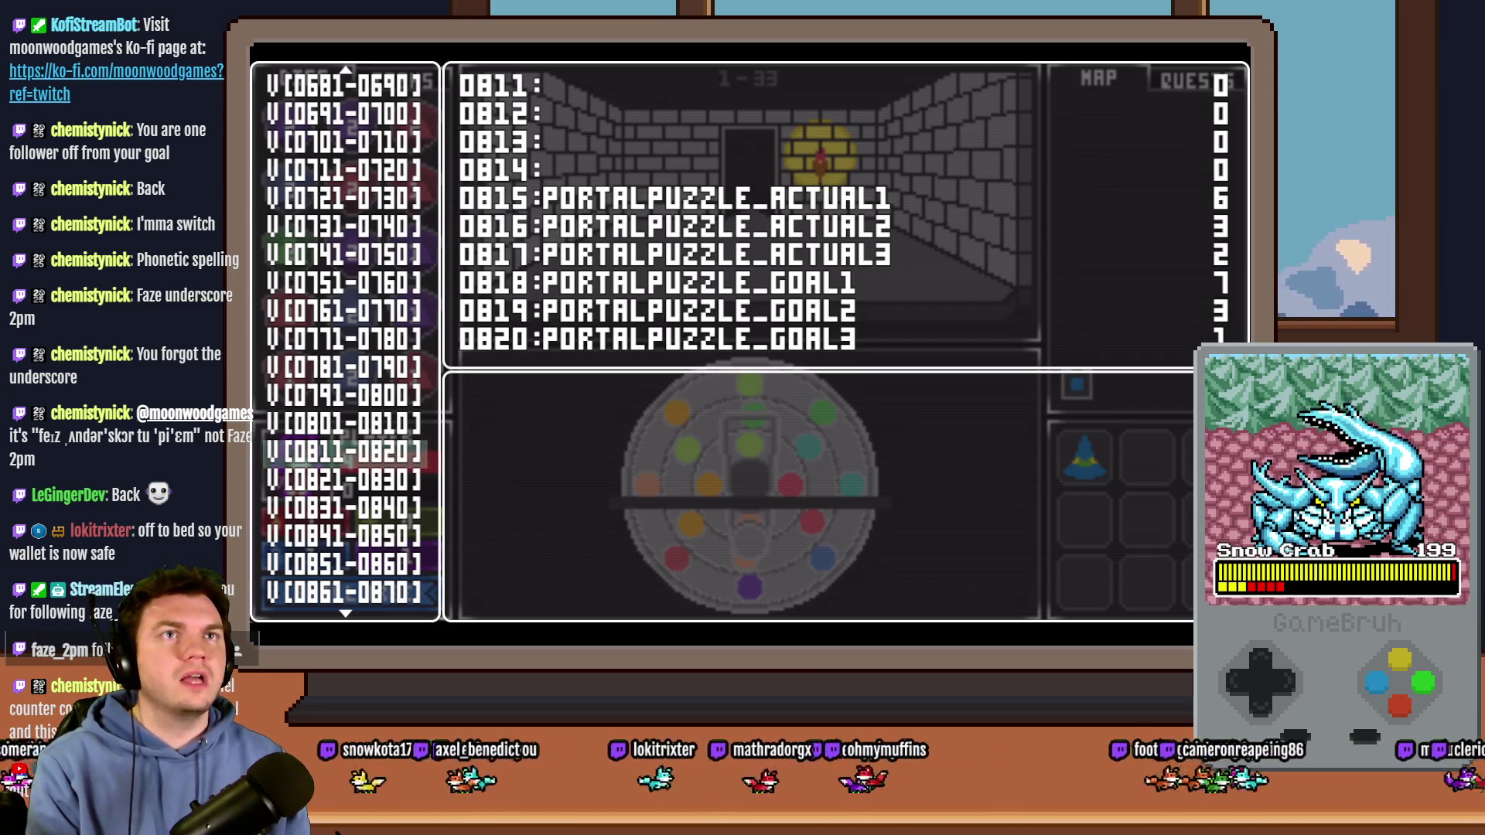
pyautogui.press('F4')
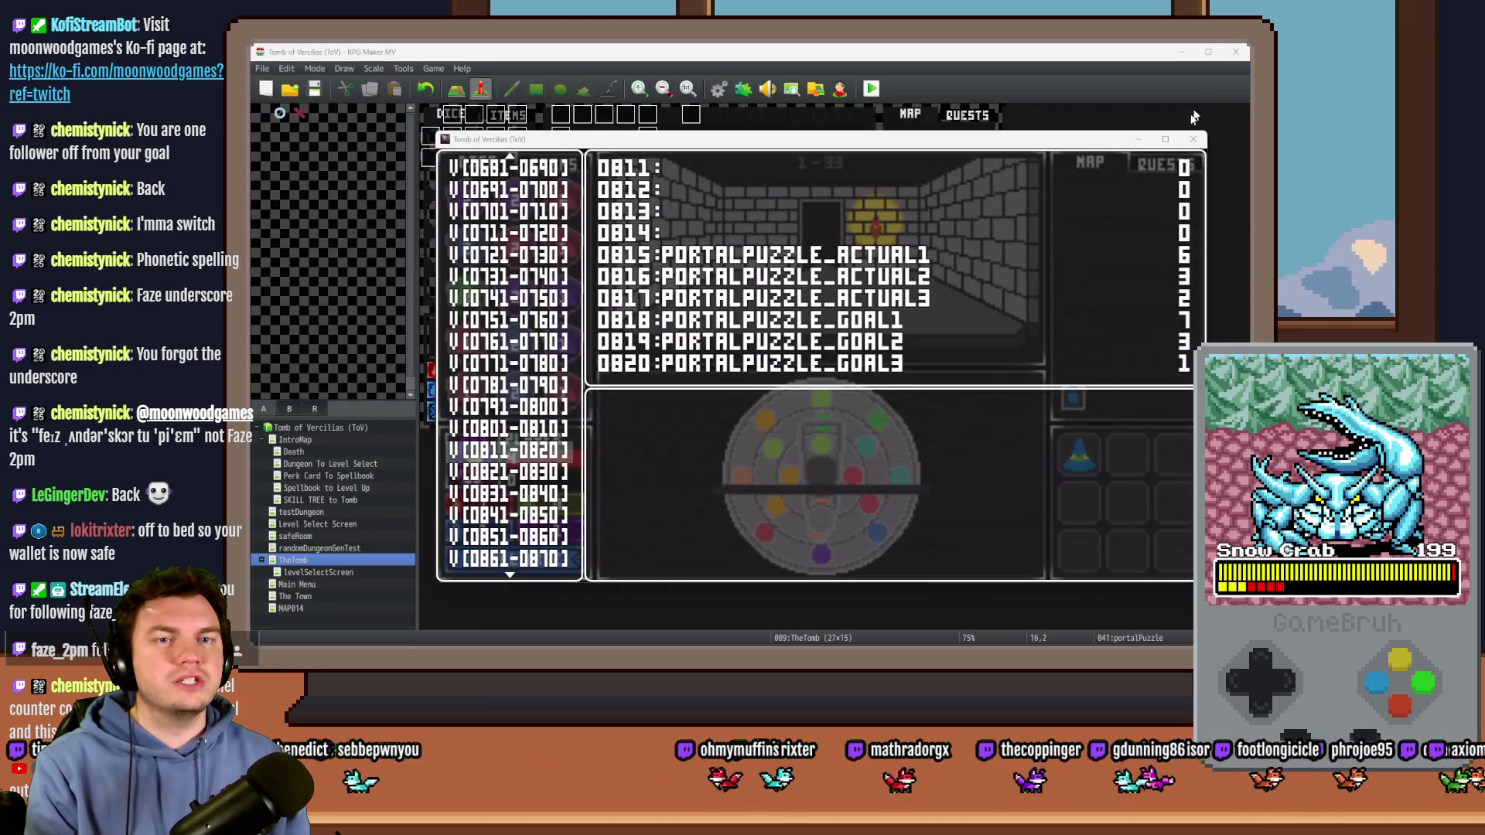
pyautogui.press('F8')
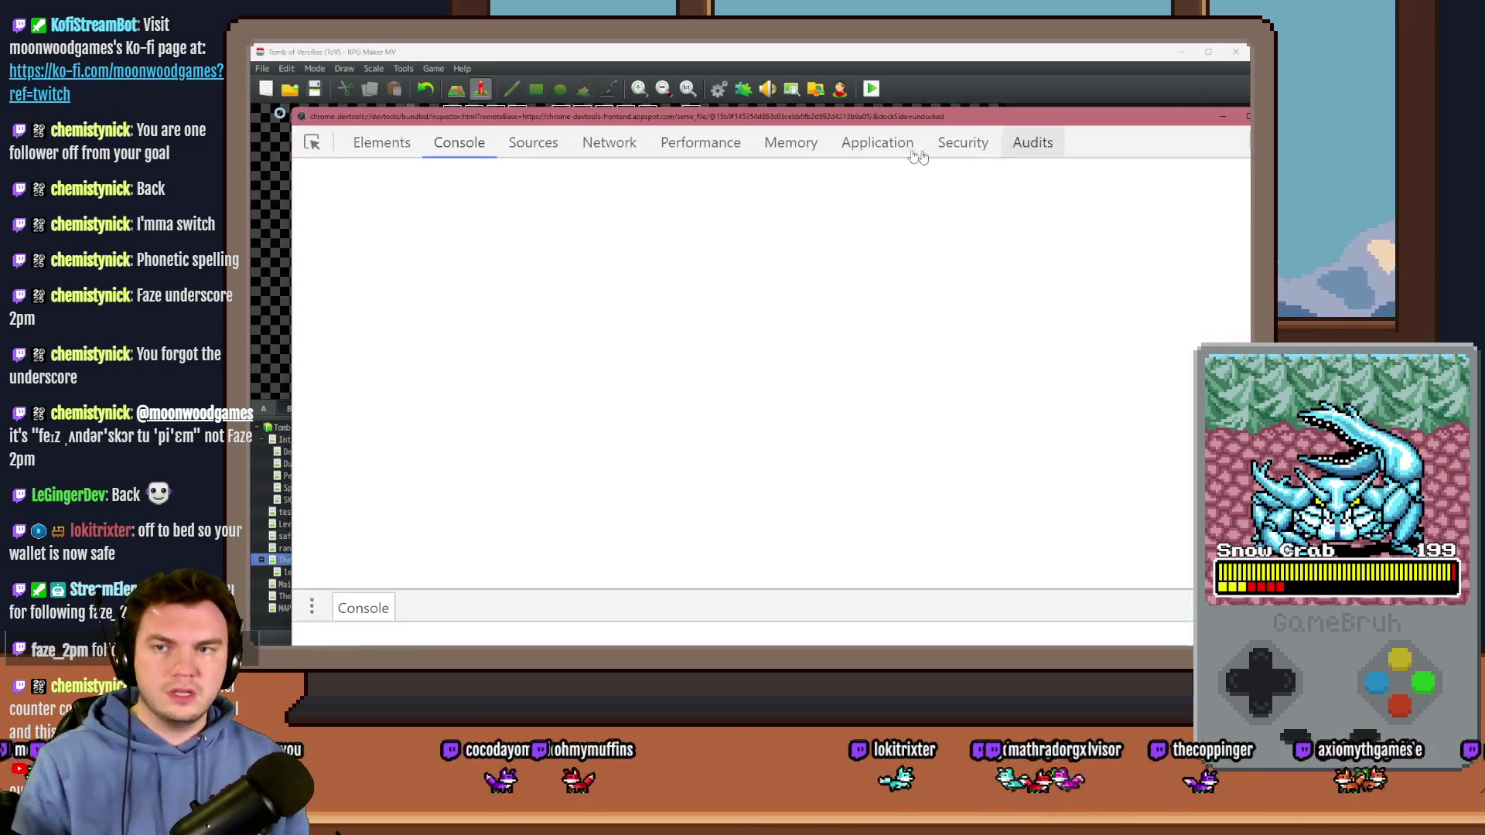
# Step: Maximize DevTools and run $gameScreen.picture(29) in the Console
pyautogui.doubleClick(706, 116)
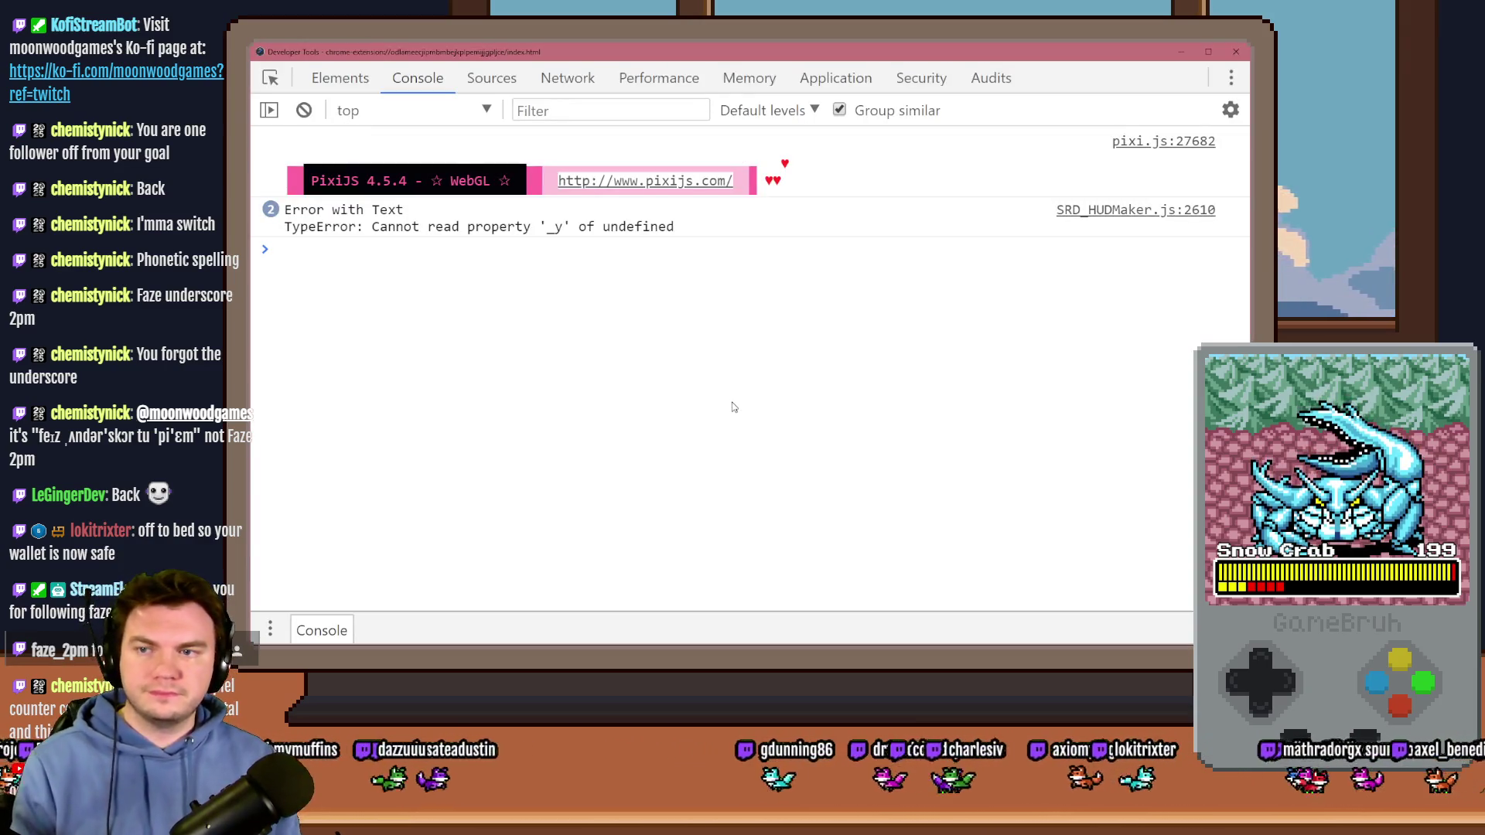
pyautogui.write('$gameS')
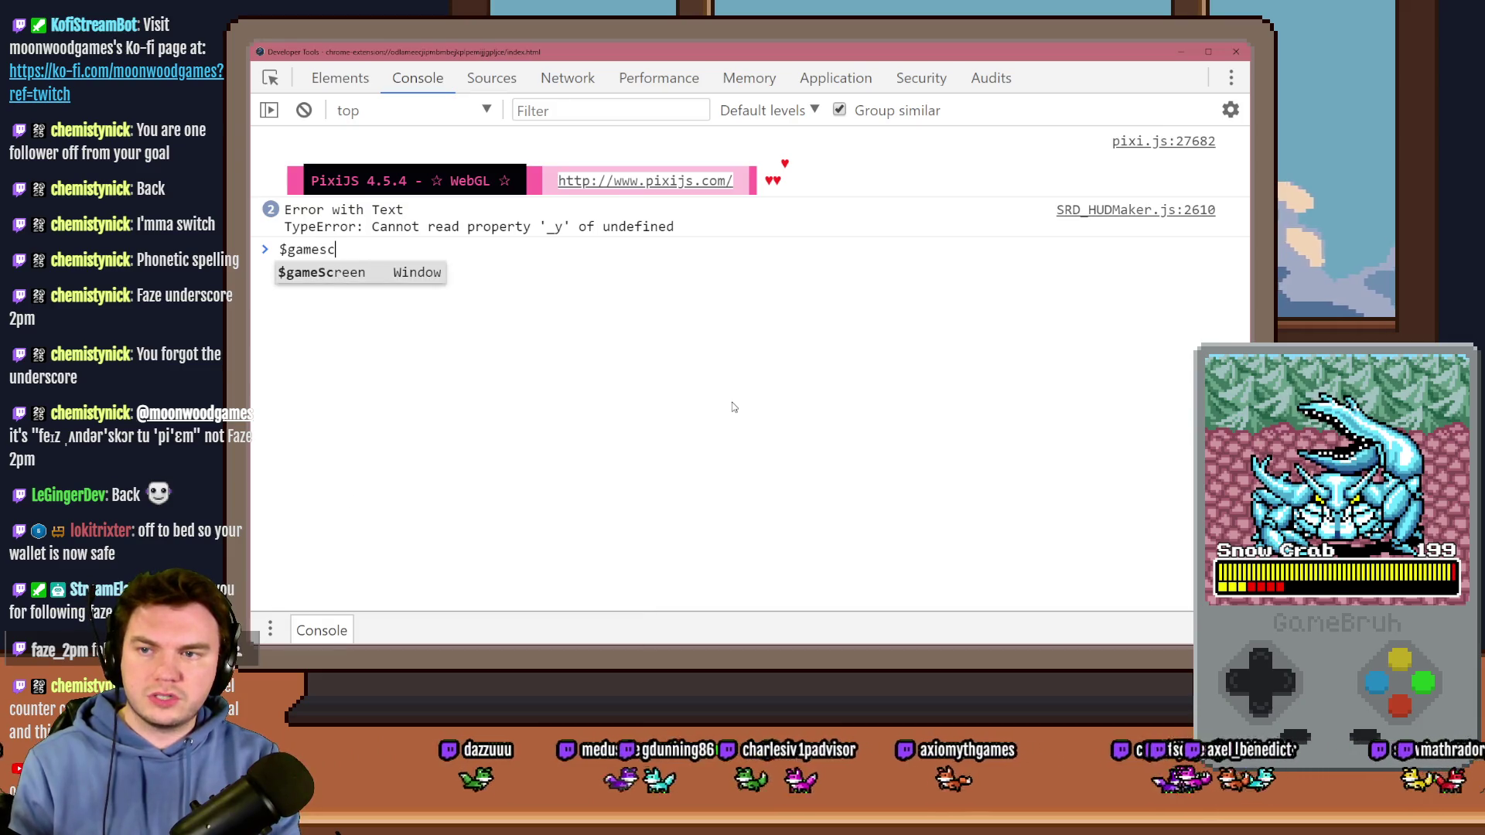
pyautogui.write('cree.pictur')
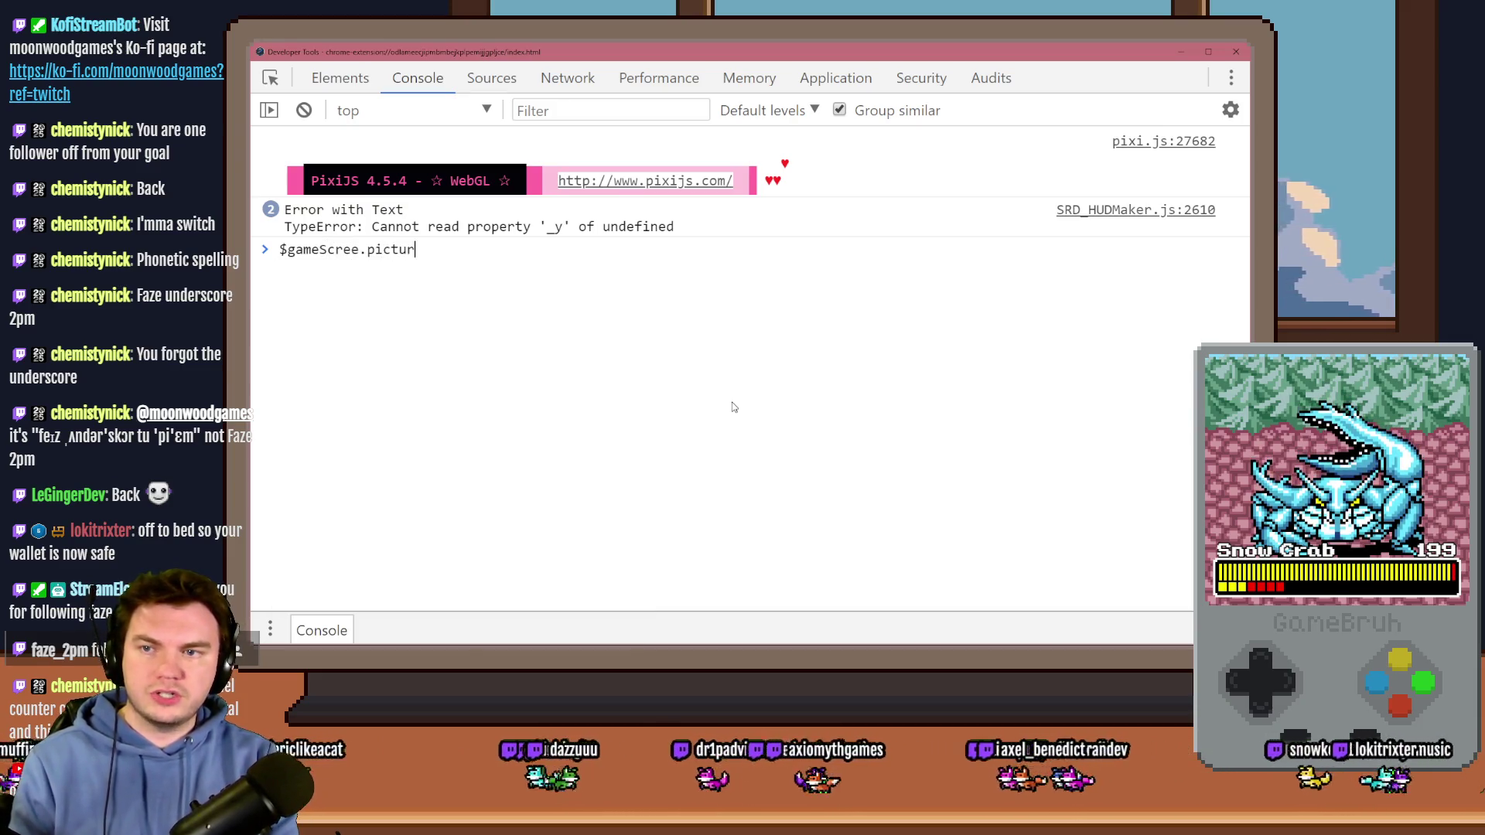
pyautogui.write('n')
pyautogui.press('Right')
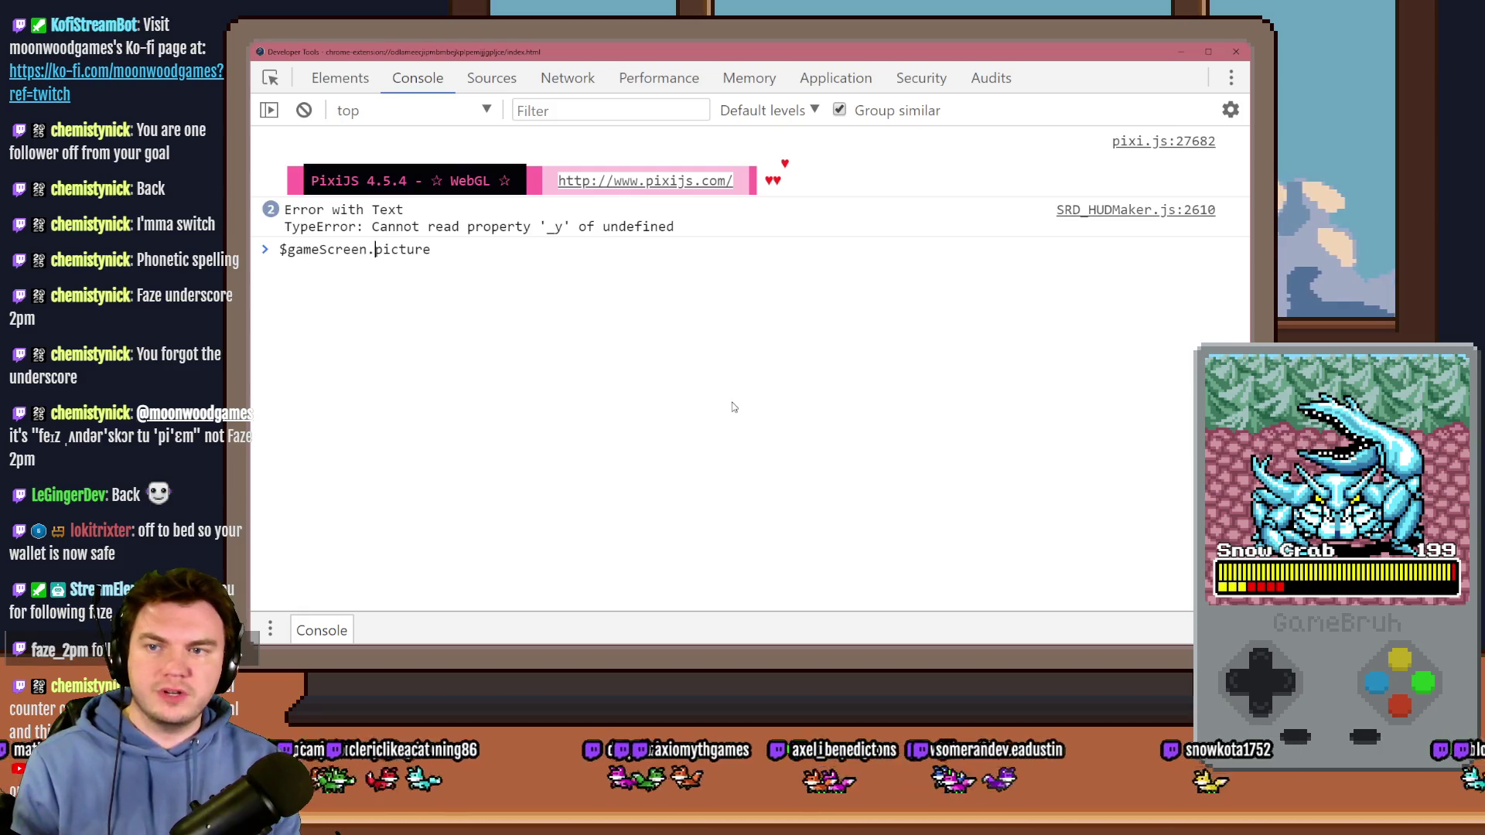
pyautogui.write('()')
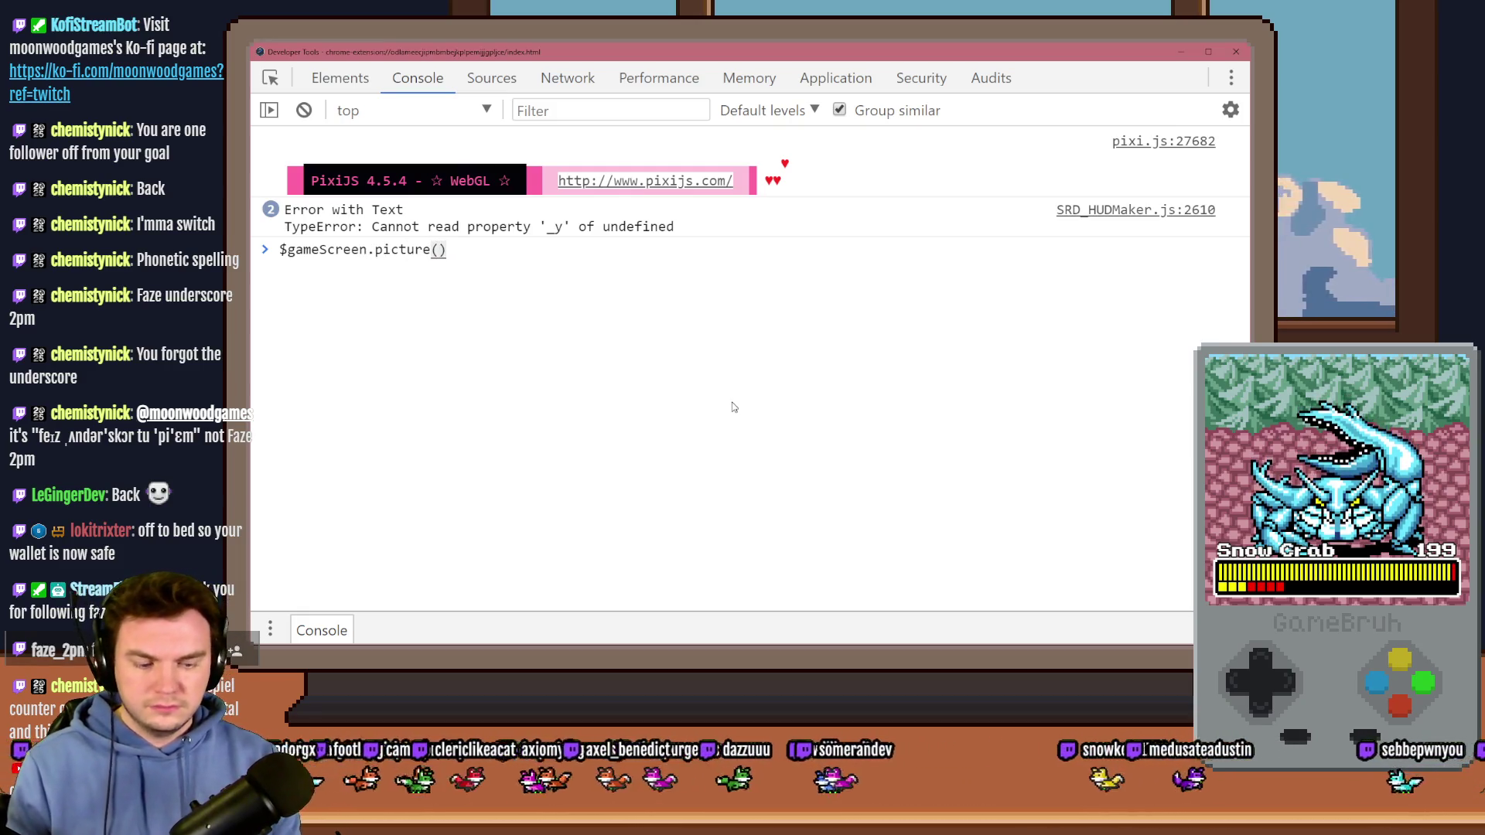
pyautogui.write('29')
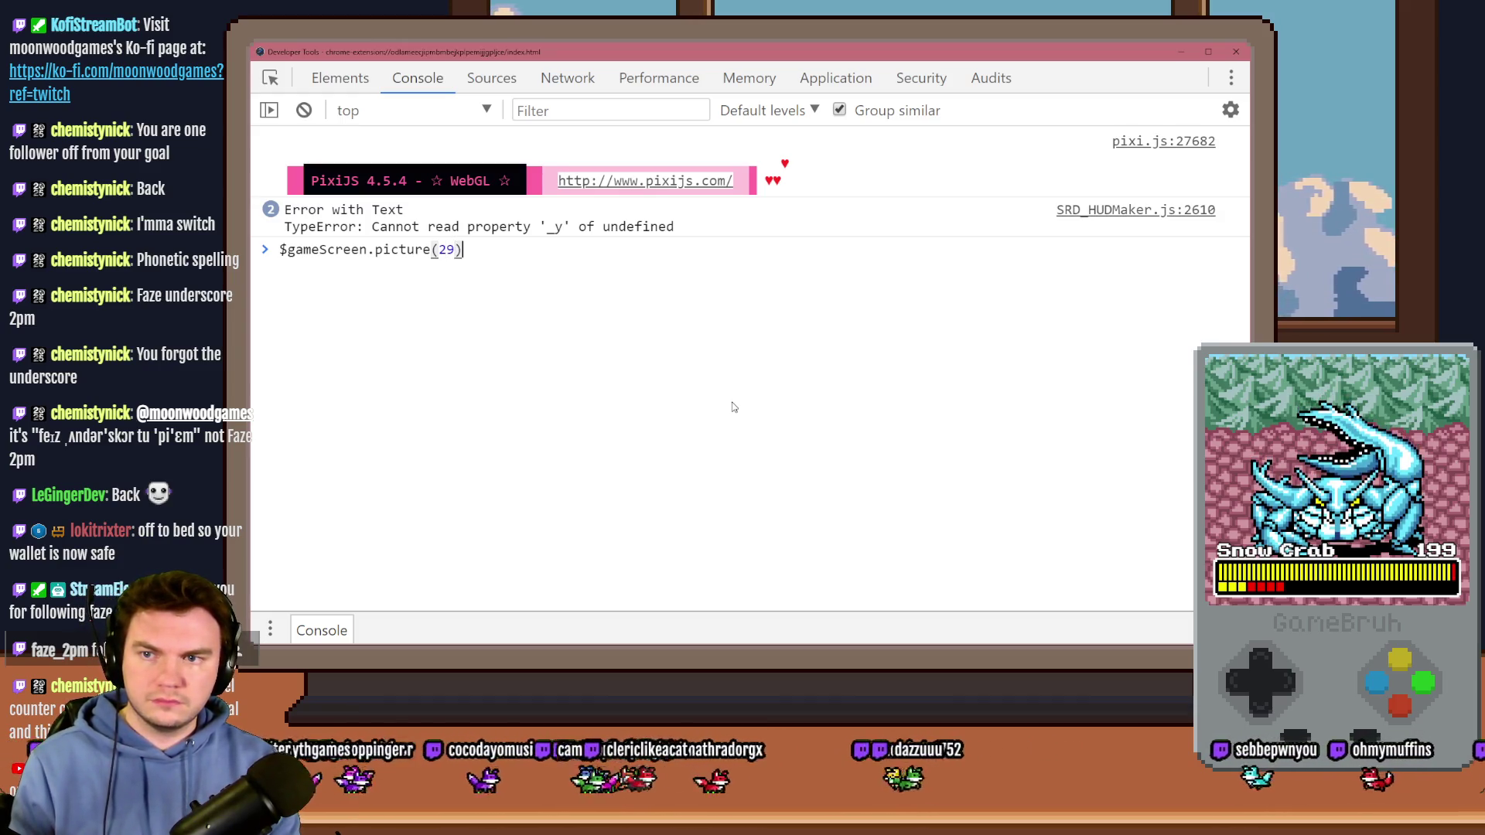
pyautogui.press('Return')
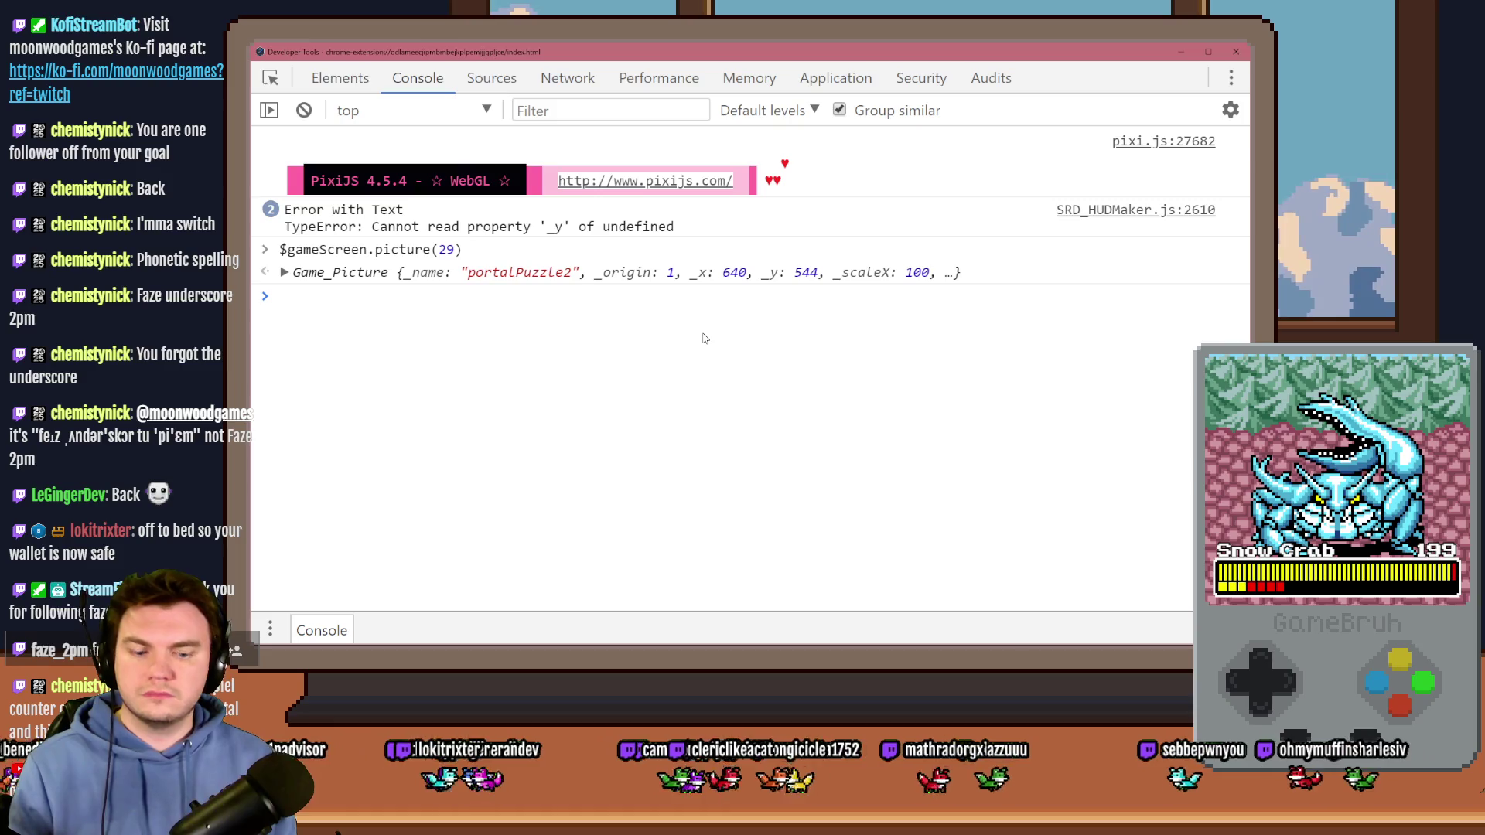
# Step: Rerun the picture 29 lookup with ._angle appended, printing 225
pyautogui.press('Up')
pyautogui.write('._angle')
pyautogui.press('Return')
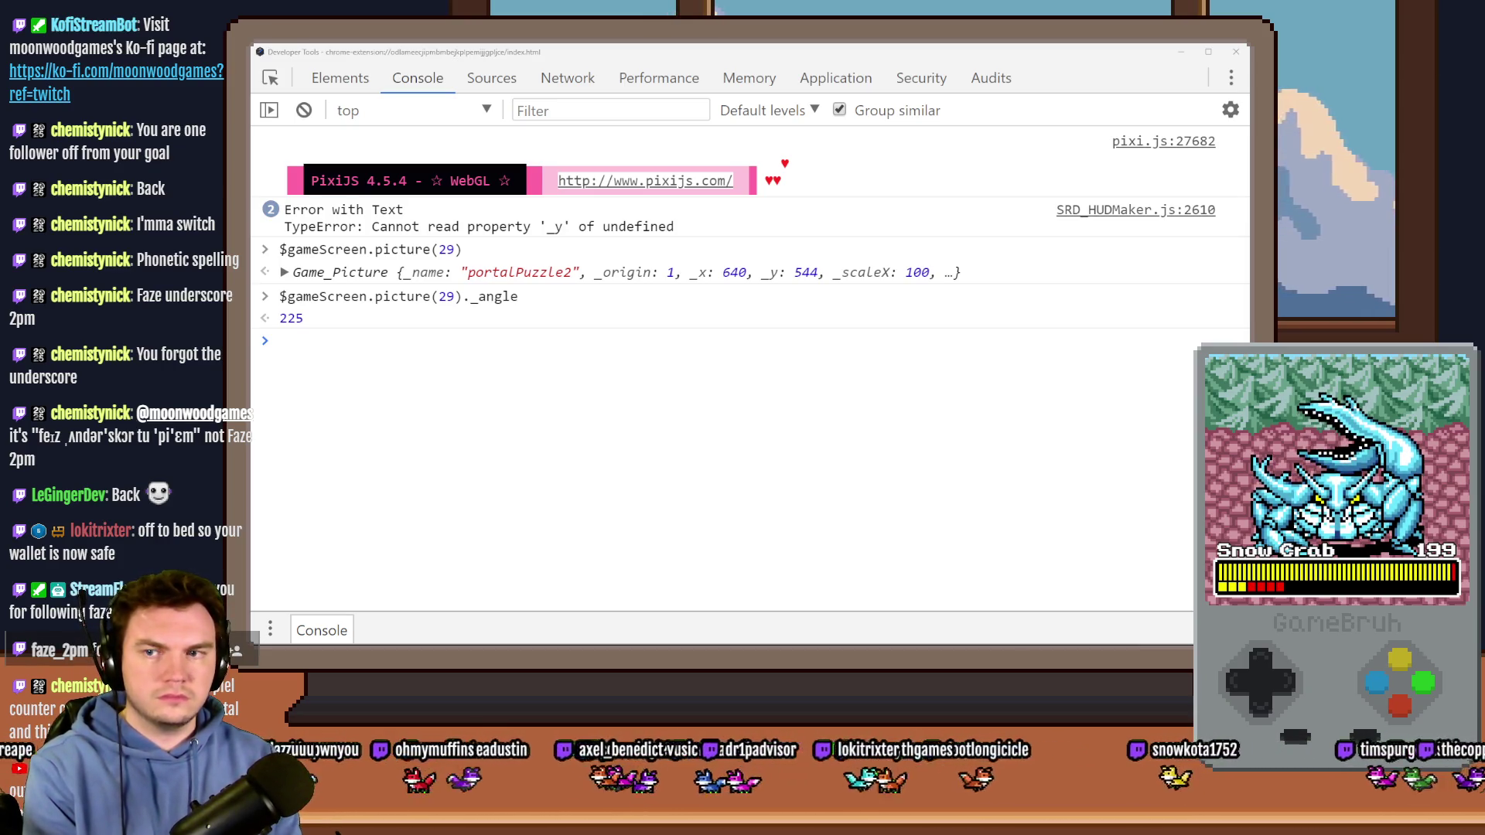
# Step: Run the _angle lookup for picture 300, then correct it to picture 30, which returns 120
pyautogui.click(921, 362)
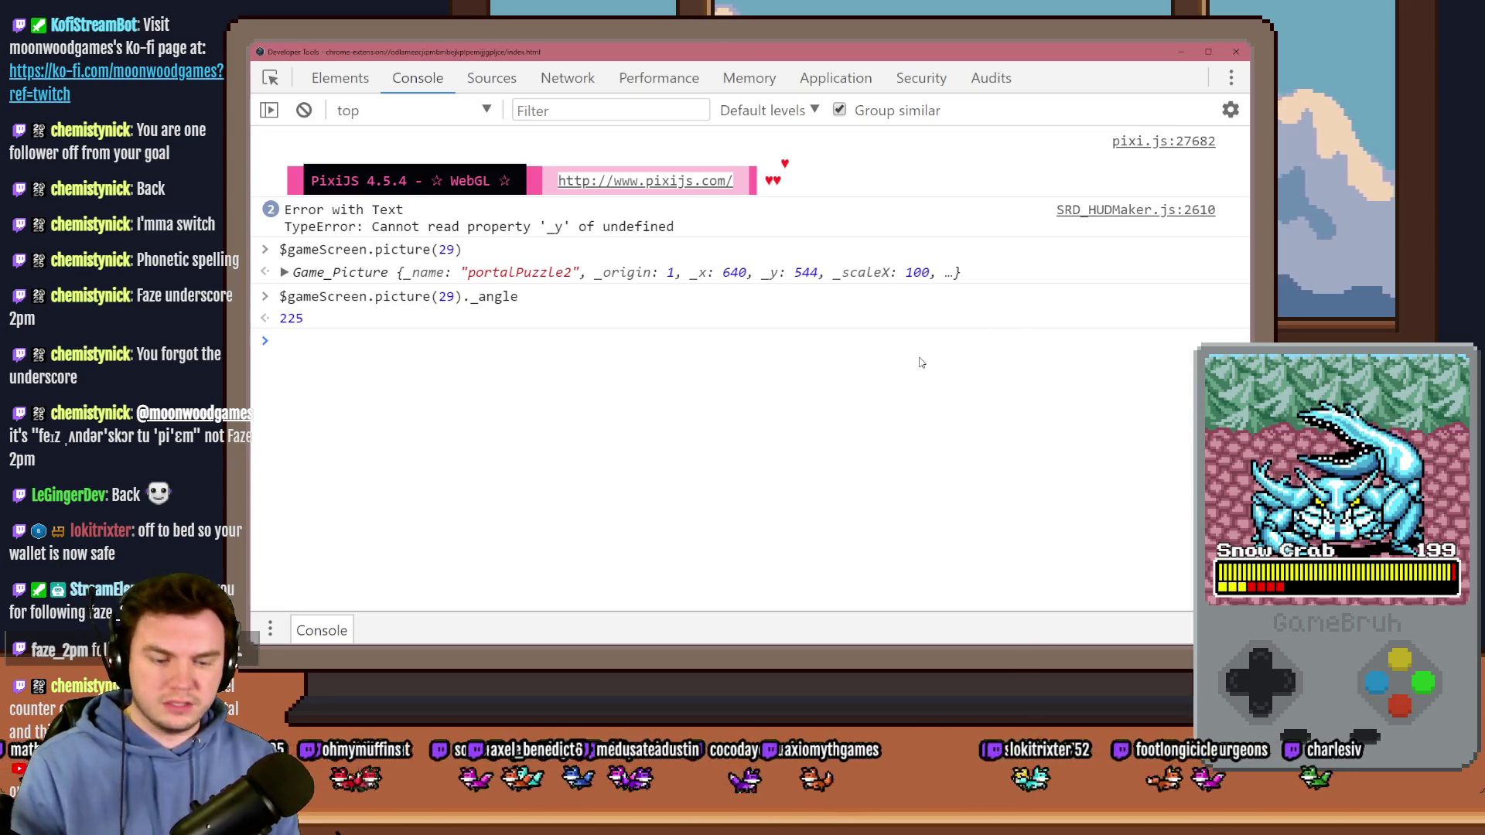
pyautogui.press('Up')
pyautogui.press('Left')
pyautogui.press('Left')
pyautogui.press('BackSpace')
pyautogui.press('BackSpace')
pyautogui.write('300')
pyautogui.press('Return')
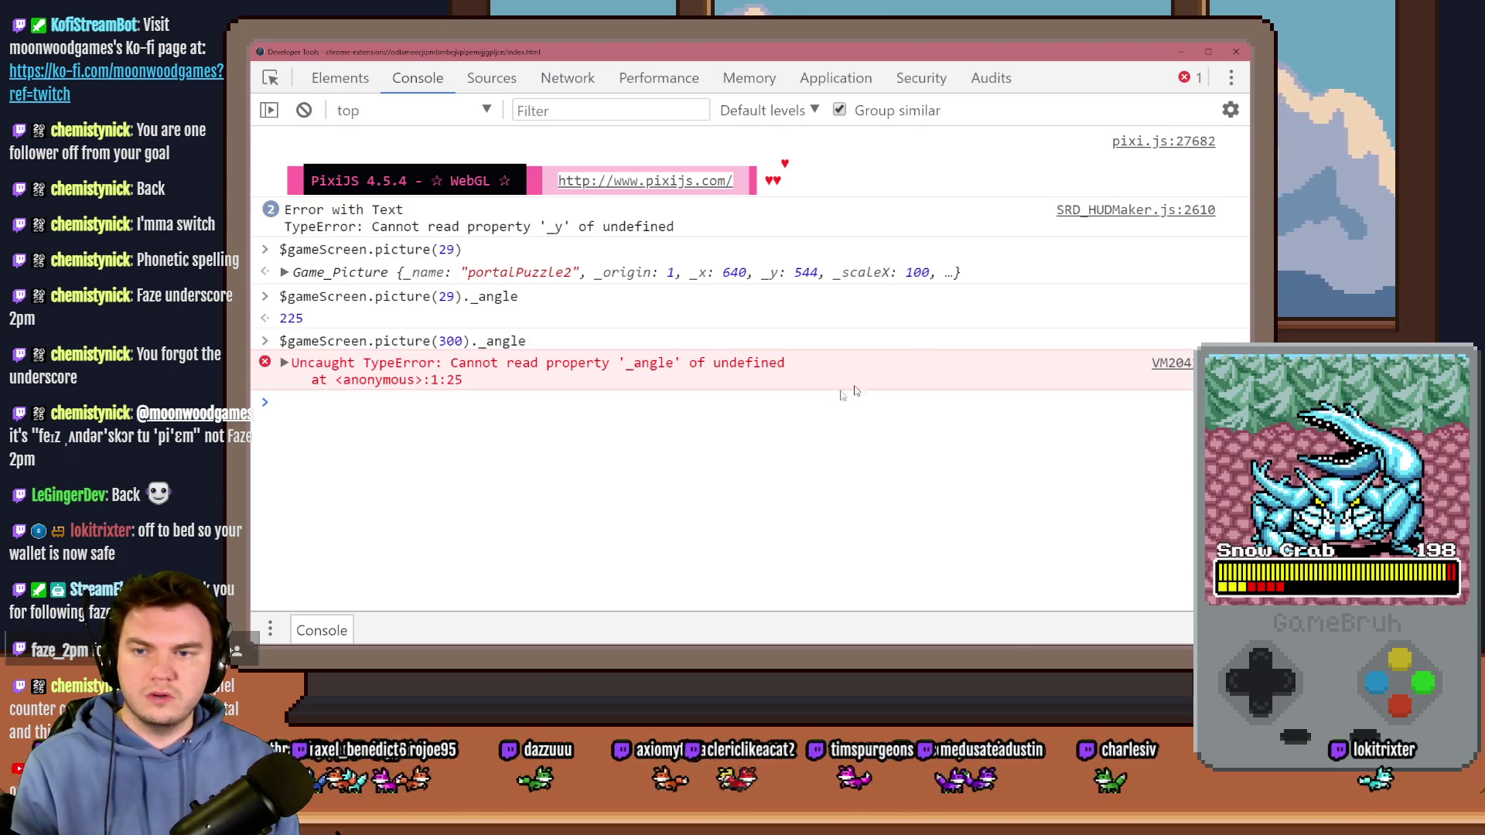
pyautogui.press('Up')
pyautogui.press('Up')
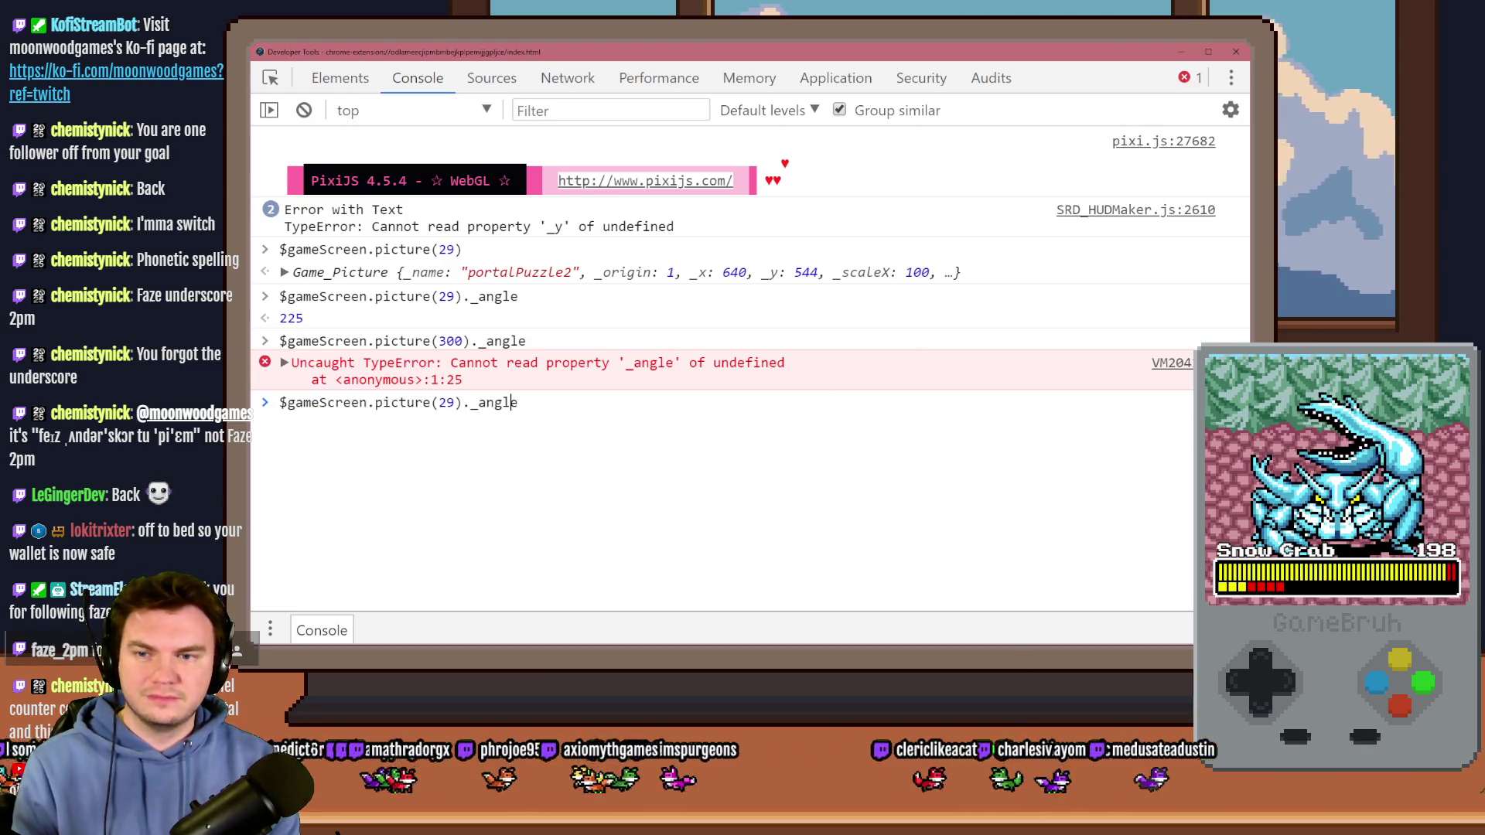
pyautogui.press('Delete')
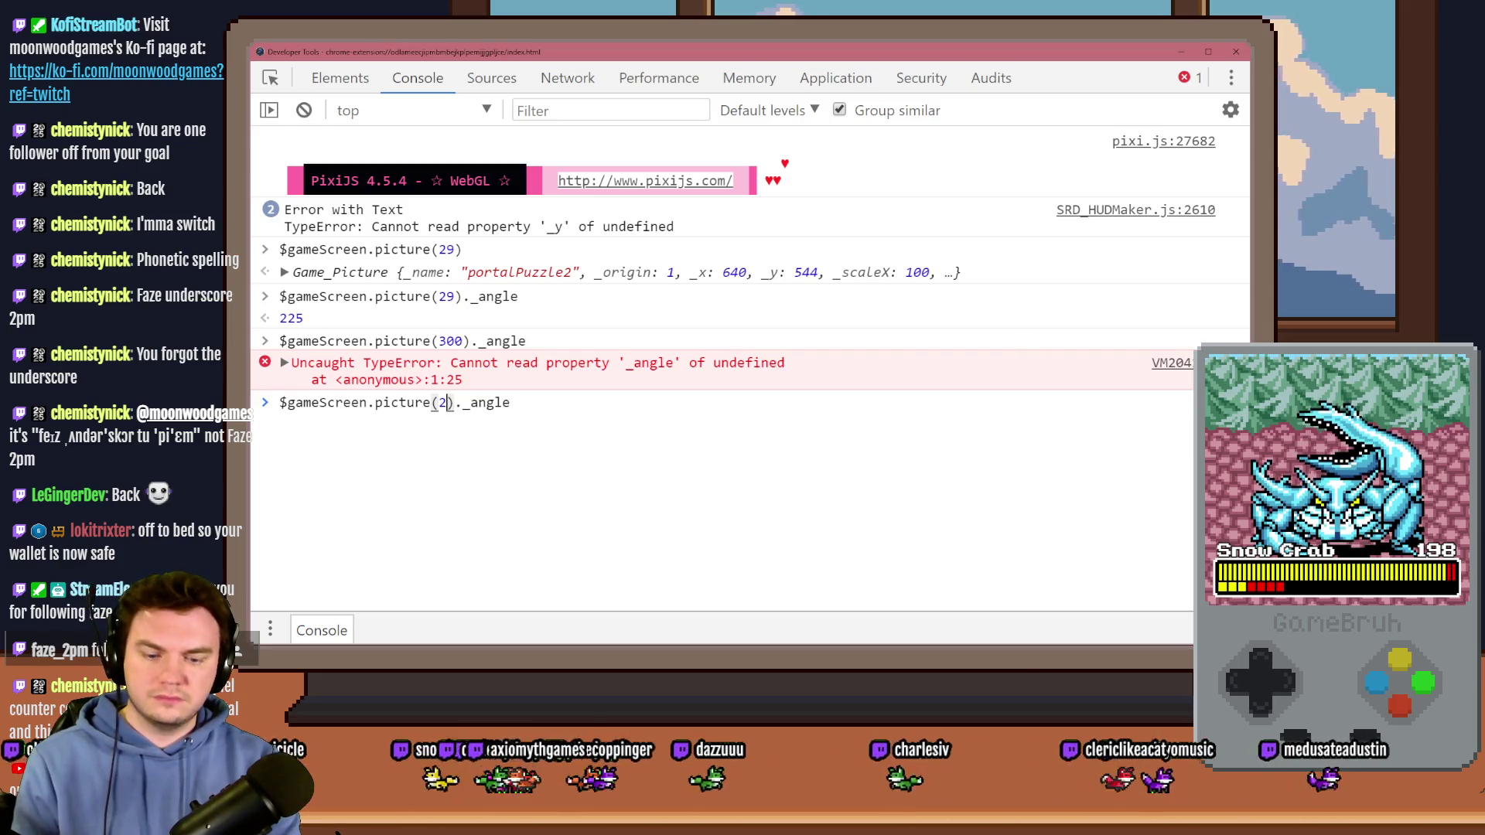
pyautogui.press('BackSpace')
pyautogui.write('30')
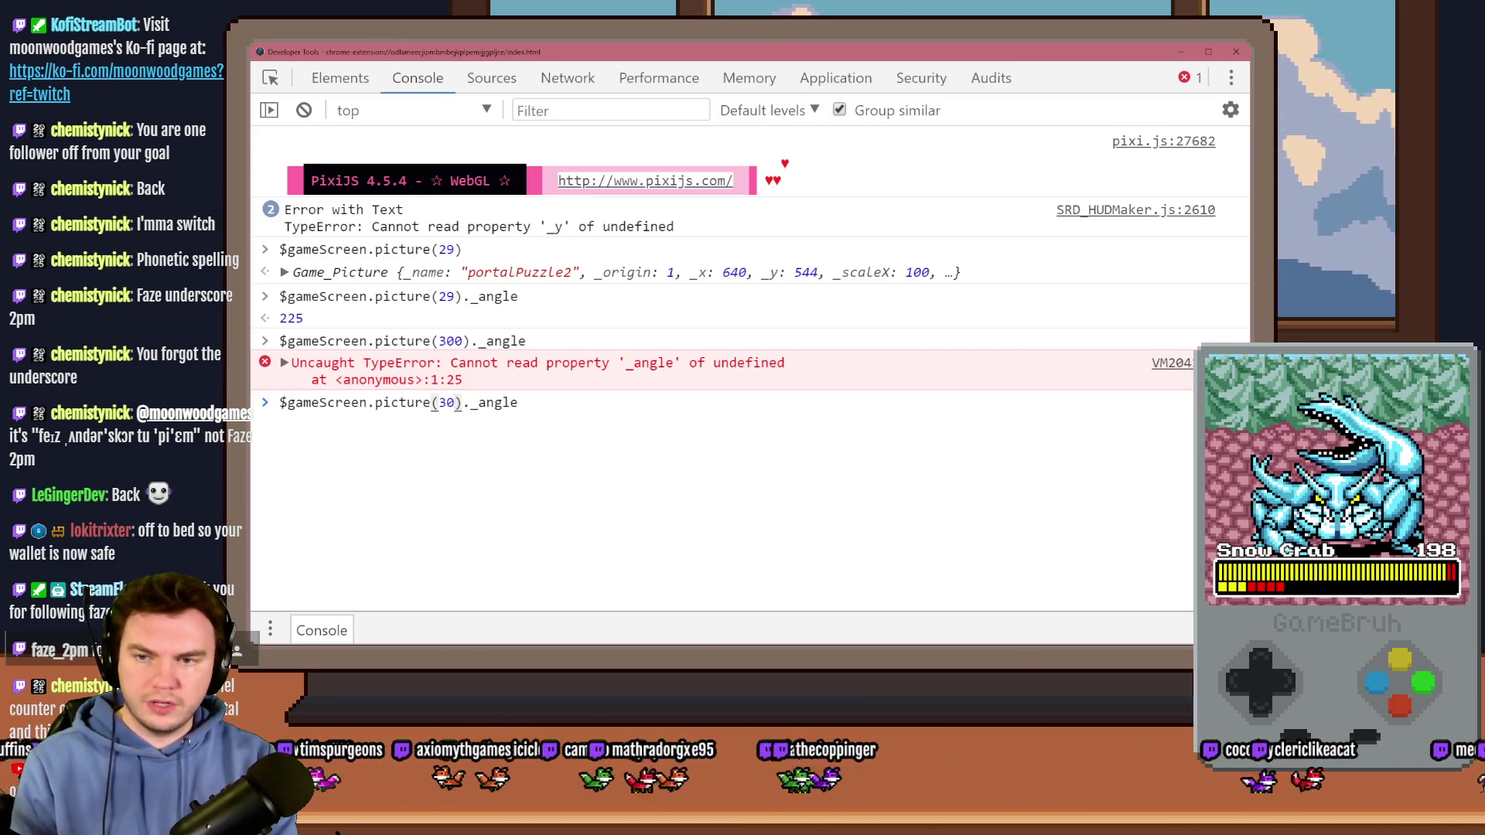
pyautogui.press('Return')
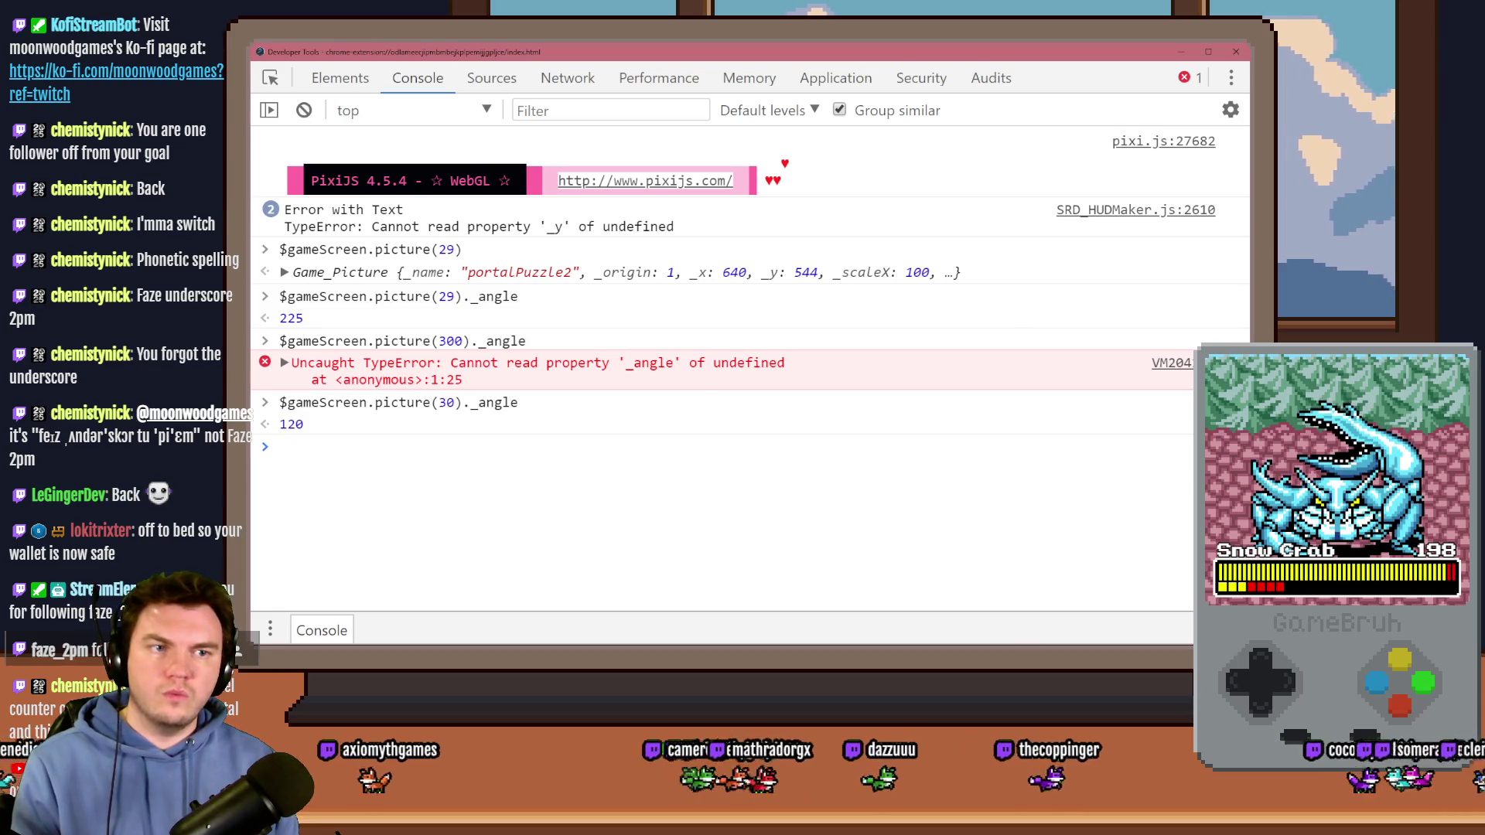
# Step: Query picture 31's _angle, which returns 90, and switch back to the game window
pyautogui.hotkey('alt', 'Tab')
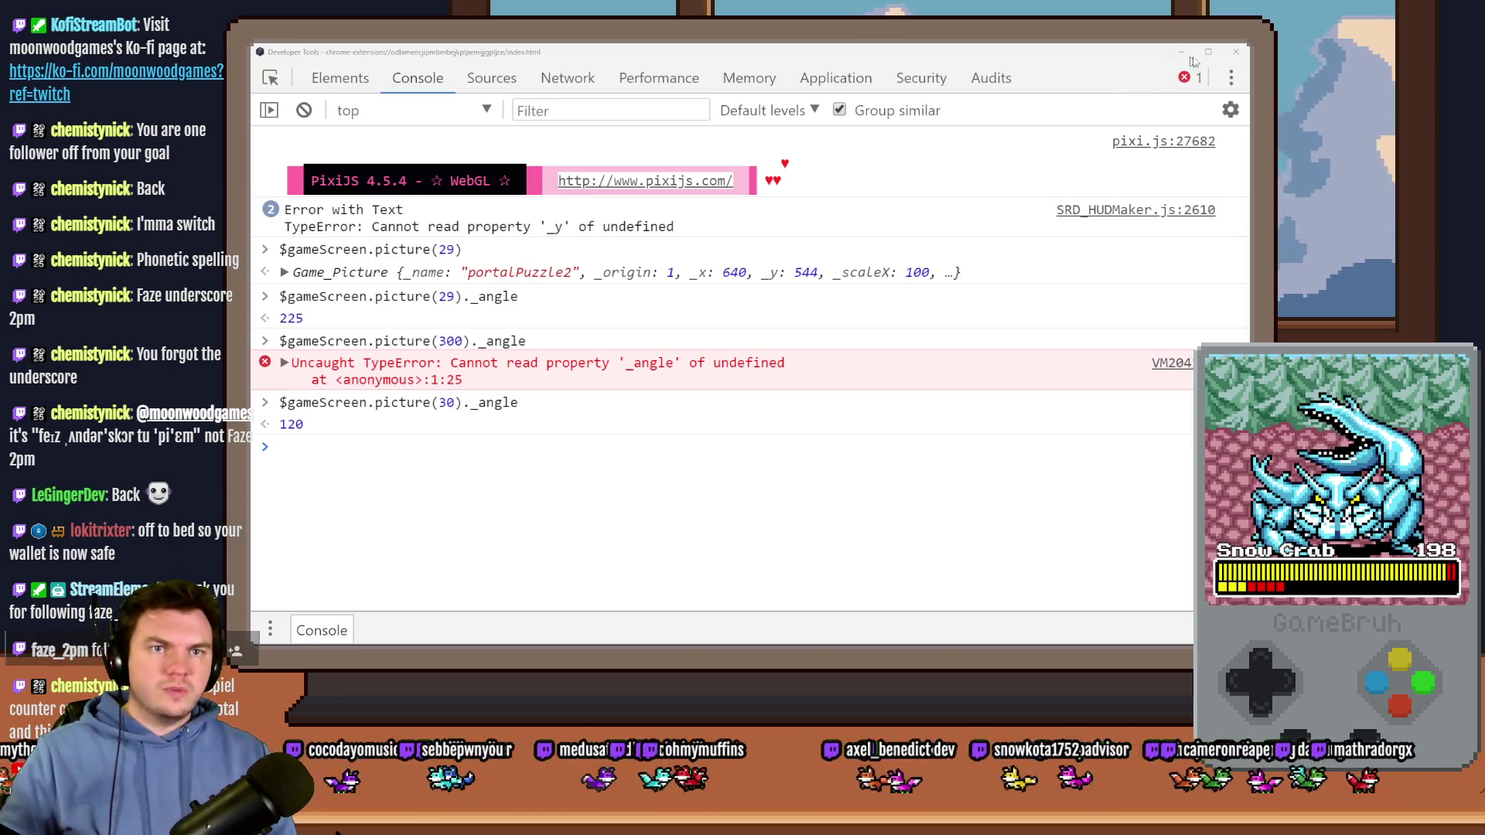
pyautogui.click(1123, 55)
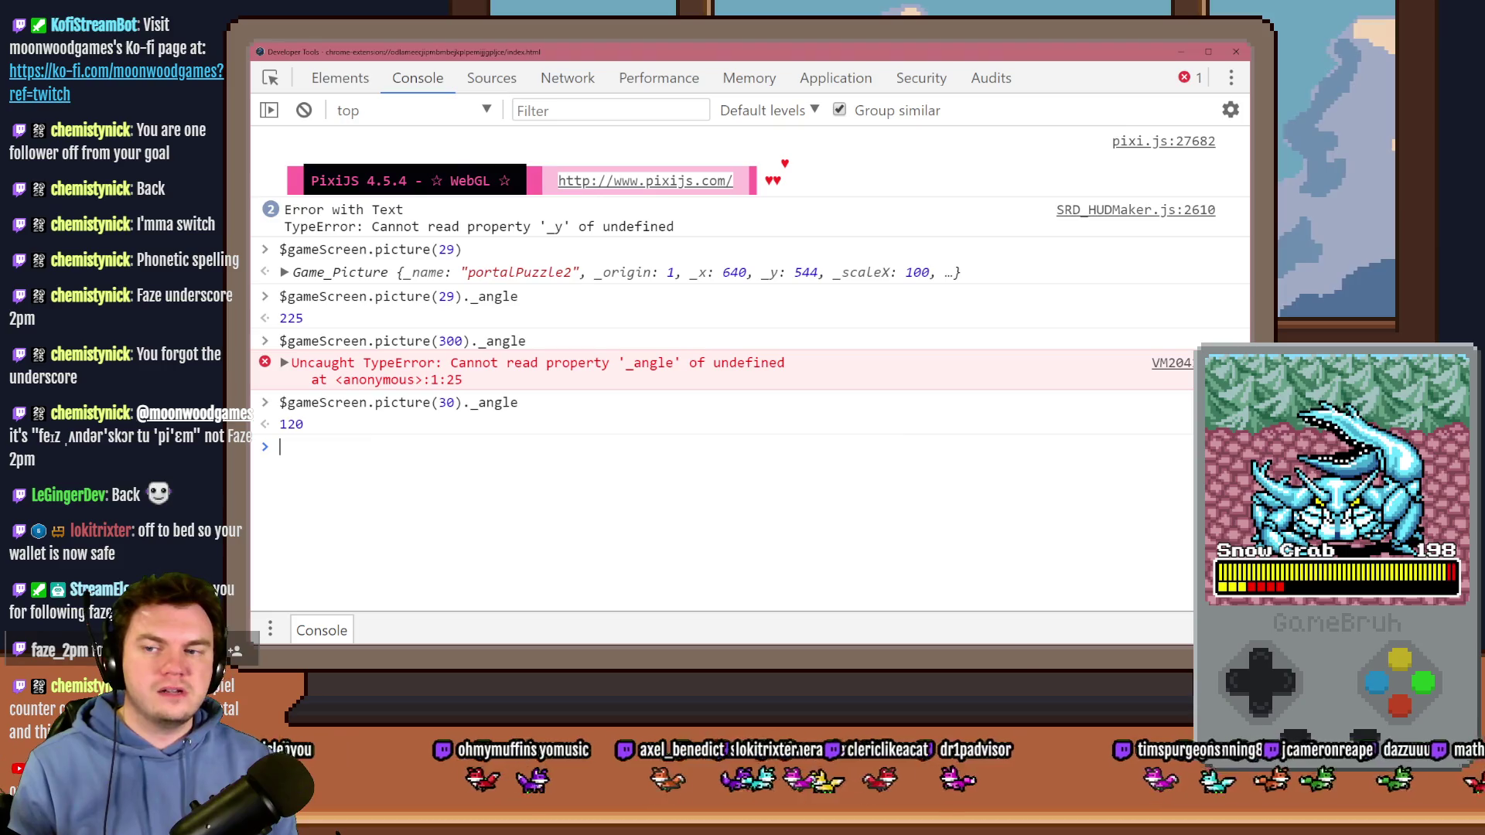
pyautogui.press('Up')
pyautogui.press('Left')
pyautogui.press('Left')
pyautogui.press('BackSpace')
pyautogui.write('1')
pyautogui.press('Return')
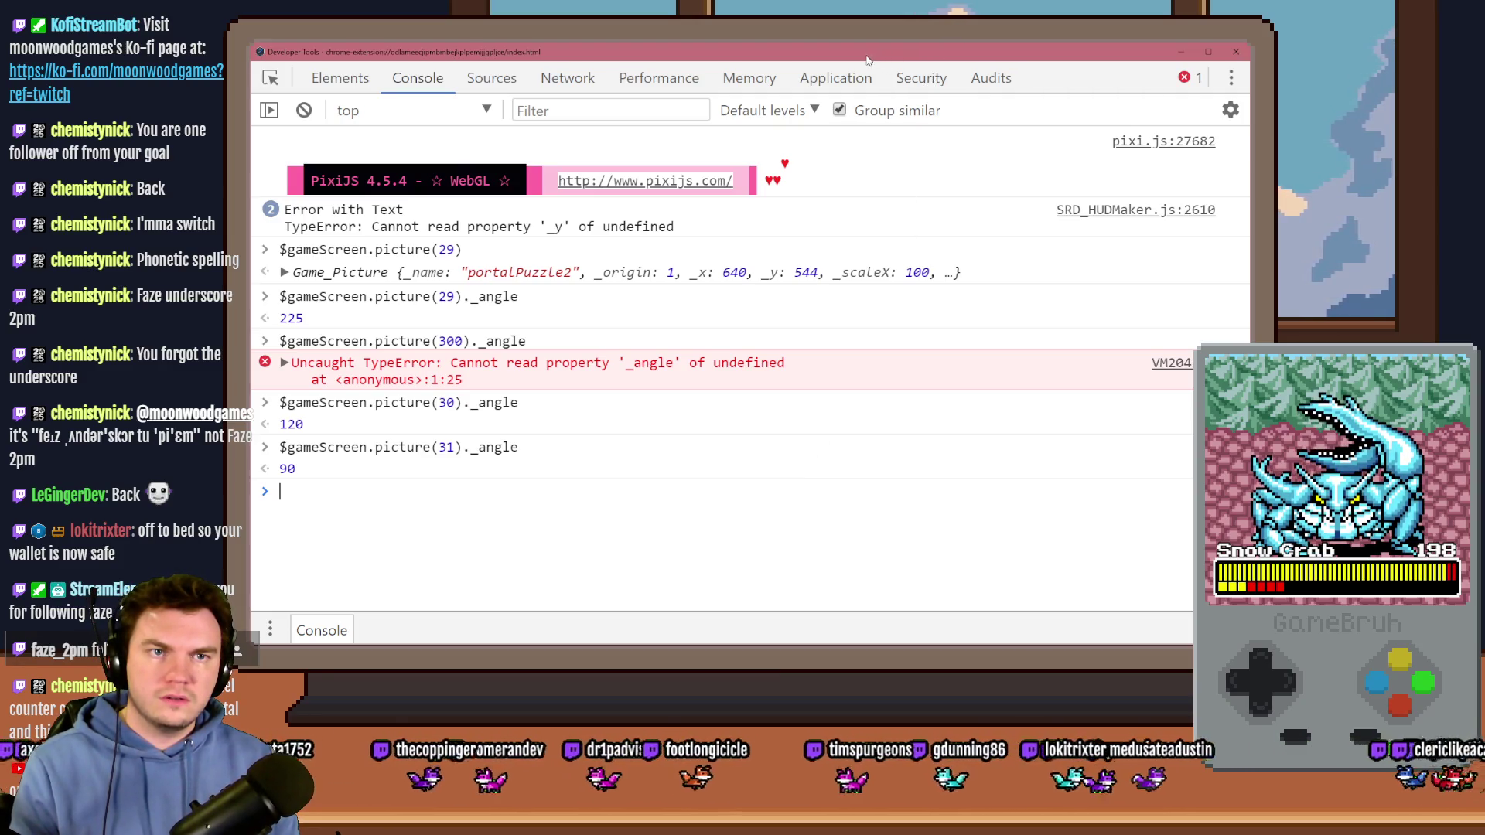
pyautogui.hotkey('alt', 'Tab')
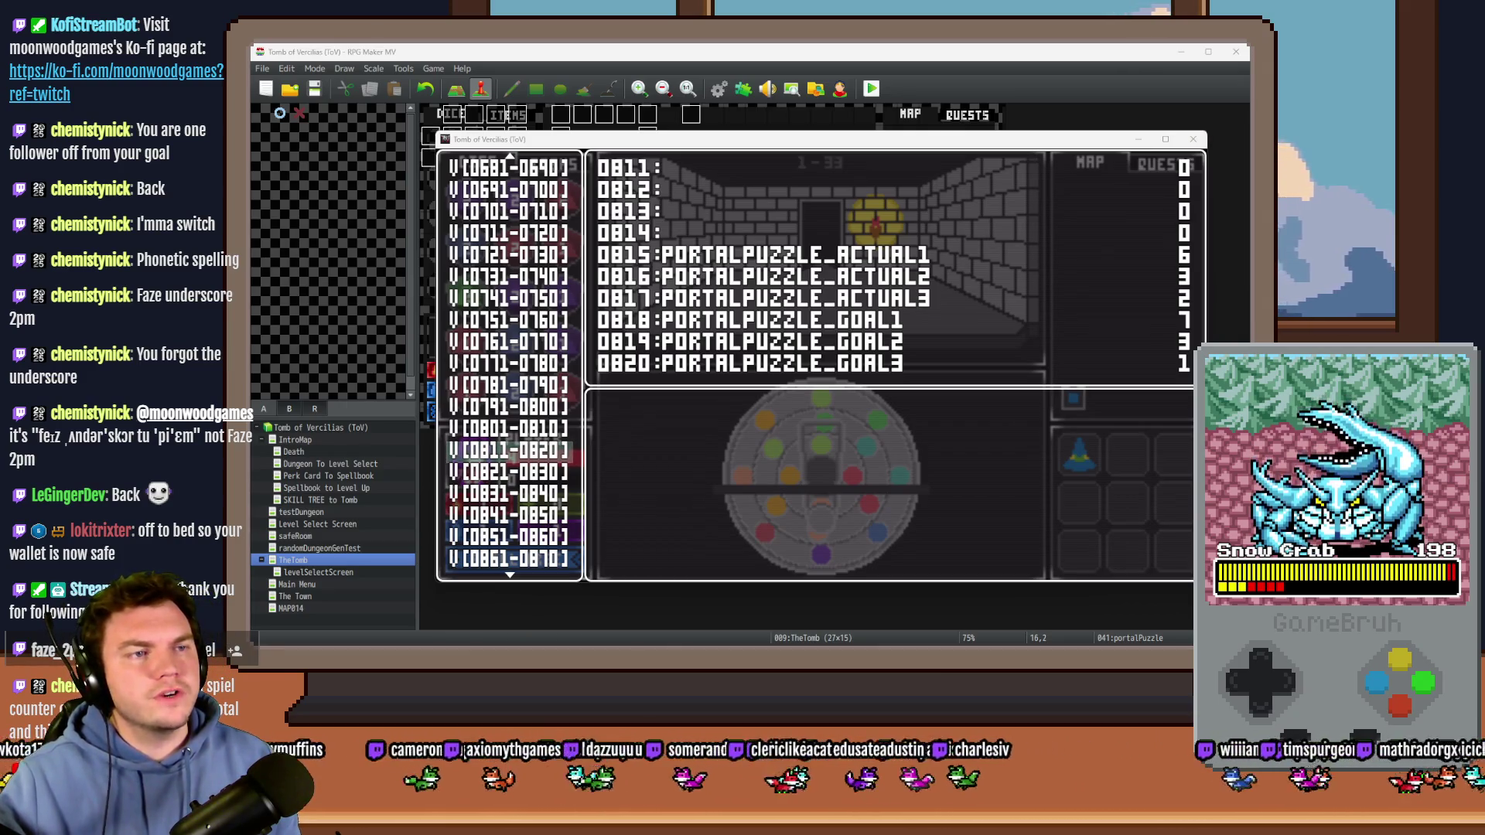
# Step: Bring DevTools forward with F8 and drag it off the right screen edge
pyautogui.press('F8')
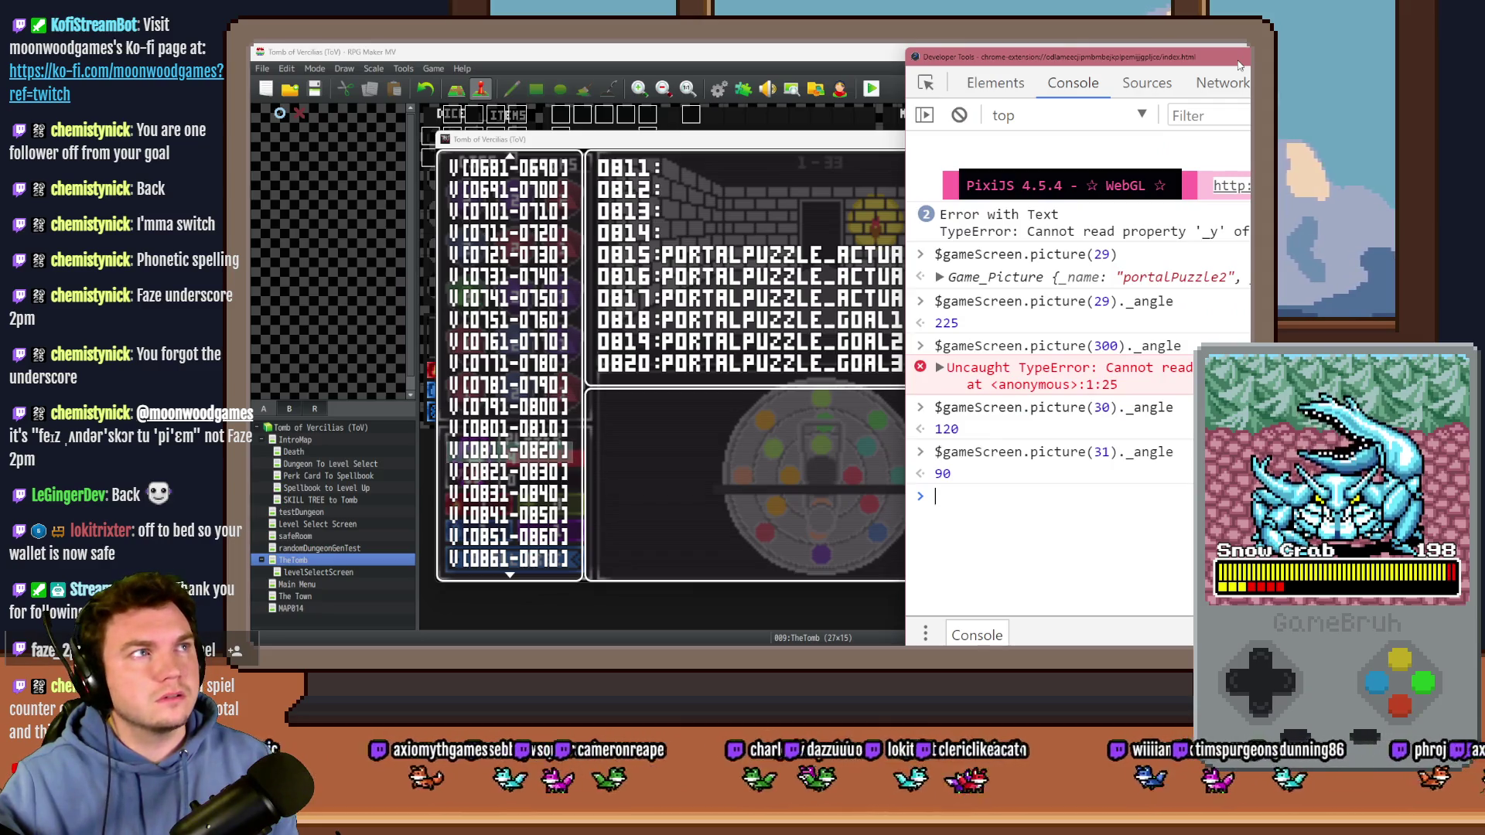
pyautogui.moveTo(1238, 65); pyautogui.dragTo(1239, 61)
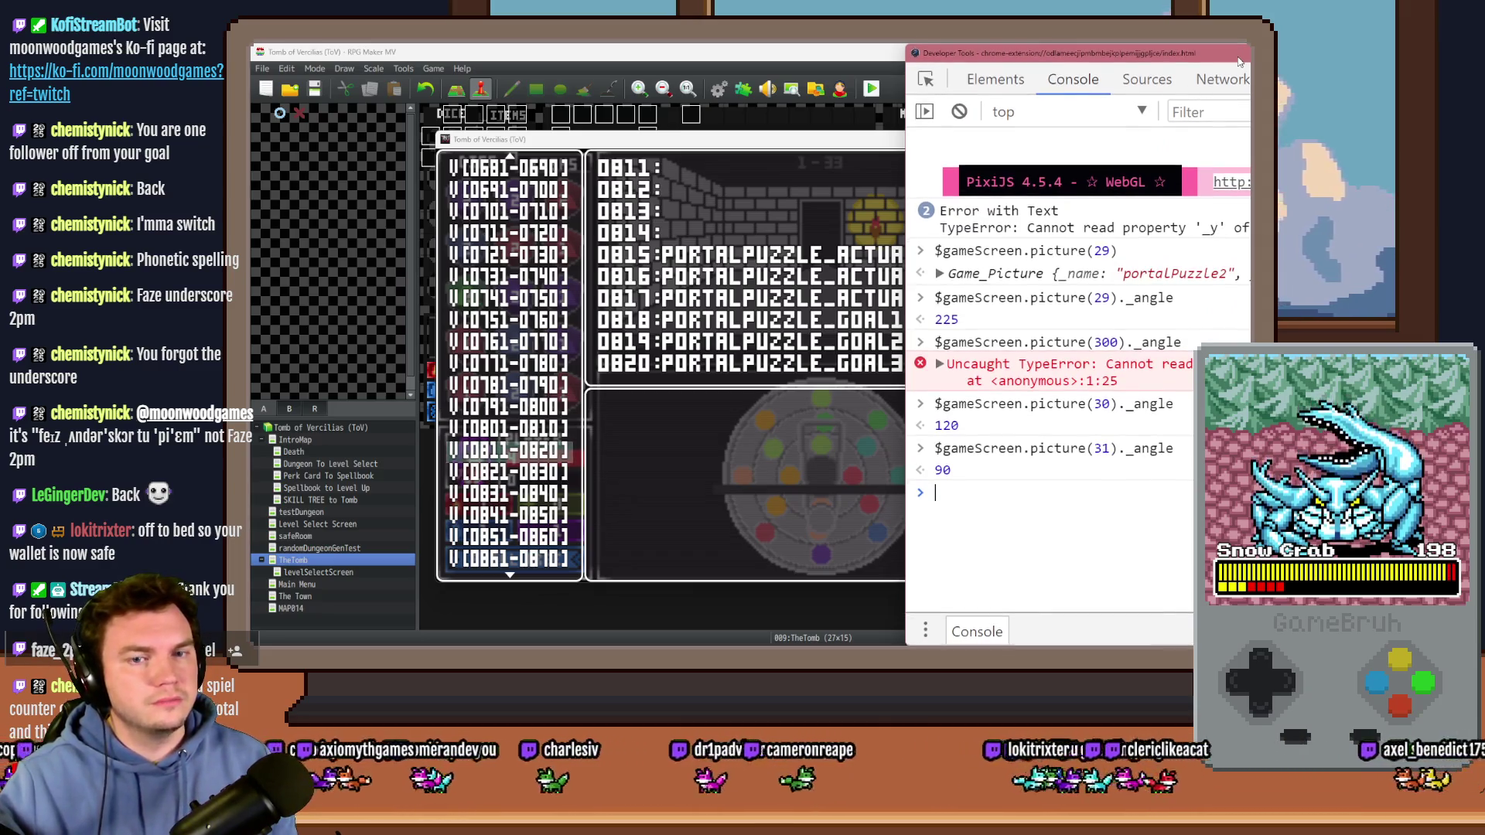
pyautogui.moveTo(1083, 52)
pyautogui.mouseDown()
pyautogui.moveTo(1421, 53)
pyautogui.moveTo(1404, 53)
pyautogui.mouseUp()
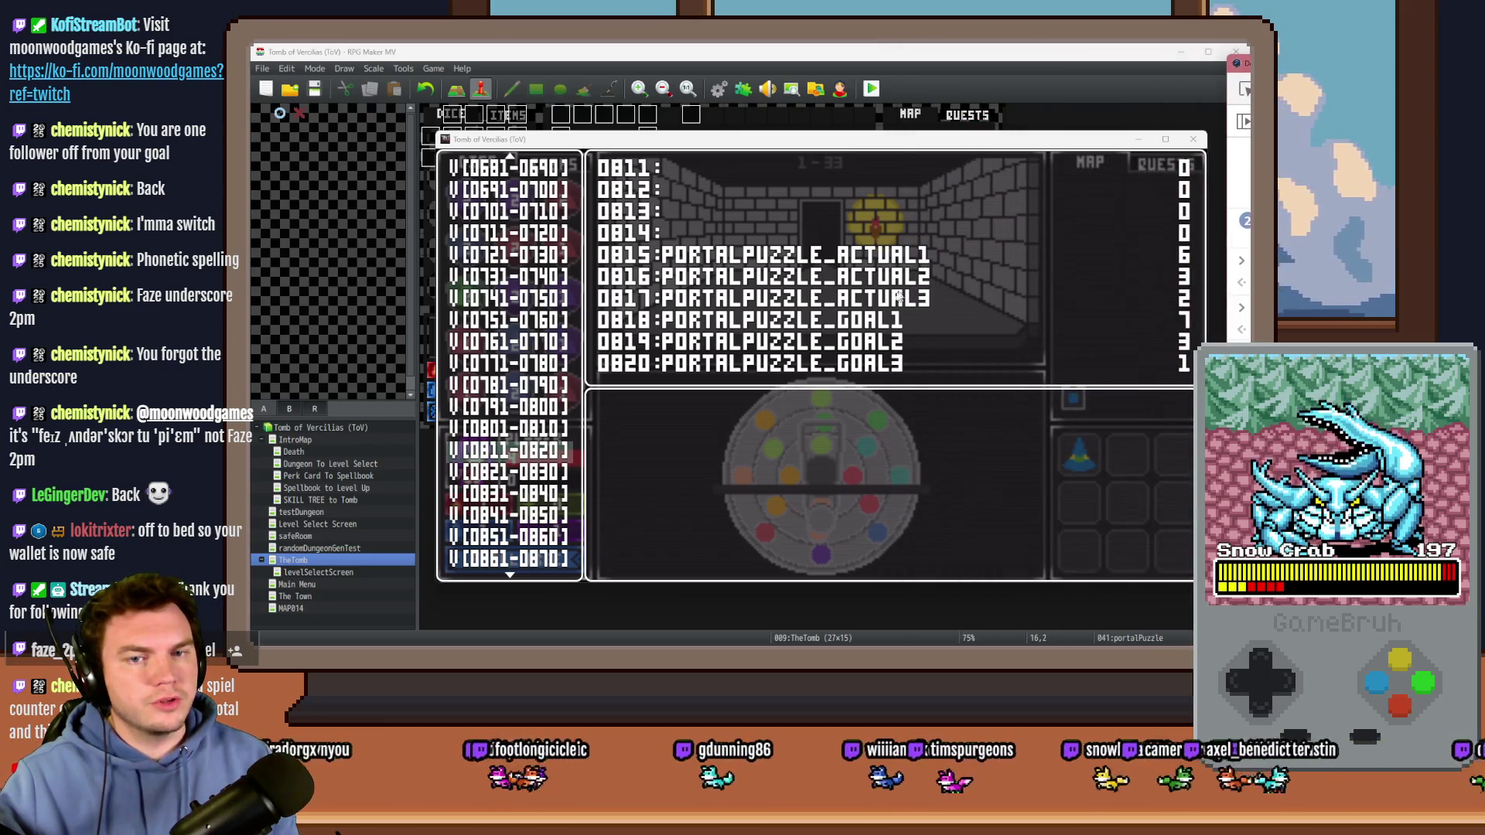